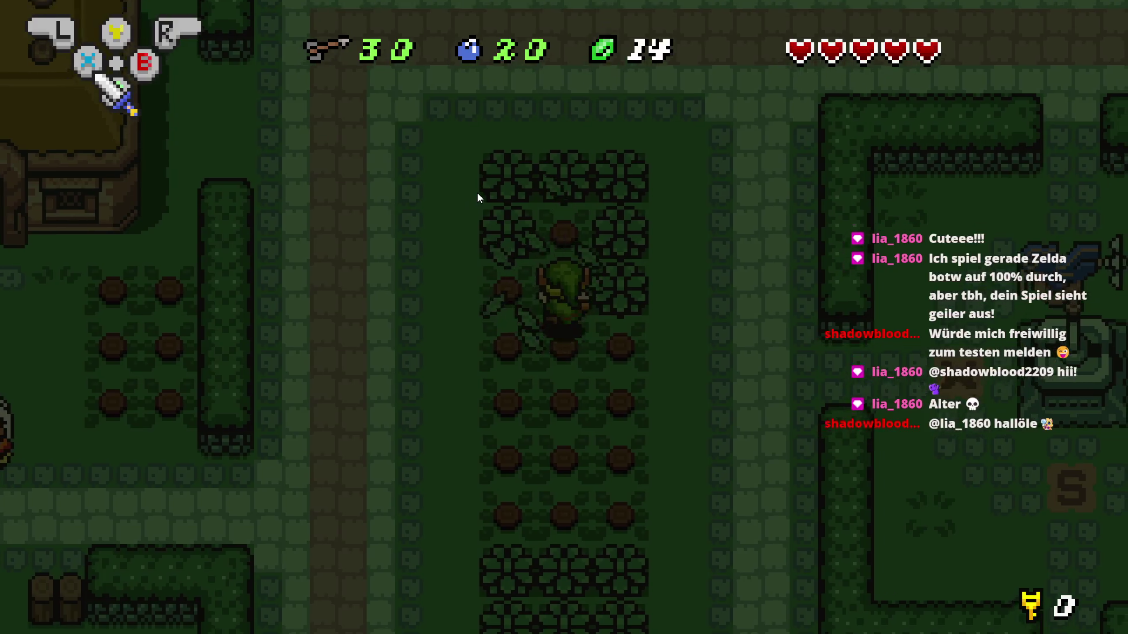
Walk Link through the bush field and equip bombs from the inventory
key("Down")
key("Right")
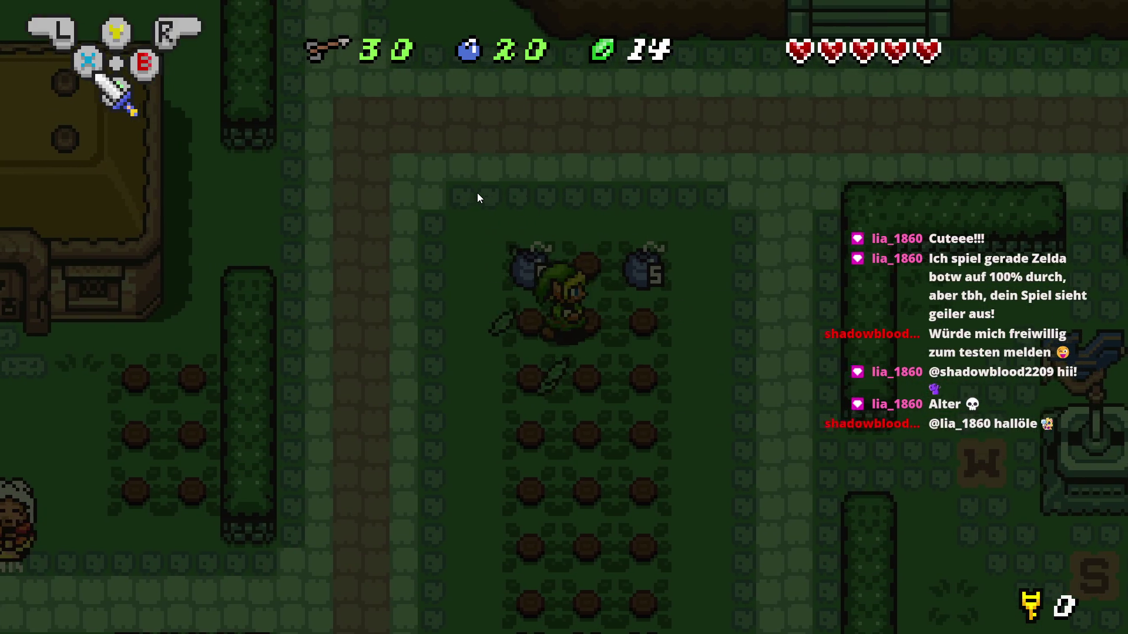
key("Return")
key("Right")
key("Right")
key("Right")
key("Return")
Place, lift and throw a bomb, lift a second one, then leave the preview
key("a")
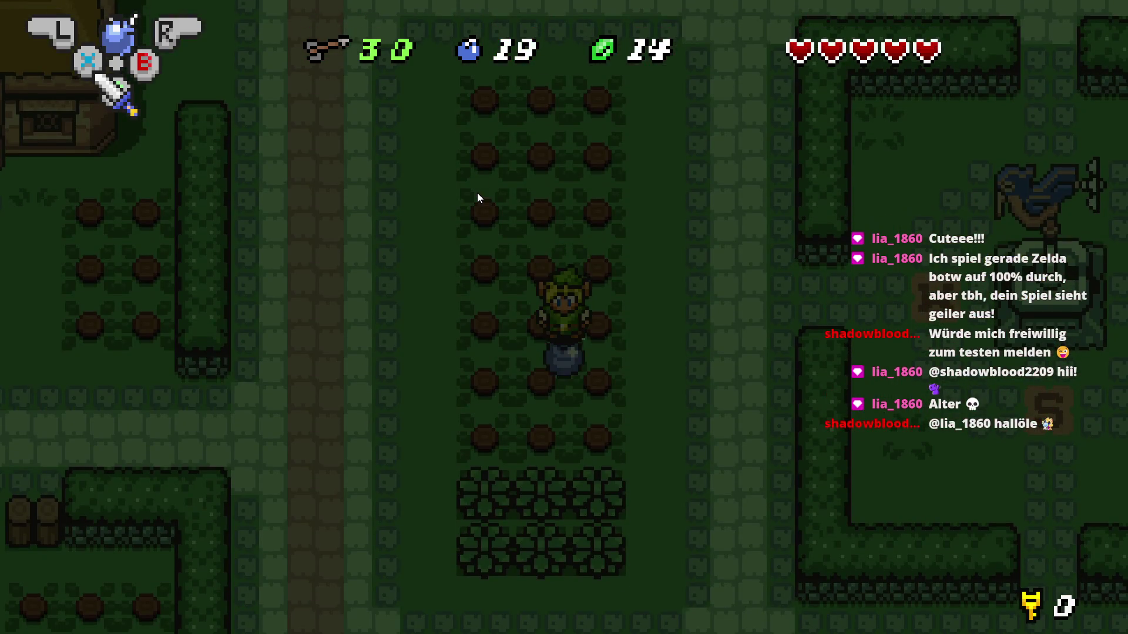
key("x")
key("Left")
key("Down")
key("x")
key("Left")
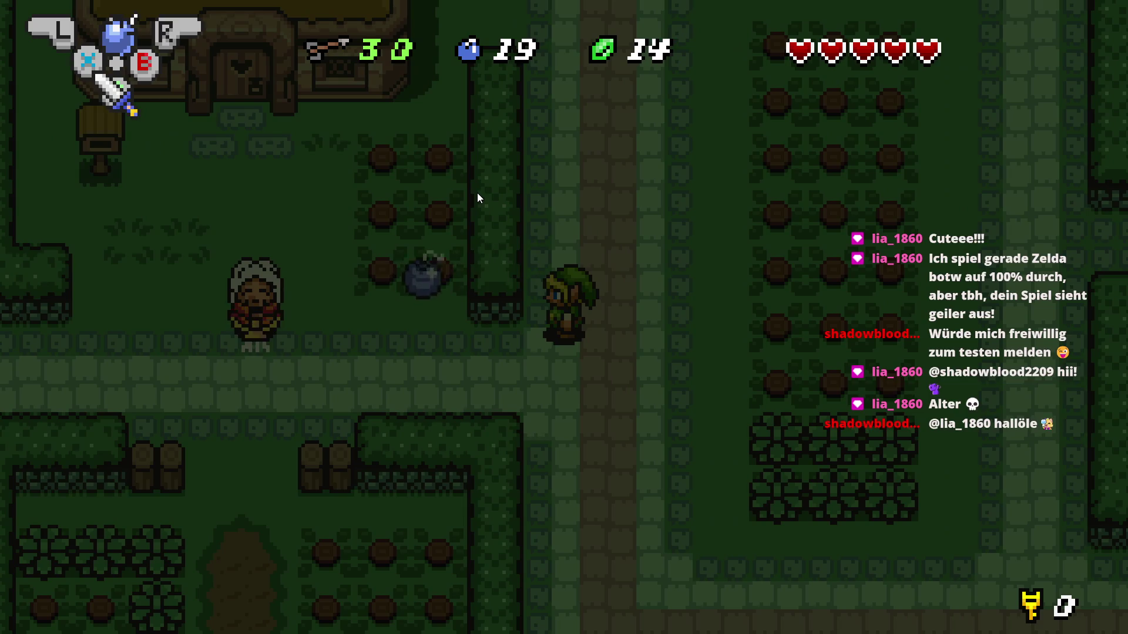
key("Up")
key("a")
key("x")
key("x")
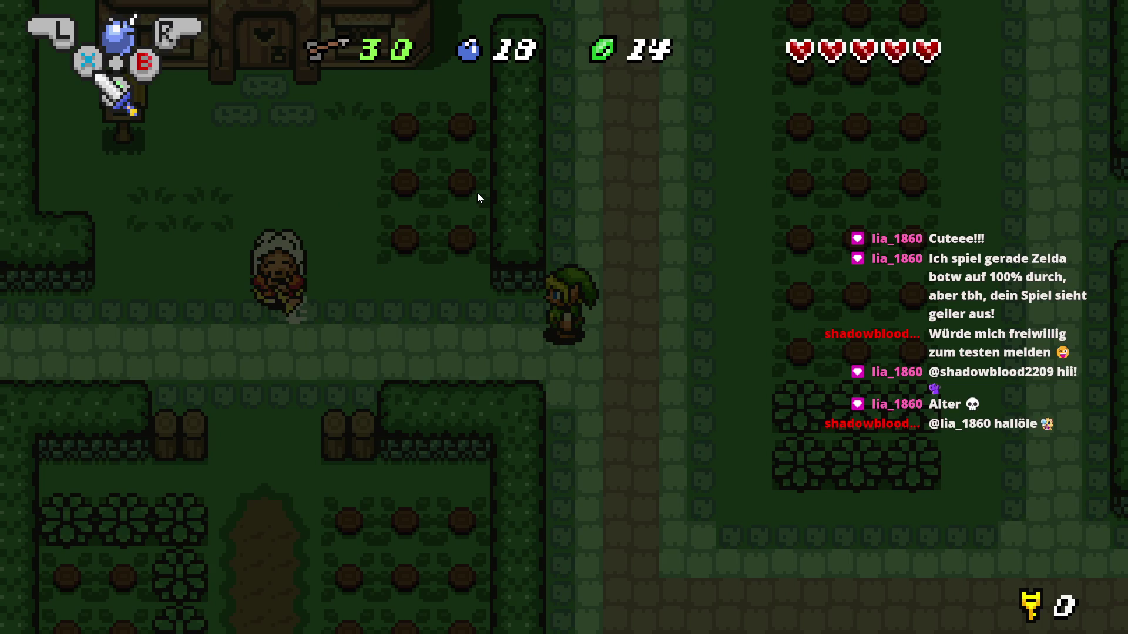
key("alt+Tab")
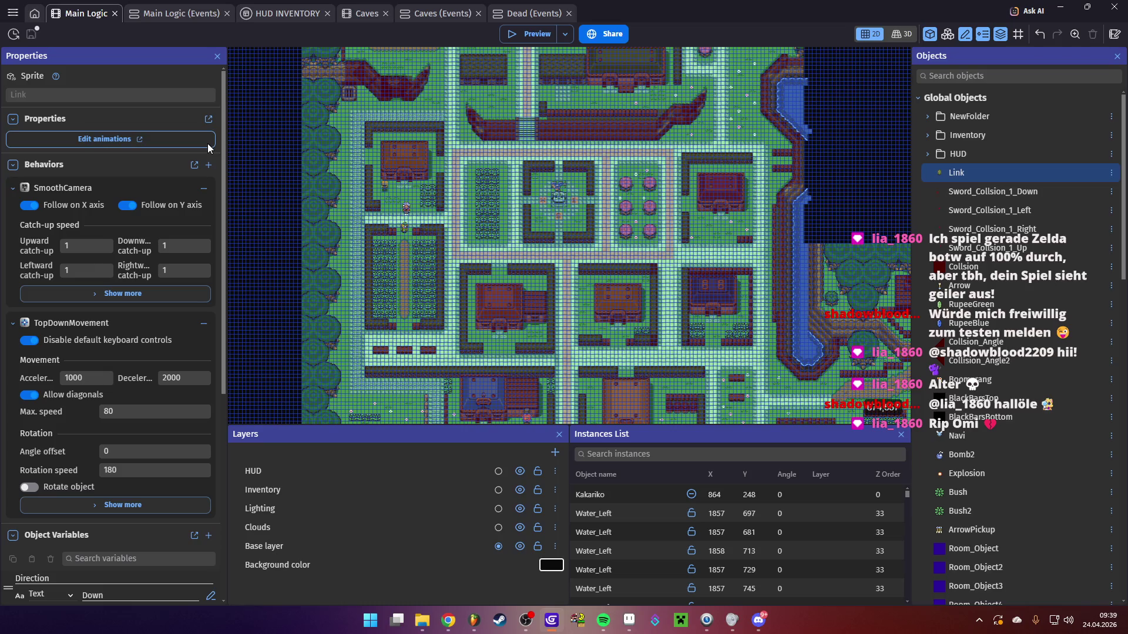
Save the project and drag Oma from the plaza onto the house at X 1068, Y 596
key("ctrl+s")
scroll(409, 219, "up", 5)
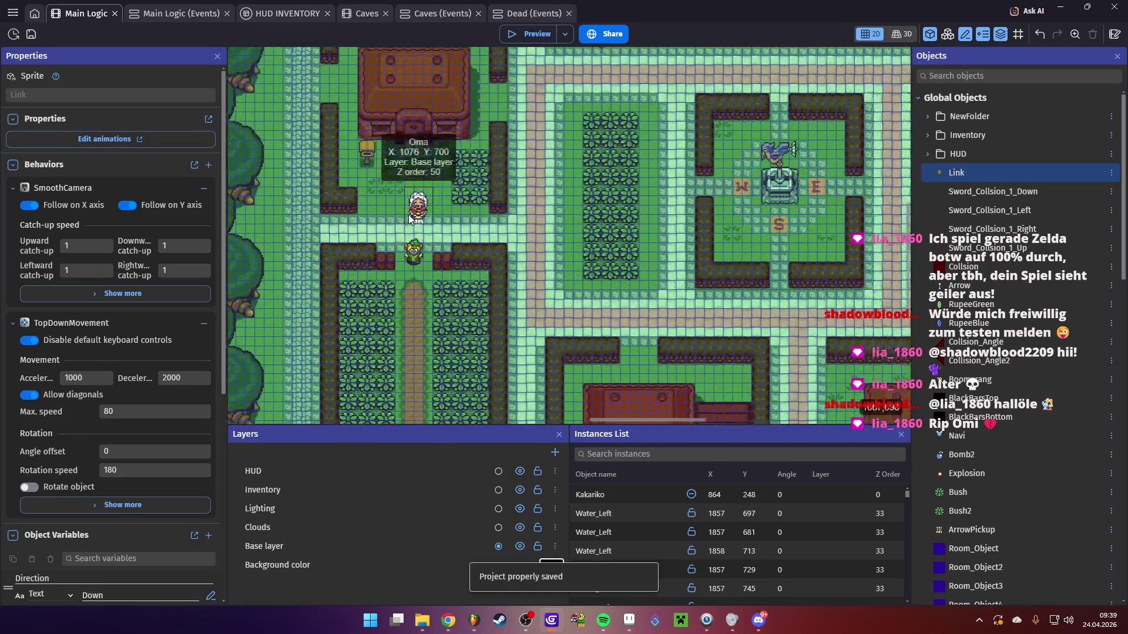
mouse_move(411, 218)
left_mouse_down()
mouse_move(613, 221)
mouse_move(702, 203)
left_mouse_up()
left_click_drag(827, 150, 440, 101)
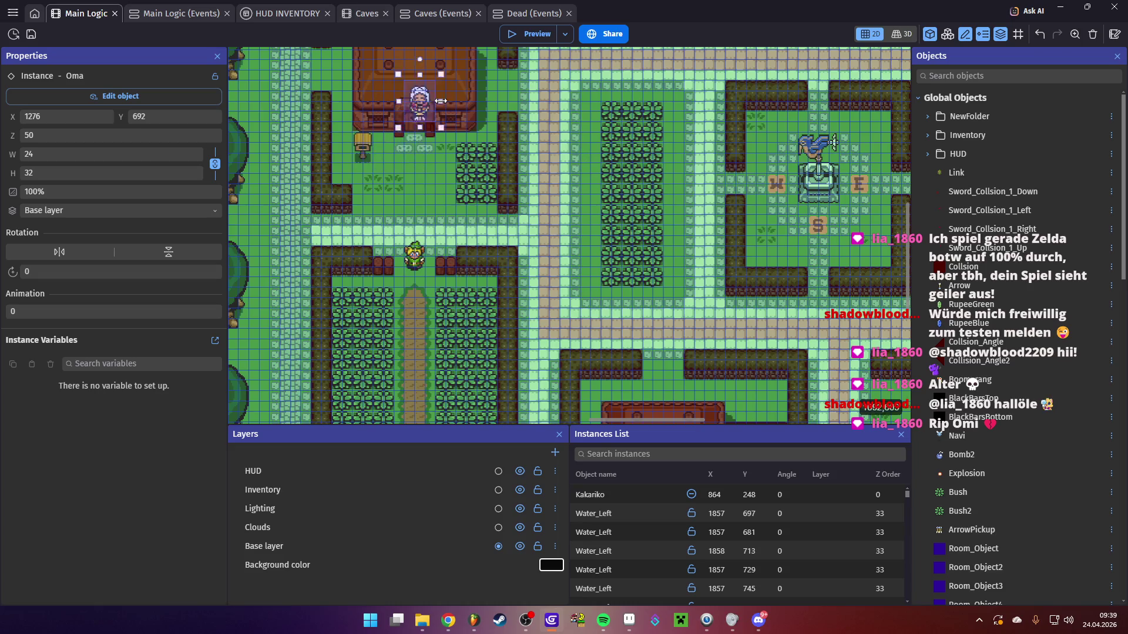
Preview the game and walk Link up the path to the house door and back
left_click(520, 38)
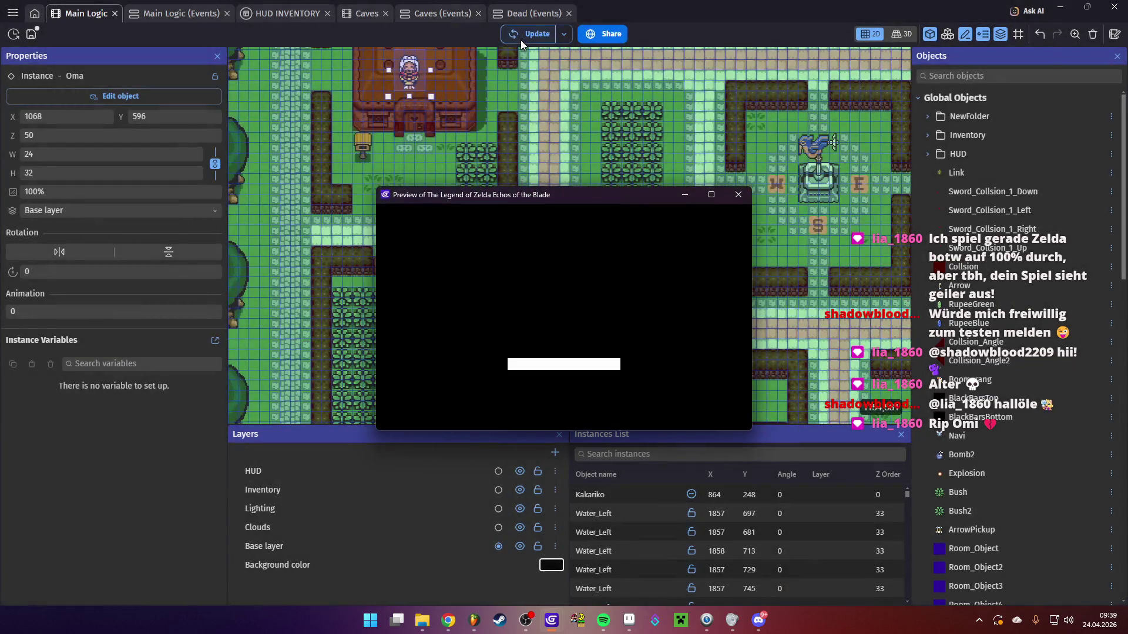
key("Up")
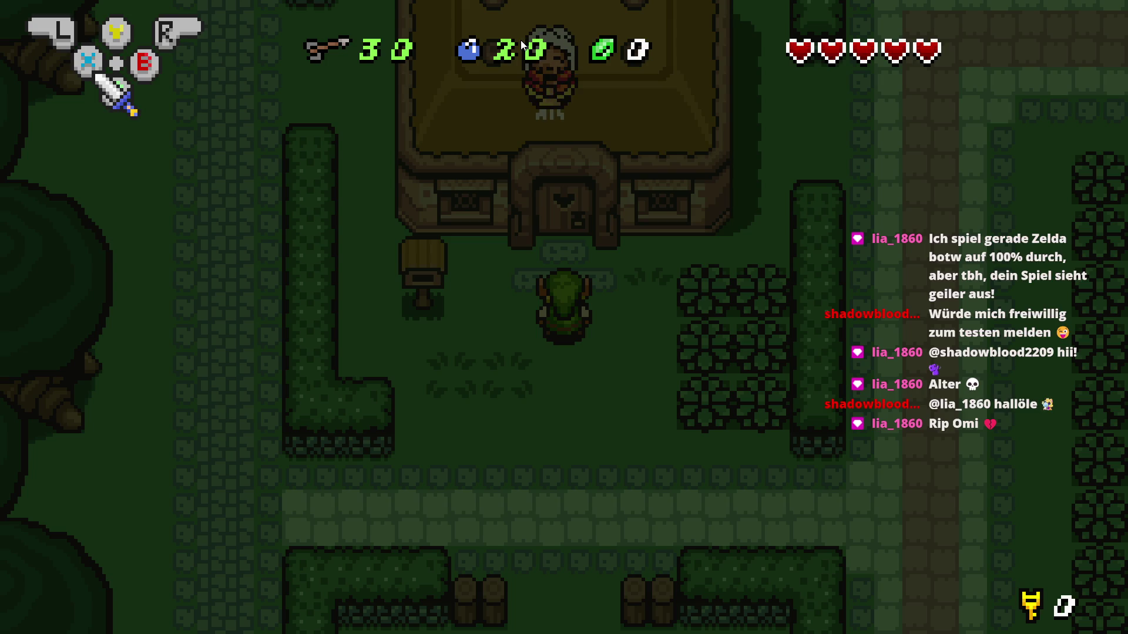
key("Down")
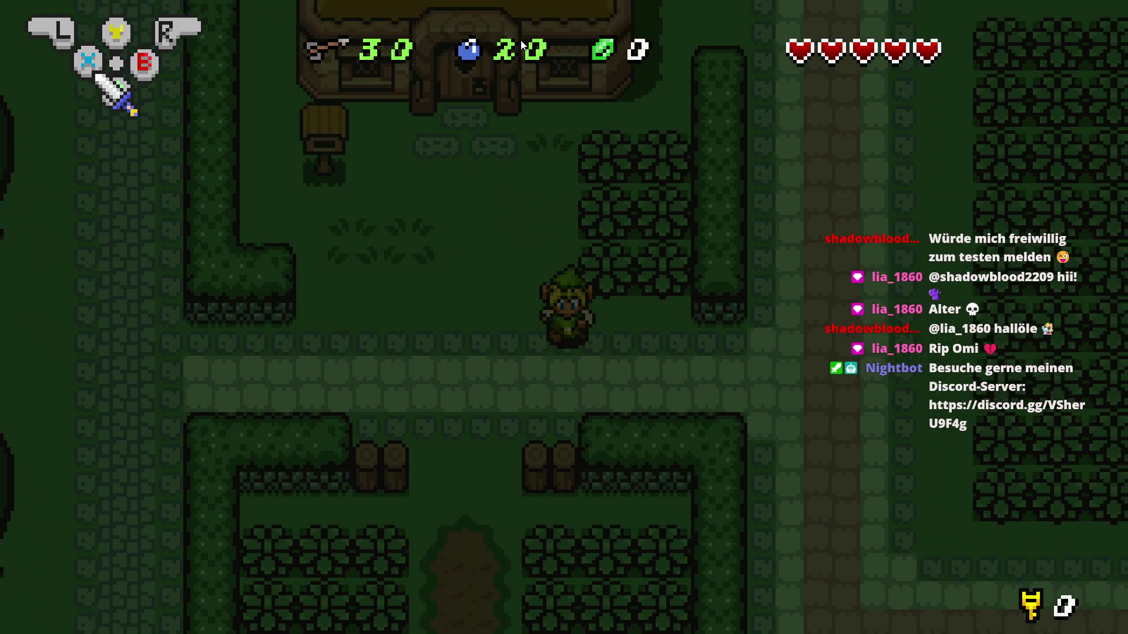
key("Right")
key("Up")
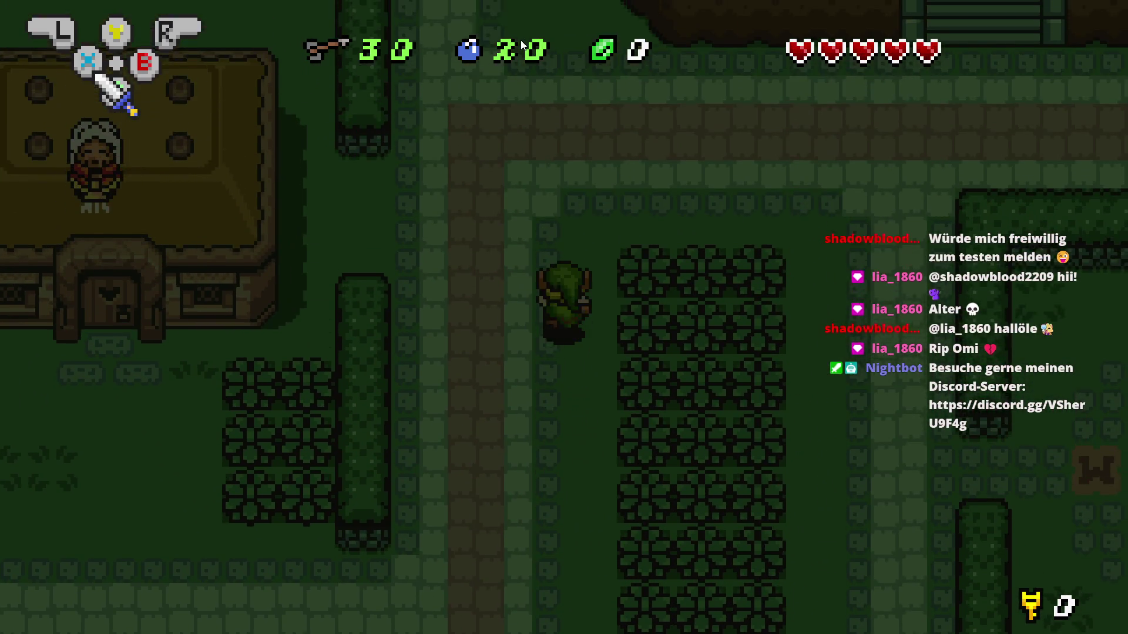
key("Up")
Walk Link through the W/E/S enclosure and along the path, then close the preview
key("Right")
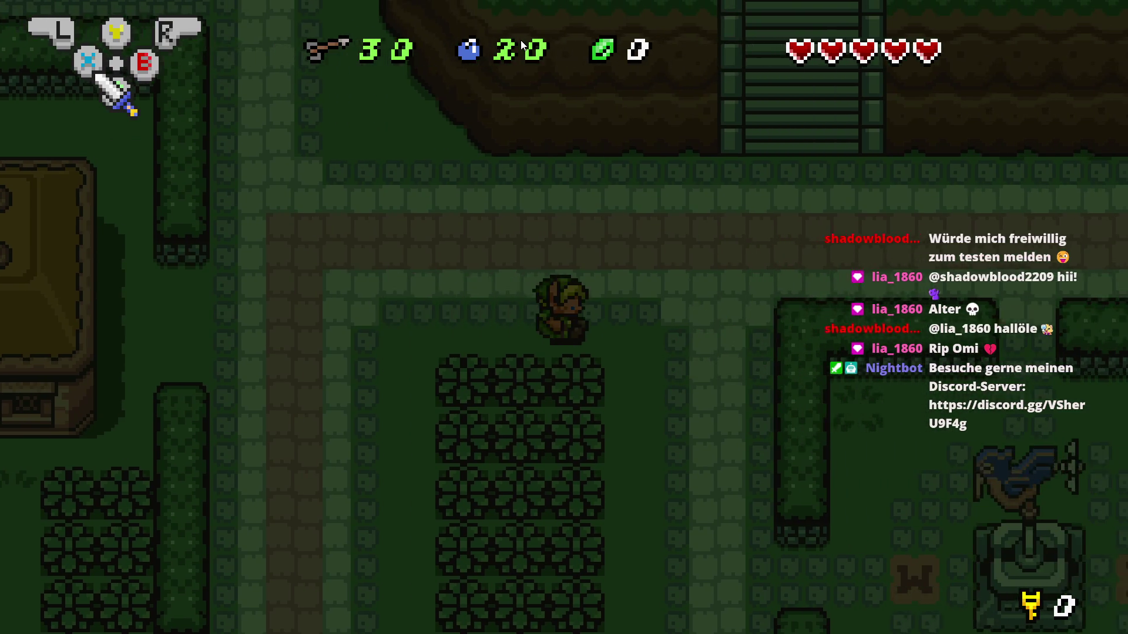
key("Down")
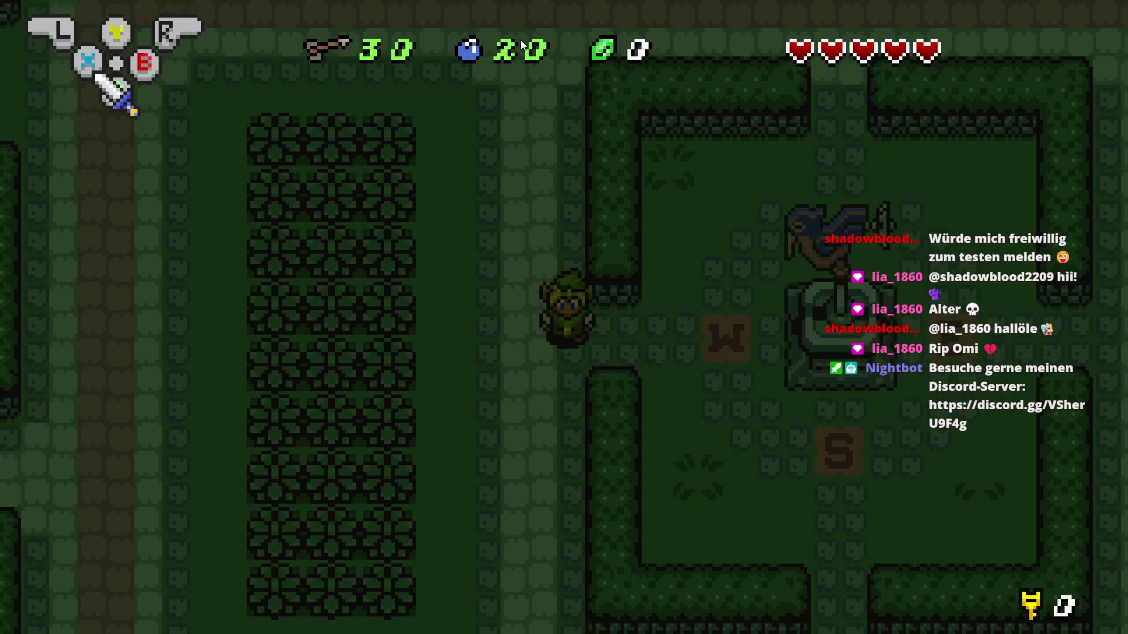
key("Right")
key("Down")
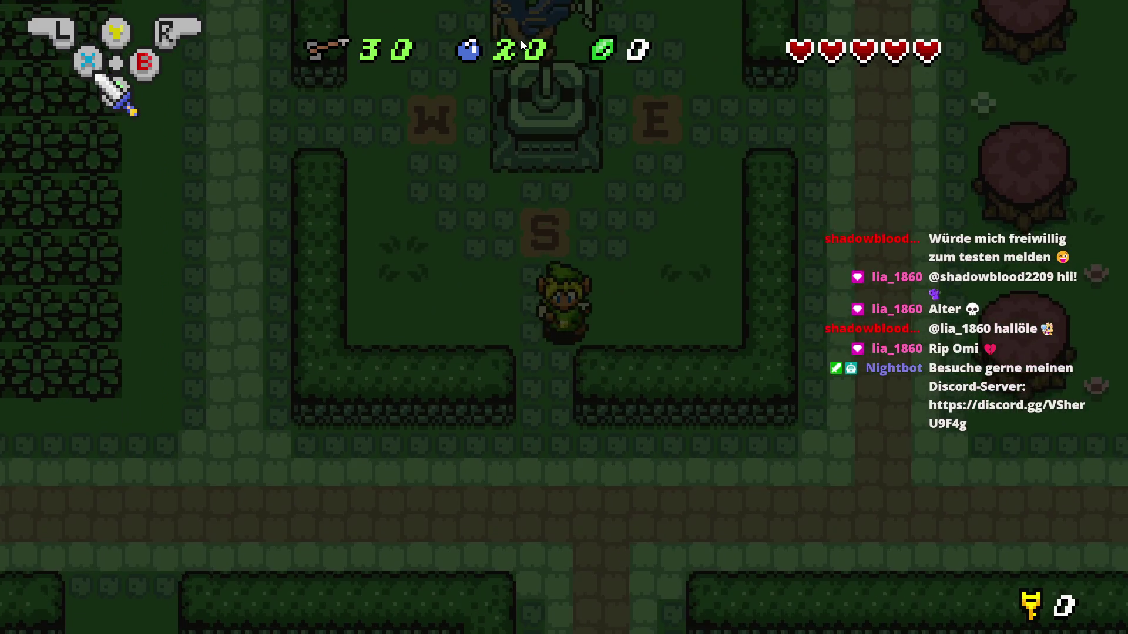
key("Down")
key("Right")
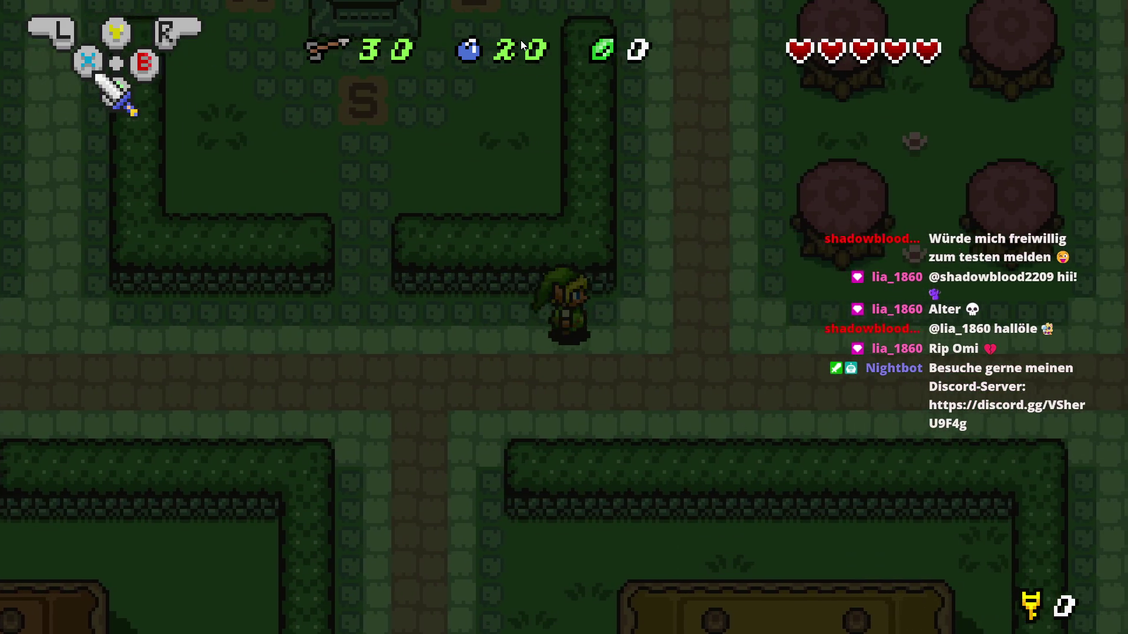
key("Right")
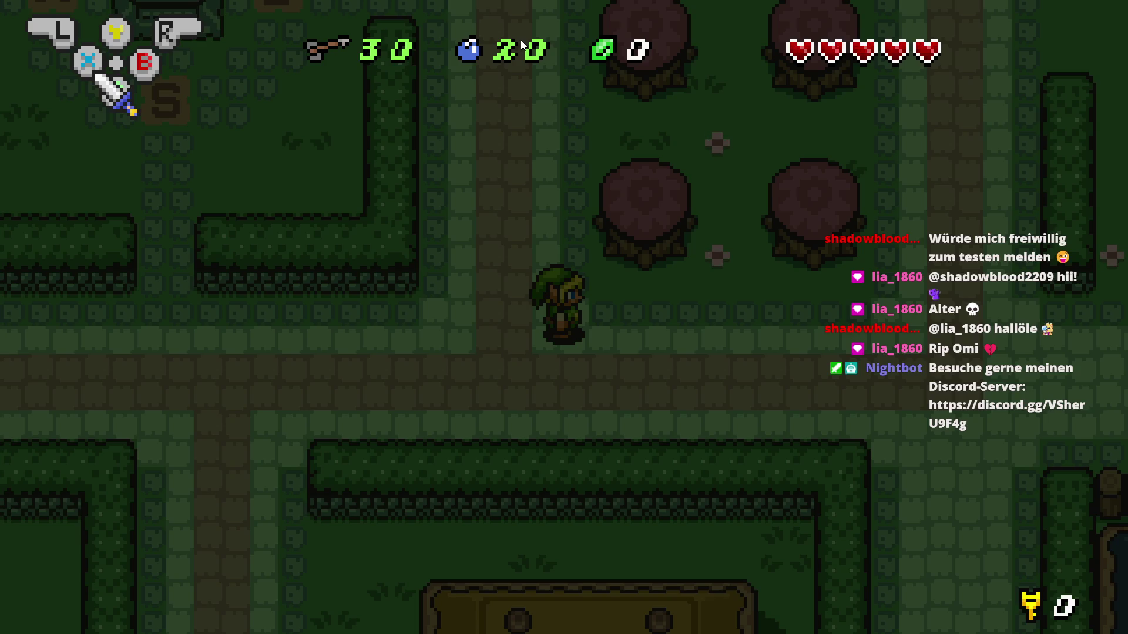
key("alt+F4")
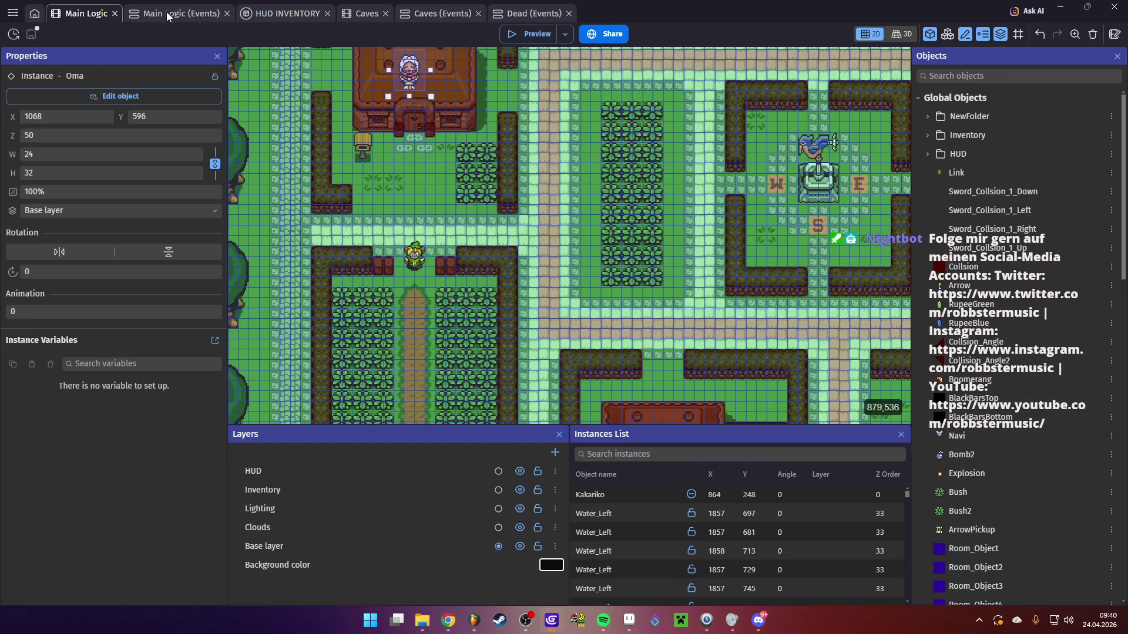
Switch to the Main Logic event sheet and save the project
left_click(167, 14)
key("ctrl+s")
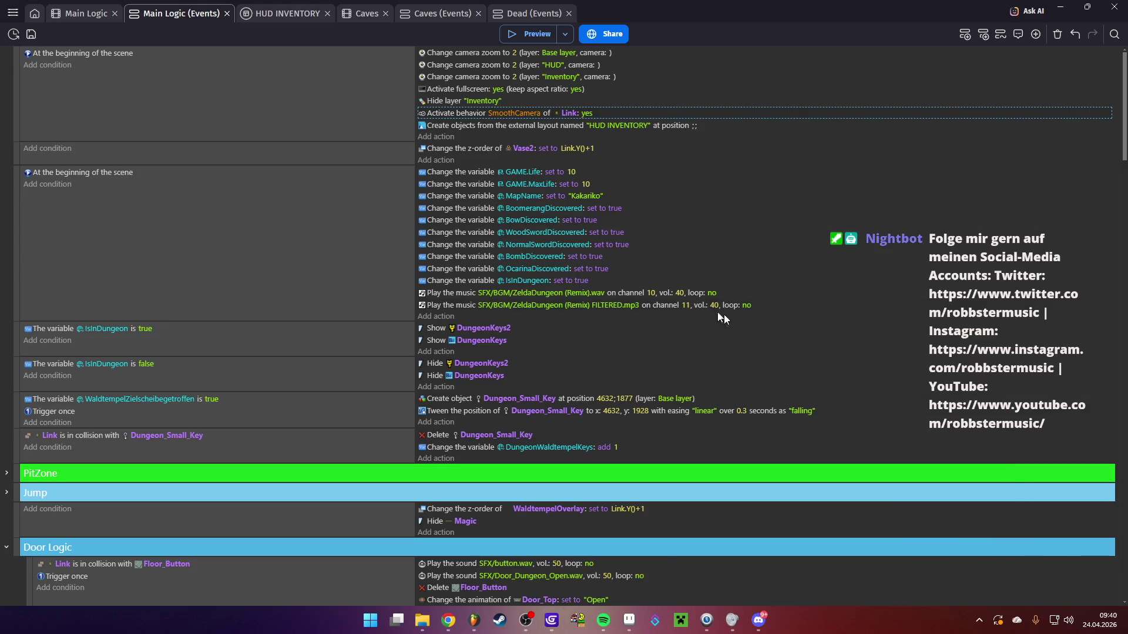
scroll(535, 220, "down", 3)
scroll(534, 233, "up", 3)
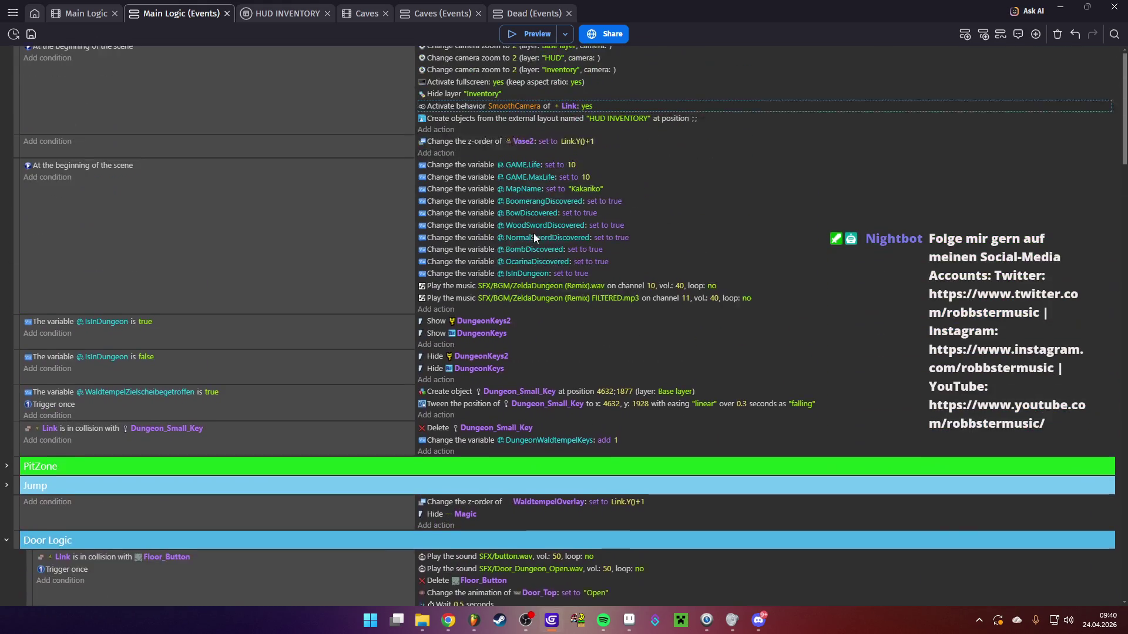
Replace the first music action's file, settling on Kakariko New (Remix).mp3
left_click(545, 293)
left_click(622, 315)
left_click(560, 338)
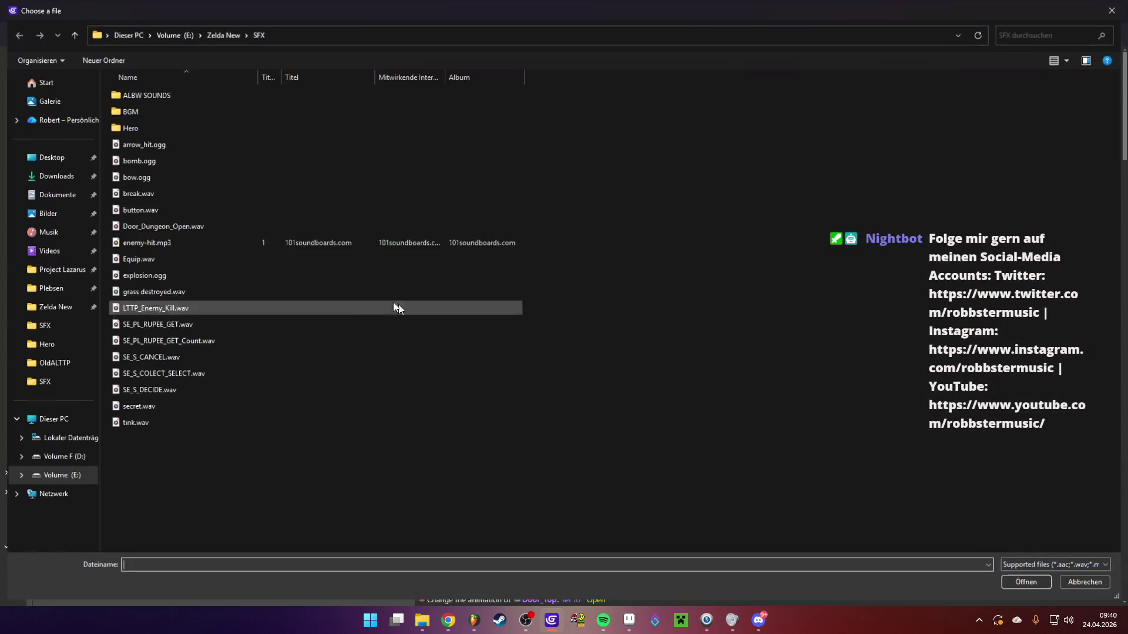
double_click(153, 112)
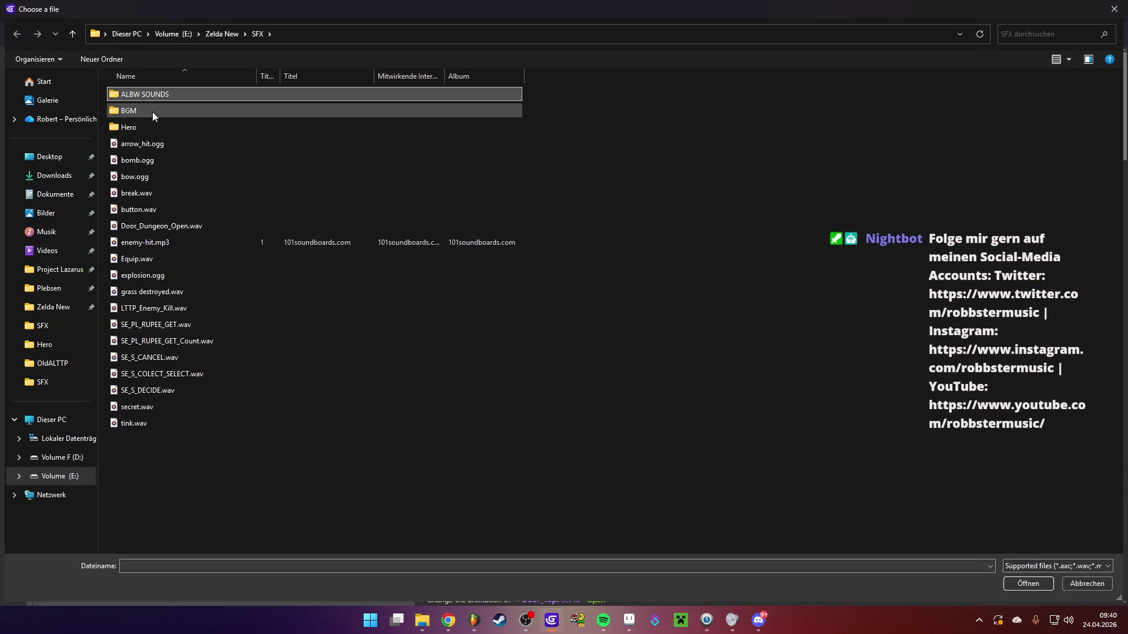
double_click(219, 127)
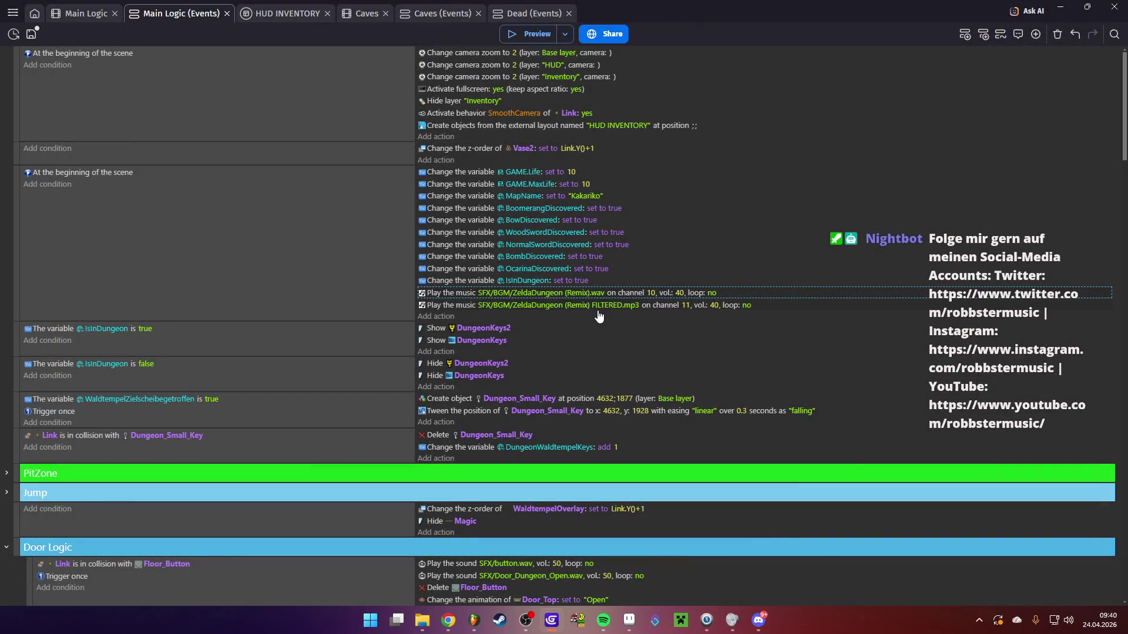
left_click(576, 294)
left_click(634, 320)
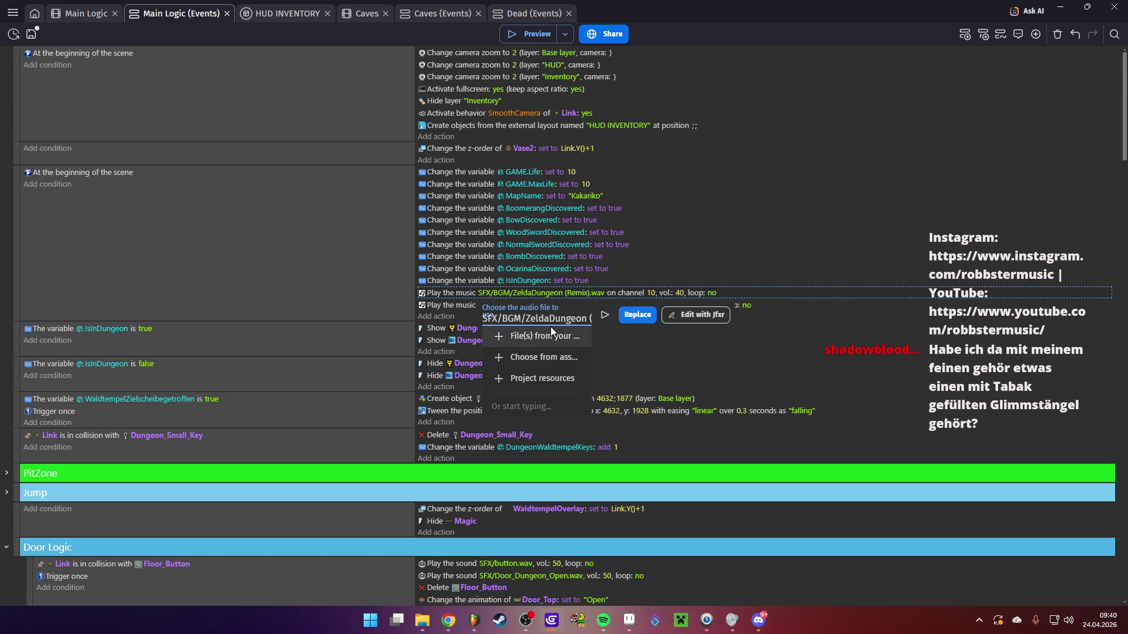
left_click(532, 405)
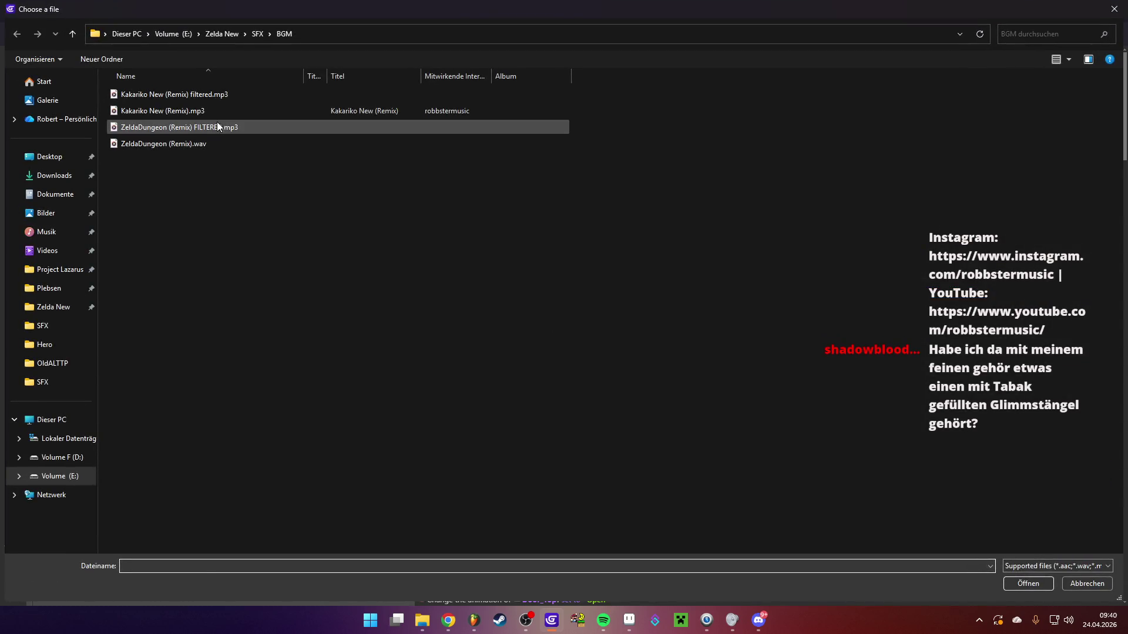
double_click(206, 111)
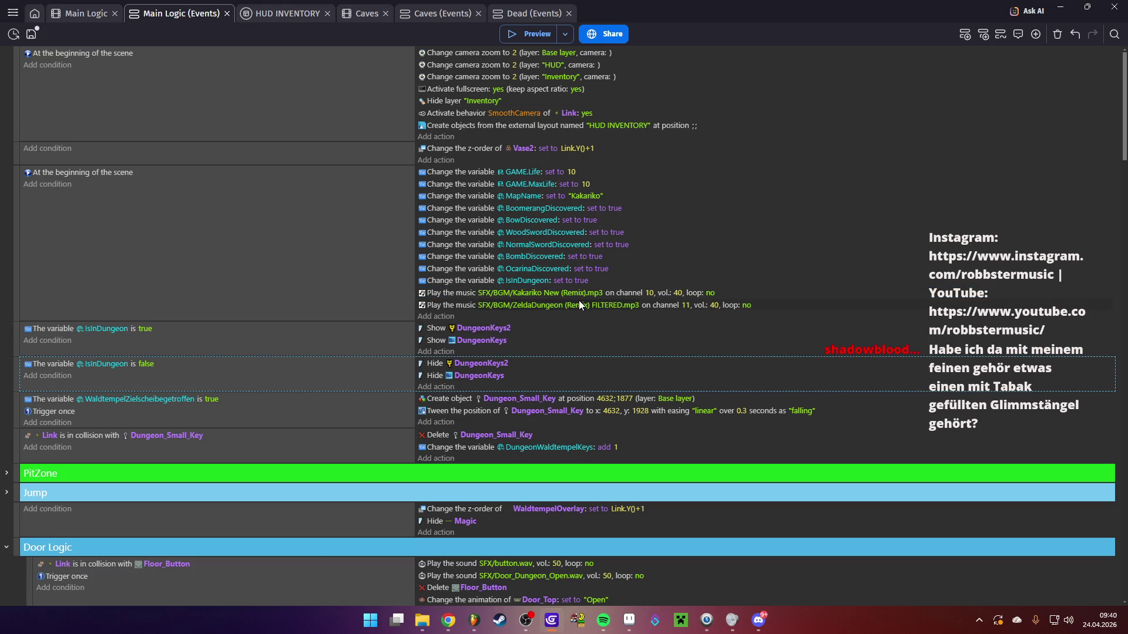
Set the second music action's file to Kakariko New (Remix) filtered.mp3
left_click(579, 301)
left_click(635, 327)
left_click(559, 342)
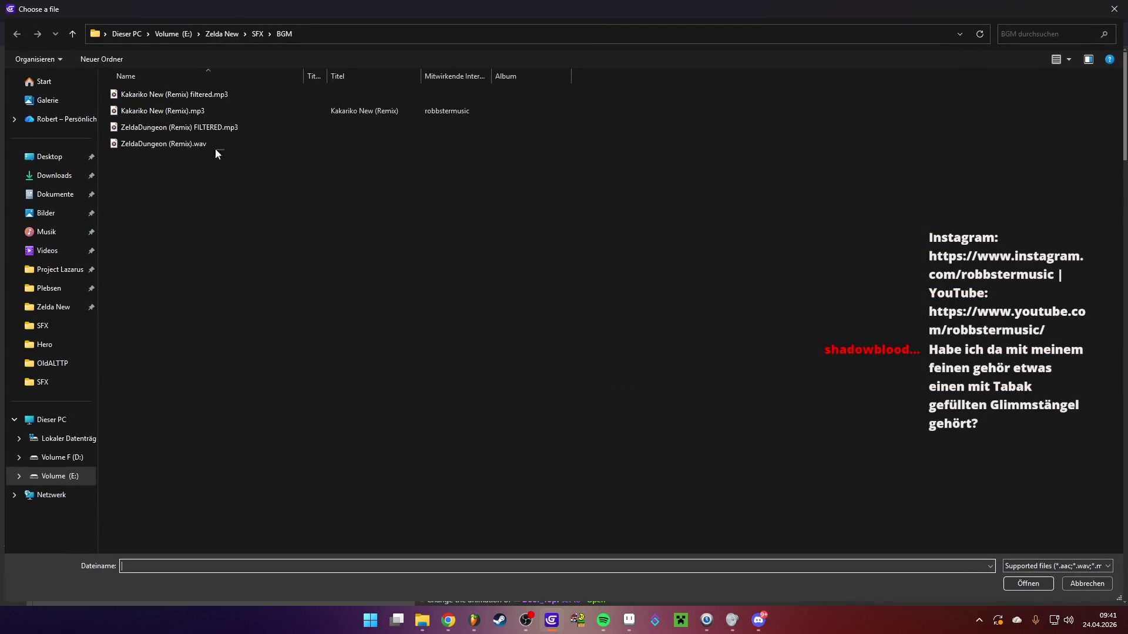
double_click(220, 96)
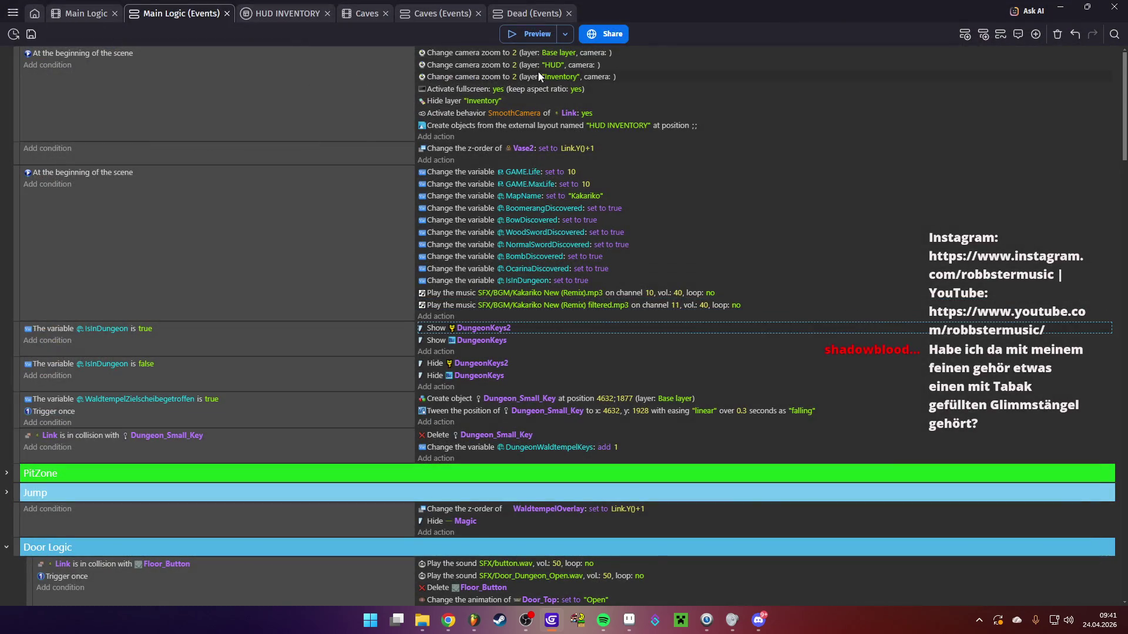
Preview the game to hear the new music, walking Link briefly, then return to the scene
left_click(512, 30)
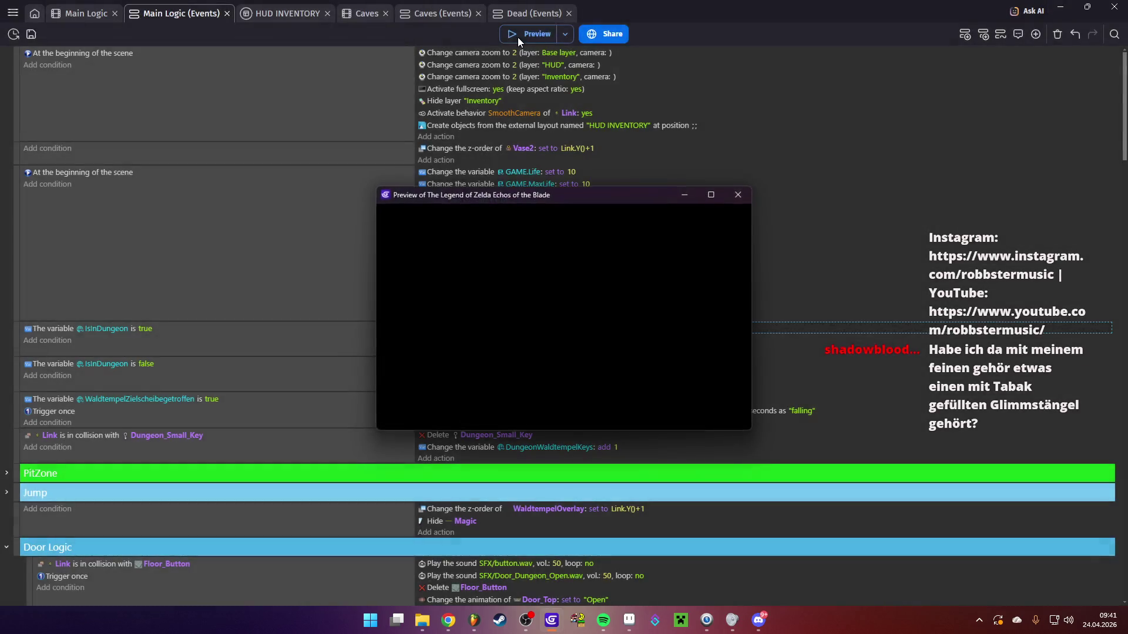
key("Up")
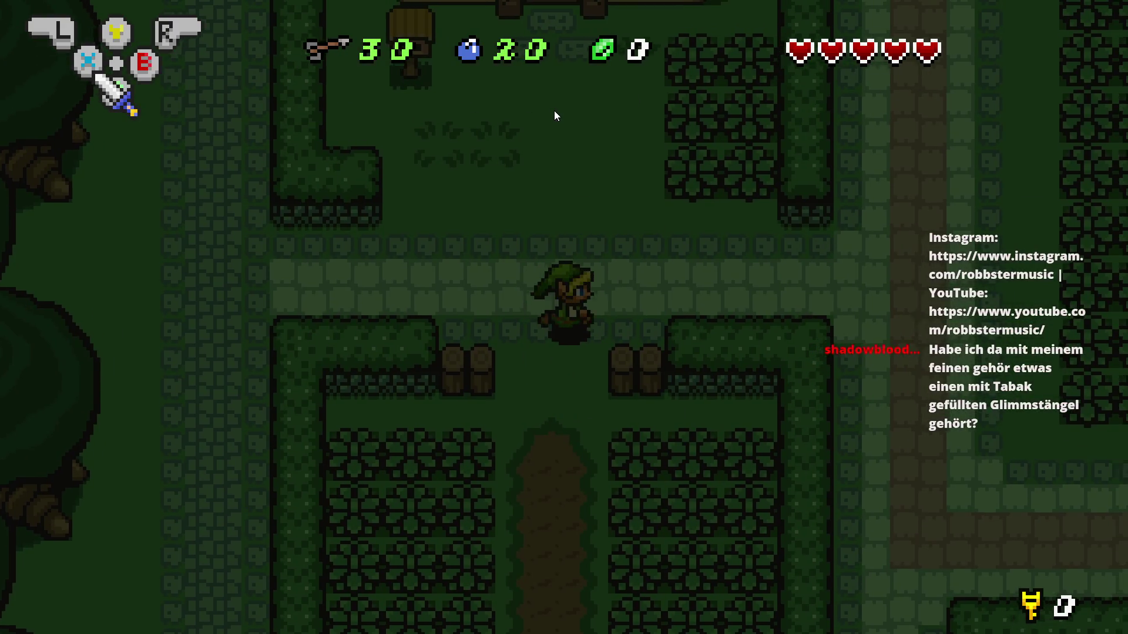
key("Right")
key("alt+F4")
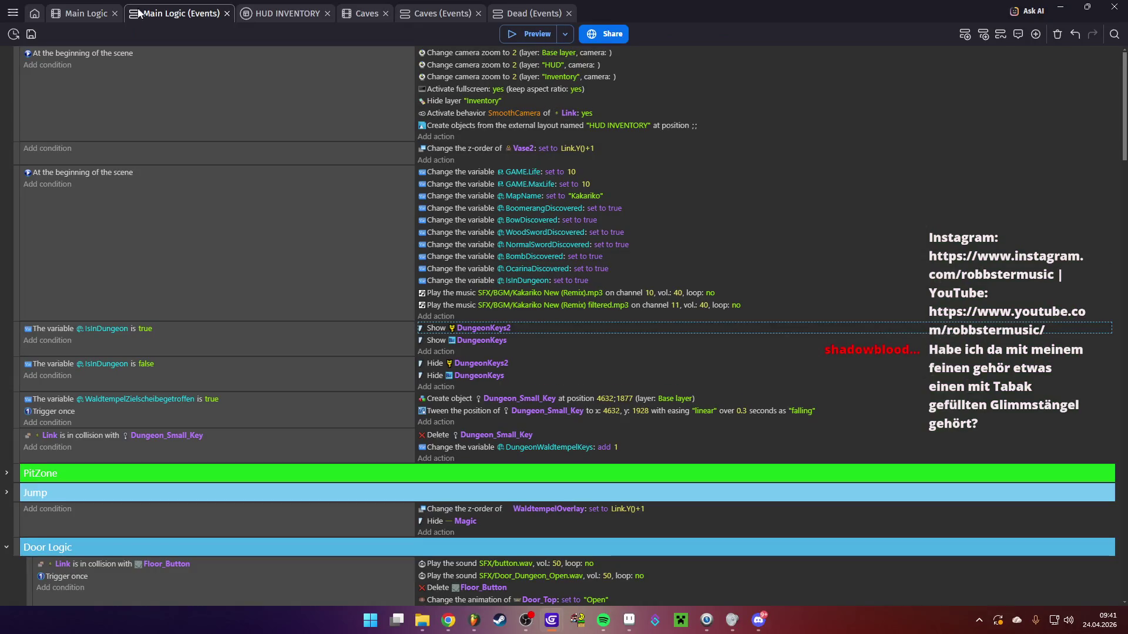
left_click(68, 11)
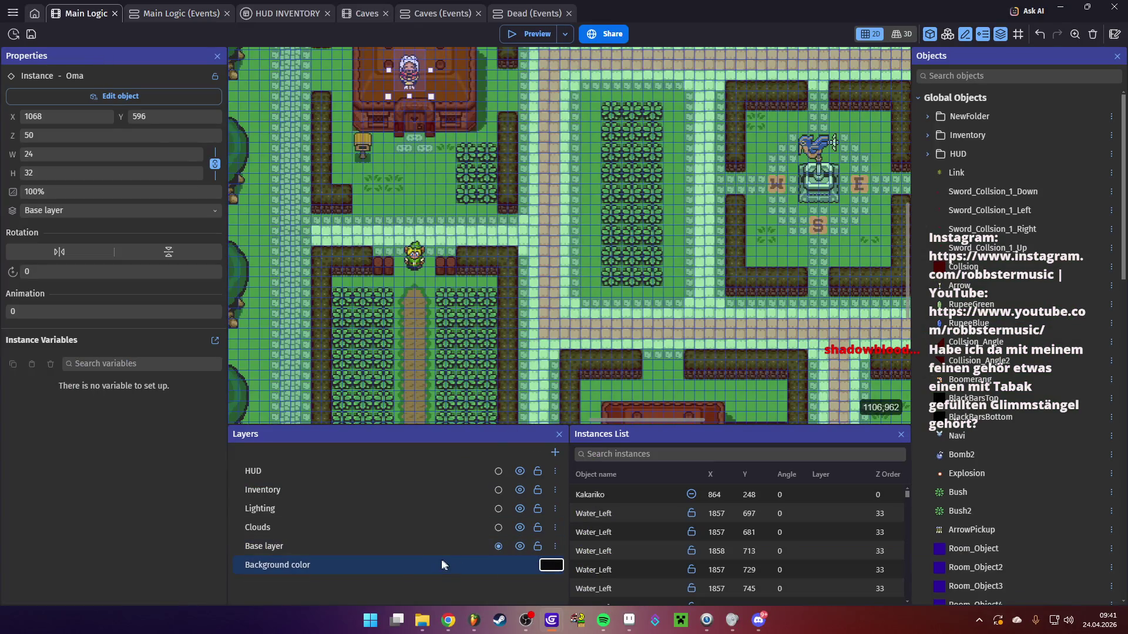
Set the Lighting layer's ambient light to pale purple 170;139;168 and start a preview
double_click(362, 506)
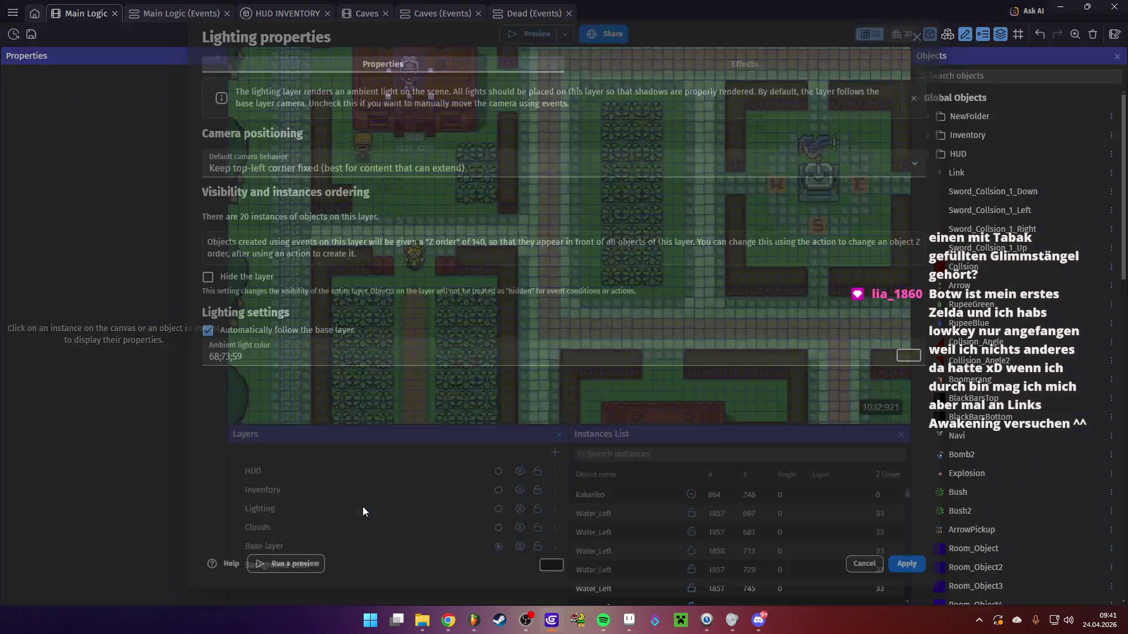
left_click(909, 355)
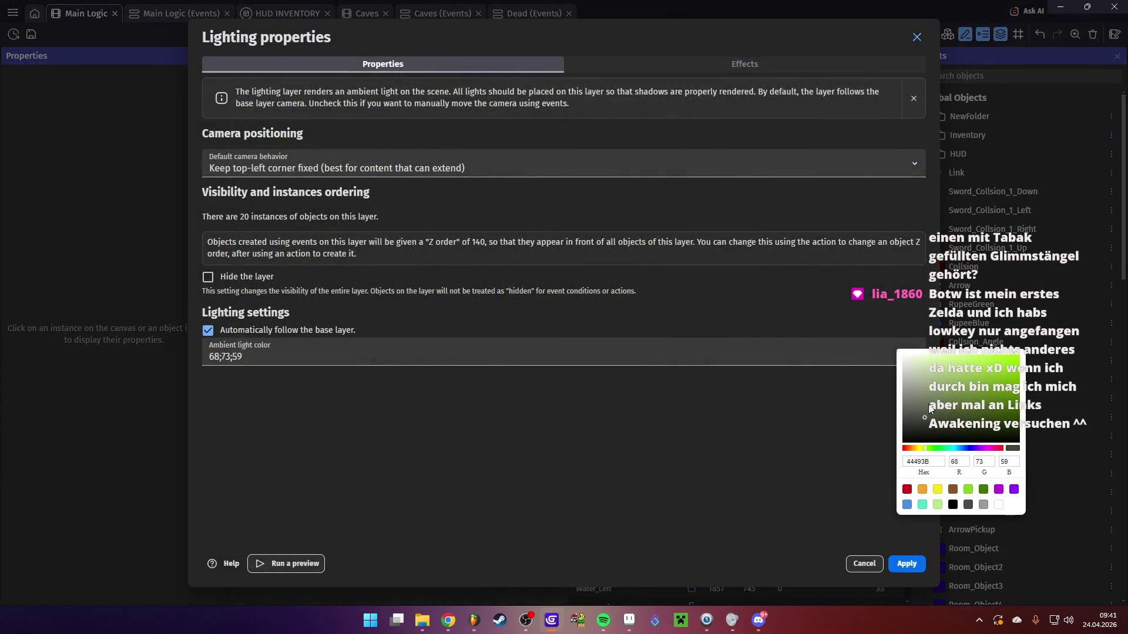
left_click(924, 386)
left_click_drag(931, 449, 978, 449)
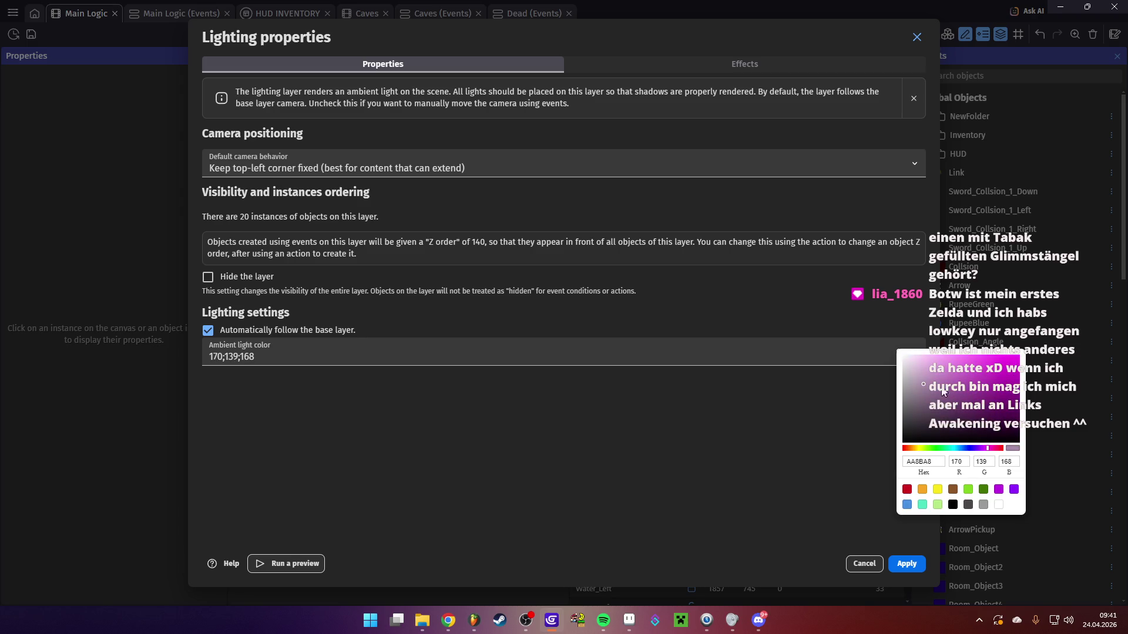
left_click(909, 552)
left_click(906, 564)
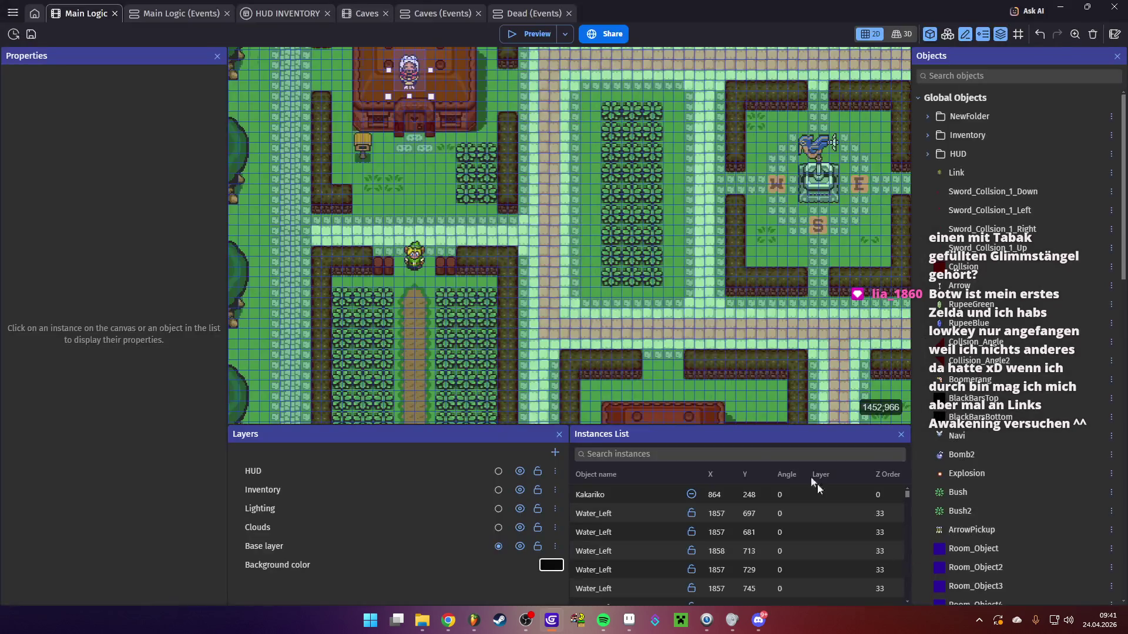
left_click(516, 32)
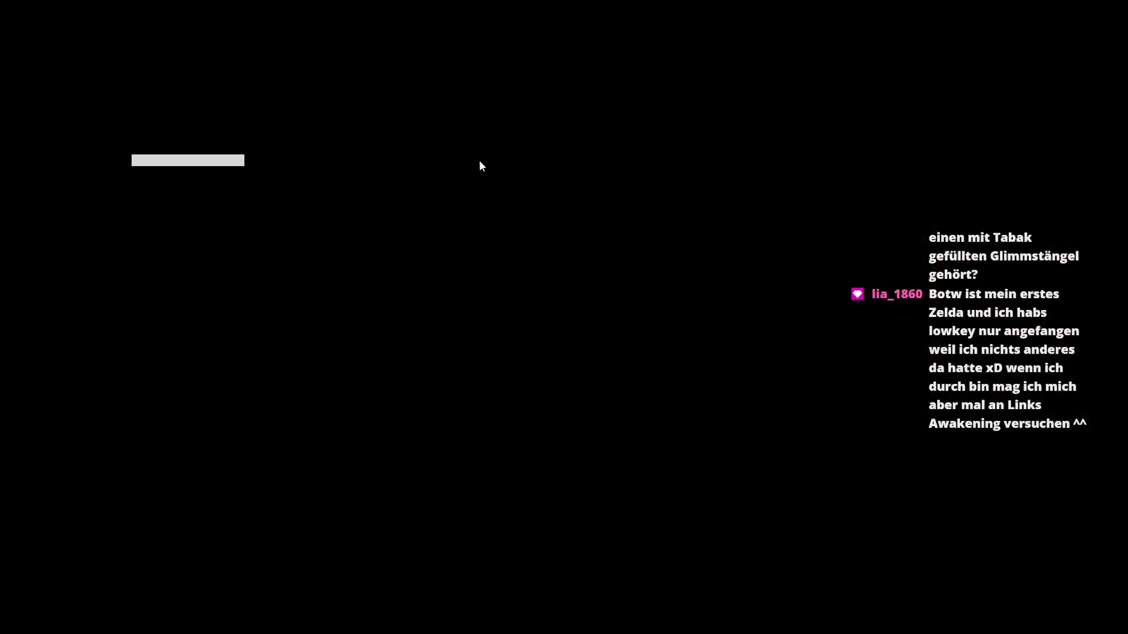
Walk Link down the brick road and equip the bow from the inventory
key("Up")
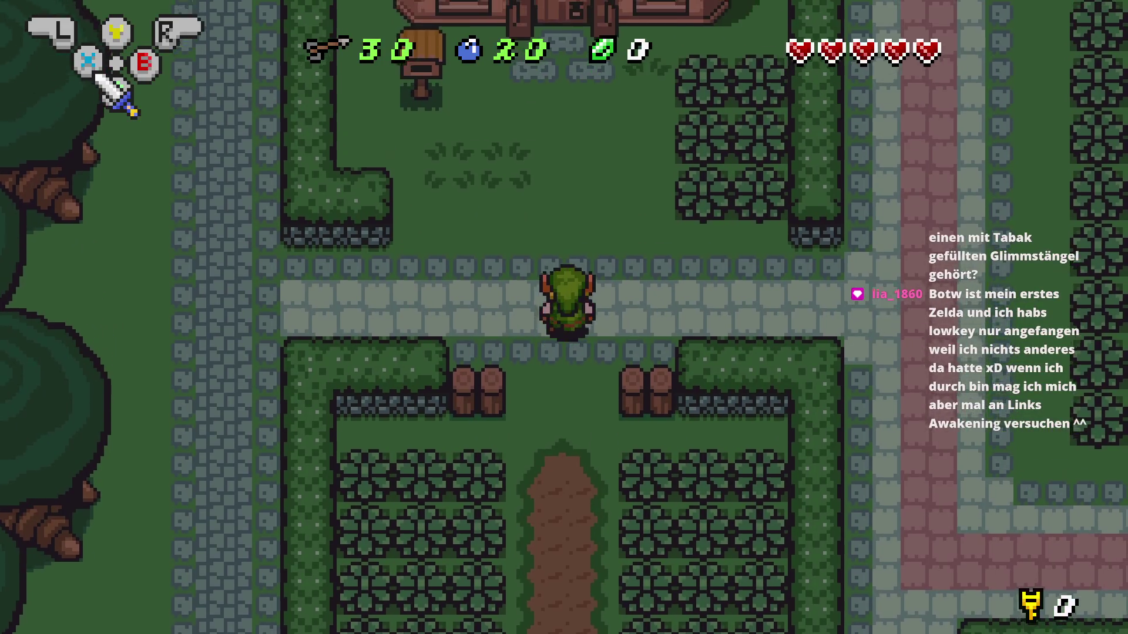
key("Right")
key("Down")
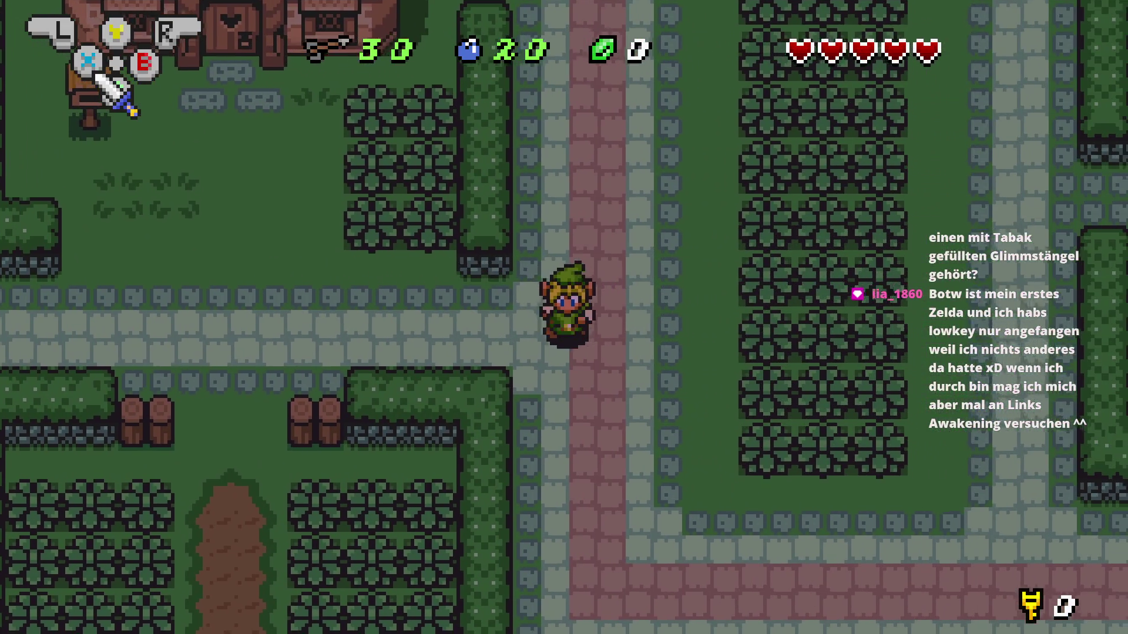
key("Return")
key("Right")
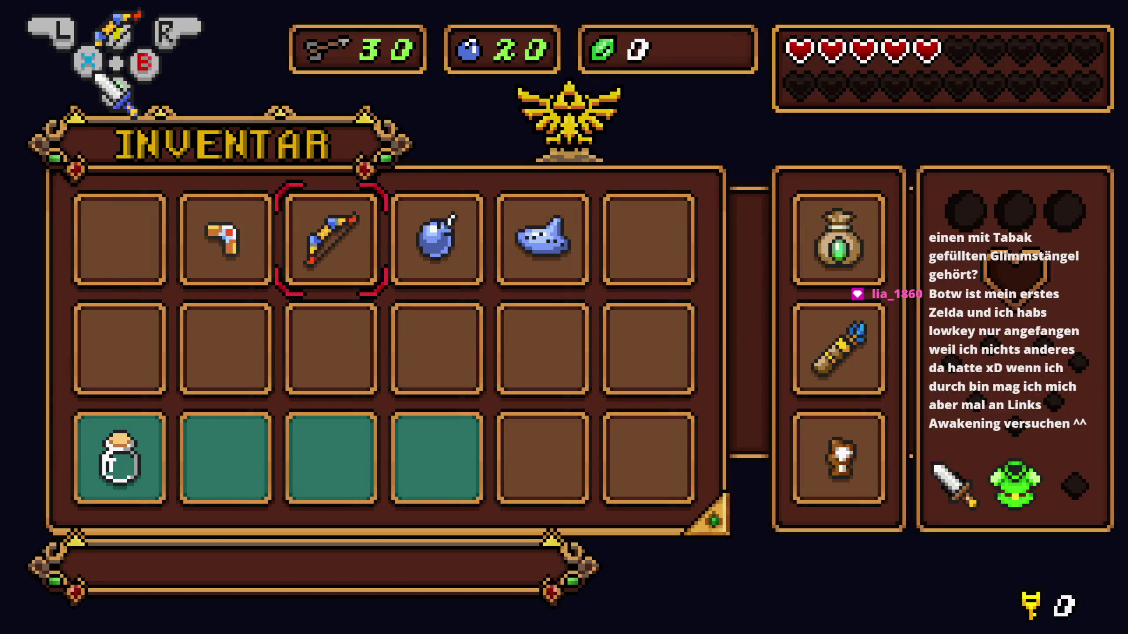
key("Return")
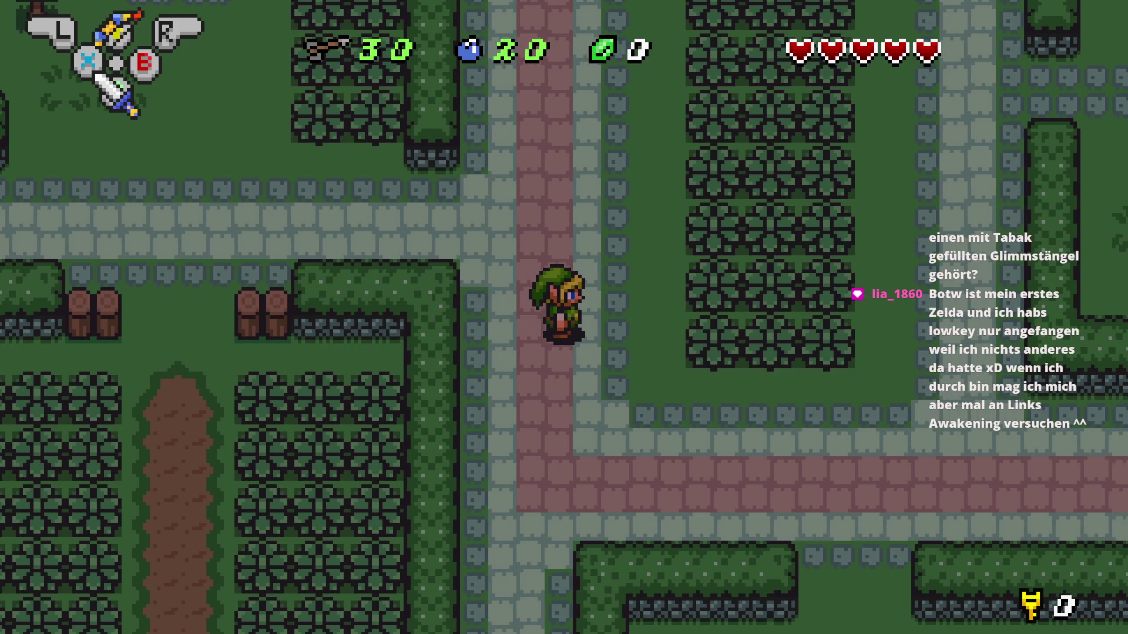
key("super")
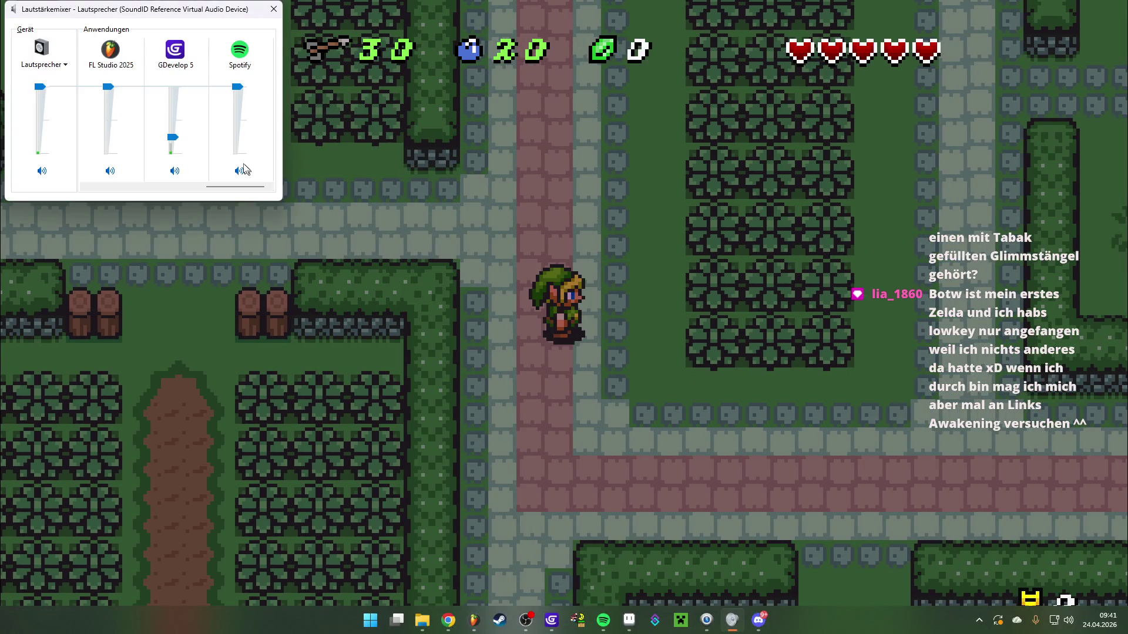
left_click(416, 240)
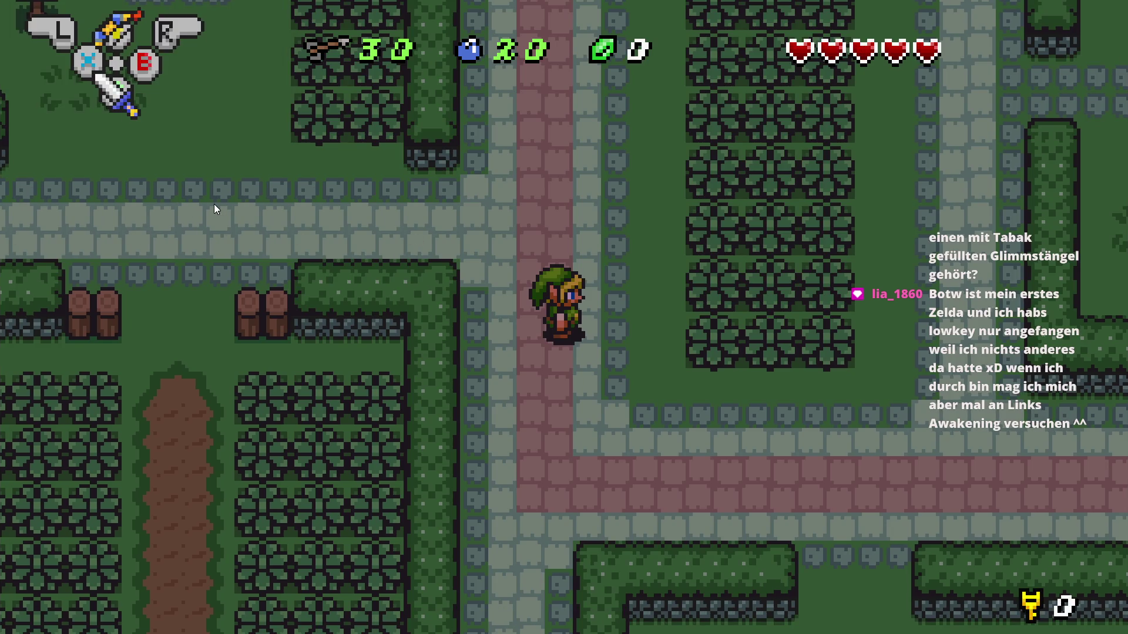
Walk Link north and around the village, cutting bushes with the sword
key("Up")
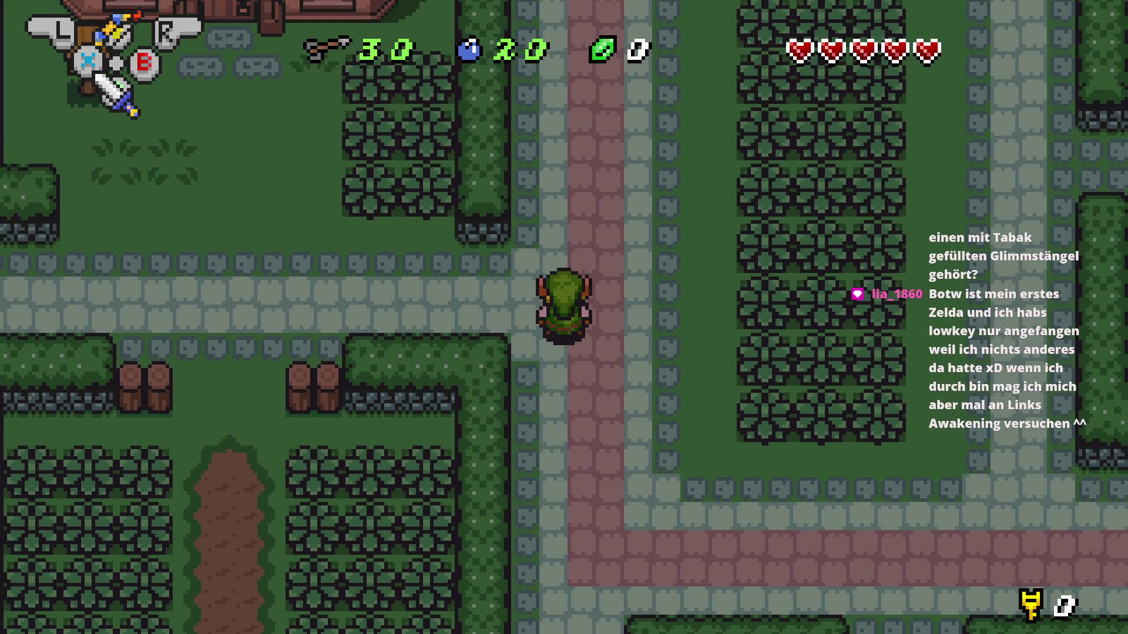
key("Left")
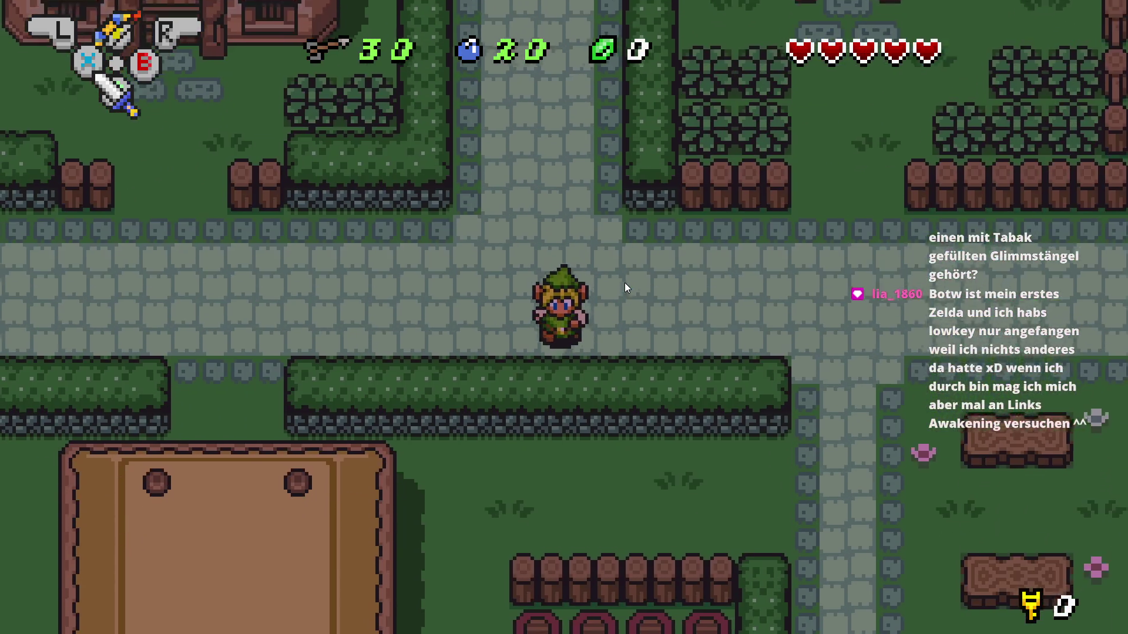
key("Left")
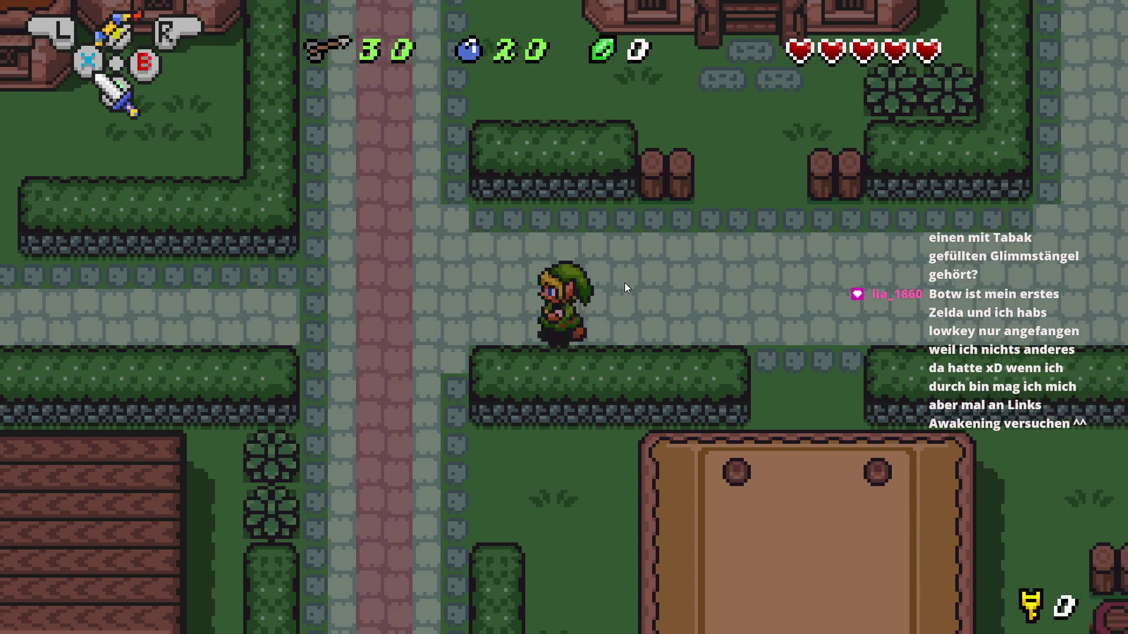
key("Left")
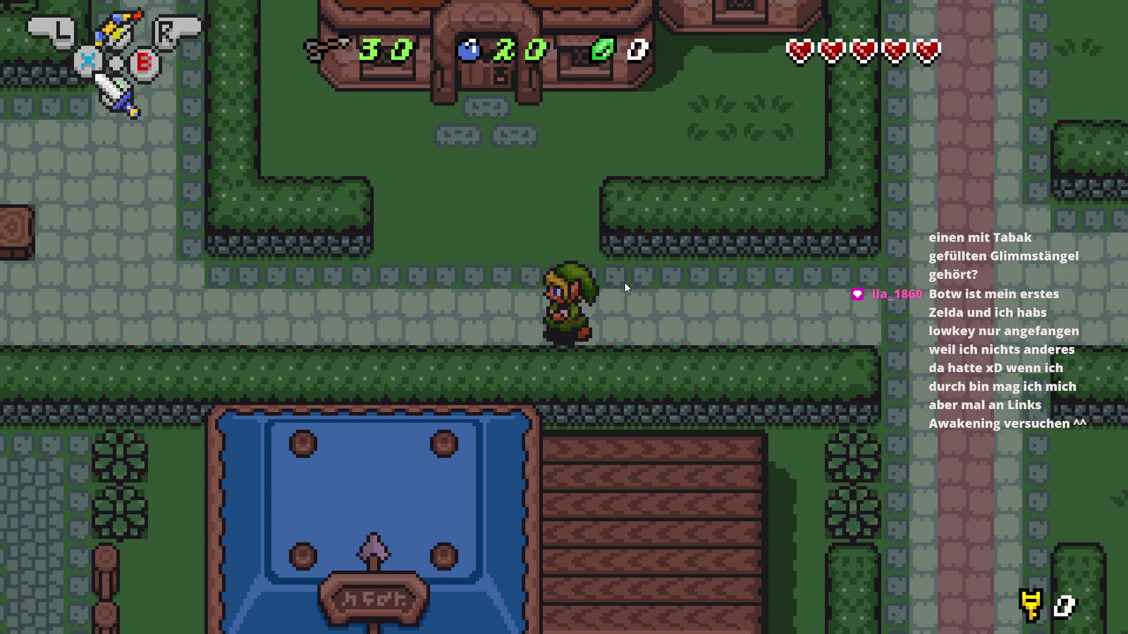
key("Right")
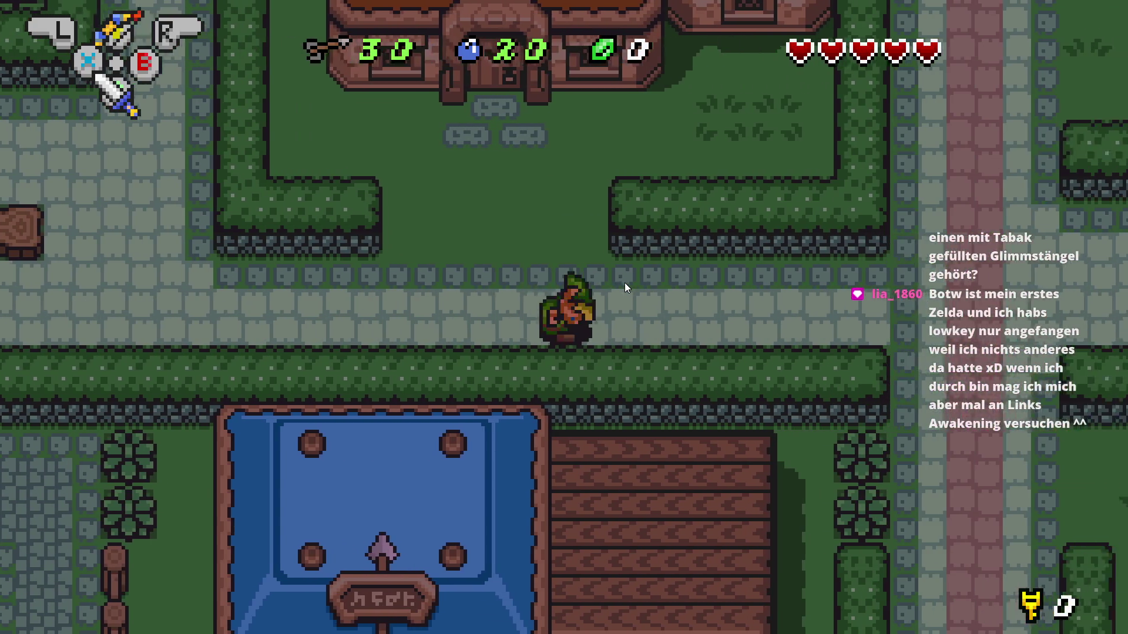
key("Down")
key("Down")
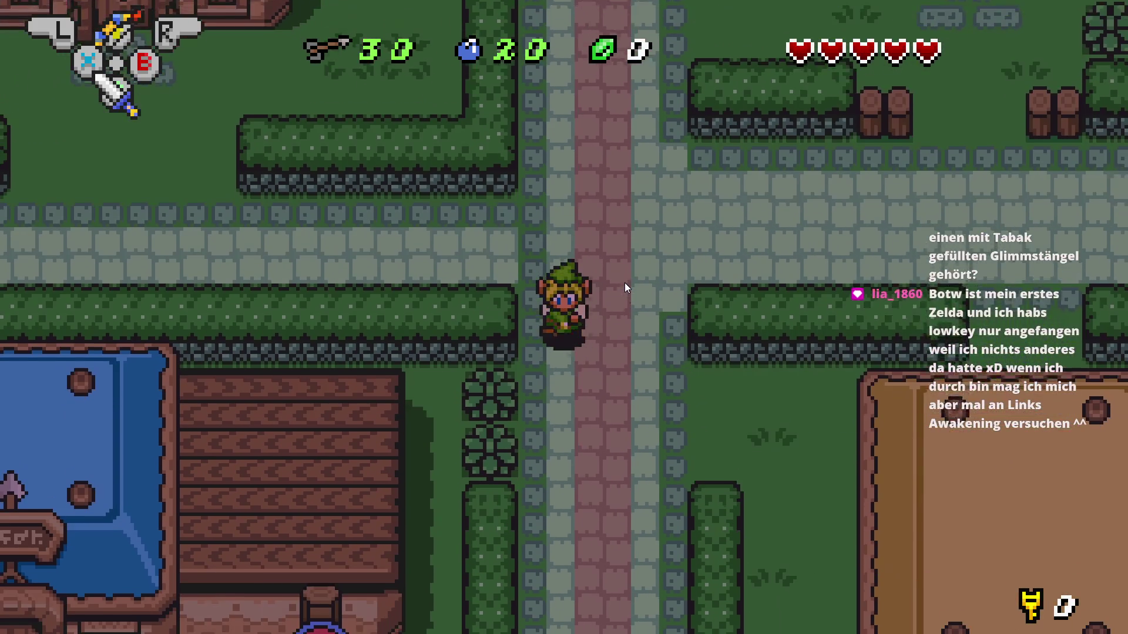
key("Left")
key("x")
Line Link up under the target post, shoot an arrow into it, then close the preview
key("Down")
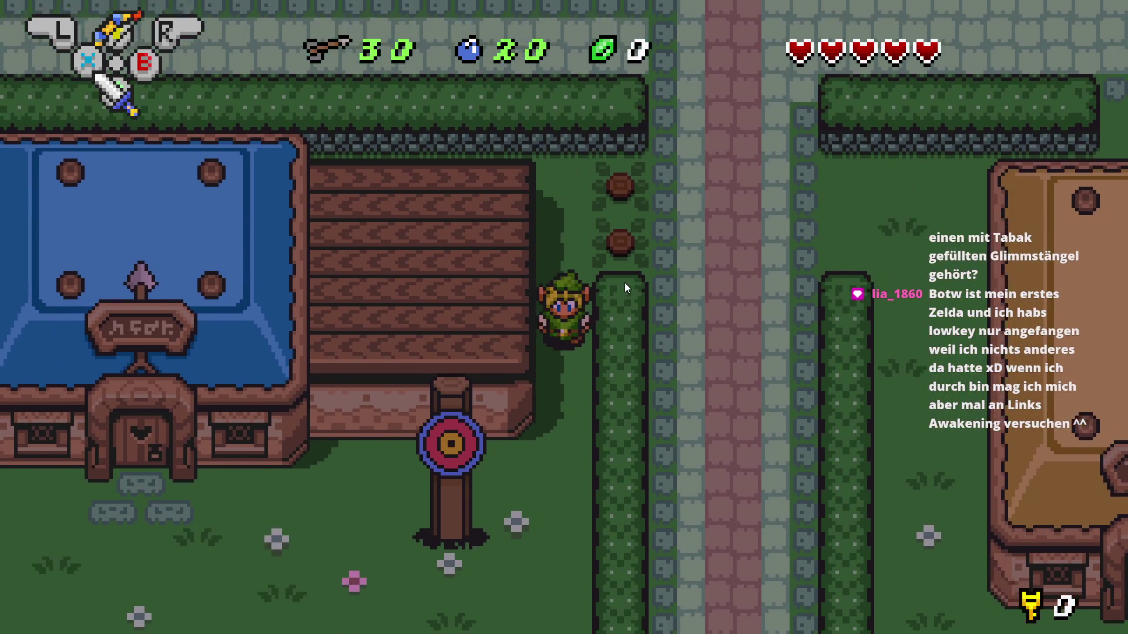
key("Left")
key("Left")
key("Right")
key("Down")
key("Up")
key("y")
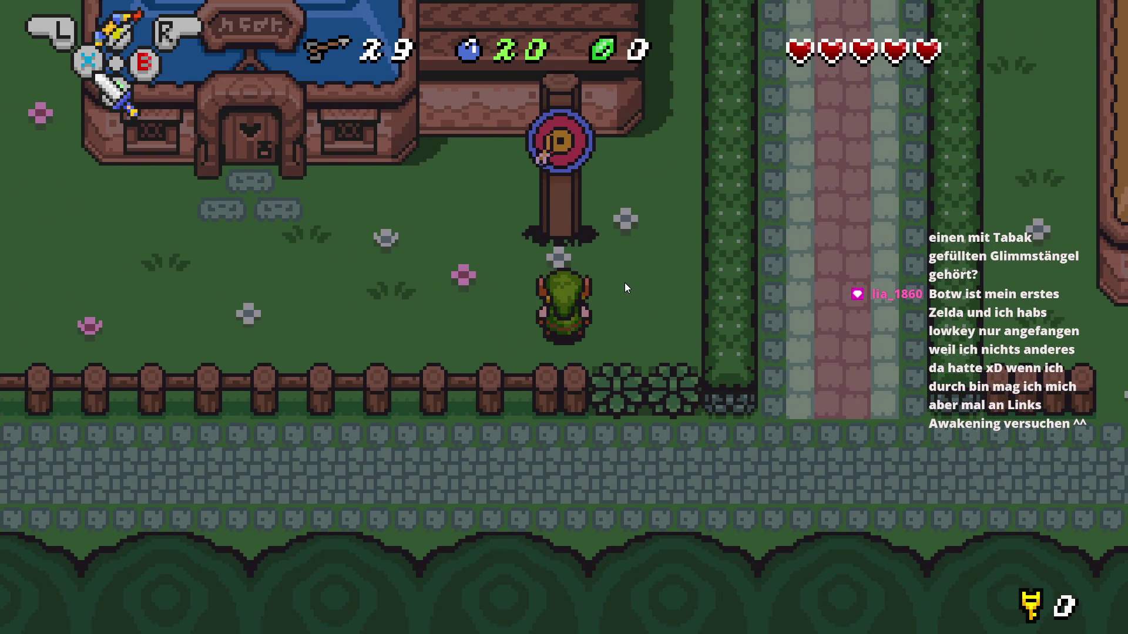
key("Left")
key("Up")
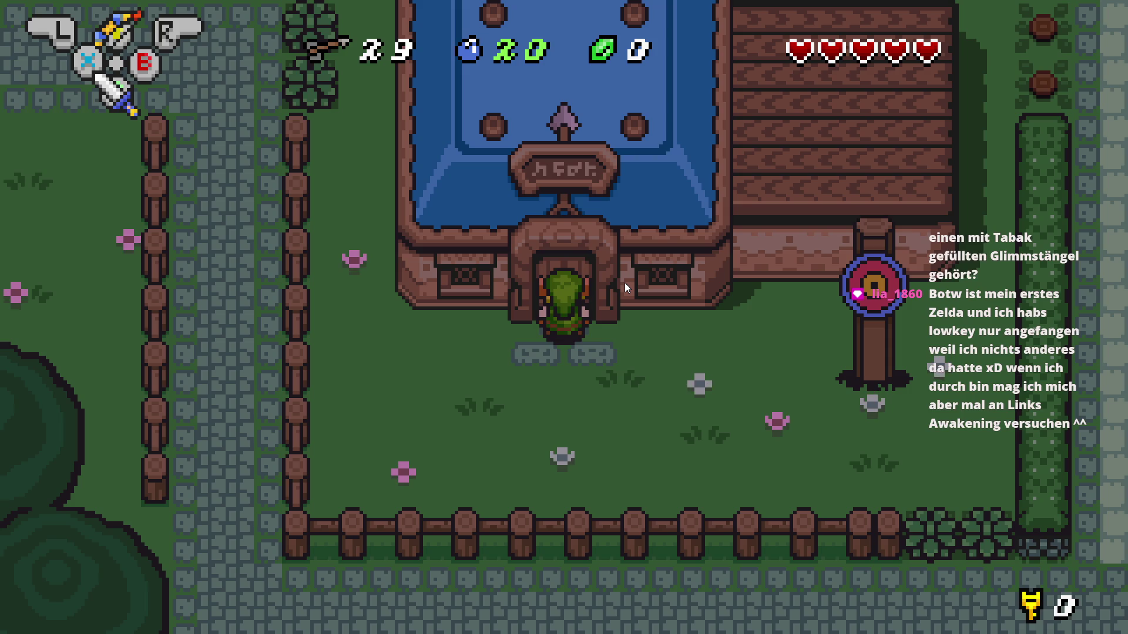
key("alt+F4")
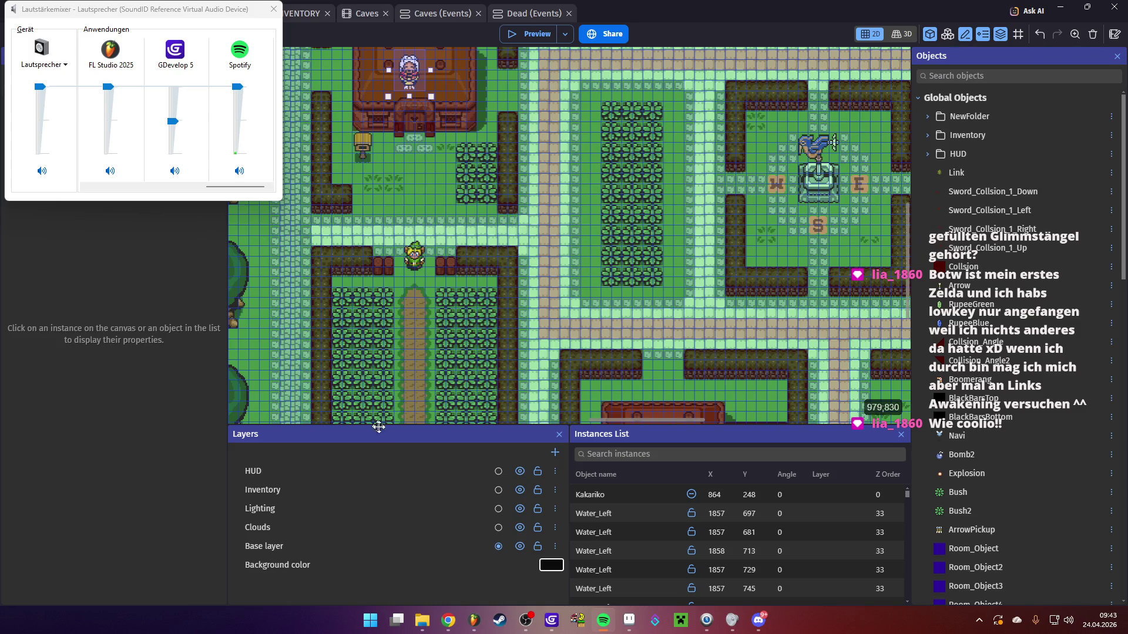
Set the first play-music action's file to ZeldaDungeon (Remix).wav
left_click(555, 294)
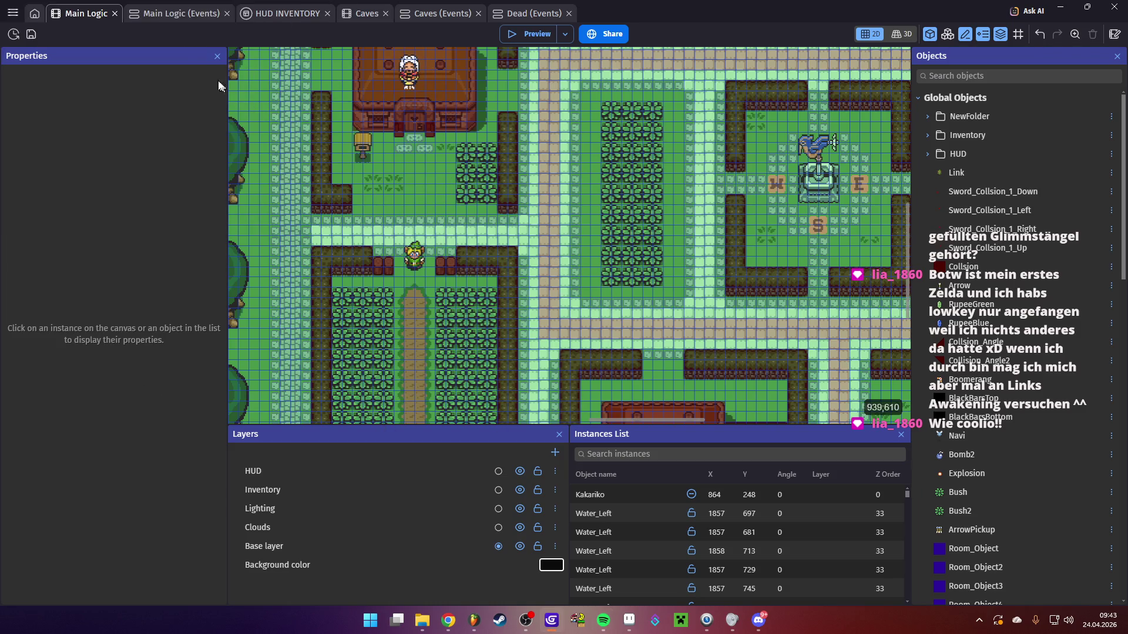
left_click(176, 12)
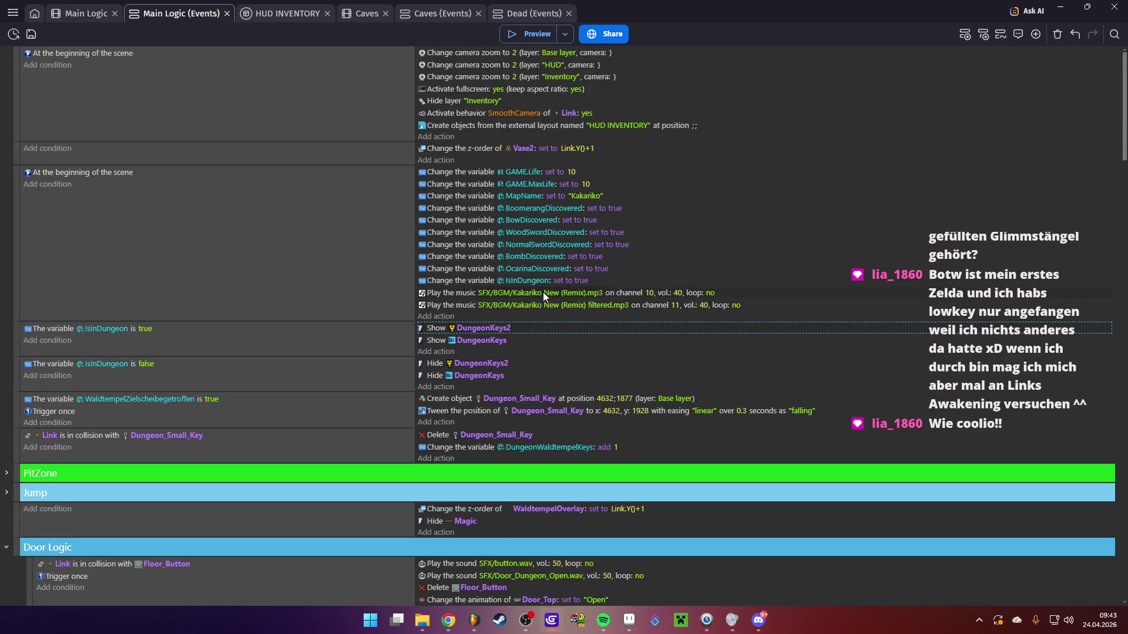
left_click(542, 292)
left_click(626, 316)
left_click(527, 336)
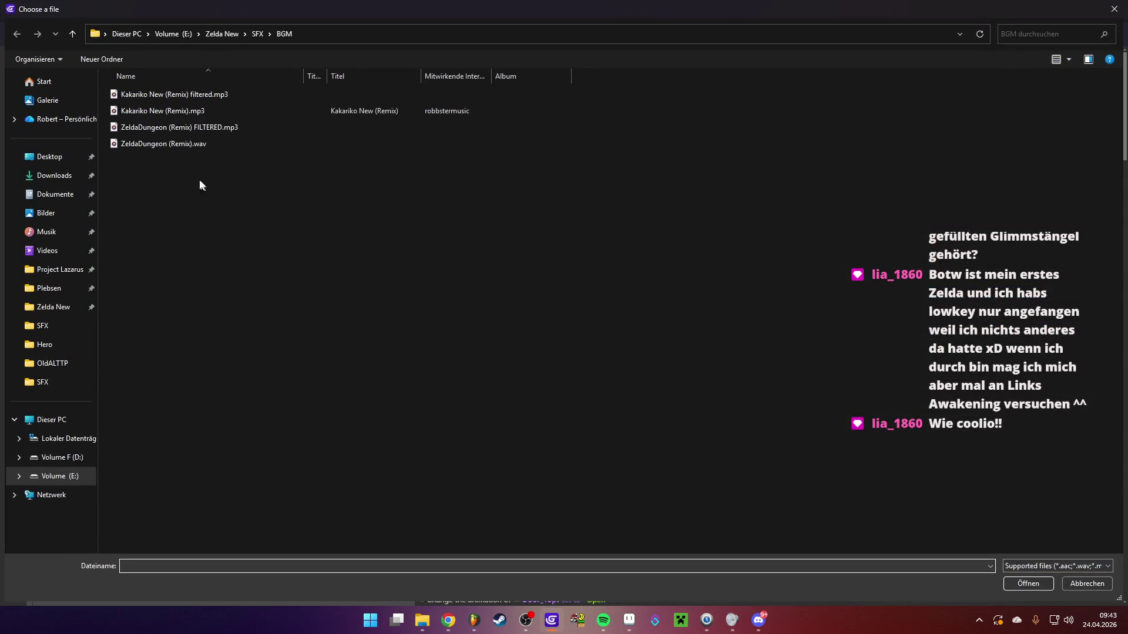
left_click(181, 148)
double_click(180, 146)
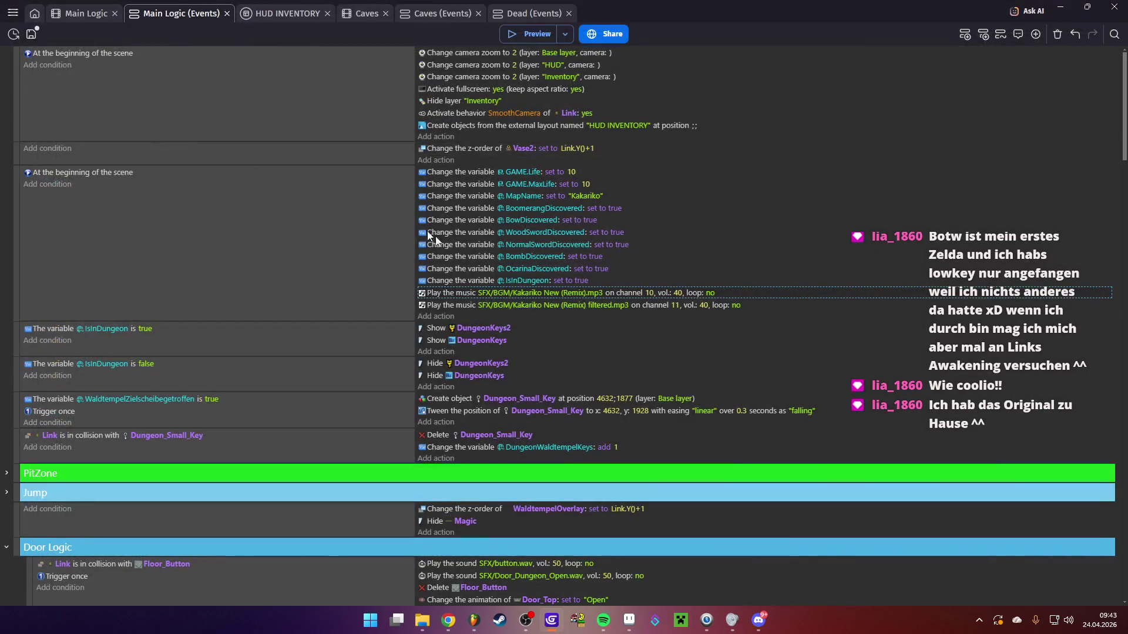
left_click(618, 317)
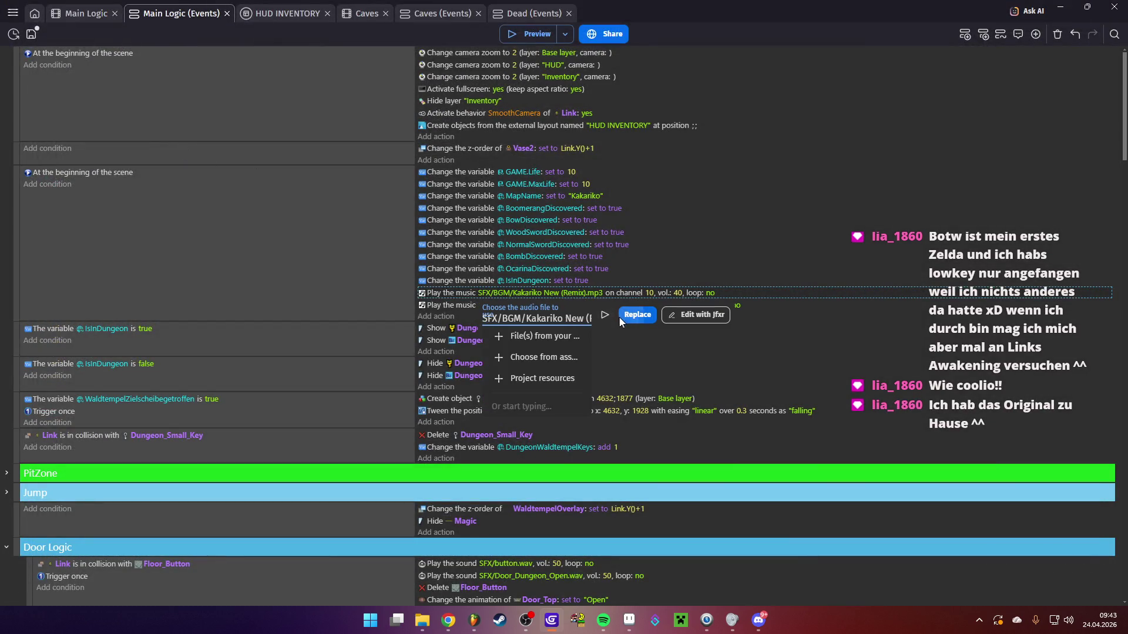
left_click(552, 334)
double_click(194, 150)
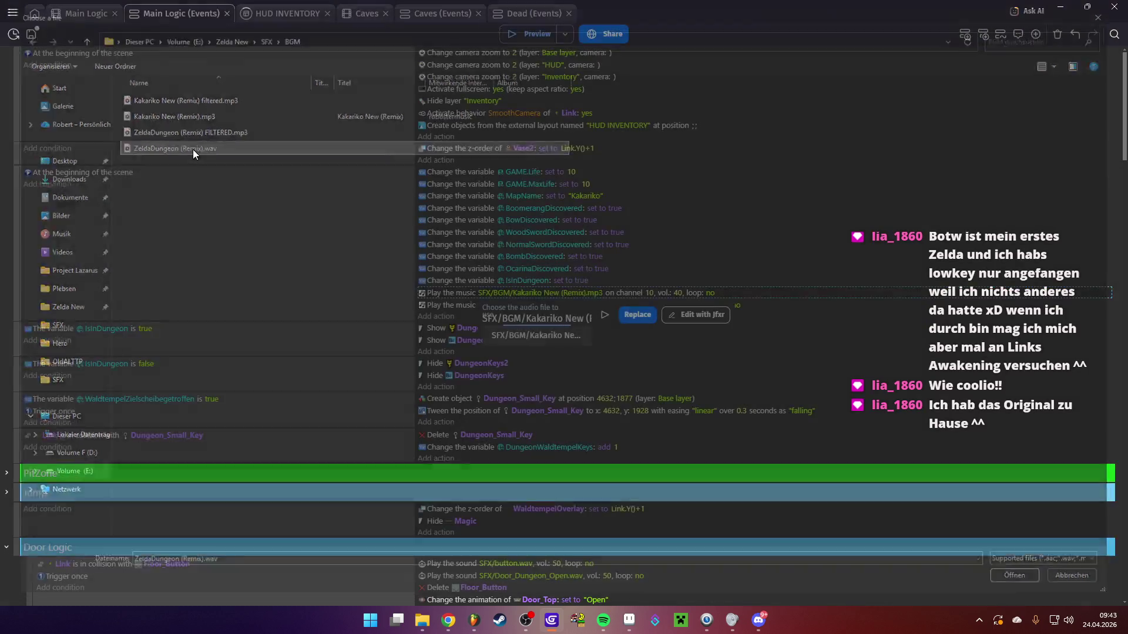
left_click(649, 322)
Set the second play-music action to ZeldaDungeon (Remix) FILTERED.mp3 and save the project
left_click(588, 305)
left_click(639, 329)
left_click(529, 343)
double_click(195, 127)
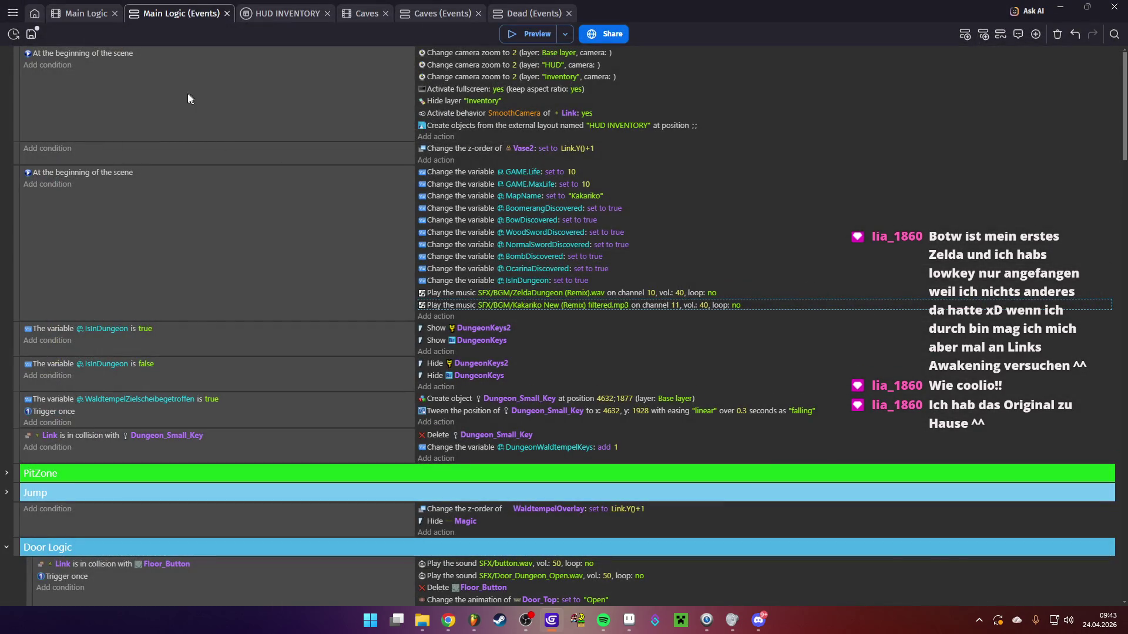
left_click(30, 35)
Move Link into the dungeon's central room at X 3888, Y 2000 and run a quick preview
left_click(86, 17)
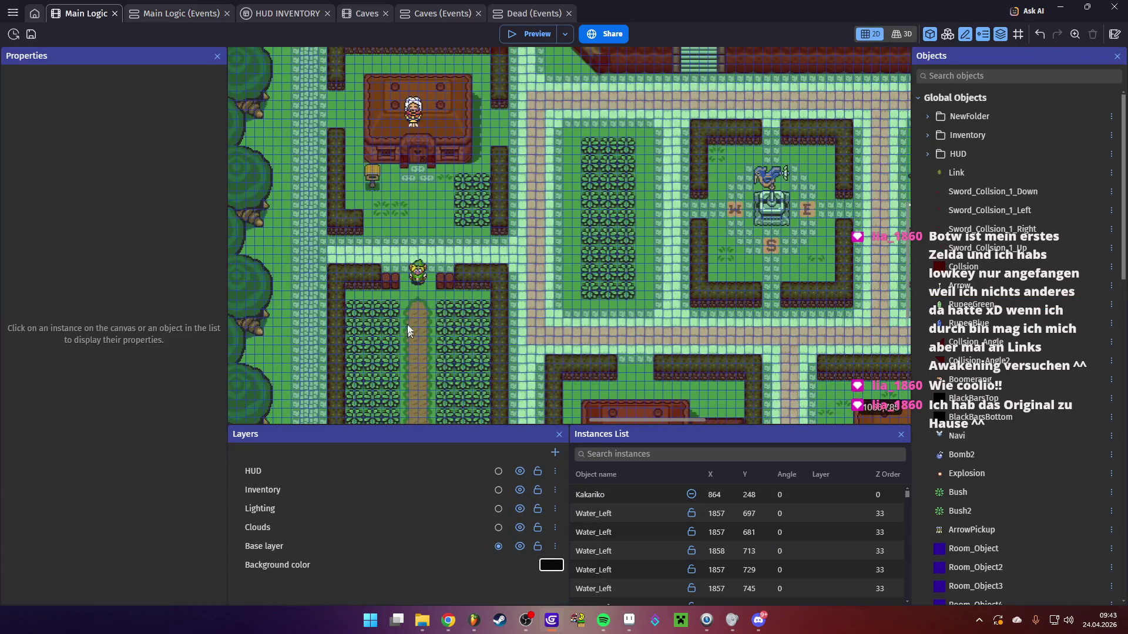
left_click(536, 327)
mouse_move(535, 327)
left_mouse_down()
mouse_move(446, 168)
mouse_move(437, 218)
mouse_move(623, 325)
left_mouse_up()
scroll(540, 252, "right", 5)
key("Delete")
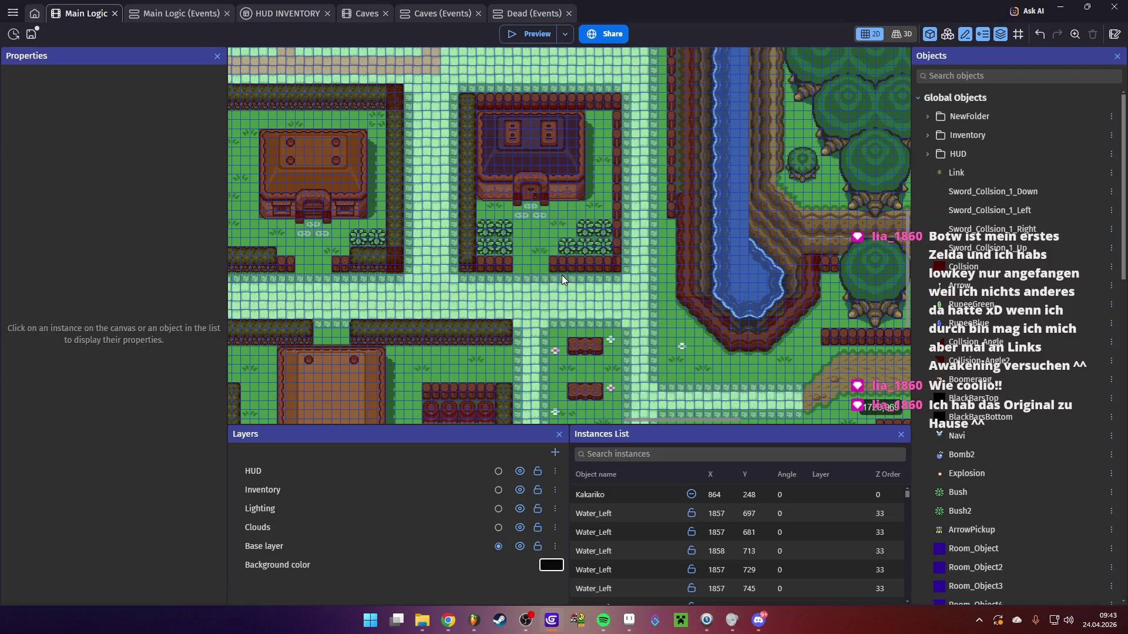
scroll(708, 336, "right", 2)
scroll(707, 336, "down", 10)
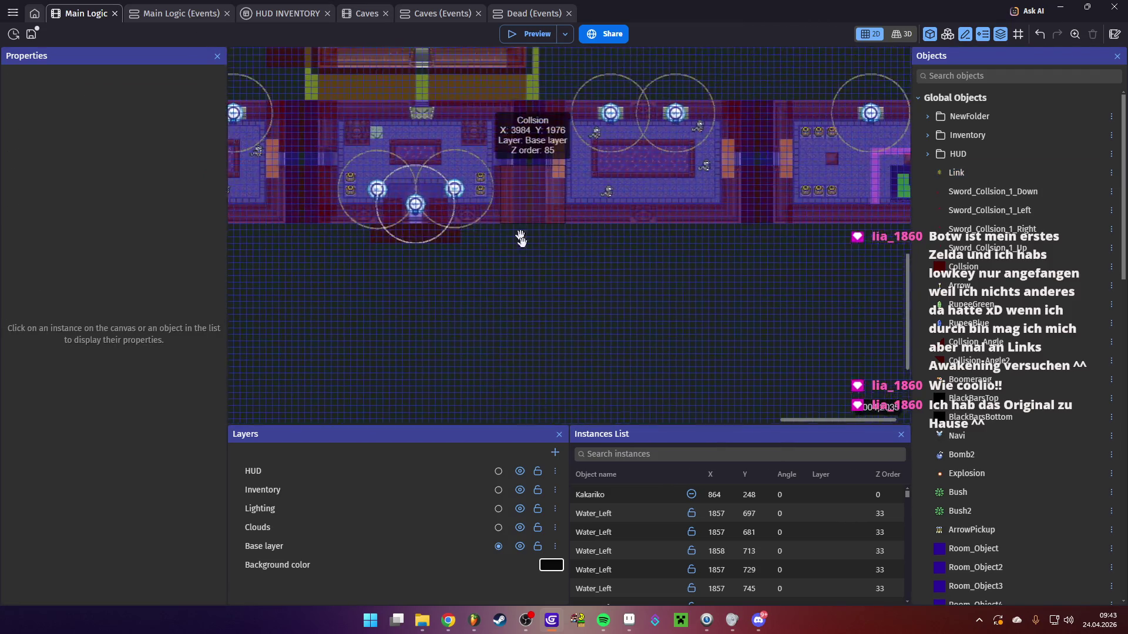
scroll(589, 338, "up", 2)
left_click_drag(958, 172, 578, 329)
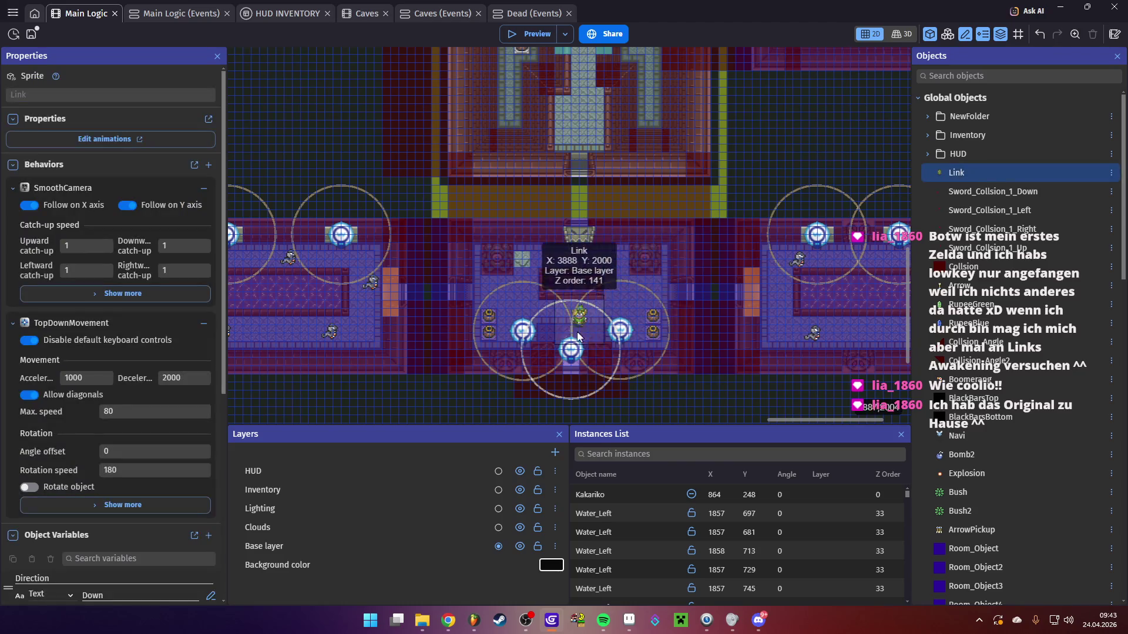
left_click(529, 36)
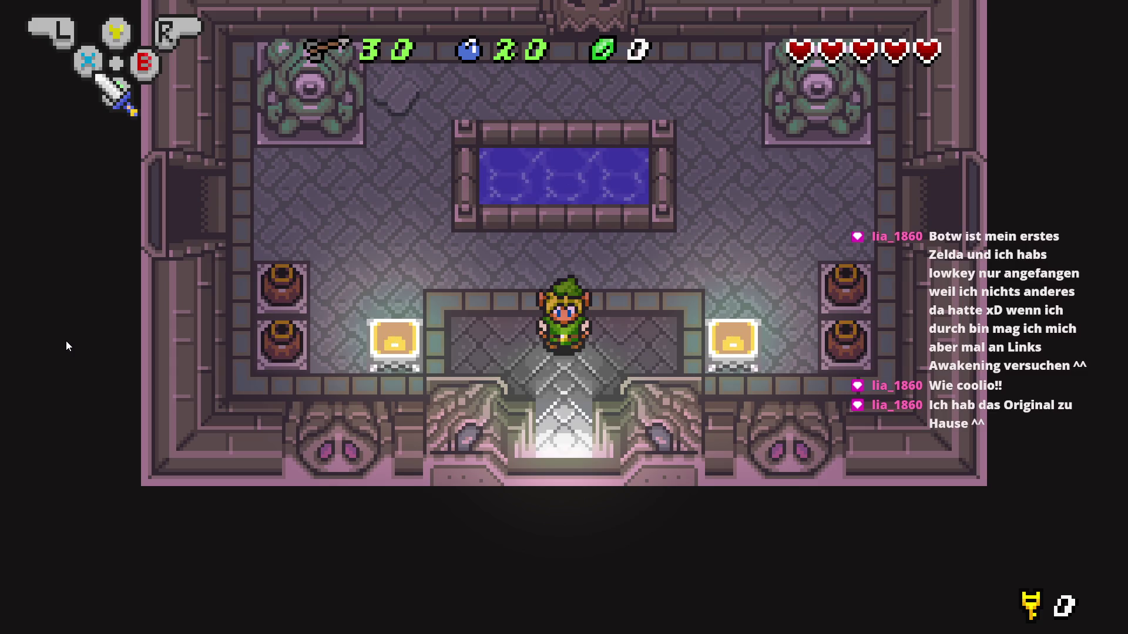
key("alt+F4")
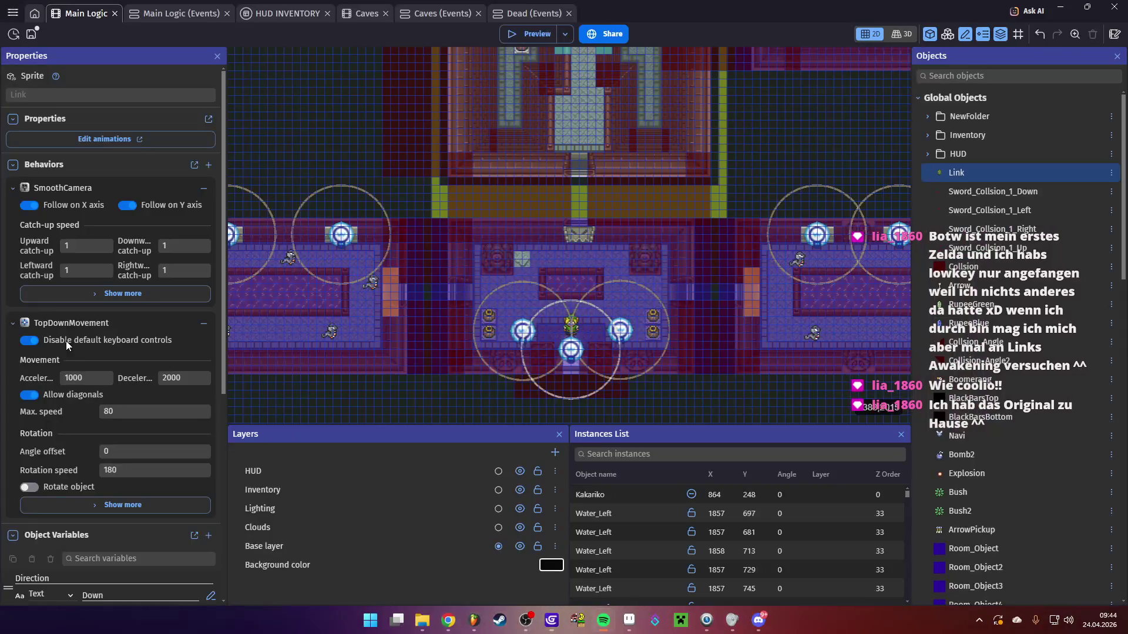
Swap the Kakariko music action's file for ZeldaDungeon (Remix) FILTERED.mp3 and save
left_click(160, 18)
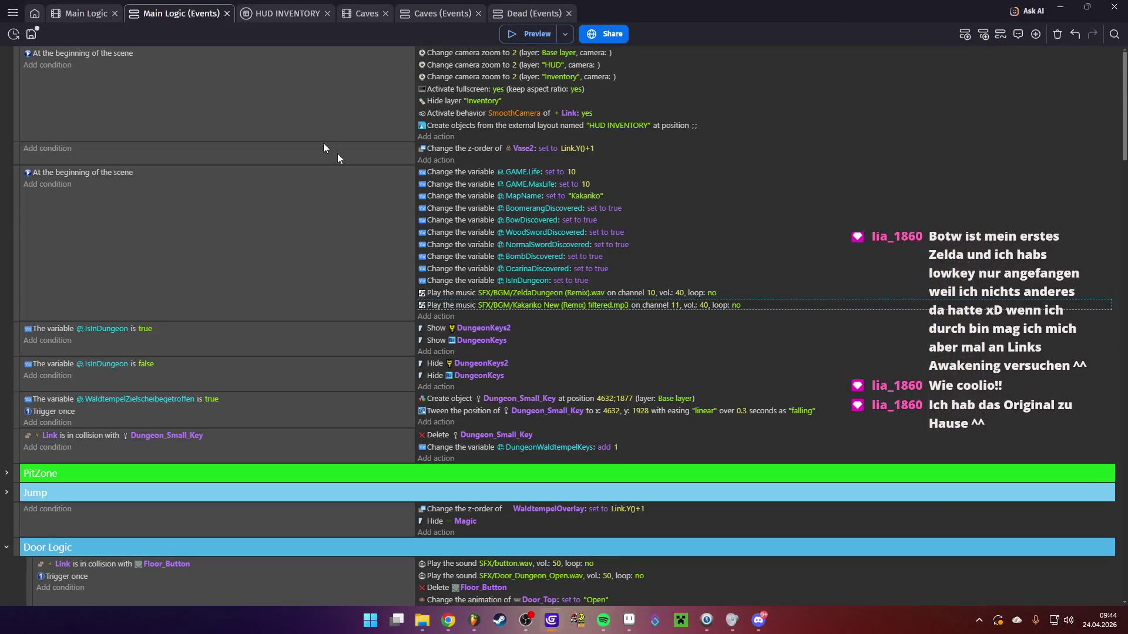
left_click(546, 305)
left_click(627, 330)
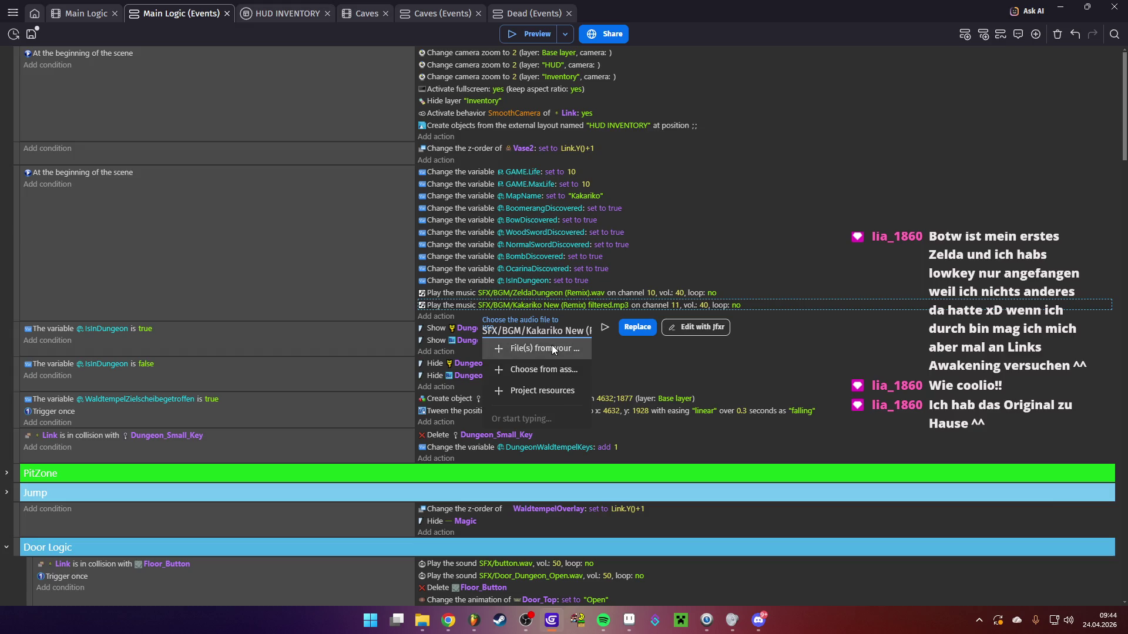
left_click(544, 339)
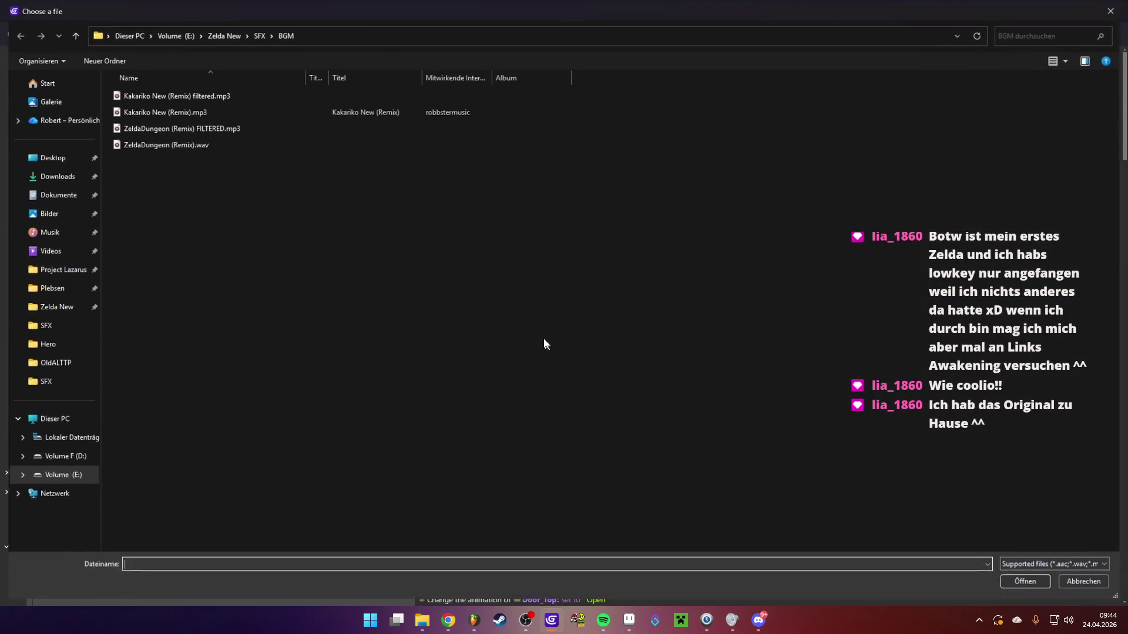
left_click(202, 129)
double_click(198, 130)
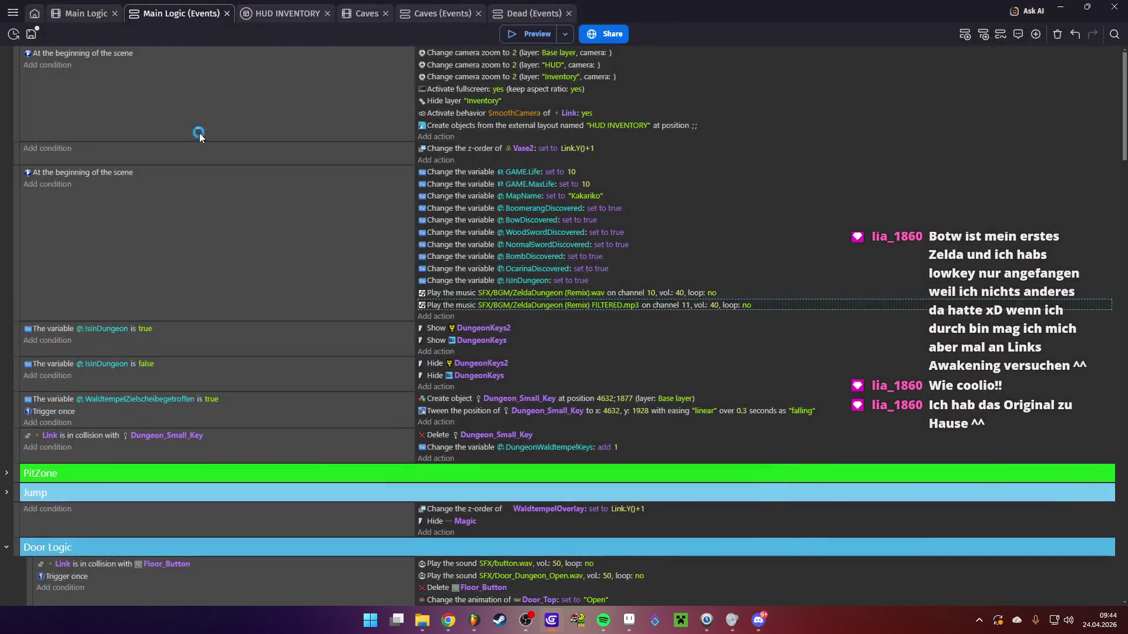
key("ctrl+s")
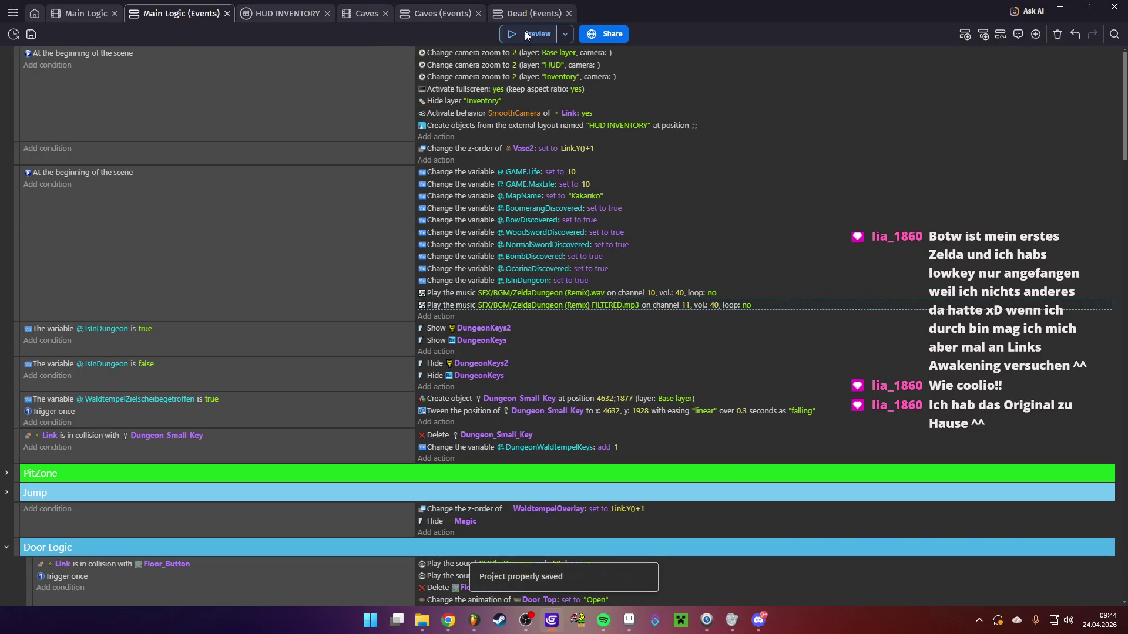
Preview the game, walking Link around the dungeon pool, then return to the scene
left_click(522, 35)
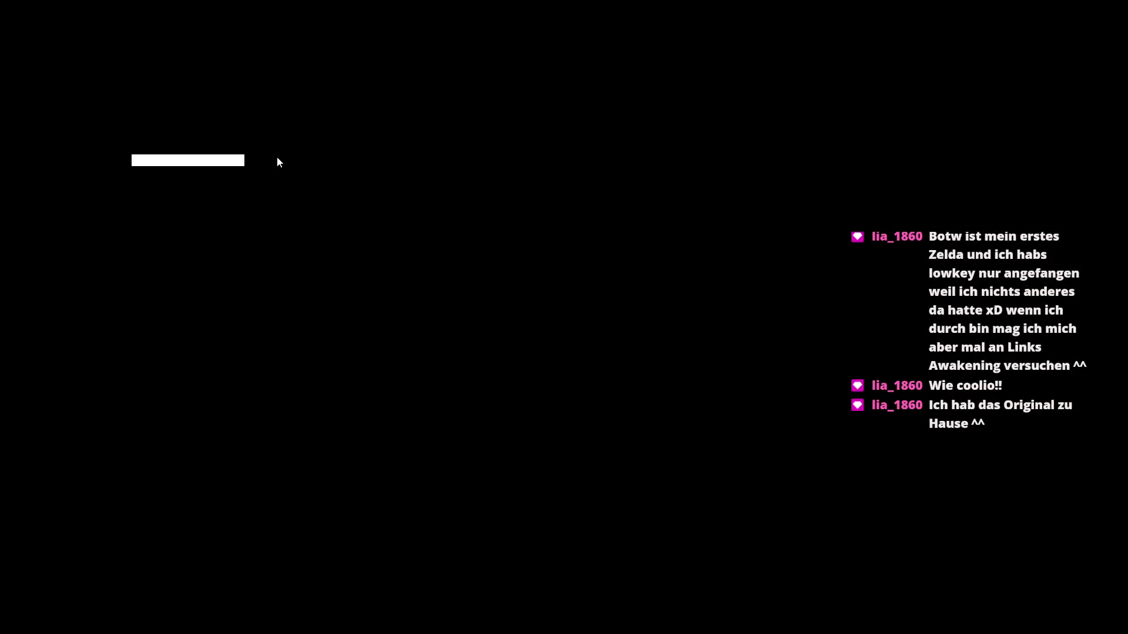
key("Up")
key("Left")
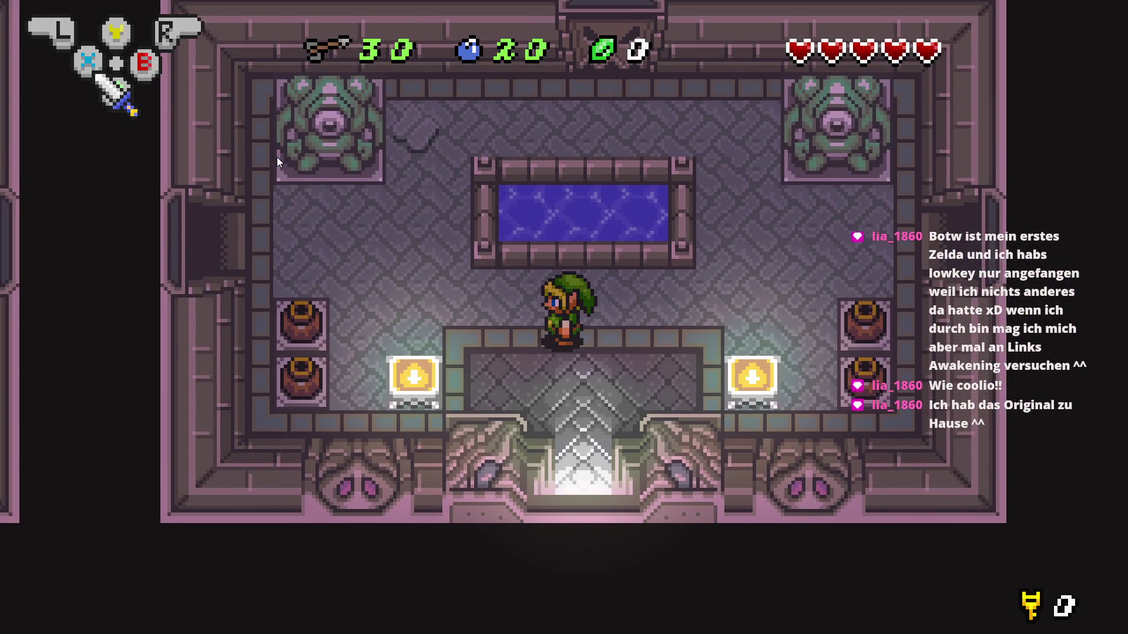
key("Left")
key("Up")
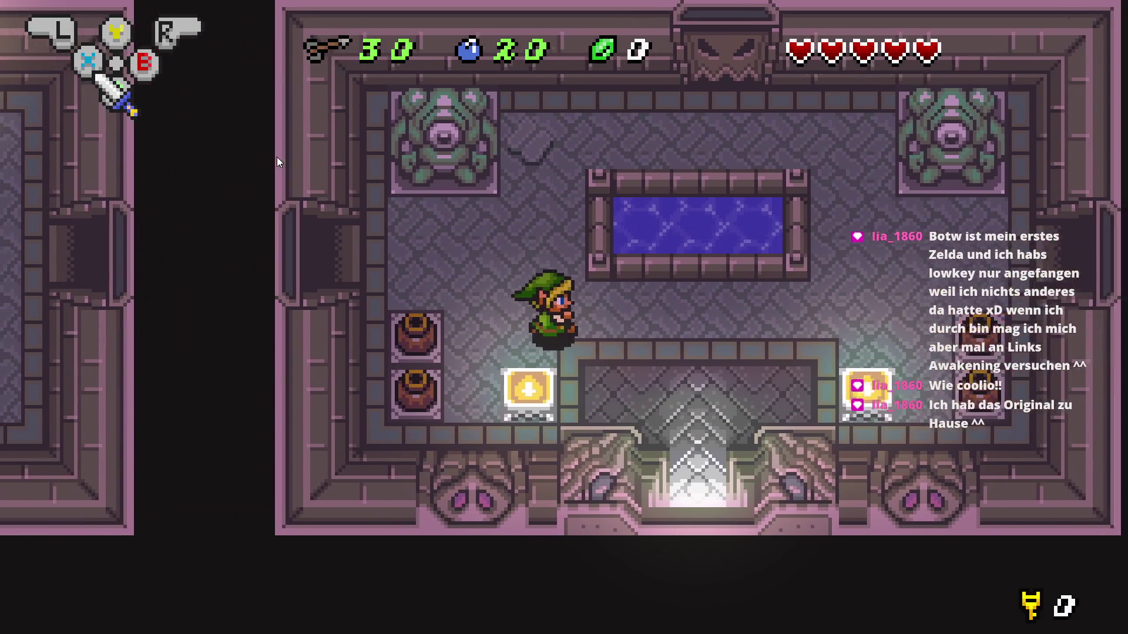
key("Down")
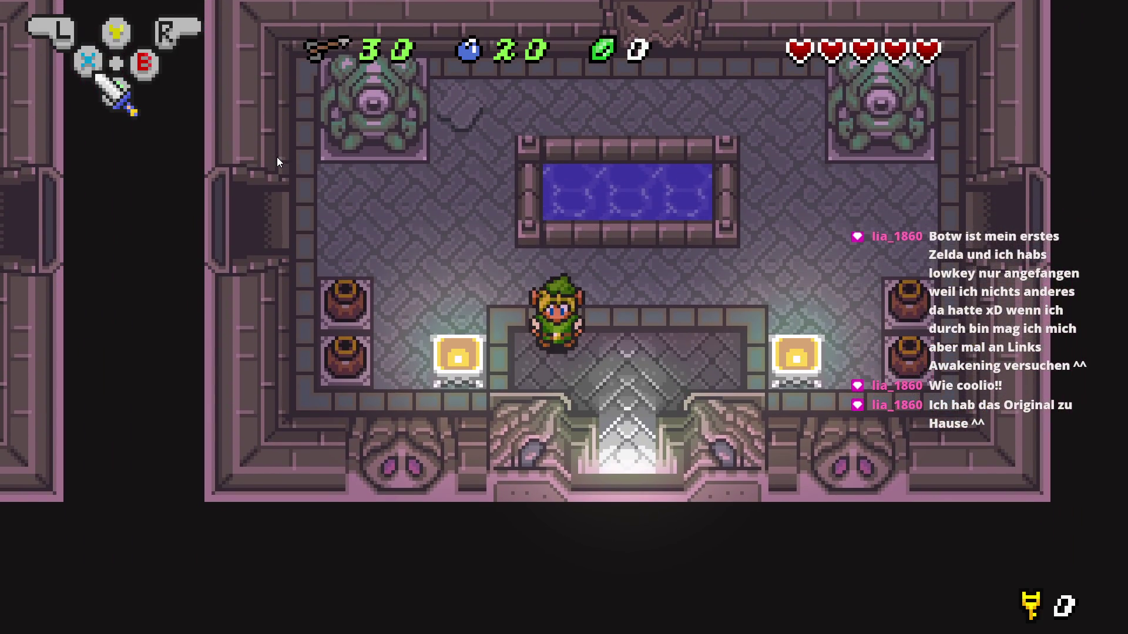
key("alt+F4")
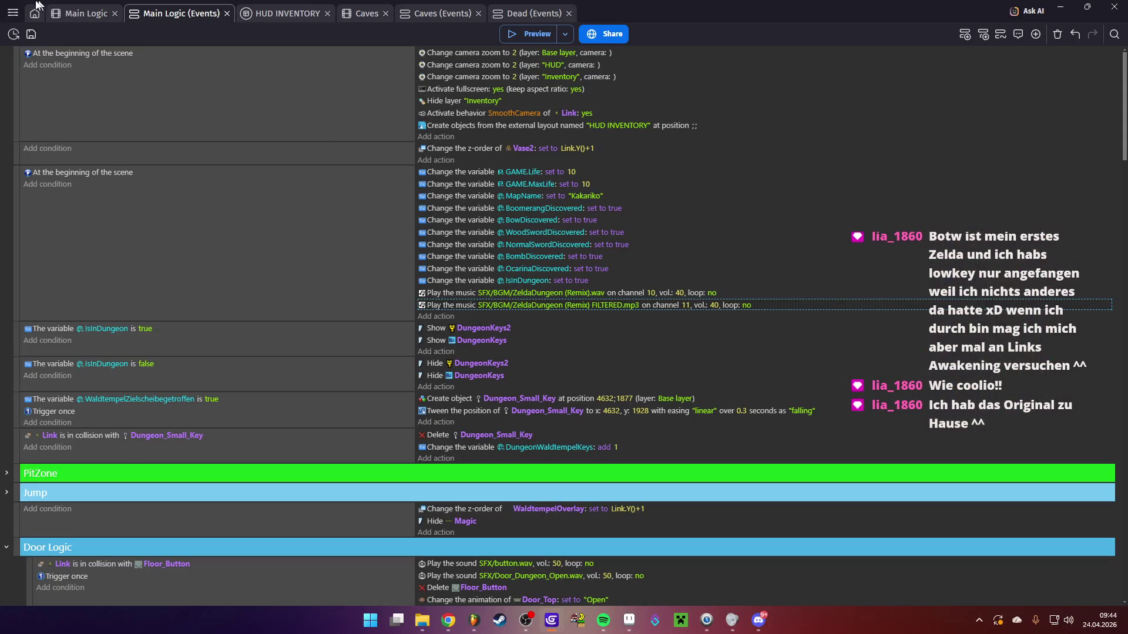
left_click(89, 13)
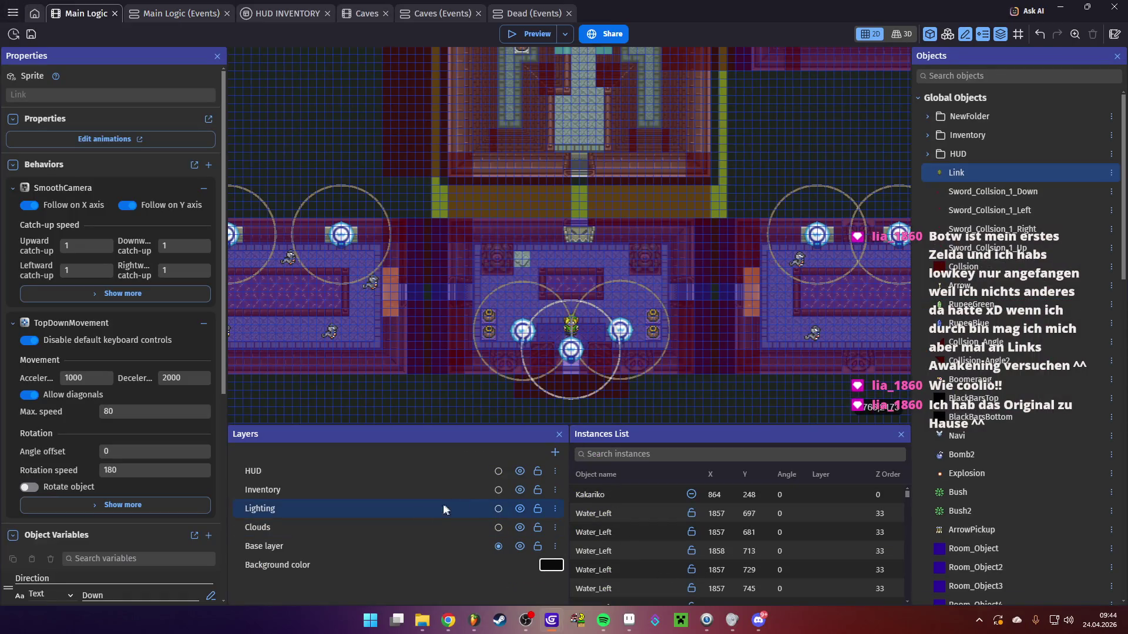
Darken the Lighting layer's ambient light to grey-green 66;70;58
double_click(347, 509)
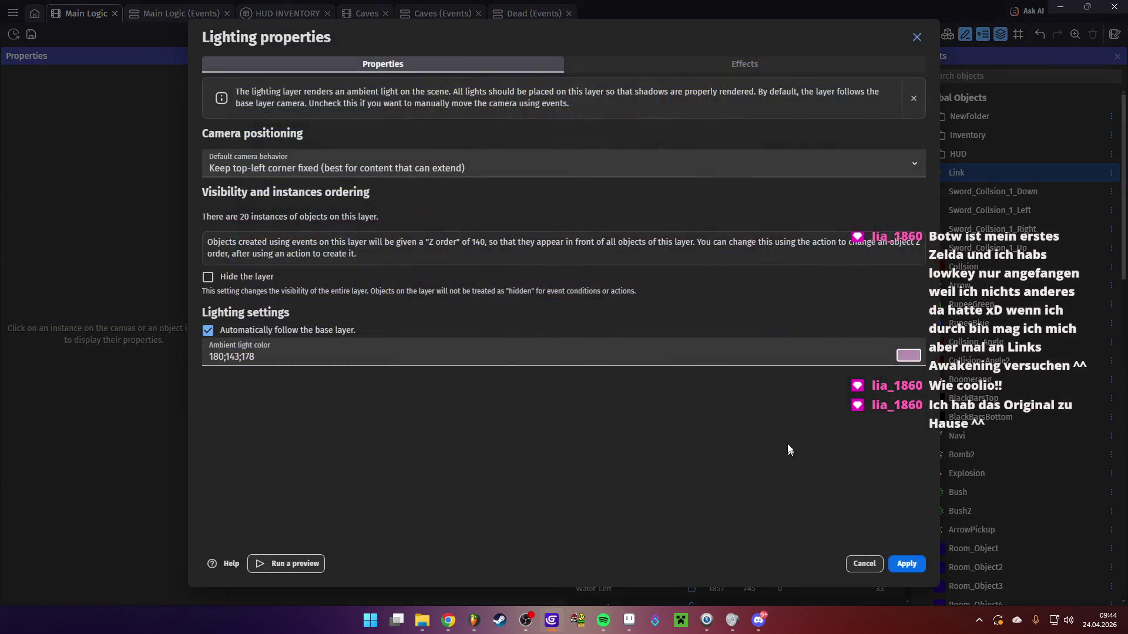
left_click(914, 357)
left_click_drag(933, 450, 921, 419)
left_click(914, 565)
left_click(915, 565)
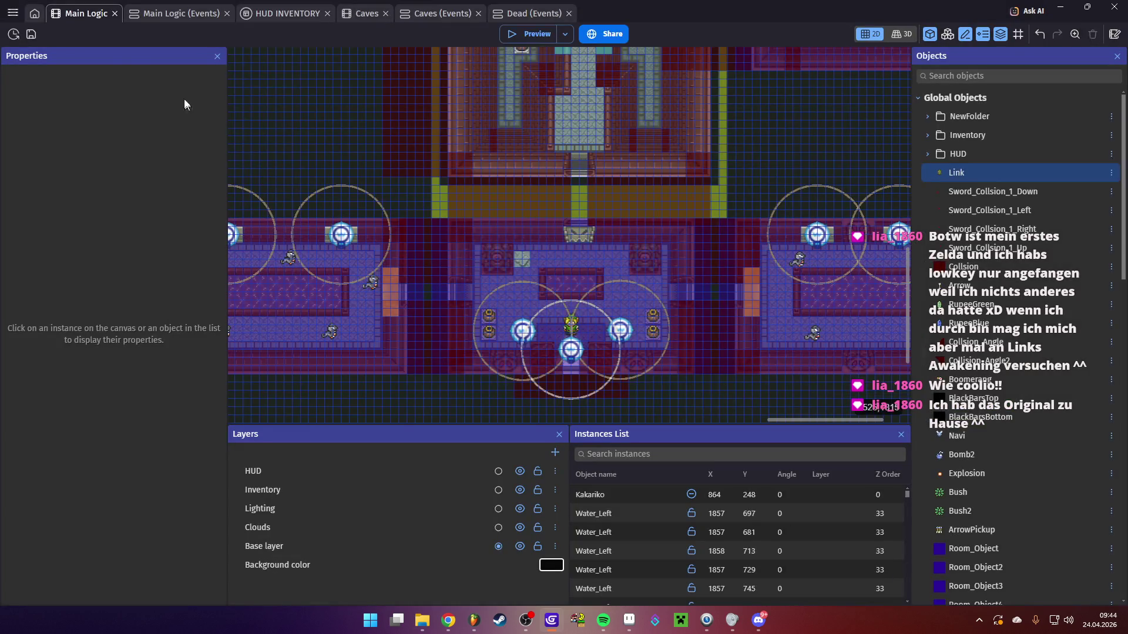
Set Link's SmoothCamera activation at scene start to No and preview the game
left_click(155, 20)
left_click(586, 113)
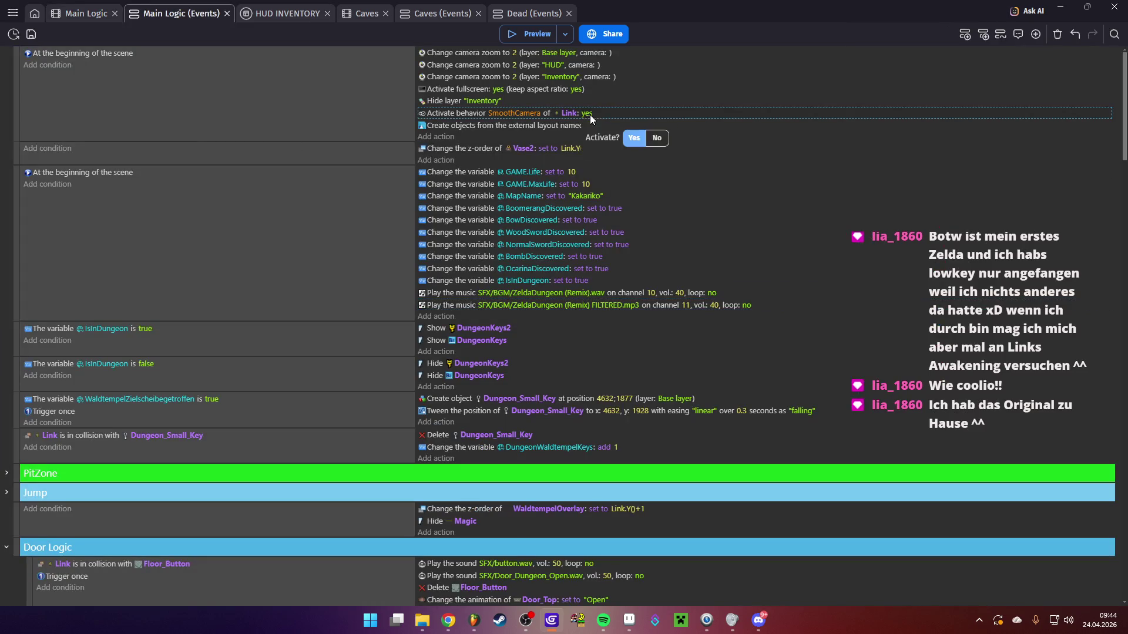
left_click(503, 36)
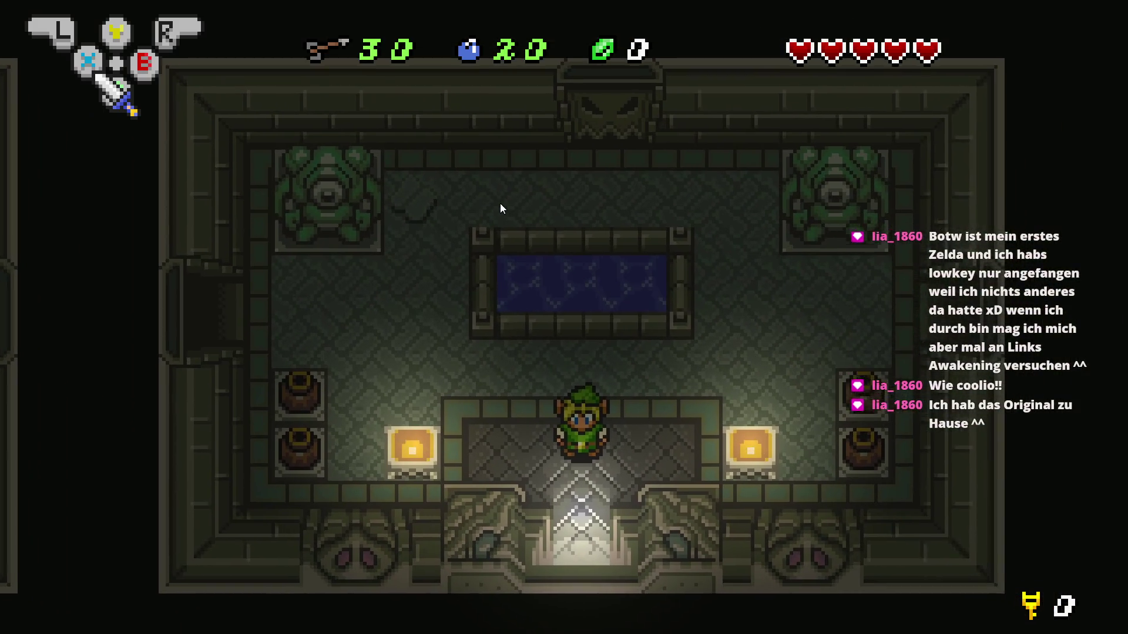
Walk Link away from the door, lift the pot by the left wall and throw it toward the pool
key("Left")
key("Left")
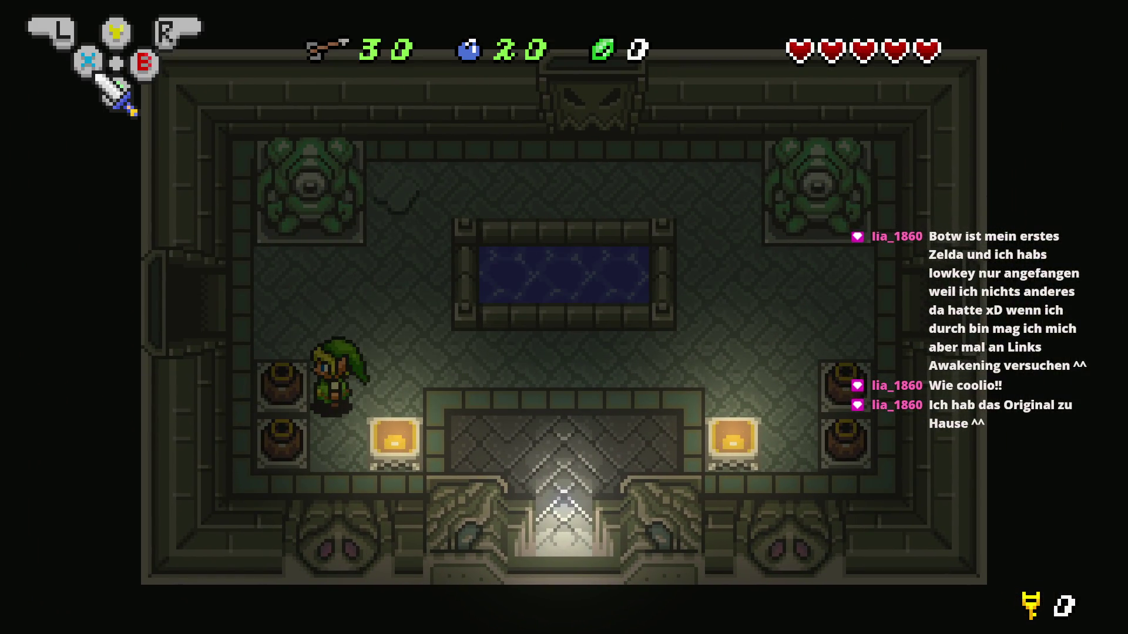
key("space")
key("space")
key("Right")
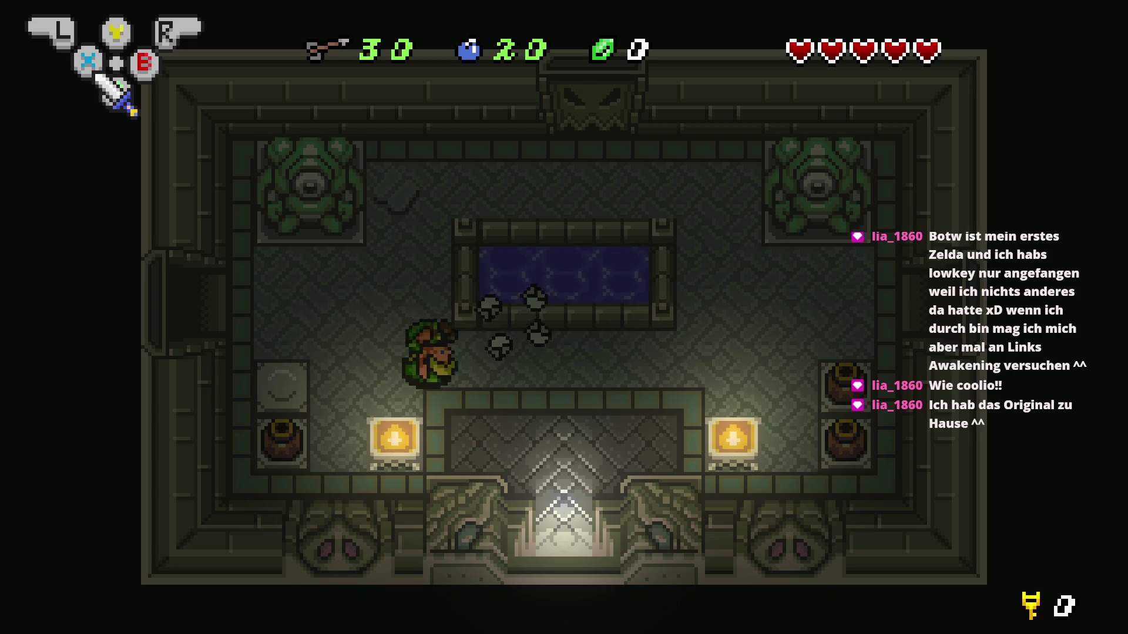
Walk Link past the pool, through the north door and corridor, then swing the sword and dash
key("Left")
key("Up")
key("Right")
key("Up")
key("Up")
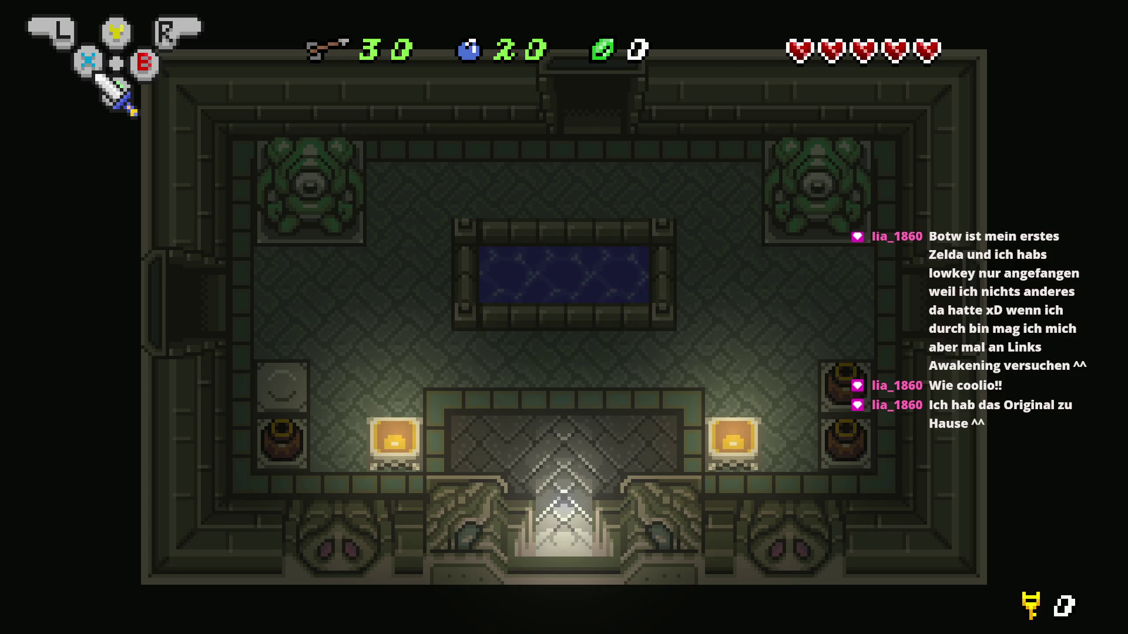
key("Up")
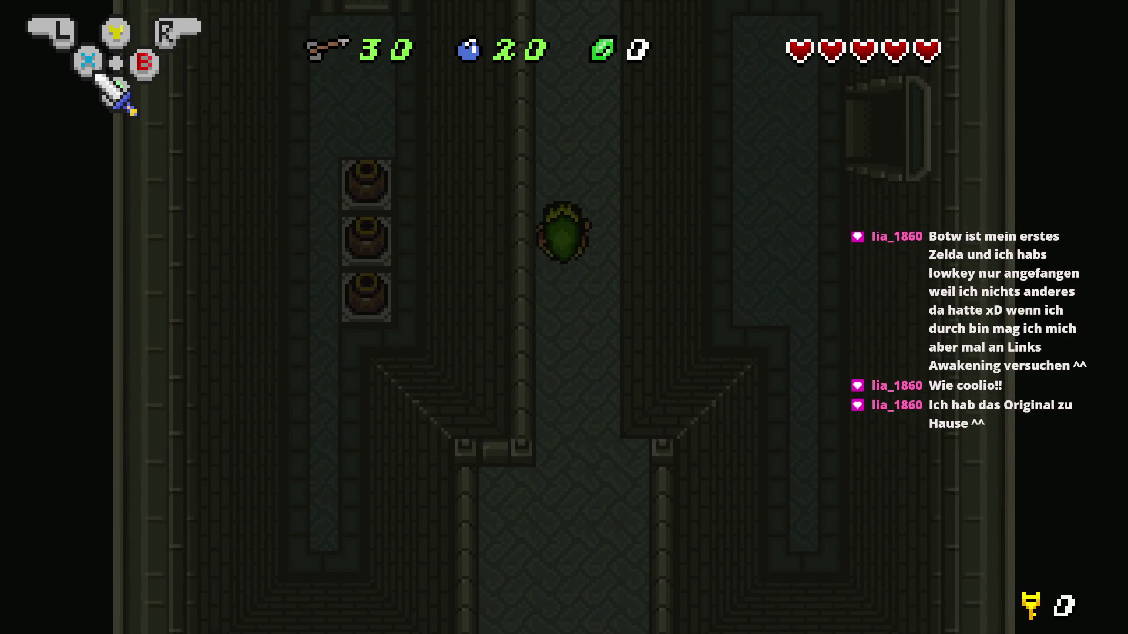
key("Right")
key("Right")
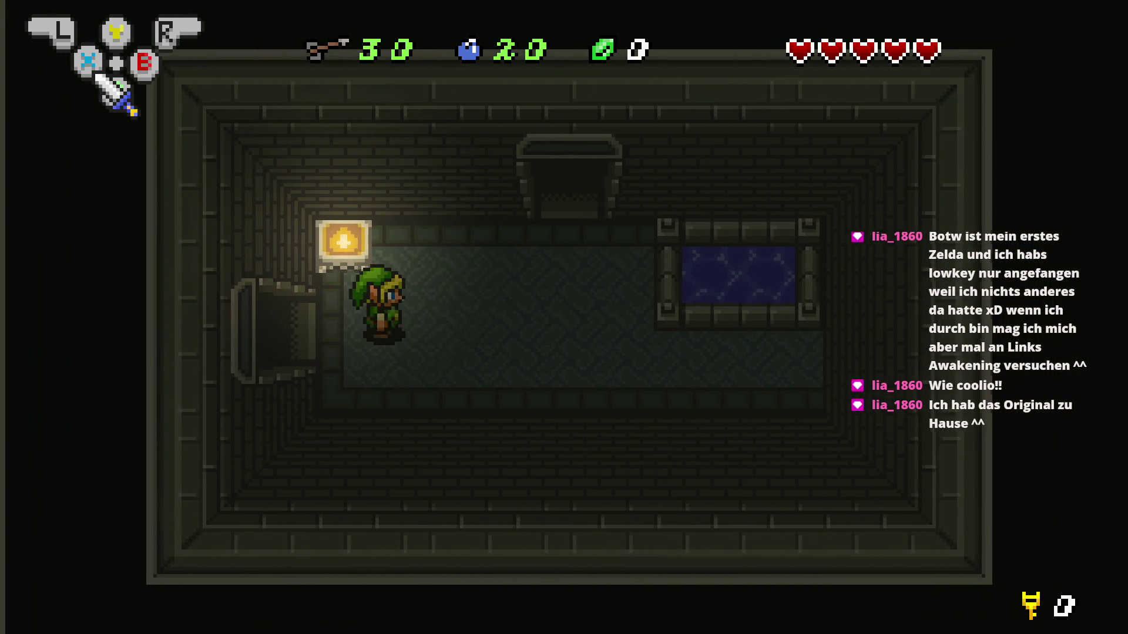
key("x")
key("Right")
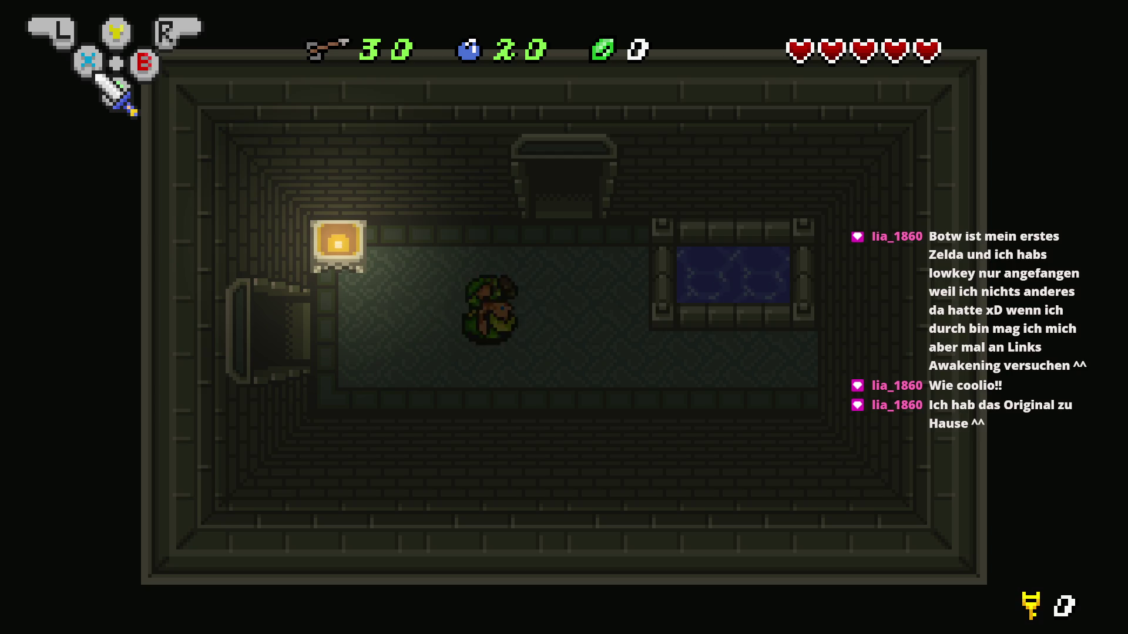
Browse the Inventar menu's slots, close it, and end the preview with Alt+F4
key("Return")
key("Right")
key("Right")
key("Down")
key("Right")
key("Right")
key("Down")
key("Right")
key("Left")
key("Up")
key("Left")
key("Left")
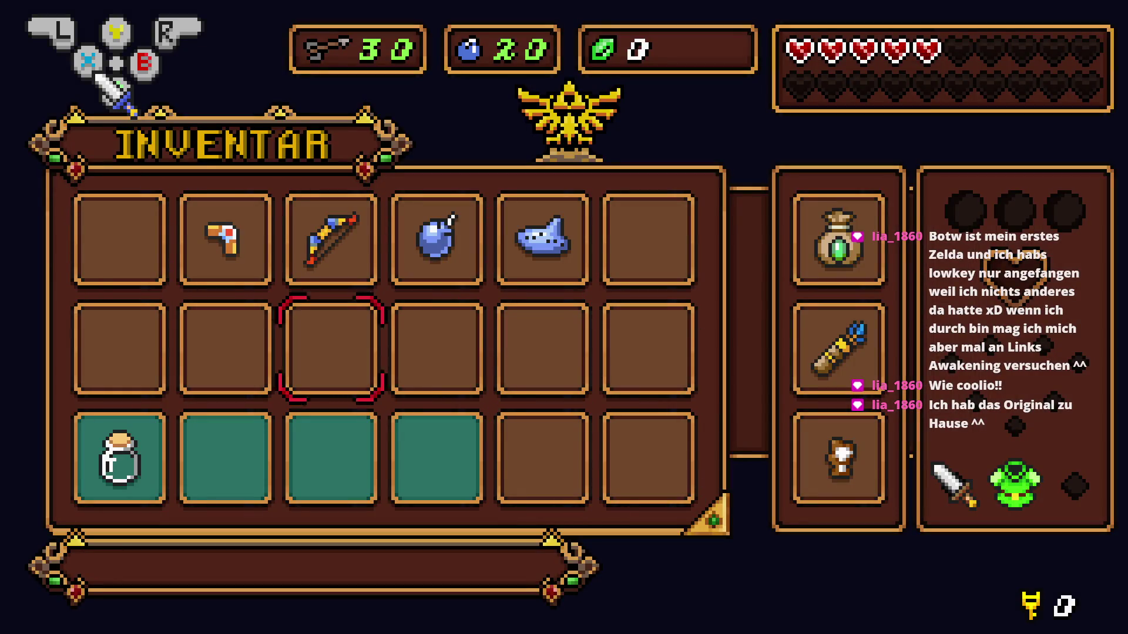
key("Return")
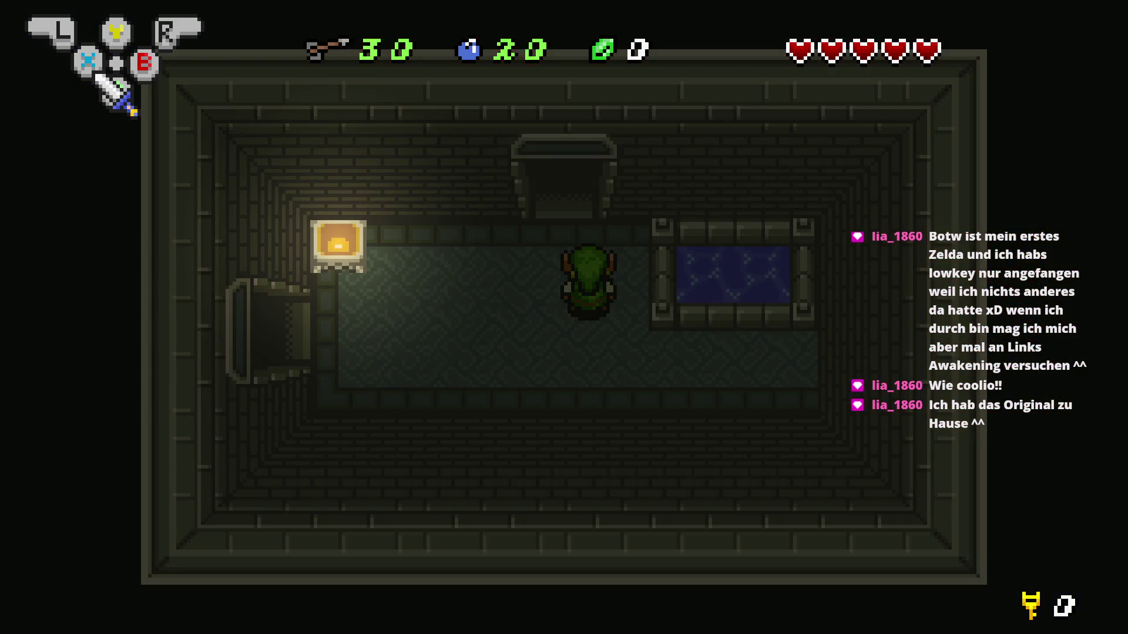
key("alt+F4")
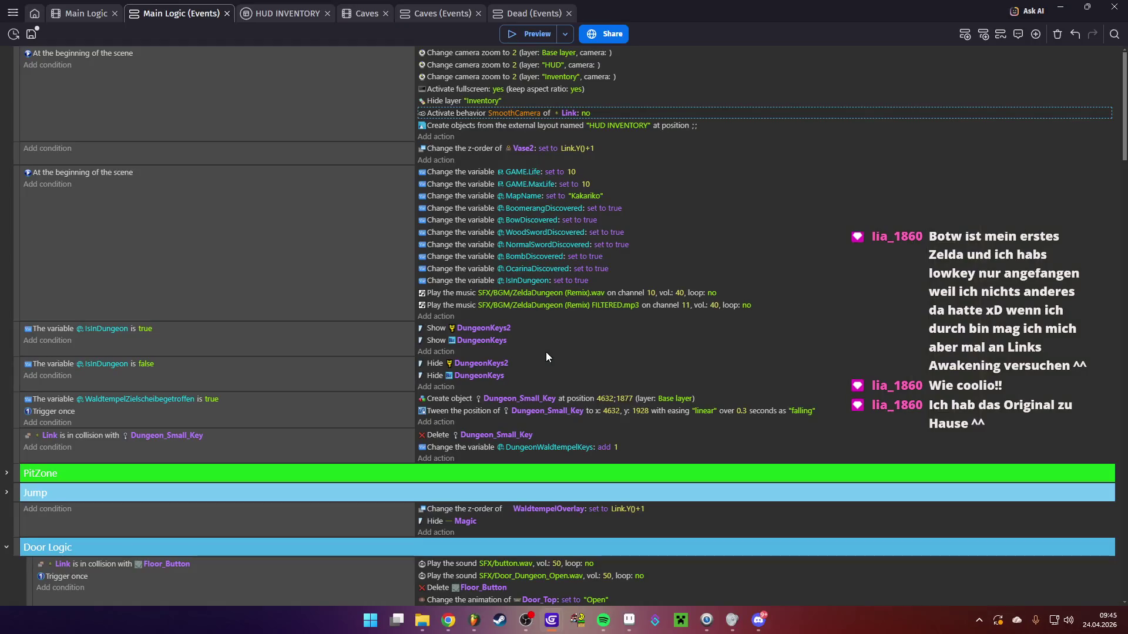
left_click(31, 33)
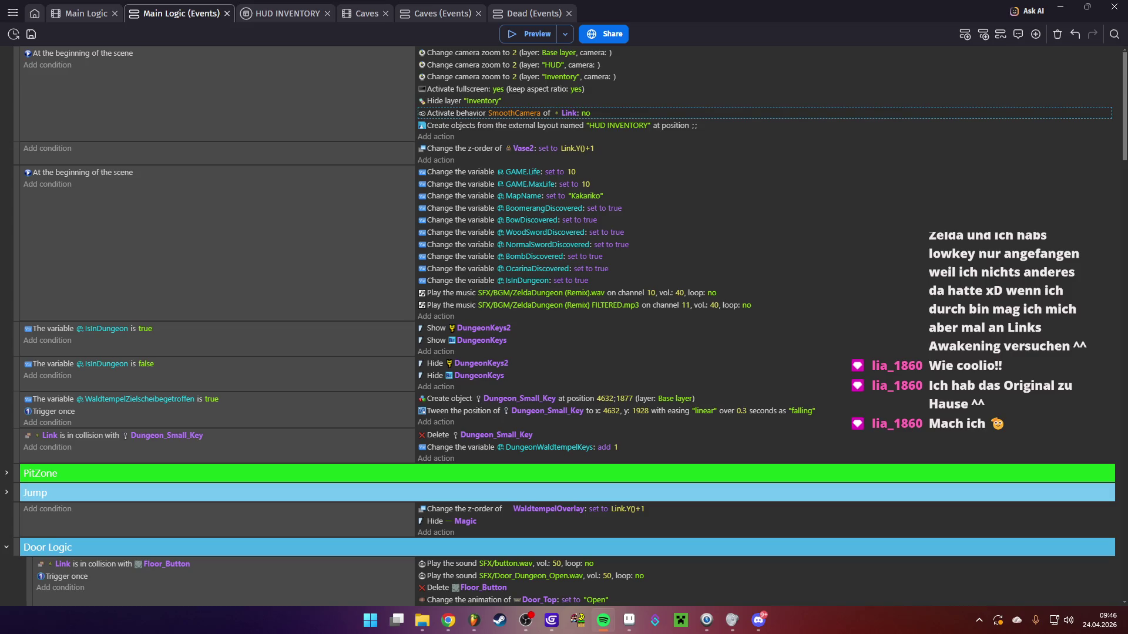
Search Google in Chrome for 'windfisch zelda'
left_click(448, 620)
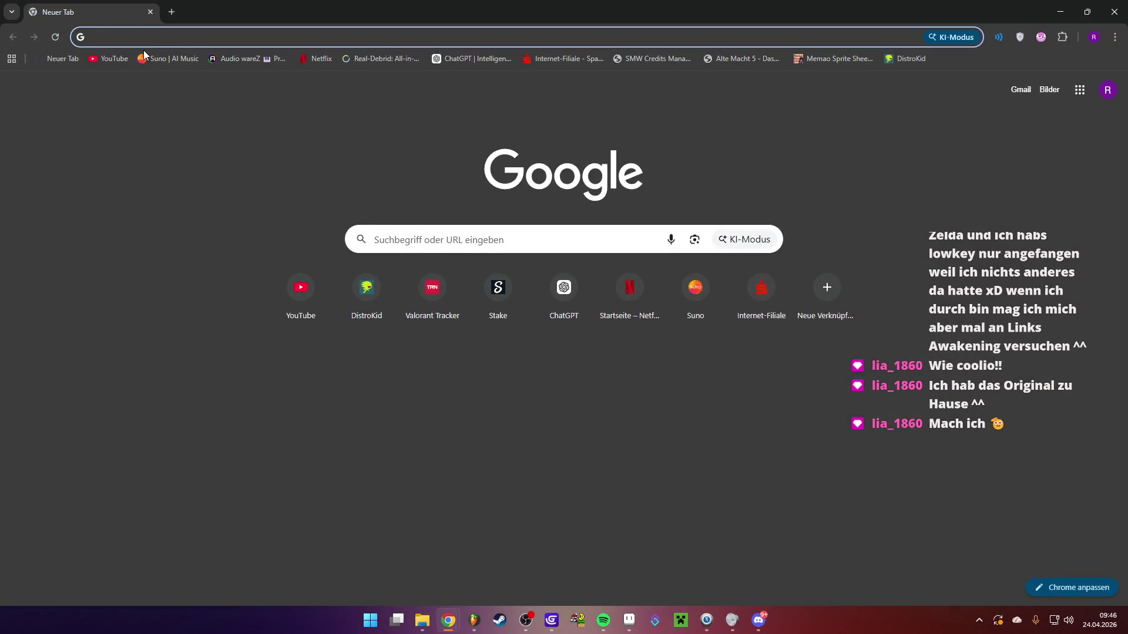
type("windf")
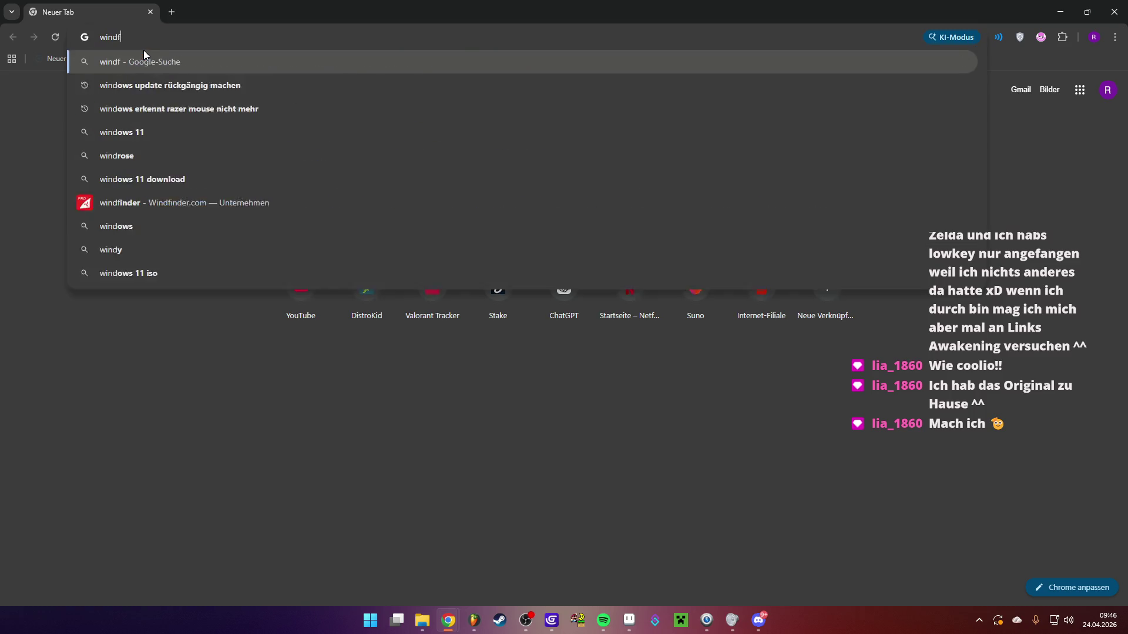
type("isch zelda")
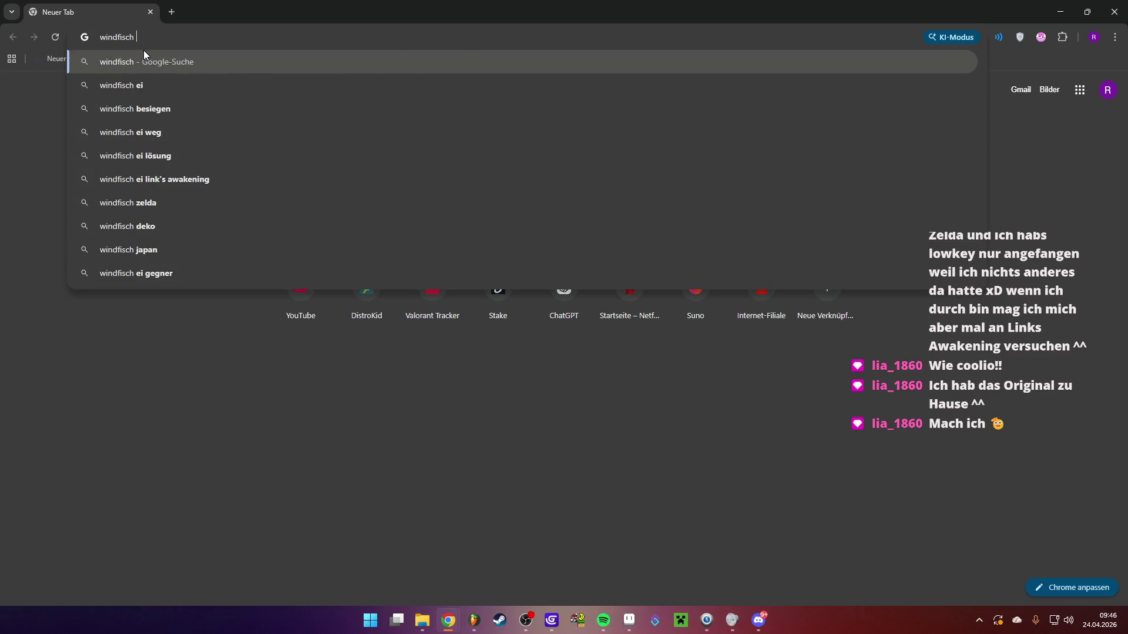
key("Return")
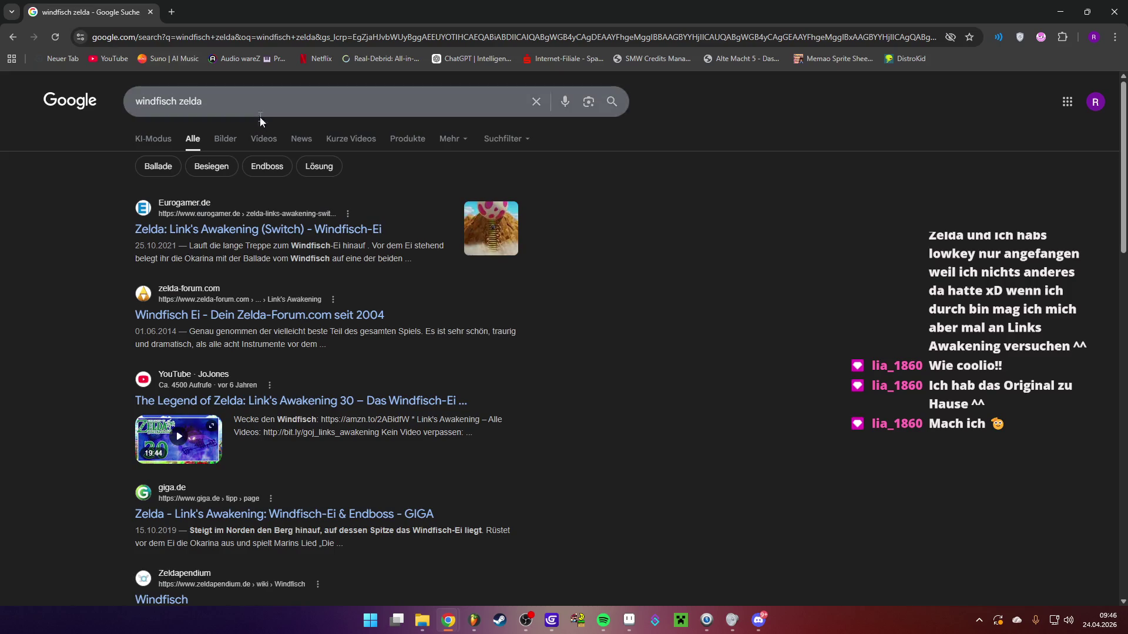
Filter to Videos, add 'ost' to the query, and open the Ballad of the Wind Fish video
left_click(264, 139)
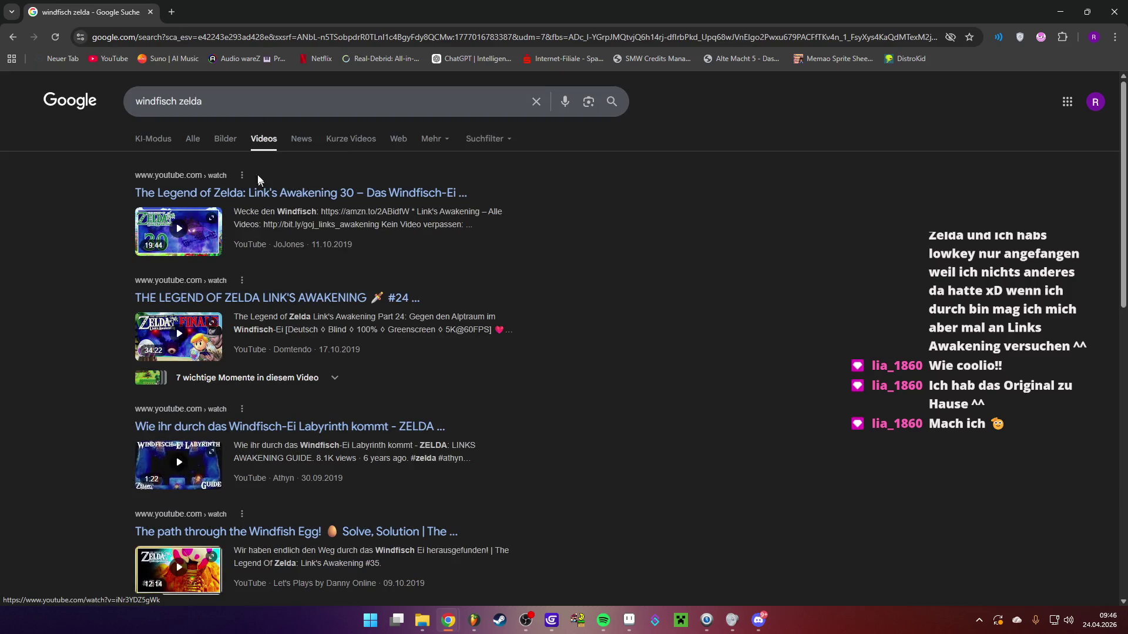
left_click(230, 99)
type("ost")
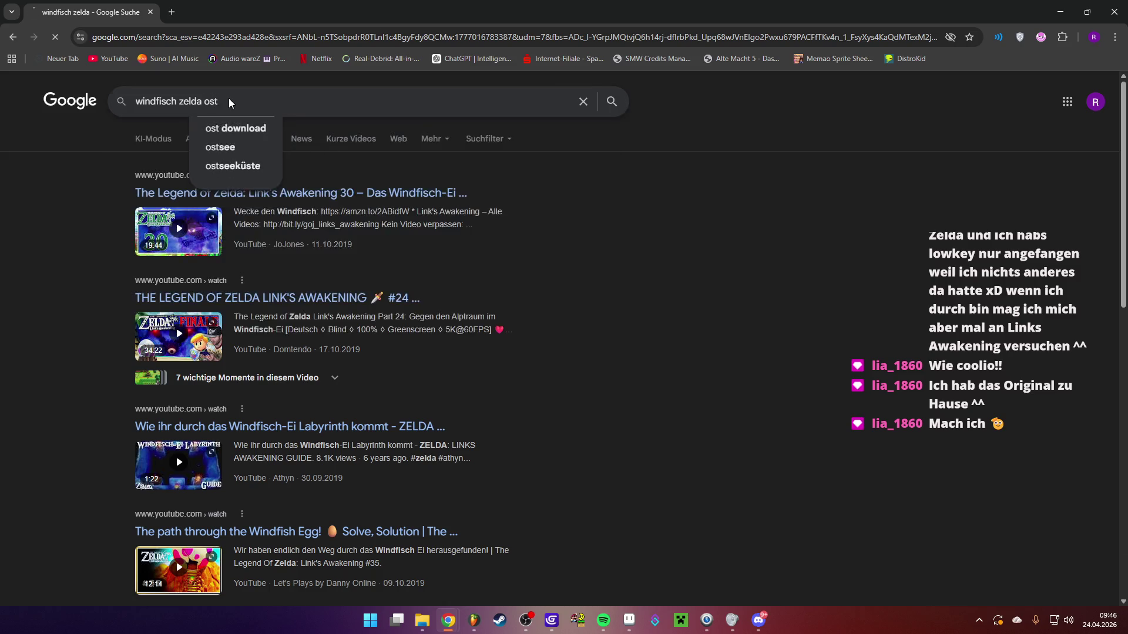
key("Return")
left_click(281, 252)
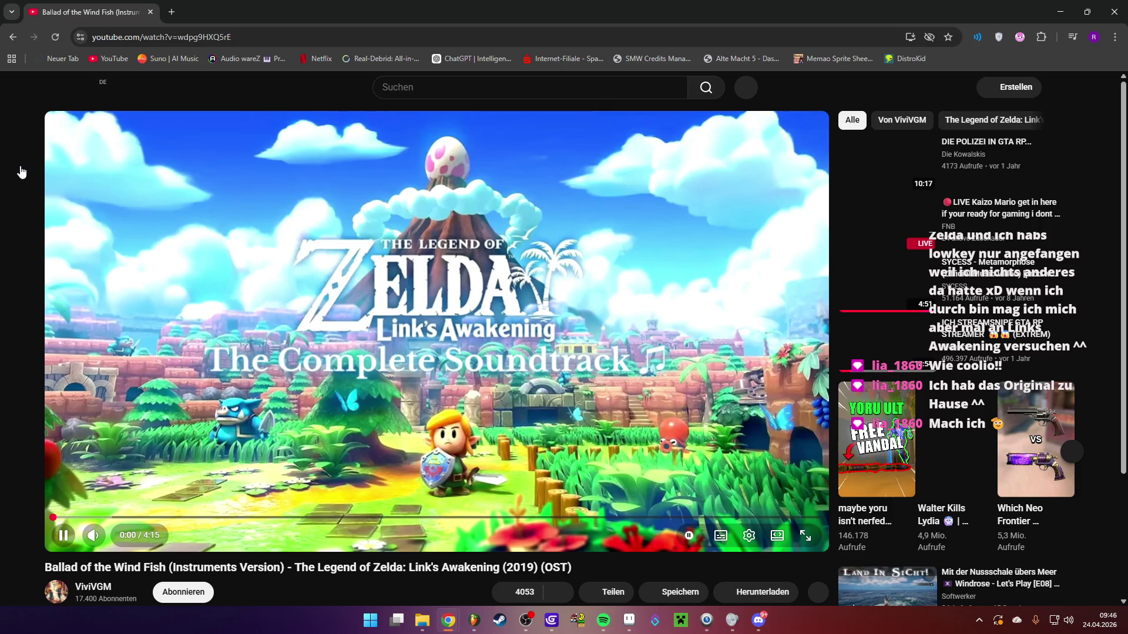
Leave the soundtrack playing and switch back to GDevelop's Main Logic event sheet
left_click(729, 611)
mouse_move(455, 623)
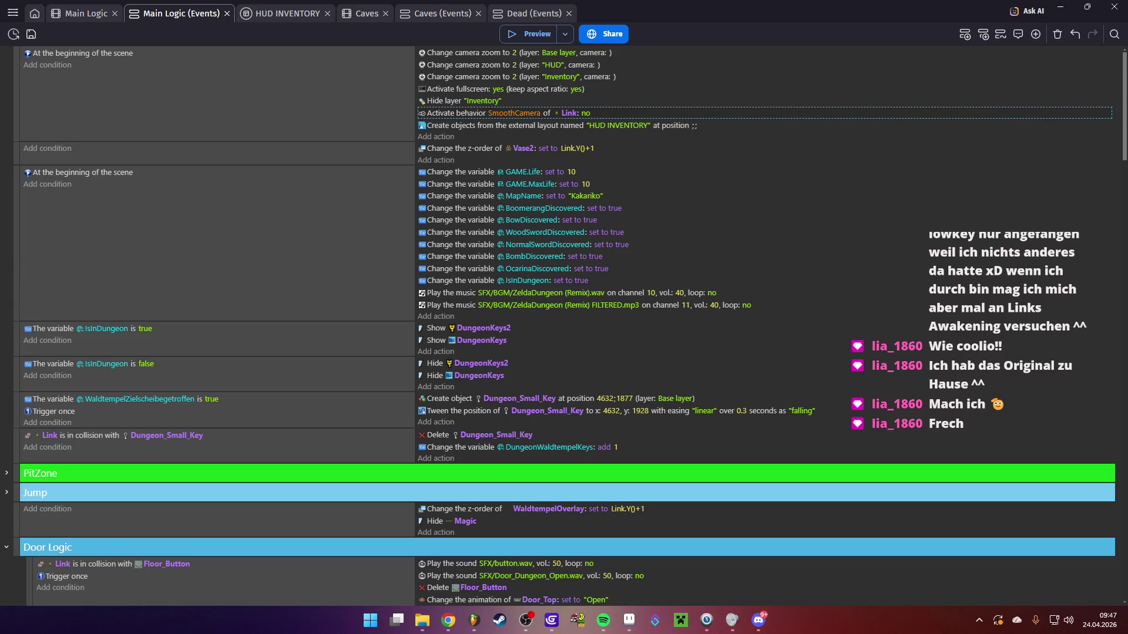
Open the Main Logic scene, pan over the lower and central dungeon rooms, then bring up Aseprite
key("super+d")
key("super+d")
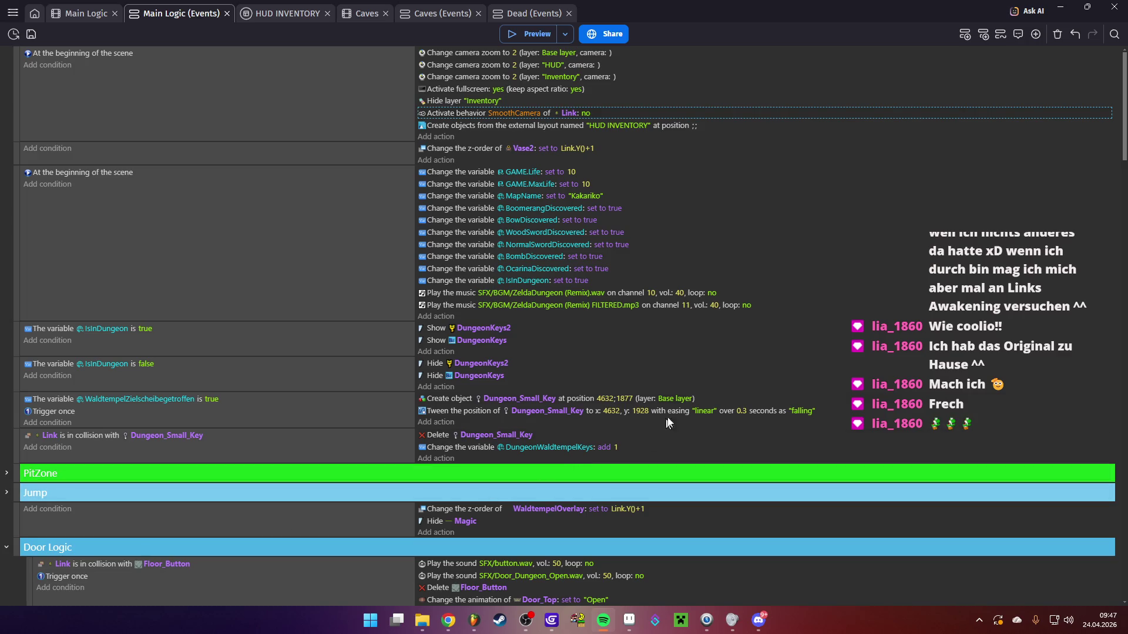
left_click(77, 13)
scroll(527, 291, "down", 3)
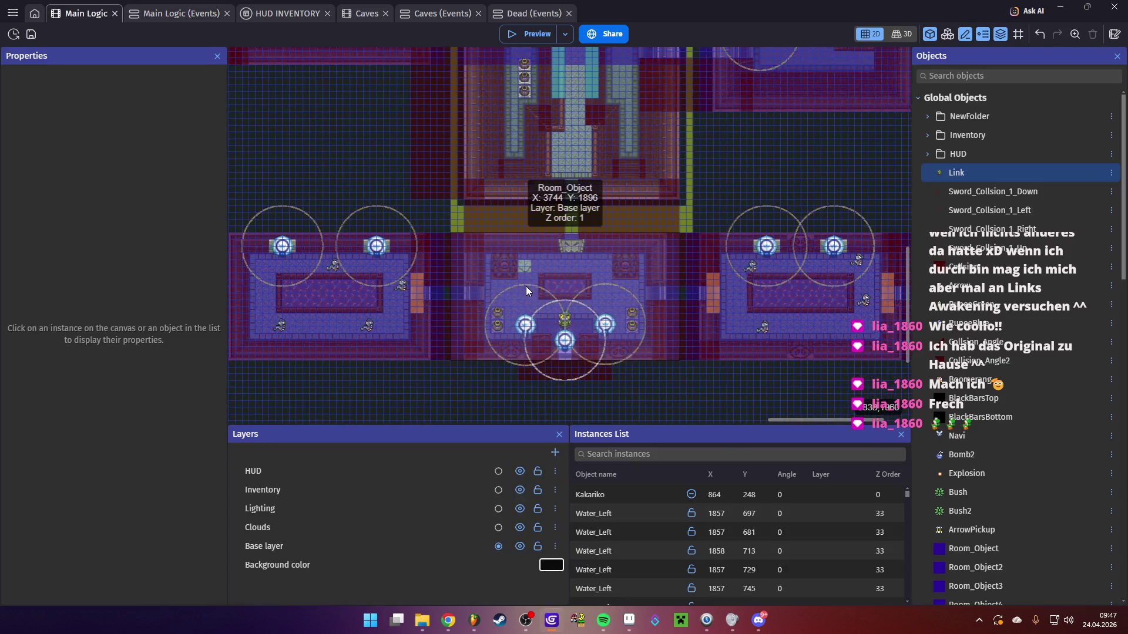
left_click_drag(575, 281, 497, 342)
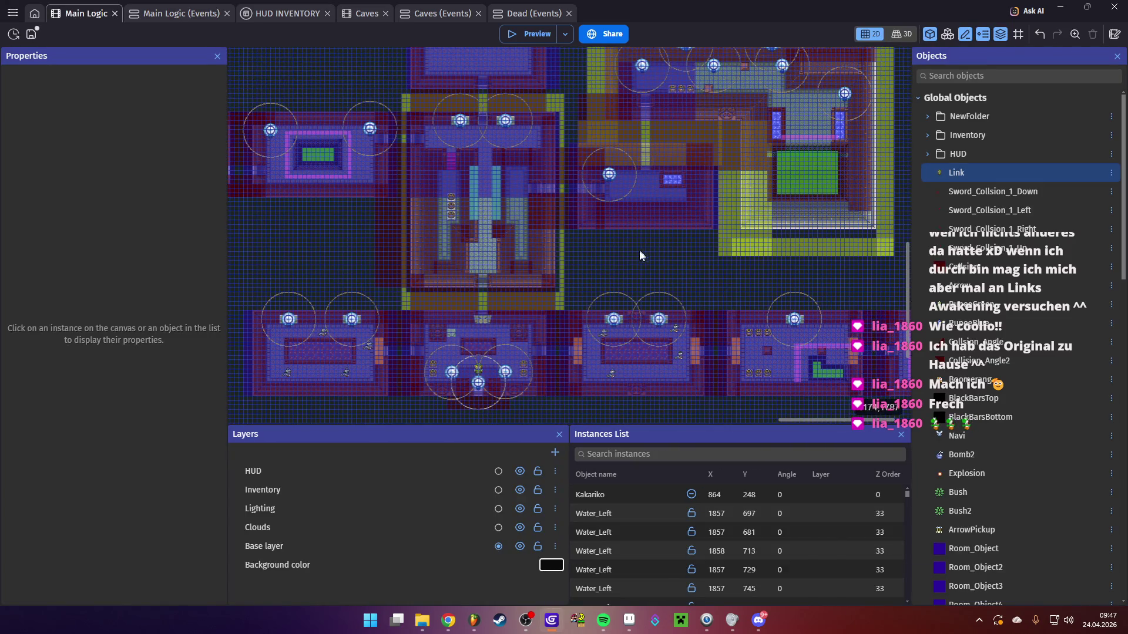
scroll(498, 341, "down", 3)
scroll(491, 235, "right", 3)
mouse_move(485, 138)
left_mouse_down()
mouse_move(529, 217)
mouse_move(650, 257)
left_mouse_up()
scroll(502, 199, "up", 2)
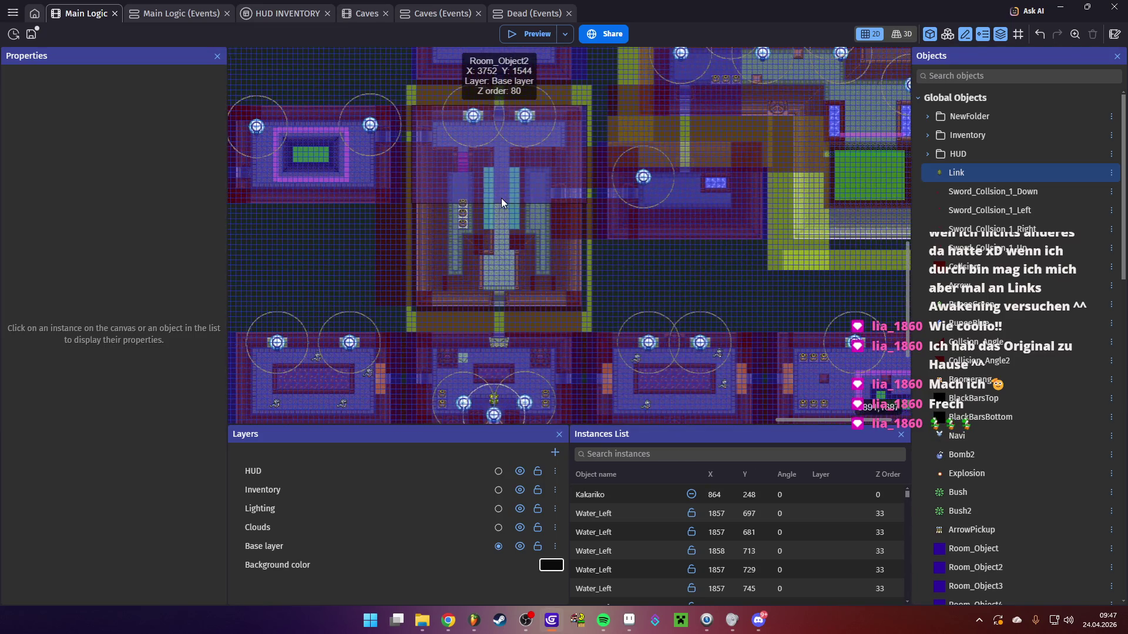
scroll(536, 250, "down", 1)
left_click_drag(536, 250, 540, 270)
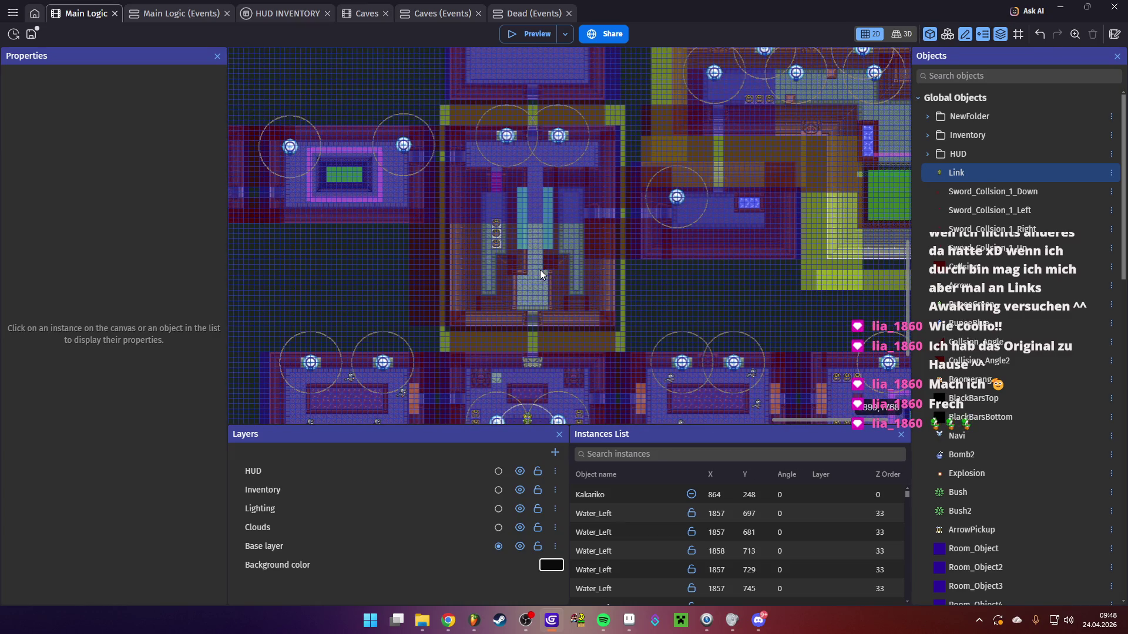
left_click(629, 621)
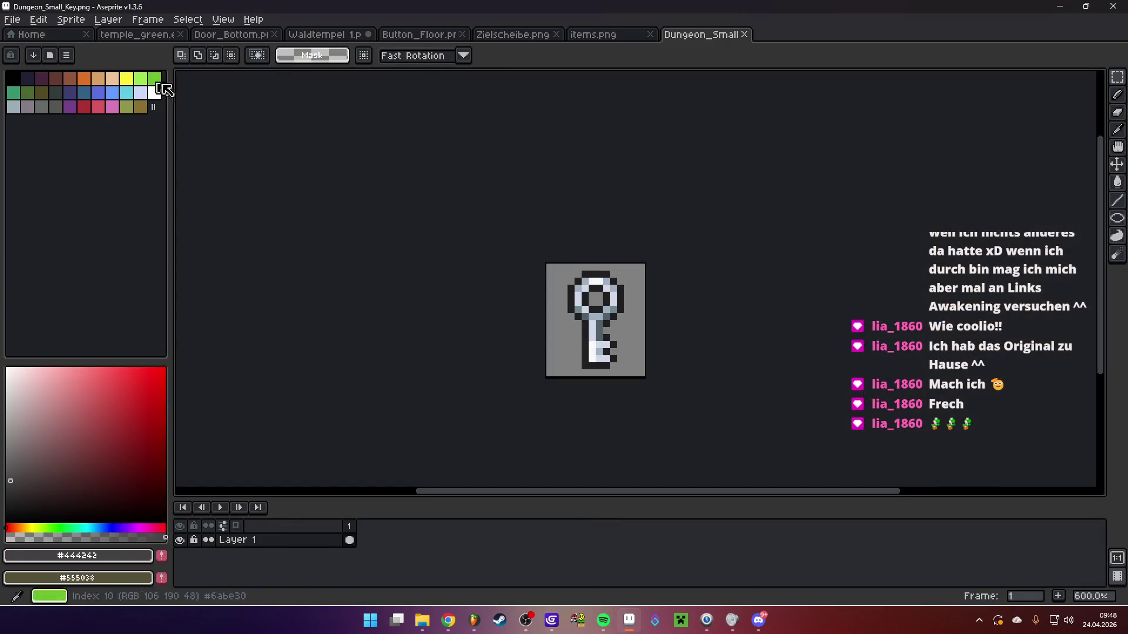
In temple_green.entities.png, select the locked keyhole door tile
left_click(137, 34)
scroll(424, 221, "down", 3)
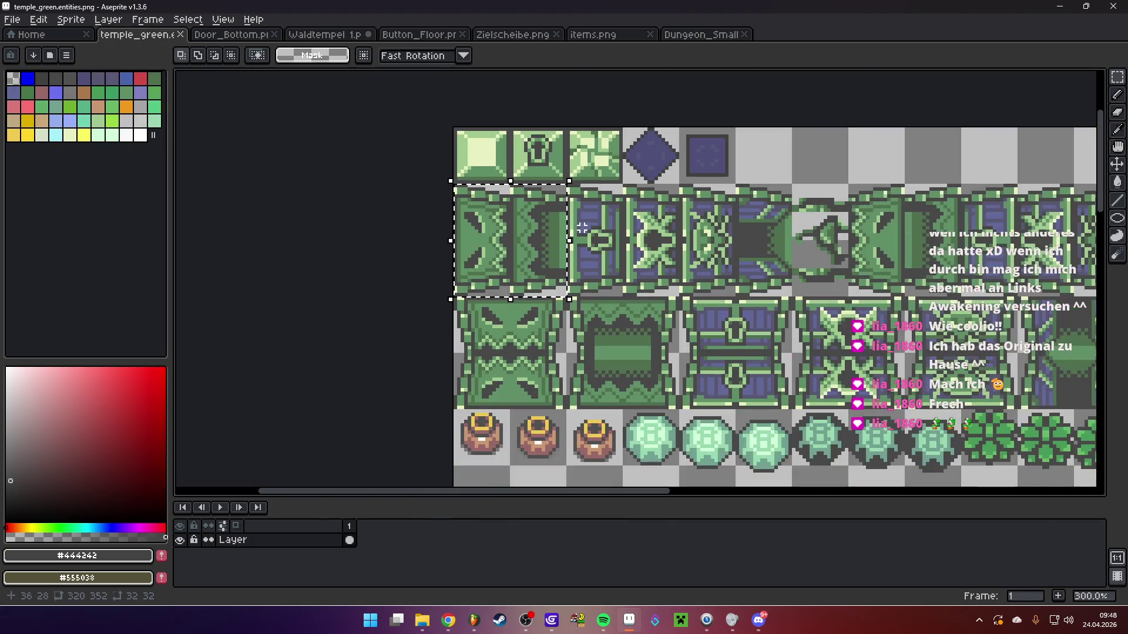
scroll(574, 313, "up", 1)
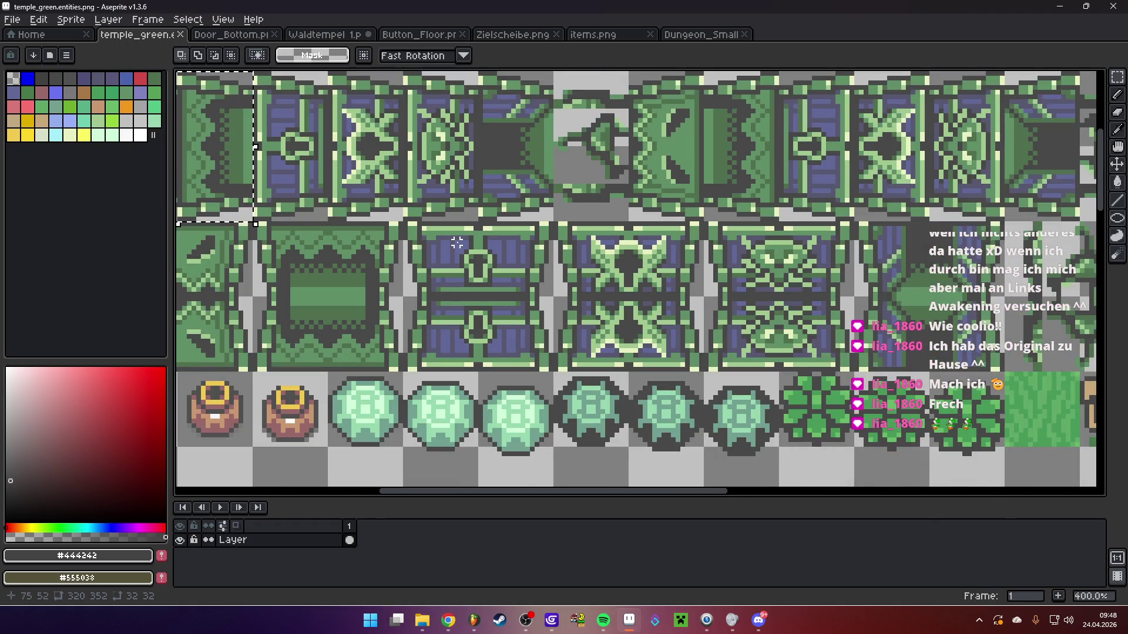
scroll(457, 242, "down", 1)
scroll(435, 245, "up", 3)
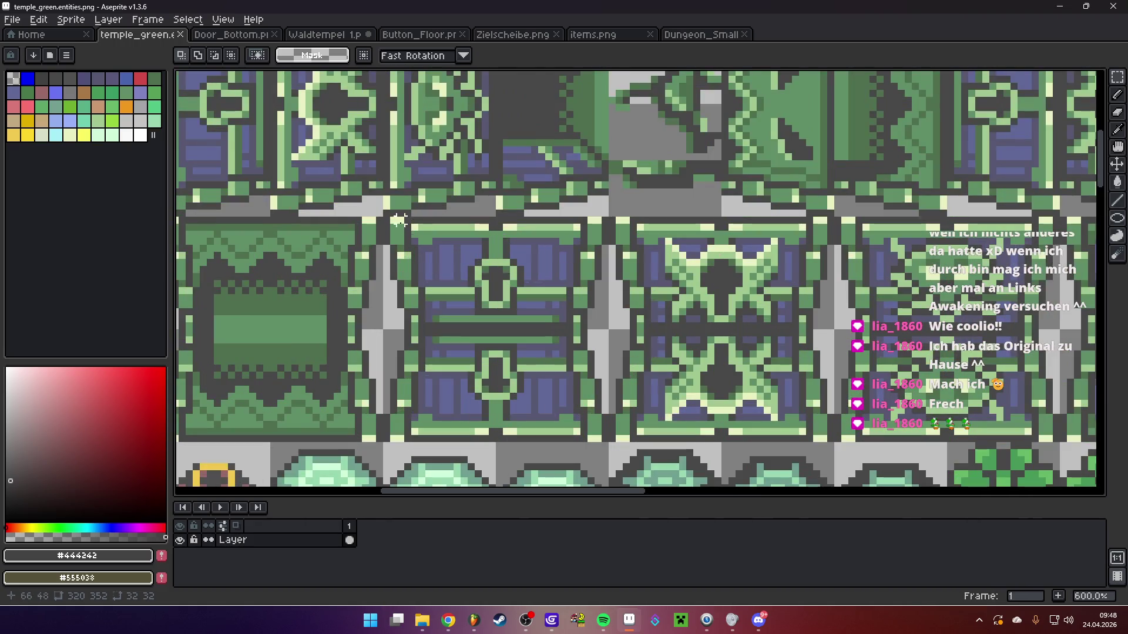
mouse_move(385, 218)
left_mouse_down()
mouse_move(415, 246)
mouse_move(604, 290)
mouse_move(604, 331)
left_mouse_up()
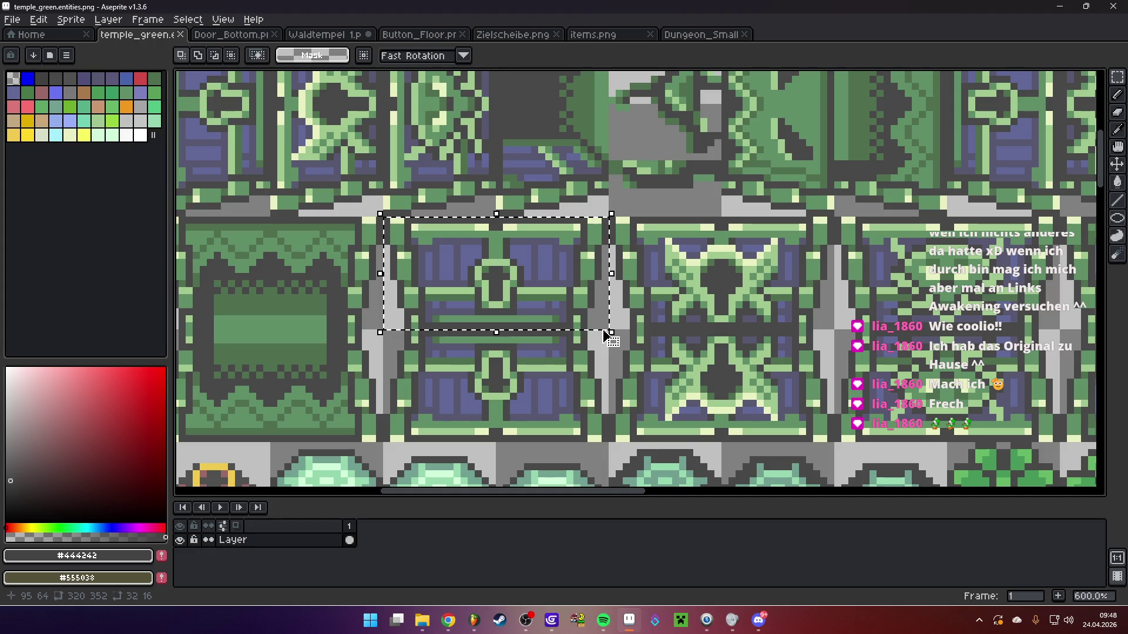
Create a new 32x16 sprite and paste the copied door tile into it
left_click(11, 19)
left_click(21, 31)
left_click(531, 418)
key("ctrl+v")
key("Return")
scroll(675, 272, "up", 2)
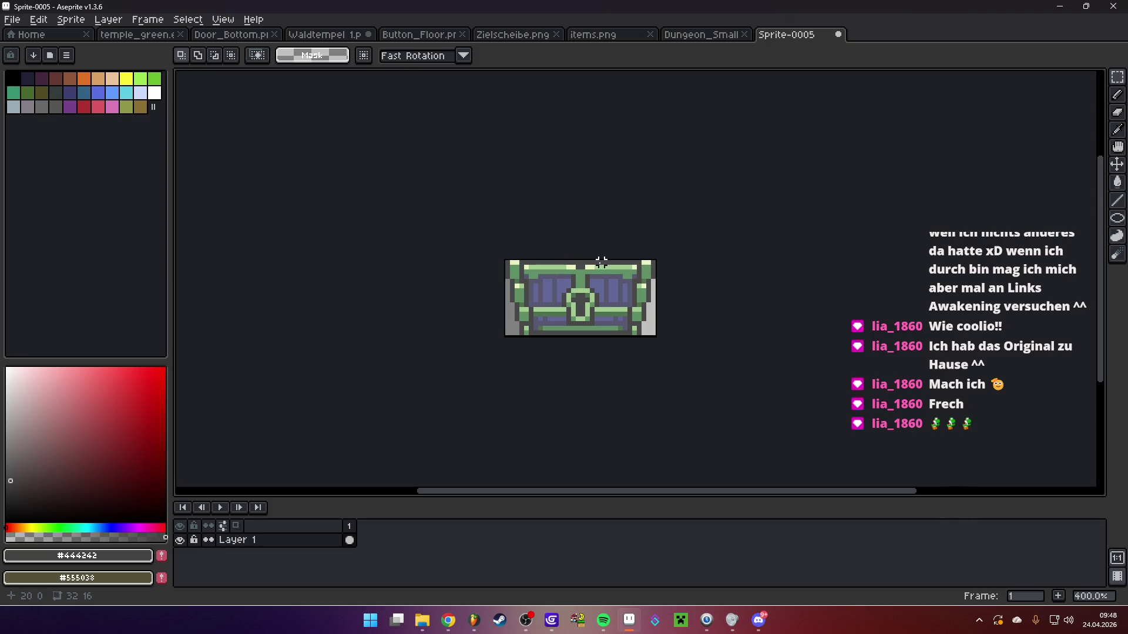
Widen the sprite canvas and paste the open doorway tile right beside the locked door
key("ctrl+alt+c")
left_click_drag(650, 297, 843, 293)
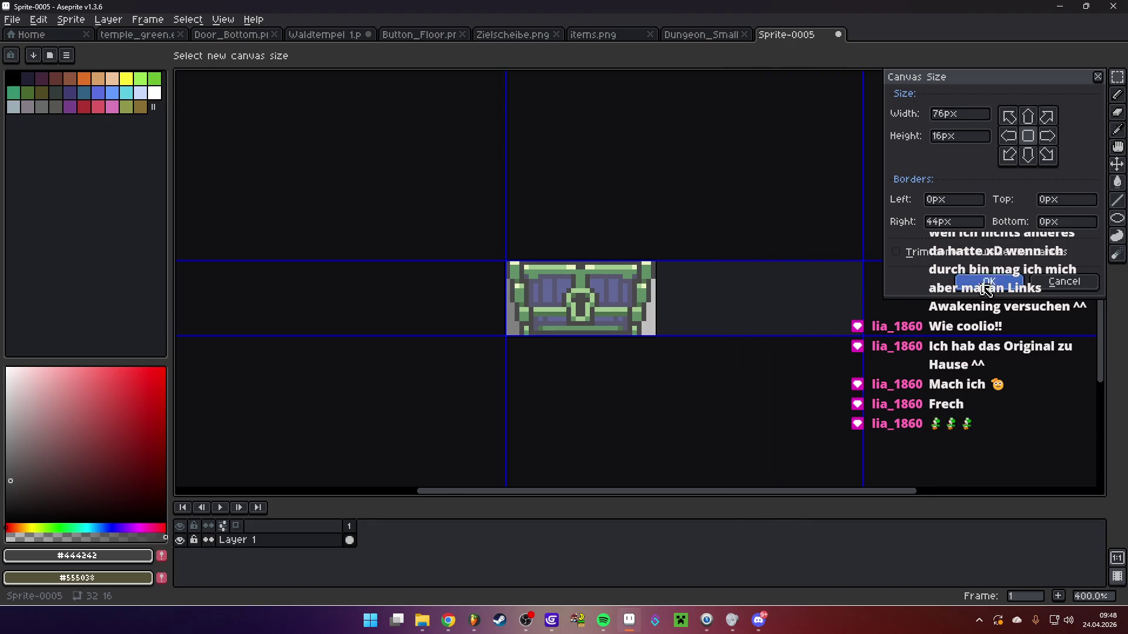
left_click(988, 281)
left_click(167, 34)
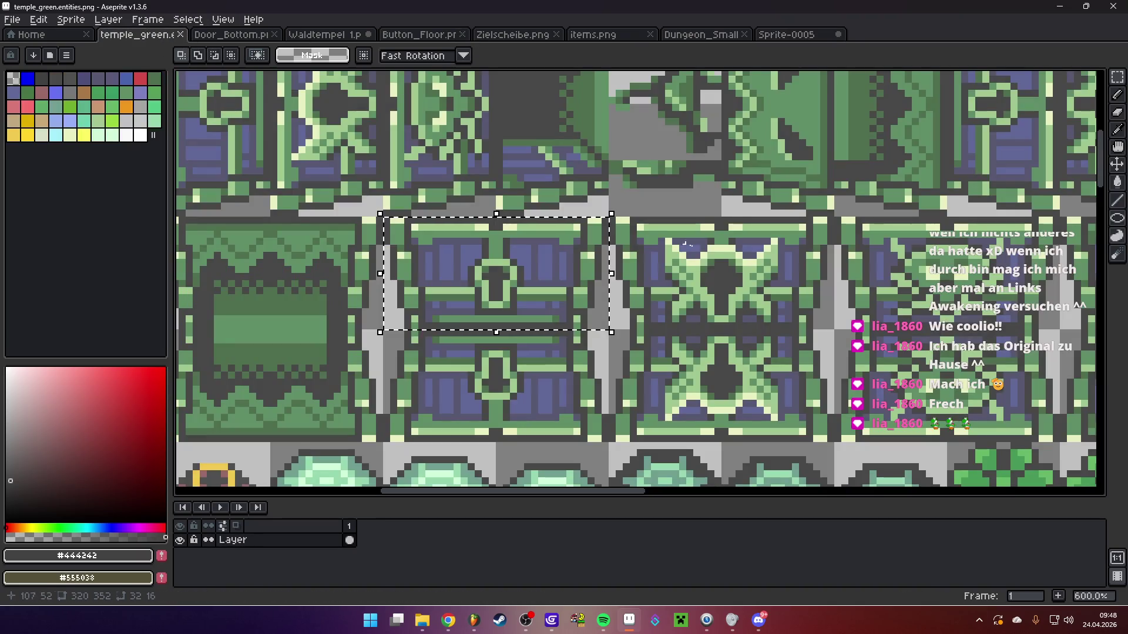
scroll(436, 269, "up", 3)
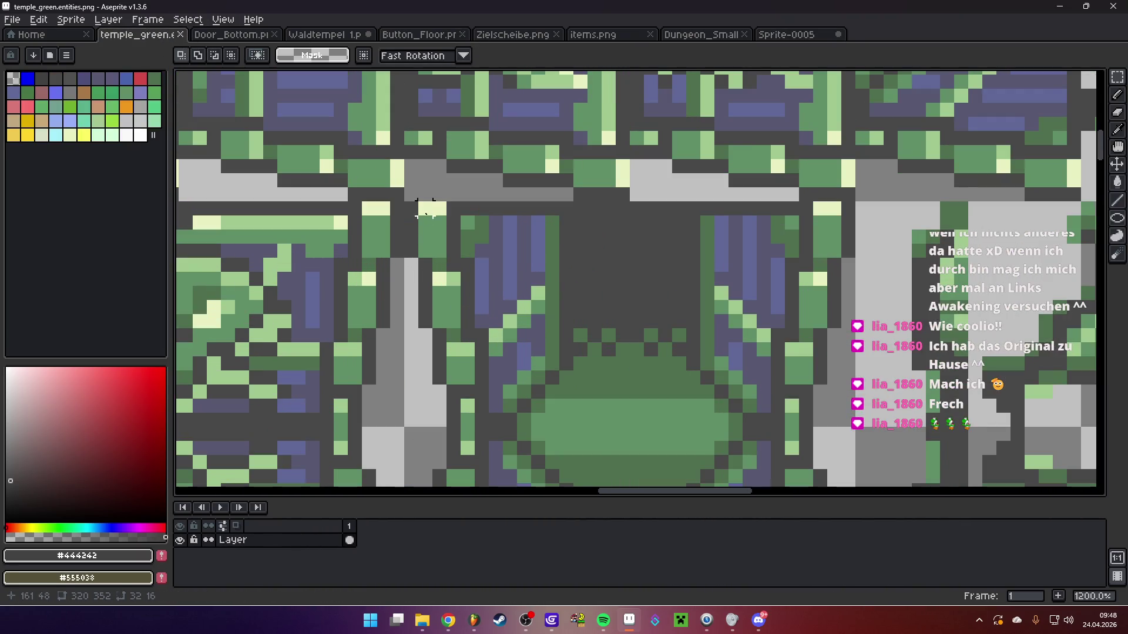
mouse_move(418, 215)
left_mouse_down()
mouse_move(917, 364)
mouse_move(841, 364)
mouse_move(841, 325)
mouse_move(841, 428)
left_mouse_up()
key("ctrl+c")
left_click(784, 35)
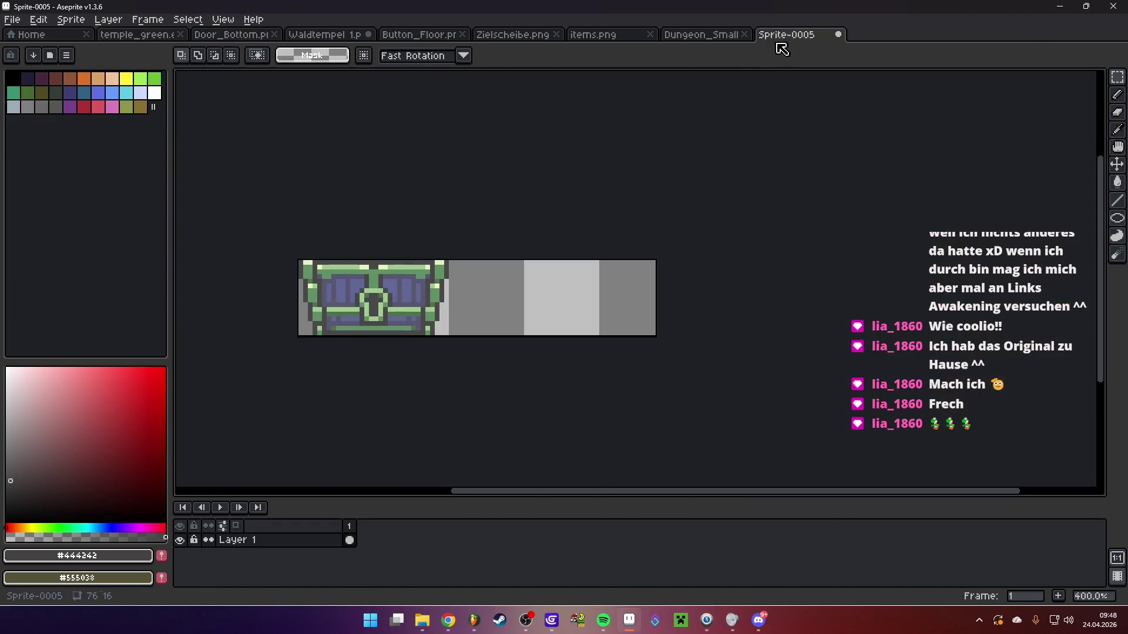
key("ctrl+v")
left_click_drag(544, 290, 486, 289)
left_click(672, 274)
Trim the canvas to 64×16, select the whole two-door strip, and open Waldtempel 1.png
key("ctrl+alt+c")
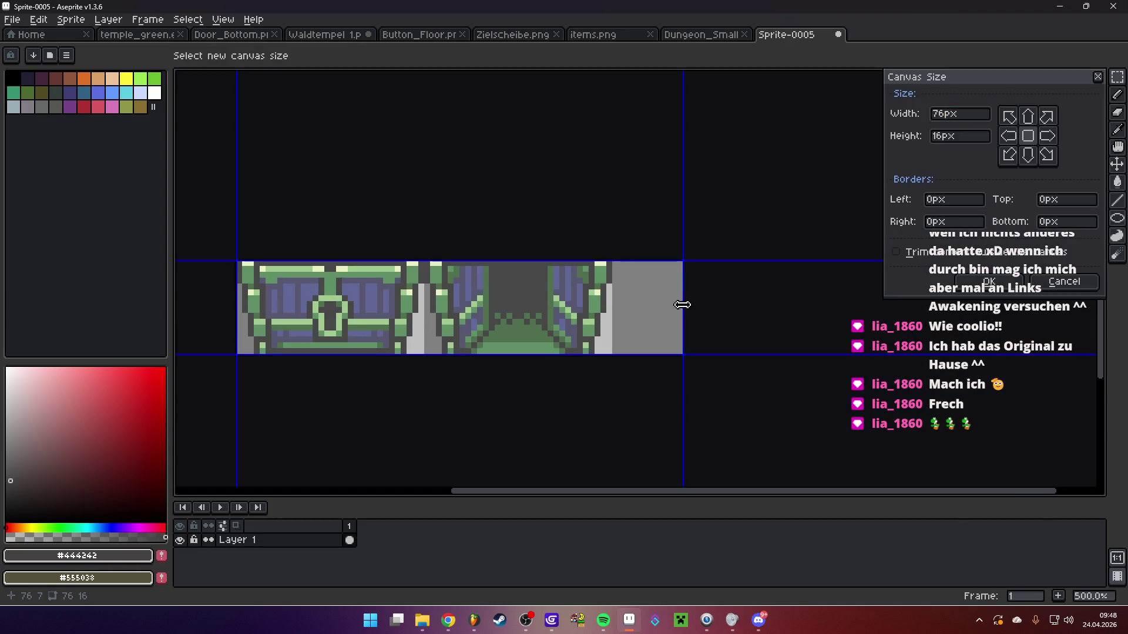
left_click_drag(680, 302, 608, 300)
key("Return")
key("ctrl+a")
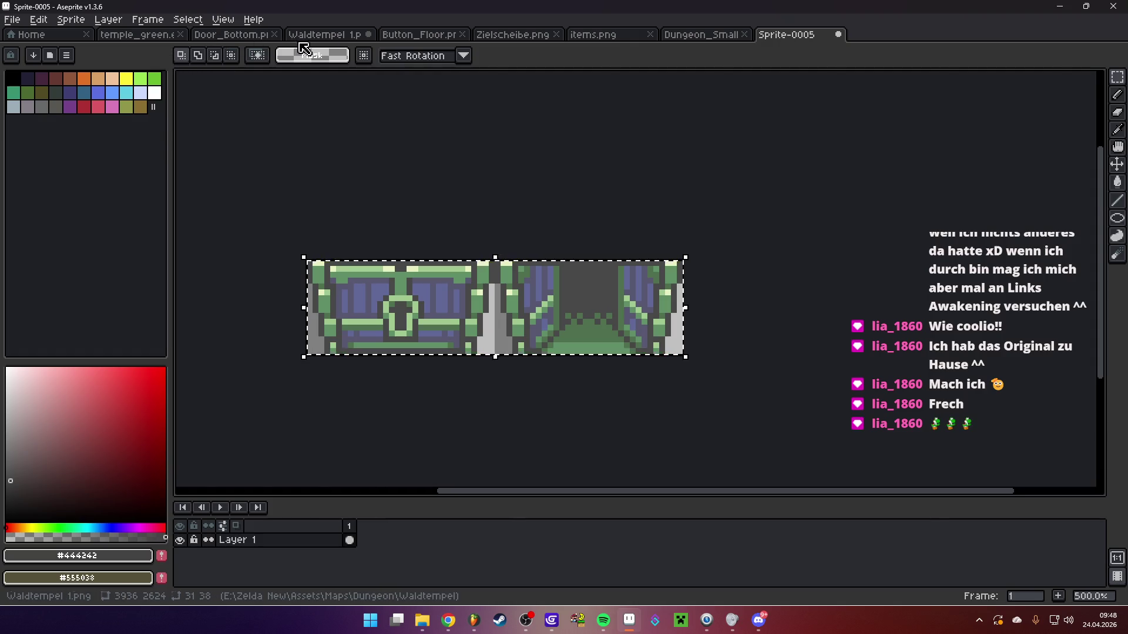
left_click(317, 35)
scroll(804, 194, "down", 2)
scroll(390, 212, "left", 3)
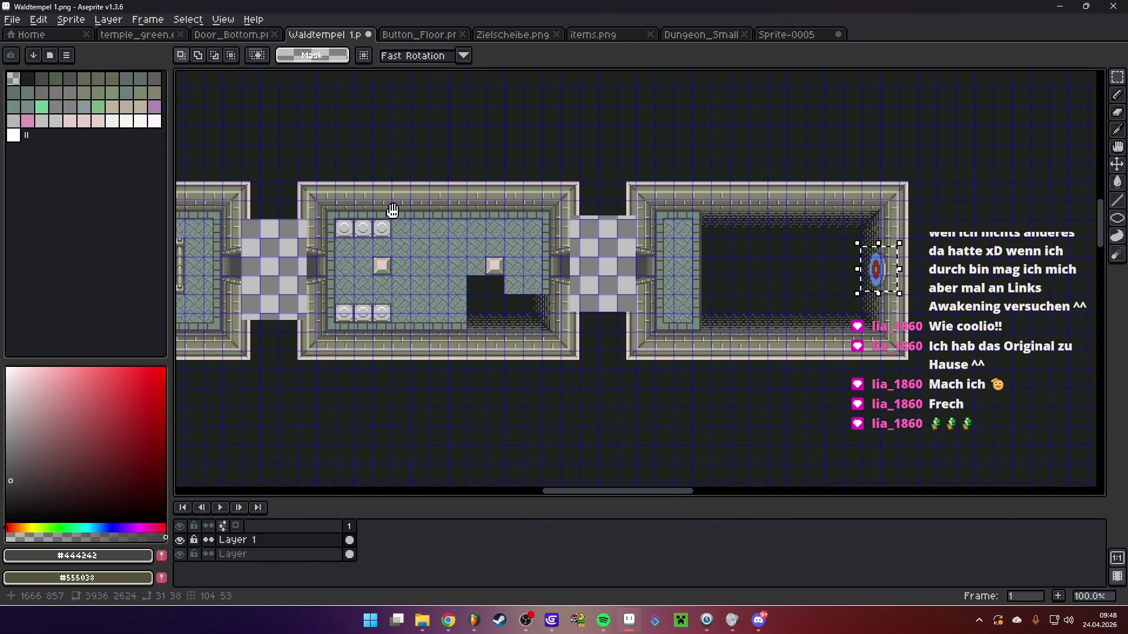
Paste the door strip into the Waldtempel map and place it on the left room's top wall
scroll(424, 223, "up", 2)
key("ctrl+v")
left_click_drag(647, 296, 510, 250)
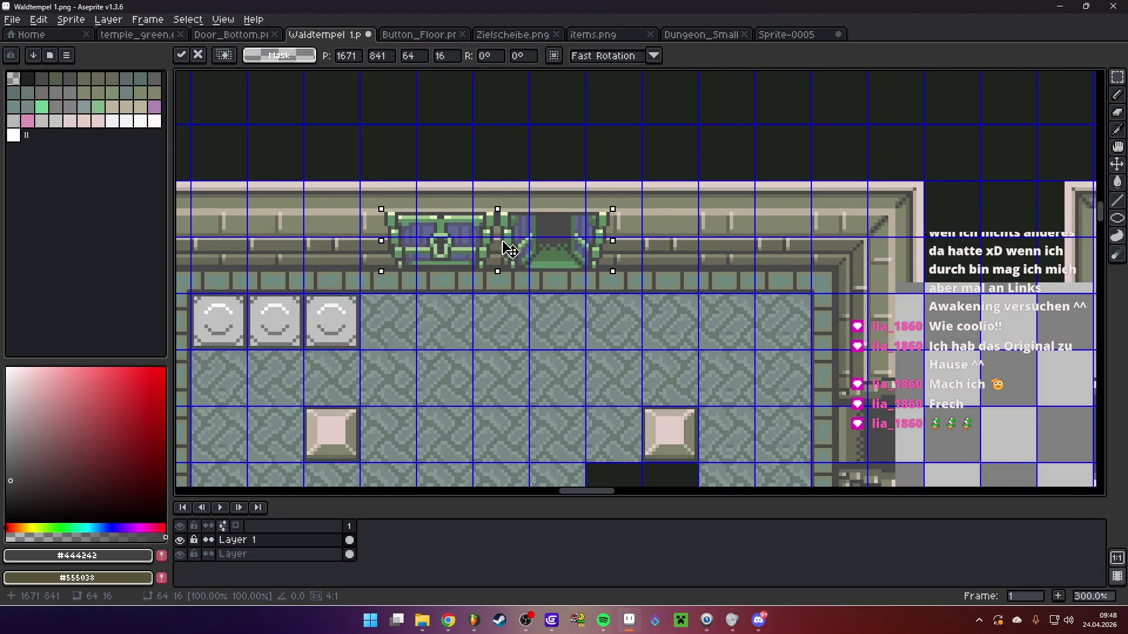
scroll(509, 250, "left", 8)
left_click_drag(704, 258, 414, 288)
scroll(597, 371, "left", 5)
left_click_drag(667, 284, 654, 289)
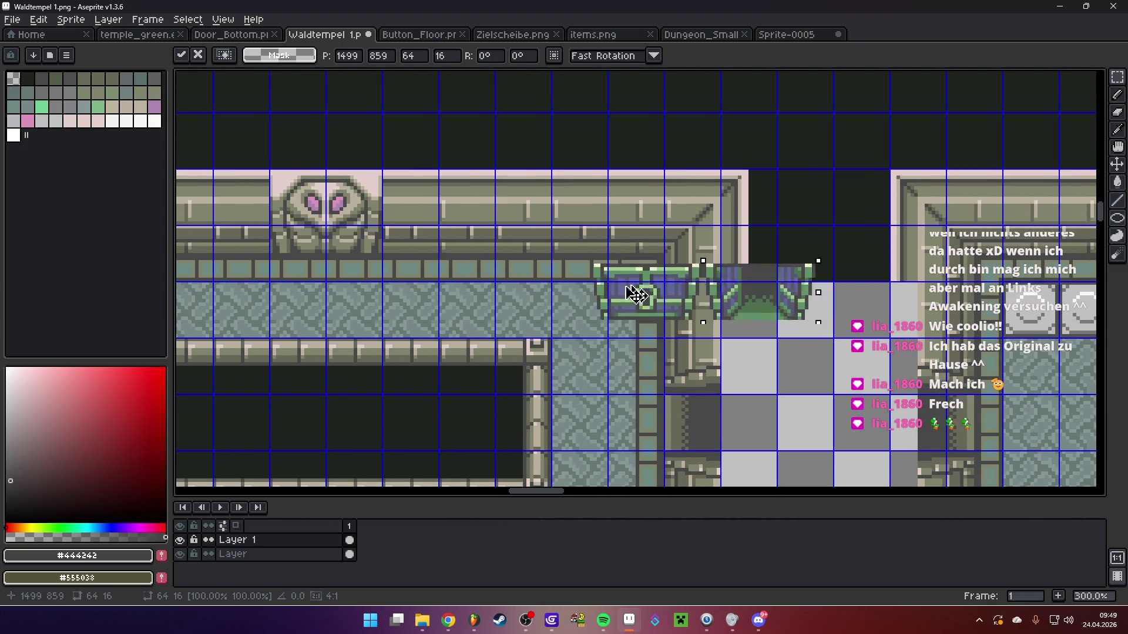
scroll(654, 290, "left", 10)
left_click_drag(944, 256, 224, 276)
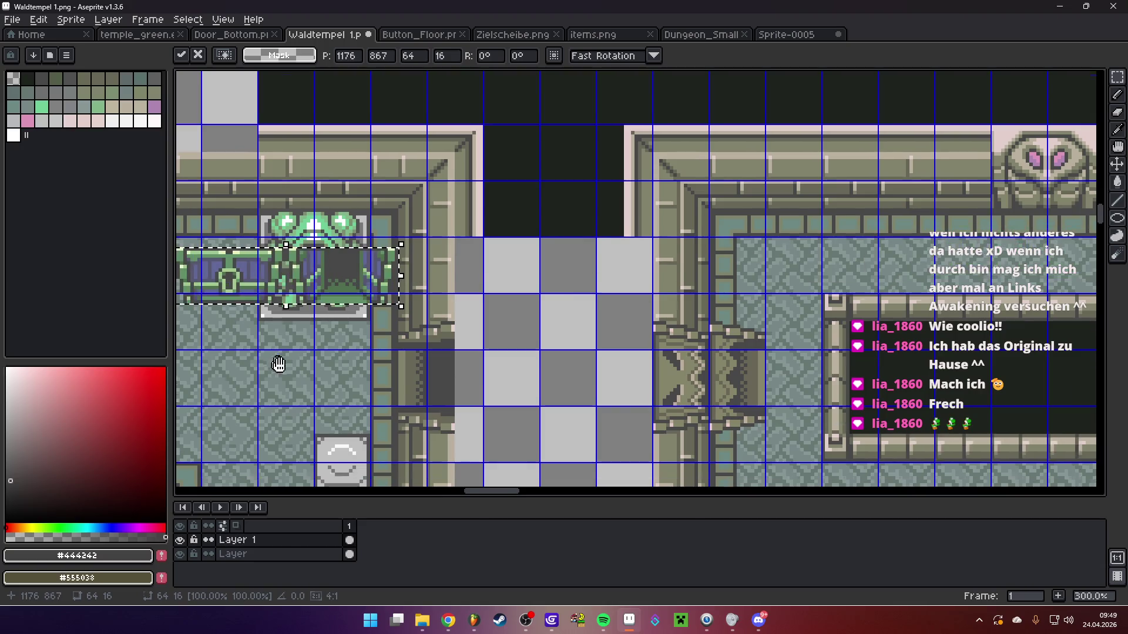
scroll(224, 276, "left", 5)
left_click_drag(551, 303, 404, 222)
left_click_drag(408, 213, 406, 217)
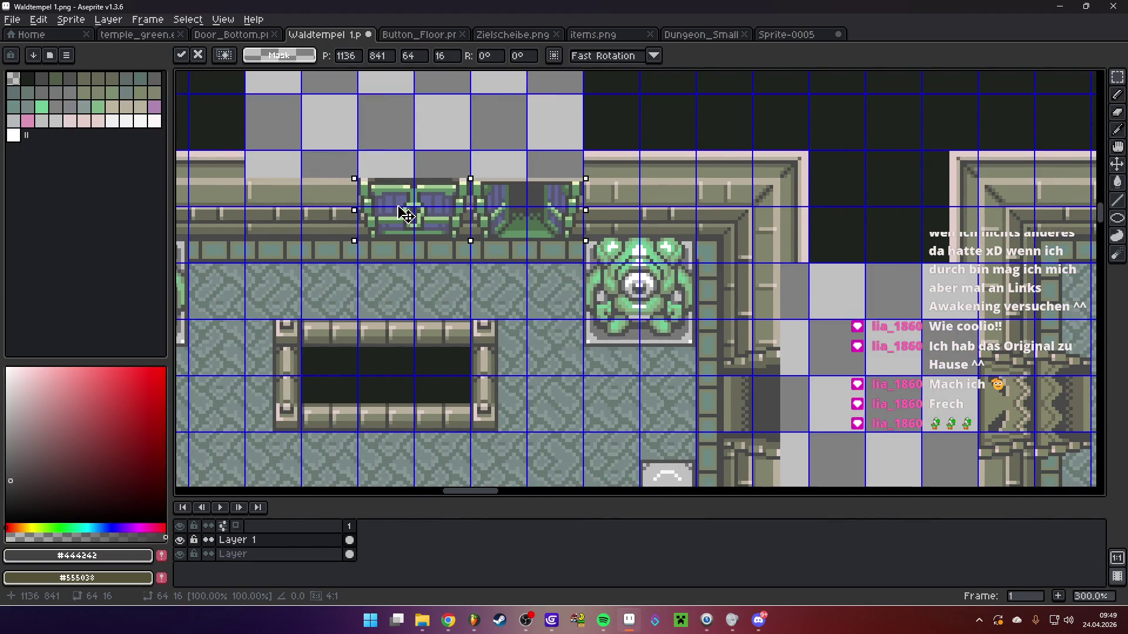
left_click(428, 252)
Recolour the door area with Hue/Saturation: hue -55, saturation -37
scroll(397, 252, "up", 2)
left_click_drag(339, 169, 639, 341)
key("ctrl+u")
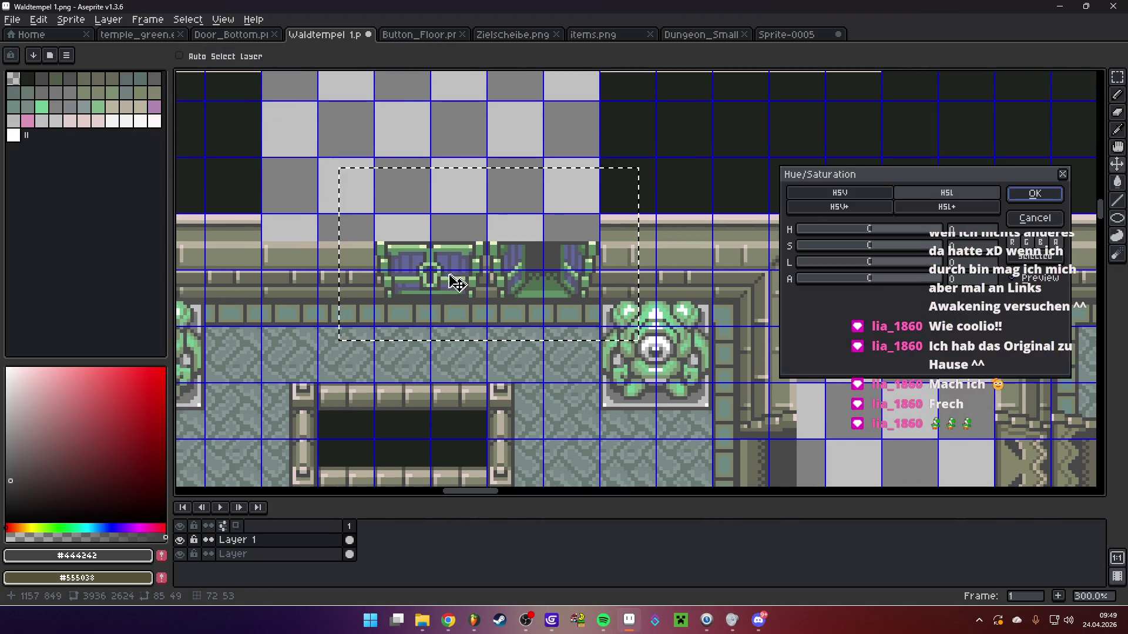
scroll(404, 262, "up", 3)
left_click(863, 229)
mouse_move(862, 229)
left_mouse_down()
mouse_move(851, 229)
mouse_move(849, 252)
left_mouse_up()
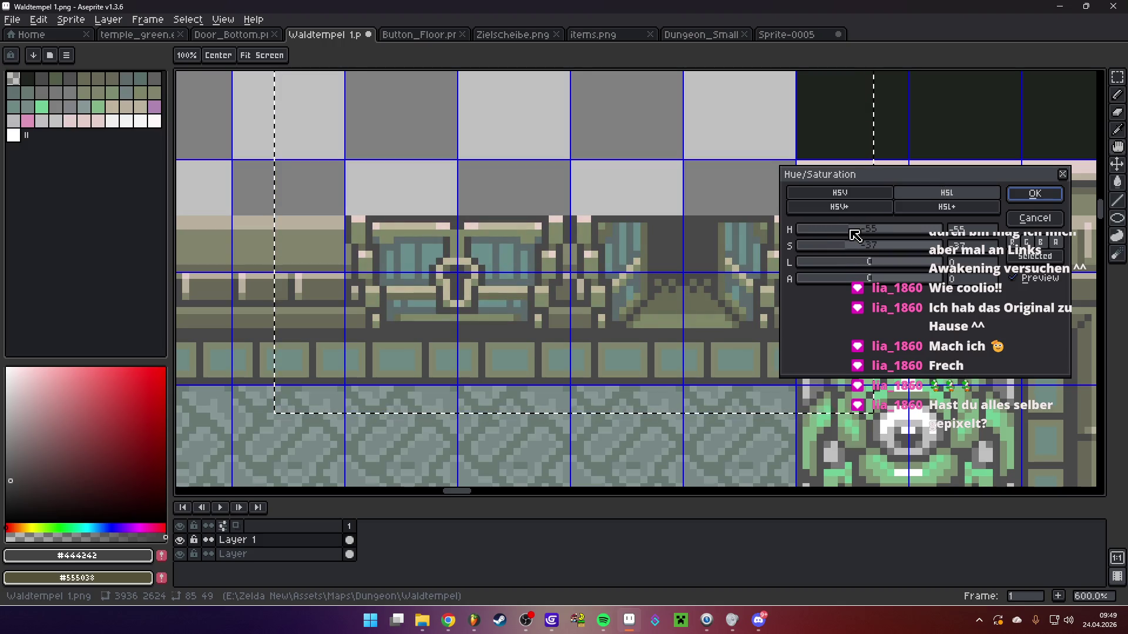
left_click(1025, 194)
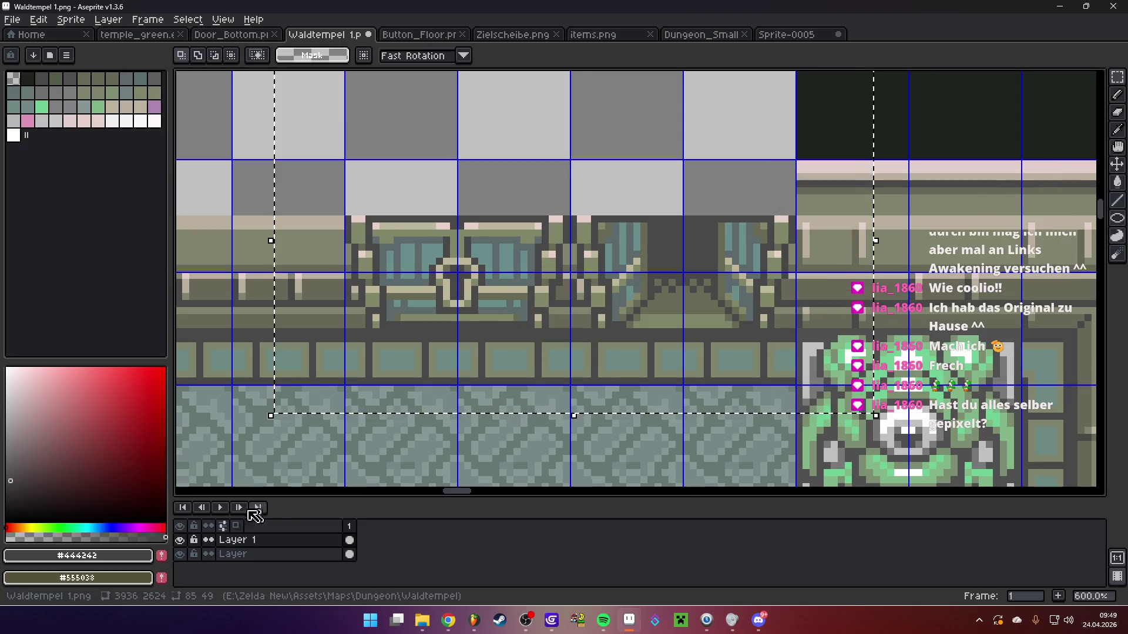
Toggle the layer to compare the recolour, then reselect the recoloured door tiles
left_click(179, 540)
left_click(180, 540)
left_click(180, 540)
left_click(180, 540)
left_click(180, 540)
left_click(179, 540)
left_click(180, 539)
left_click(179, 540)
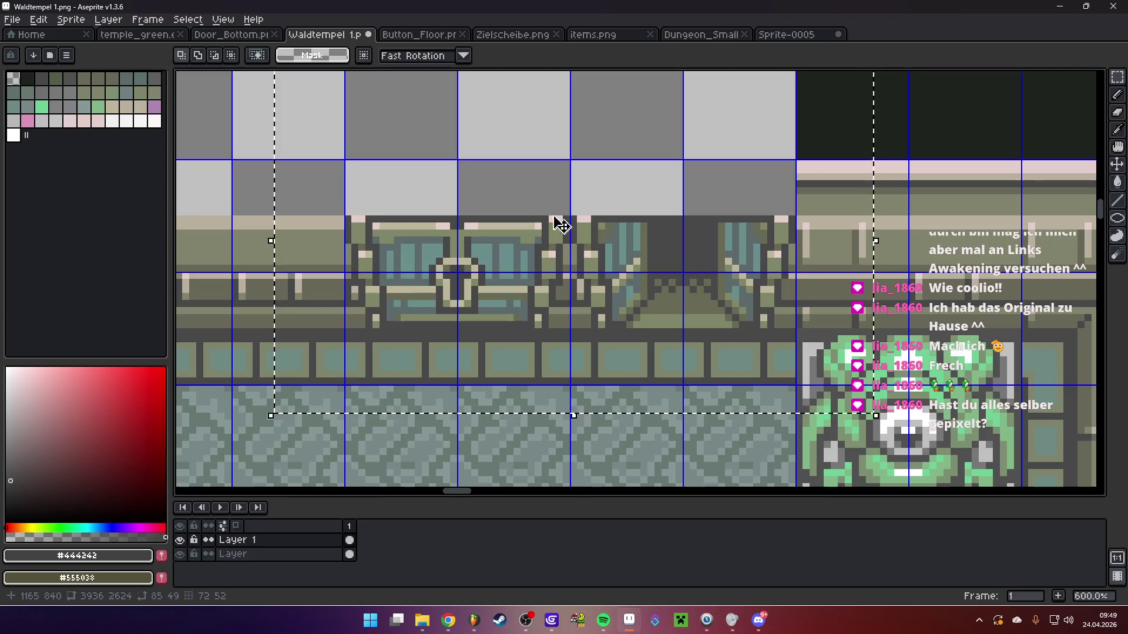
mouse_move(292, 170)
left_mouse_down()
mouse_move(611, 314)
mouse_move(828, 376)
left_mouse_up()
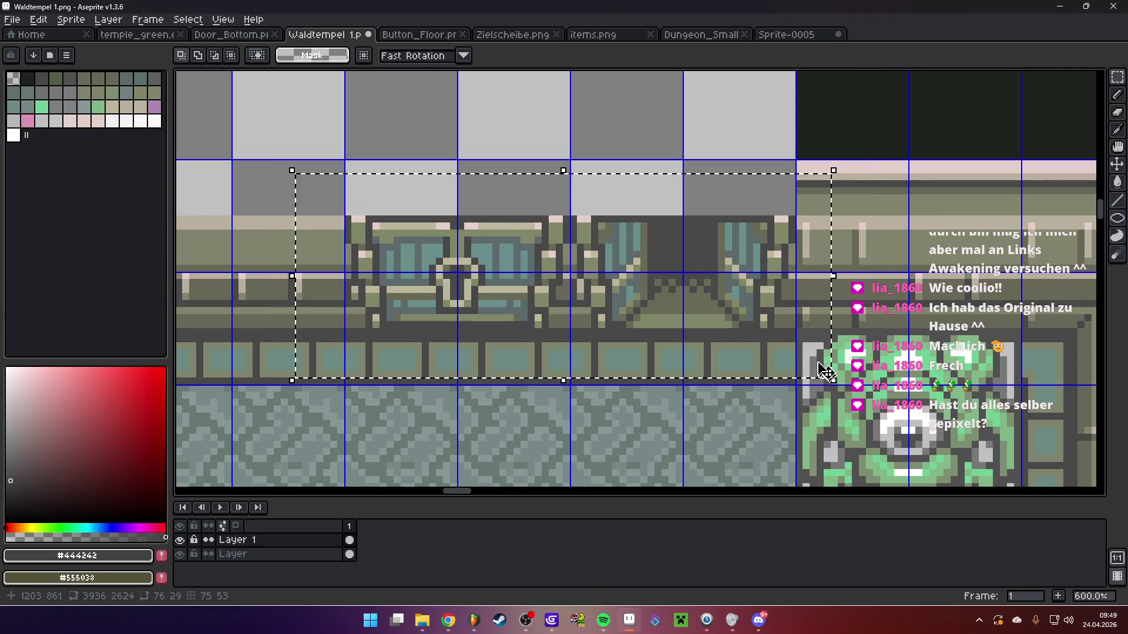
Cut the recoloured doors from the map and paste them into Sprite-0005's top-left corner
key("ctrl+x")
left_click(785, 34)
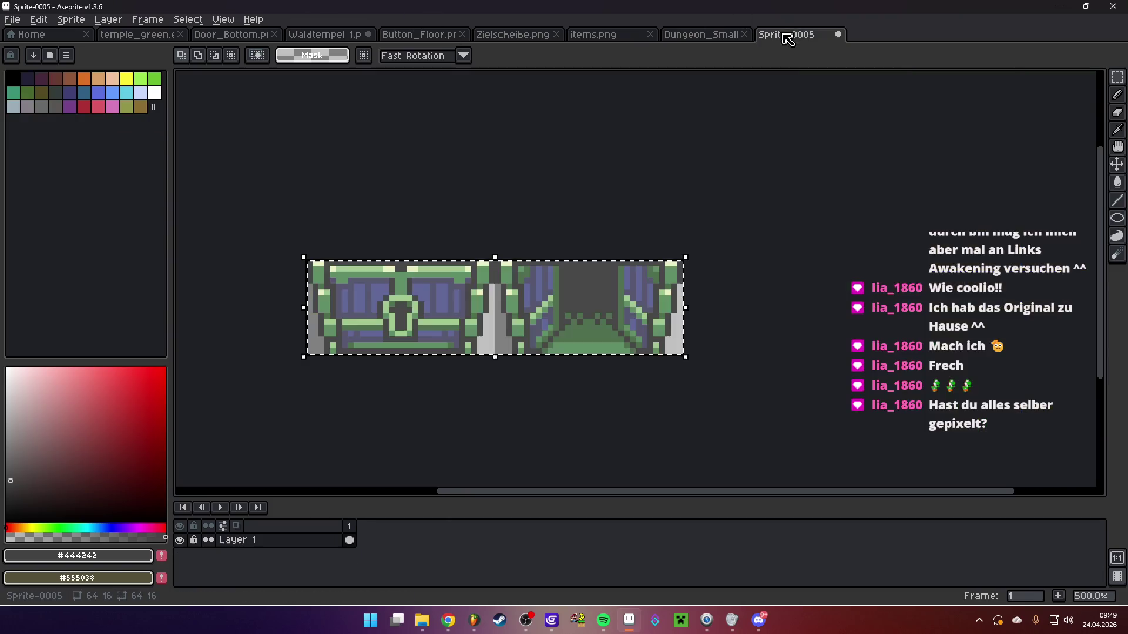
key("ctrl+v")
mouse_move(437, 346)
left_mouse_down()
mouse_move(425, 321)
mouse_move(394, 308)
left_mouse_up()
key("Return")
scroll(685, 234, "down", 1)
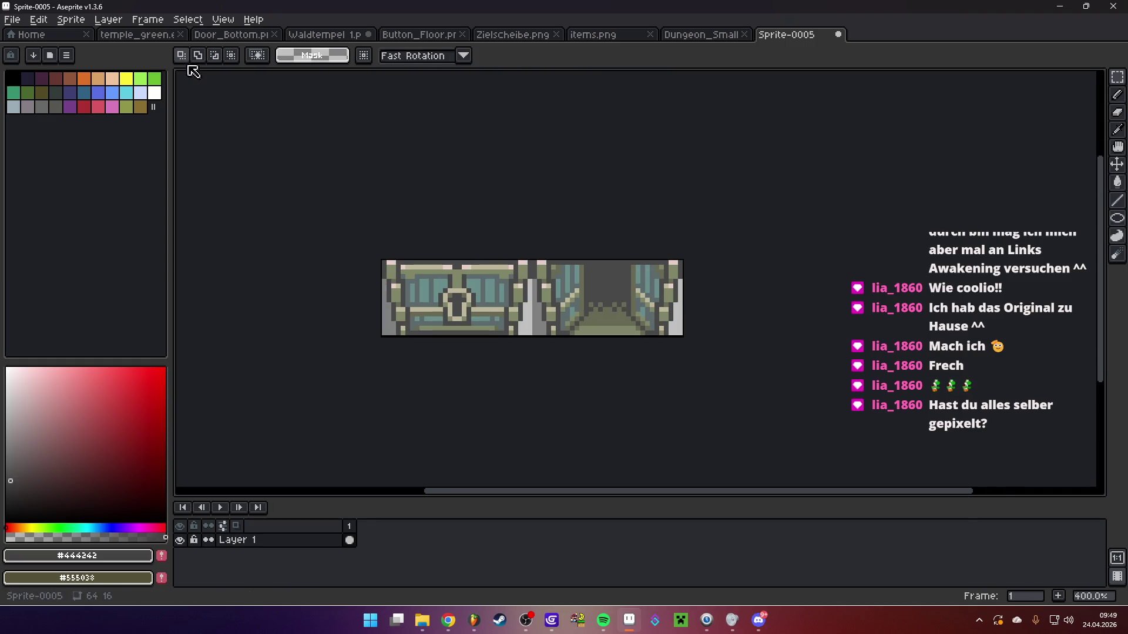
Save the sprite as Locked_Door.png in Assets/Maps/Dungeon/Waldtempel and return to GDevelop
left_click(12, 20)
left_click(59, 90)
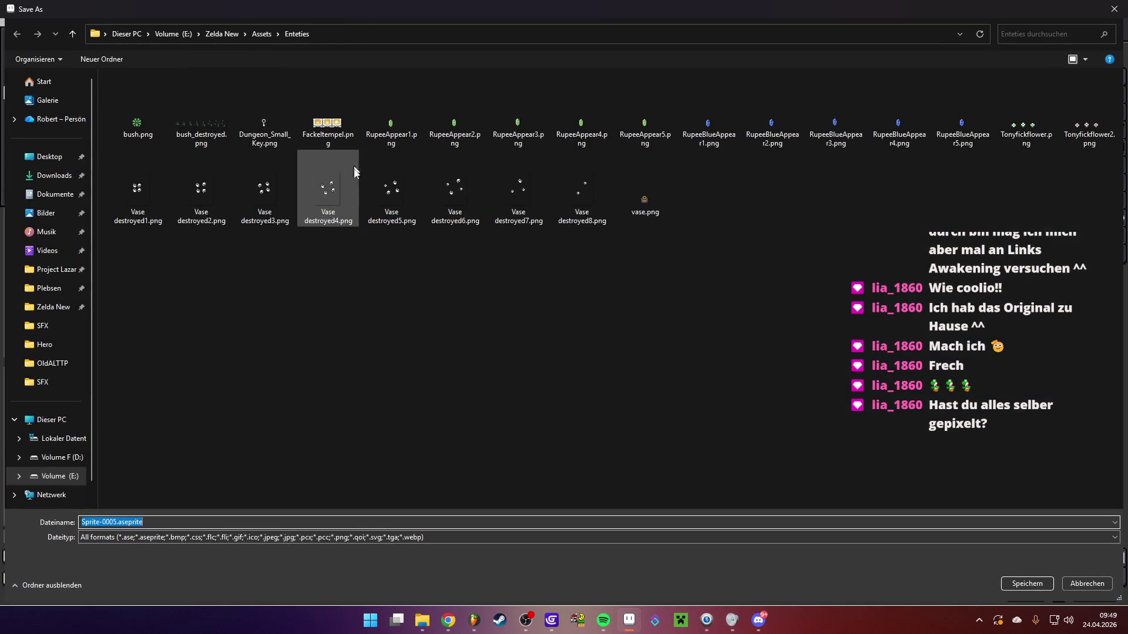
left_click(262, 33)
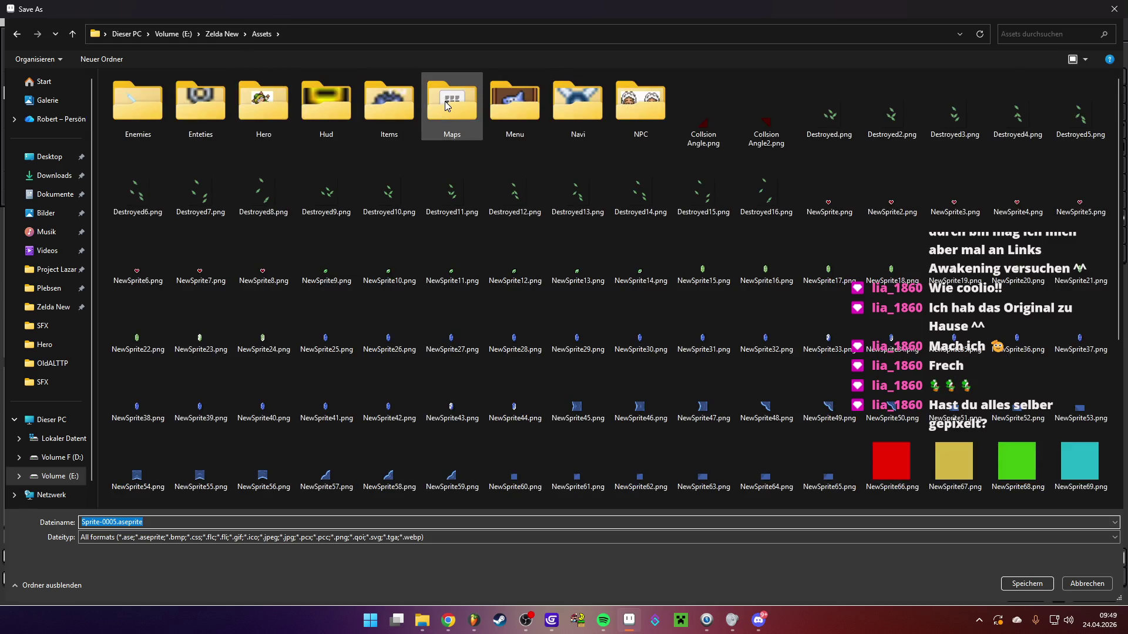
double_click(446, 106)
double_click(170, 122)
double_click(166, 94)
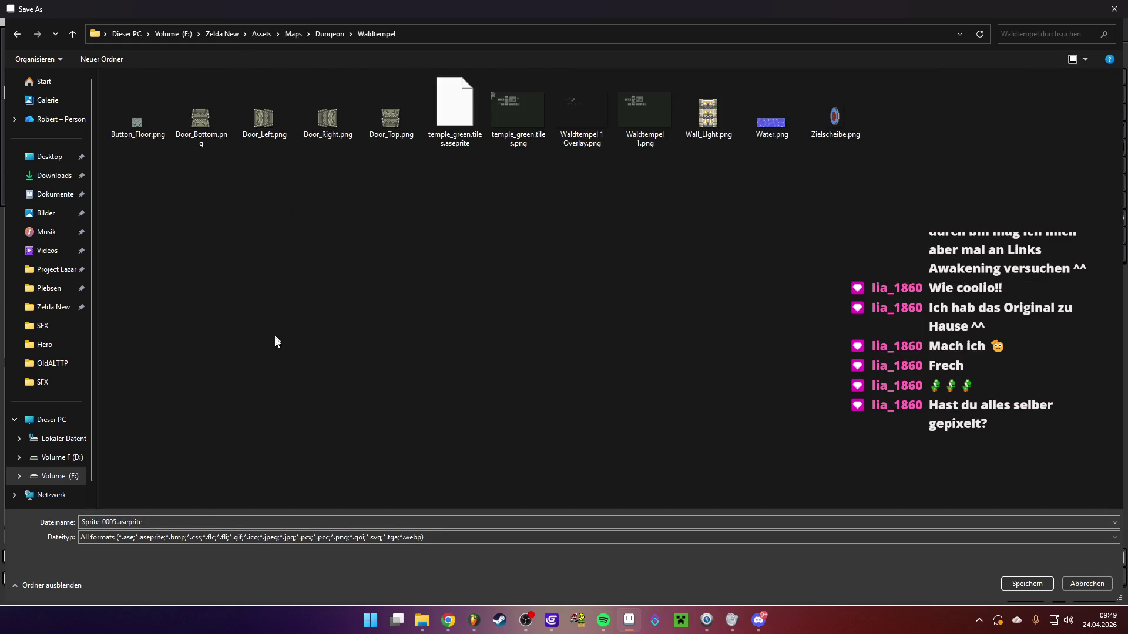
left_click(230, 522)
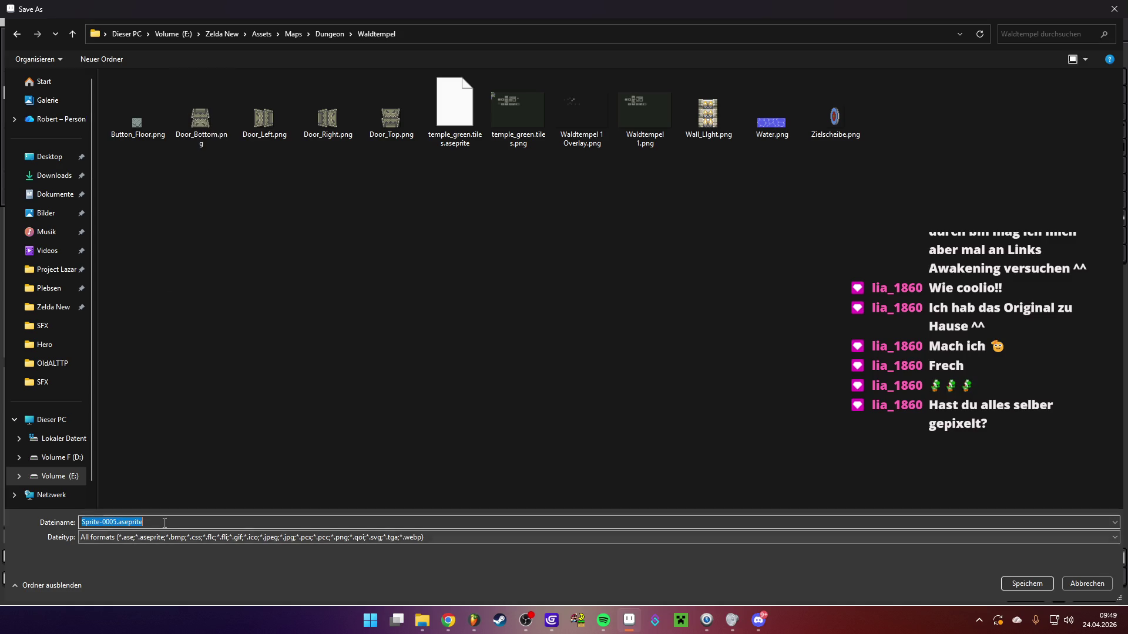
type("Lockes")
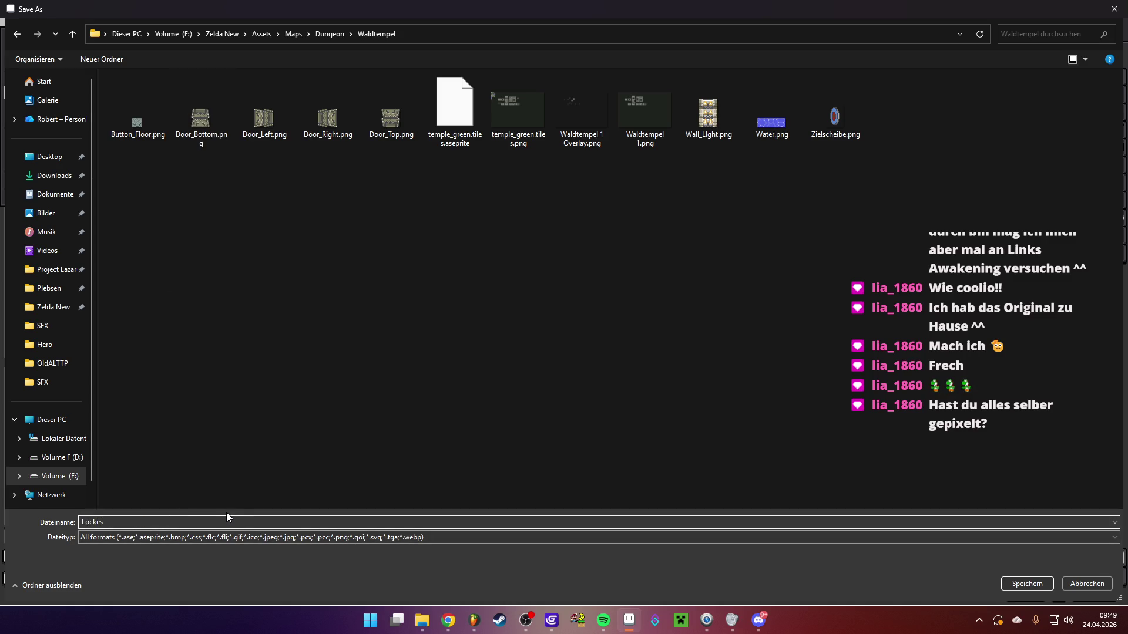
key("BackSpace")
type("d_Door")
left_click(197, 536)
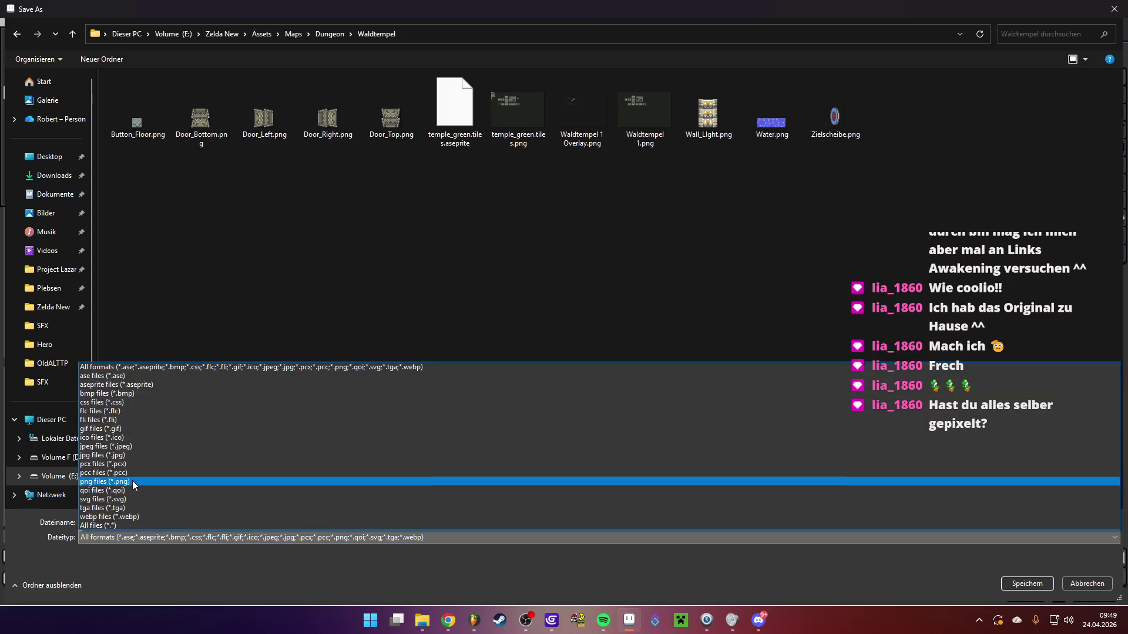
left_click(135, 482)
left_click(1024, 588)
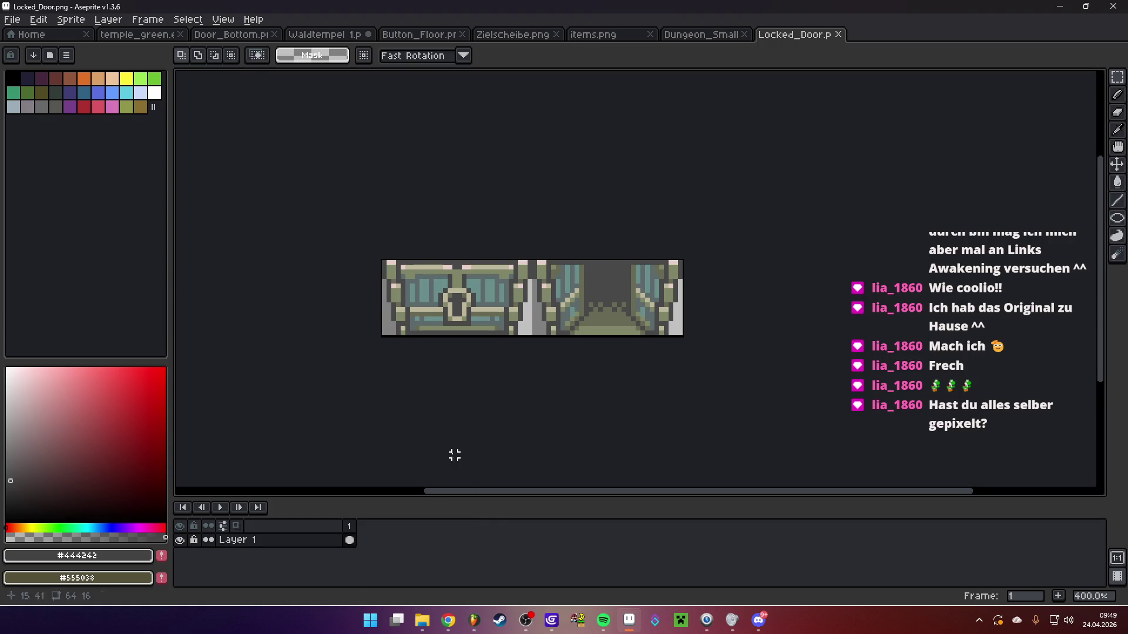
left_click(551, 620)
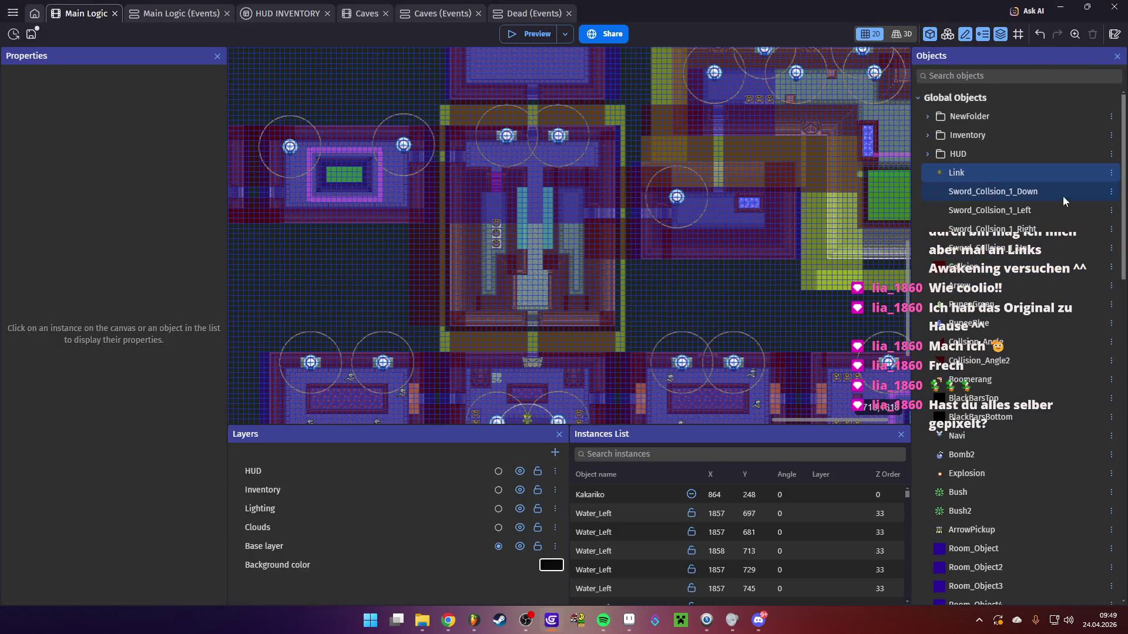
Add a new Sprite scene object and browse toward the Waldtempel folder for images
scroll(1028, 294, "down", 10)
left_click(1112, 200)
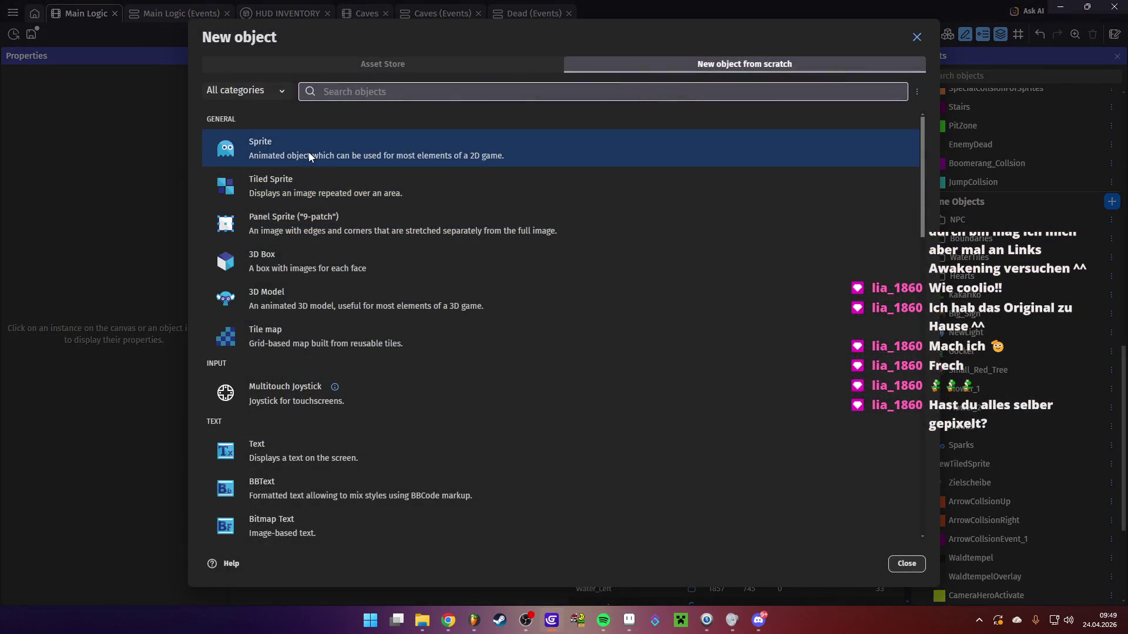
left_click(310, 153)
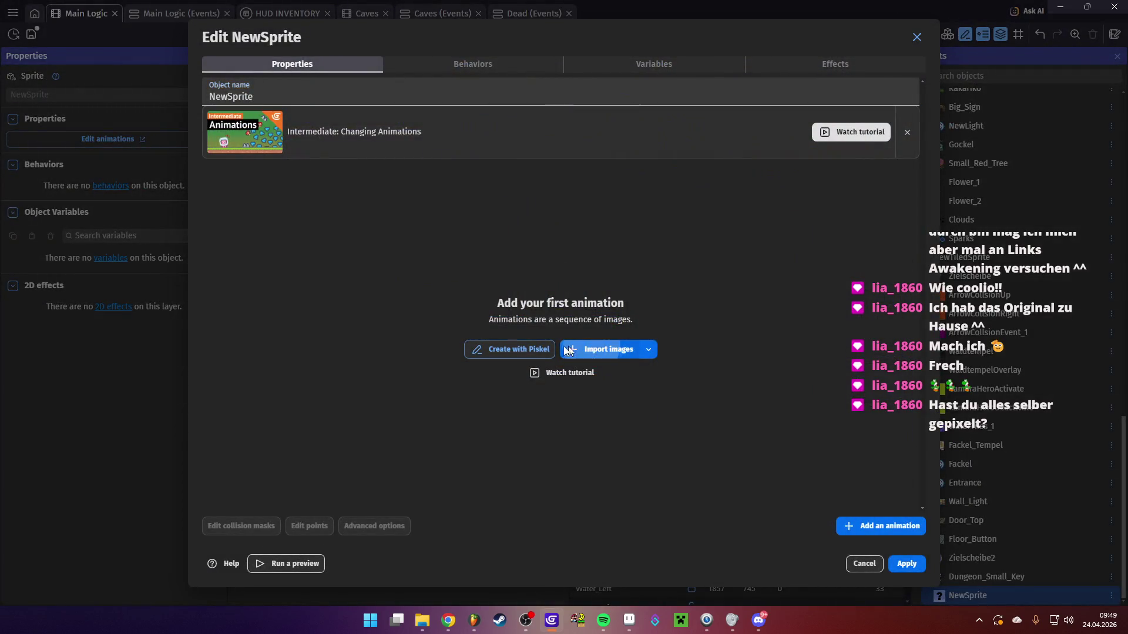
left_click(599, 350)
left_click(261, 33)
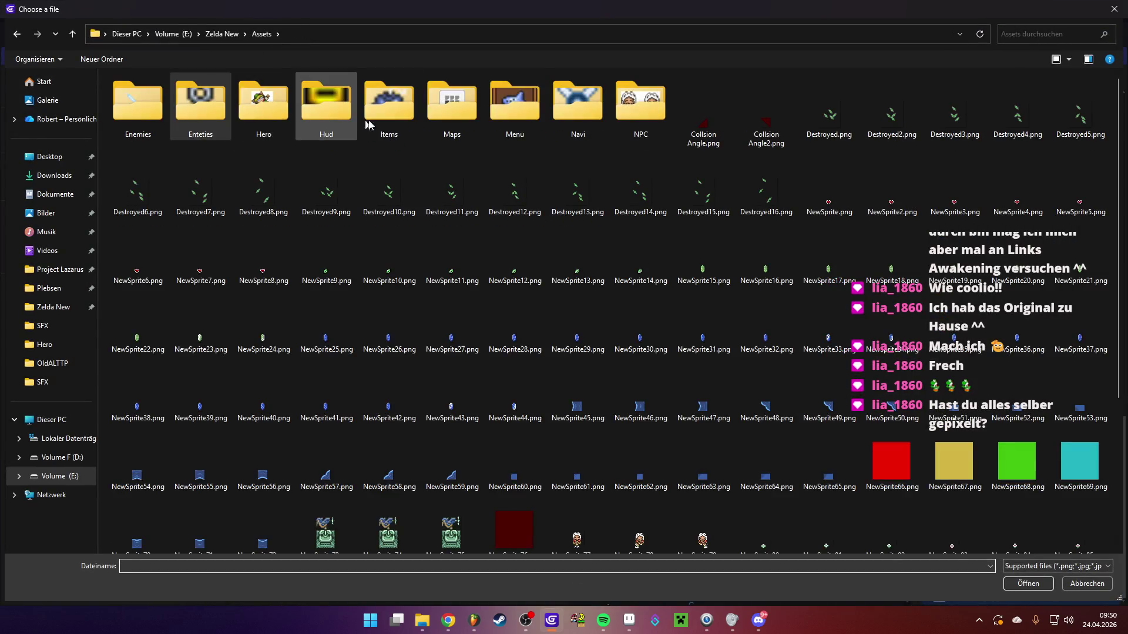
double_click(453, 106)
double_click(146, 93)
double_click(147, 94)
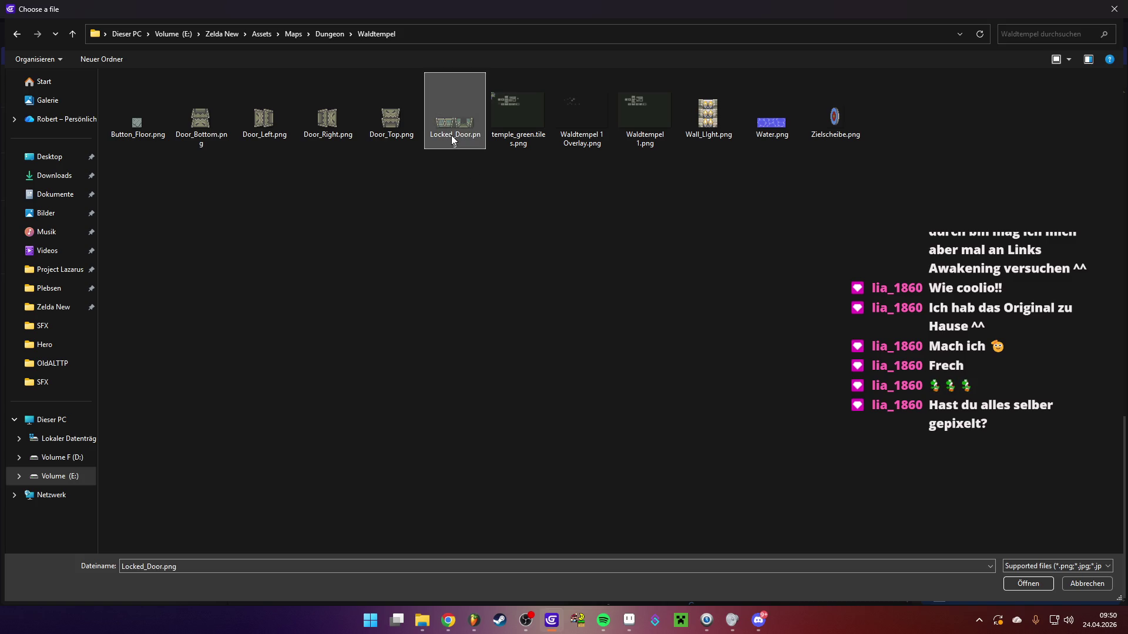
left_click(1073, 586)
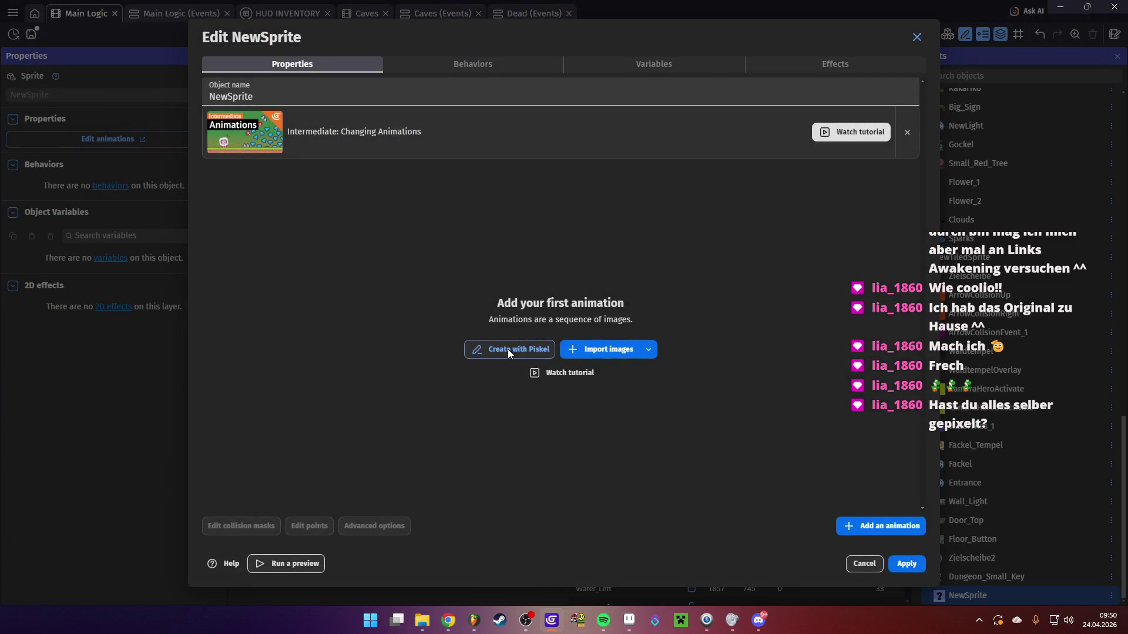
Import Locked_Door.png through Piskel as the animation's two door frames and save them
left_click(508, 349)
left_click(781, 377)
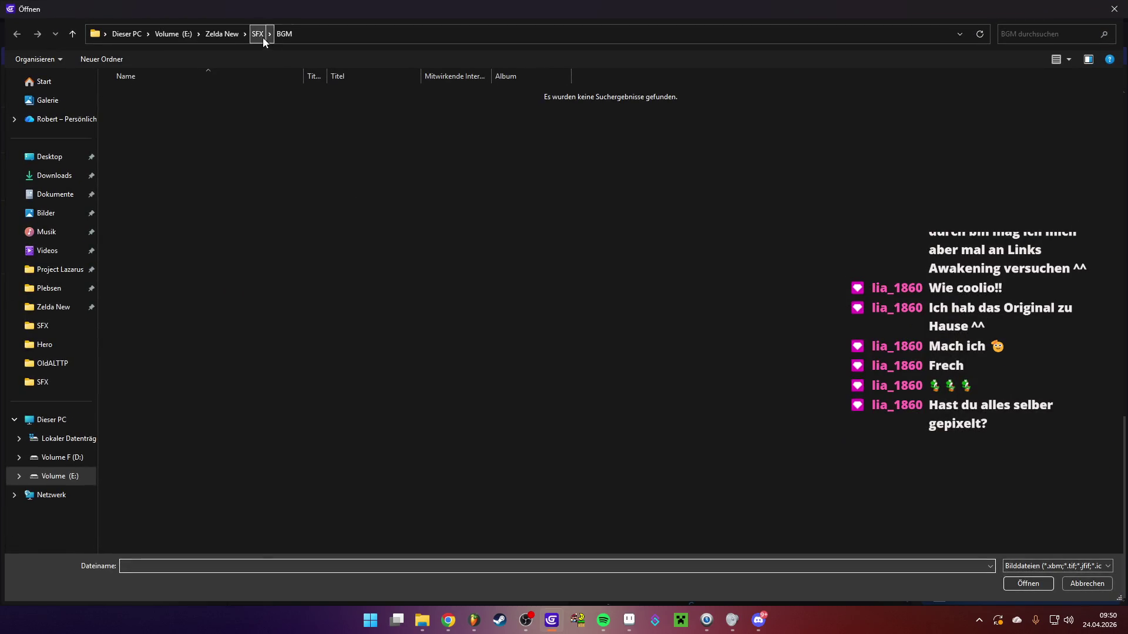
left_click(262, 37)
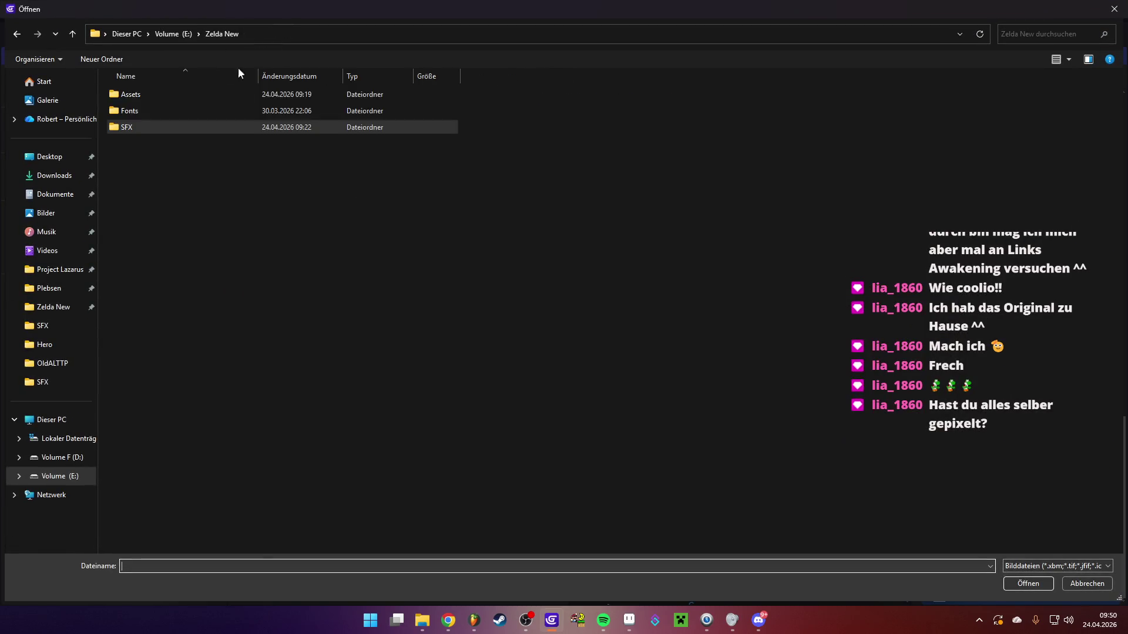
double_click(196, 96)
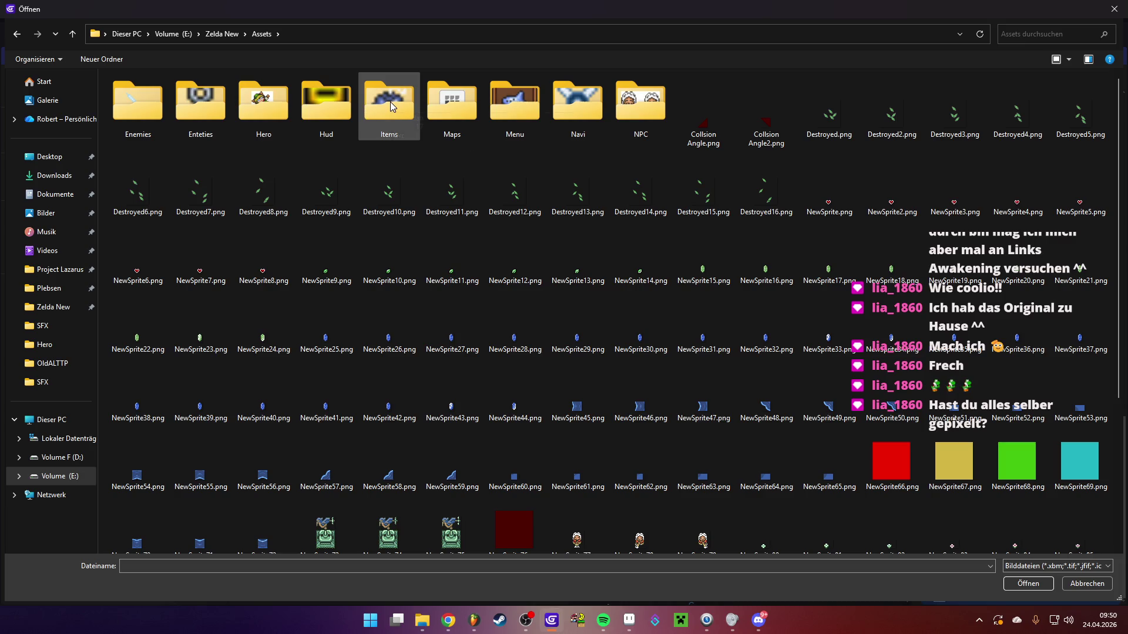
double_click(451, 101)
double_click(167, 99)
double_click(167, 94)
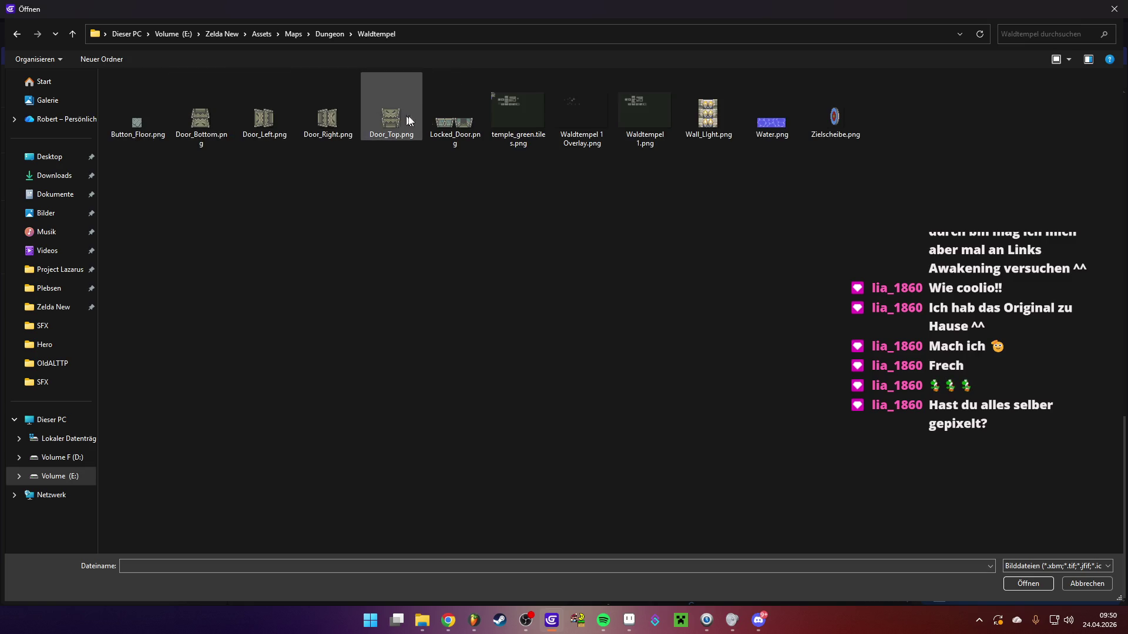
double_click(454, 120)
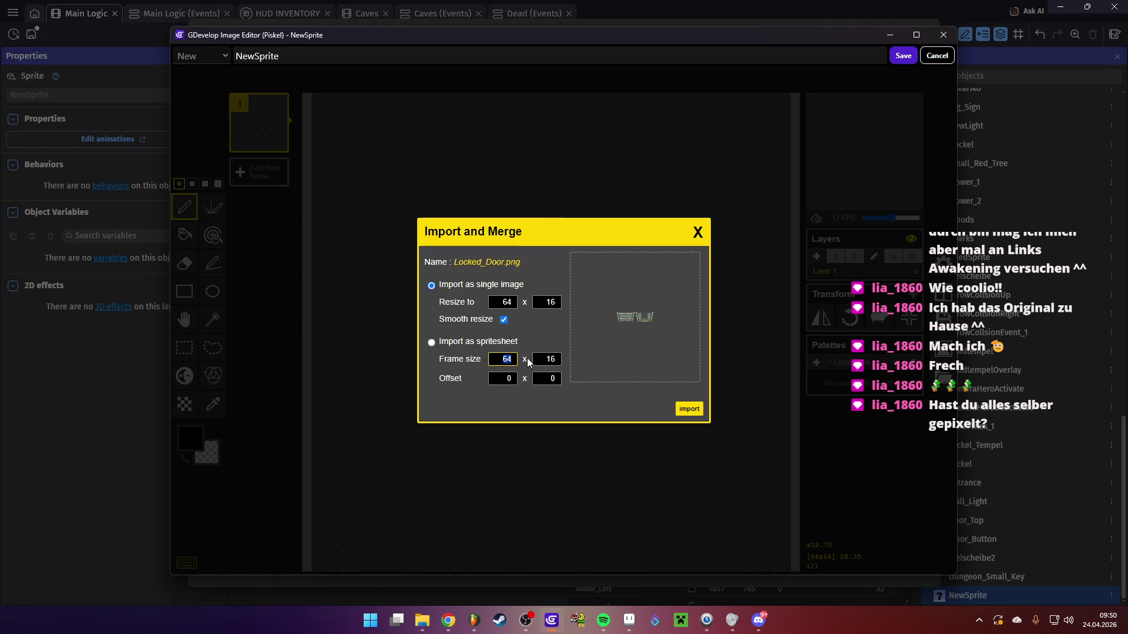
left_click(689, 410)
left_click(599, 305)
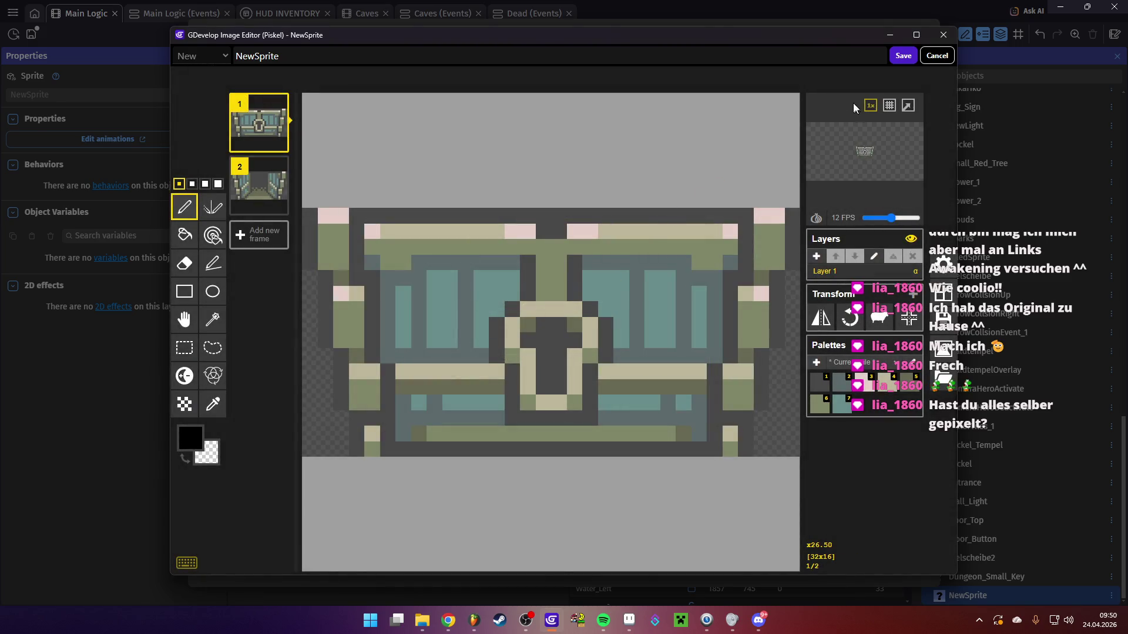
left_click(903, 56)
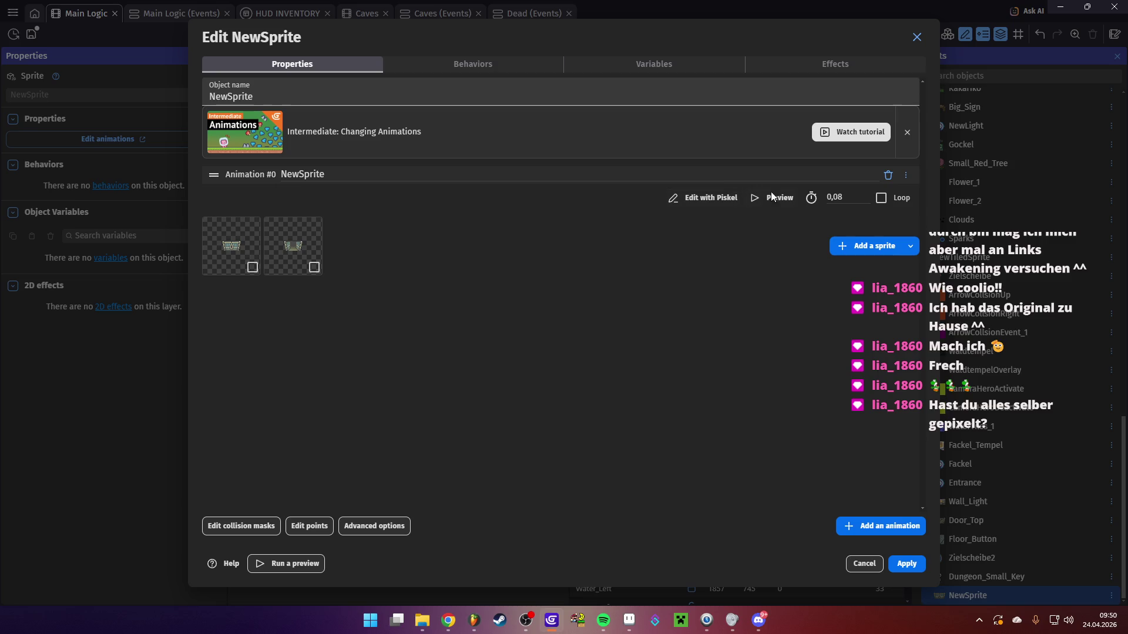
Remove the open-door frame from the first animation, add an animation named Open, and rename the first one Closed
left_click(774, 198)
left_click(908, 563)
right_click(290, 242)
left_click(317, 249)
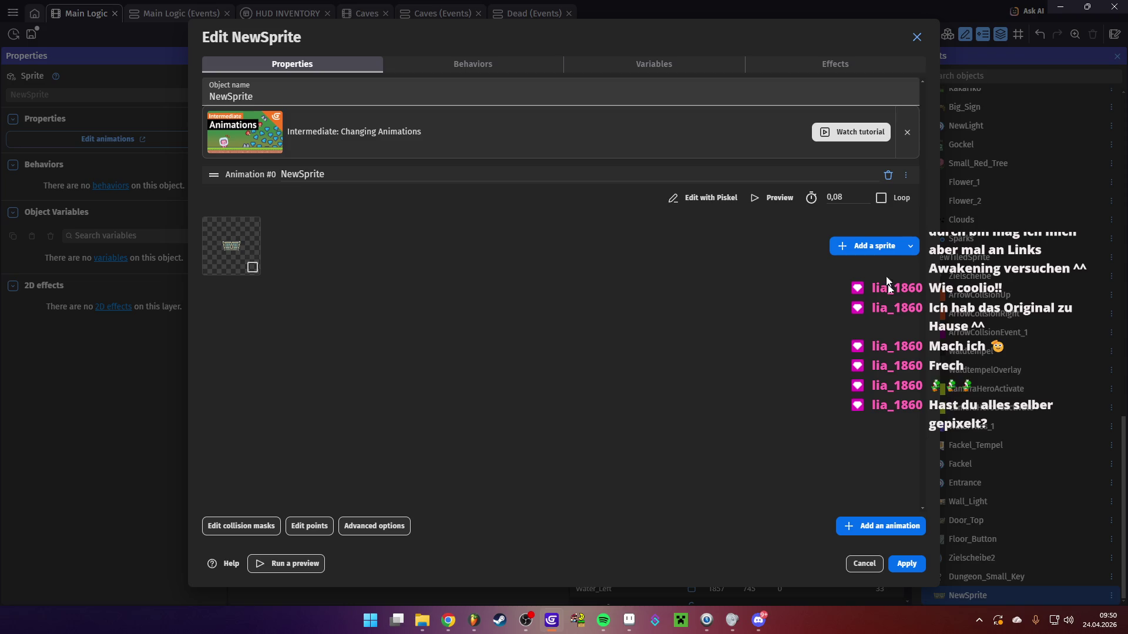
left_click(879, 527)
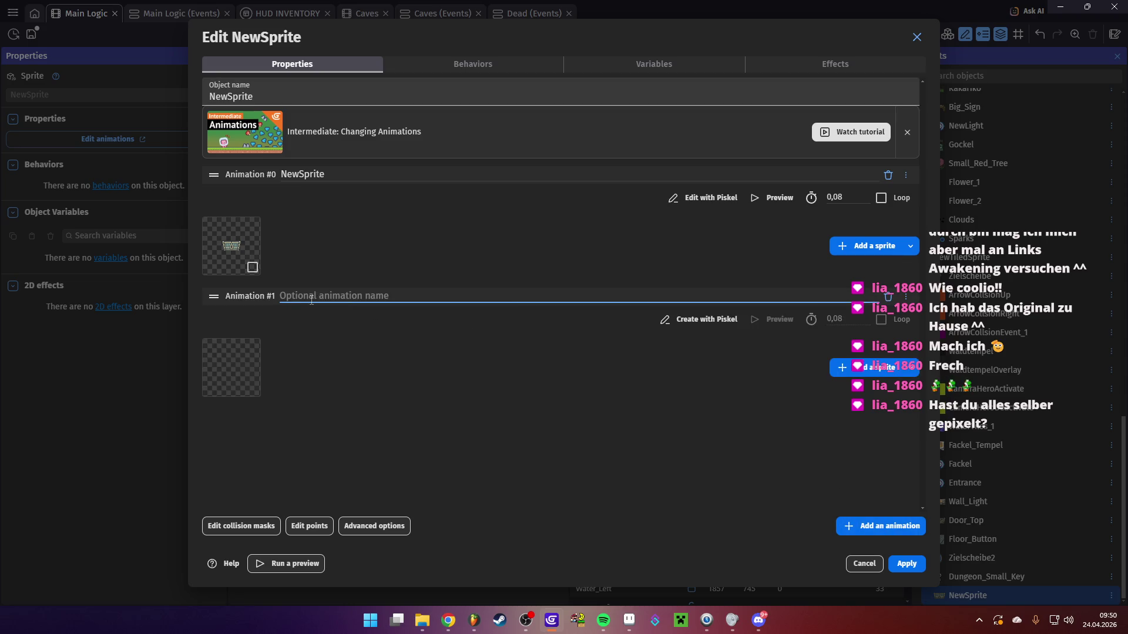
type("Open")
left_click(330, 174)
left_click_drag(325, 174, 280, 176)
type("Closed")
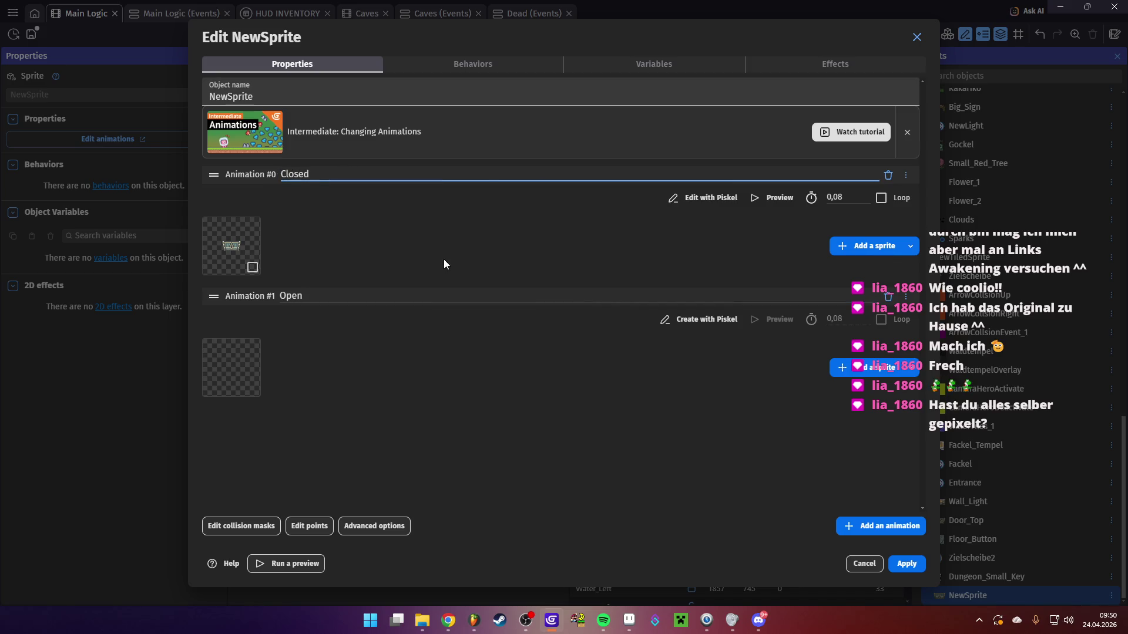
key("Return")
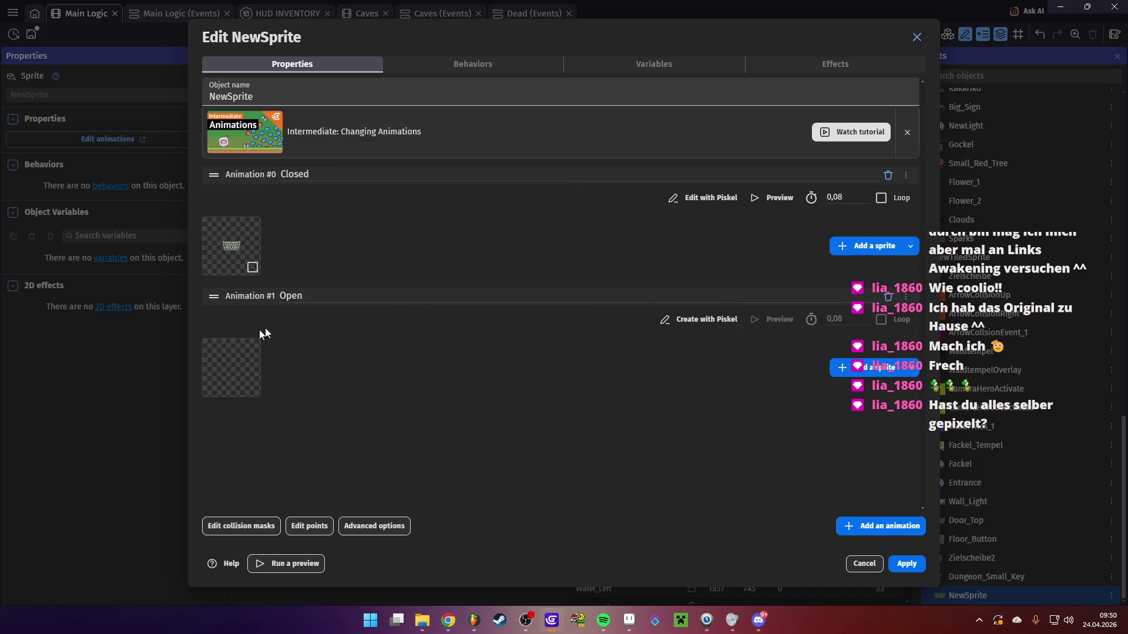
Import Locked_Door.png into the Open animation in Piskel as a single image and save it
left_click(711, 323)
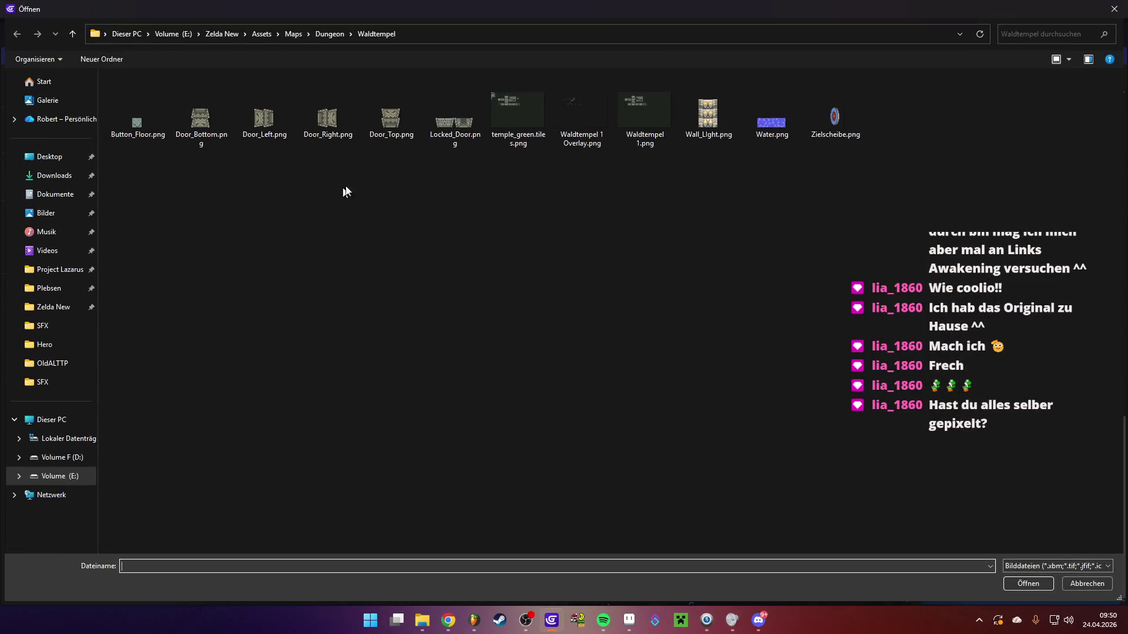
double_click(447, 118)
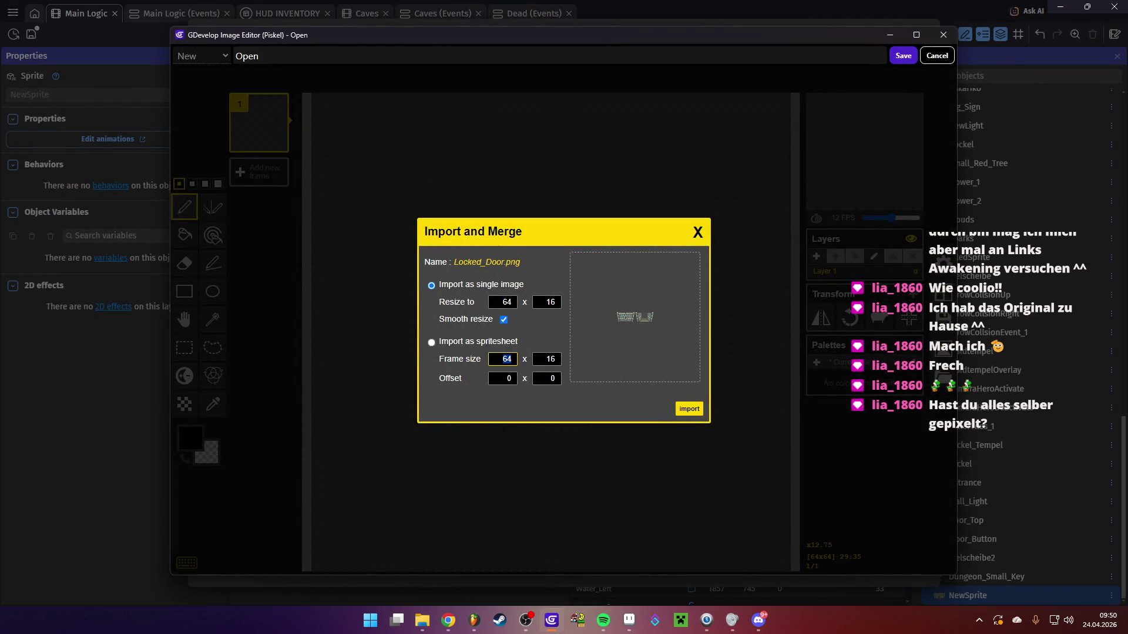
left_click(689, 410)
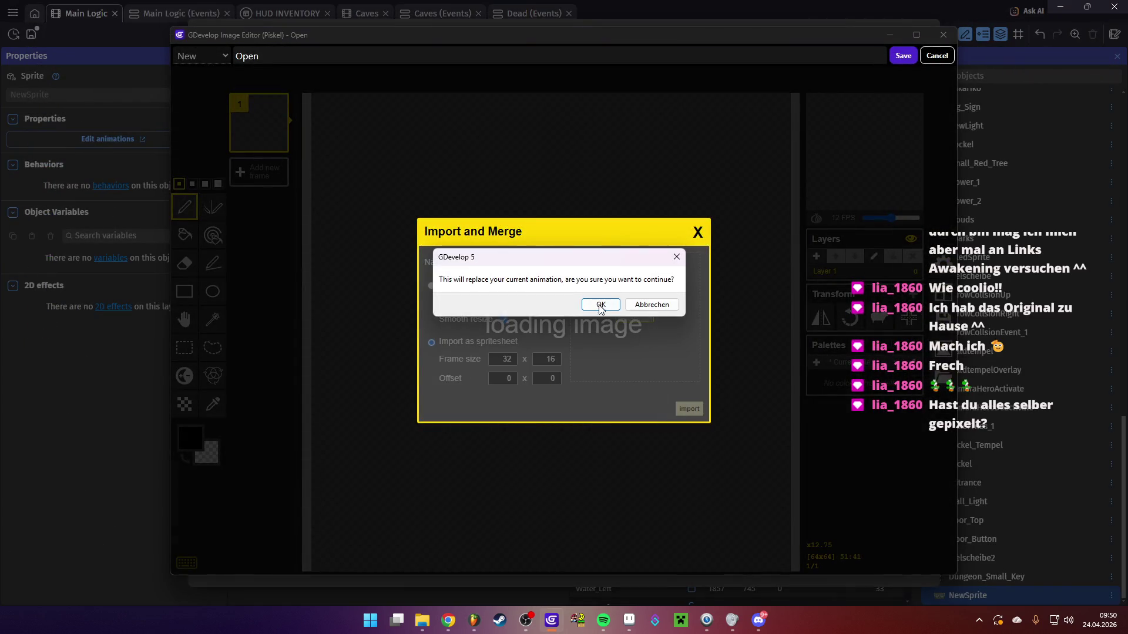
left_click(599, 303)
left_click(901, 56)
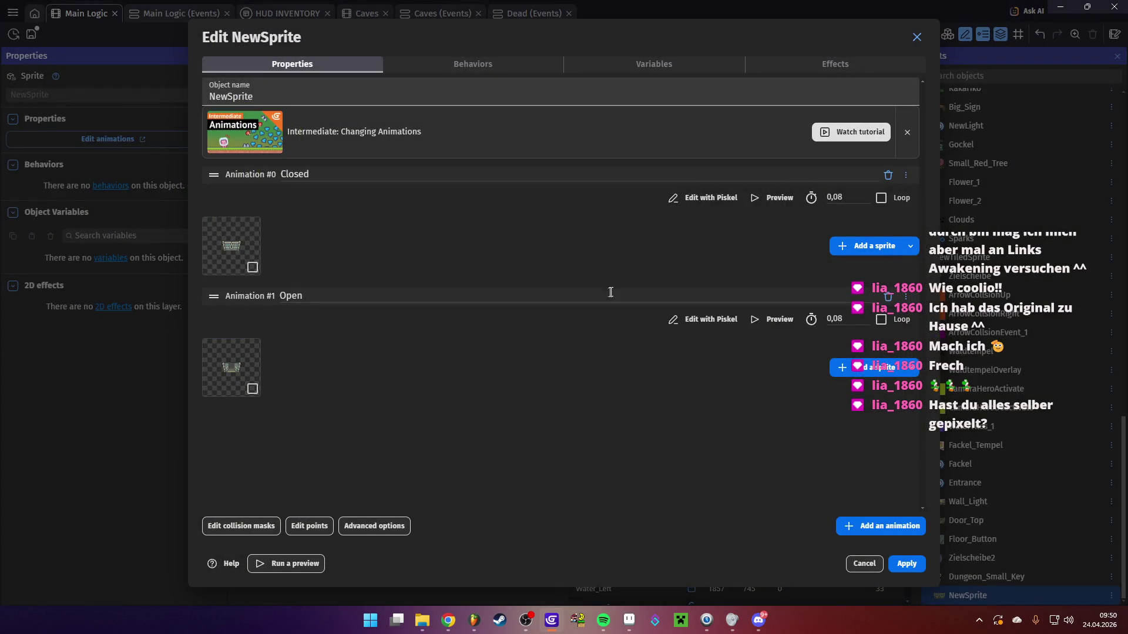
Rename the sprite object to Locked_Door_1 and apply the changes
left_click_drag(296, 99, 191, 93)
type("Locke")
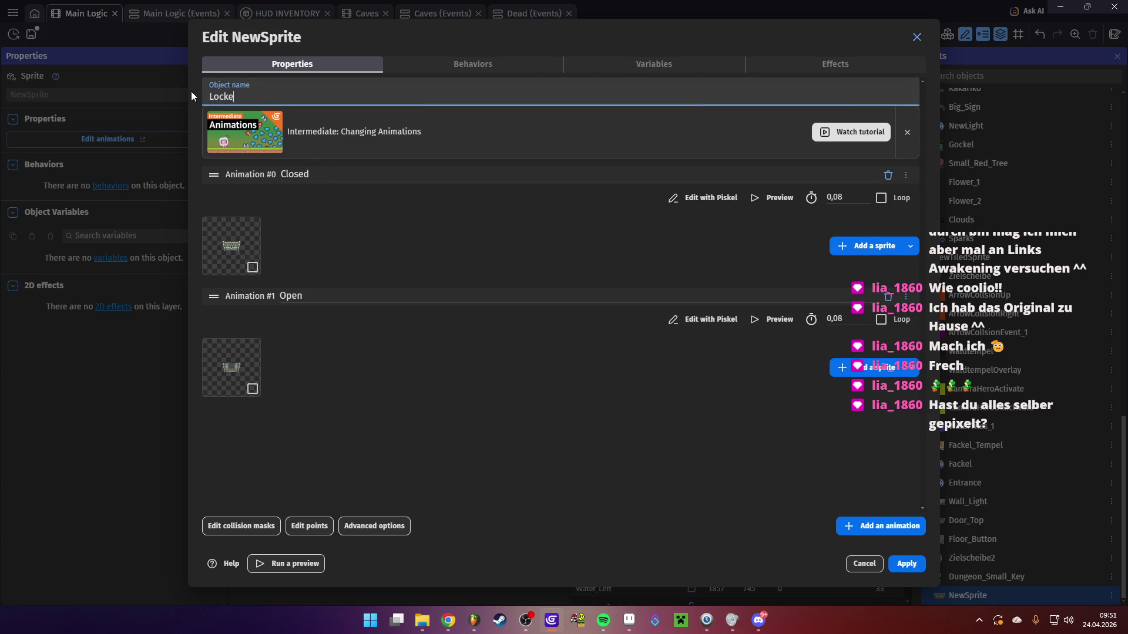
type("d_Door")
type("_1")
left_click(922, 560)
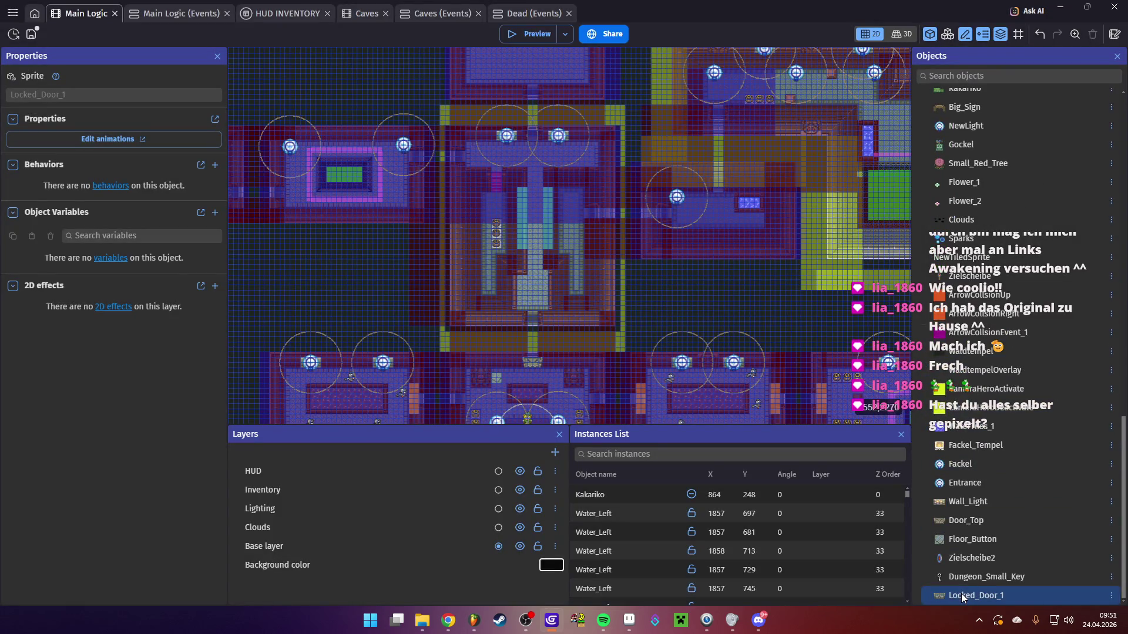
Place a Locked_Door_1 instance on the dungeon's top wall between the two lights
mouse_move(962, 598)
left_mouse_down()
mouse_move(505, 100)
mouse_move(523, 130)
left_mouse_up()
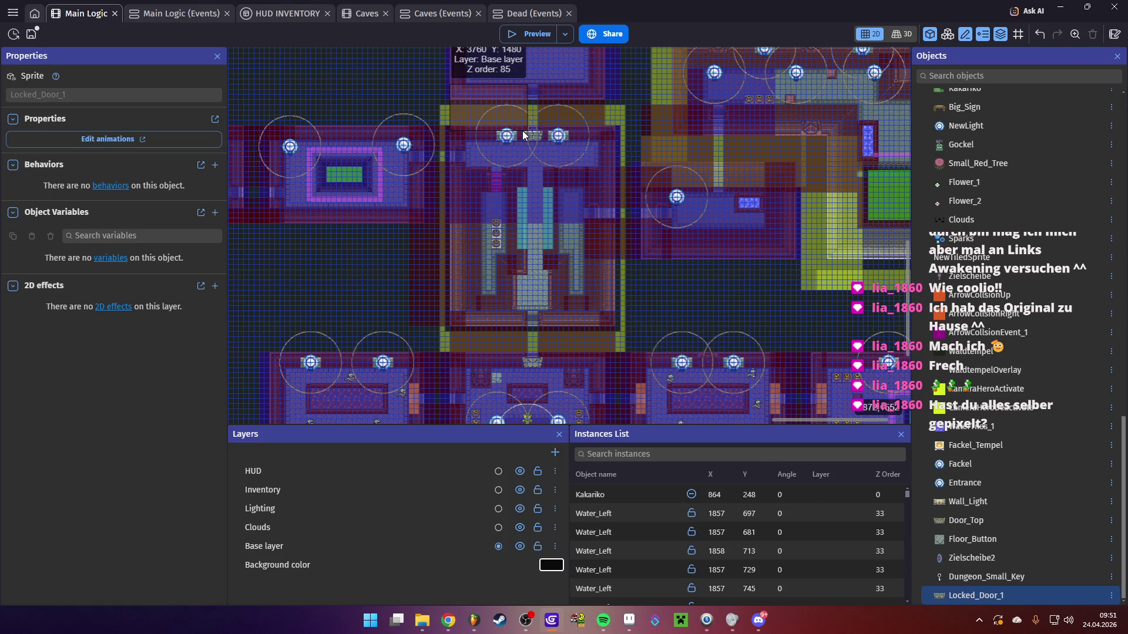
scroll(520, 126, "up", 5)
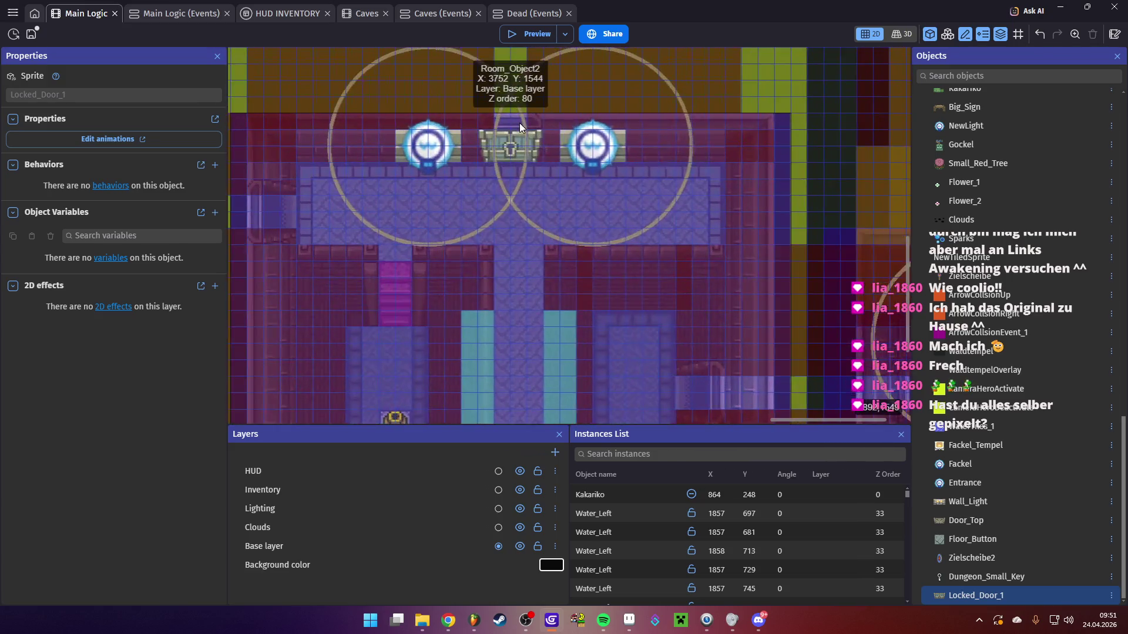
scroll(519, 124, "up", 2)
left_click(510, 150)
scroll(512, 234, "down", 1)
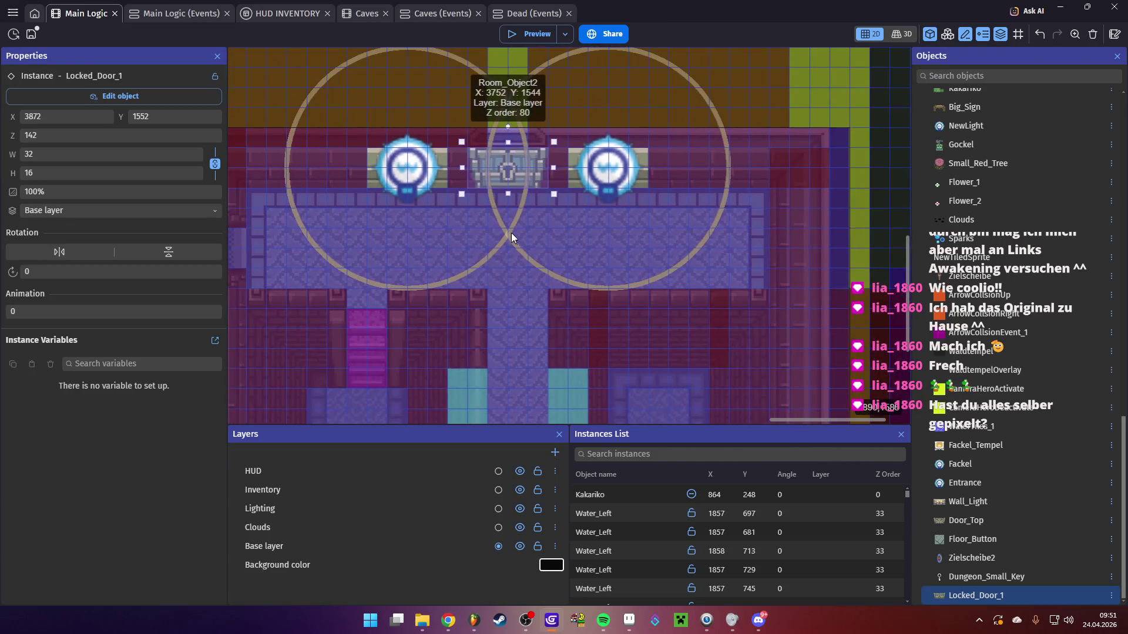
left_click(176, 15)
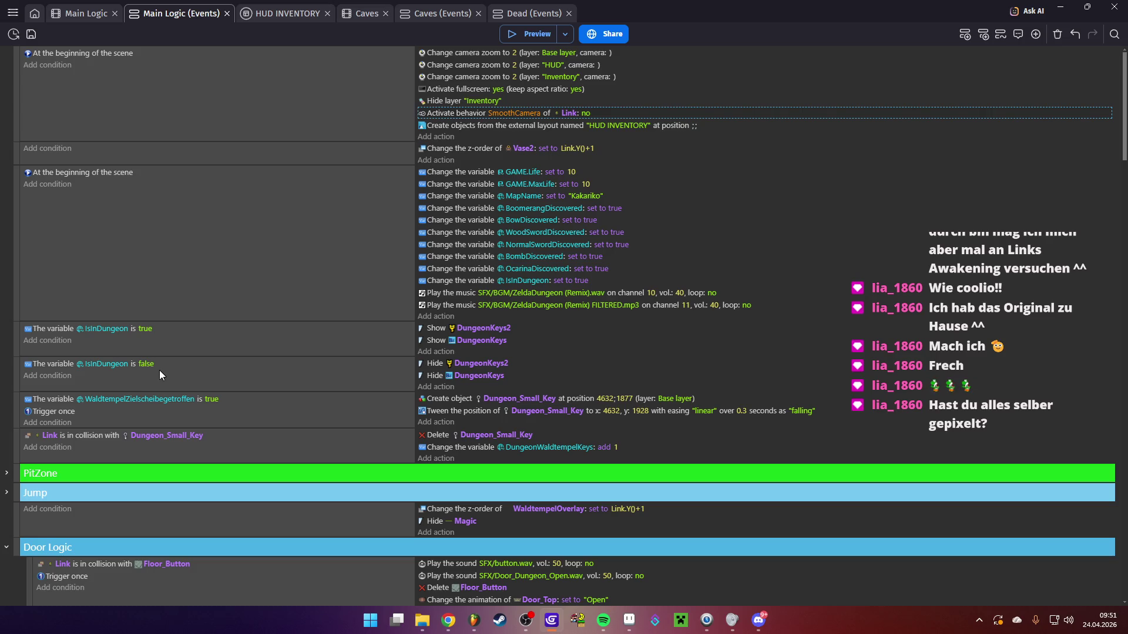
Duplicate the Door_Collsion event with copy and paste
scroll(160, 370, "down", 3)
scroll(126, 379, "down", 2)
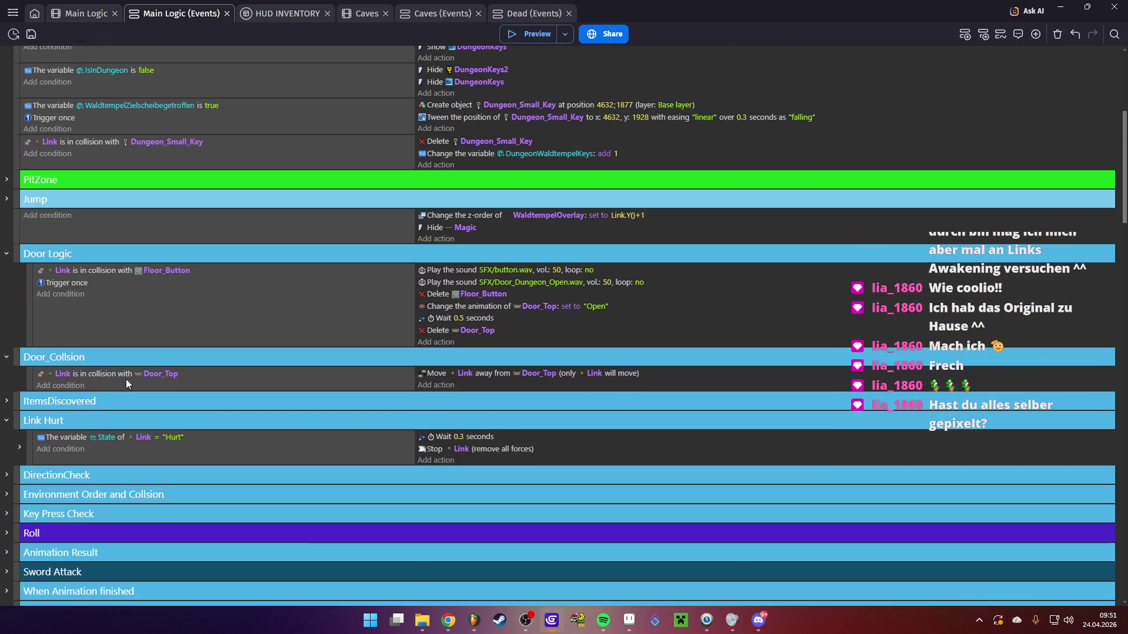
left_click(28, 375)
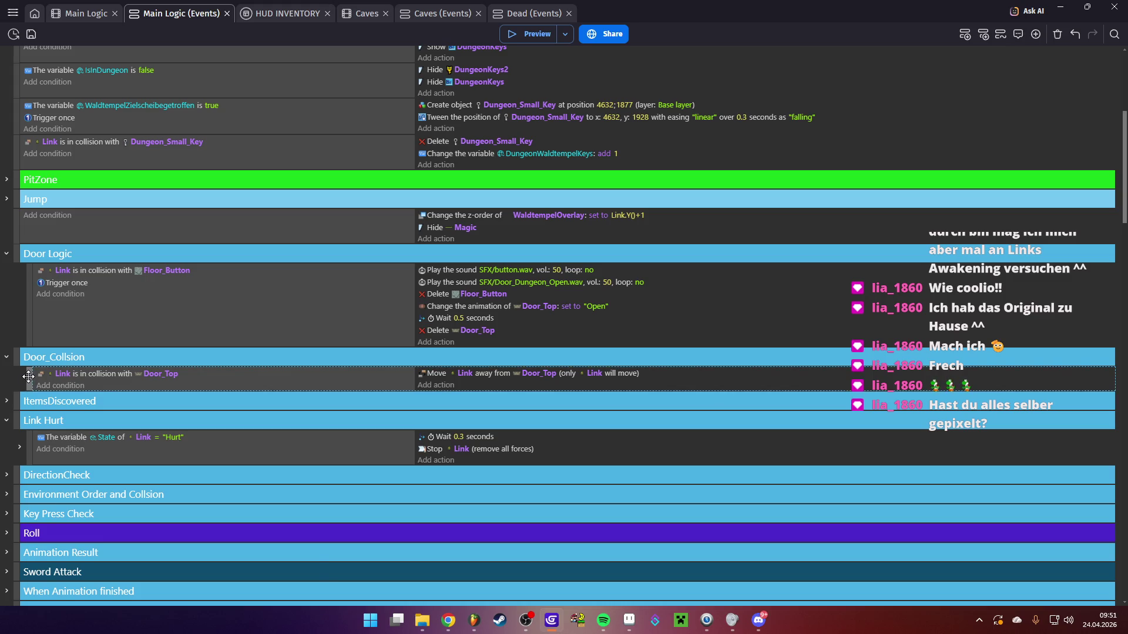
key("ctrl+c")
key("ctrl+v")
Change the copied condition and push-away action from Door_Top to Locked_Door_1
left_click(161, 398)
key("BackSpace")
key("BackSpace")
left_click(201, 465)
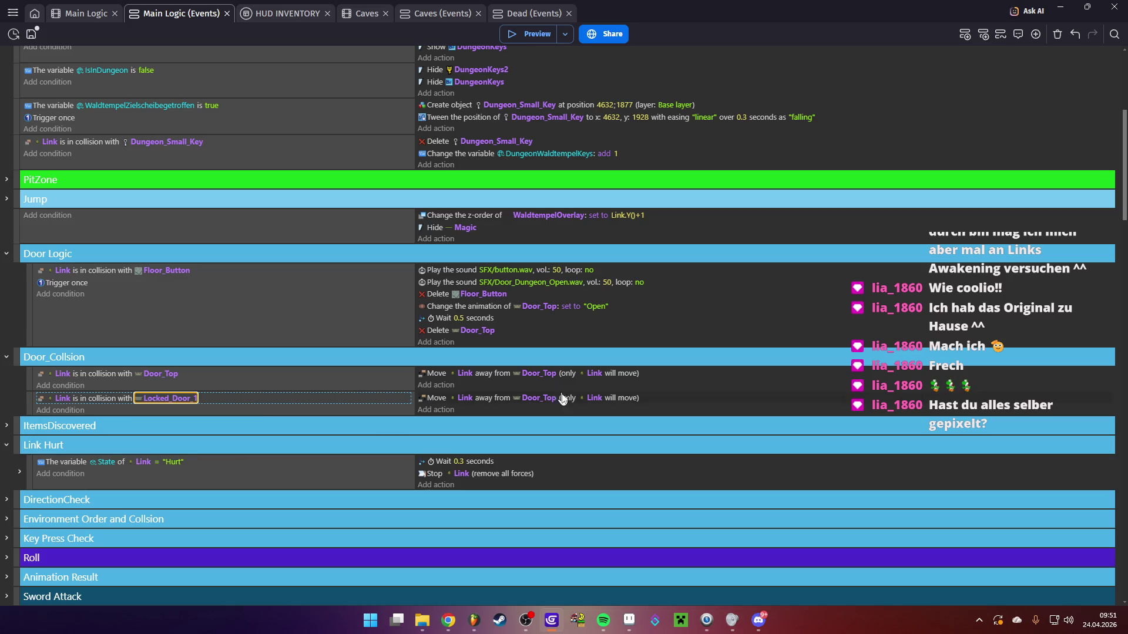
left_click(541, 400)
key("BackSpace")
key("BackSpace")
key("BackSpace")
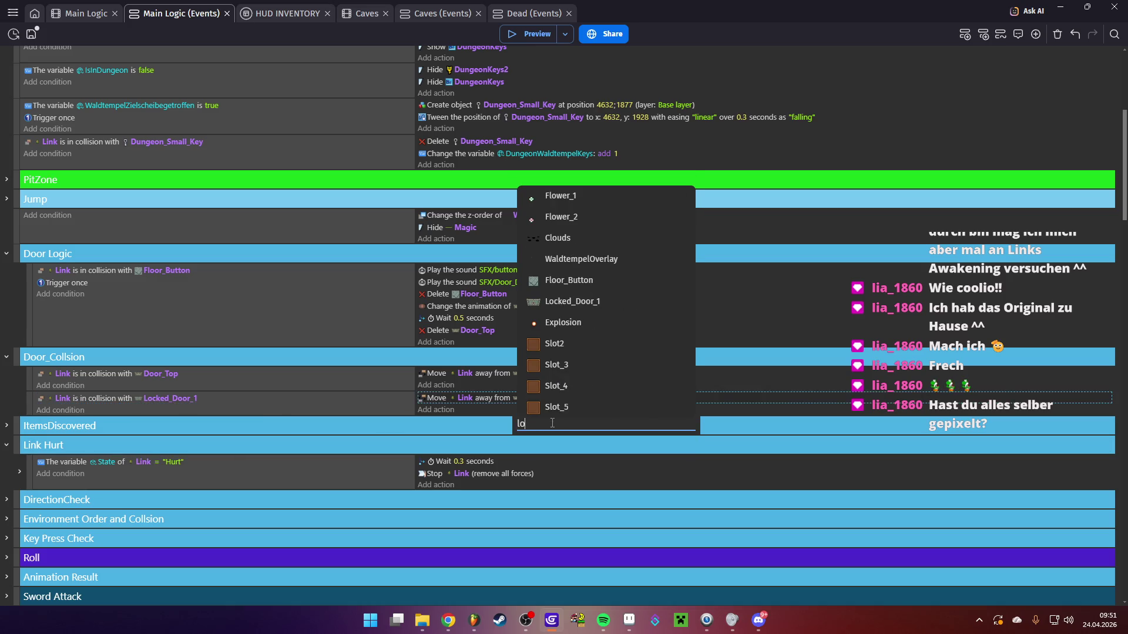
left_click(593, 301)
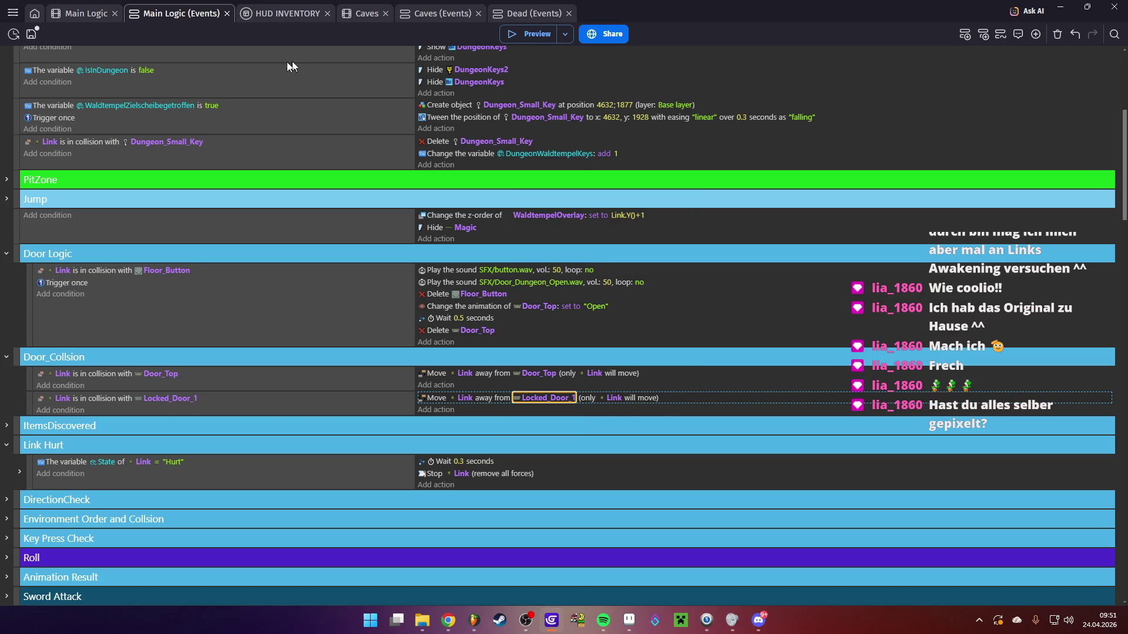
left_click(526, 36)
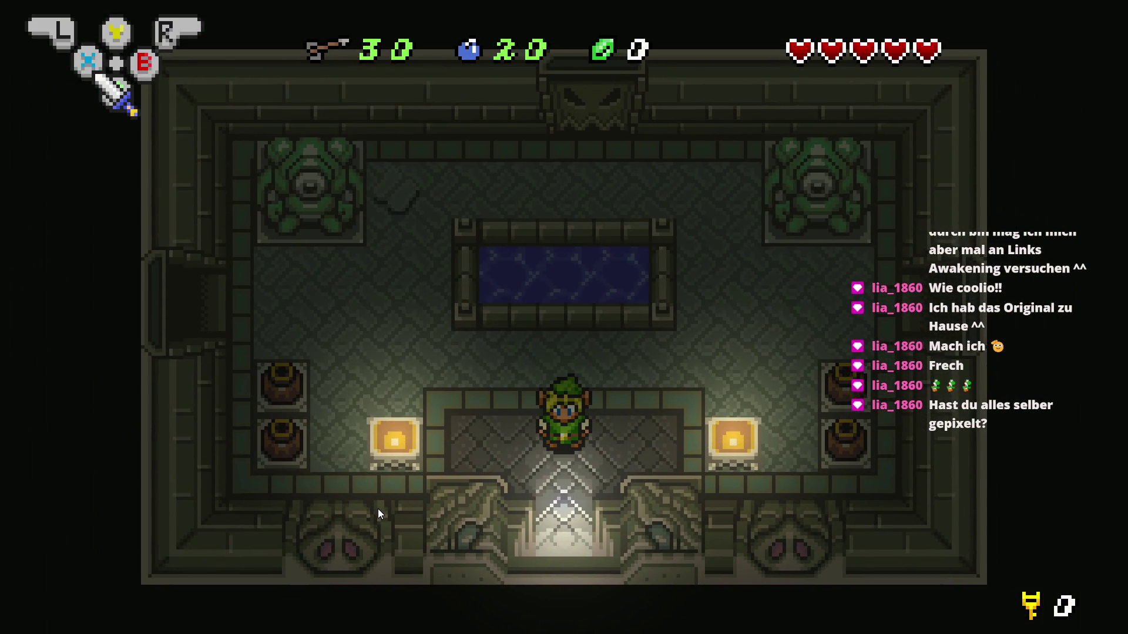
Walk Link through the corridor to the locked door, confirm it blocks him, then close the preview
key("Left")
key("Up")
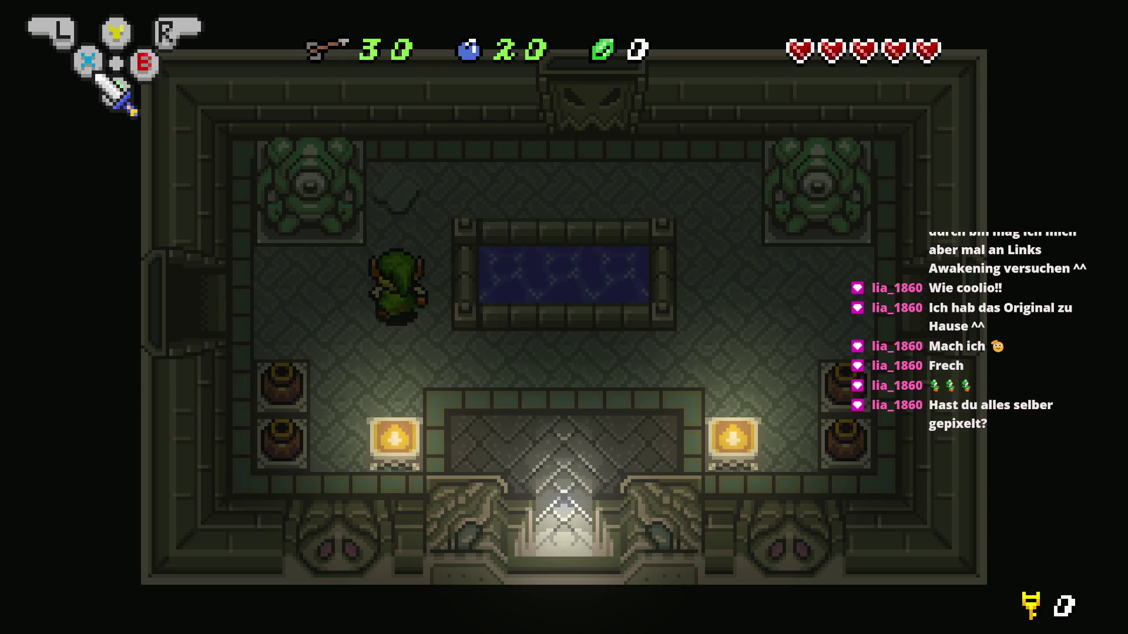
key("Right")
key("Up")
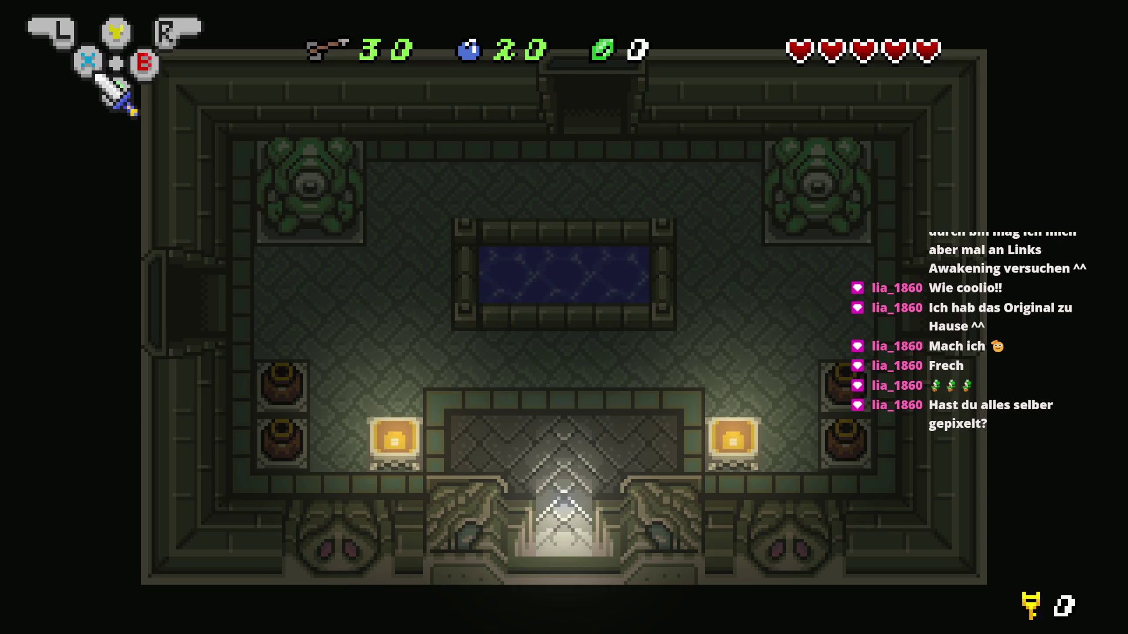
key("Up")
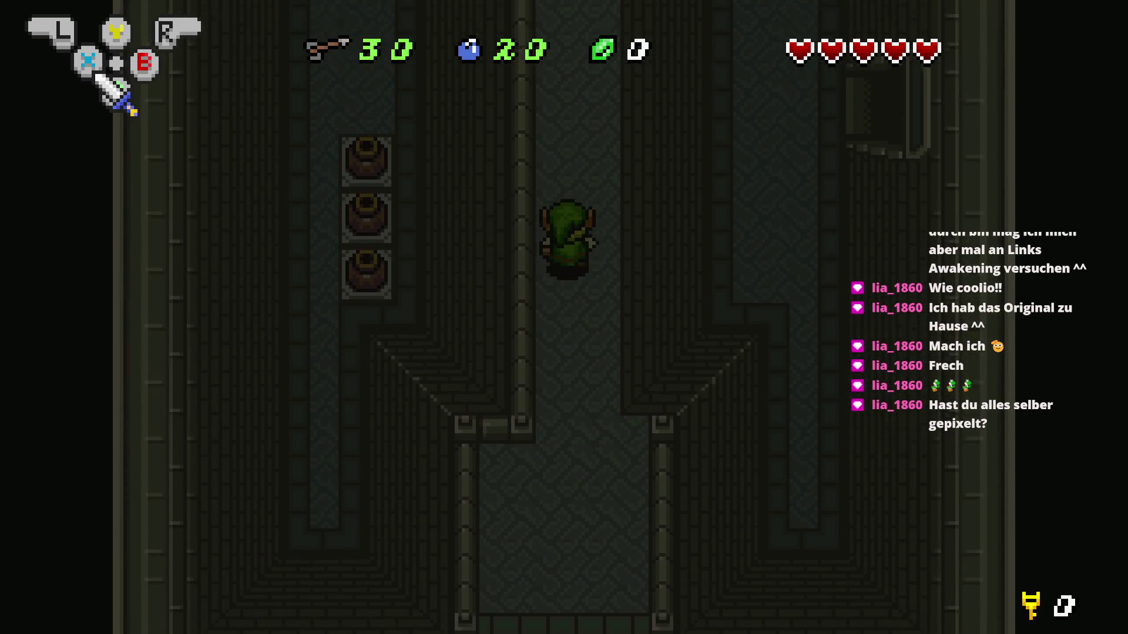
key("Up")
key("Left")
key("Right")
key("Left")
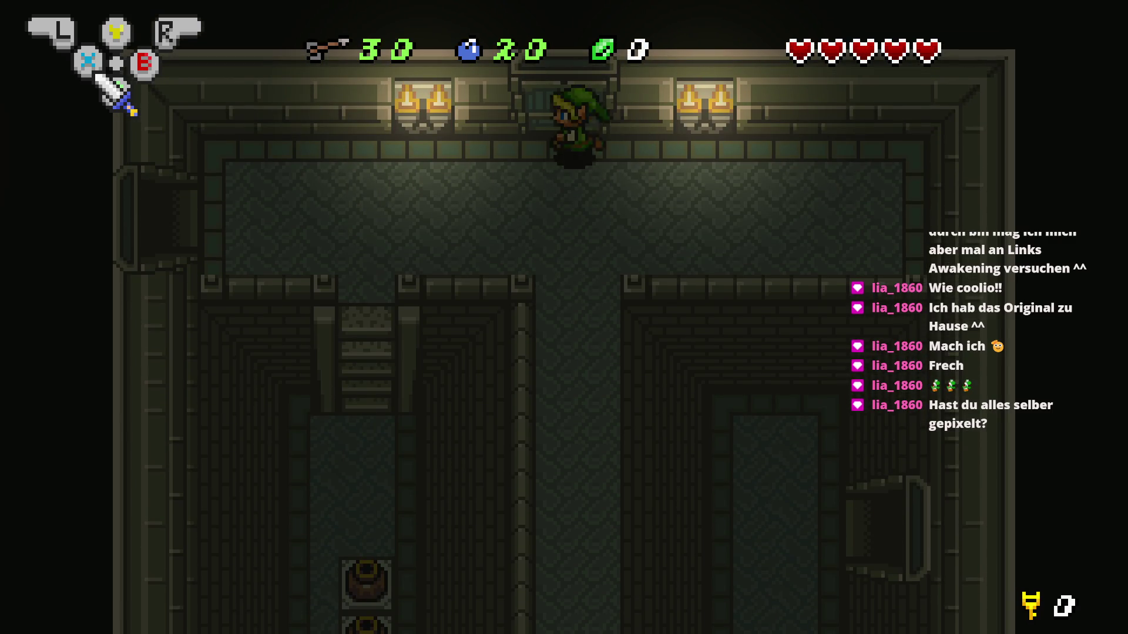
key("Left")
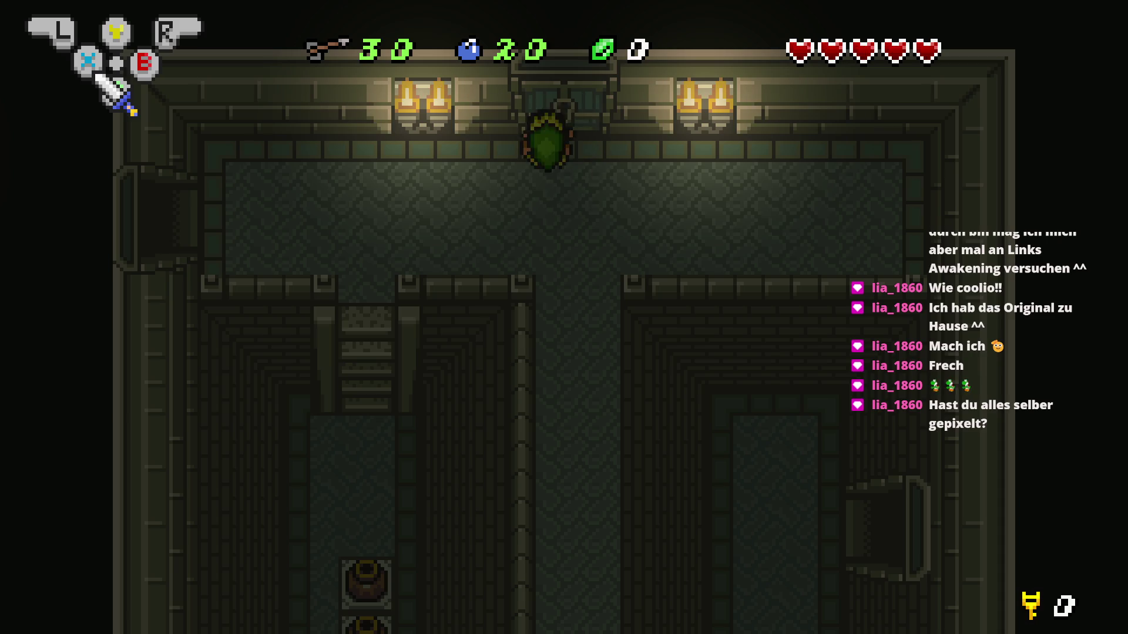
key("Down")
key("Down")
key("Right")
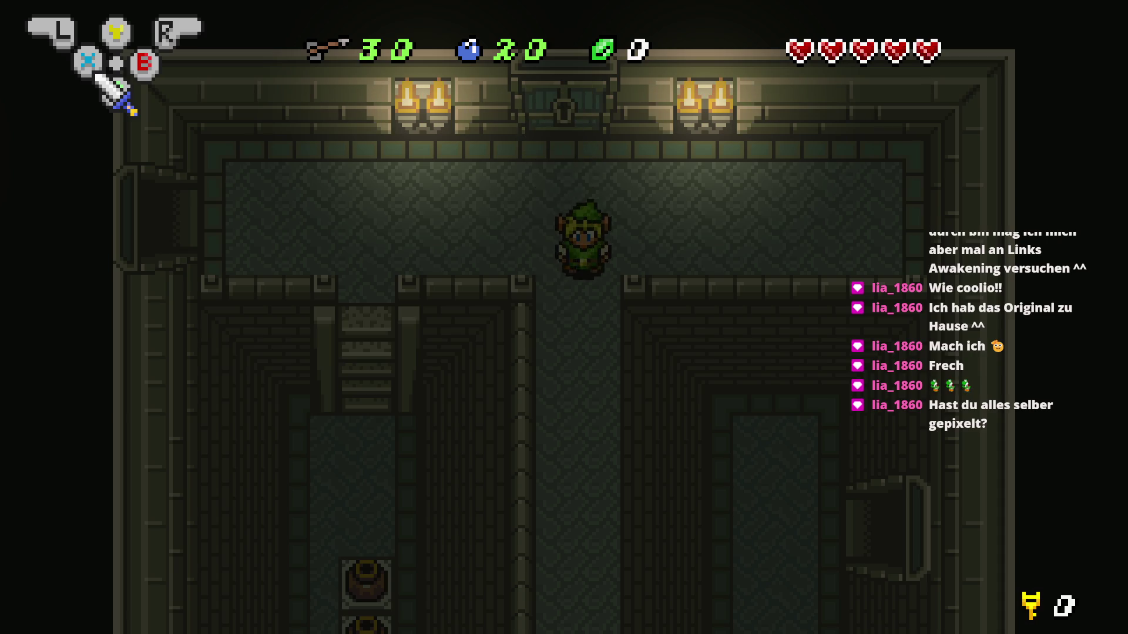
key("Up")
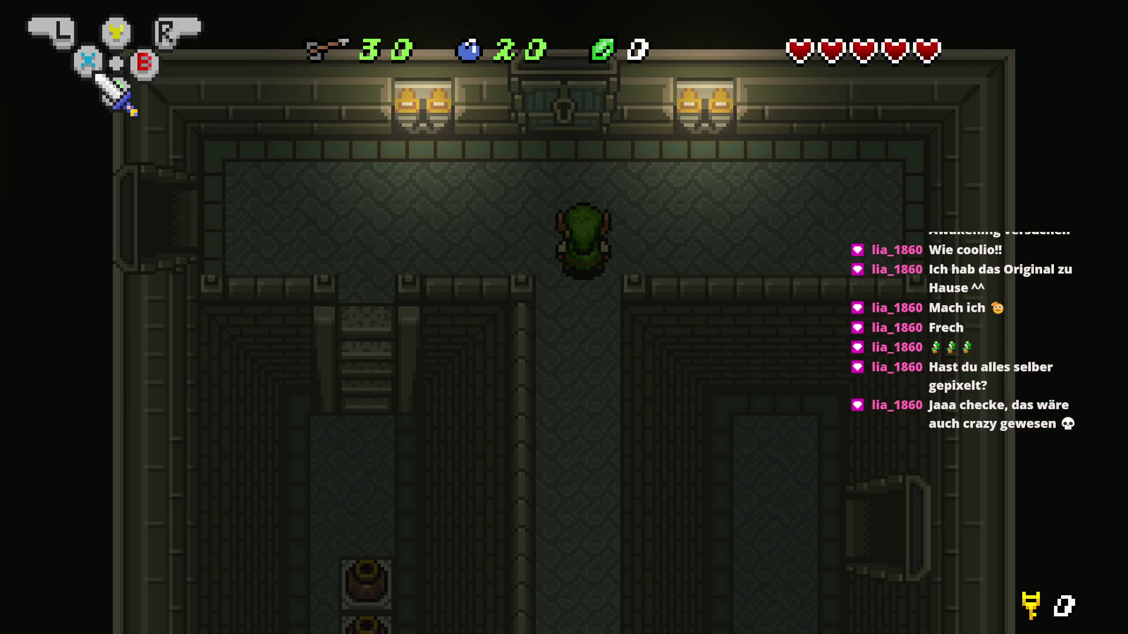
key("alt+Tab")
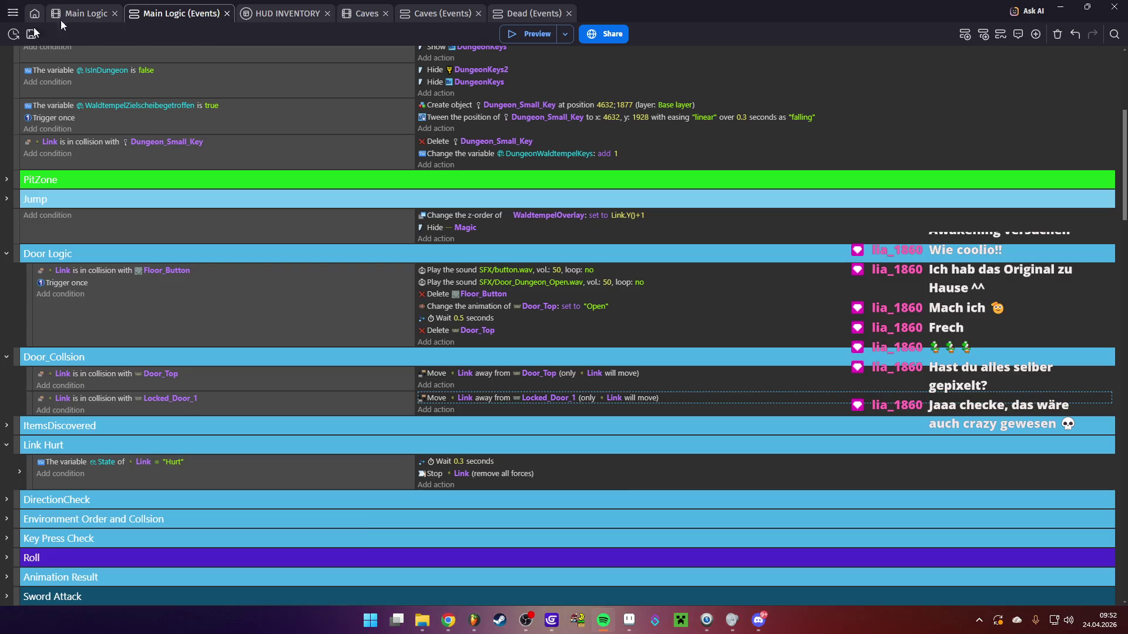
Save the project and add an empty event beneath the Door Logic event
key("ctrl+s")
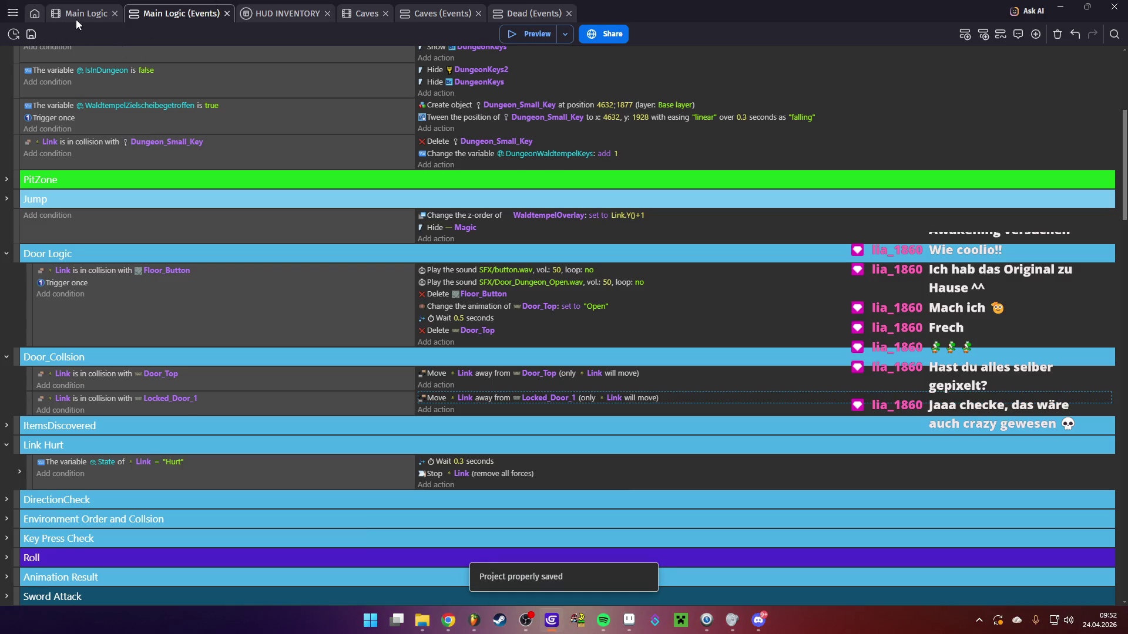
scroll(129, 365, "down", 1)
scroll(129, 365, "down", 2)
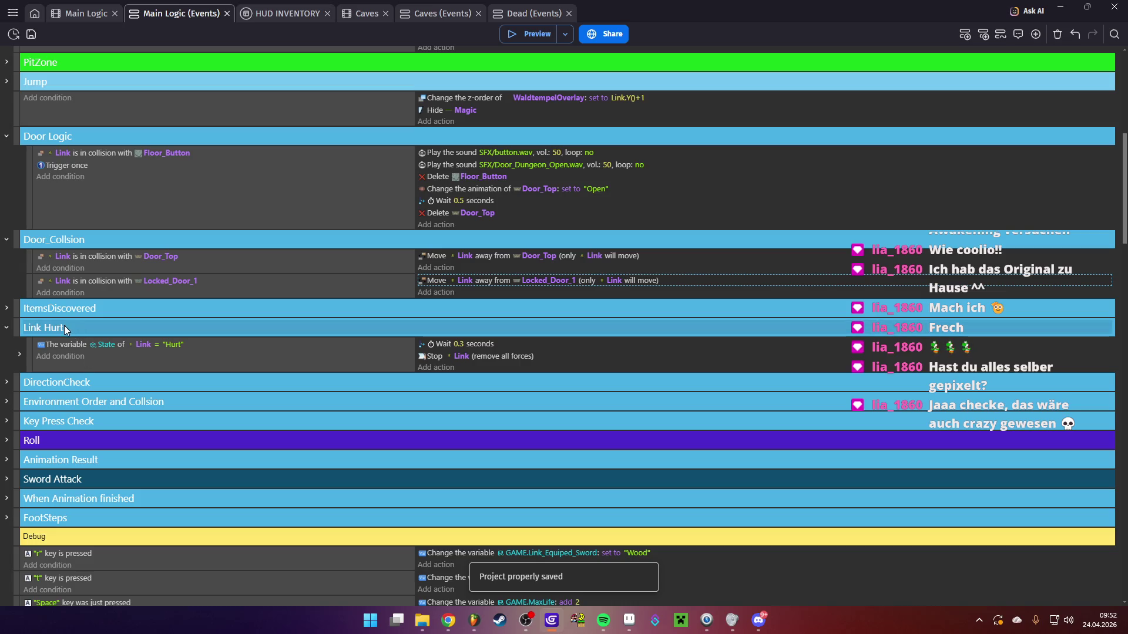
left_click(36, 201)
left_click(965, 33)
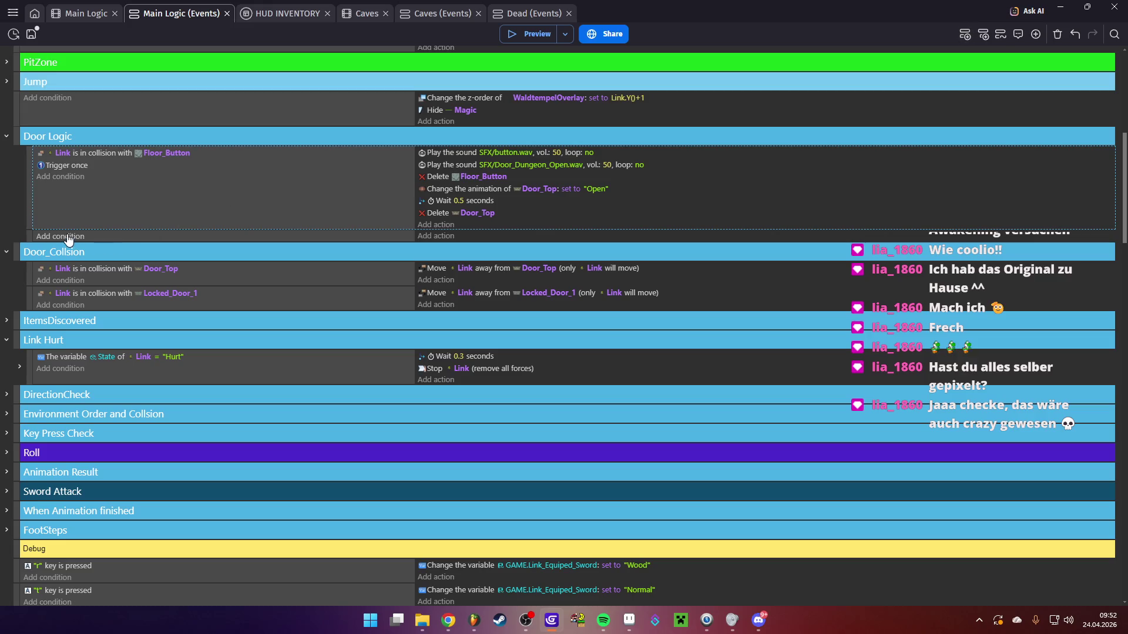
Copy the Floor_Button collision condition into the new event and retarget it to Locked_Door_1
left_click(100, 154)
key("ctrl+c")
left_click(118, 236)
key("ctrl+v")
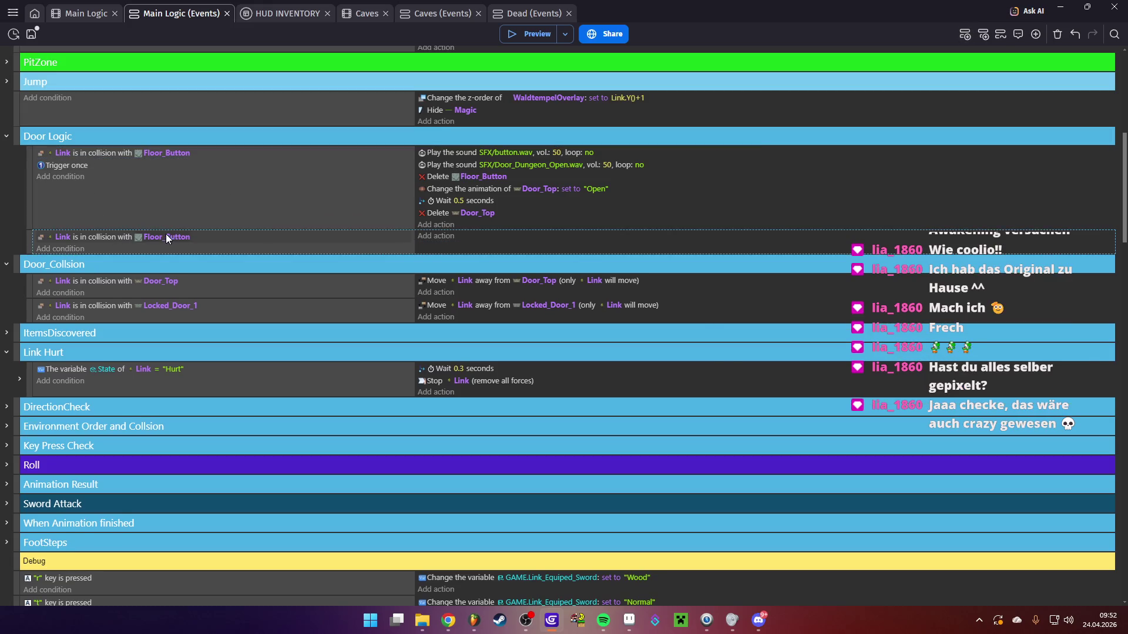
left_click(166, 235)
key("BackSpace")
type("lo")
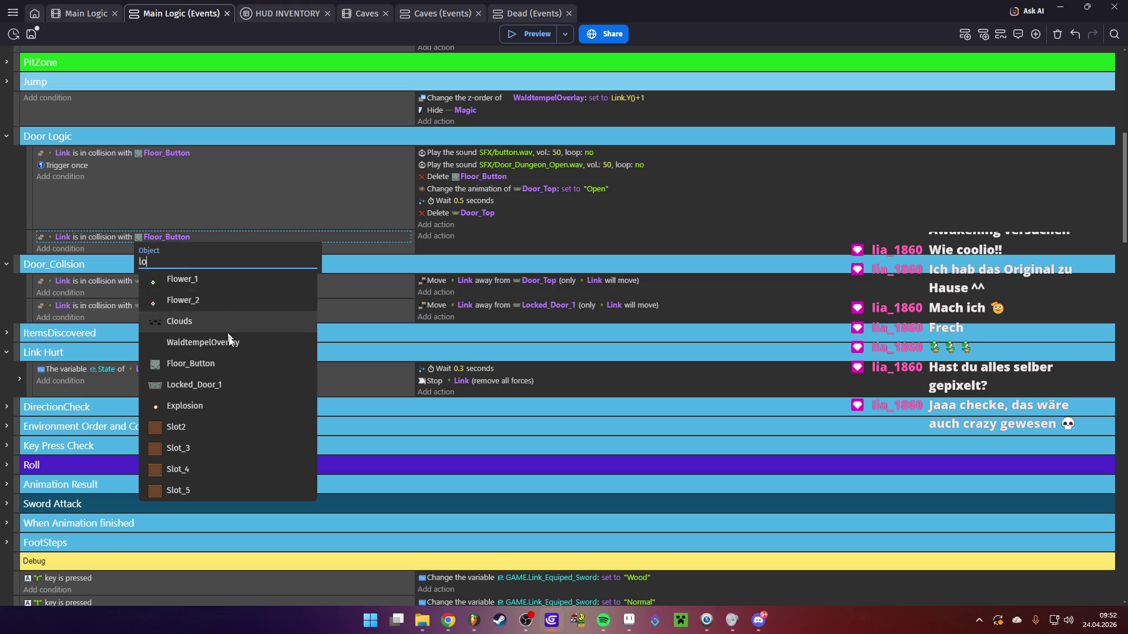
left_click(216, 383)
left_click(60, 249)
Add a variable condition requiring DungeonWaldtempelKeys to be greater than 0
type("var")
left_click(119, 109)
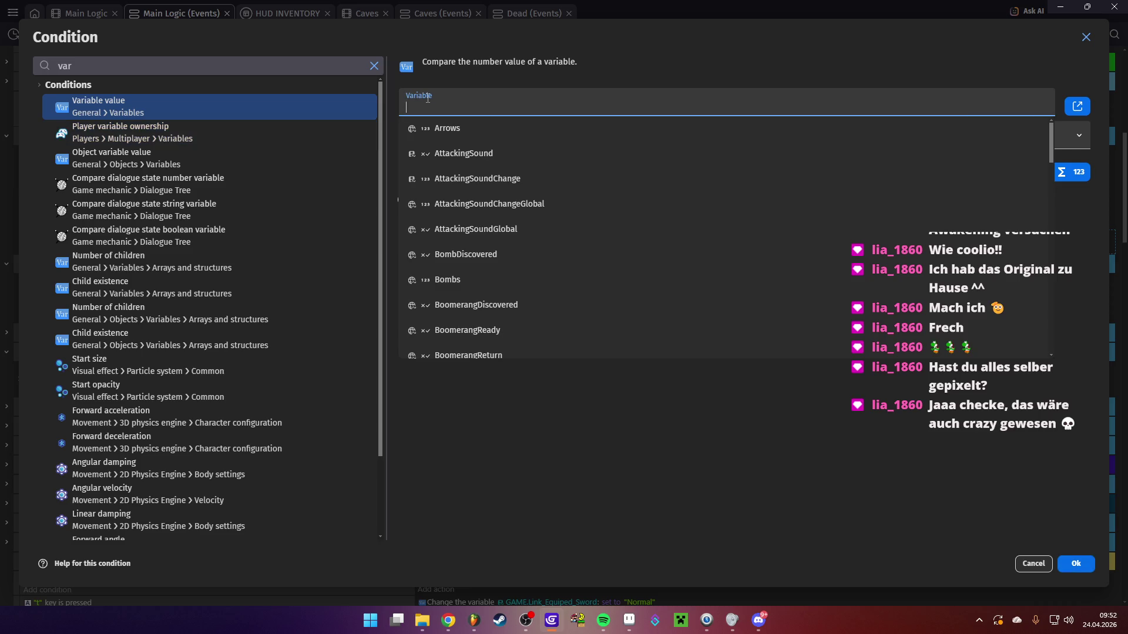
type("wal")
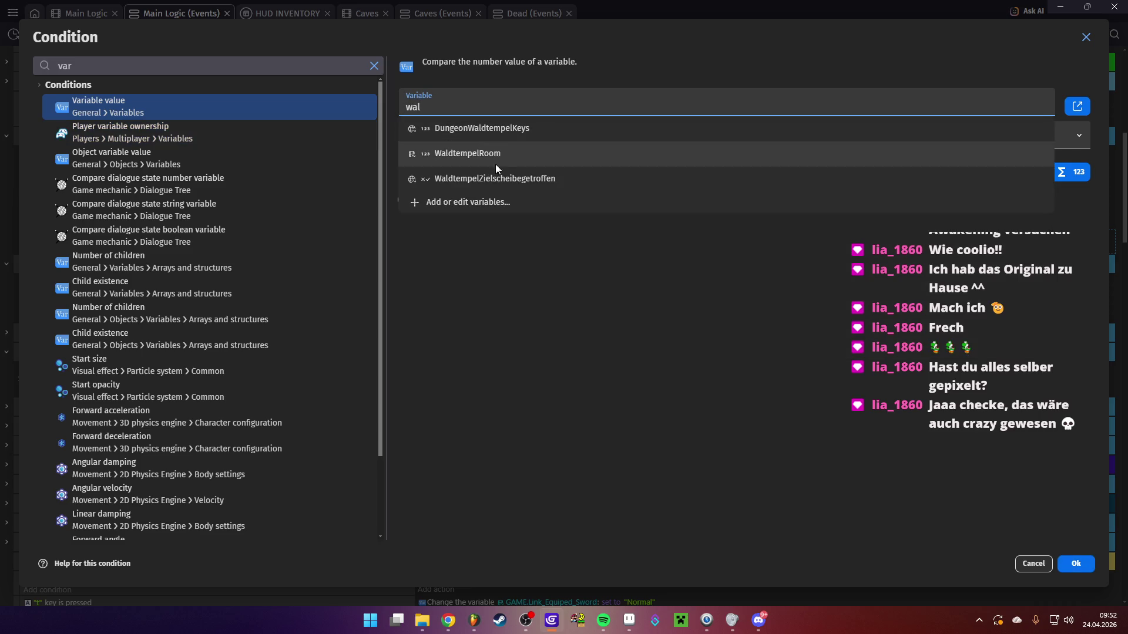
left_click(491, 129)
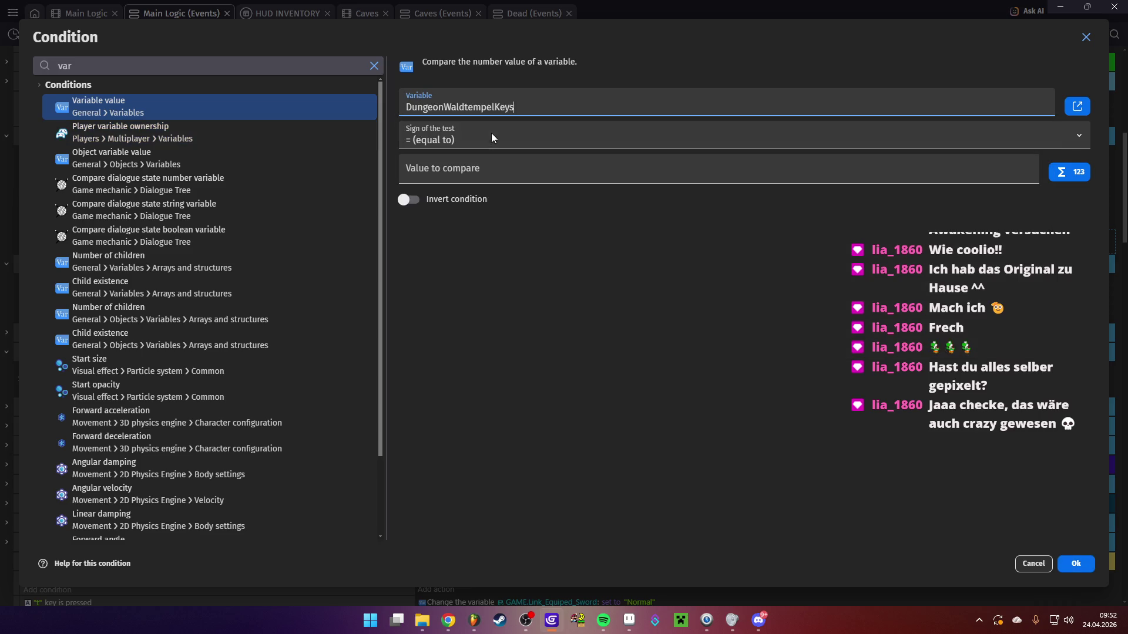
left_click(461, 141)
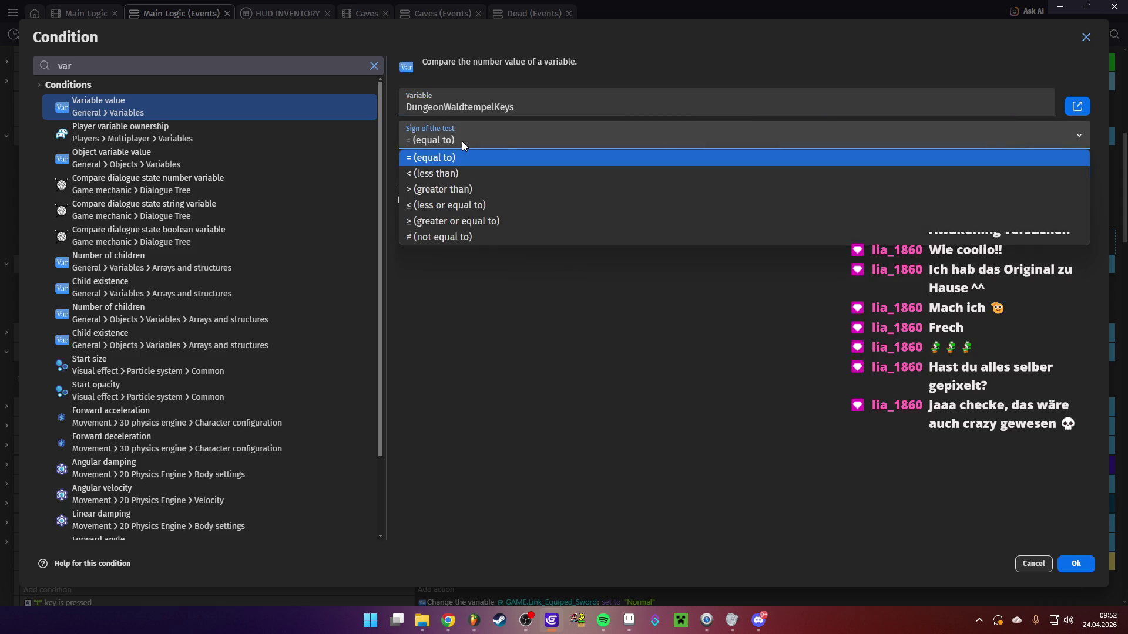
left_click(448, 188)
key("Tab")
type("0")
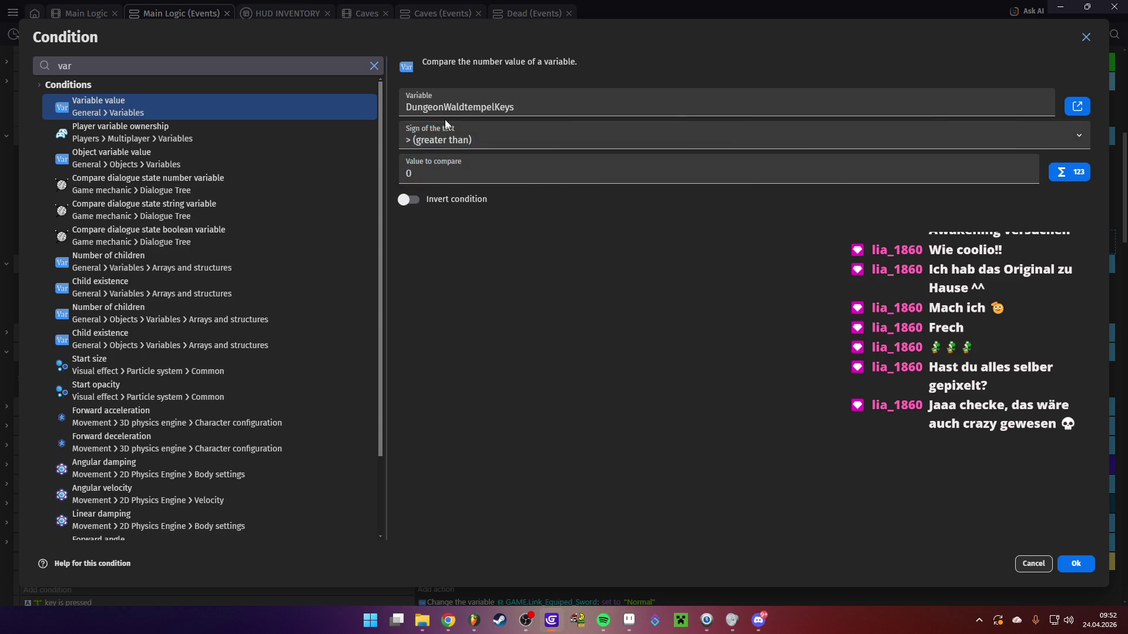
left_click(1076, 564)
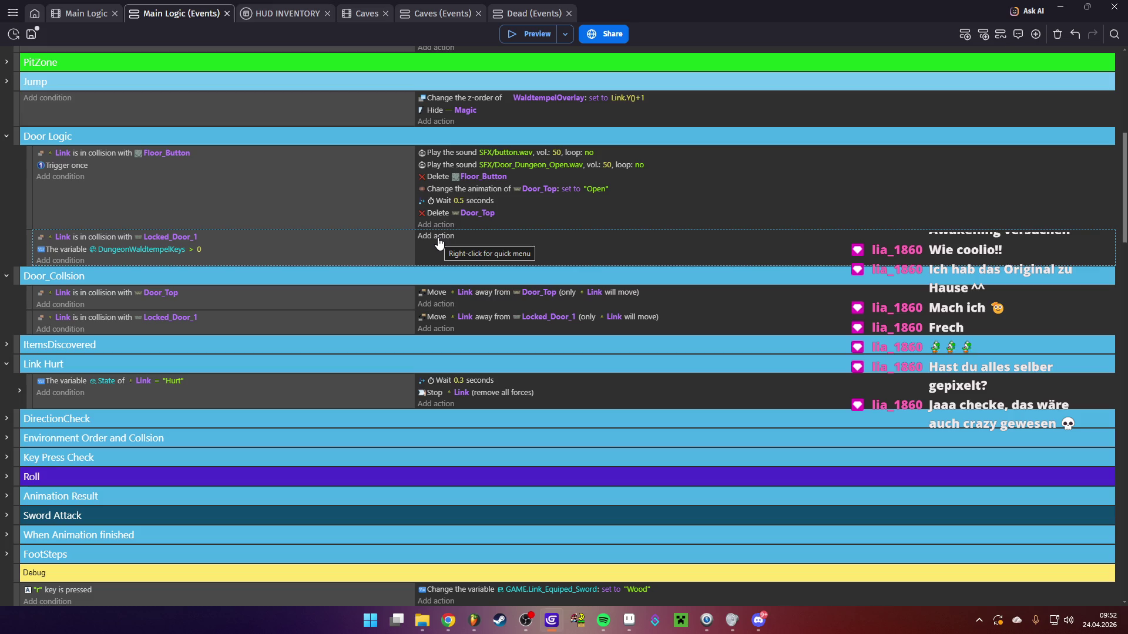
left_click(60, 260)
type("contr")
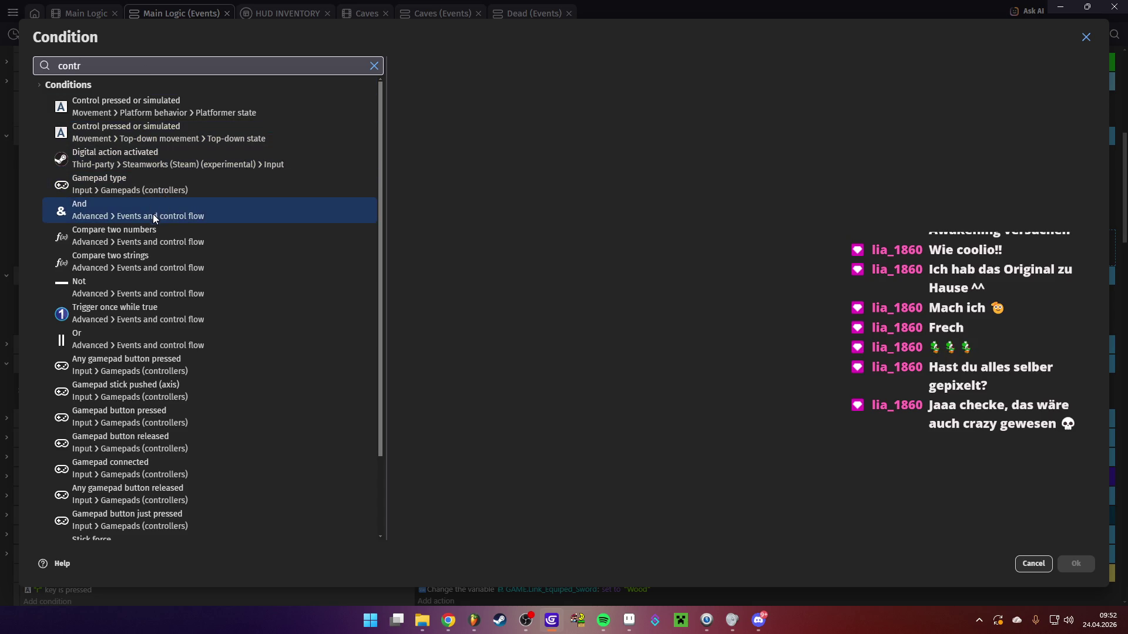
scroll(177, 388, "down", 1)
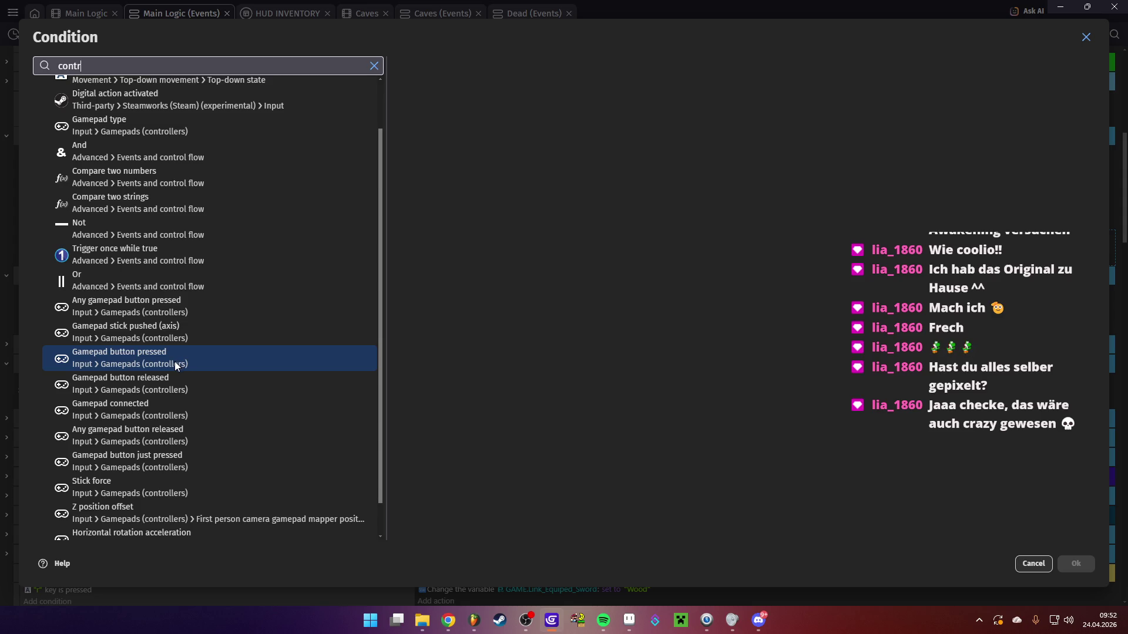
Require gamepad 1's B button to be just pressed
left_click(171, 460)
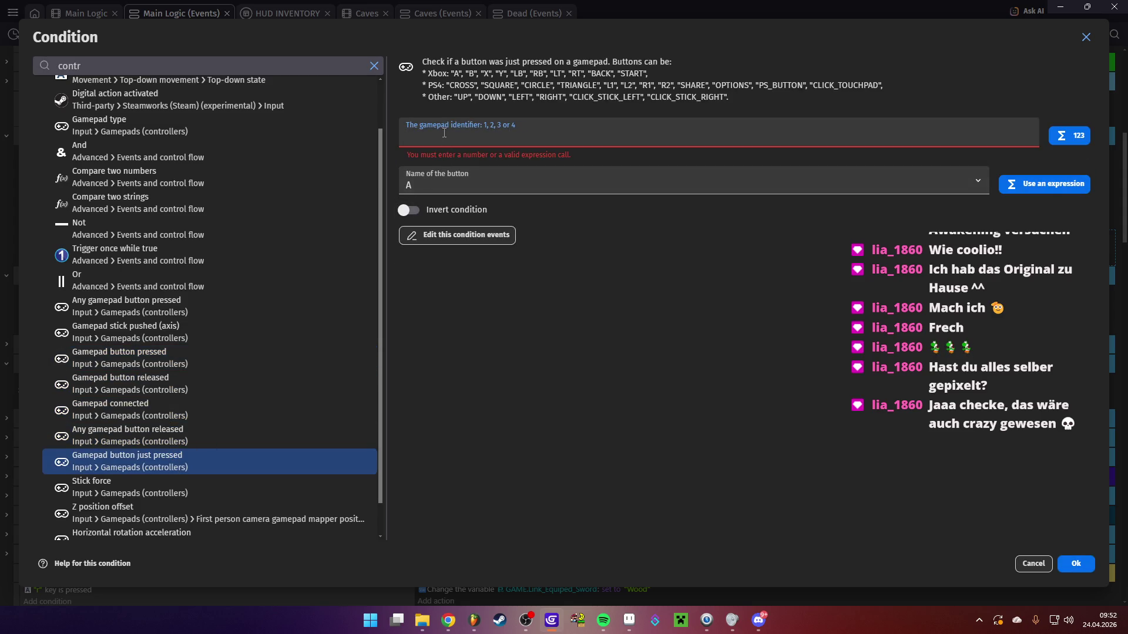
type("1")
left_click(427, 180)
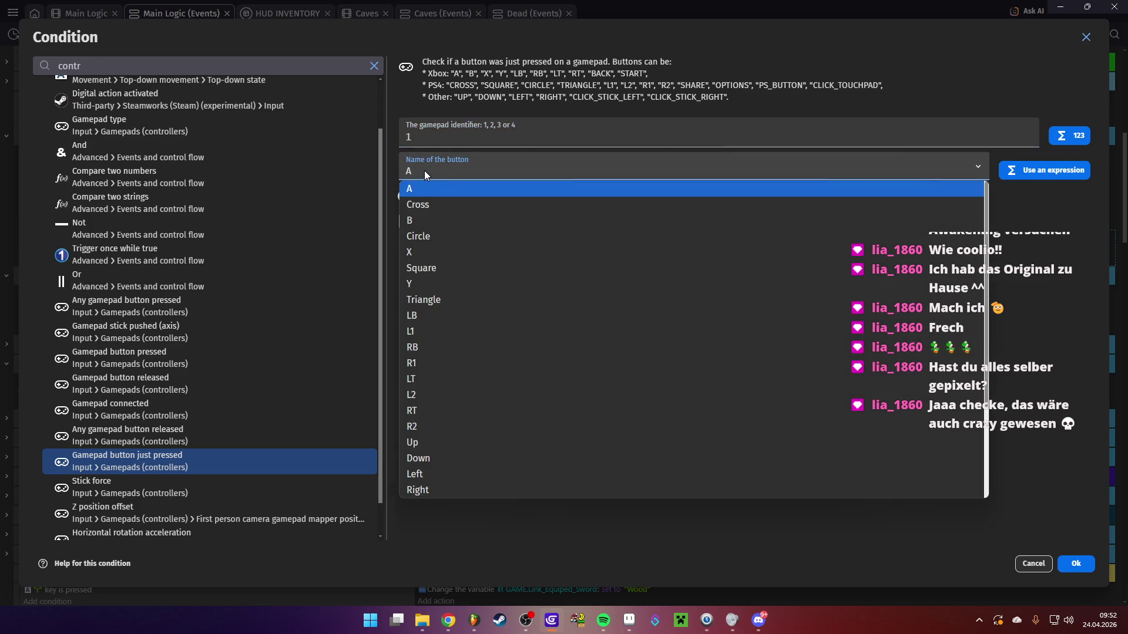
left_click(424, 219)
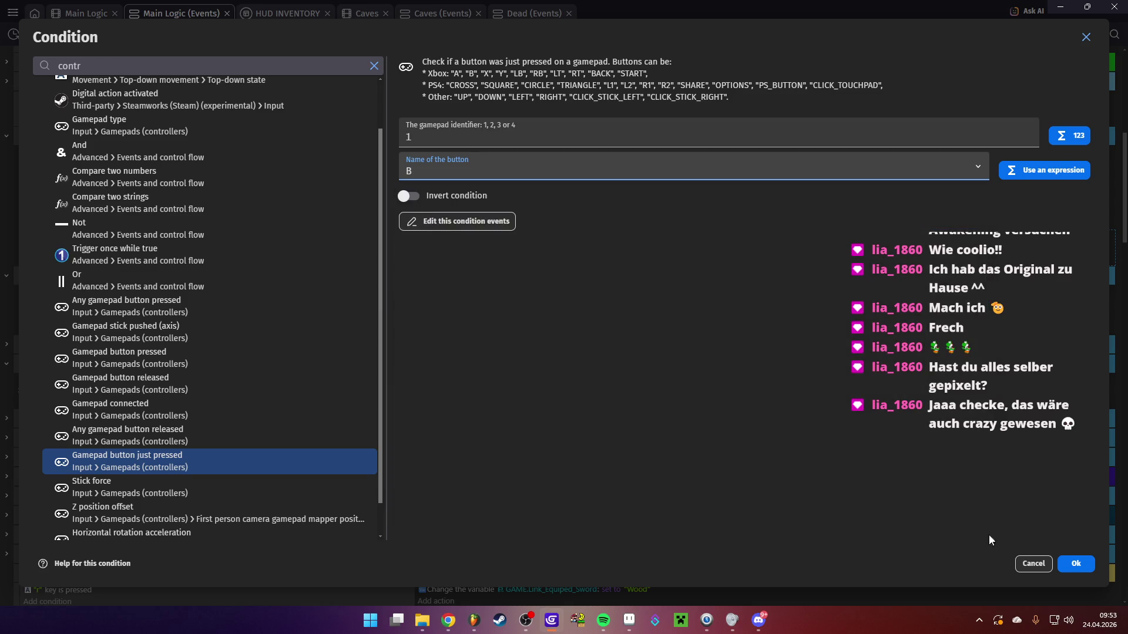
left_click(1074, 560)
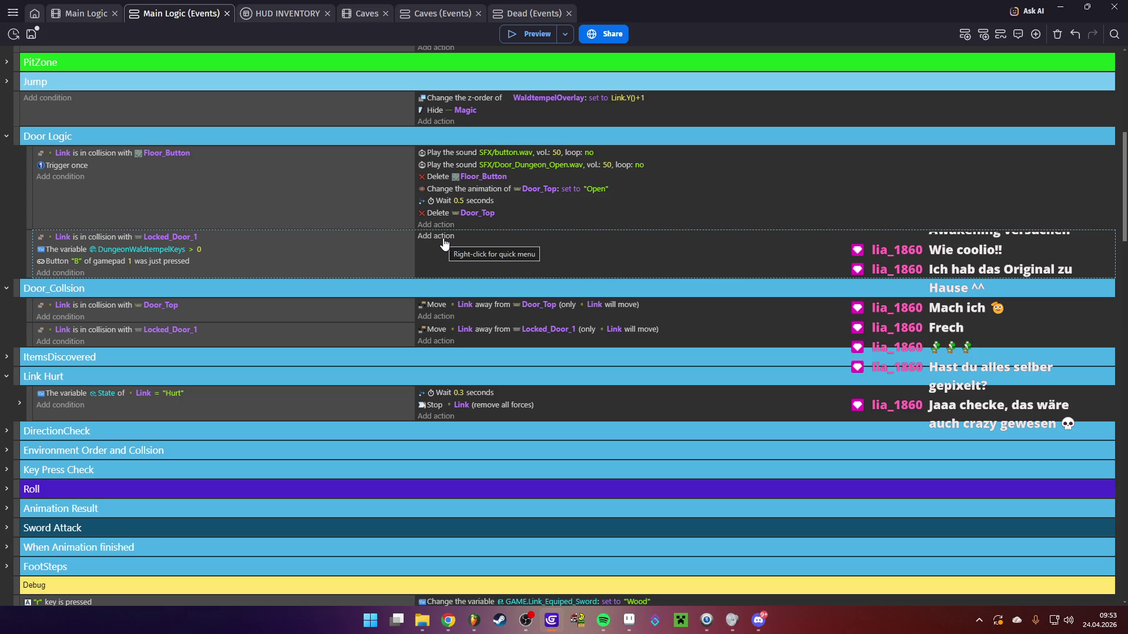
Copy the SFX/button.wav sound action into the locked door event
left_click(452, 153)
key("ctrl+c")
left_click(477, 234)
key("ctrl+v")
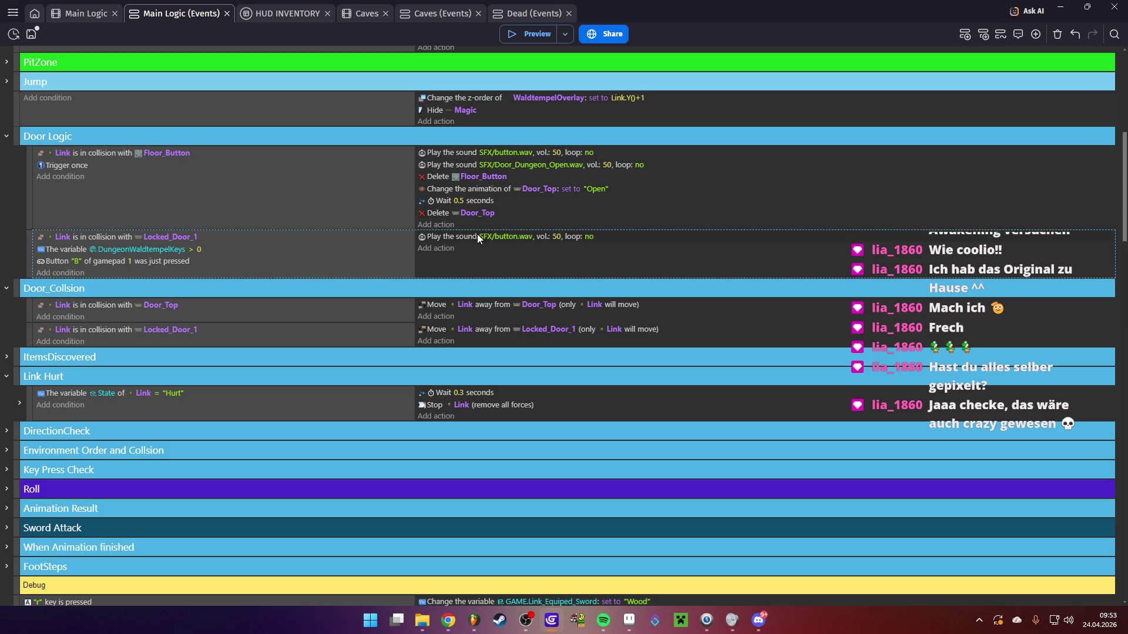
Add a Trigger once while true condition to the locked door event
left_click(73, 273)
type("tr")
left_click(117, 219)
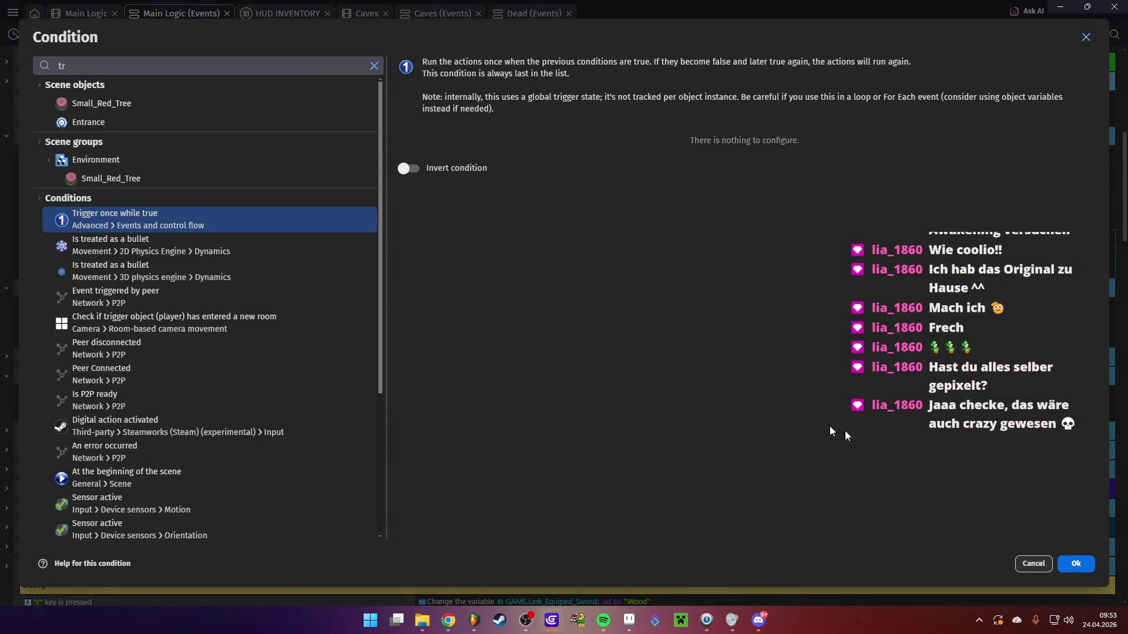
left_click(1076, 564)
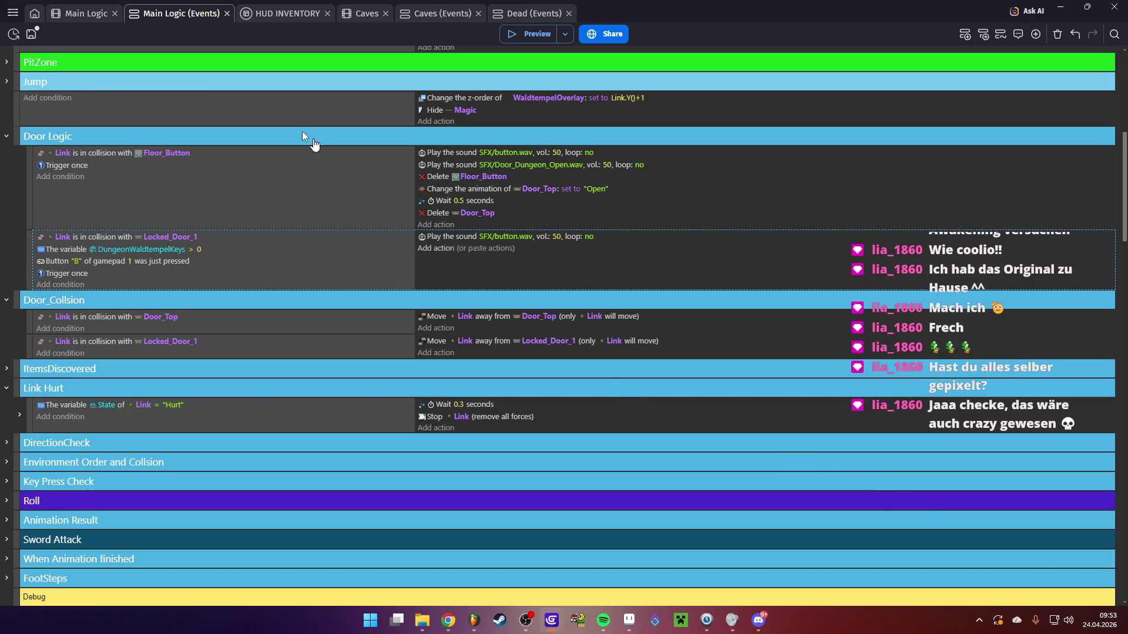
Add an action setting Locked_Door_1's animation to Open
left_click(436, 248)
type("anima")
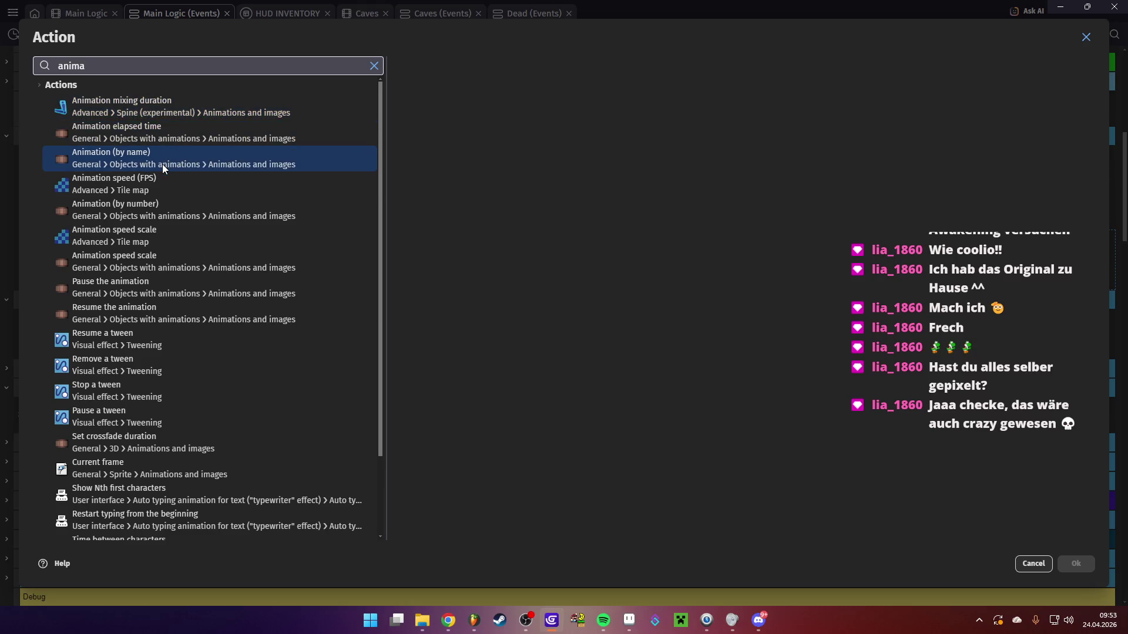
left_click(162, 164)
type("lock")
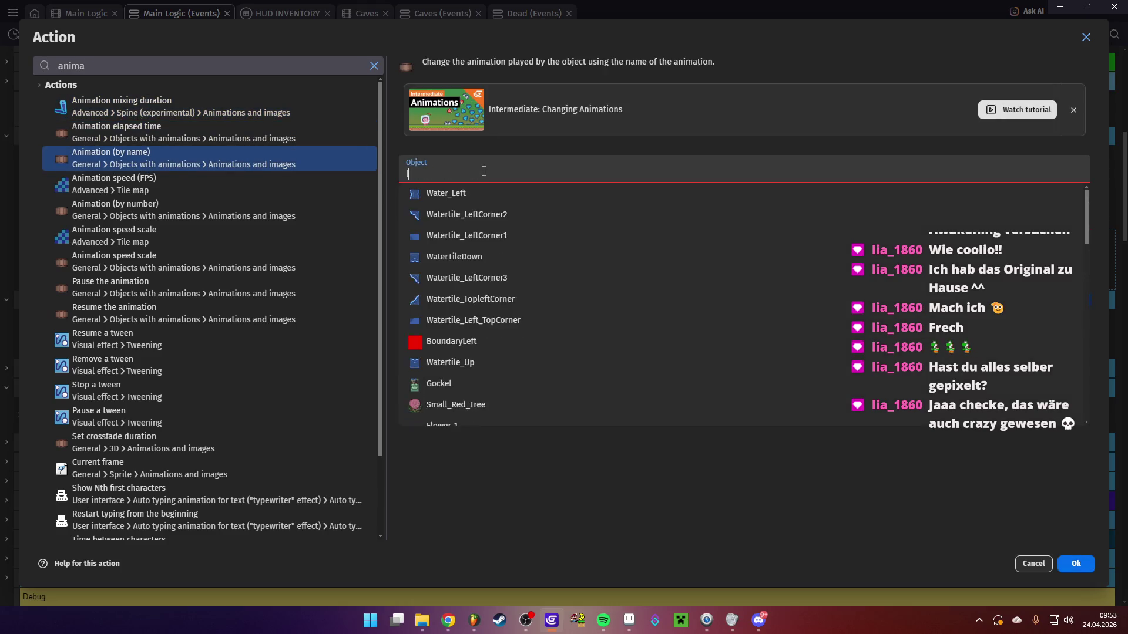
left_click(512, 194)
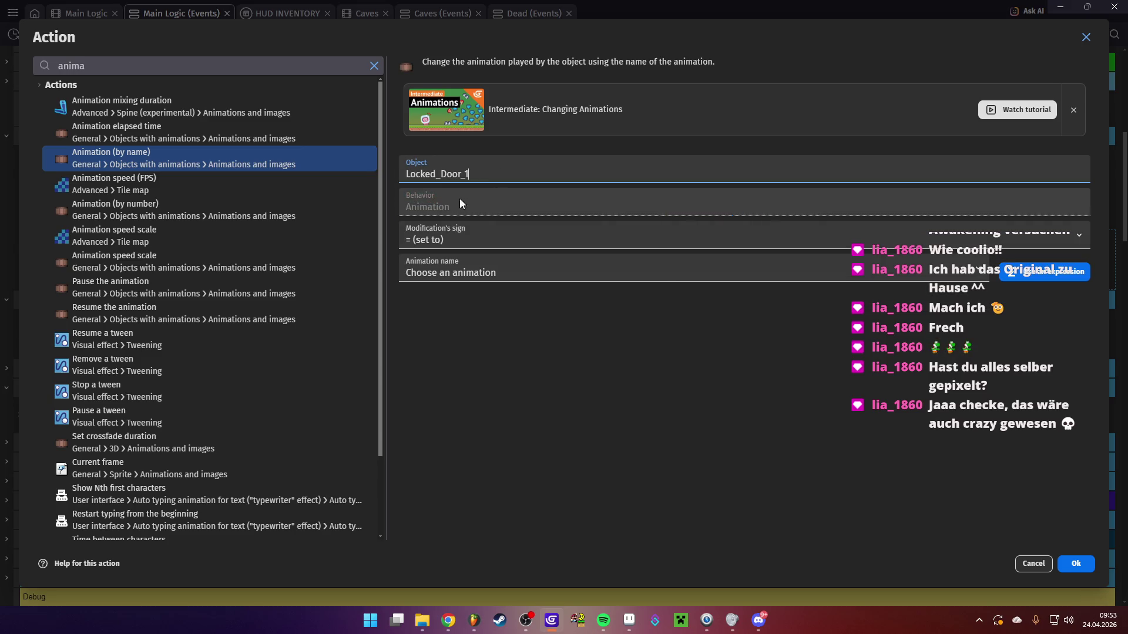
left_click(450, 240)
left_click(455, 241)
left_click(457, 268)
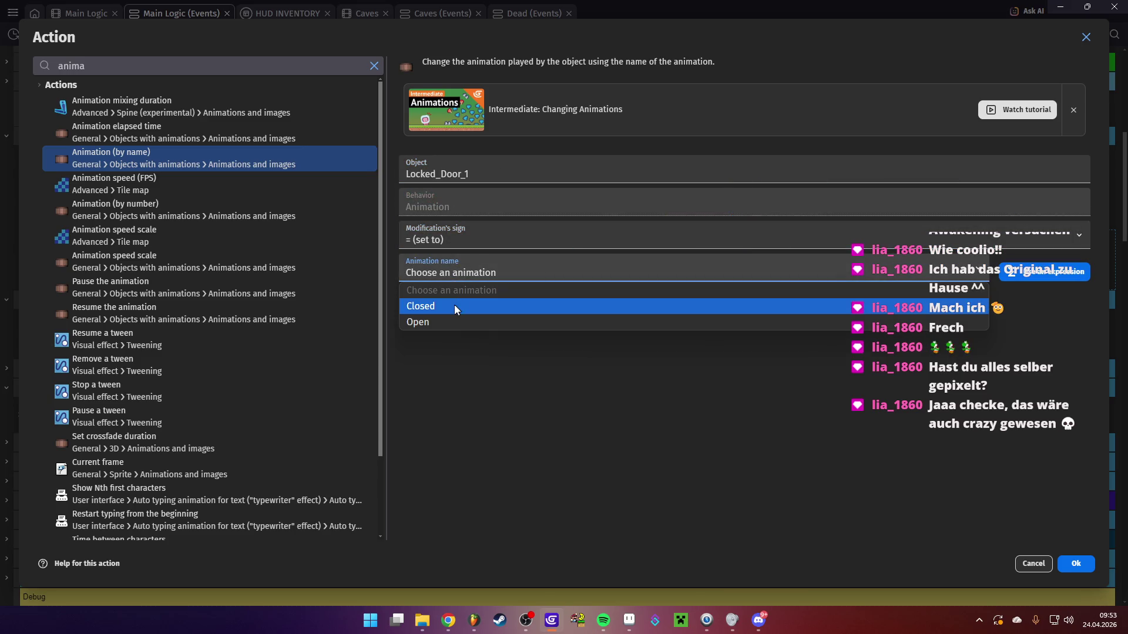
left_click(446, 323)
left_click(1069, 561)
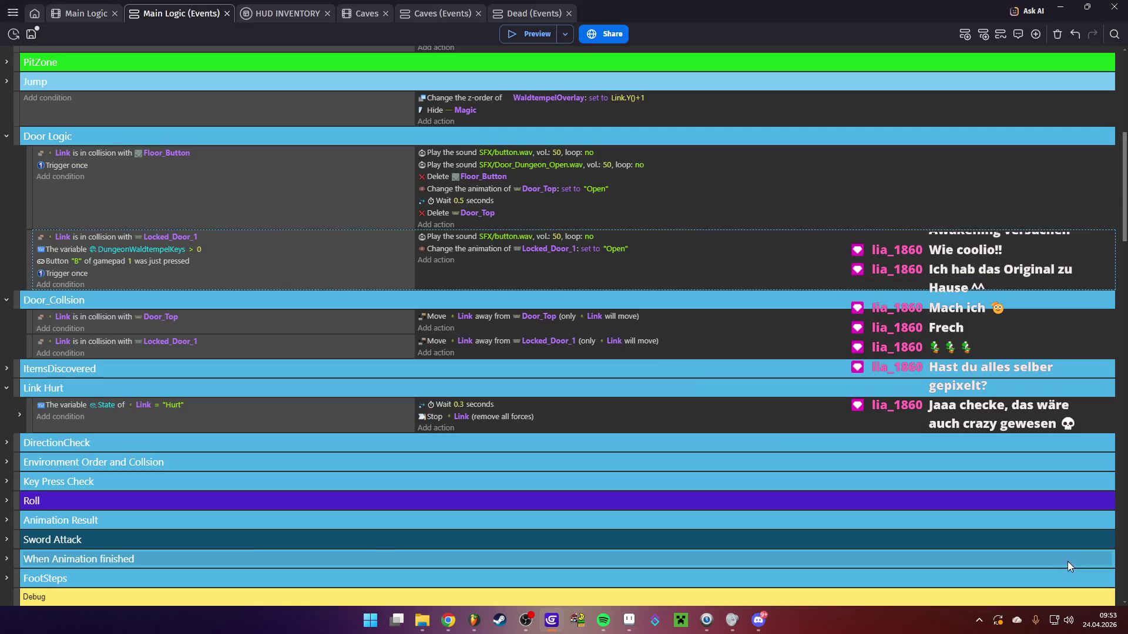
Add a Wait action of 0.3 seconds
left_click(438, 265)
type("wait")
left_click(217, 107)
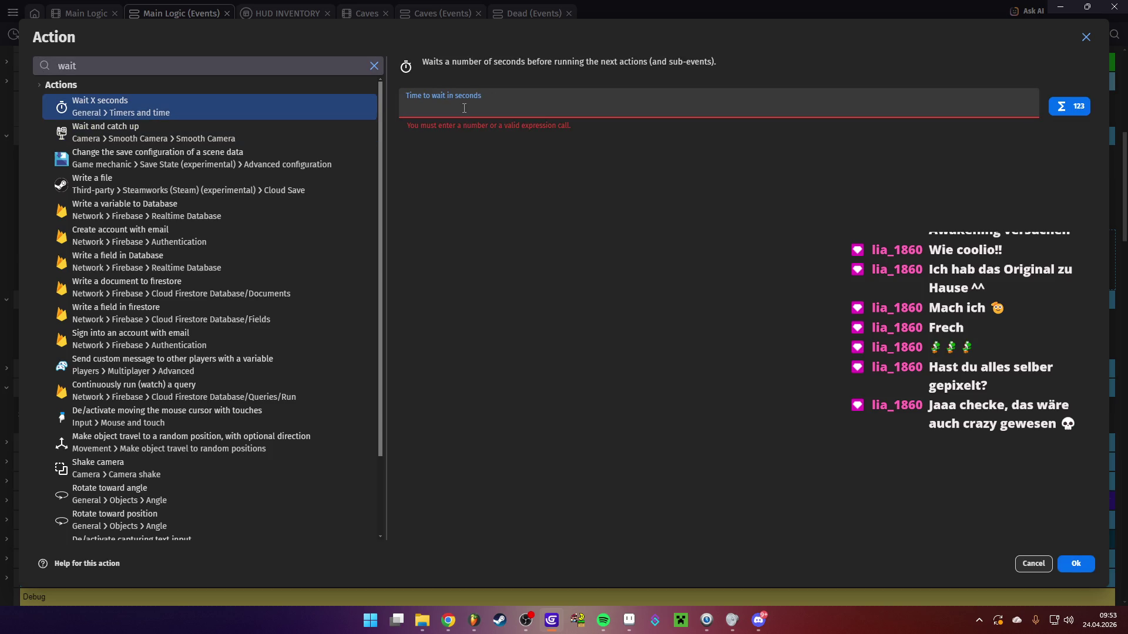
type("0.3")
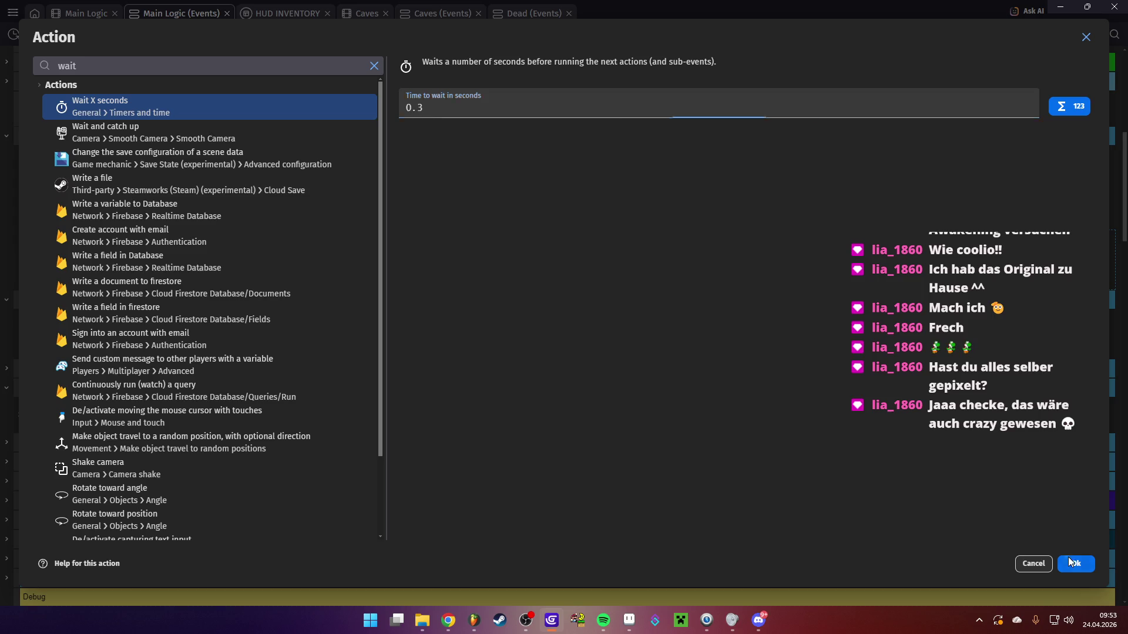
left_click(1070, 562)
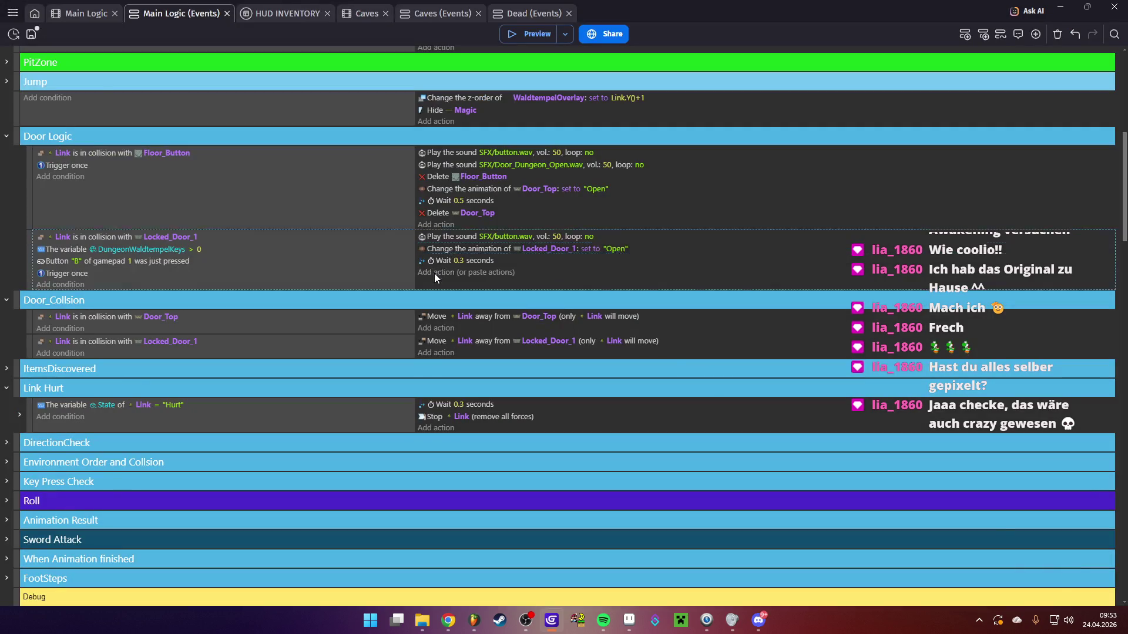
Add an action deleting Locked_Door_1, then save the project
left_click(434, 273)
type("delete")
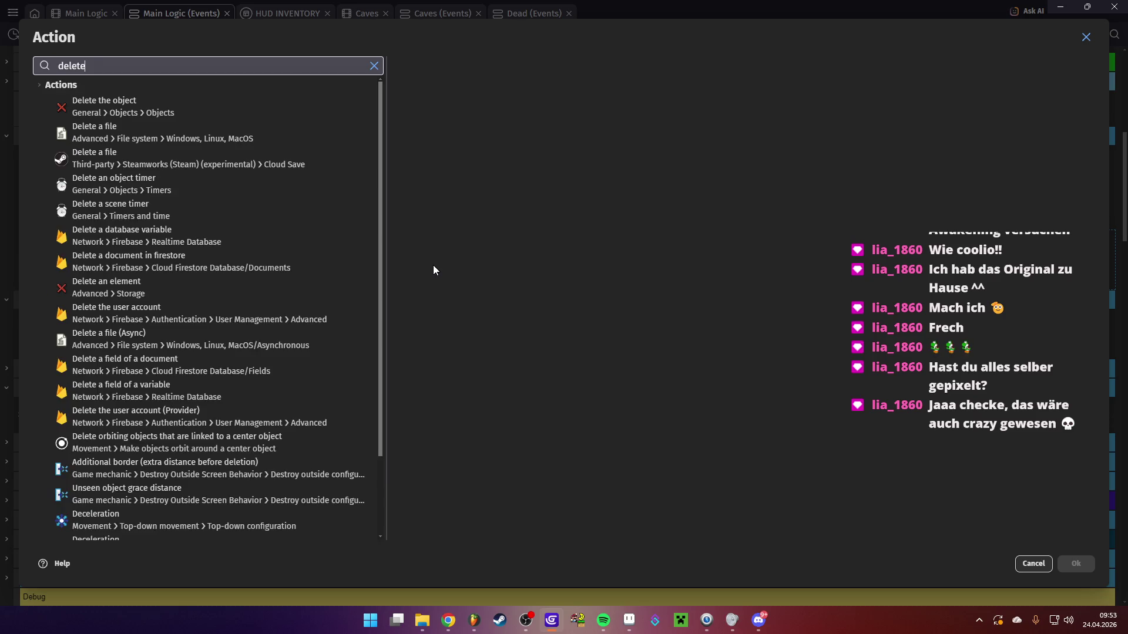
left_click(178, 112)
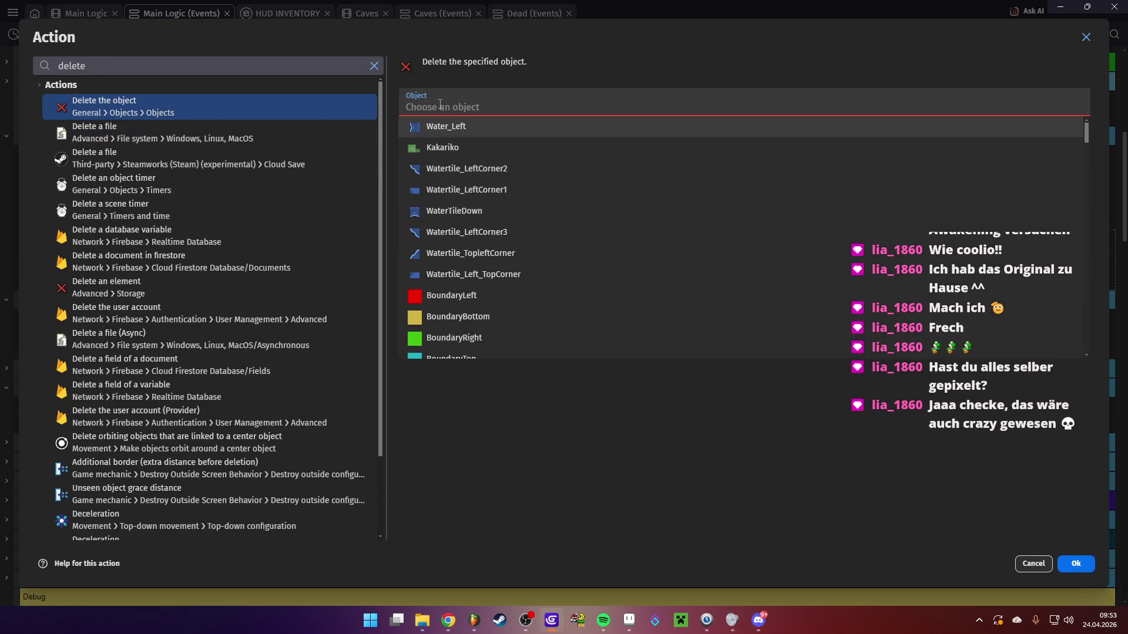
type("lock")
left_click(447, 126)
left_click(1076, 564)
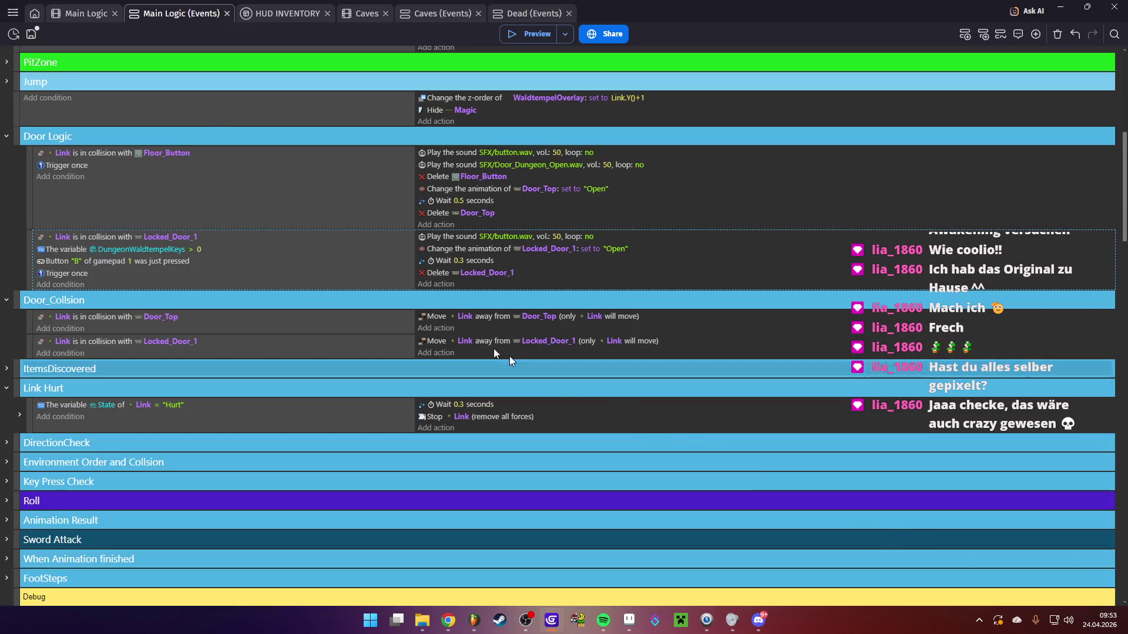
left_click(30, 34)
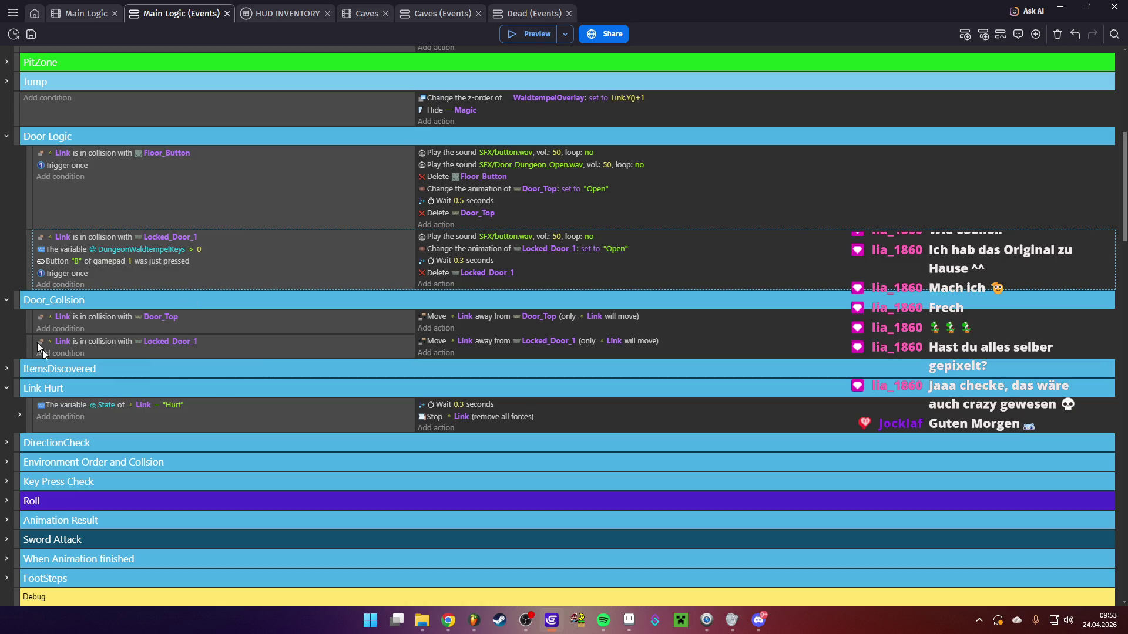
left_click(511, 37)
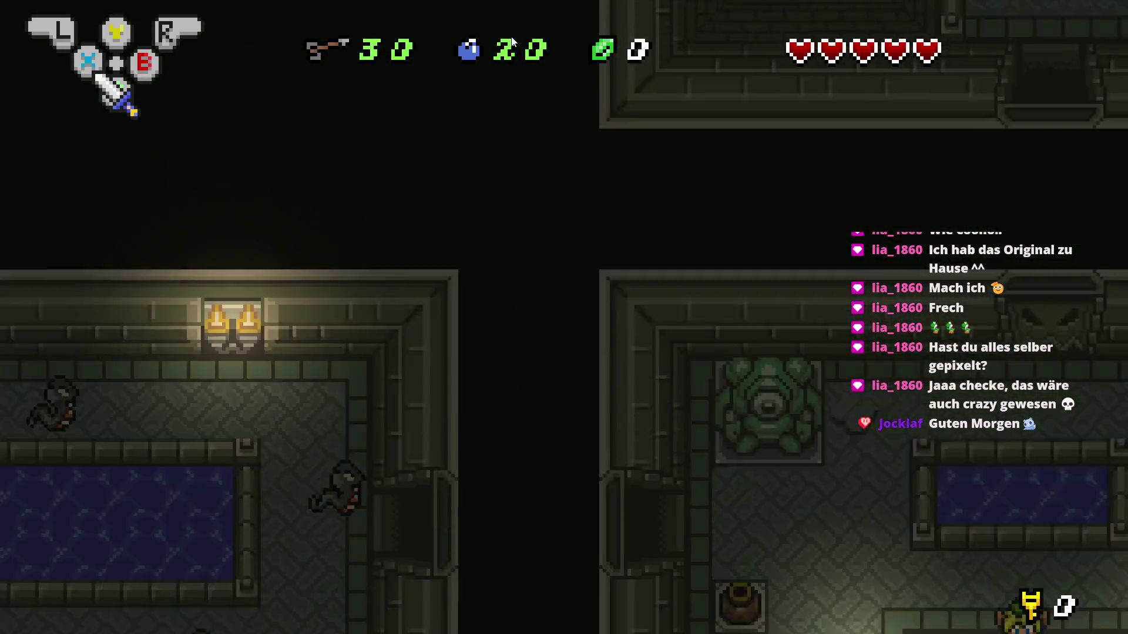
Walk Link up into the lit room and back down to the pool room
key("Up")
key("Right")
key("Up")
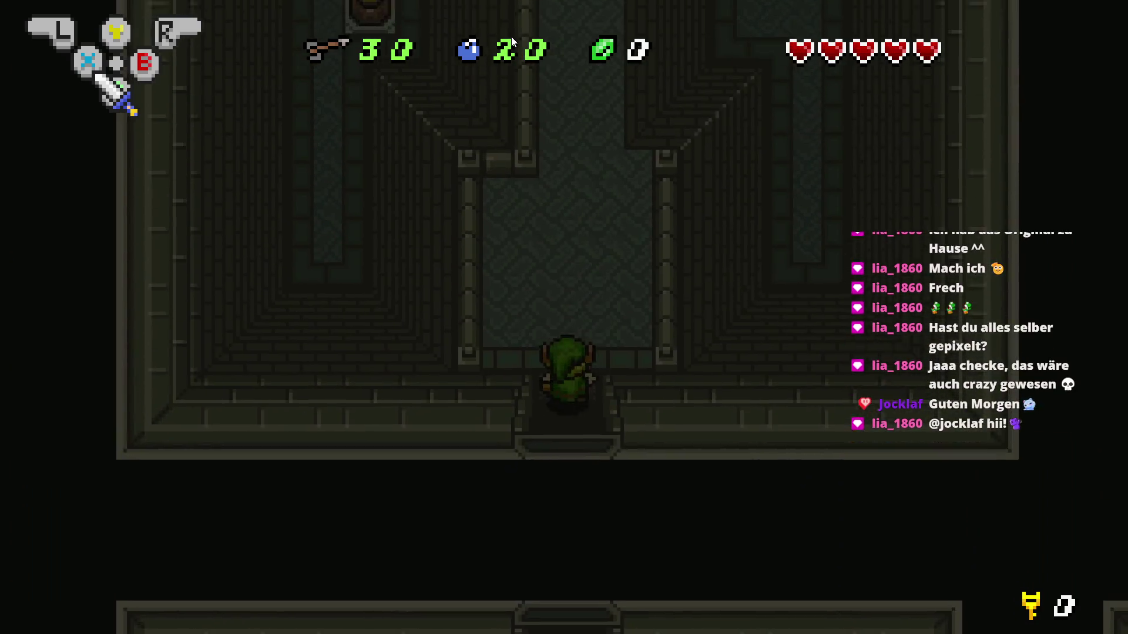
key("Up")
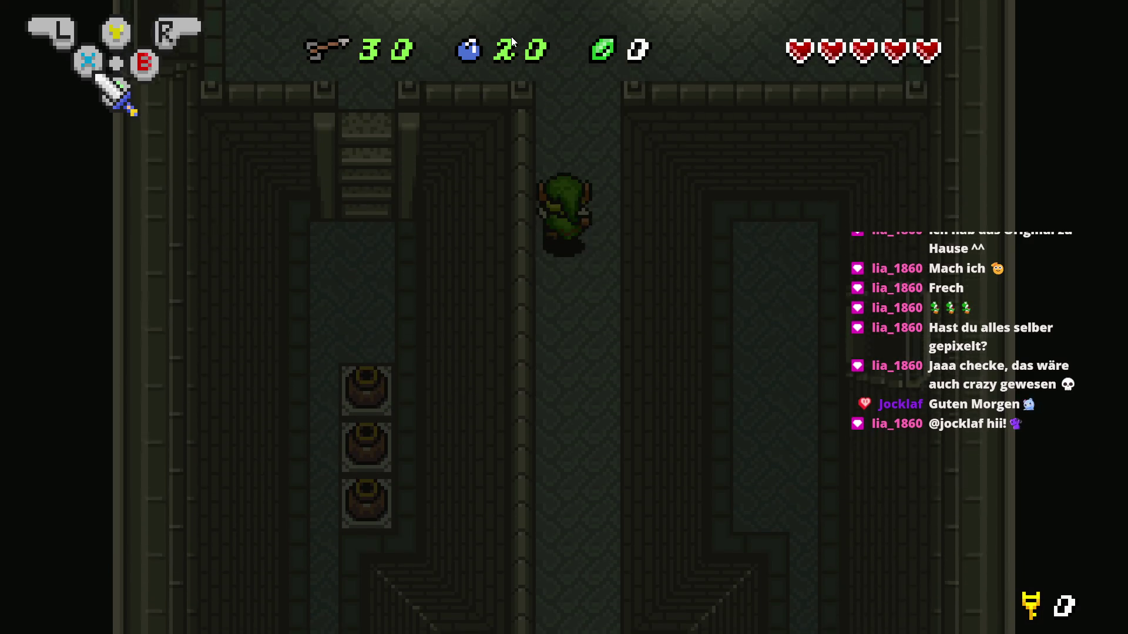
key("Up")
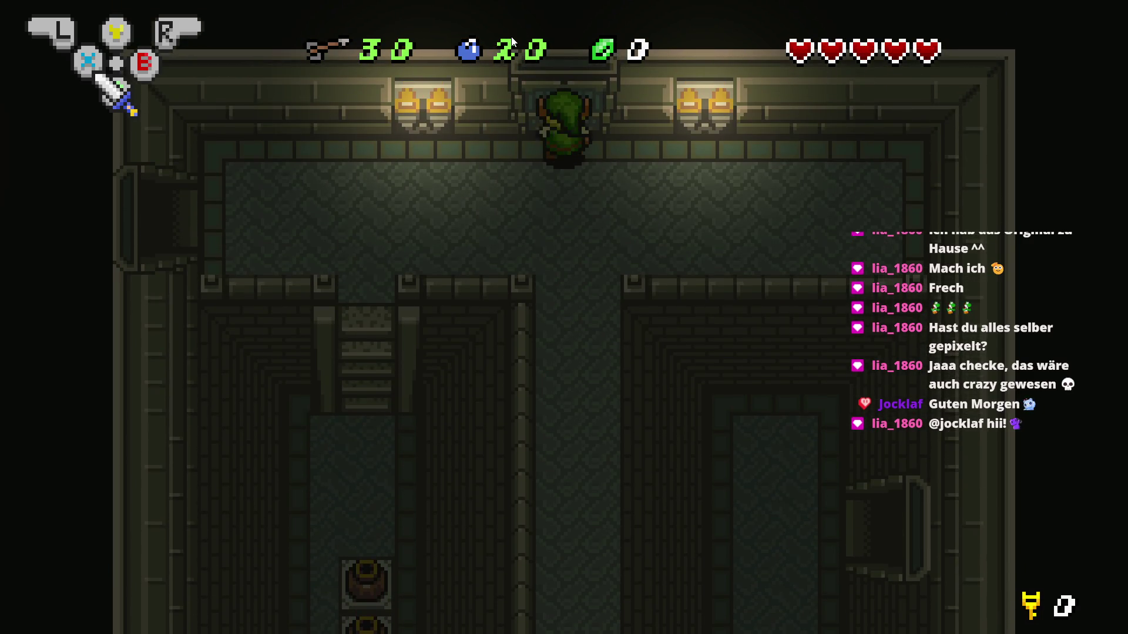
key("Down")
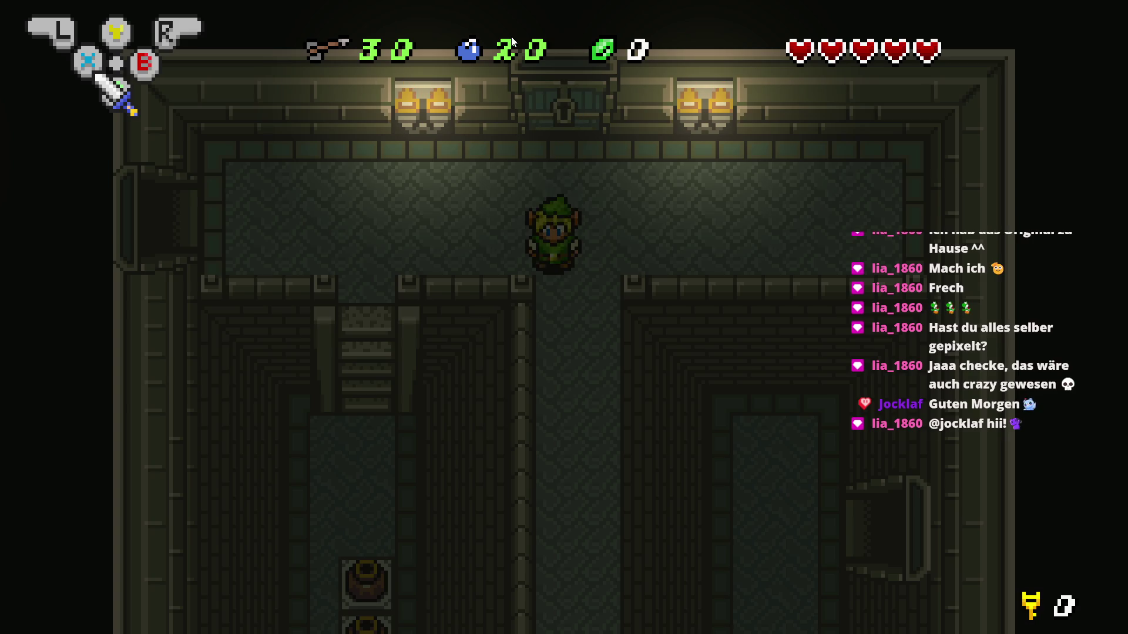
key("Down")
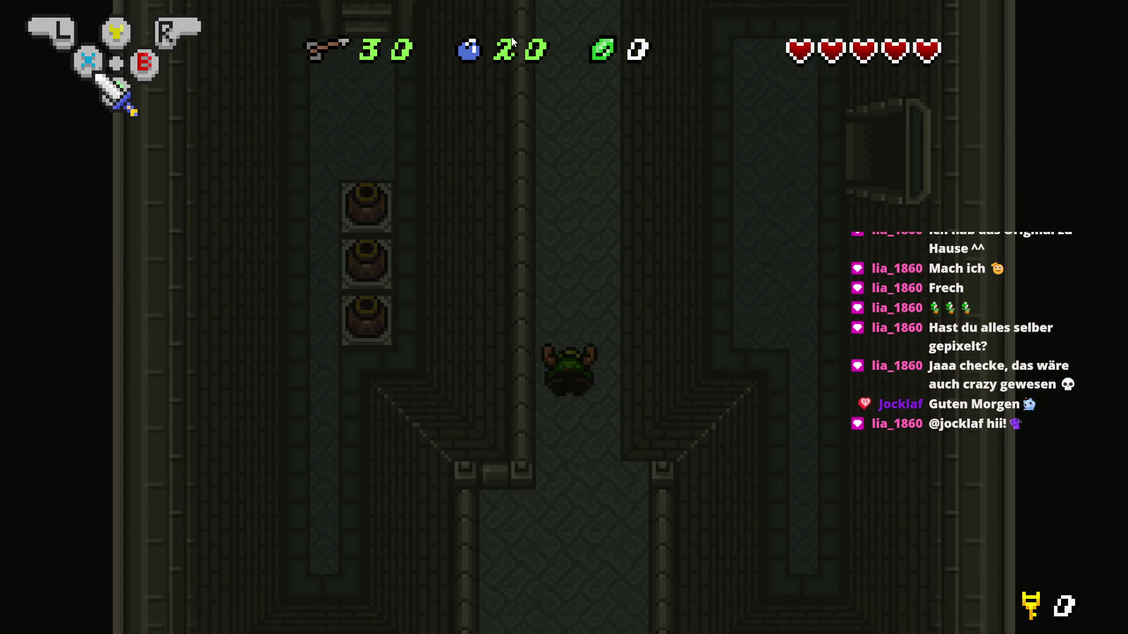
key("Down")
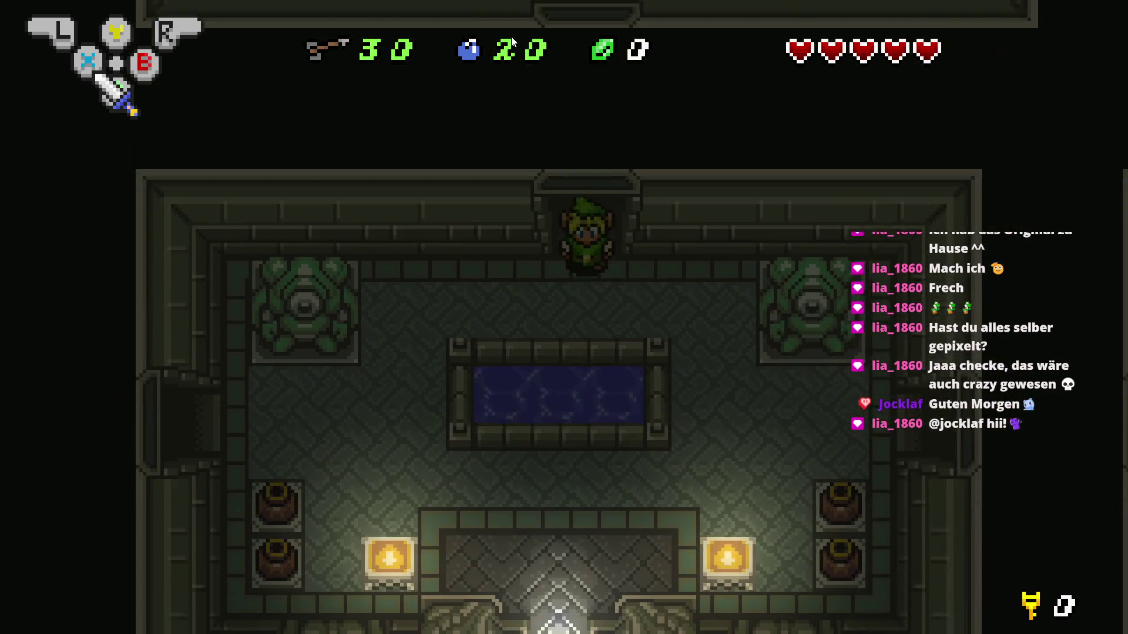
Walk Link past the pools and the dark pit toward the next room
key("Right")
key("Down")
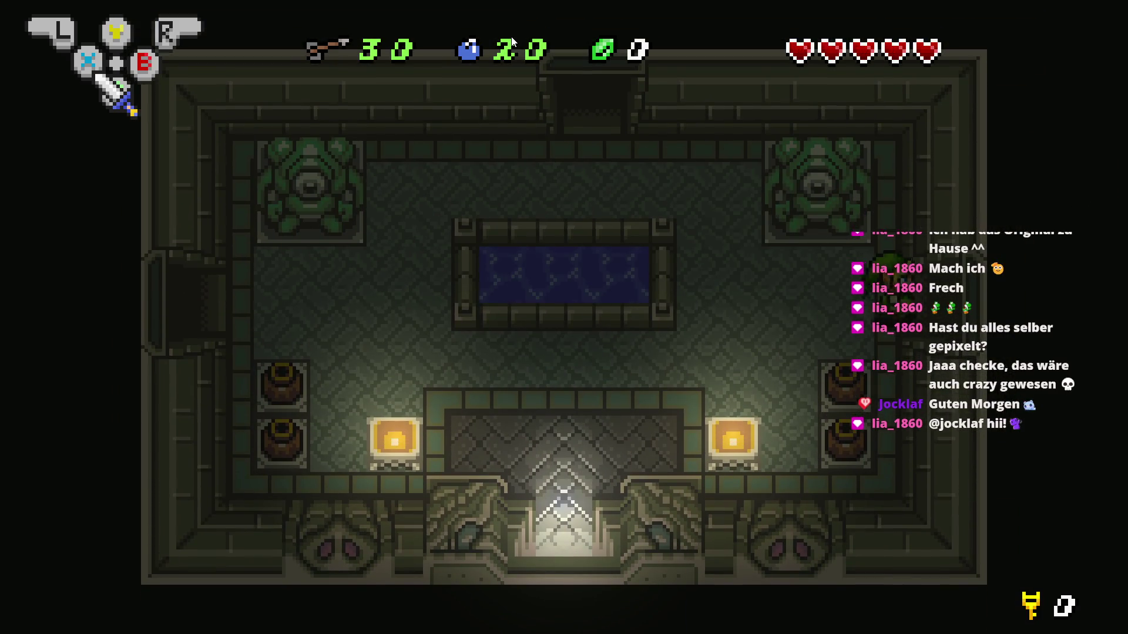
key("Left")
key("Down")
key("Right")
key("Right")
key("Down")
key("Up")
key("Right")
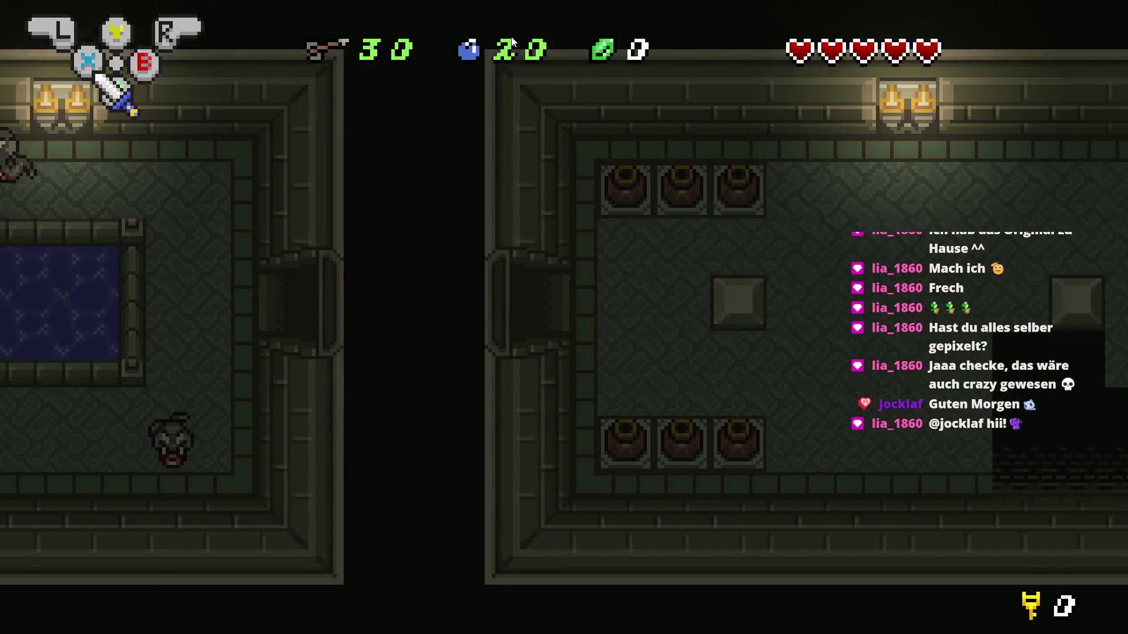
key("Right")
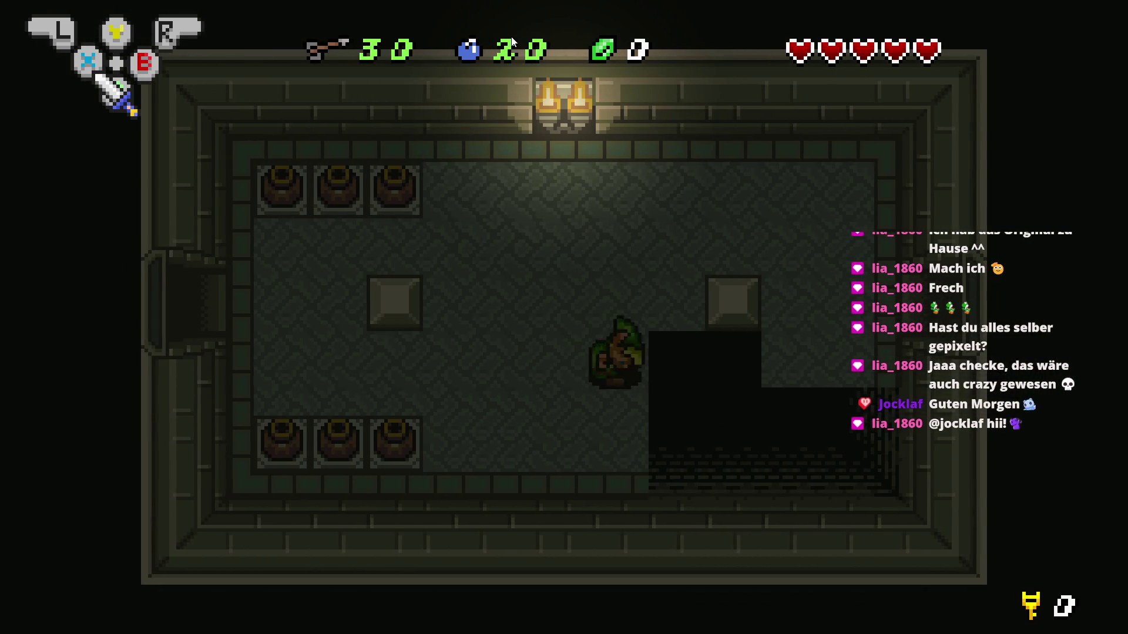
key("Right")
key("Up")
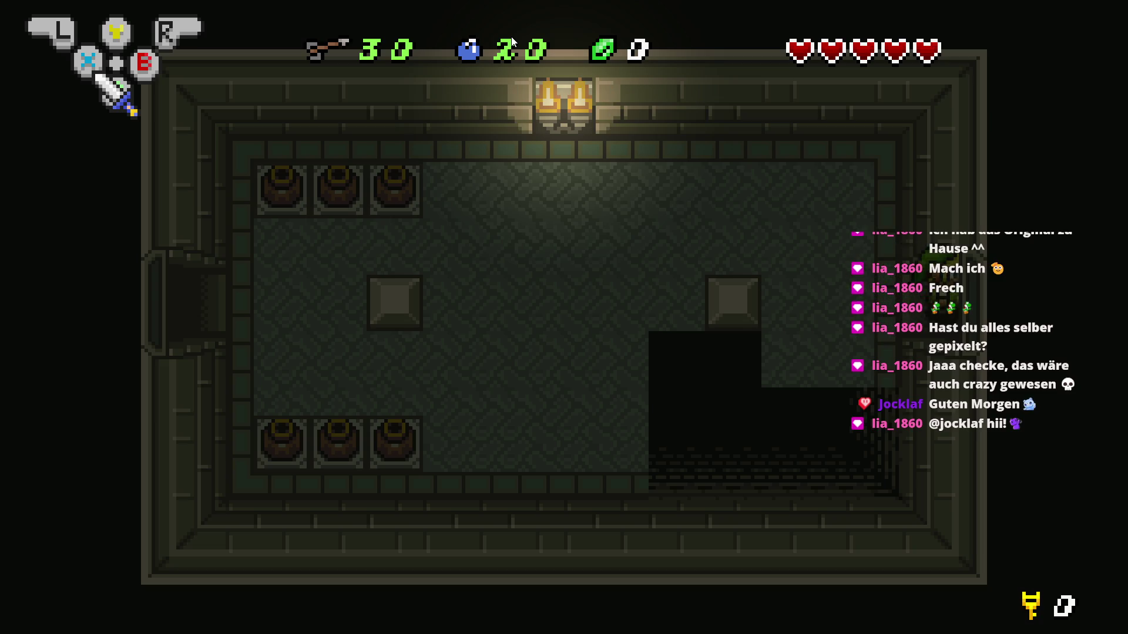
Equip the bow from the inventory, fire two arrows, and collect the dropped small key
key("Right")
key("Return")
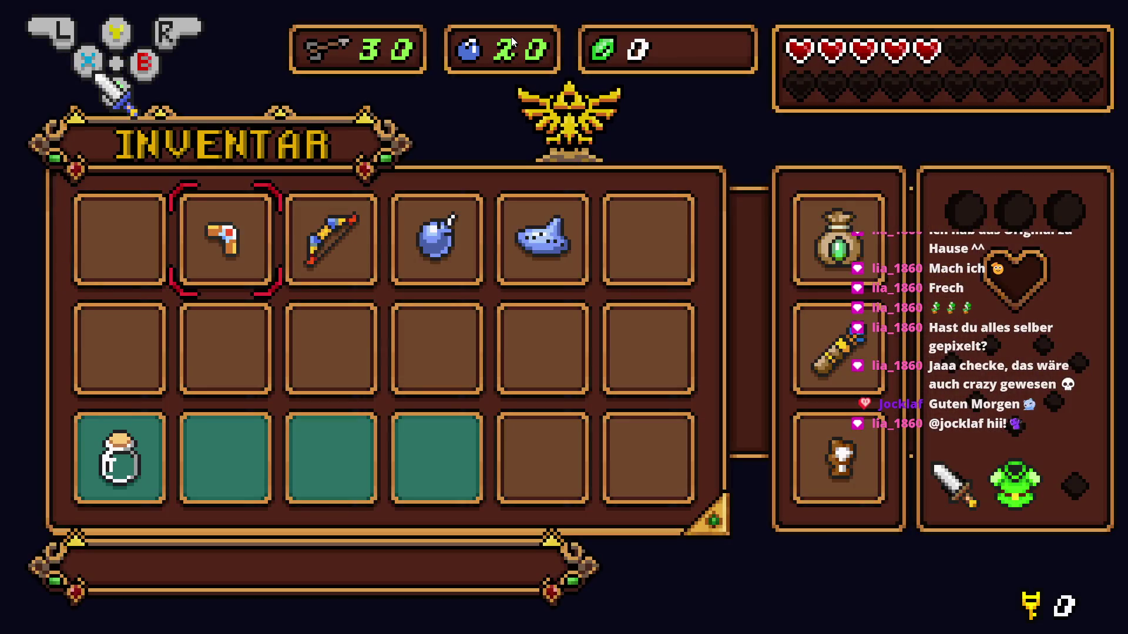
key("Return")
key("Down")
key("a")
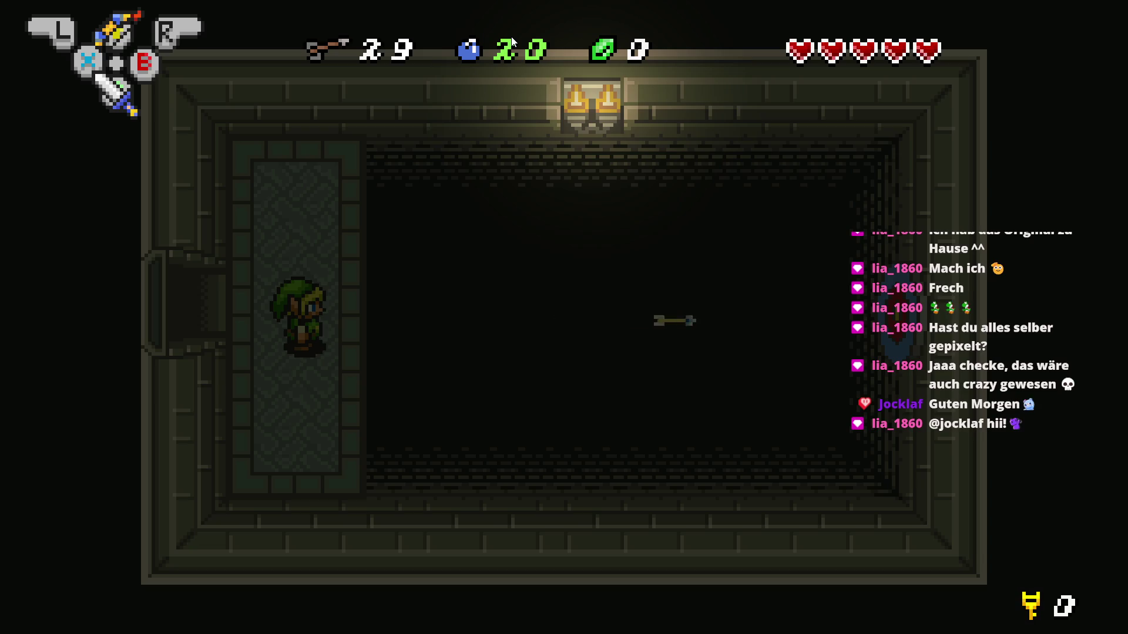
key("a")
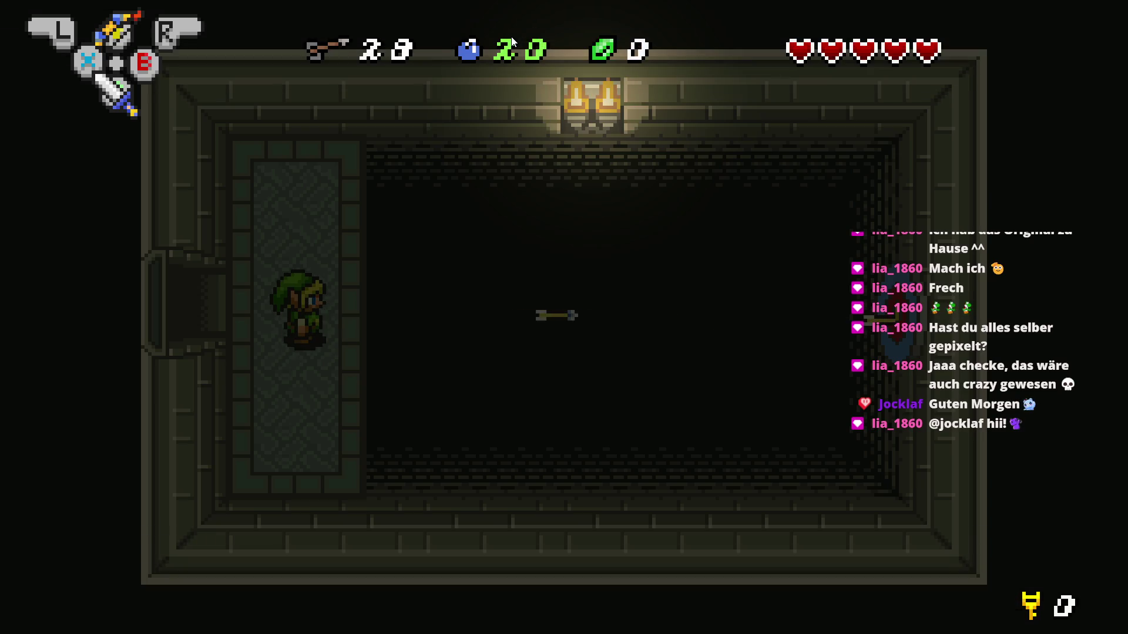
key("Up")
key("Down")
key("Left")
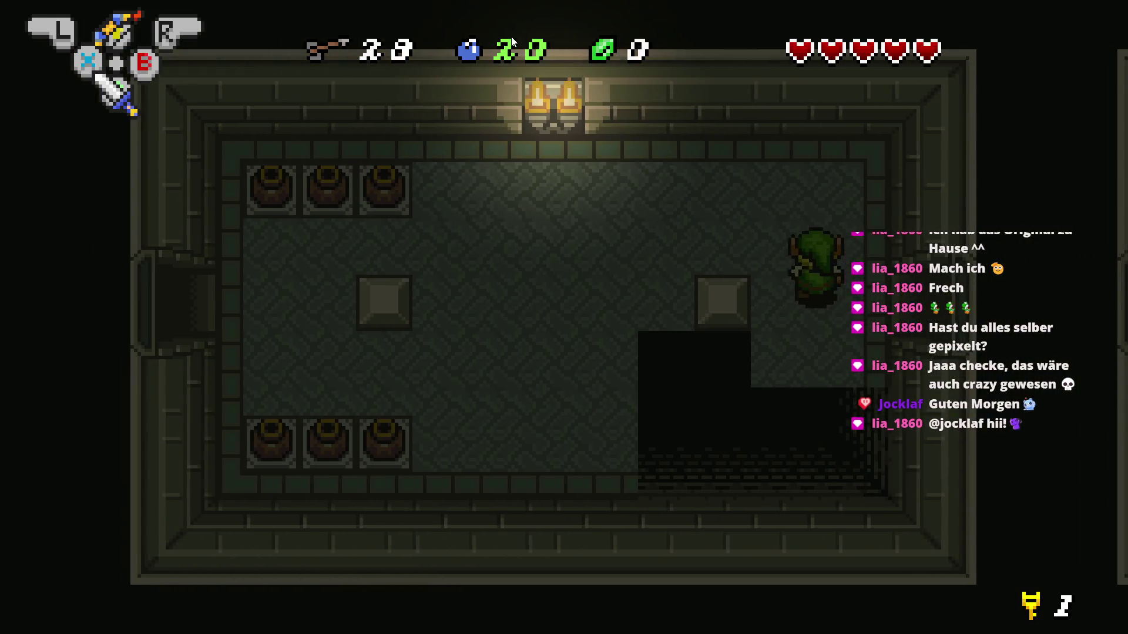
Walk Link west through the lit room, slash the ghost, and head north out of the pool room
key("Up")
key("Left")
key("Left")
key("Down")
key("Down")
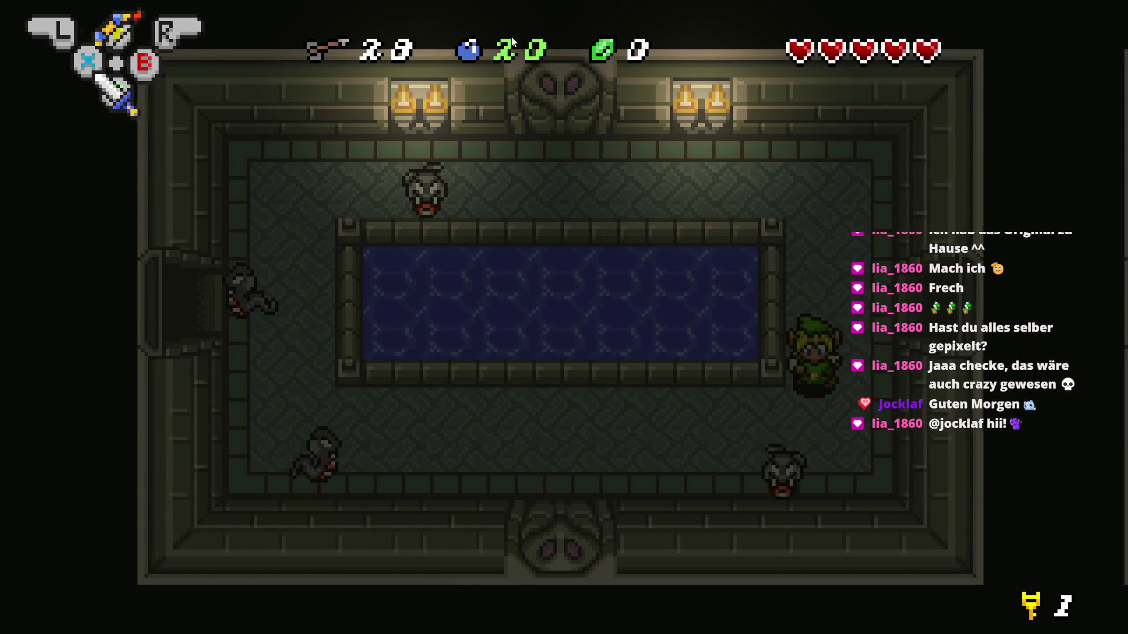
key("Left")
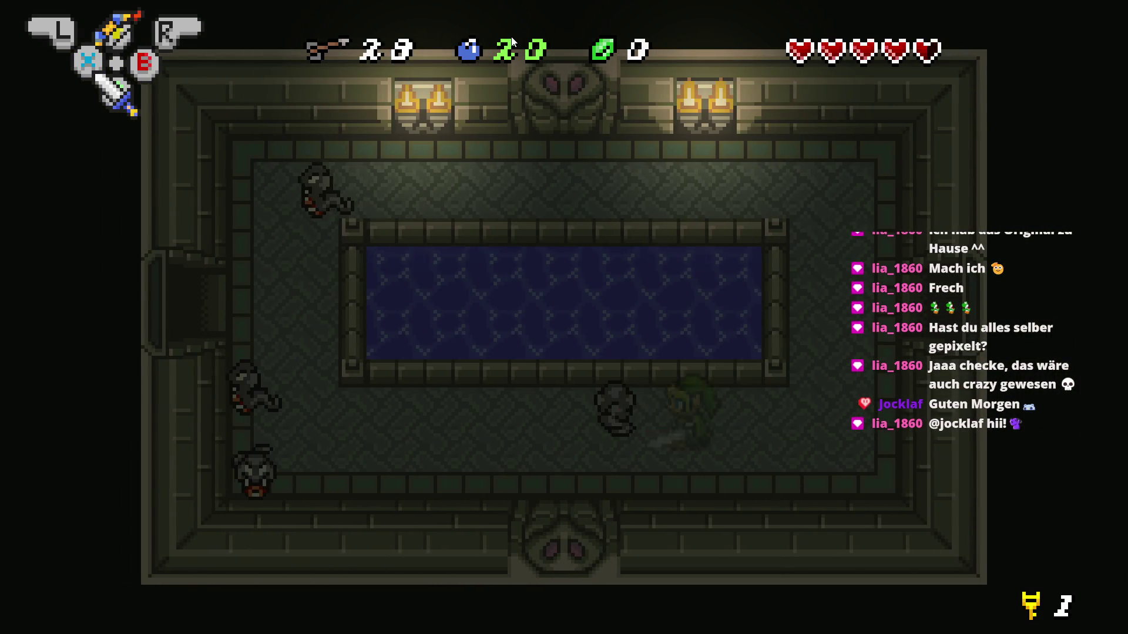
key("x")
key("Left")
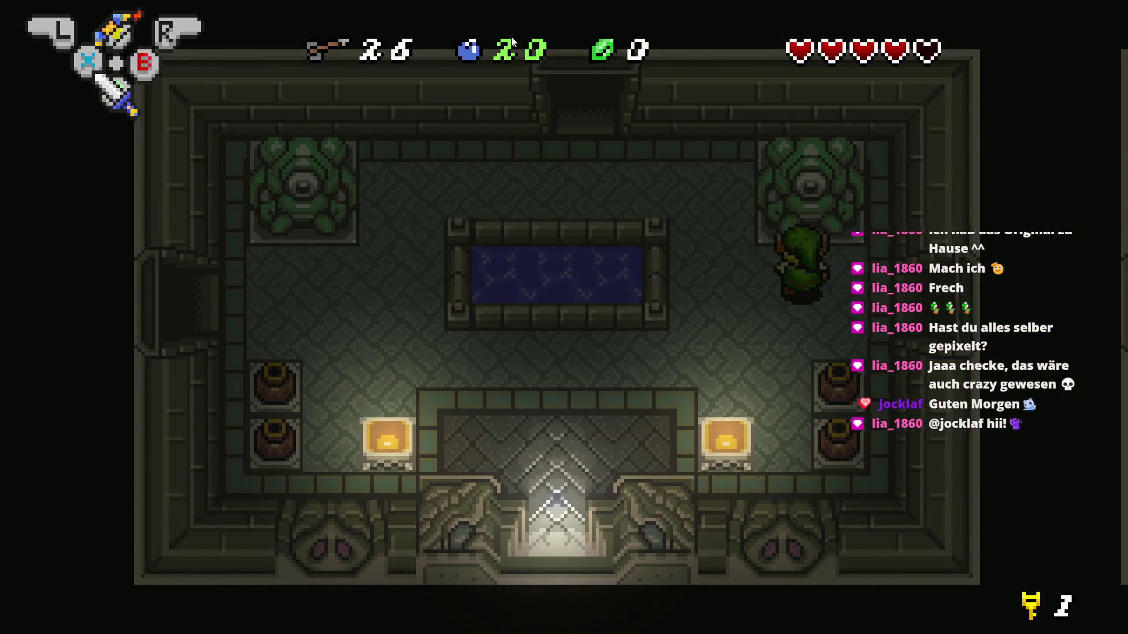
key("Up")
key("Up")
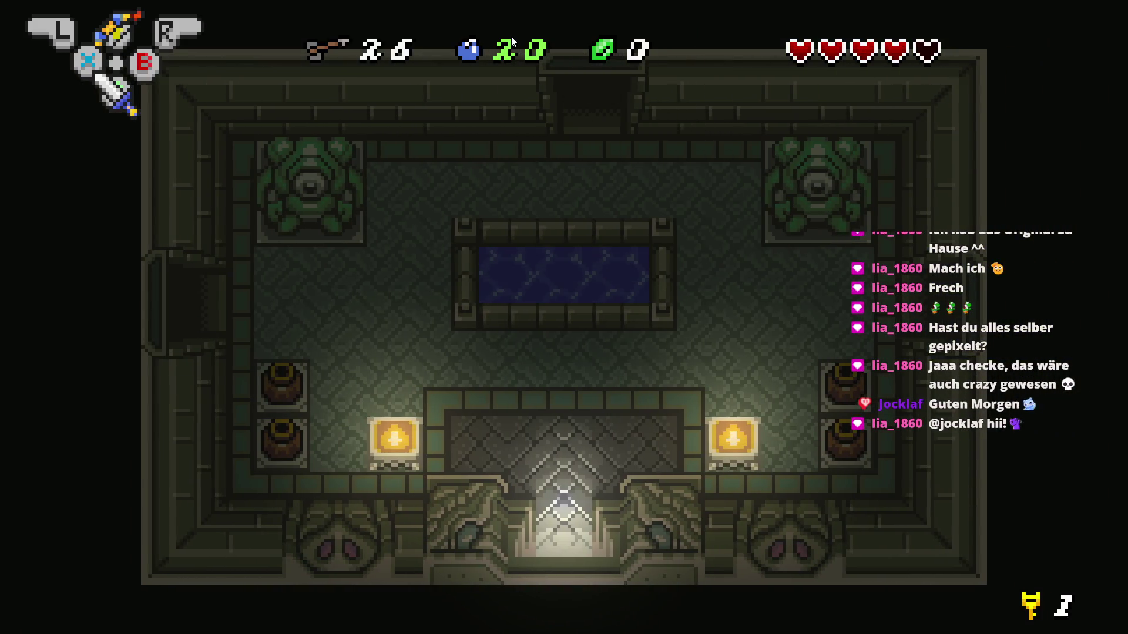
Go up the corridor into the locked-door room, test its doorways, then close the preview
key("Up")
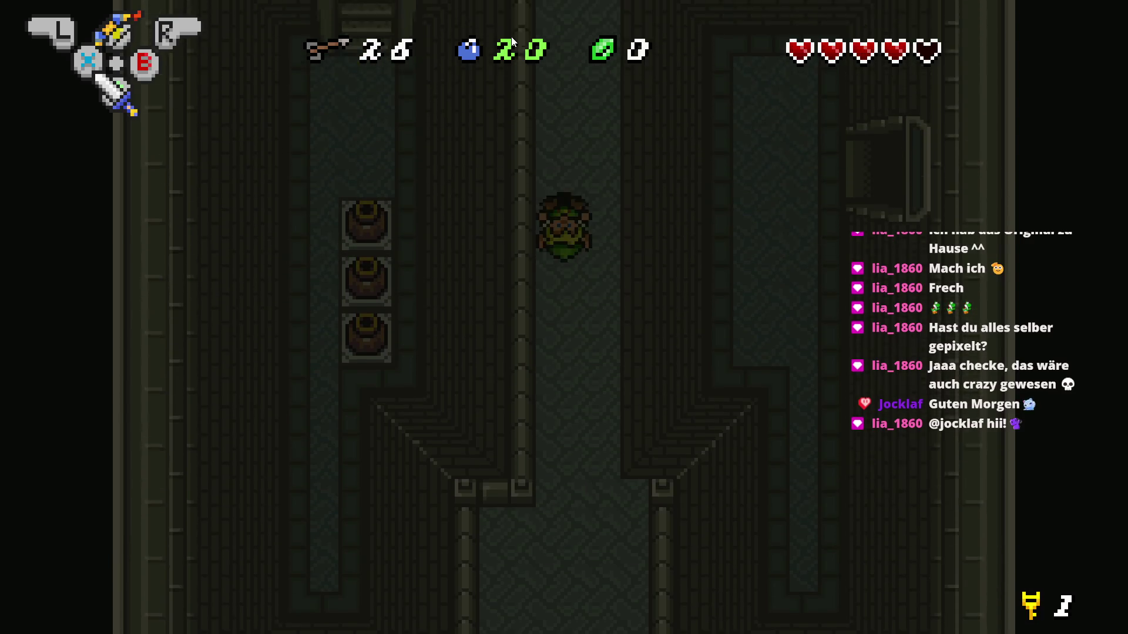
key("Up")
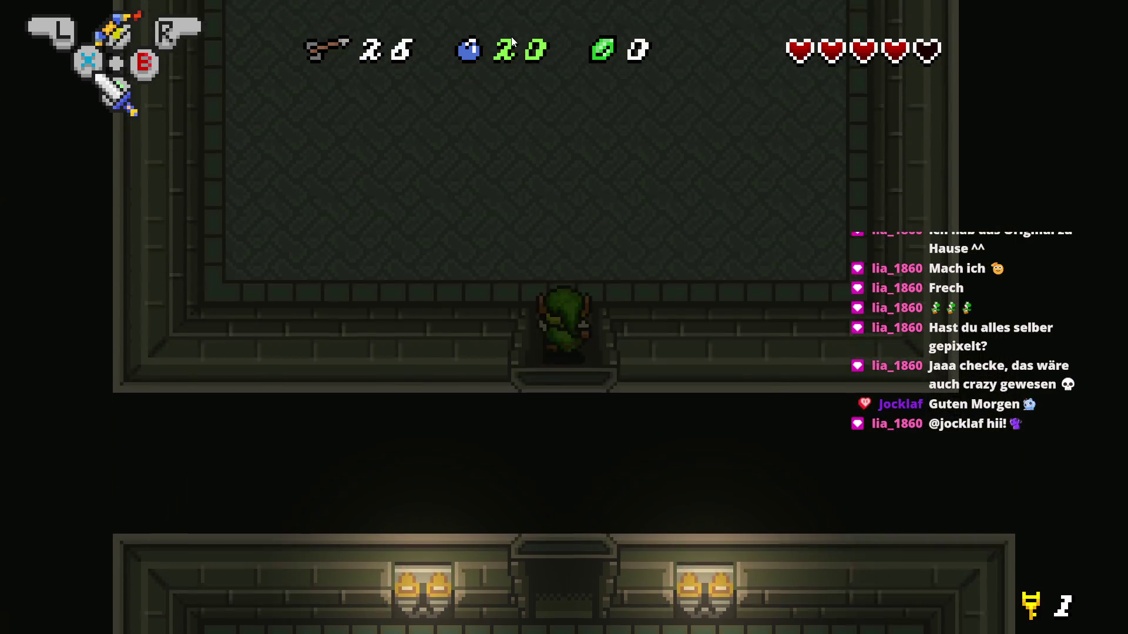
key("Left")
key("Down")
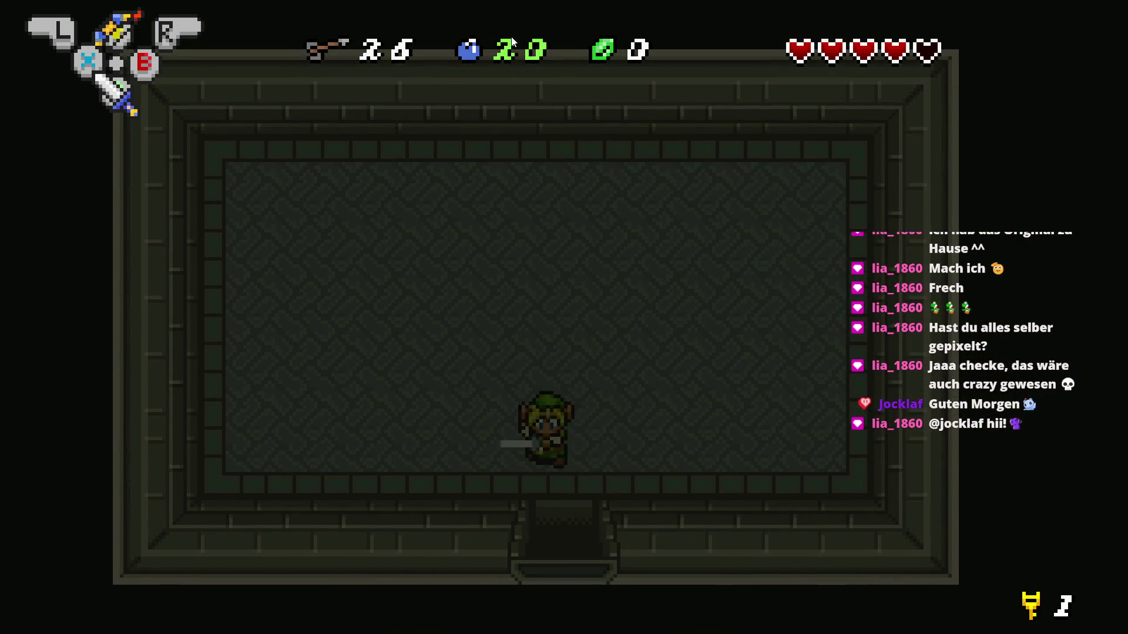
key("Down")
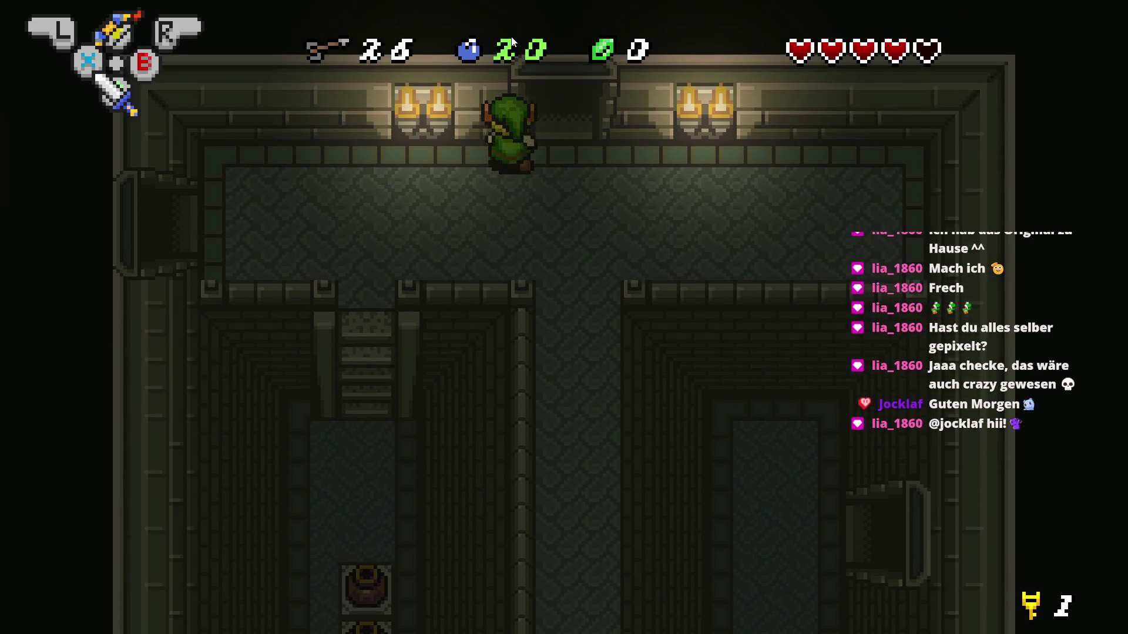
key("Down")
key("Up")
key("Down")
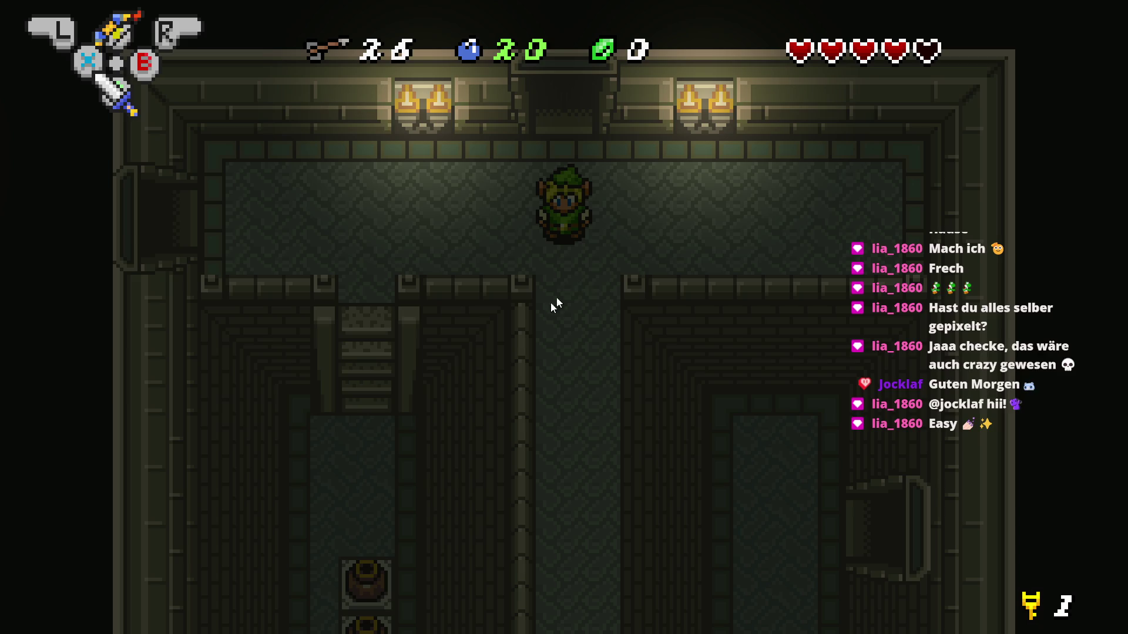
key("alt+F4")
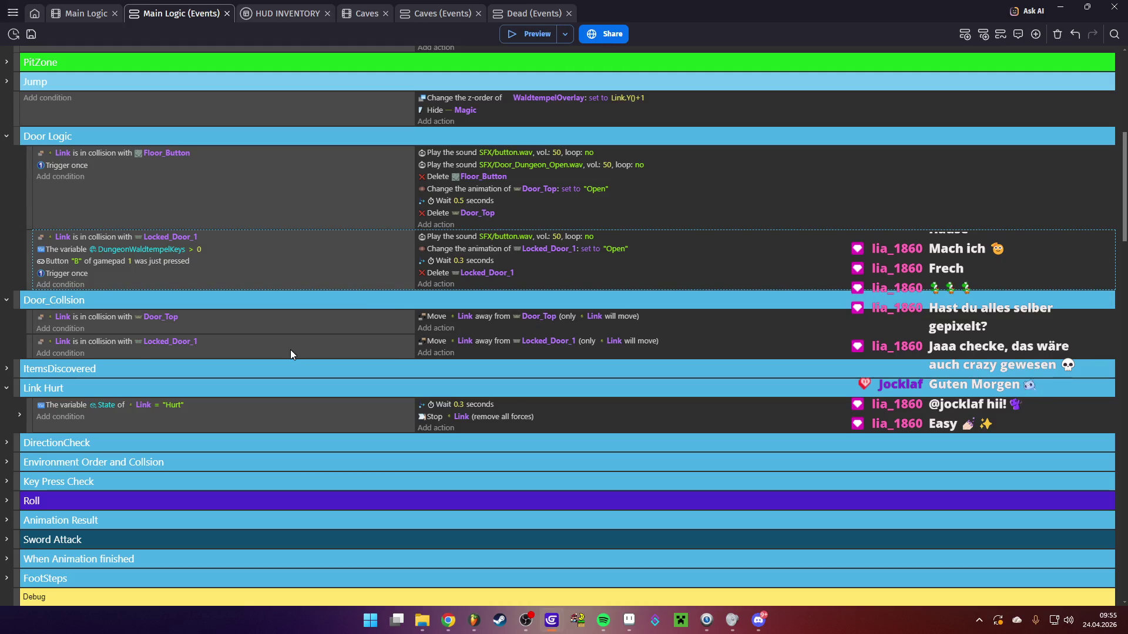
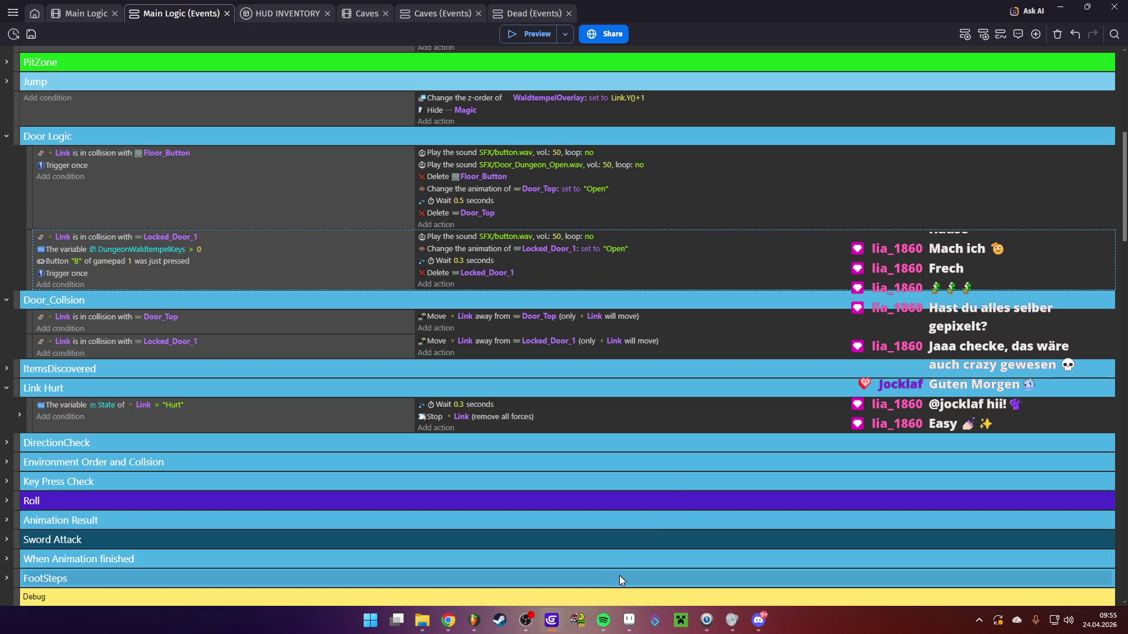
In Aseprite, look through the temple_green entities sheet, the Door_Bottom sprite and the Waldtempel 1 map
left_click(629, 620)
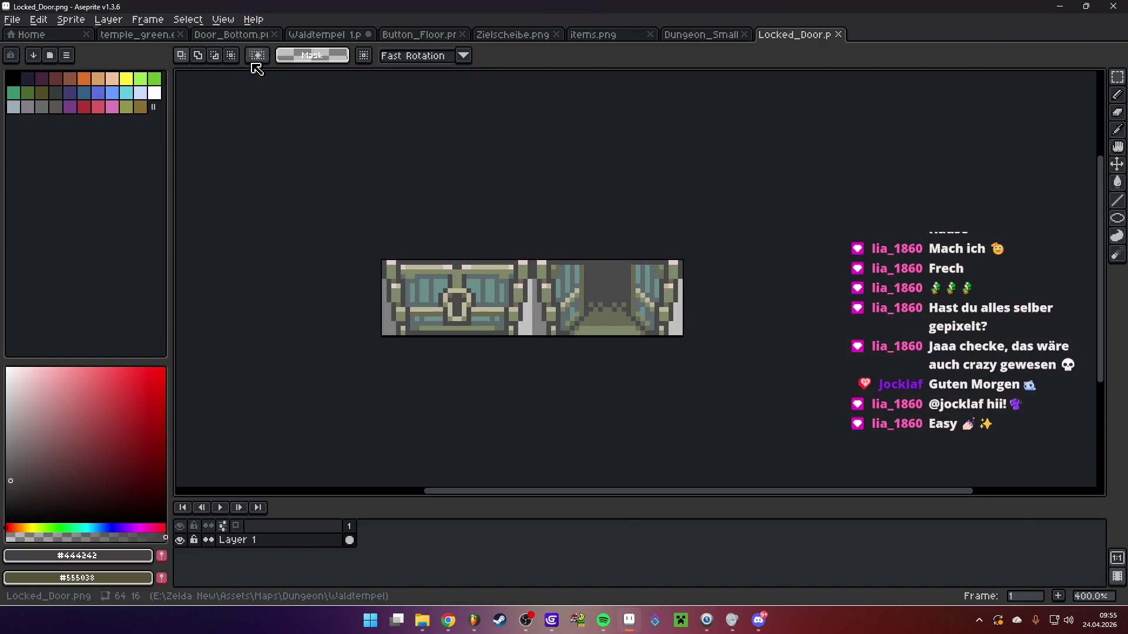
left_click(118, 35)
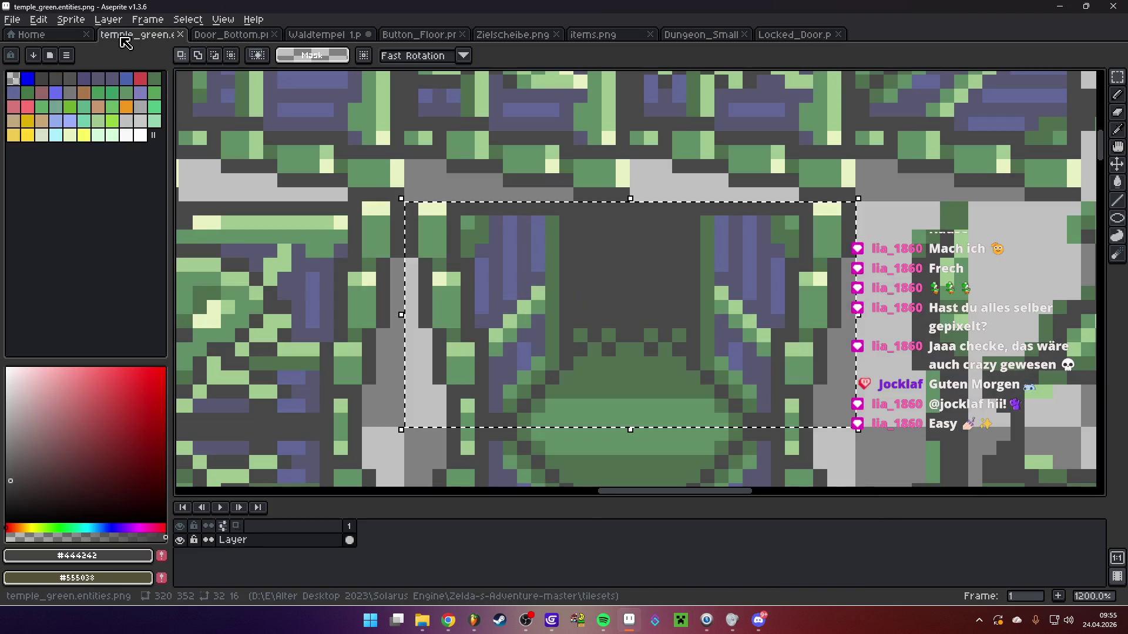
left_click(215, 35)
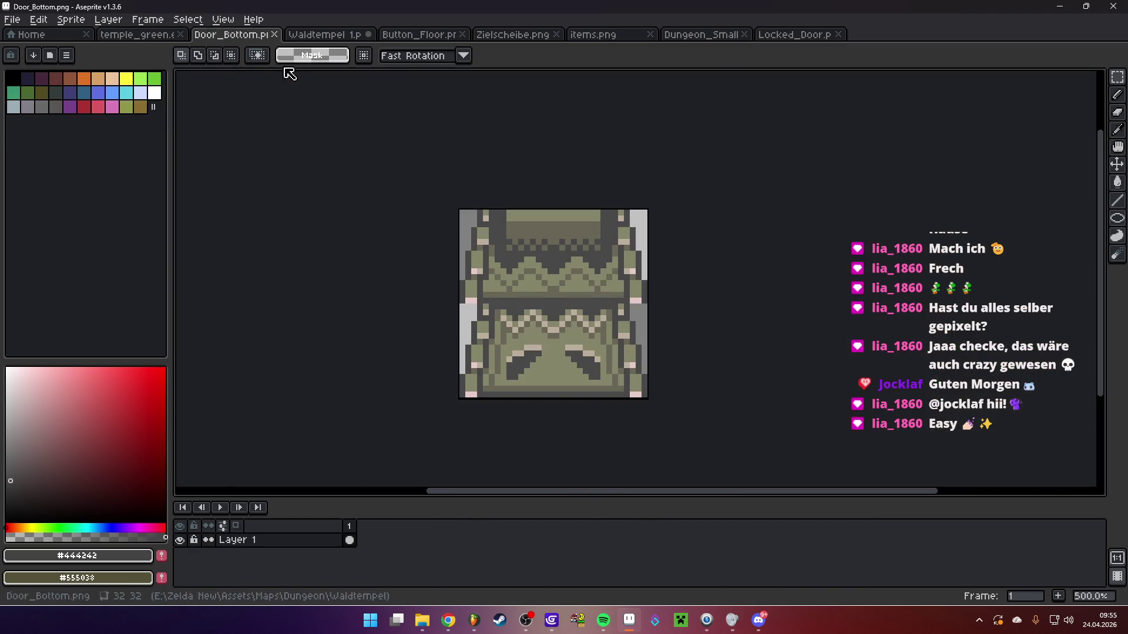
left_click(320, 35)
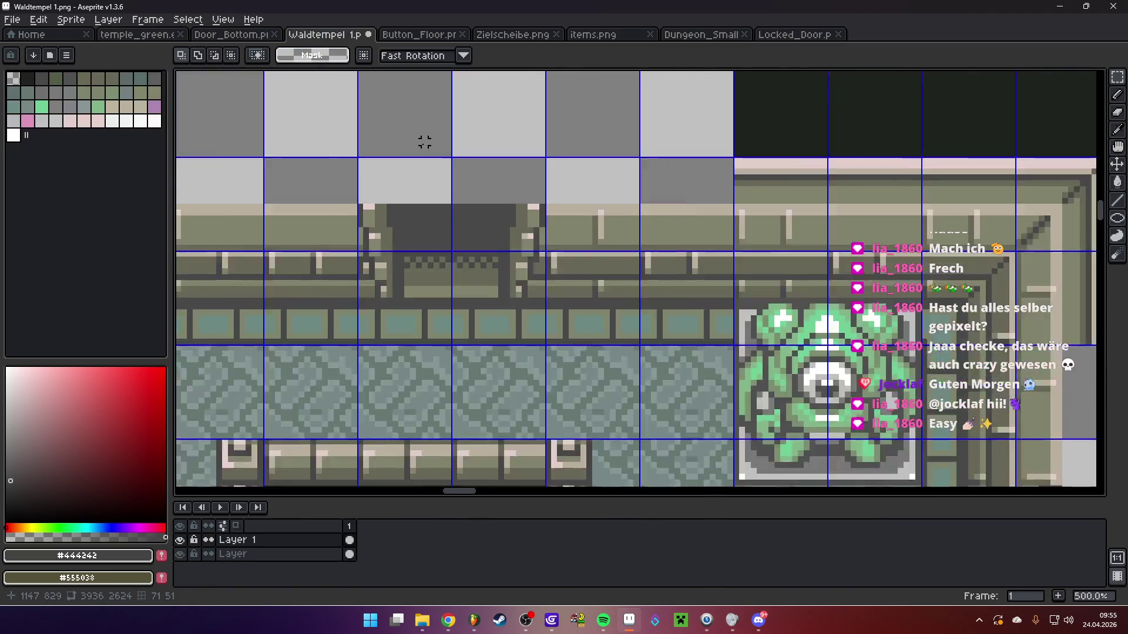
scroll(424, 142, "down", 5)
left_click_drag(424, 147, 598, 366)
scroll(598, 365, "down", 3)
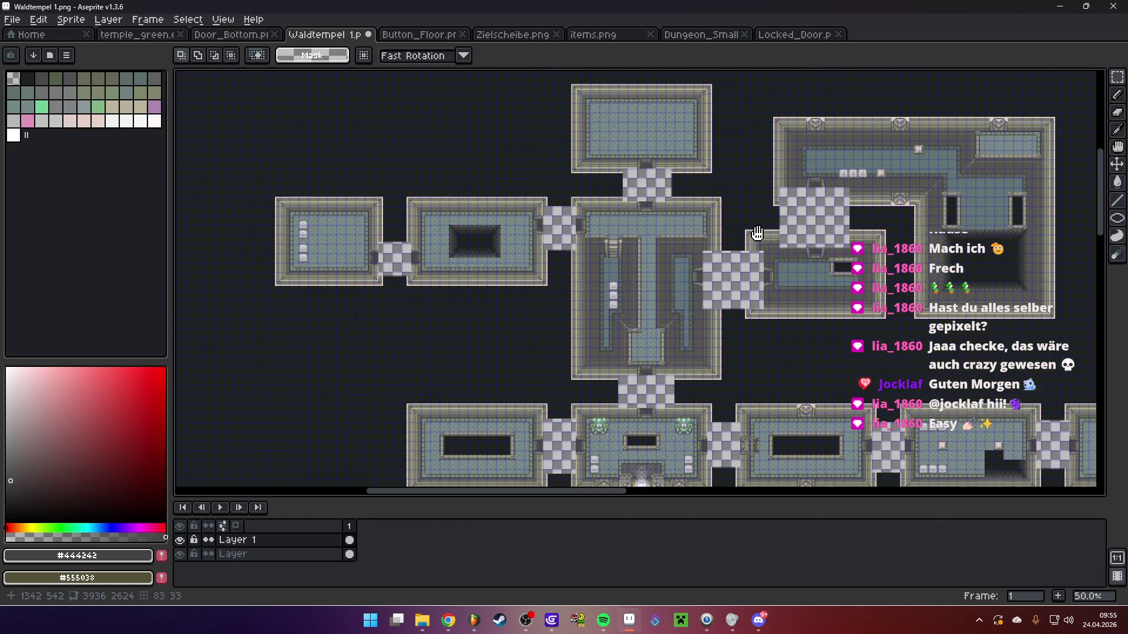
scroll(675, 193, "up", 2)
scroll(188, 82, "down", 1)
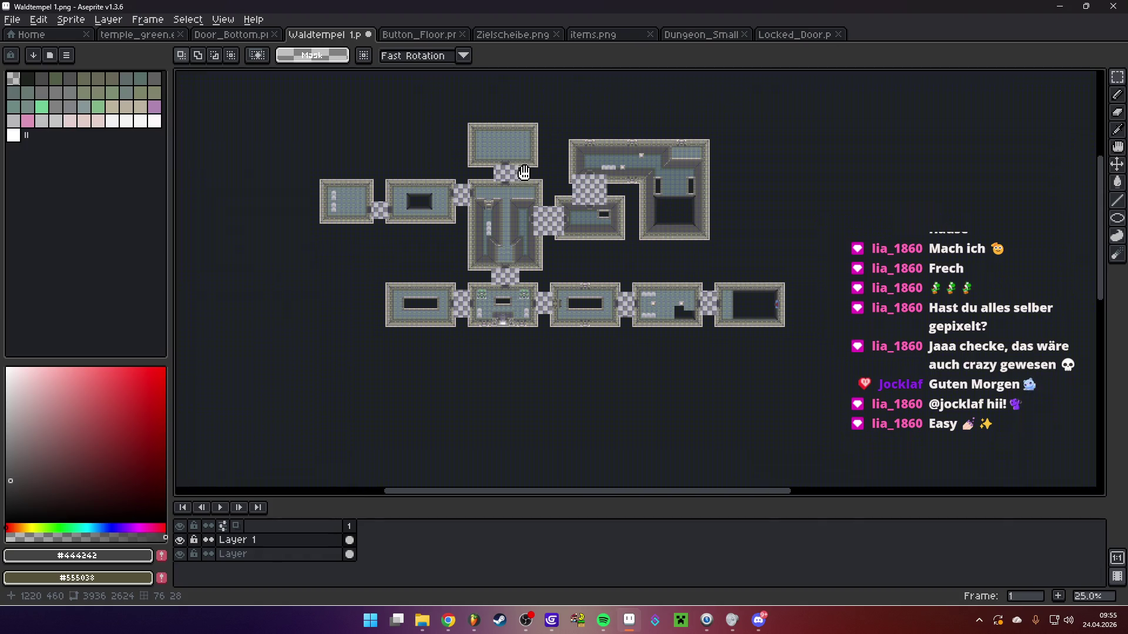
Open temple_green.tiles.aseprite from the Maps > Dungeon > Waldtempel folder
left_click(11, 20)
left_click(31, 51)
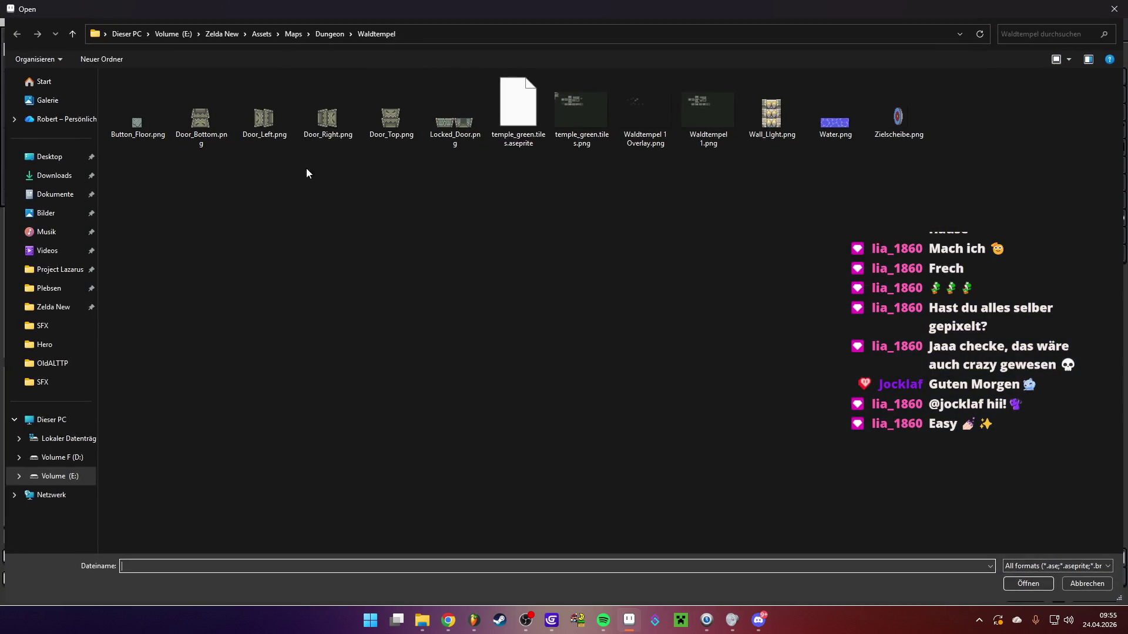
left_click(294, 34)
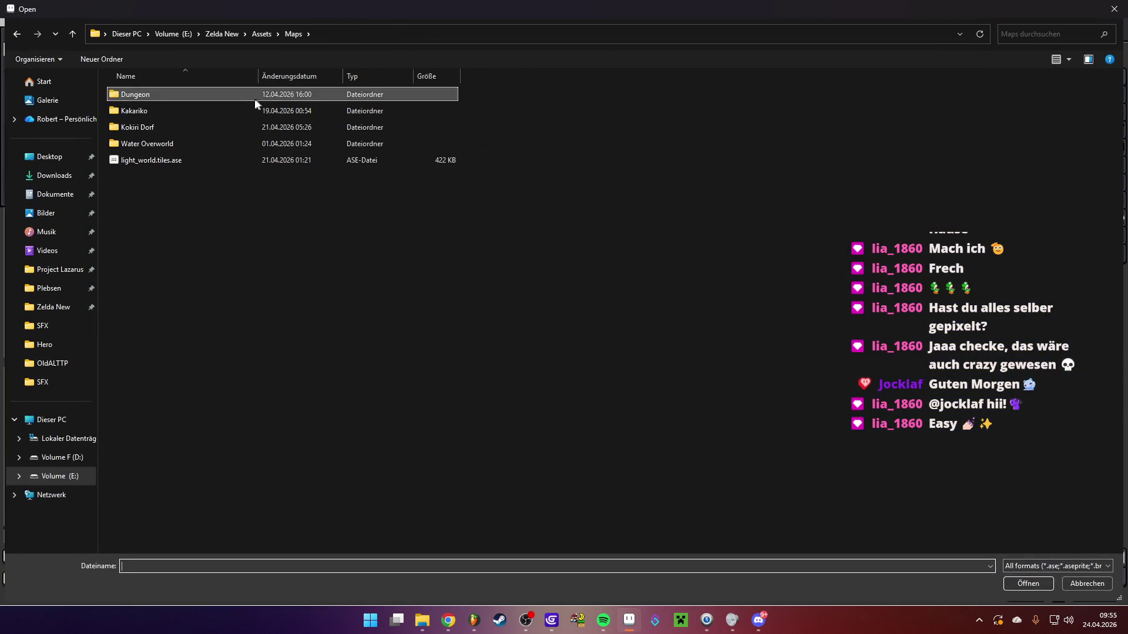
double_click(153, 94)
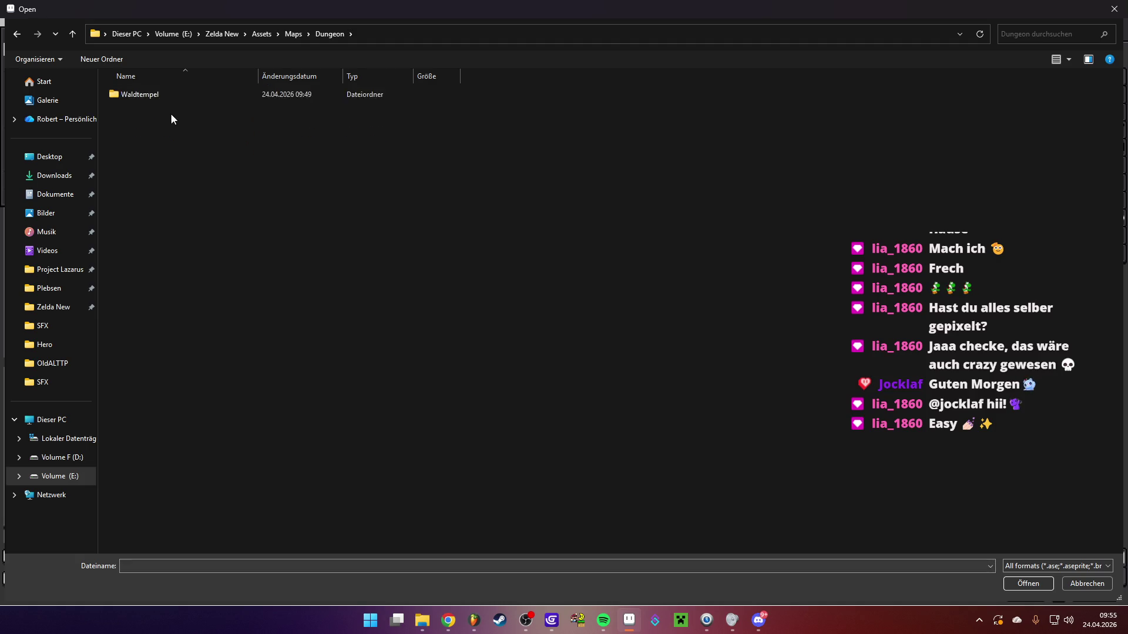
double_click(162, 97)
double_click(510, 110)
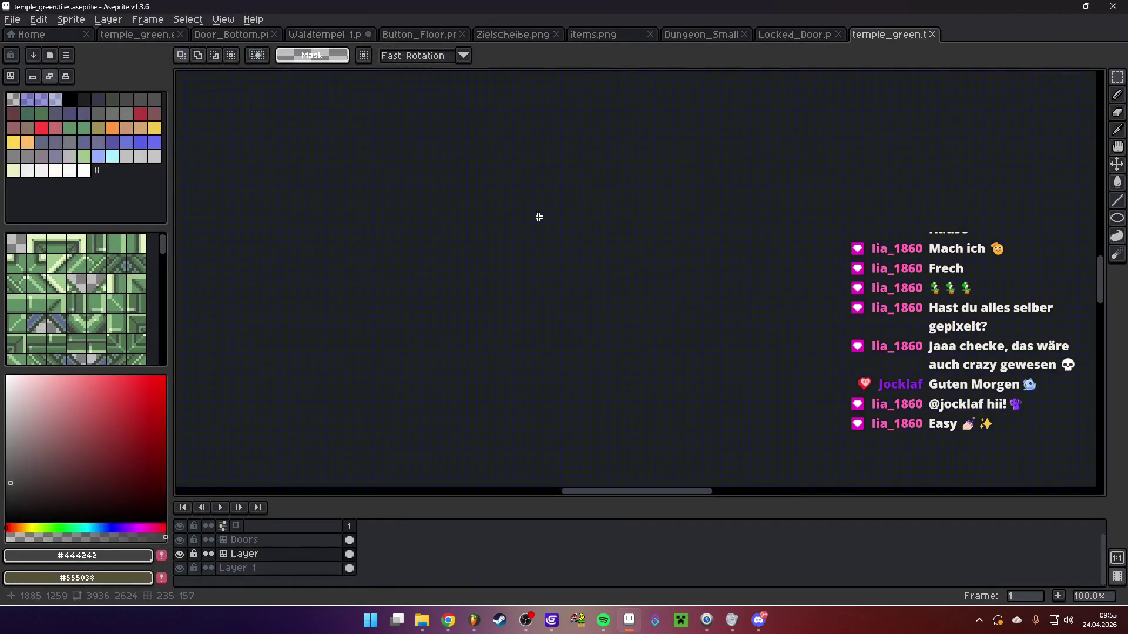
Pan and zoom around the green temple tileset to inspect its tiles
left_click_drag(407, 179, 658, 368)
scroll(596, 232, "up", 6)
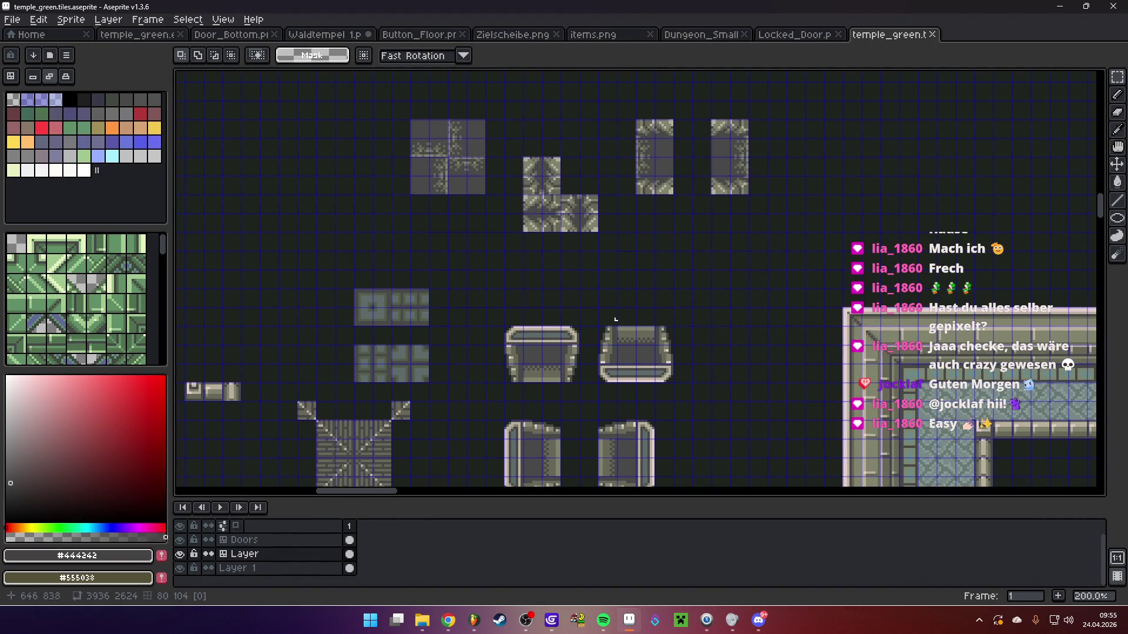
scroll(639, 293, "down", 3)
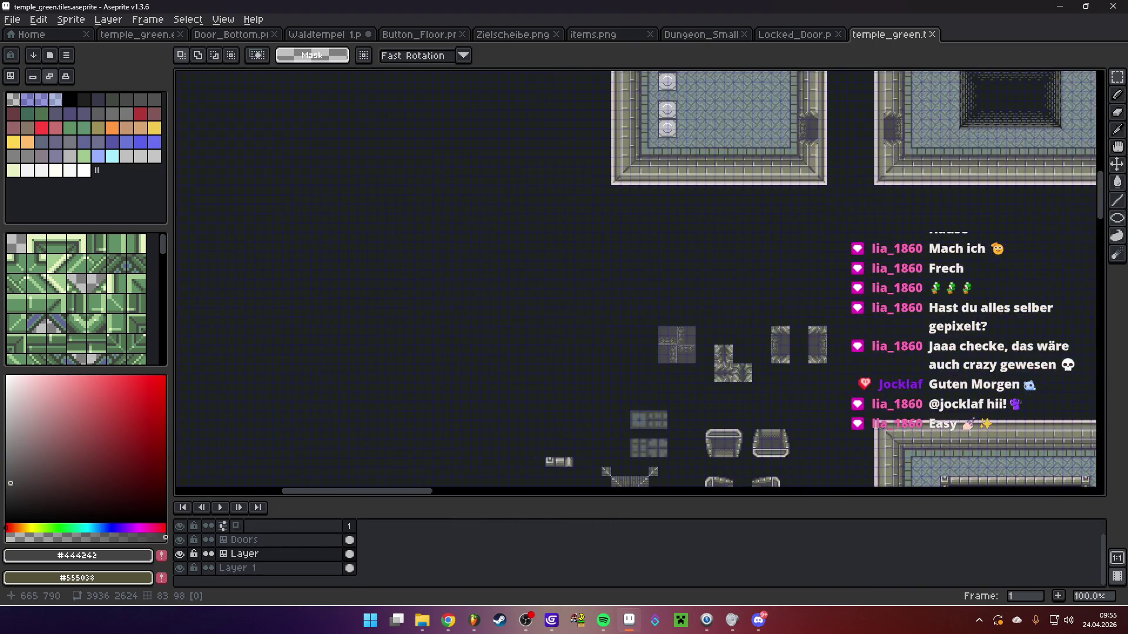
scroll(799, 388, "up", 10)
scroll(634, 277, "left", 5)
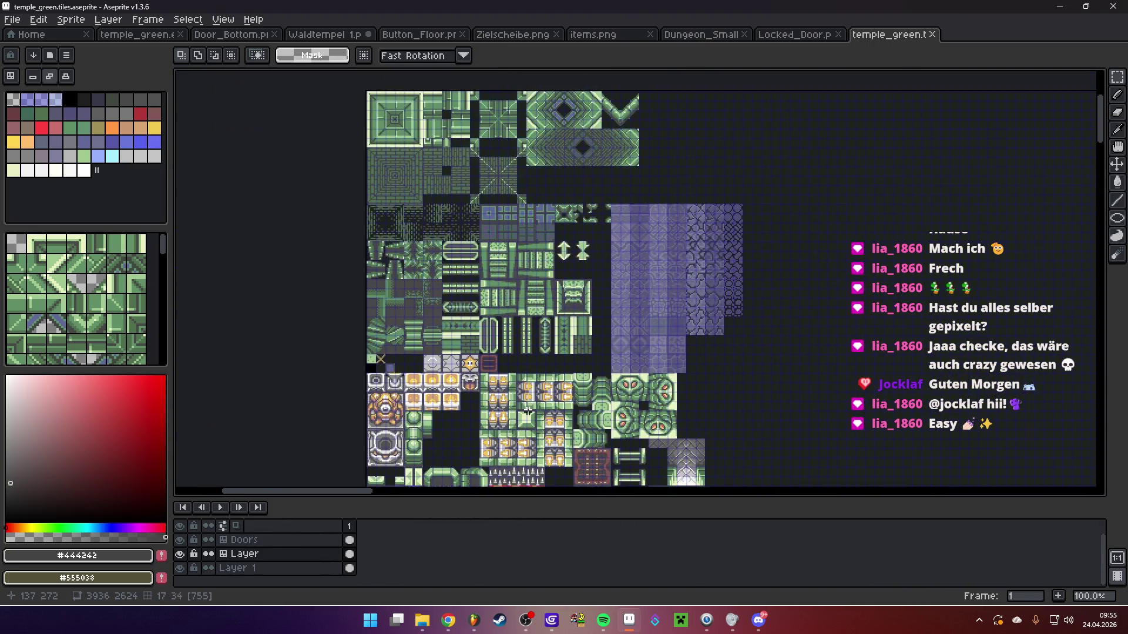
left_click_drag(454, 160, 427, 214)
scroll(428, 213, "up", 1)
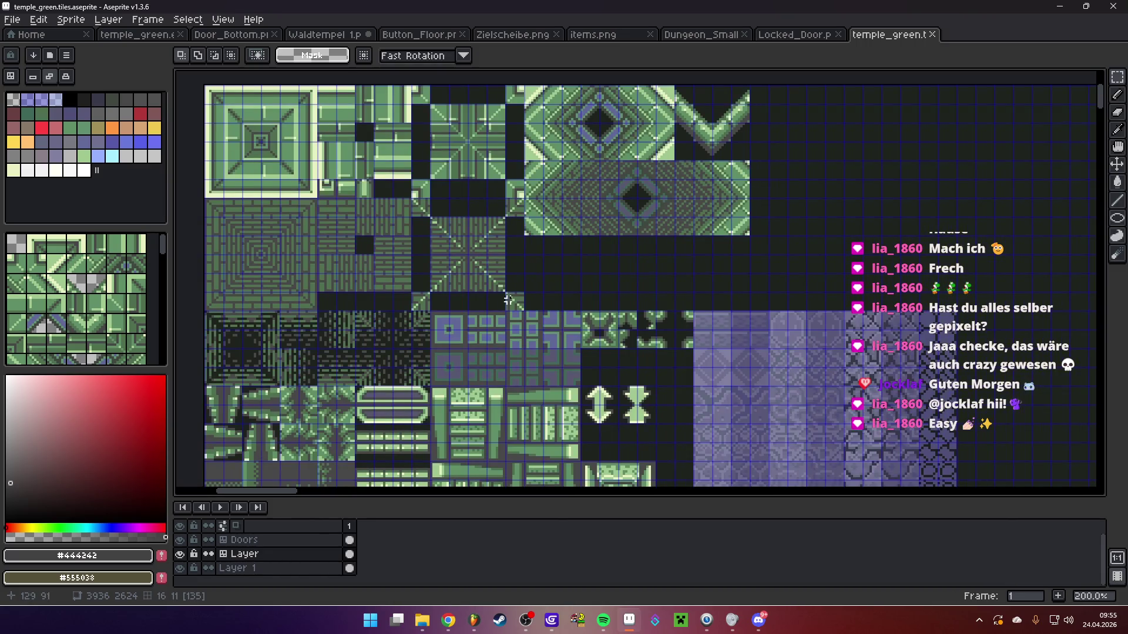
left_click_drag(513, 326, 509, 318)
scroll(511, 276, "down", 1)
mouse_move(545, 350)
left_mouse_down()
mouse_move(501, 224)
mouse_move(556, 269)
mouse_move(574, 218)
left_mouse_up()
scroll(501, 225, "up", 1)
scroll(571, 293, "down", 1)
Compare the tileset with the grey room layouts, then switch the layer to tile-by-tile editing
mouse_move(571, 294)
left_mouse_down()
mouse_move(382, 288)
mouse_move(624, 247)
left_mouse_up()
scroll(624, 247, "down", 1)
mouse_move(495, 212)
left_mouse_down()
mouse_move(386, 181)
mouse_move(695, 297)
left_mouse_up()
mouse_move(378, 168)
left_mouse_down()
mouse_move(618, 292)
mouse_move(496, 240)
left_mouse_up()
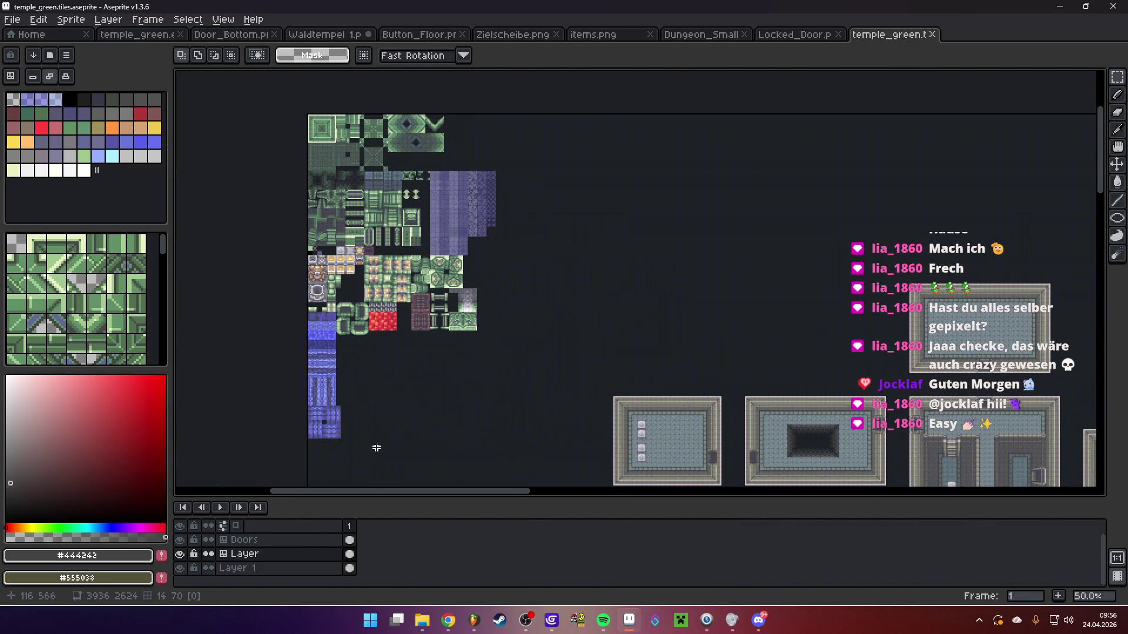
scroll(332, 268, "up", 1)
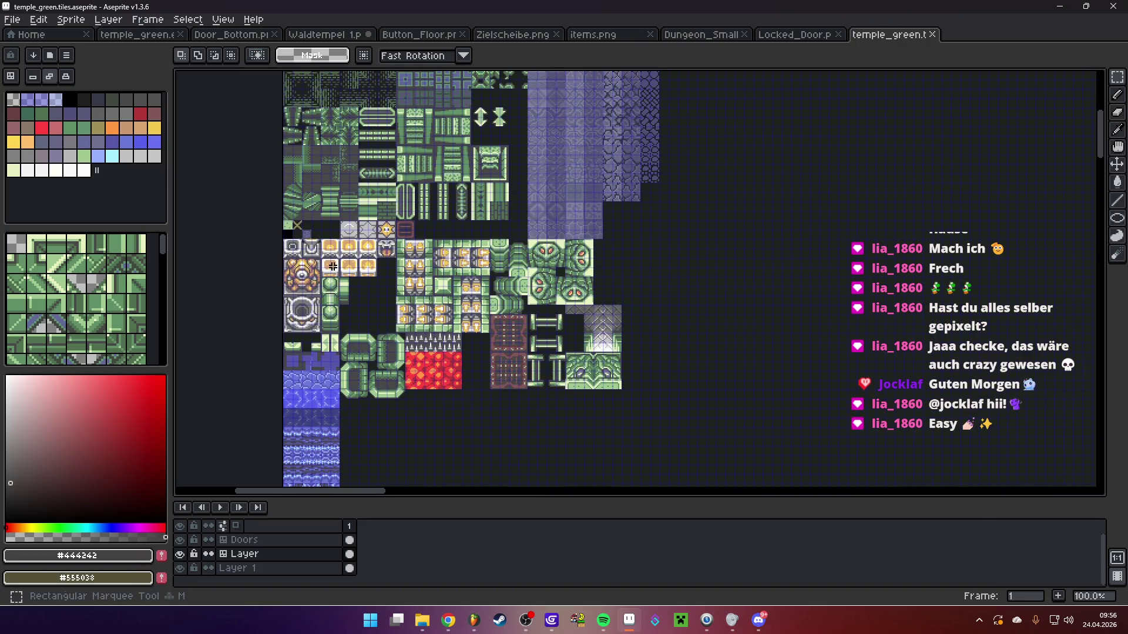
scroll(426, 238, "down", 2)
left_click_drag(742, 282, 589, 254)
scroll(572, 252, "up", 3)
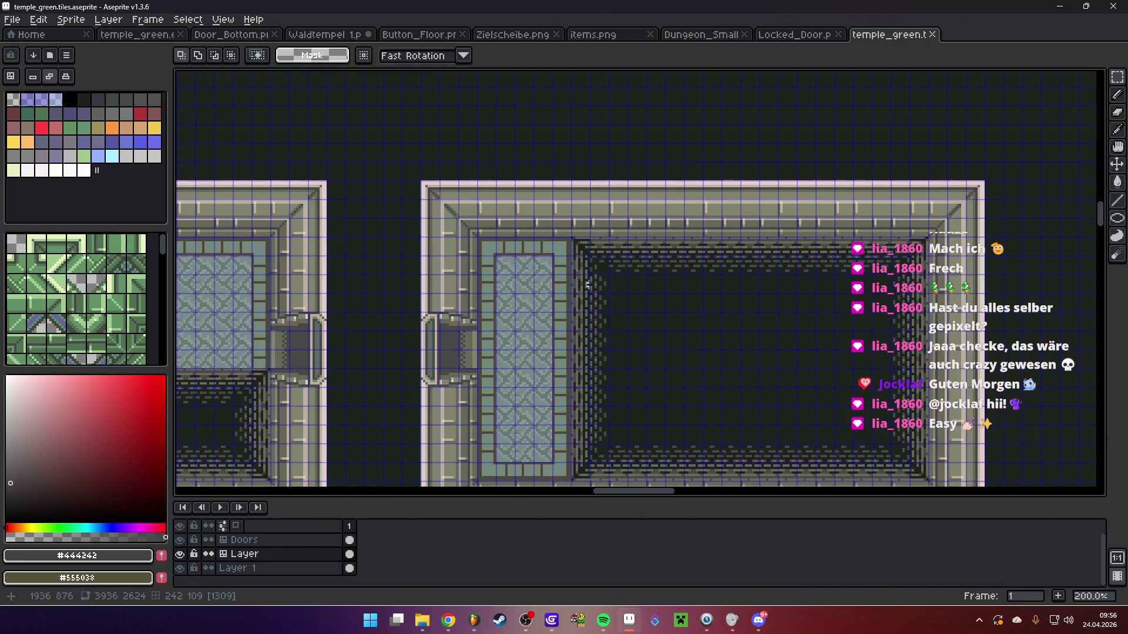
scroll(513, 237, "down", 1)
scroll(478, 224, "up", 1)
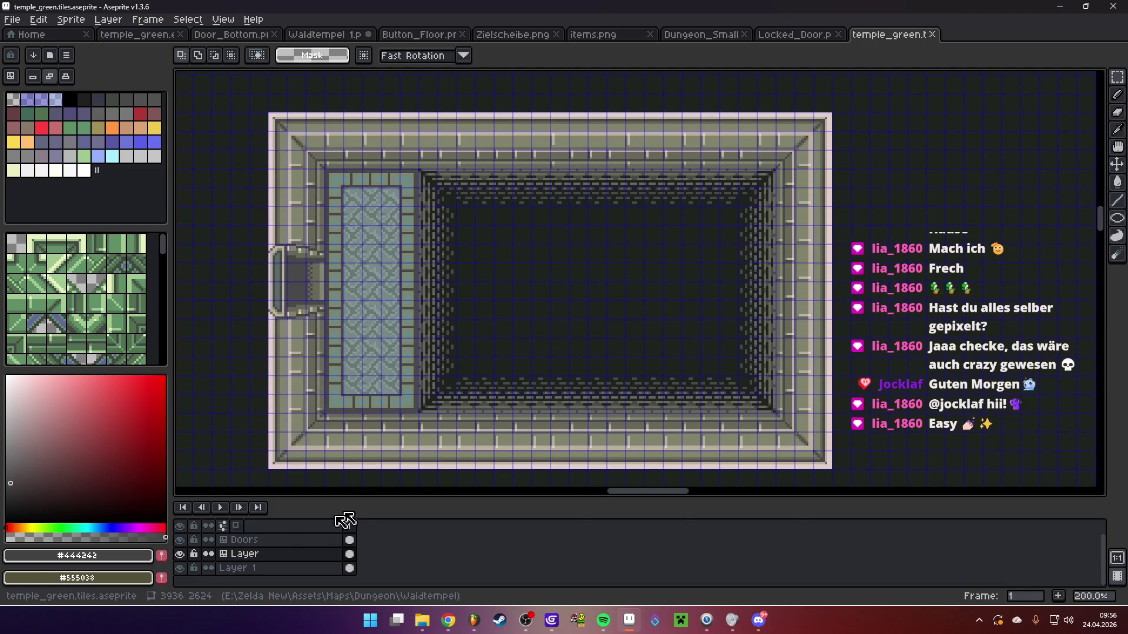
left_click(11, 76)
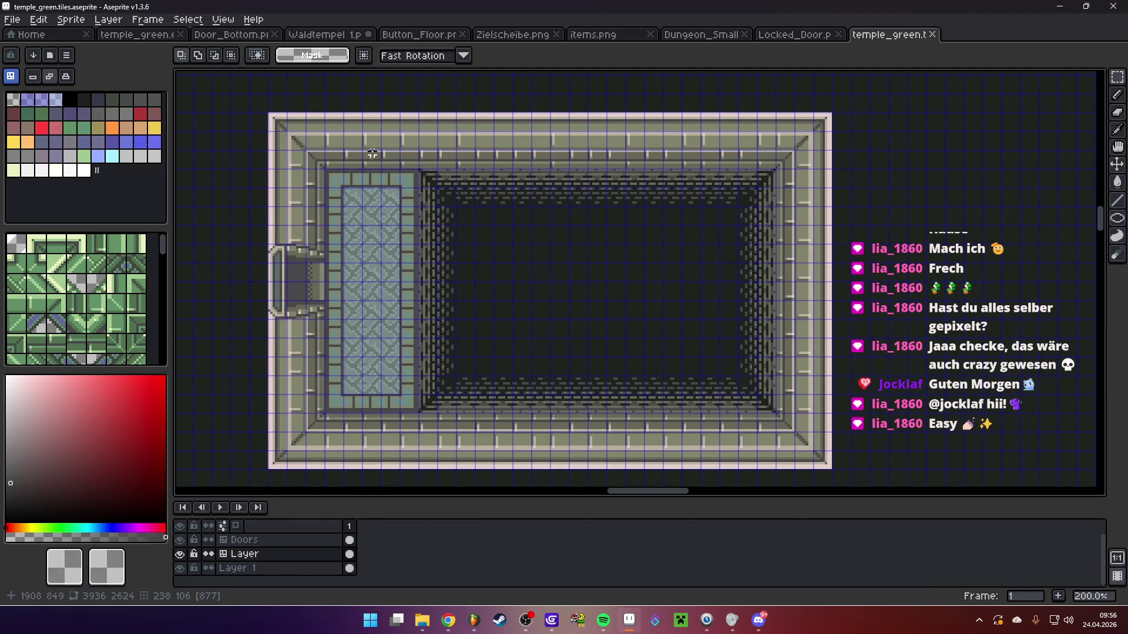
Select the temple room, paste a copy and place it beside the original
mouse_move(276, 122)
left_mouse_down()
mouse_move(793, 431)
mouse_move(829, 466)
left_mouse_up()
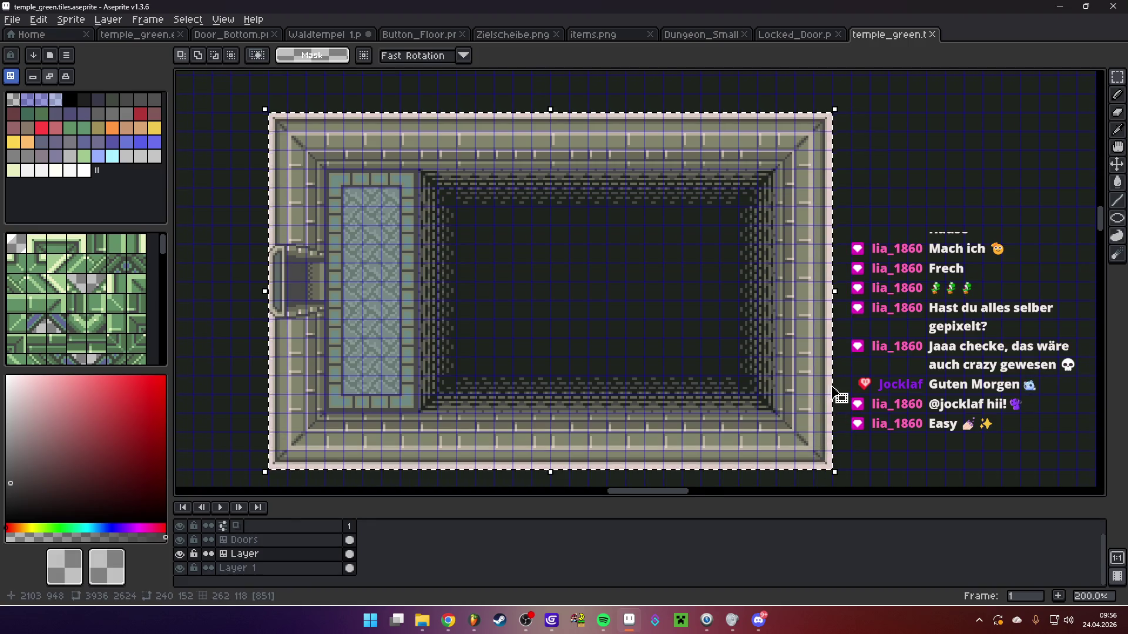
scroll(728, 357, "down", 1)
left_click_drag(727, 358, 476, 267)
key("ctrl+v")
mouse_move(667, 274)
left_mouse_down()
mouse_move(340, 264)
mouse_move(356, 268)
left_mouse_up()
key("Return")
scroll(362, 195, "up", 1)
scroll(529, 216, "down", 1)
Move the room's right end further to the right
left_click_drag(577, 244, 614, 226)
mouse_move(542, 188)
left_mouse_down()
mouse_move(643, 329)
mouse_move(686, 367)
left_mouse_up()
left_click_drag(639, 332, 769, 332)
key("Return")
scroll(505, 194, "up", 1)
Stretch the room's top wall across the gap
mouse_move(390, 181)
left_mouse_down()
mouse_move(579, 212)
mouse_move(936, 217)
left_mouse_up()
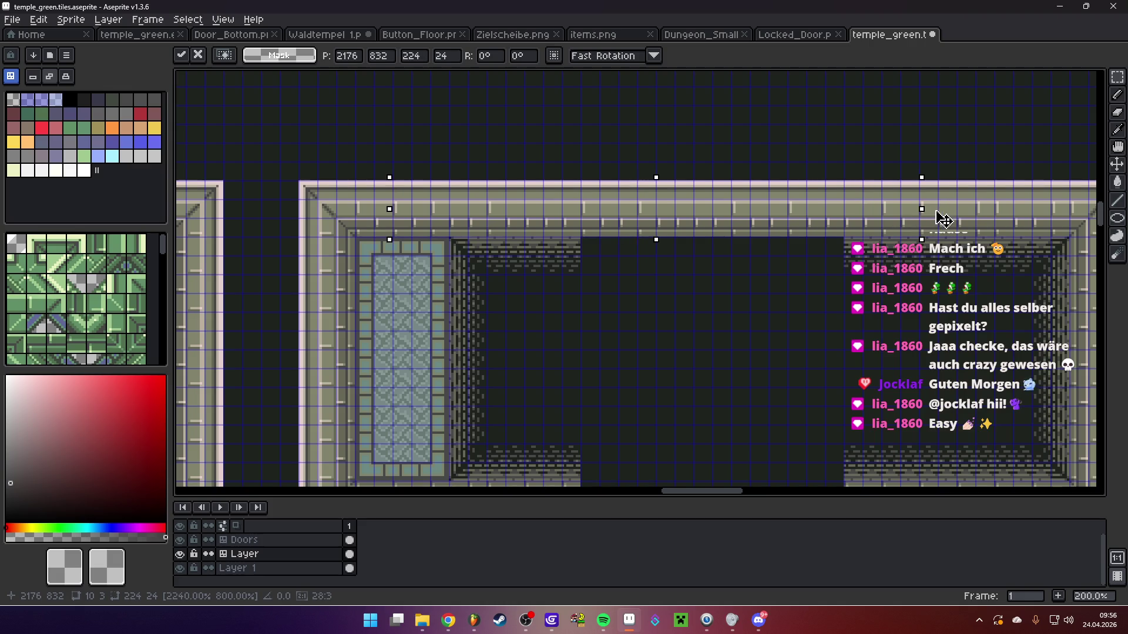
key("Return")
left_click_drag(686, 254, 500, 227)
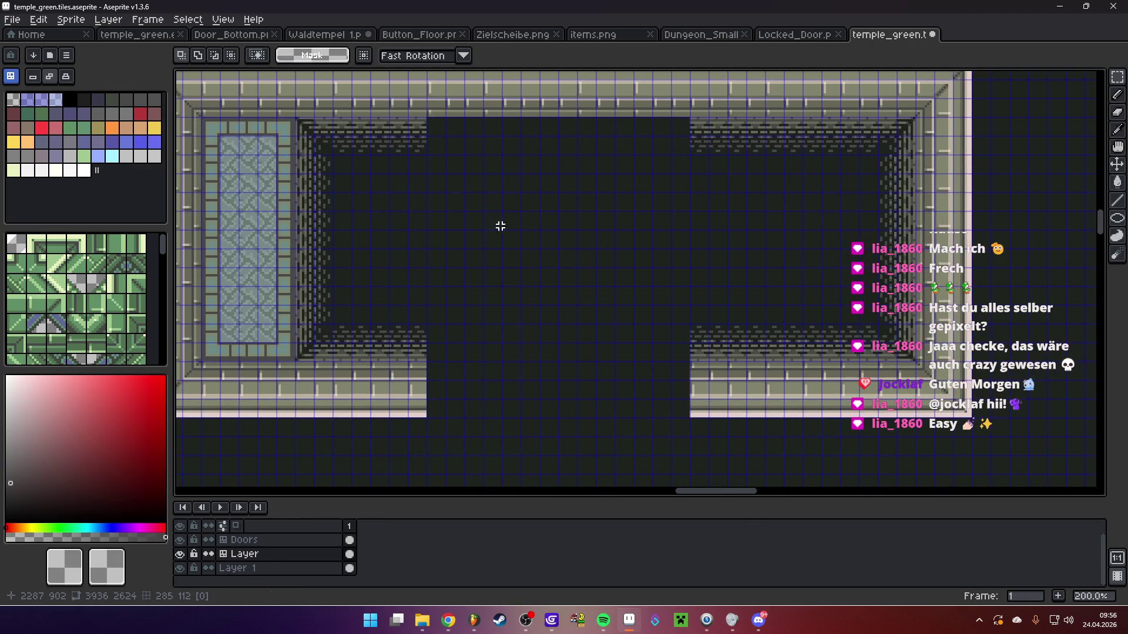
left_click_drag(348, 143, 809, 141)
left_click(527, 362)
Stretch the bottom wall across the gap and shift its wall sections into line
left_click_drag(376, 332, 427, 419)
left_click_drag(428, 371, 742, 374)
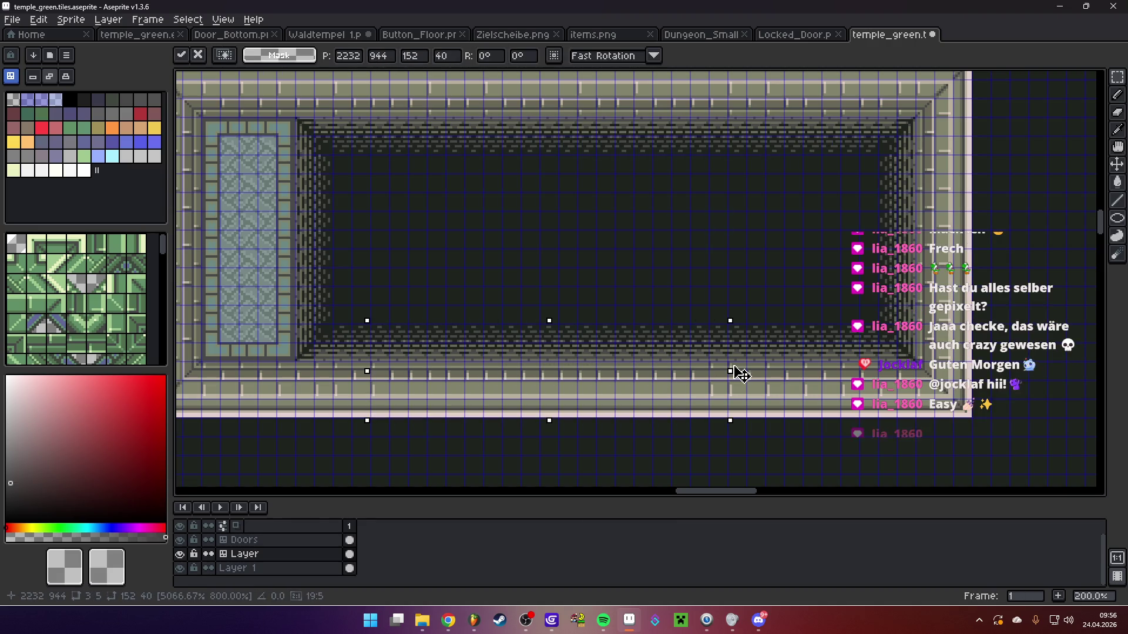
left_click(562, 439)
left_click_drag(415, 373, 653, 402)
mouse_move(723, 358)
left_mouse_down()
mouse_move(825, 411)
mouse_move(559, 397)
mouse_move(524, 385)
left_mouse_up()
left_click(634, 466)
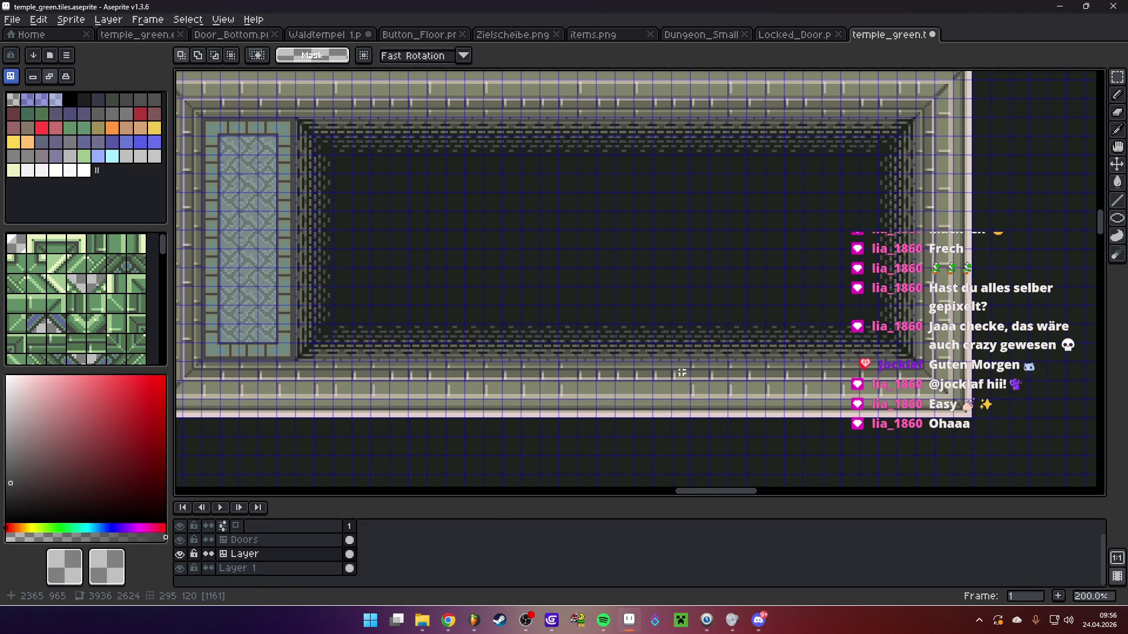
mouse_move(766, 345)
left_mouse_down()
mouse_move(819, 411)
mouse_move(627, 397)
left_mouse_up()
left_click(816, 404)
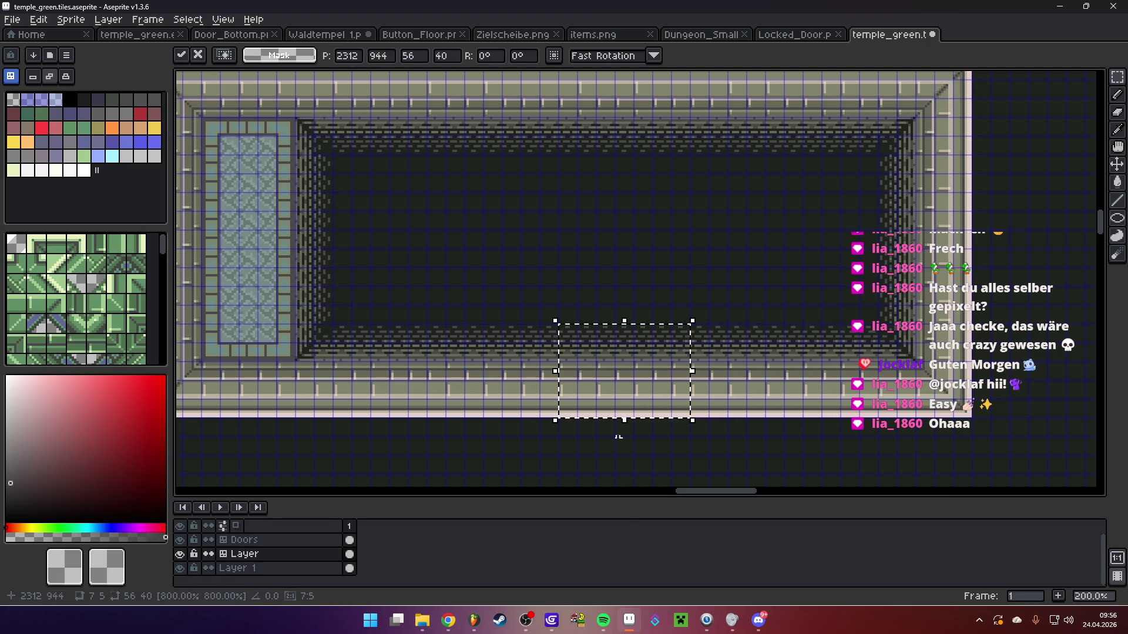
left_click(618, 437)
Shift the pool tile columns right and extend border tile rows along the pool's top and bottom
scroll(533, 345, "down", 2)
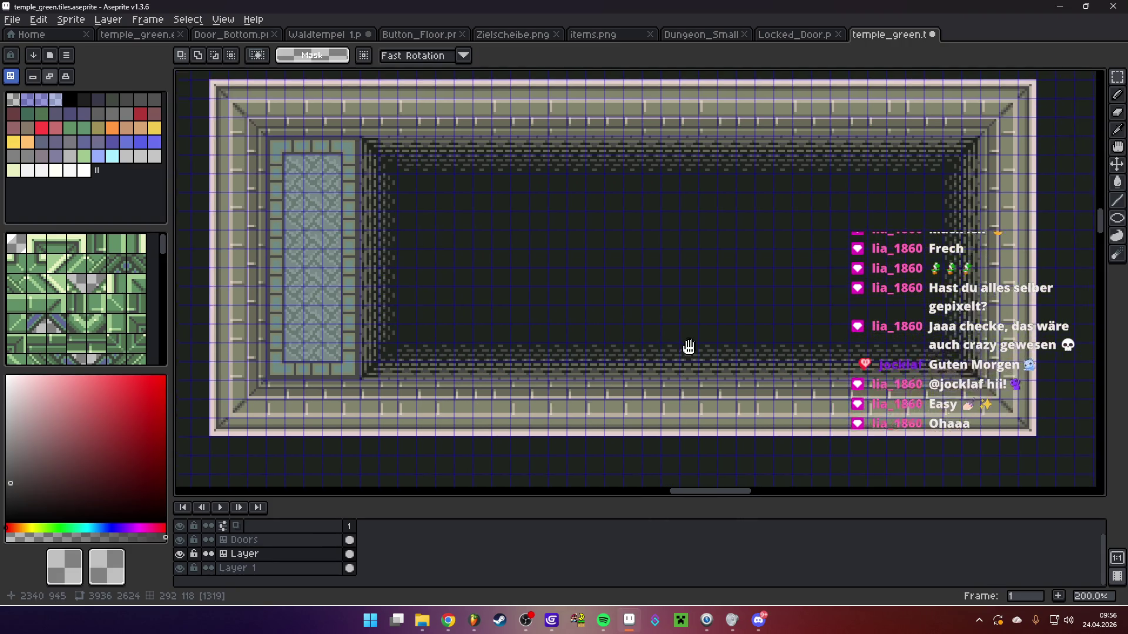
left_click_drag(327, 147, 358, 385)
left_click_drag(350, 302, 970, 302)
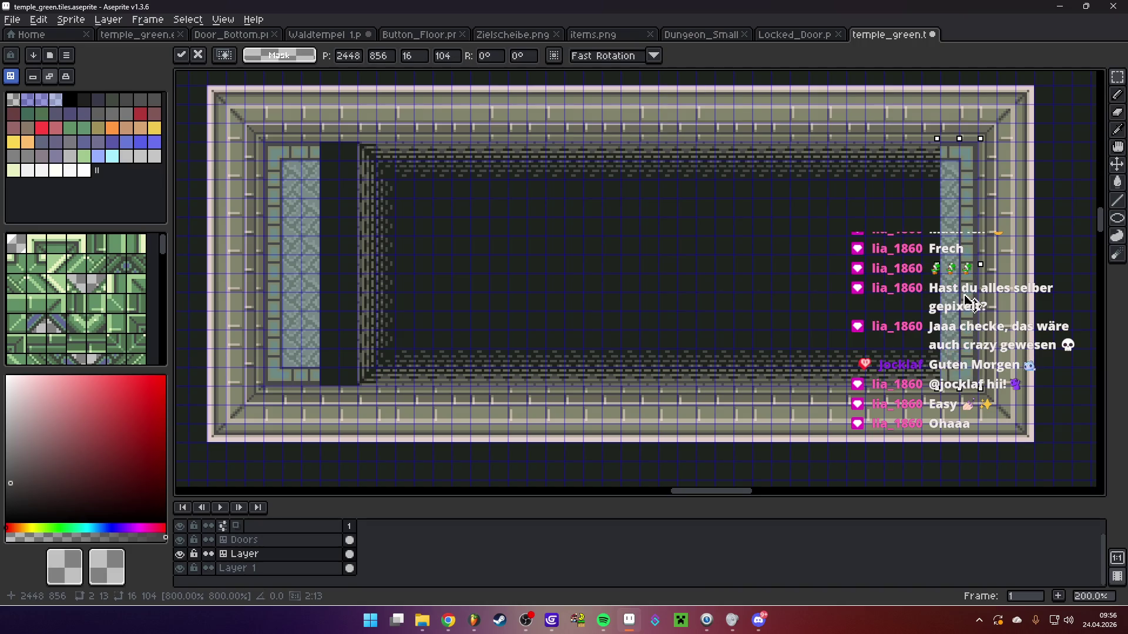
left_click(468, 319)
mouse_move(296, 170)
left_mouse_down()
mouse_move(315, 352)
mouse_move(347, 295)
mouse_move(332, 294)
left_mouse_up()
mouse_move(302, 194)
left_mouse_down()
mouse_move(302, 184)
mouse_move(364, 373)
left_mouse_up()
mouse_move(335, 300)
left_mouse_down()
mouse_move(428, 276)
mouse_move(399, 282)
left_mouse_up()
key("Return")
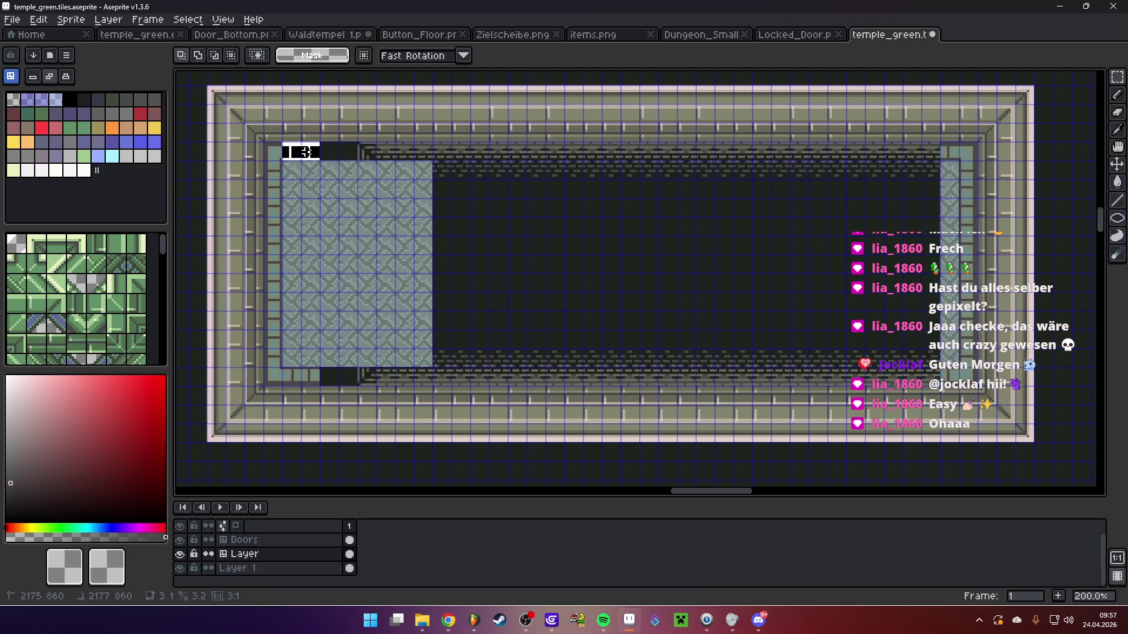
left_click_drag(321, 156, 963, 176)
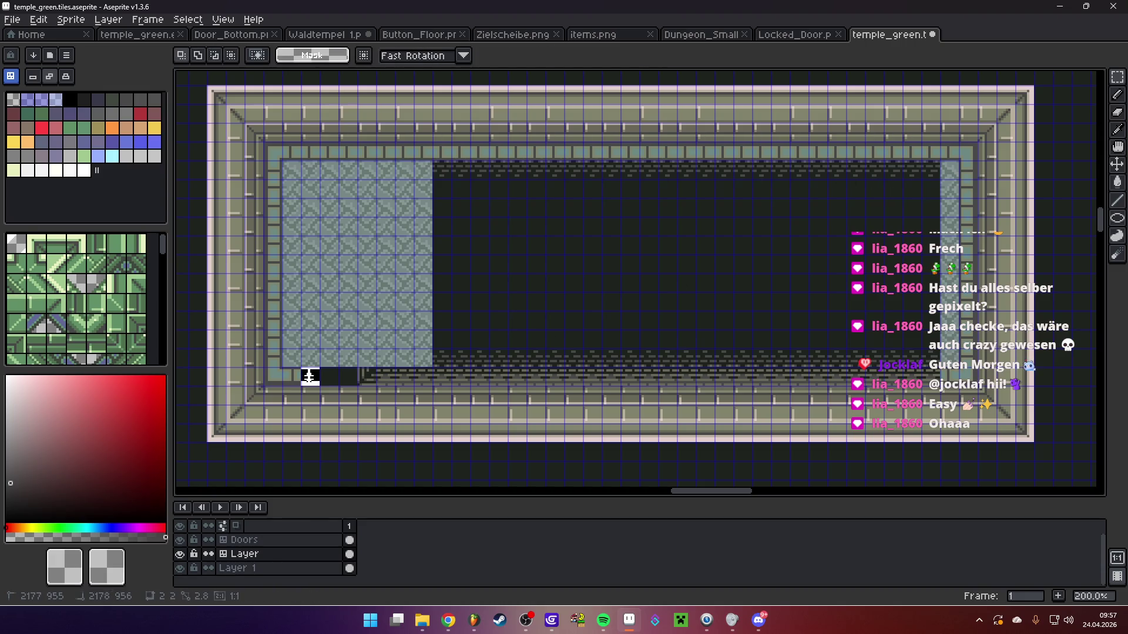
left_click_drag(322, 379, 952, 376)
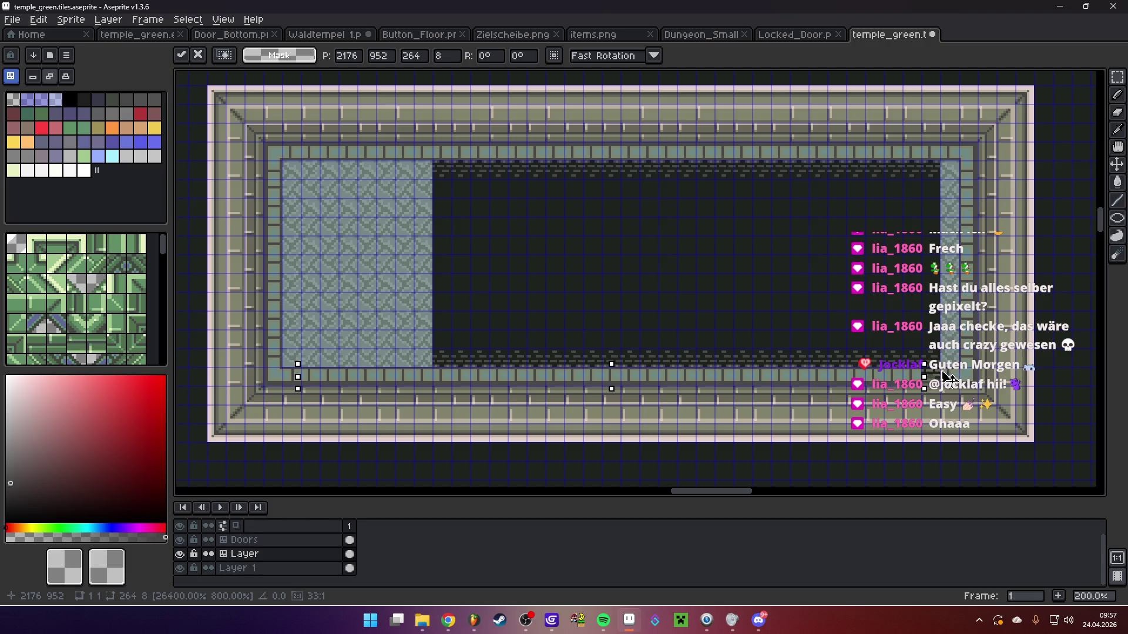
key("Return")
Slide a copy of the floor area over the pit, leaving a narrow dark strip at the right end
left_click_drag(277, 164, 433, 368)
mouse_move(385, 276)
left_mouse_down()
mouse_move(697, 272)
mouse_move(657, 268)
left_mouse_up()
mouse_move(542, 268)
left_mouse_down()
mouse_move(452, 270)
mouse_move(780, 234)
mouse_move(899, 244)
left_mouse_up()
key("Return")
scroll(893, 238, "down", 3)
Select the whole long pool room and delete the selection
scroll(714, 289, "up", 1)
scroll(662, 282, "down", 1)
scroll(564, 271, "right", 2)
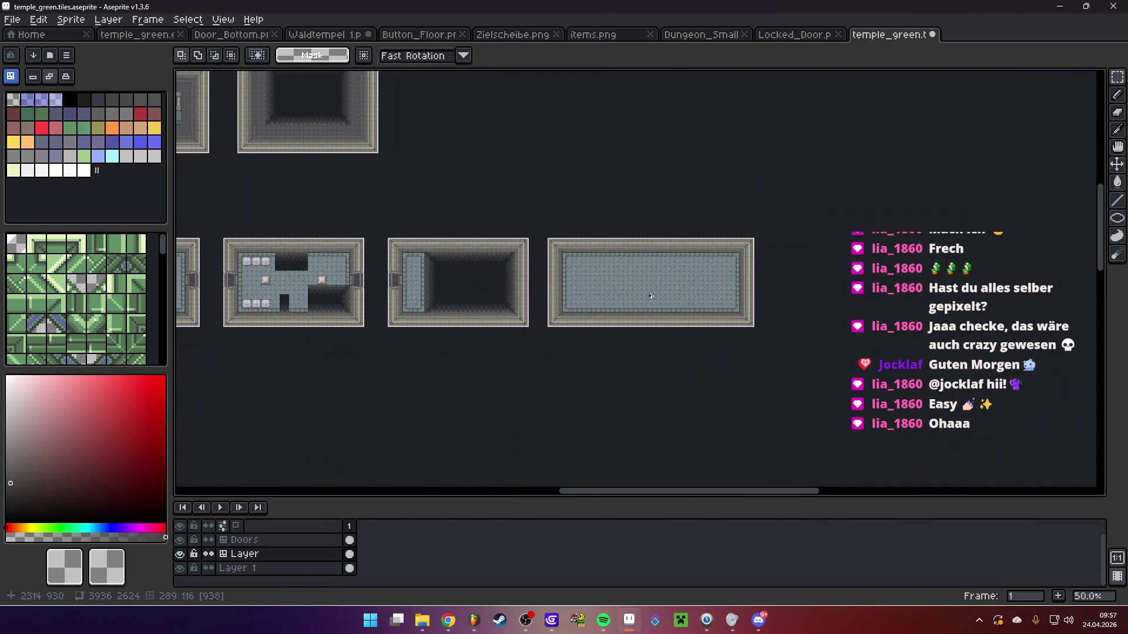
scroll(526, 261, "up", 1)
scroll(526, 261, "right", 3)
mouse_move(998, 446)
left_mouse_down()
mouse_move(479, 218)
mouse_move(411, 171)
left_mouse_up()
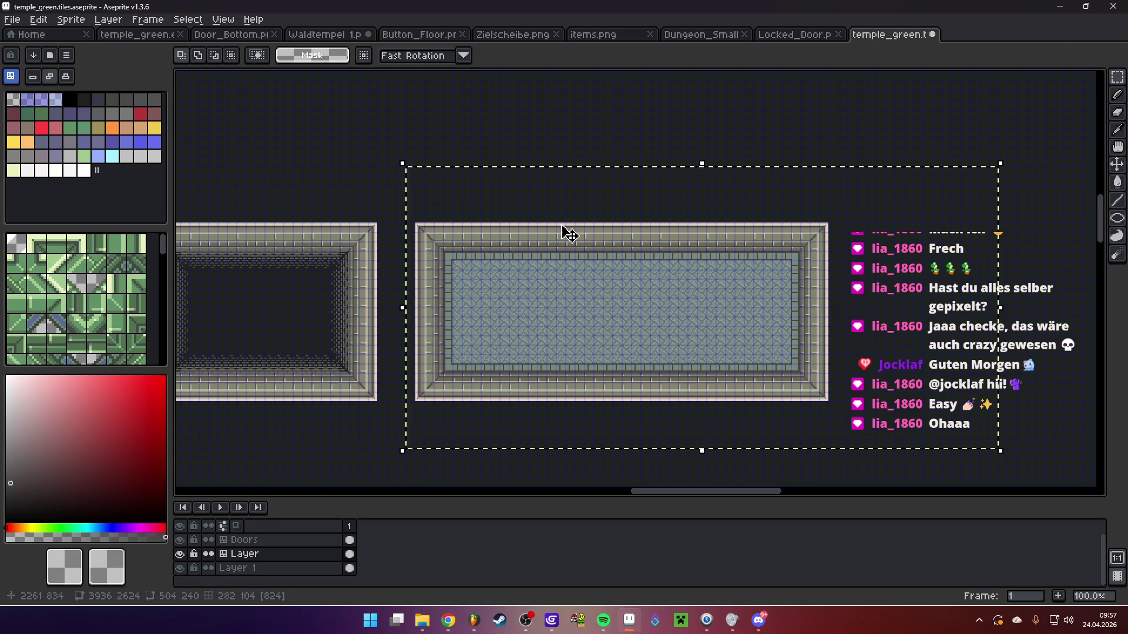
key("Delete")
Move the small pool room onto the L-shaped room and select its inner floor
scroll(690, 346, "down", 2)
scroll(691, 346, "left", 2)
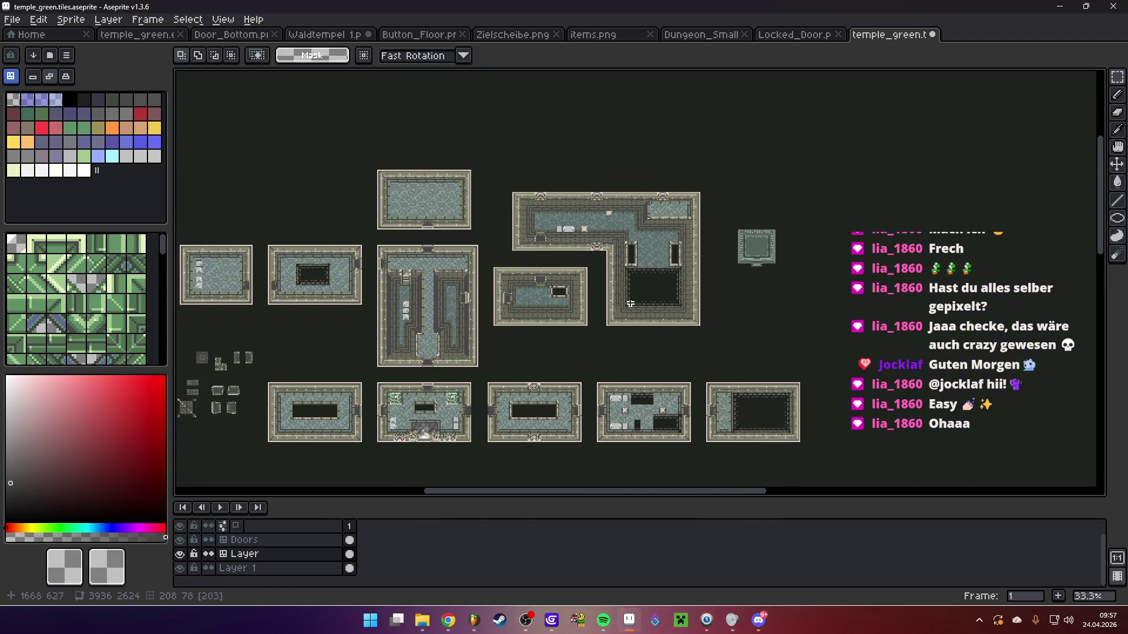
scroll(740, 152, "up", 3)
left_click_drag(633, 153, 893, 366)
mouse_move(796, 270)
left_mouse_down()
mouse_move(760, 254)
mouse_move(487, 275)
mouse_move(744, 259)
left_mouse_up()
key("Return")
scroll(680, 235, "up", 3)
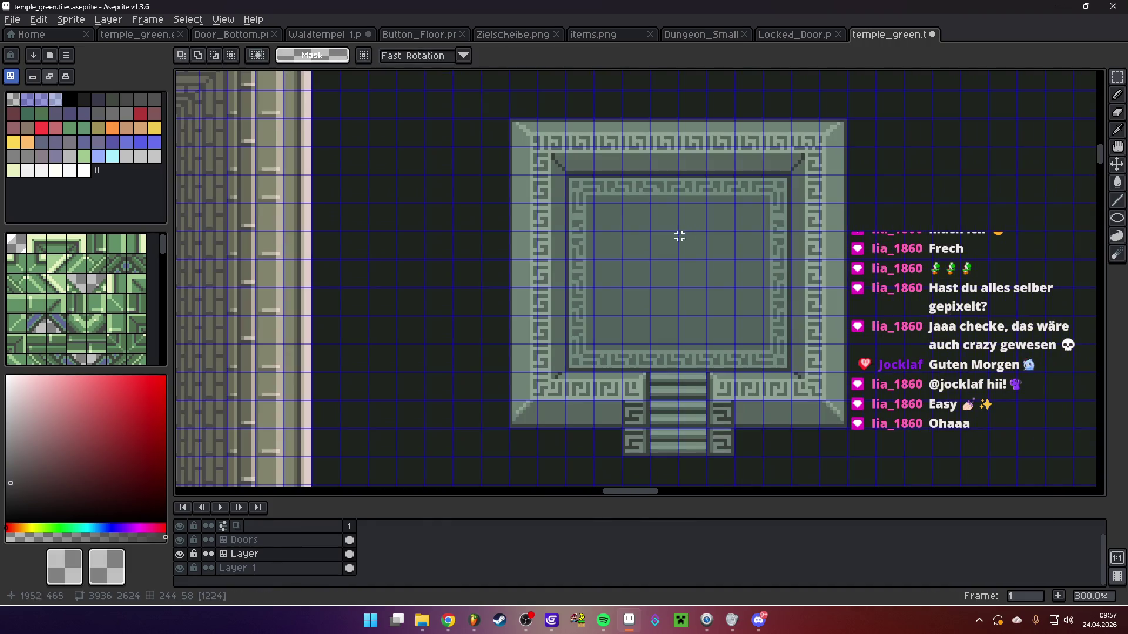
left_click_drag(652, 229, 734, 311)
Pan to the two-statue room and open Hue/Saturation on the statue, previewing a golden-brown recolour
scroll(715, 296, "down", 2)
mouse_move(395, 170)
left_mouse_down()
mouse_move(528, 147)
mouse_move(755, 335)
mouse_move(709, 225)
mouse_move(478, 181)
mouse_move(411, 186)
left_mouse_up()
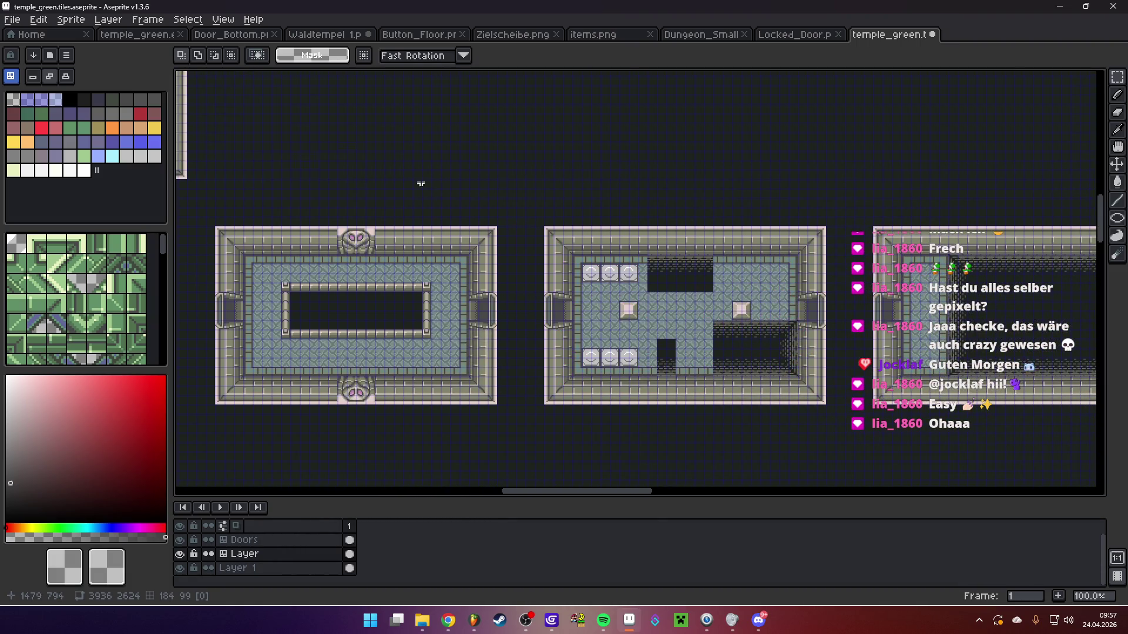
scroll(547, 175, "down", 1)
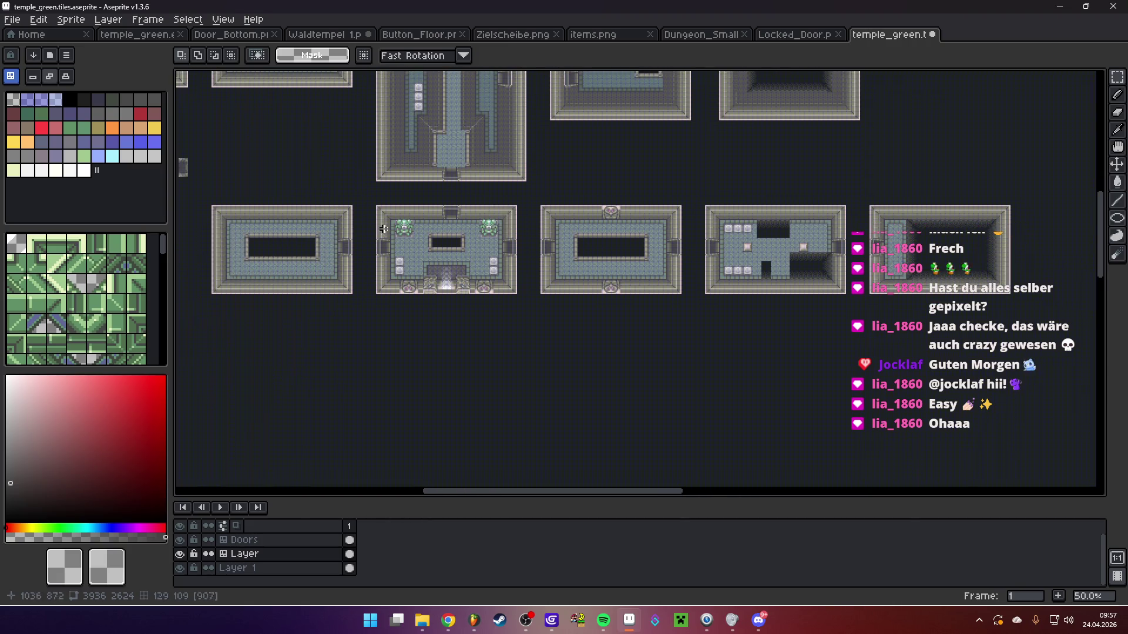
scroll(325, 208, "up", 2)
left_click_drag(521, 192, 605, 223)
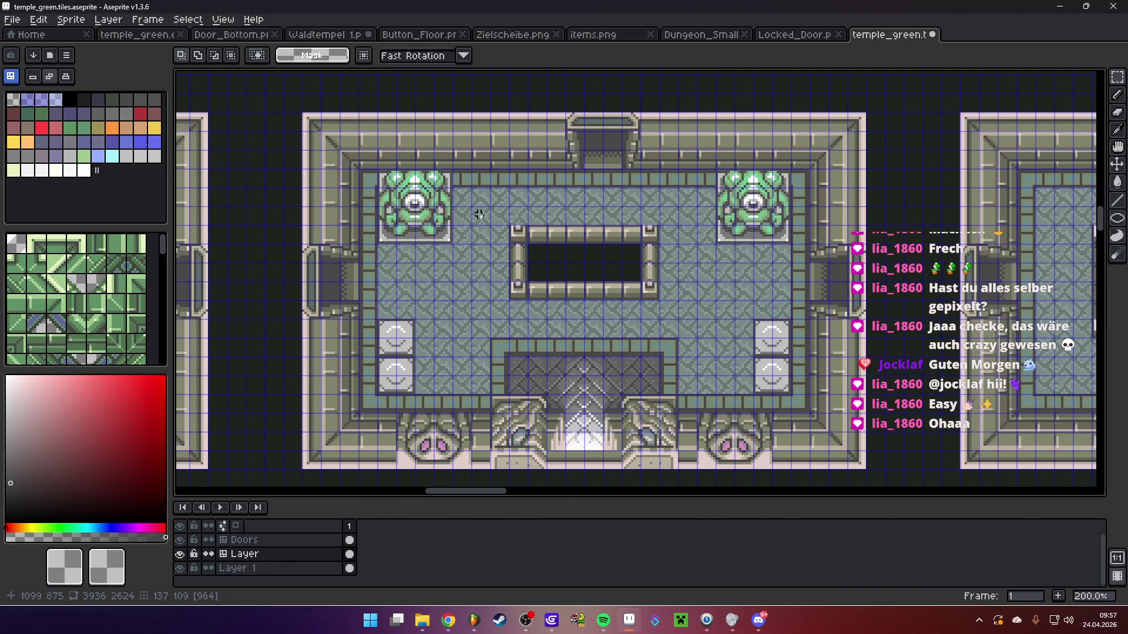
scroll(479, 214, "up", 1)
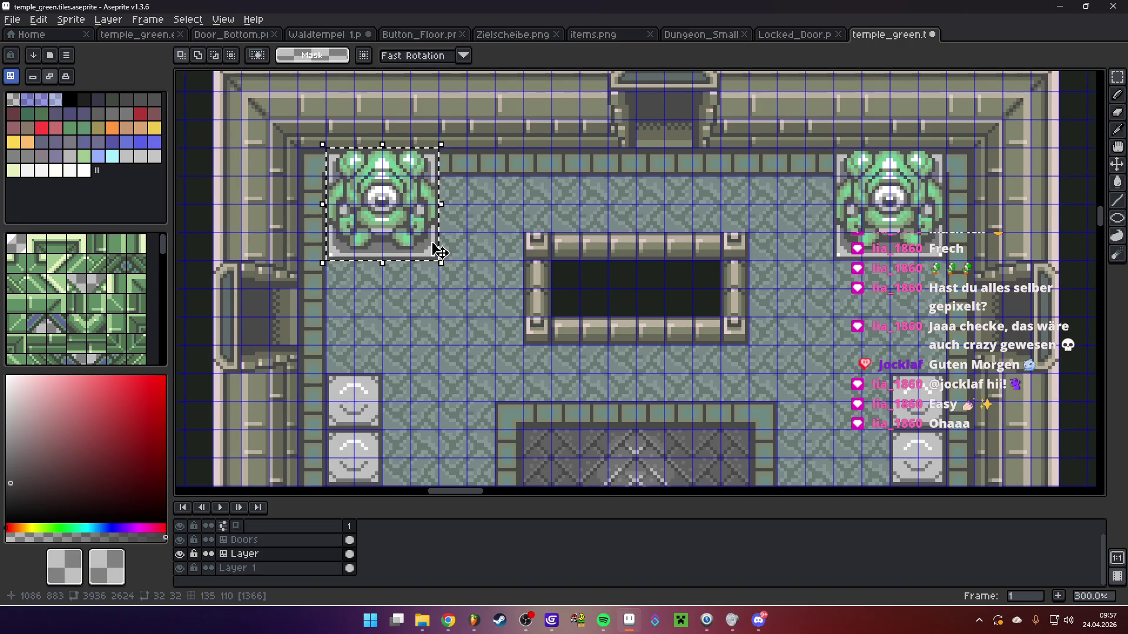
key("ctrl+u")
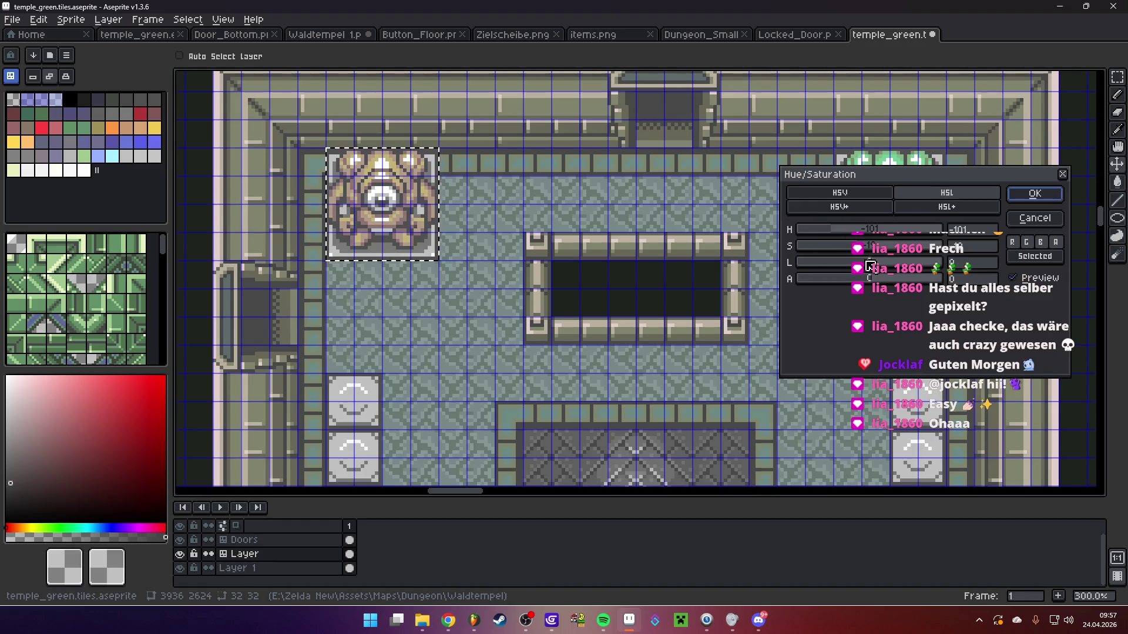
left_click(1035, 218)
scroll(648, 227, "down", 3)
scroll(648, 226, "up", 1)
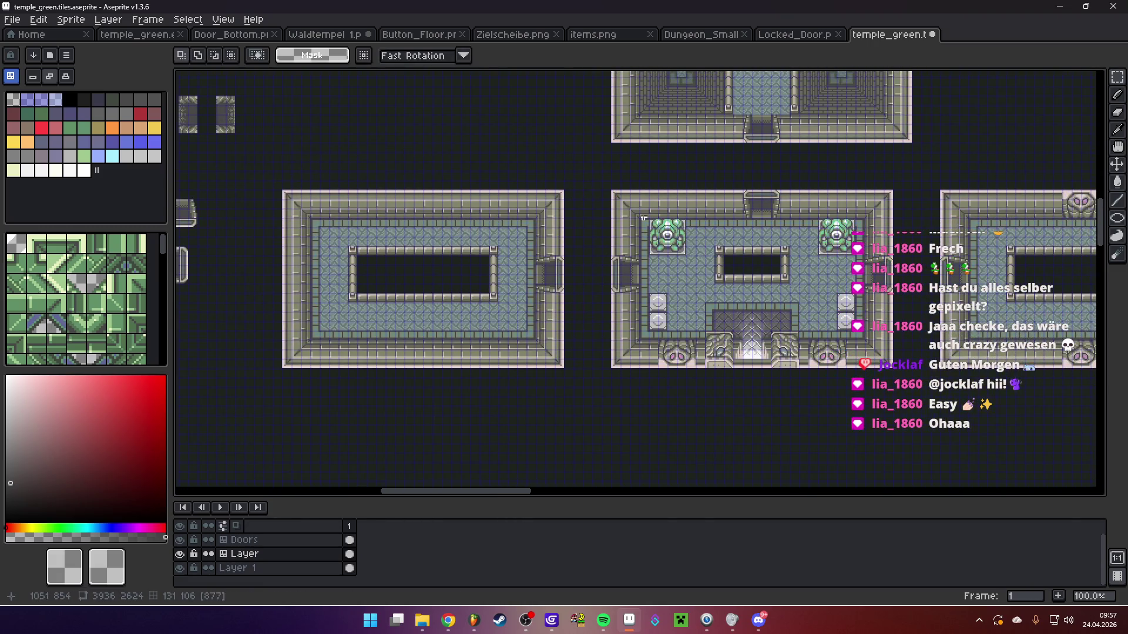
scroll(649, 227, "up", 1)
scroll(679, 242, "down", 1)
Open the Main Logic scene in GDevelop and move the Collision box right of the water basin
left_click(551, 621)
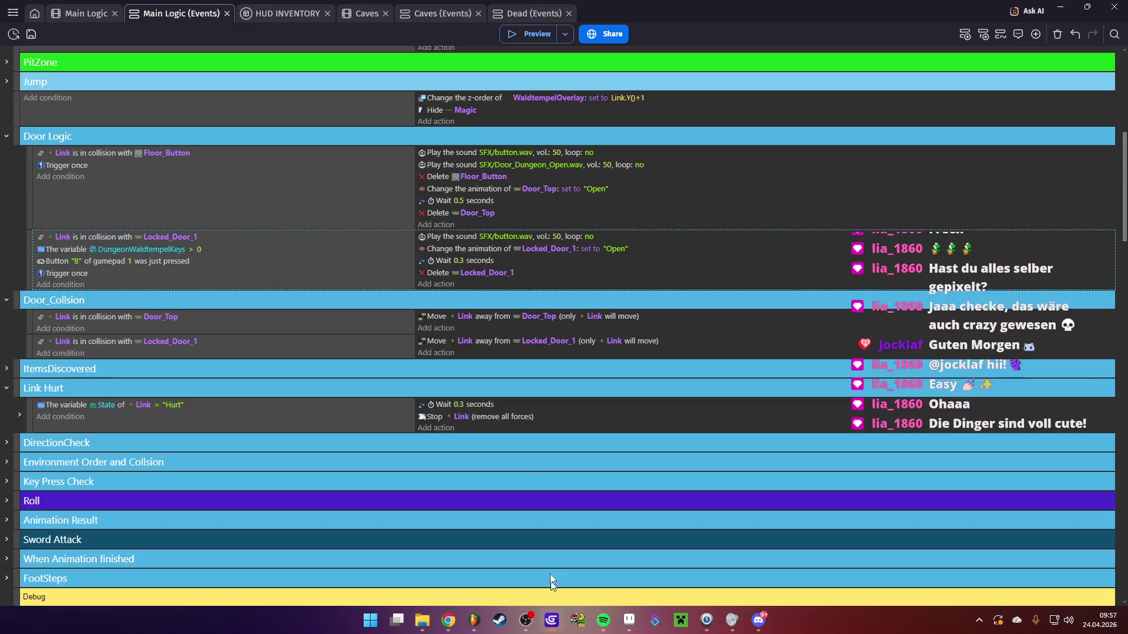
left_click(66, 13)
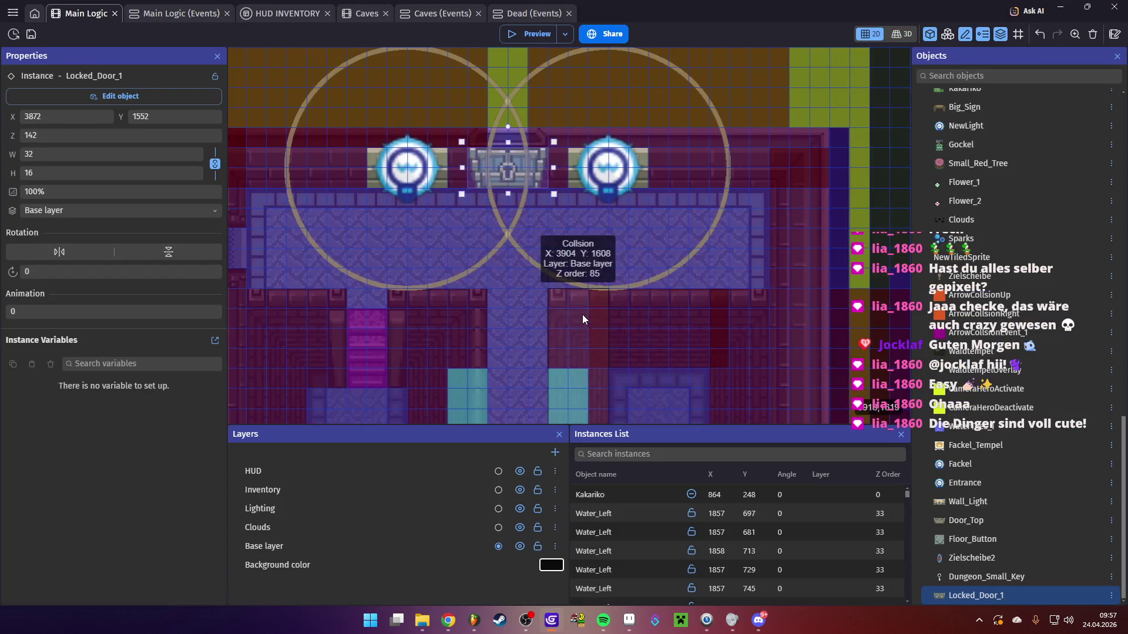
scroll(552, 297, "down", 2)
left_click_drag(482, 344, 531, 179)
scroll(533, 179, "up", 5)
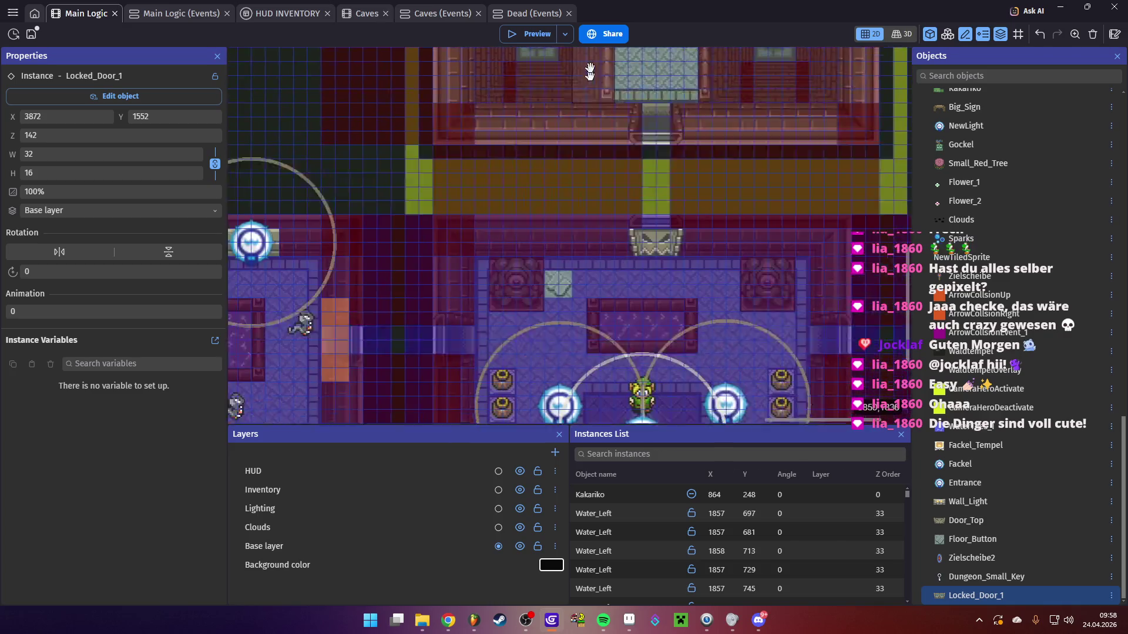
left_click(568, 233)
left_click_drag(559, 219, 675, 208)
Open the WaterTiles_1 object and preview its water tile animation
left_click(555, 224)
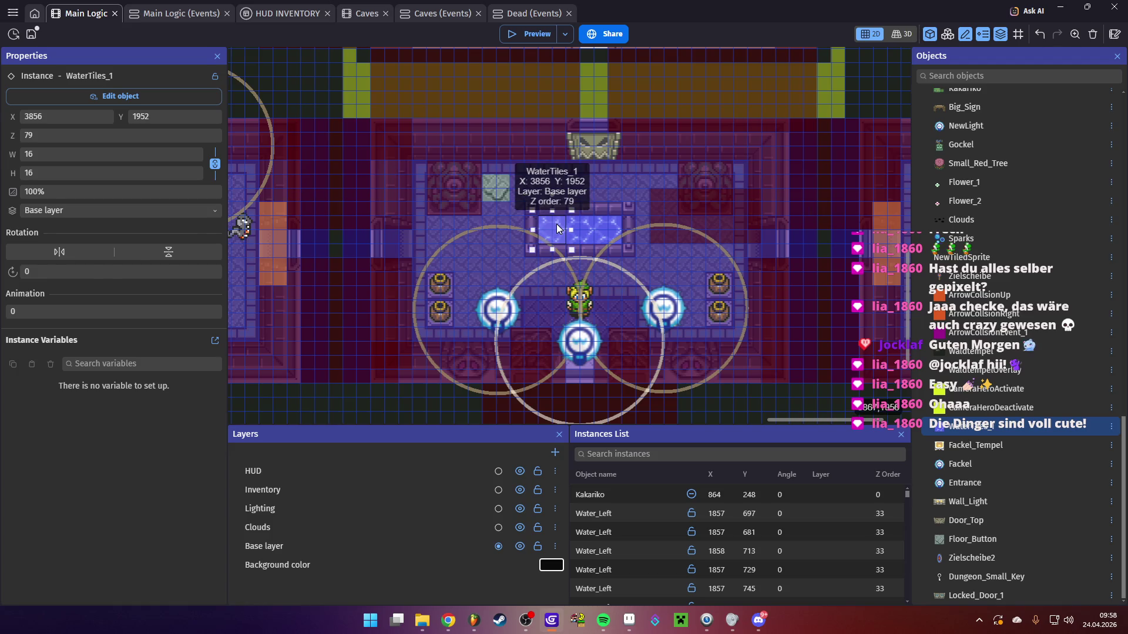
double_click(556, 223)
left_click(753, 199)
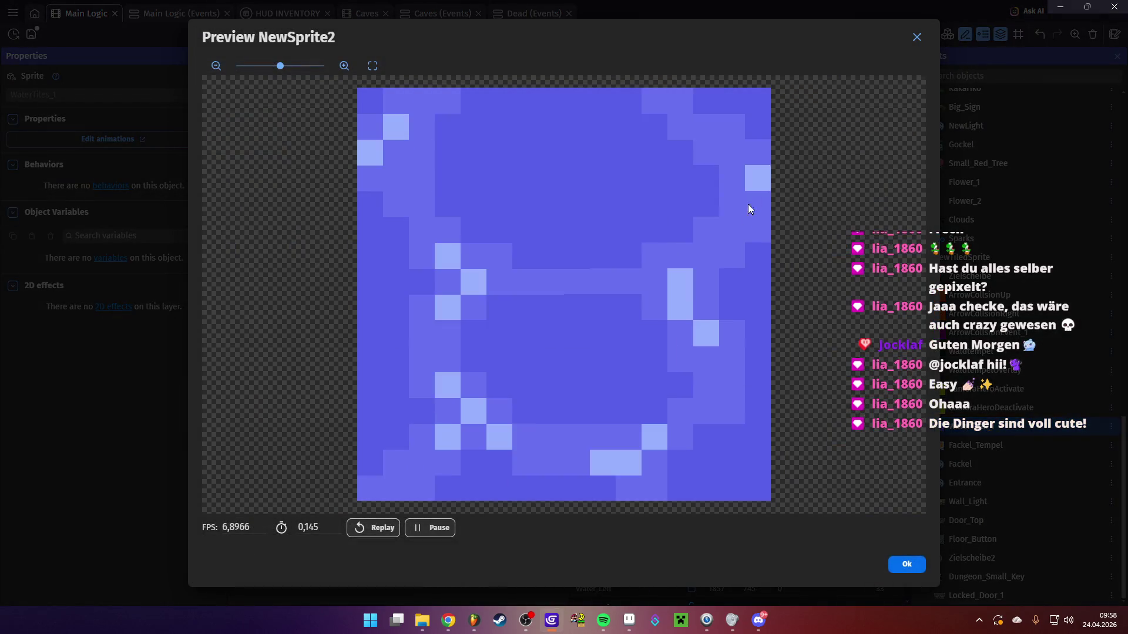
left_click(904, 563)
left_click(868, 563)
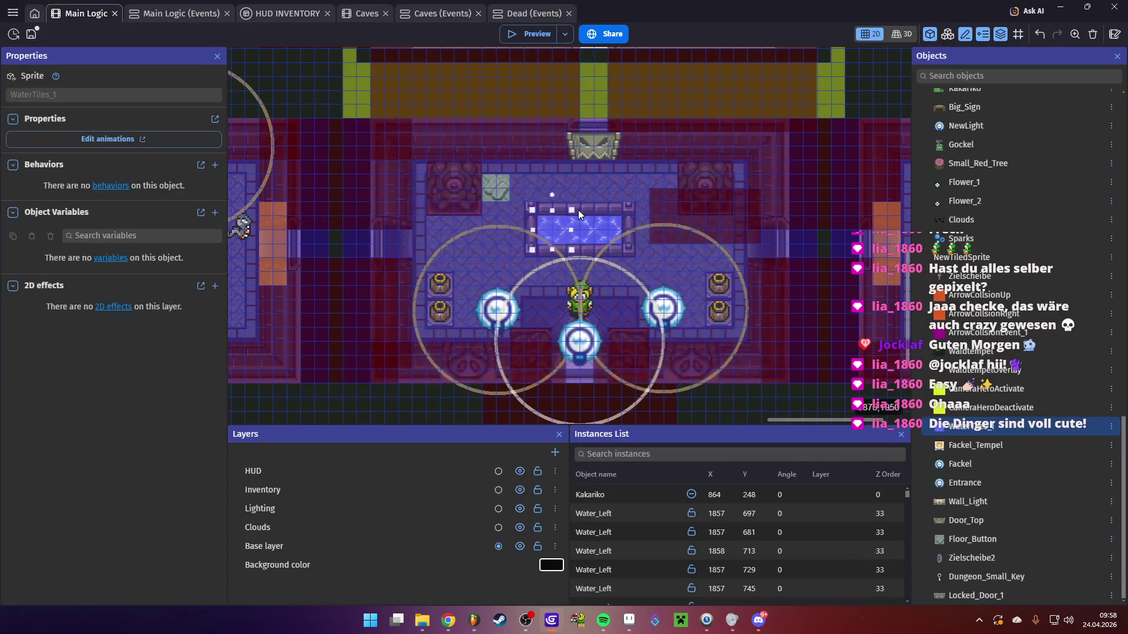
Move the Collision box back over the water basin and deselect it
left_click_drag(671, 211, 512, 227)
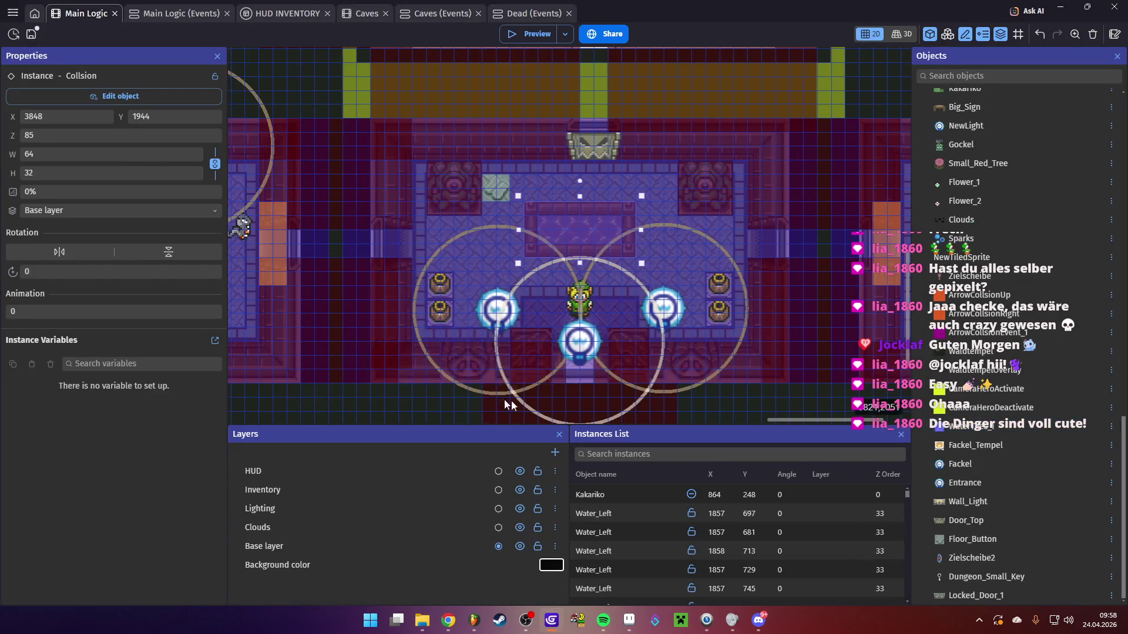
scroll(513, 227, "down", 2)
left_click(428, 319)
scroll(495, 385, "left", 5)
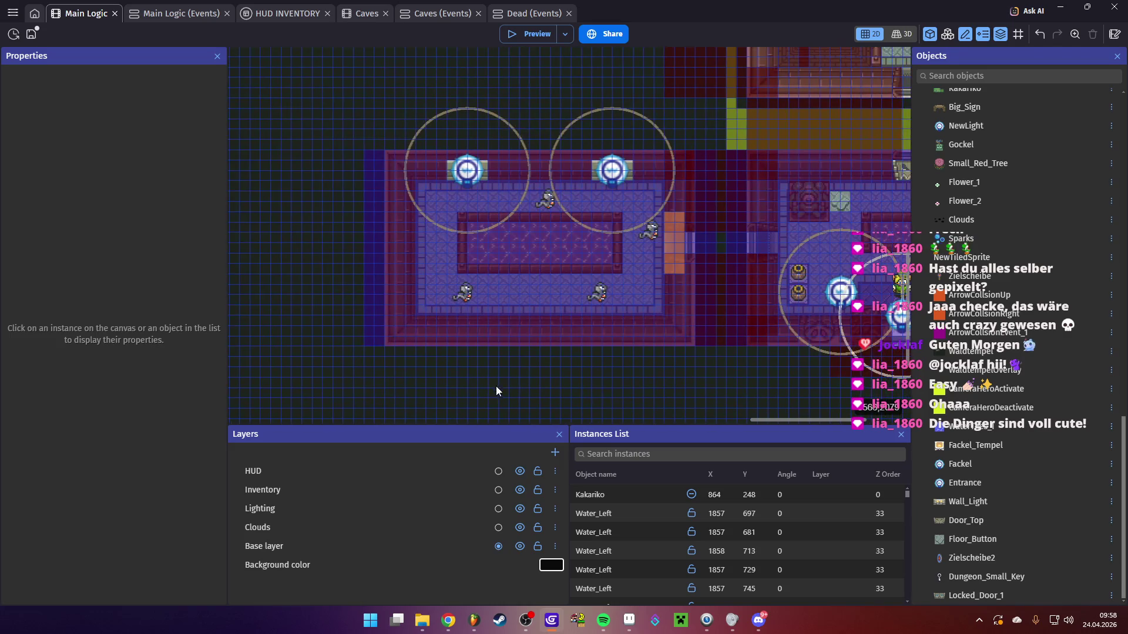
scroll(505, 382, "right", 3)
scroll(458, 355, "right", 5)
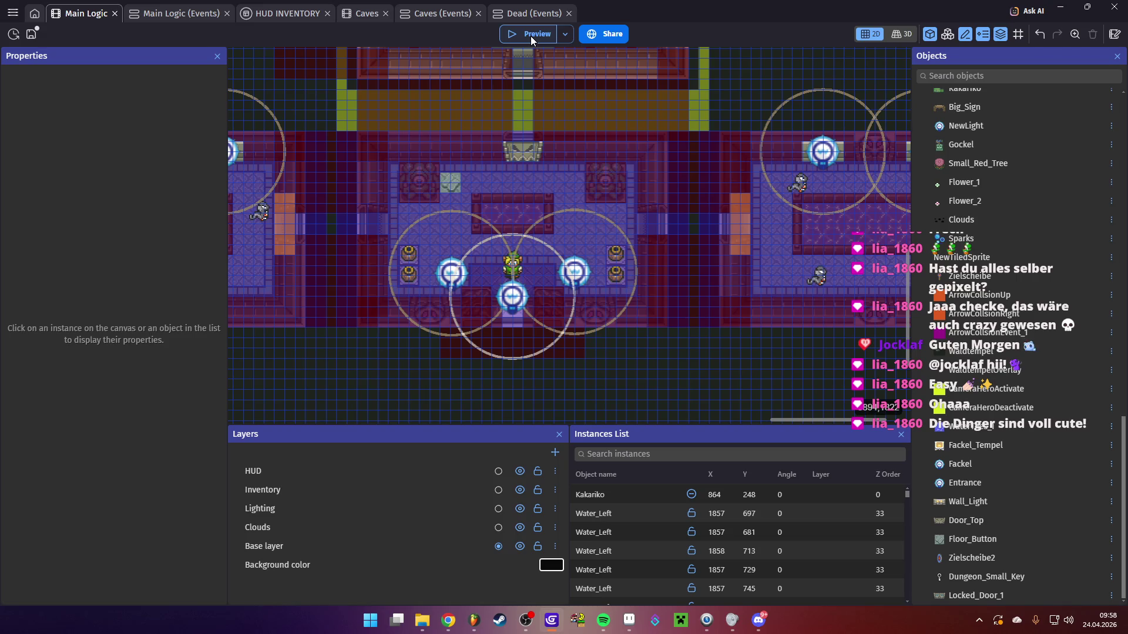
left_click(530, 37)
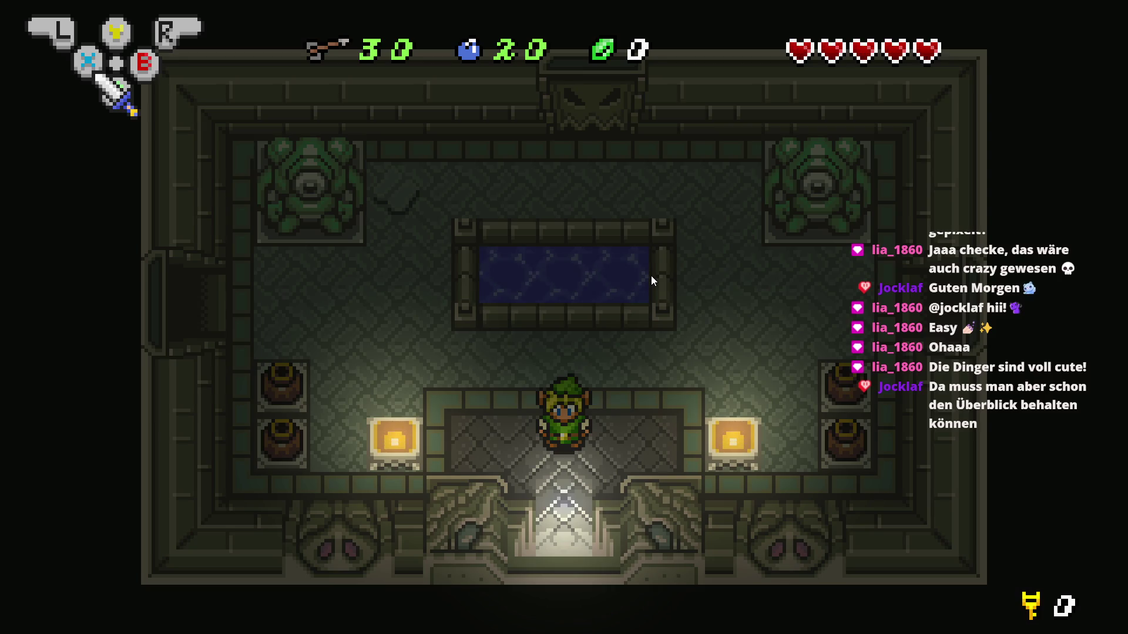
key("alt+F4")
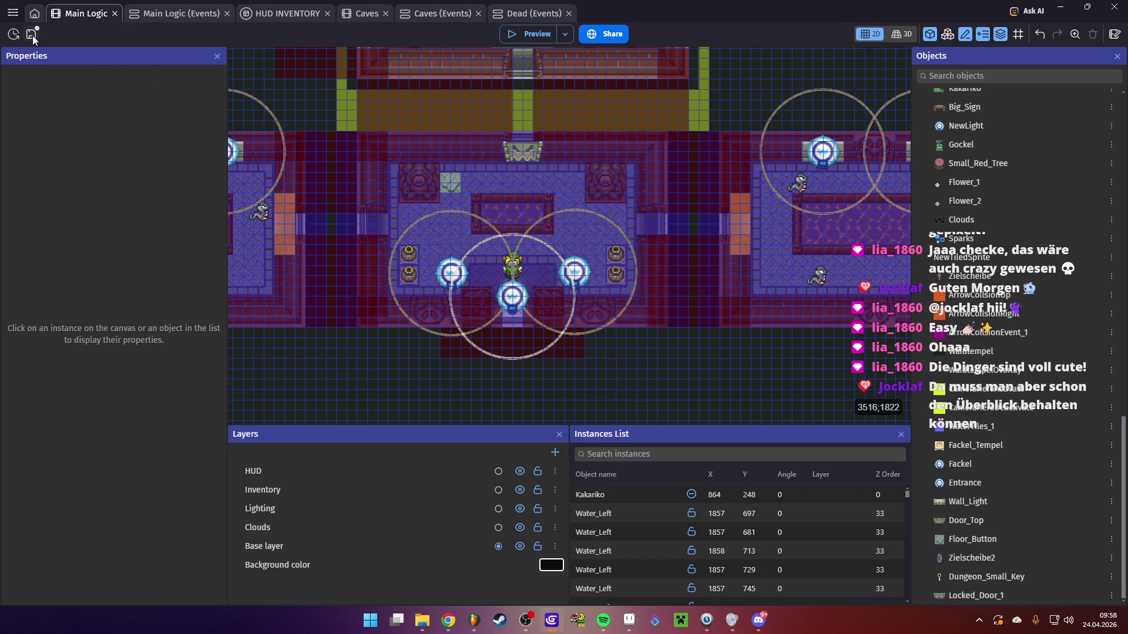
left_click(164, 13)
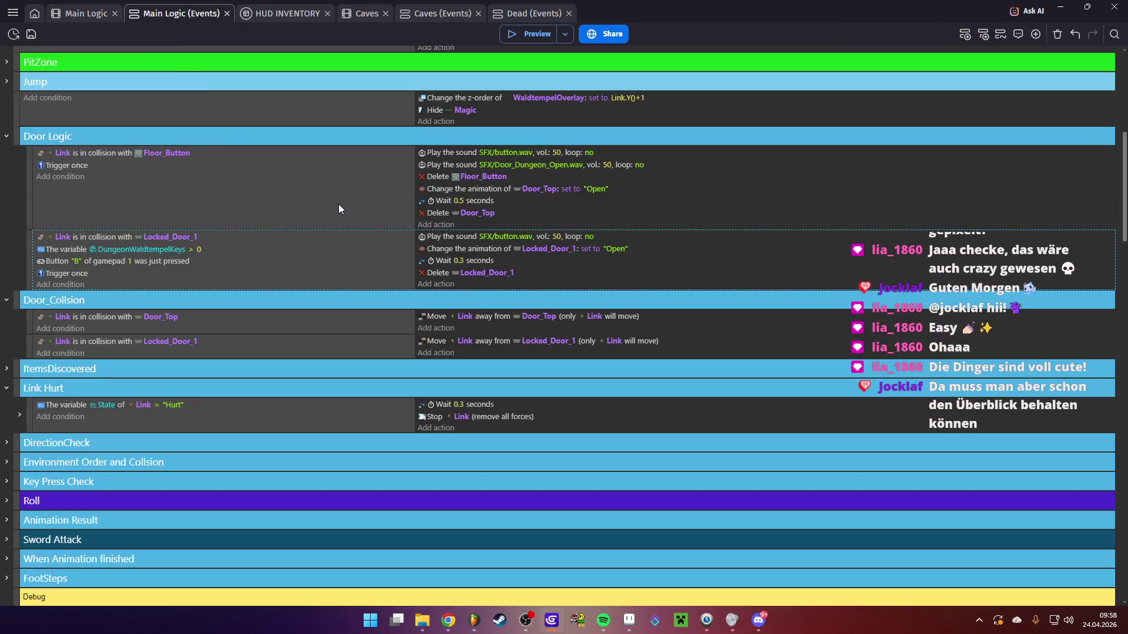
Scroll the Main Logic events and briefly expand then collapse the DirectionCheck group
scroll(338, 203, "down", 6)
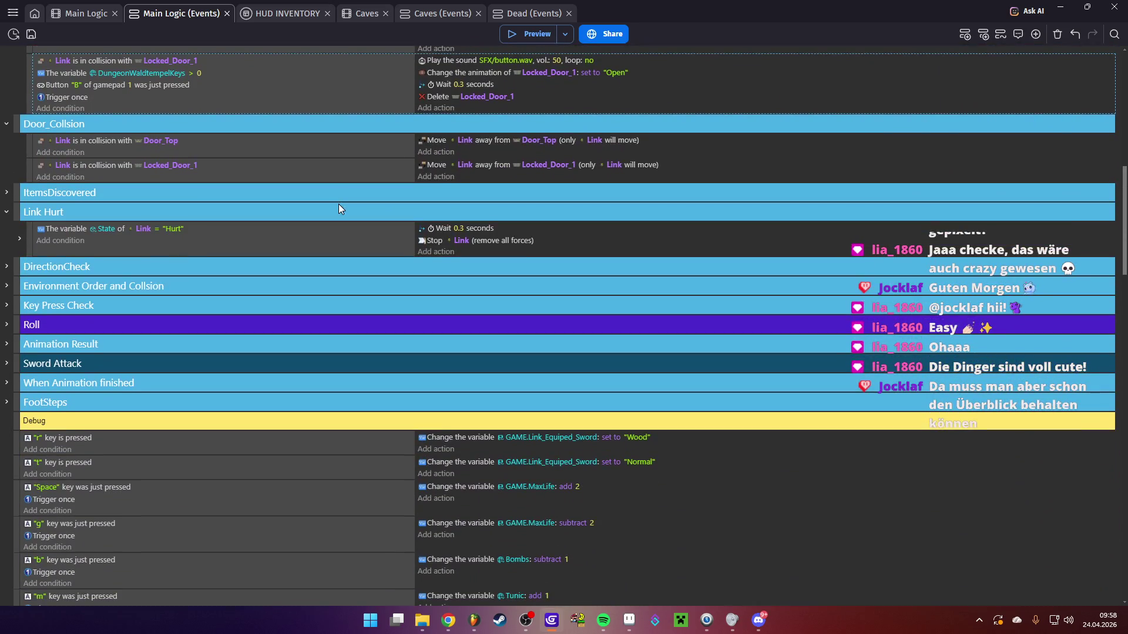
scroll(111, 187, "up", 3)
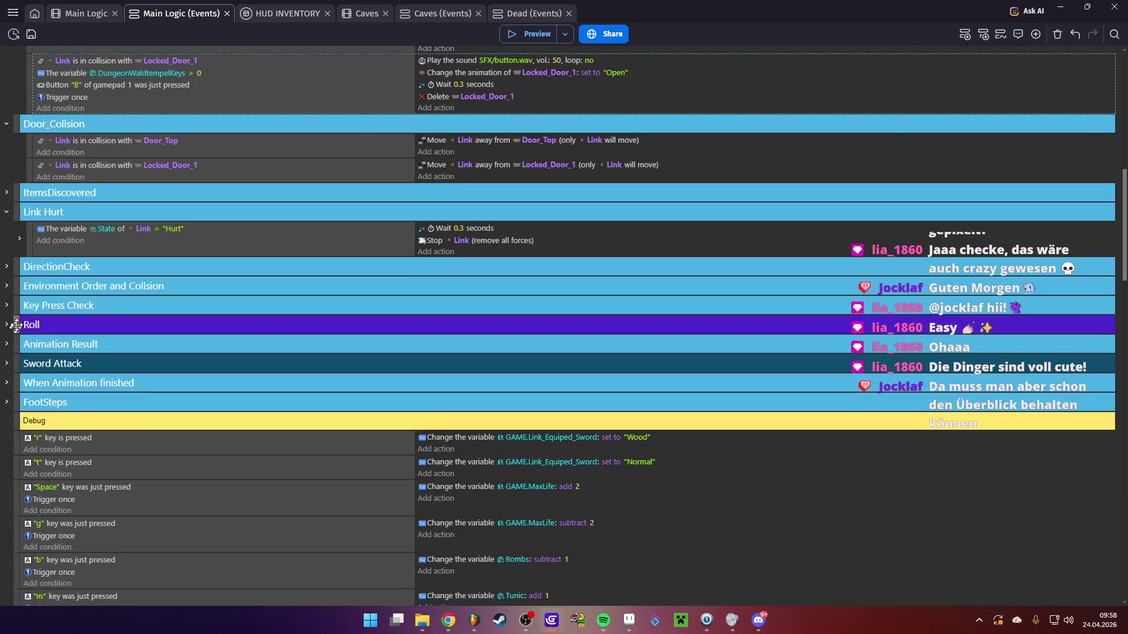
left_click(6, 266)
left_click(6, 266)
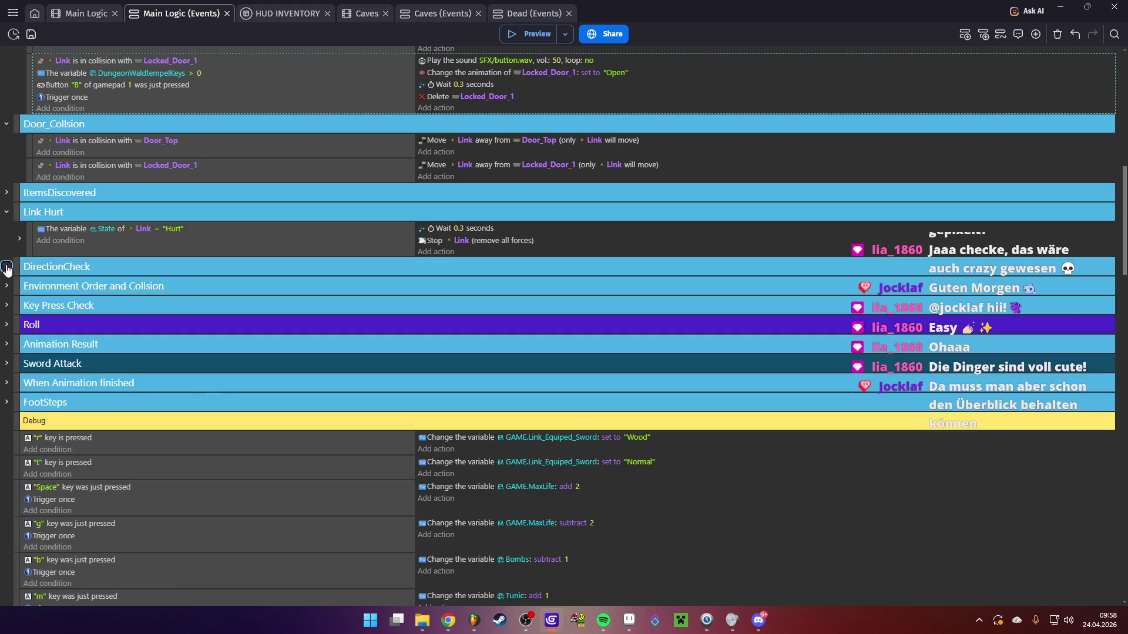
Collapse the Bush and Item Logic event groups, then return to the Aseprite tileset
scroll(141, 265, "down", 10)
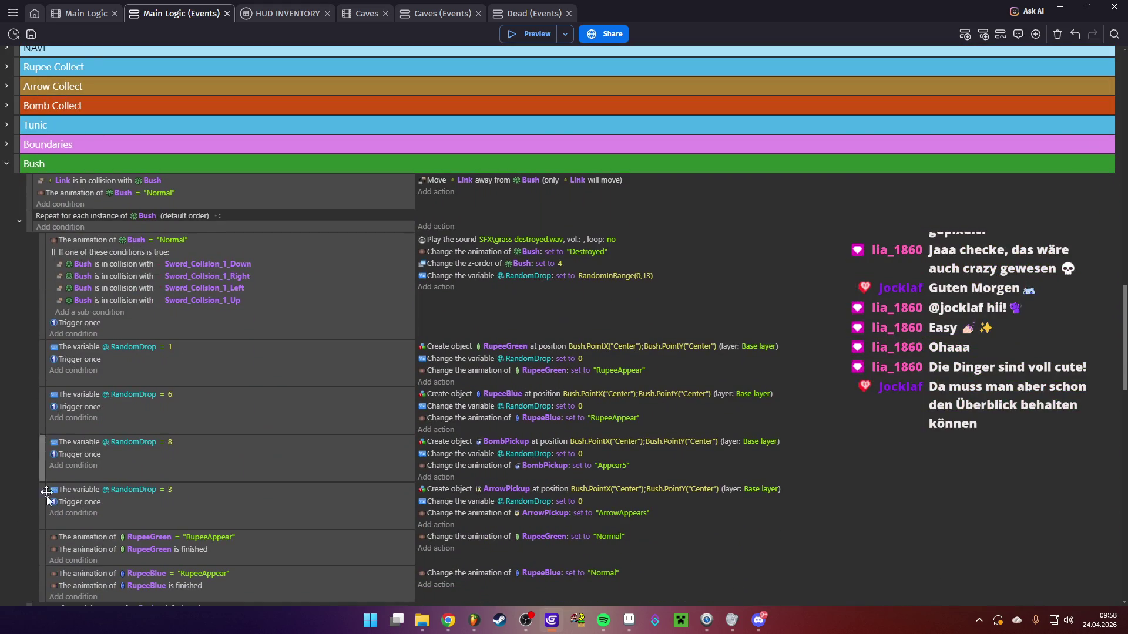
left_click(6, 165)
scroll(44, 196, "up", 3)
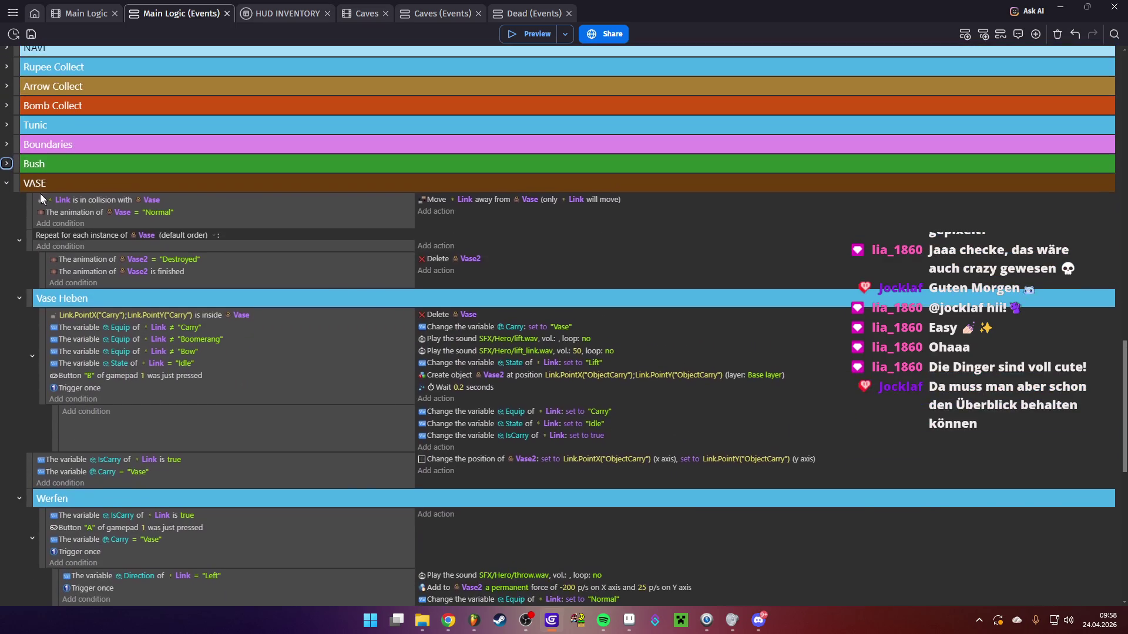
left_click(7, 417)
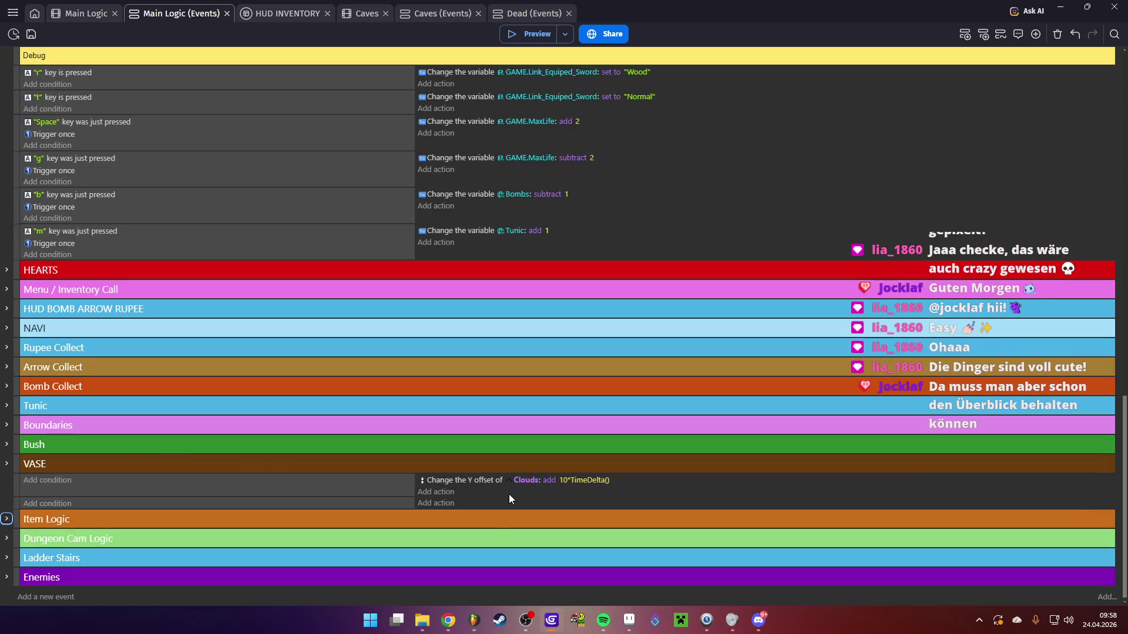
left_click(629, 621)
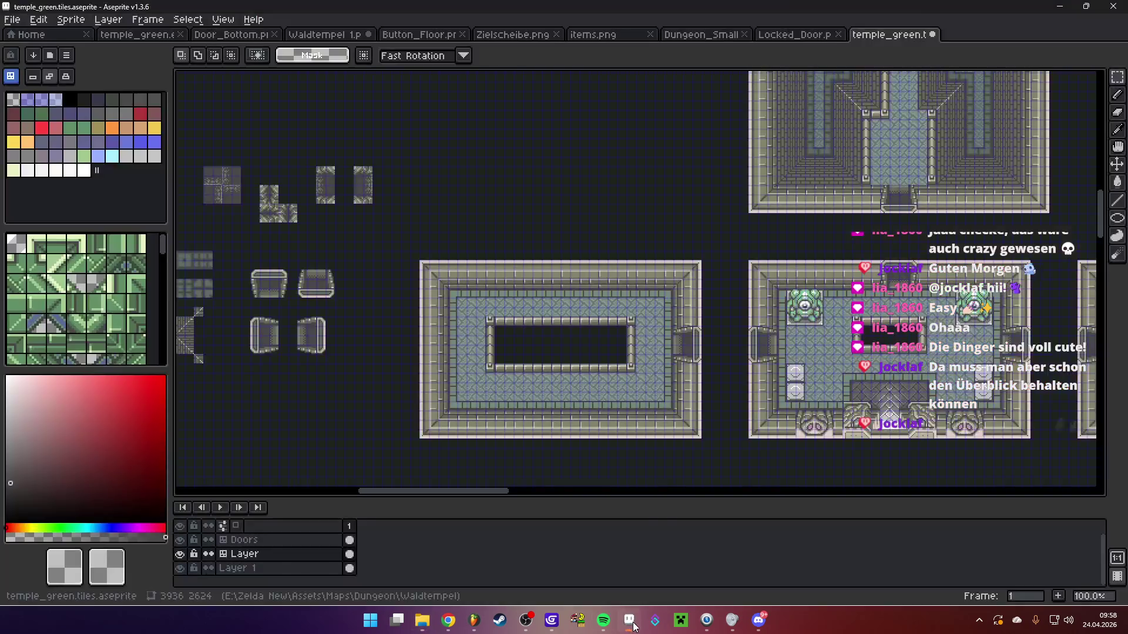
Bring up Aseprite's temple_green tileset and zoom in and out over the upper rooms
left_click(12, 19)
left_click(12, 19)
scroll(628, 214, "down", 2)
left_click_drag(628, 214, 503, 268)
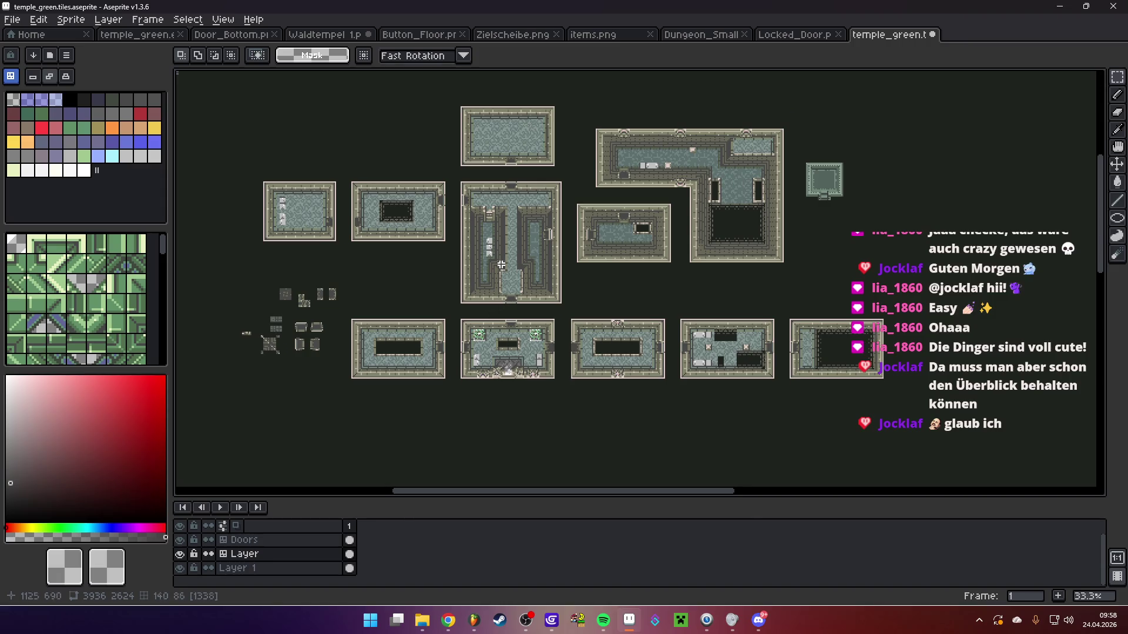
scroll(661, 194, "up", 2)
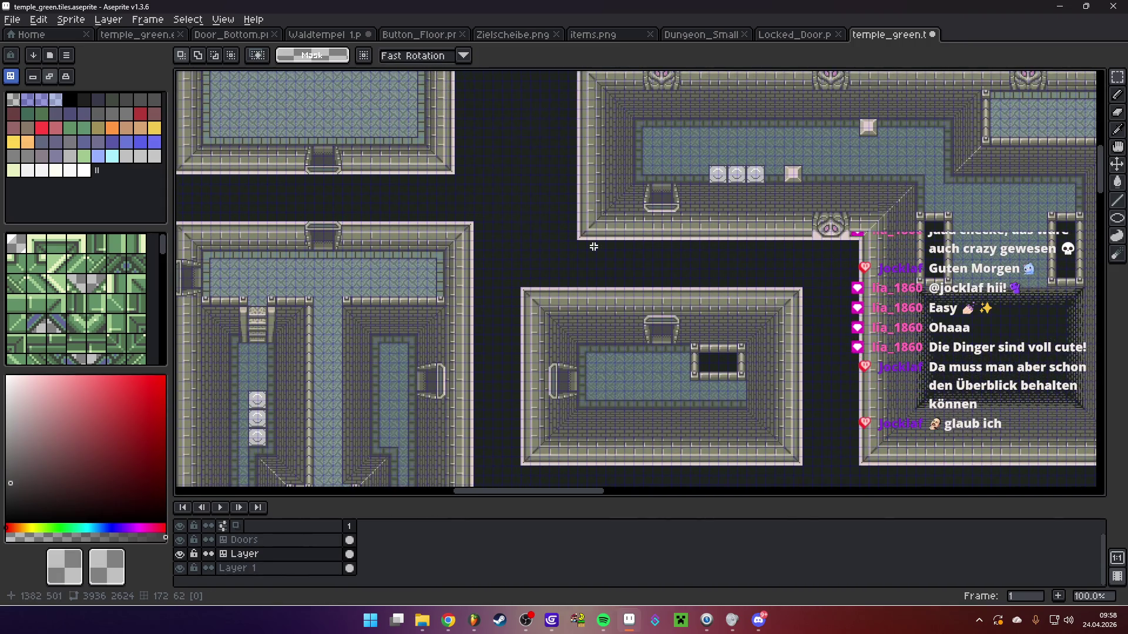
scroll(549, 231, "down", 1)
mouse_move(549, 231)
left_mouse_down()
mouse_move(601, 229)
mouse_move(624, 188)
mouse_move(676, 176)
left_mouse_up()
scroll(411, 252, "up", 2)
Pan across the T-shaped room, the lower rooms and the rooms to the right
mouse_move(405, 253)
left_mouse_down()
mouse_move(635, 332)
mouse_move(288, 232)
left_mouse_up()
mouse_move(757, 314)
left_mouse_down()
mouse_move(647, 188)
mouse_move(658, 177)
left_mouse_up()
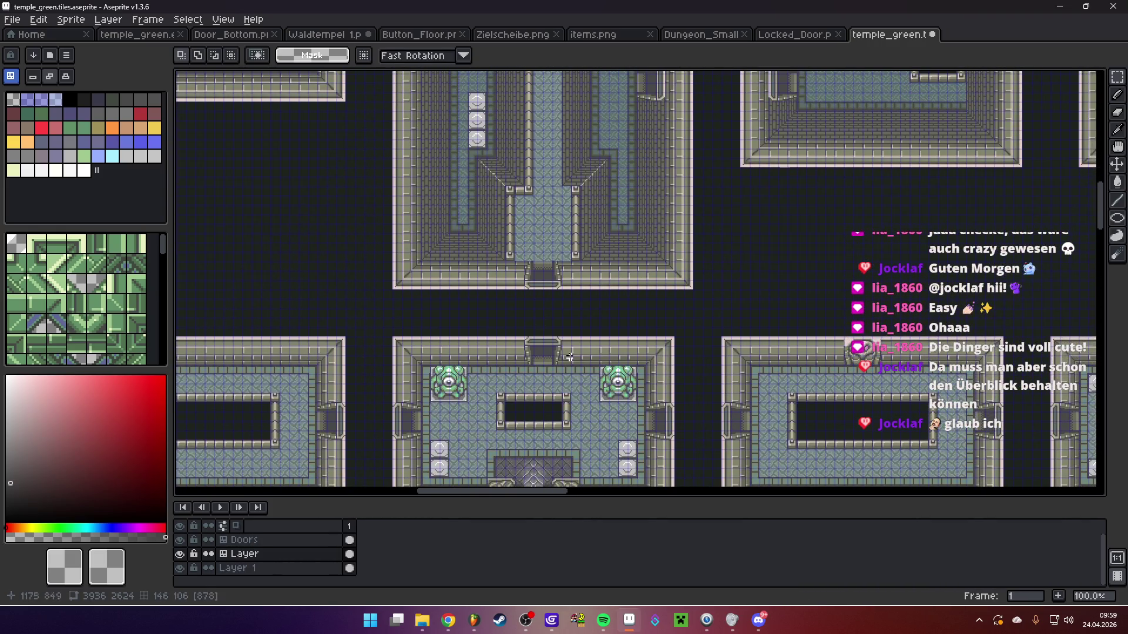
left_click_drag(504, 344, 661, 347)
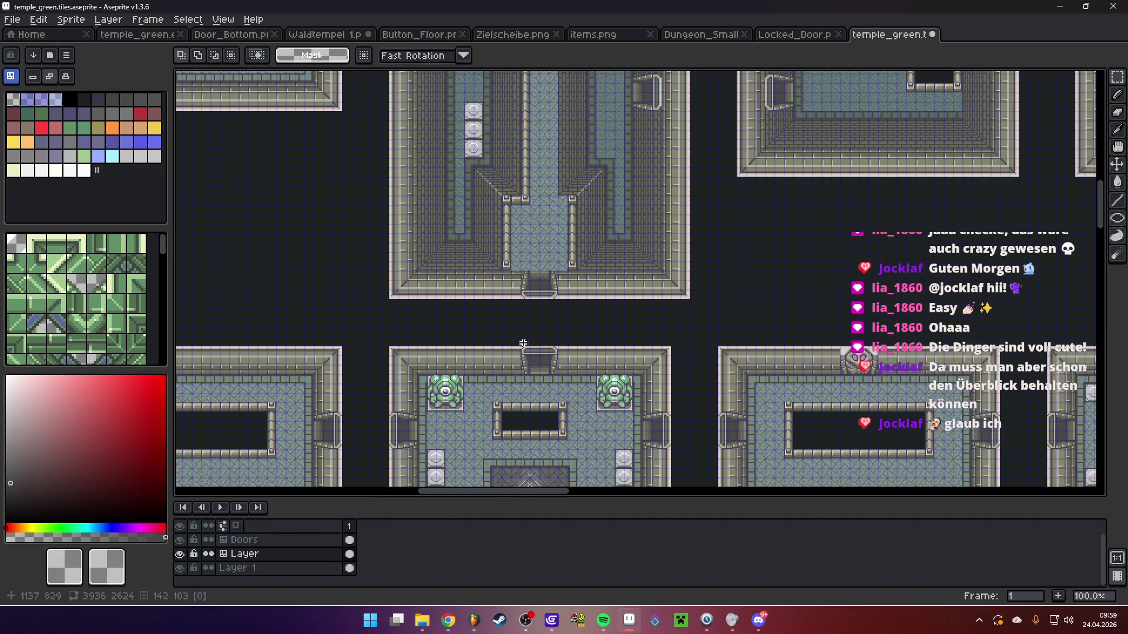
scroll(650, 303, "down", 1)
mouse_move(650, 303)
left_mouse_down()
mouse_move(584, 309)
mouse_move(683, 337)
left_mouse_up()
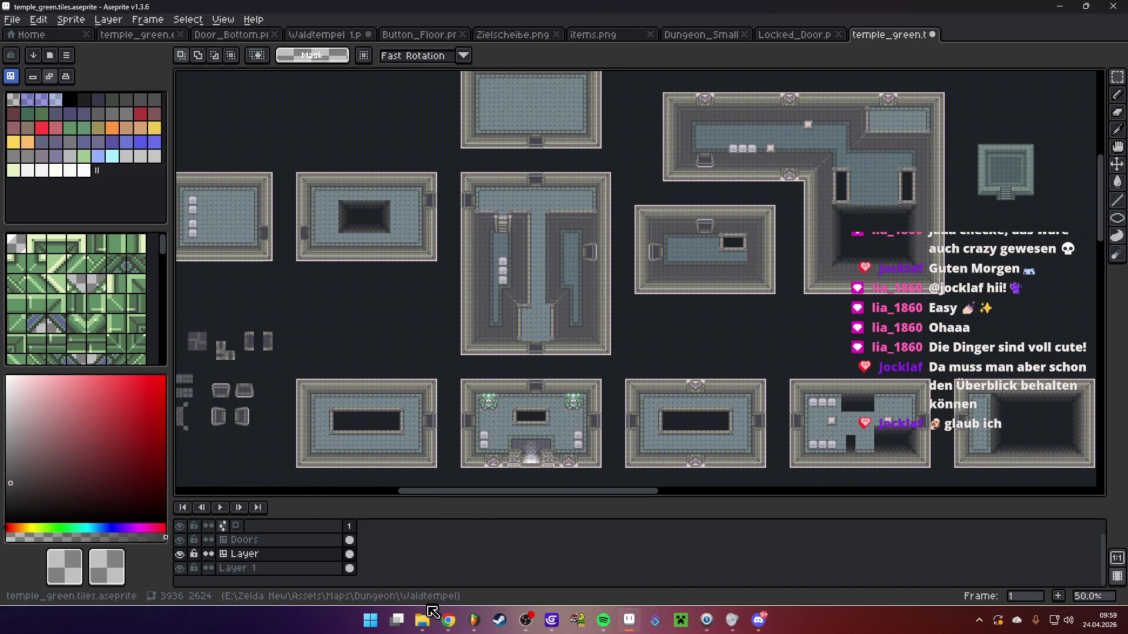
mouse_move(422, 620)
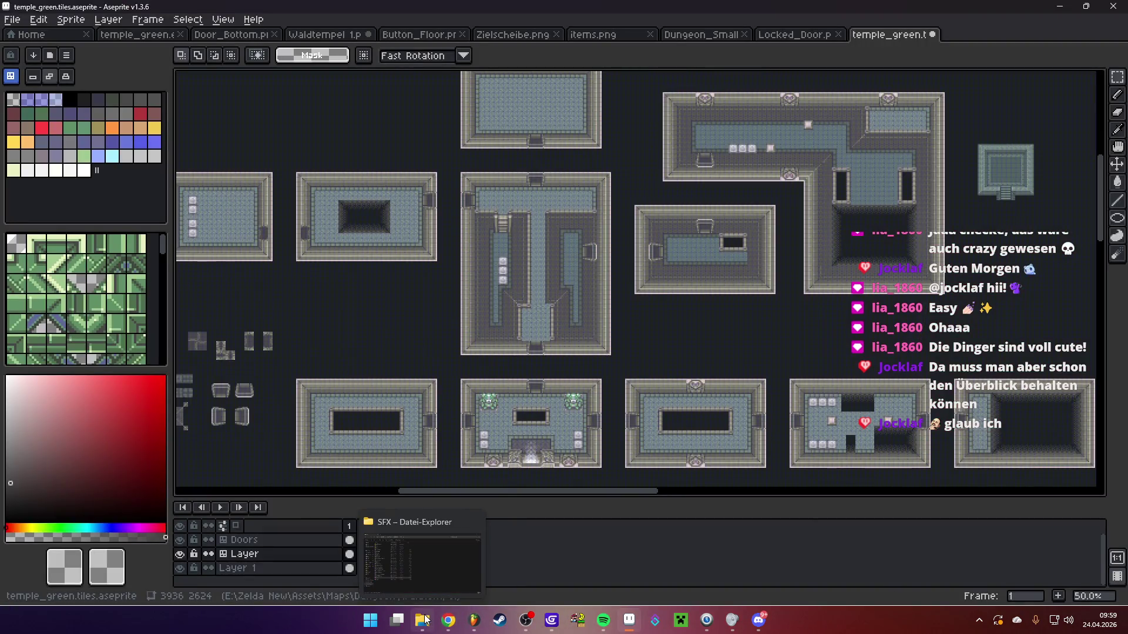
Open Zitadelle der Zeit.png from E:\ZeldaTest\Assets\Maps in File Explorer
left_click(427, 620)
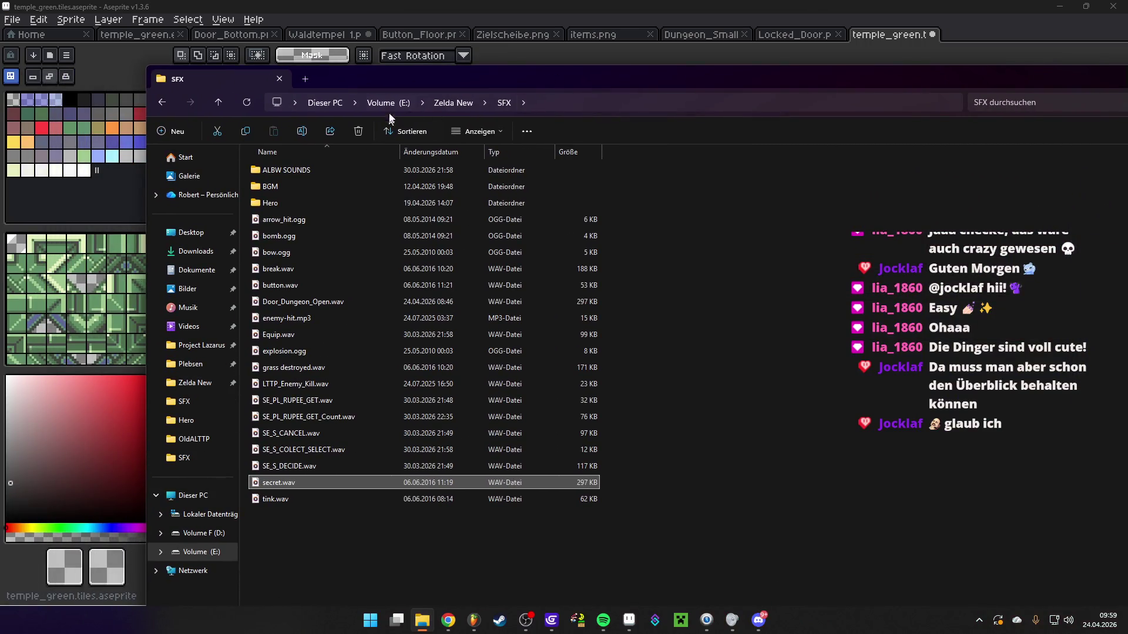
left_click(392, 102)
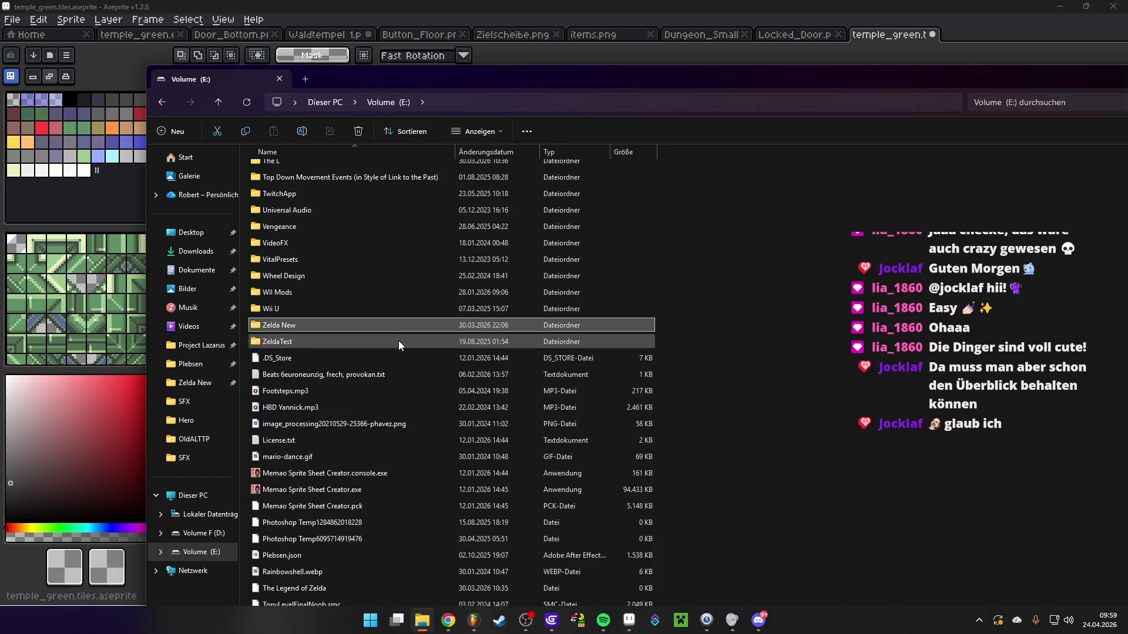
double_click(307, 344)
double_click(298, 167)
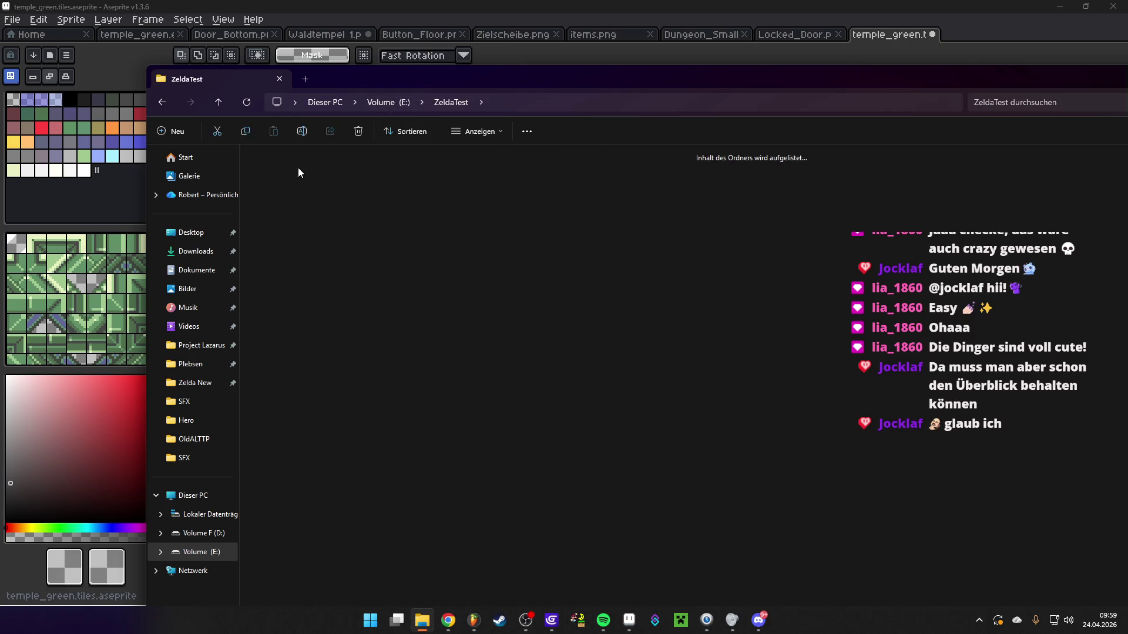
double_click(715, 176)
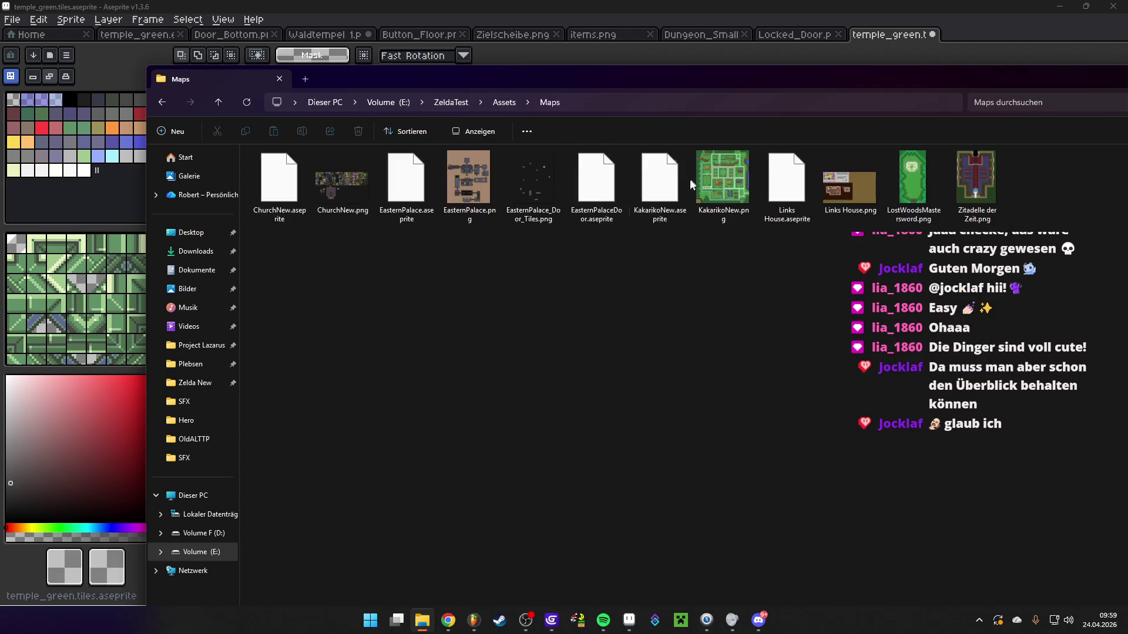
double_click(975, 176)
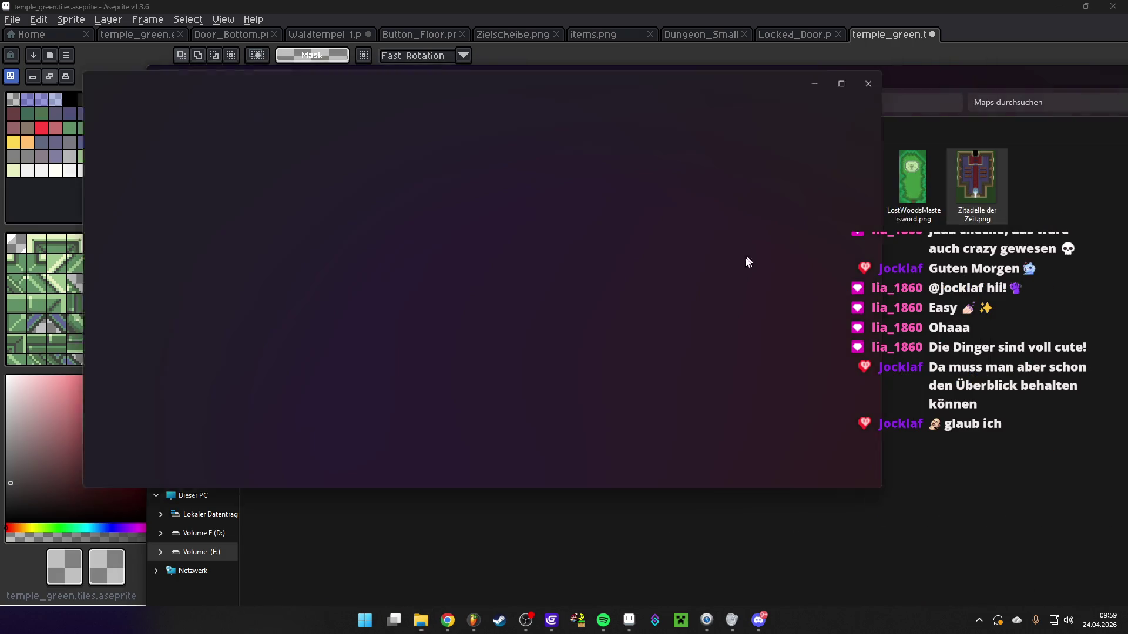
Pan the map to the temple entrance, then close the viewer and minimise Explorer
scroll(467, 222, "up", 3)
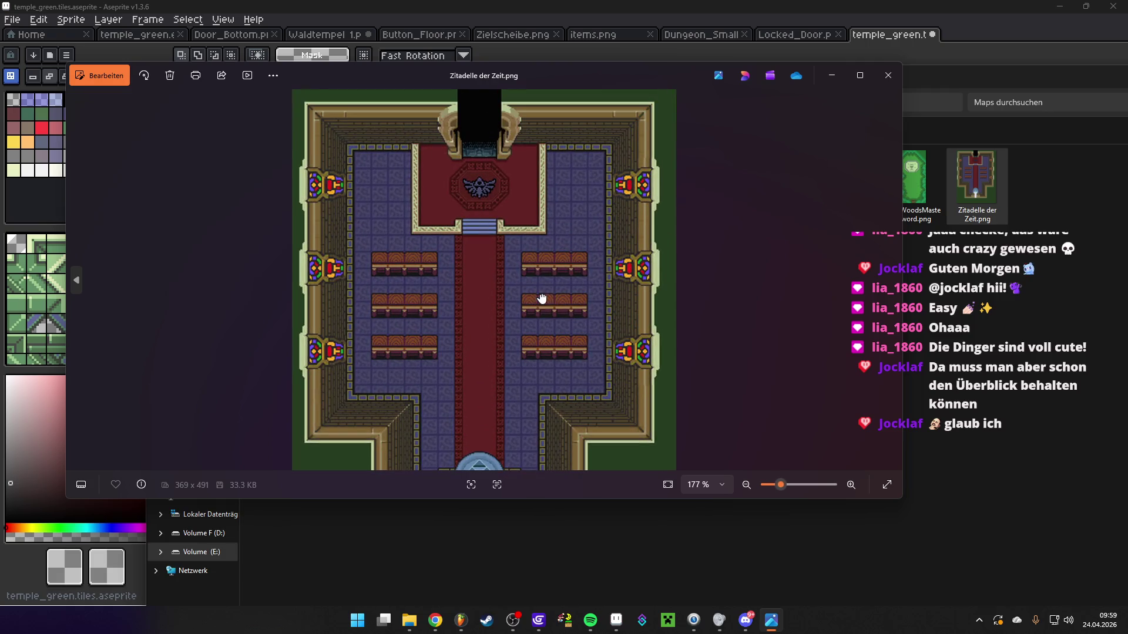
mouse_move(527, 263)
left_mouse_down()
mouse_move(501, 189)
mouse_move(514, 327)
mouse_move(512, 203)
left_mouse_up()
left_click(887, 75)
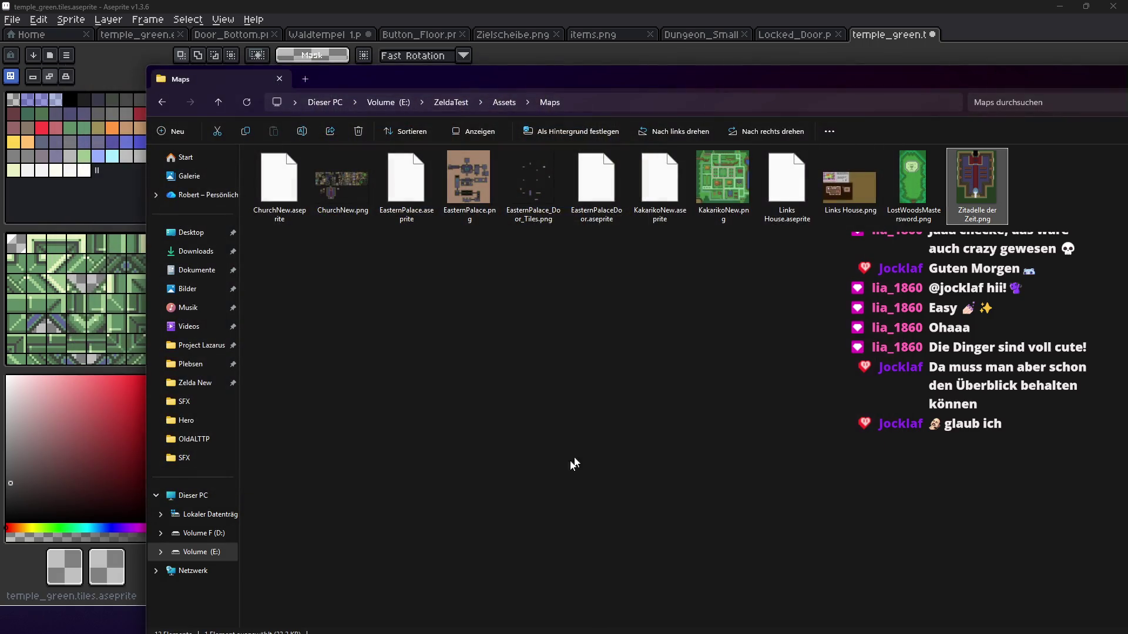
left_click_drag(1034, 82, 806, 102)
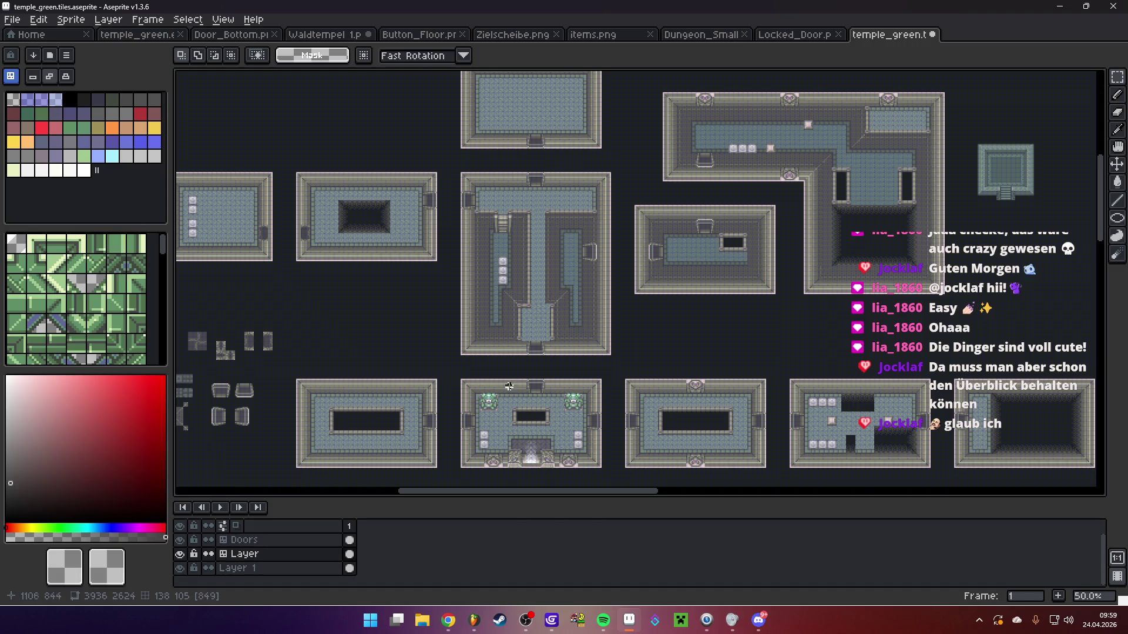
left_click(12, 19)
Playtest the Zelda game, walking Link around the two-statue temple room, then close the preview
left_click(12, 20)
left_click(551, 619)
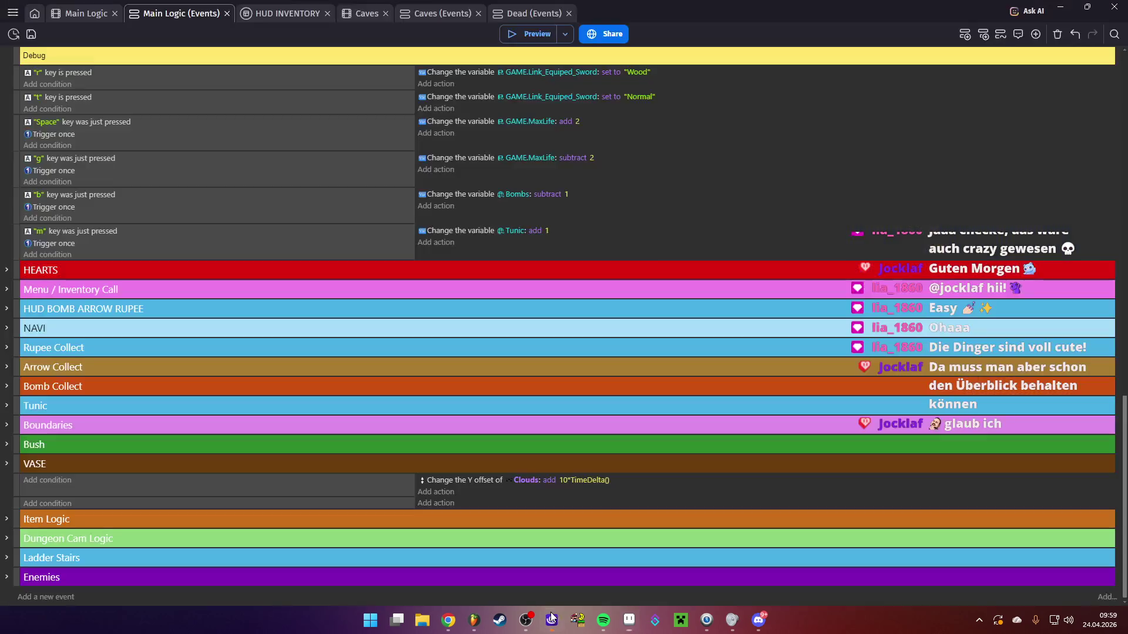
left_click(543, 35)
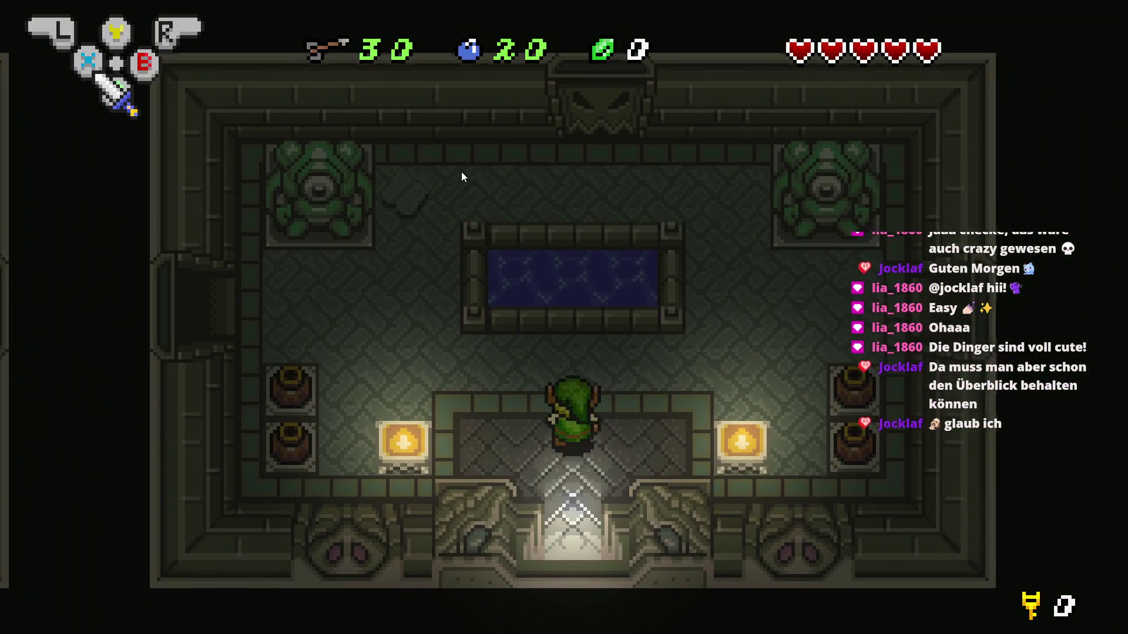
key("Right")
key("Left")
key("Up")
key("Down")
key("Up")
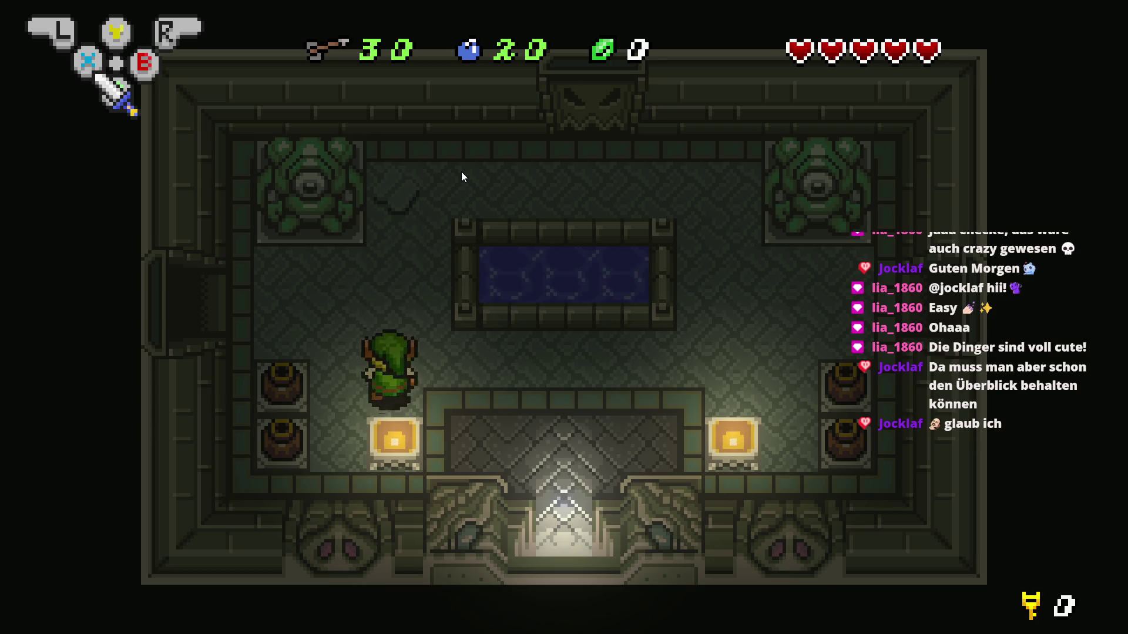
key("Right")
key("alt+F4")
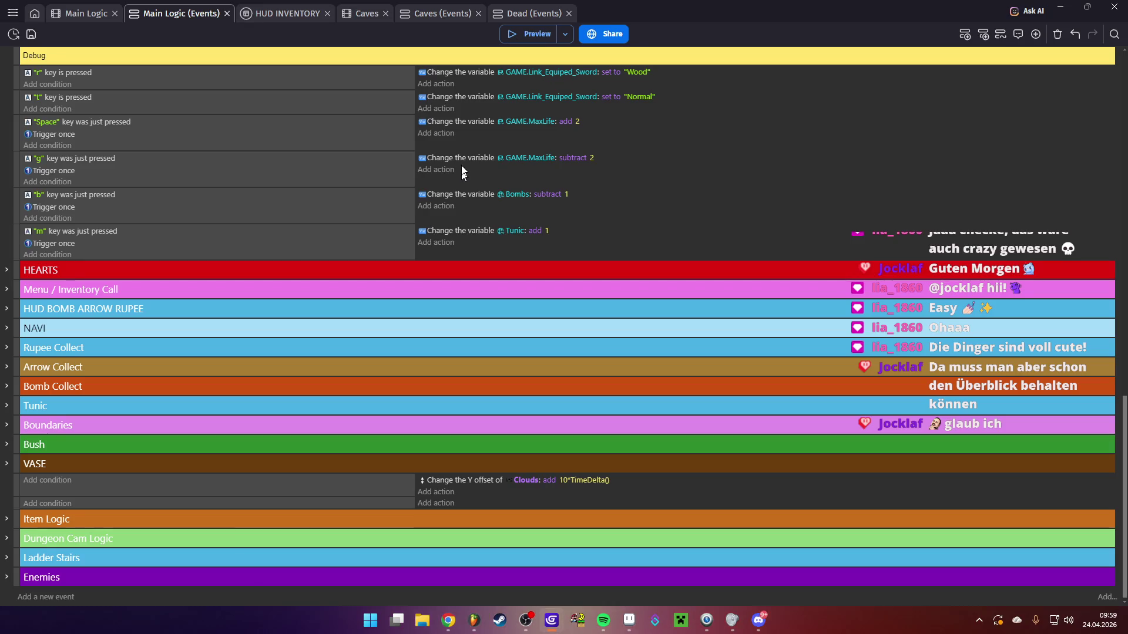
Open E:\ZeldaTest\ZeldaTest.json from the recent projects and show its Title scene
left_click(12, 13)
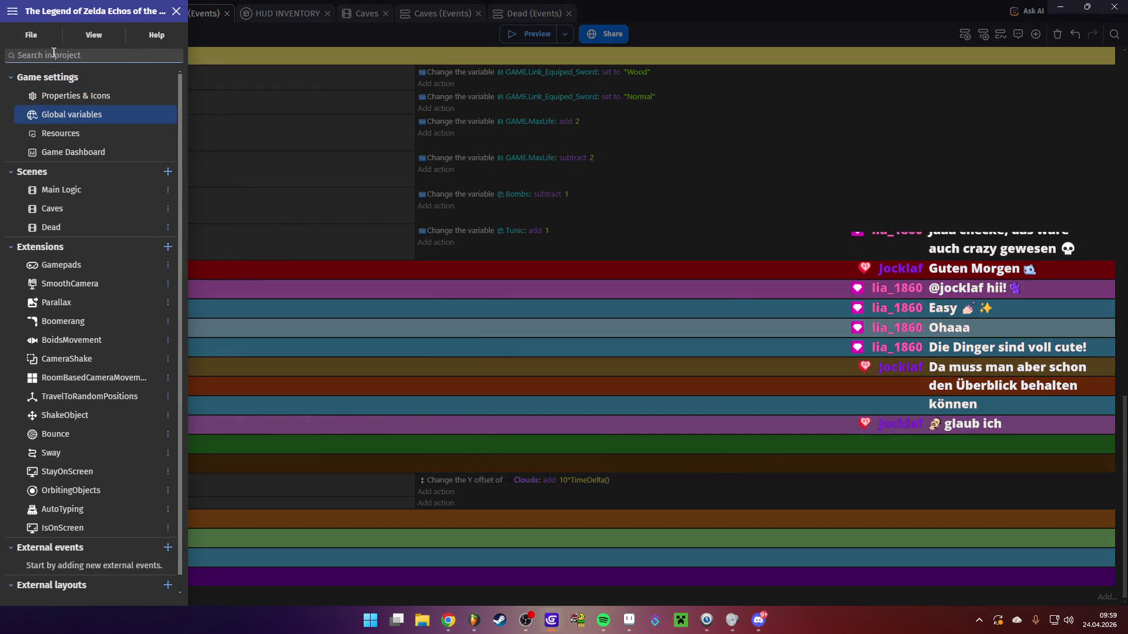
left_click(32, 35)
mouse_move(126, 99)
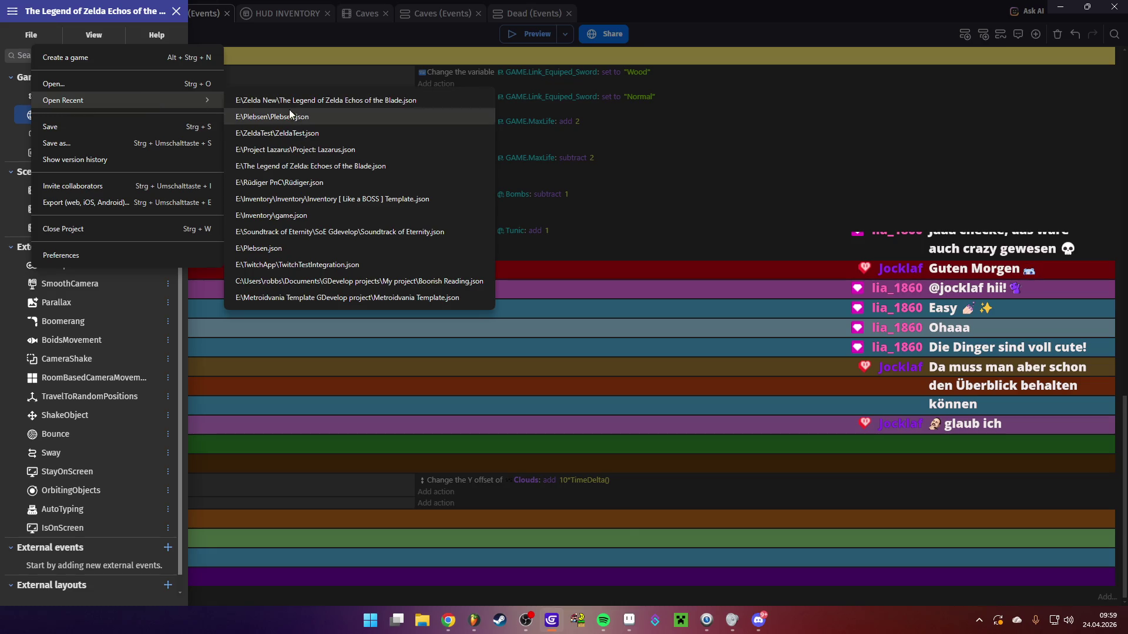
left_click(306, 132)
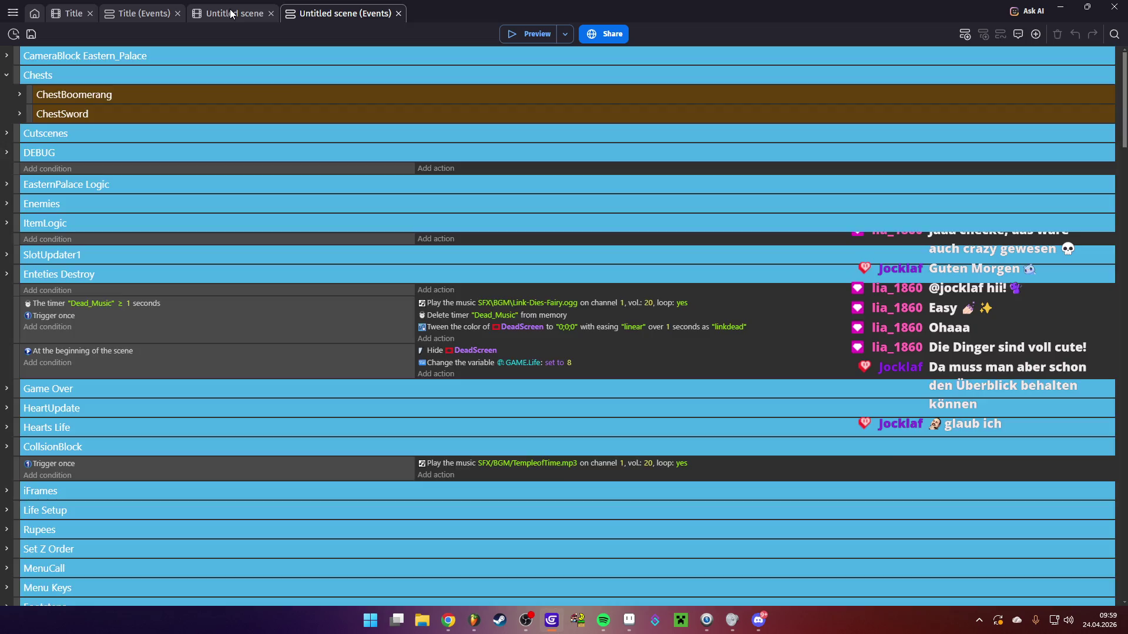
left_click(231, 13)
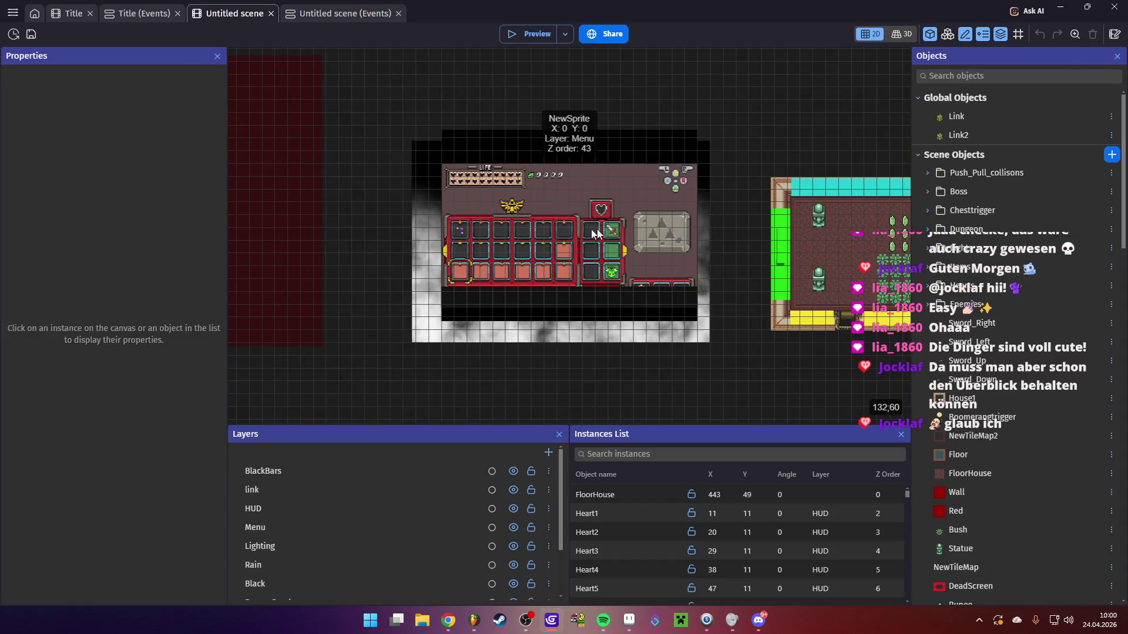
left_click(93, 13)
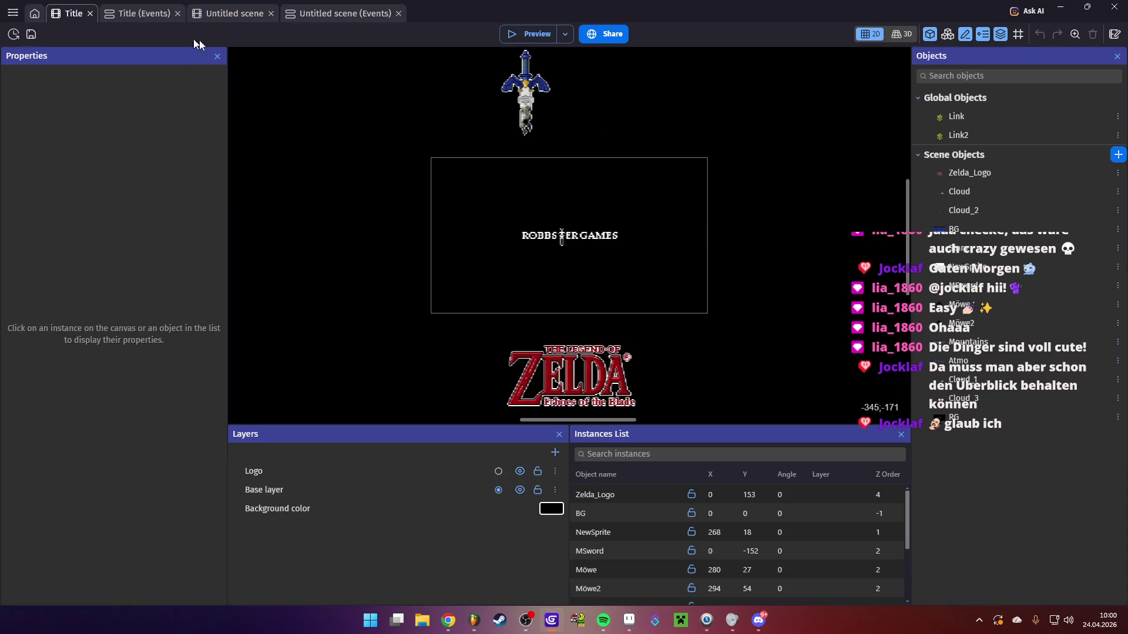
Preview the Title scene maximised to watch the Echoes of the Blade title screen, then close it
left_click(159, 13)
left_click(66, 18)
key("ctrl+Return")
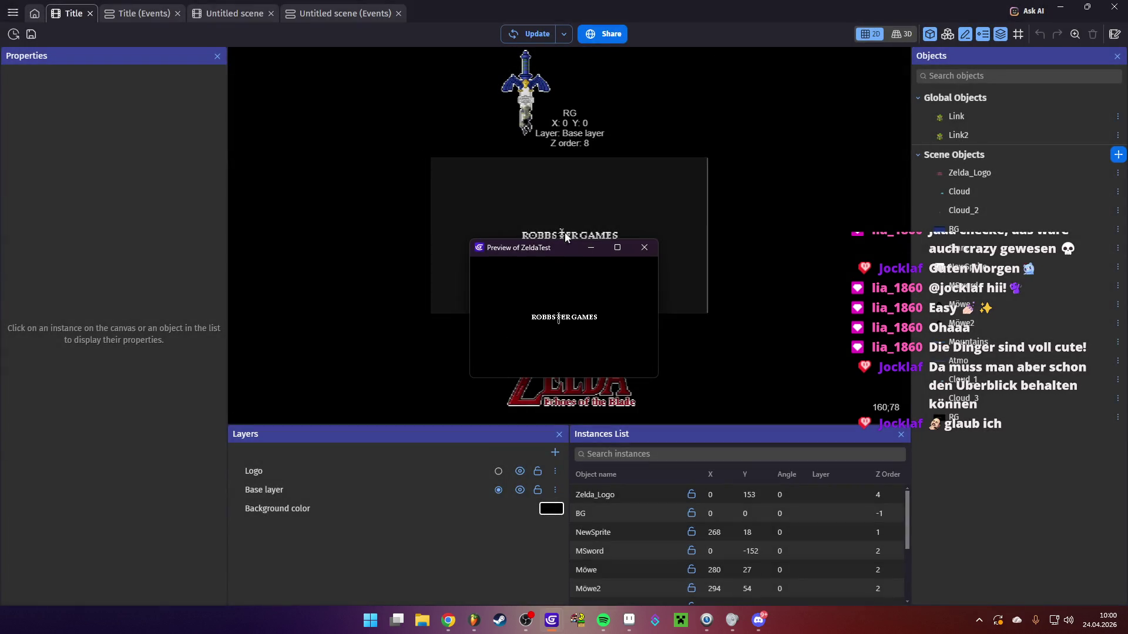
double_click(540, 246)
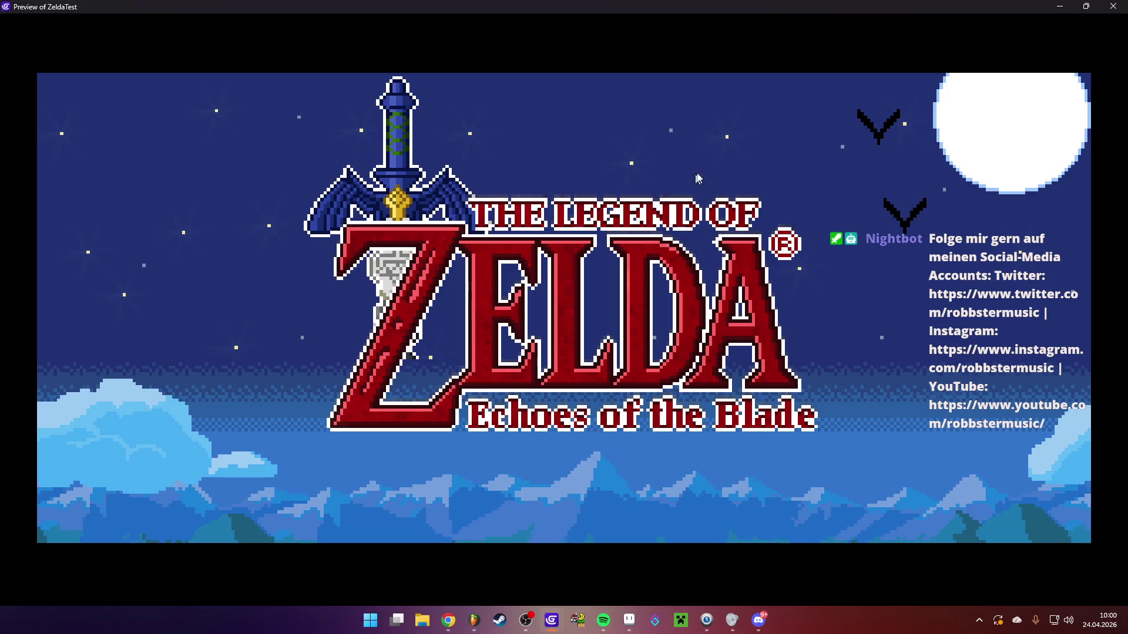
left_click(1113, 7)
Launch a full-screen preview of the game from the Untitled scene layout
left_click(148, 13)
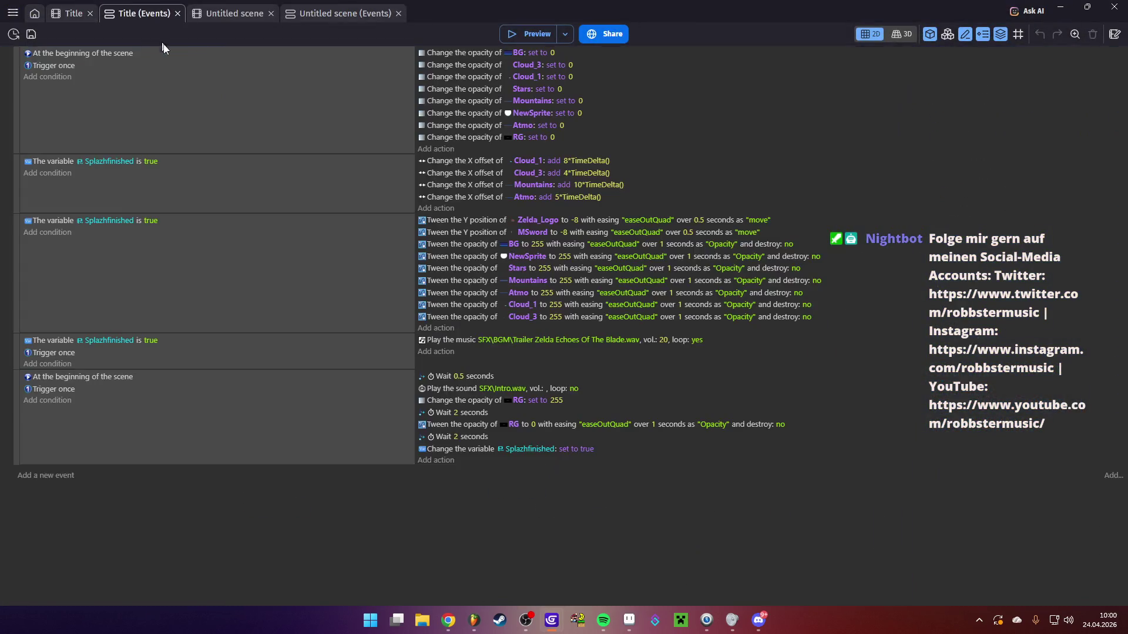
left_click(229, 13)
left_click_drag(580, 254, 259, 225)
left_click(527, 34)
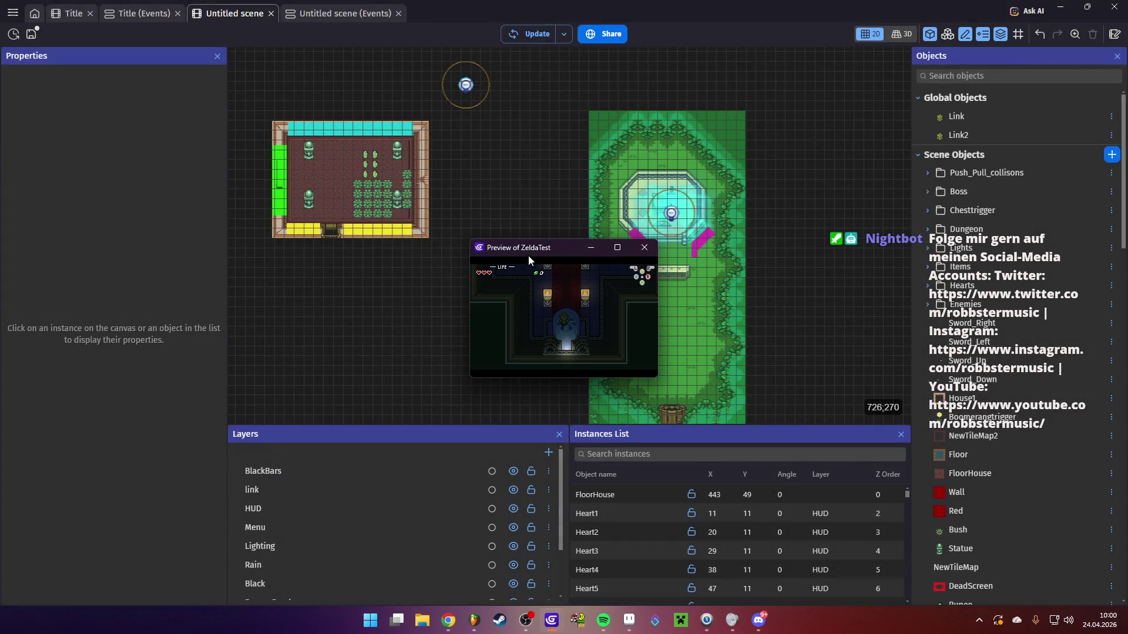
double_click(527, 255)
Walk Link up the hall carpet, then open and close the inventory screen
key("Up")
key("Up")
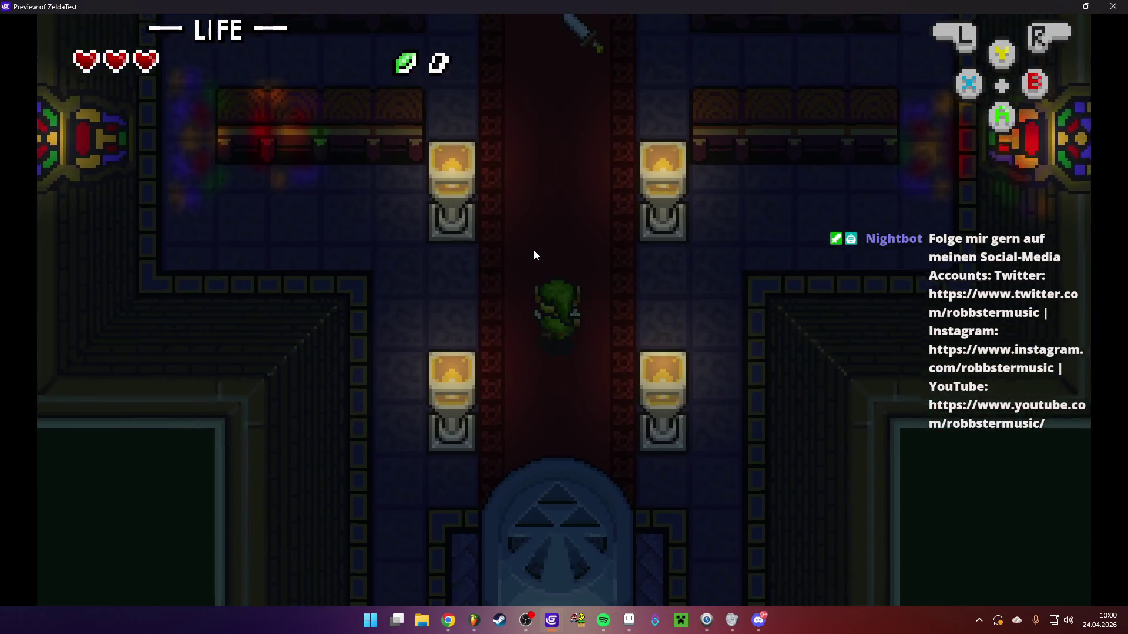
key("Up")
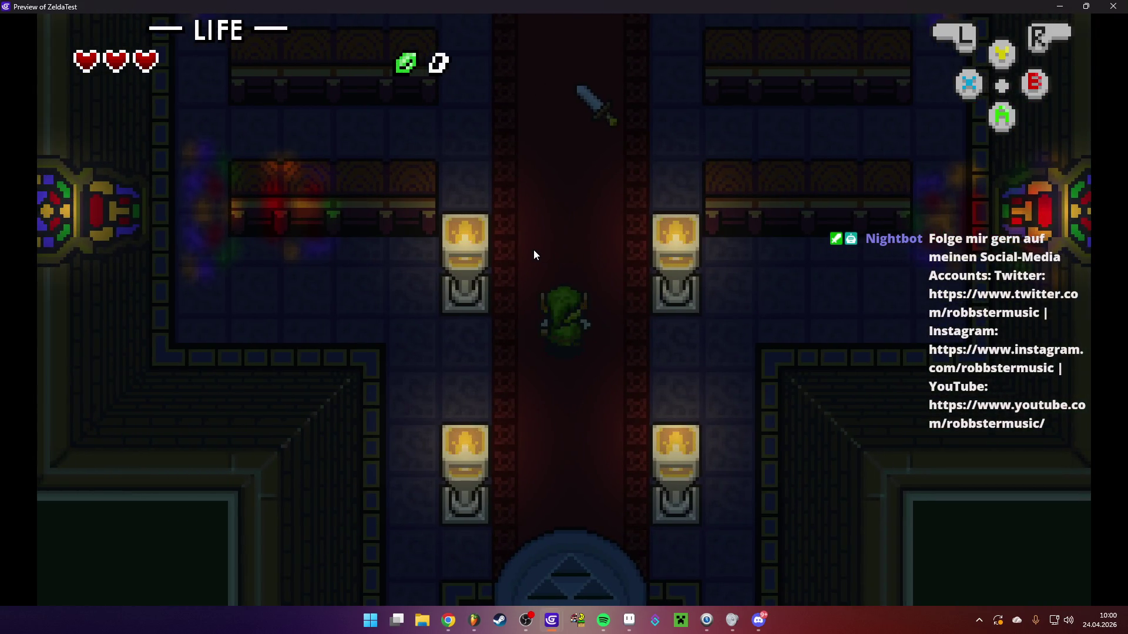
key("Up")
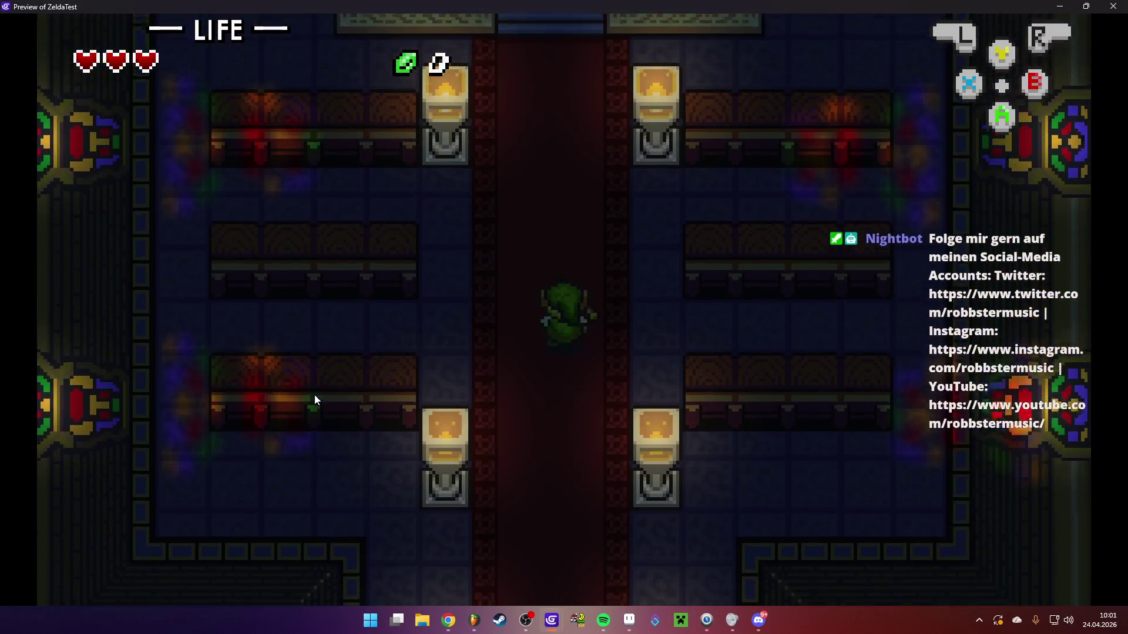
key("Up")
key("Return")
key("Down")
key("Right")
key("Right")
key("Right")
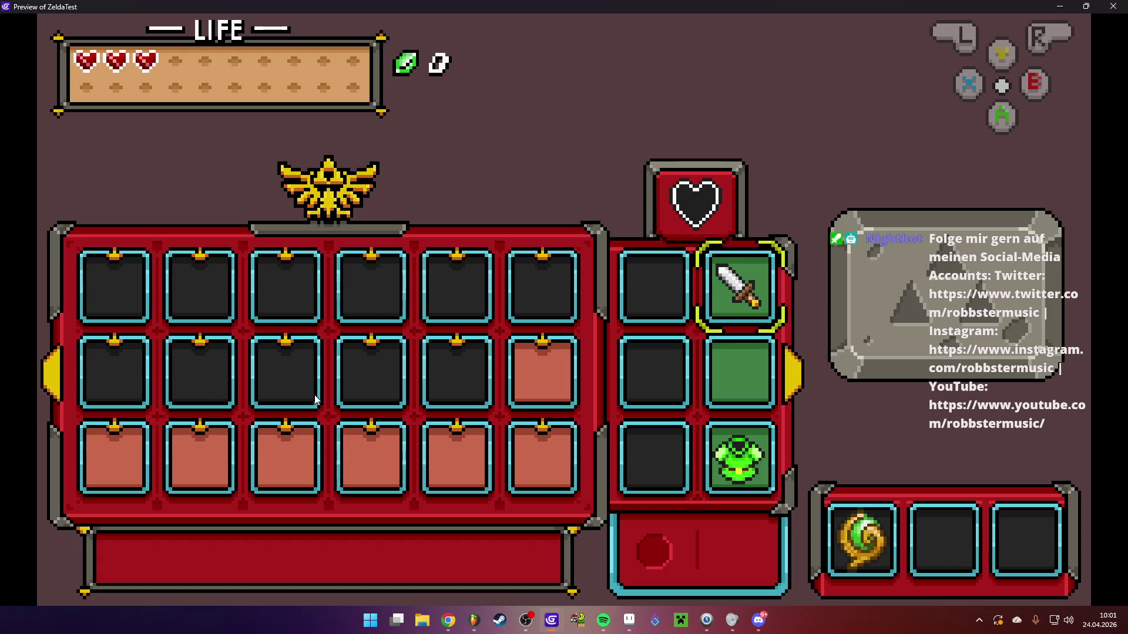
key("Return")
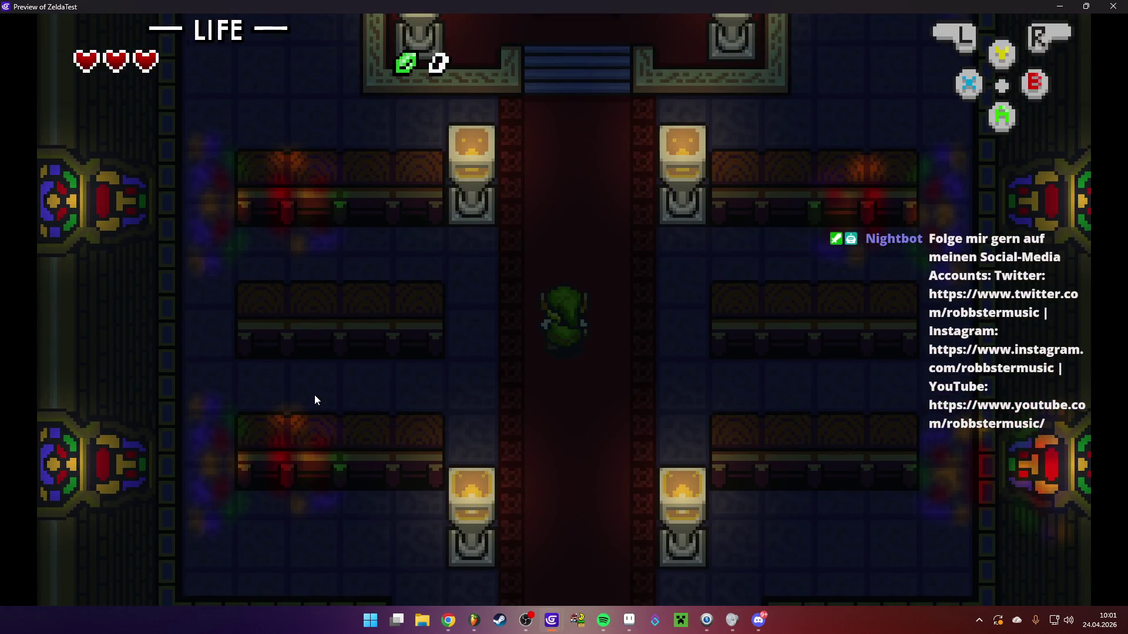
Walk Link to the altar and back down the stairs, then close the preview
key("Left")
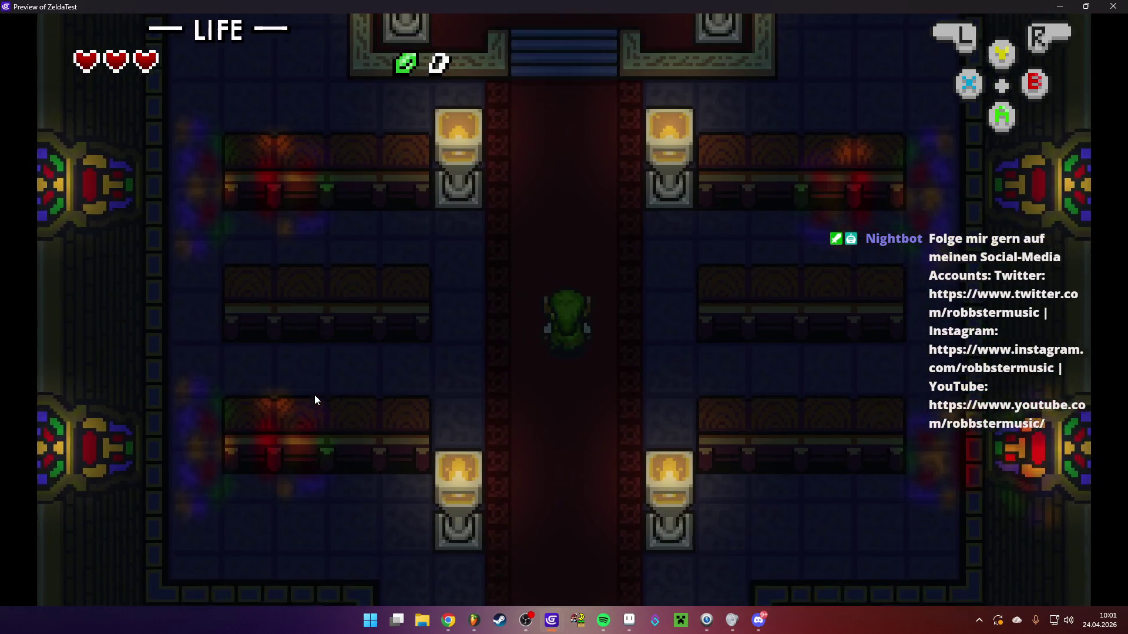
key("Up")
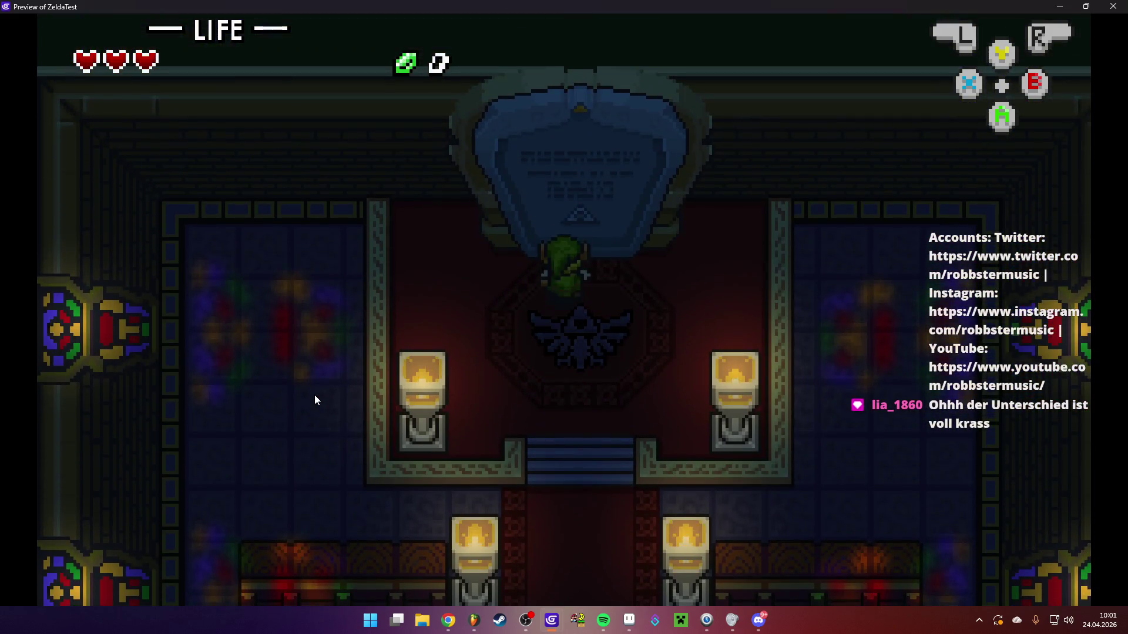
key("Down")
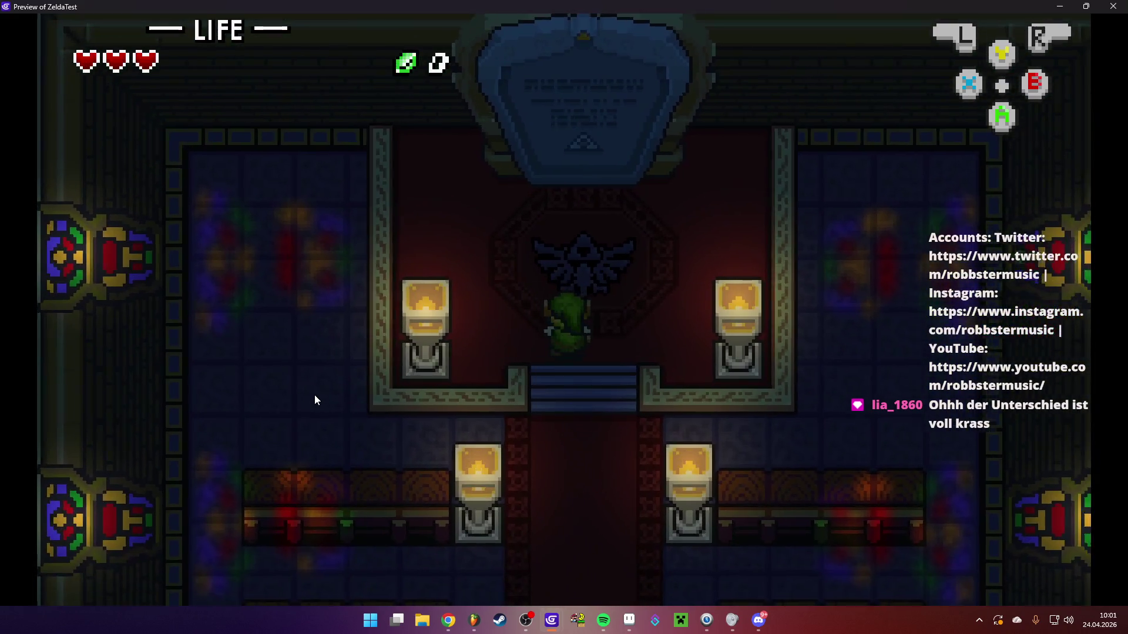
key("Right")
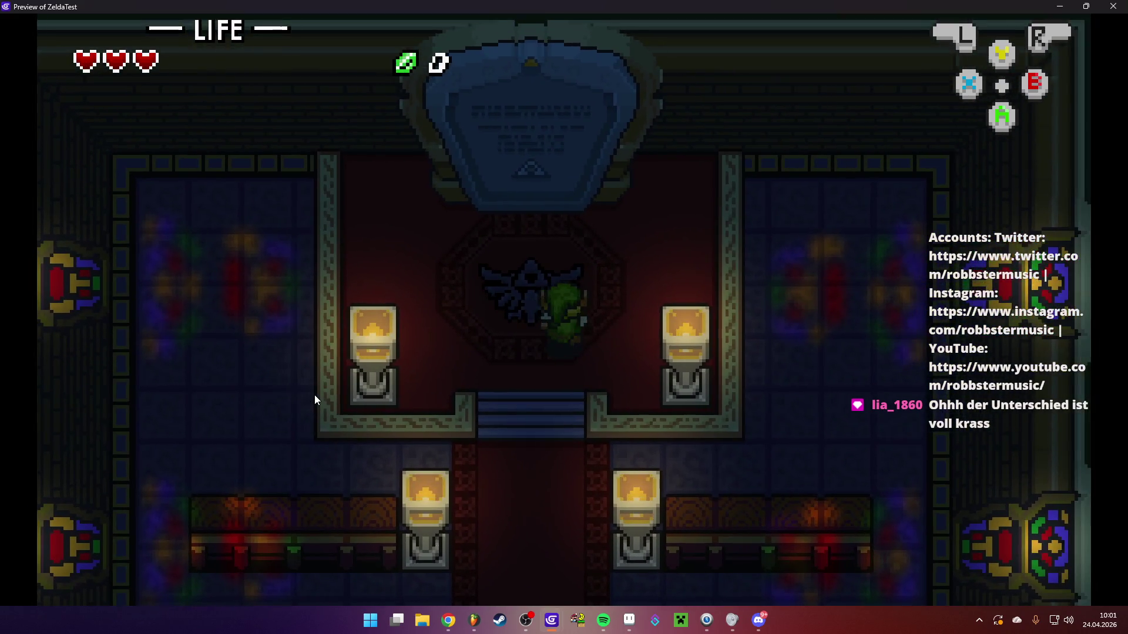
key("Down")
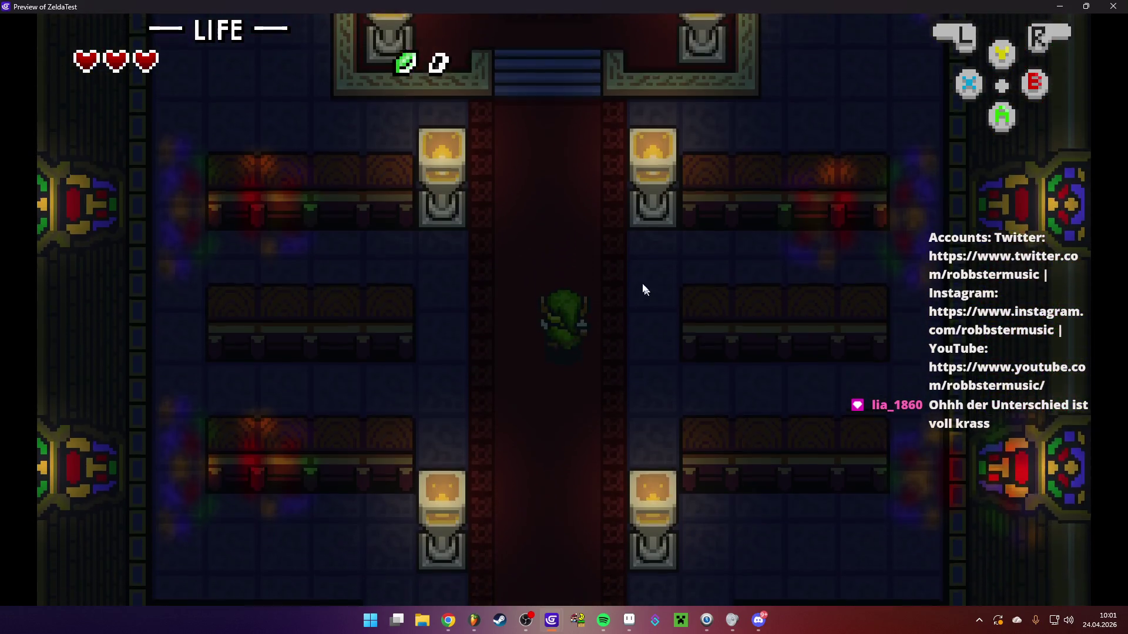
key("Up")
key("alt+F4")
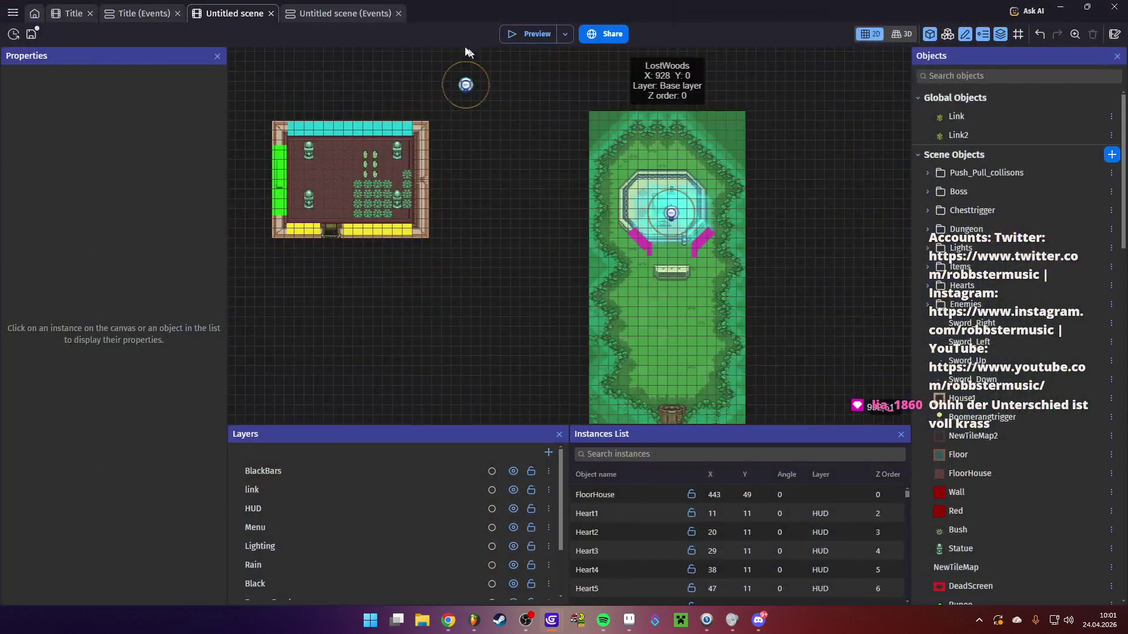
Switch to the other Zelda project from the recent projects list, confirming with OK
left_click(34, 14)
left_click(31, 34)
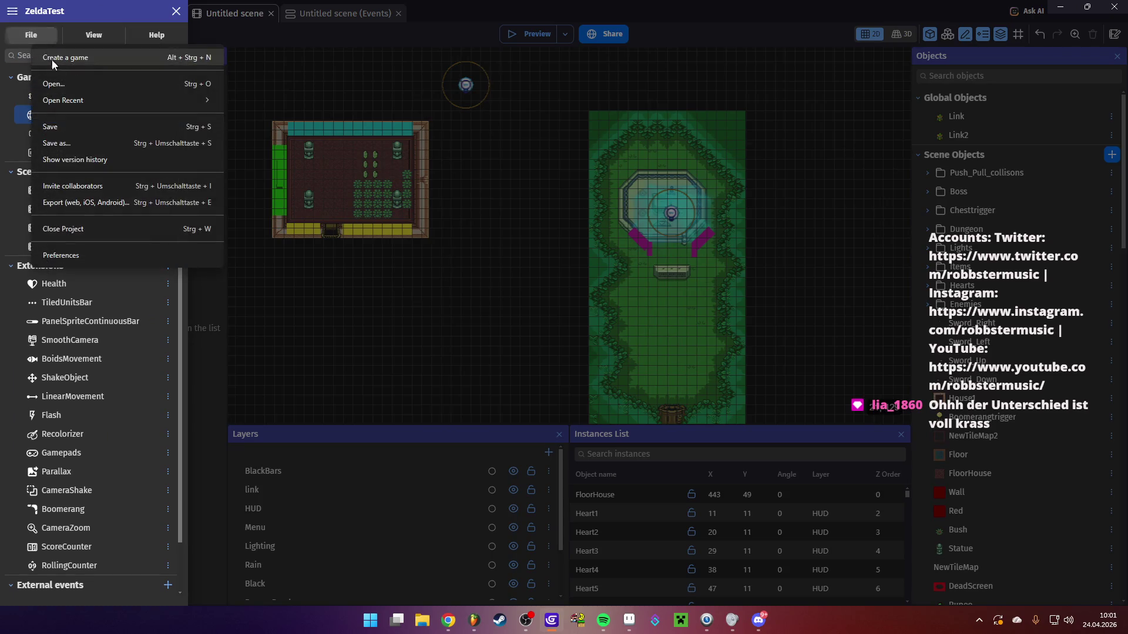
mouse_move(108, 100)
left_click(323, 117)
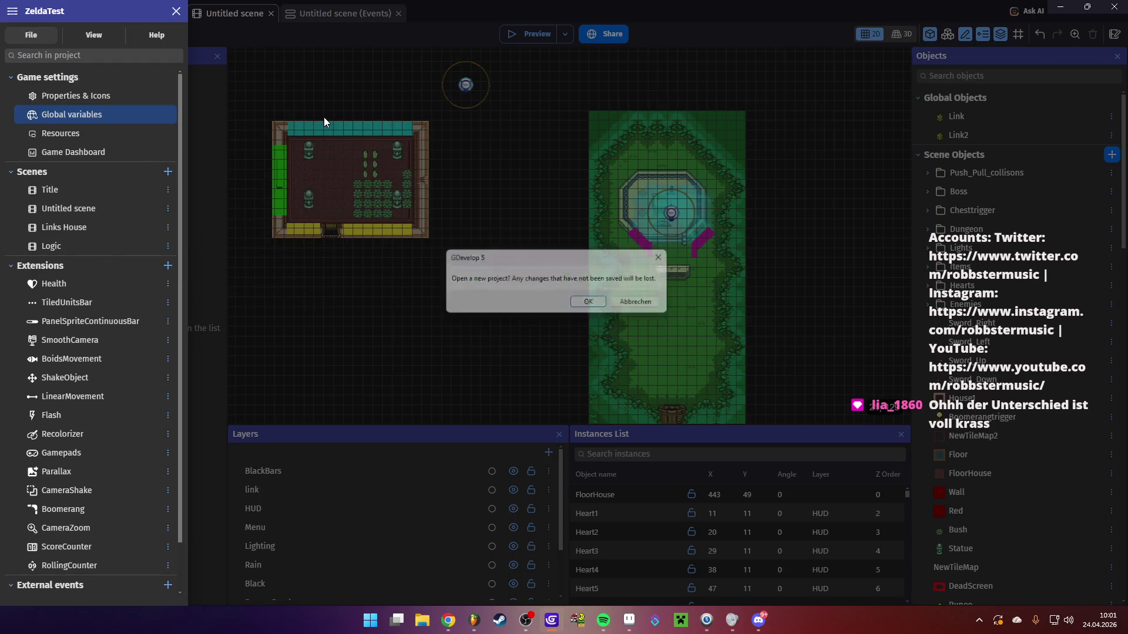
left_click(594, 305)
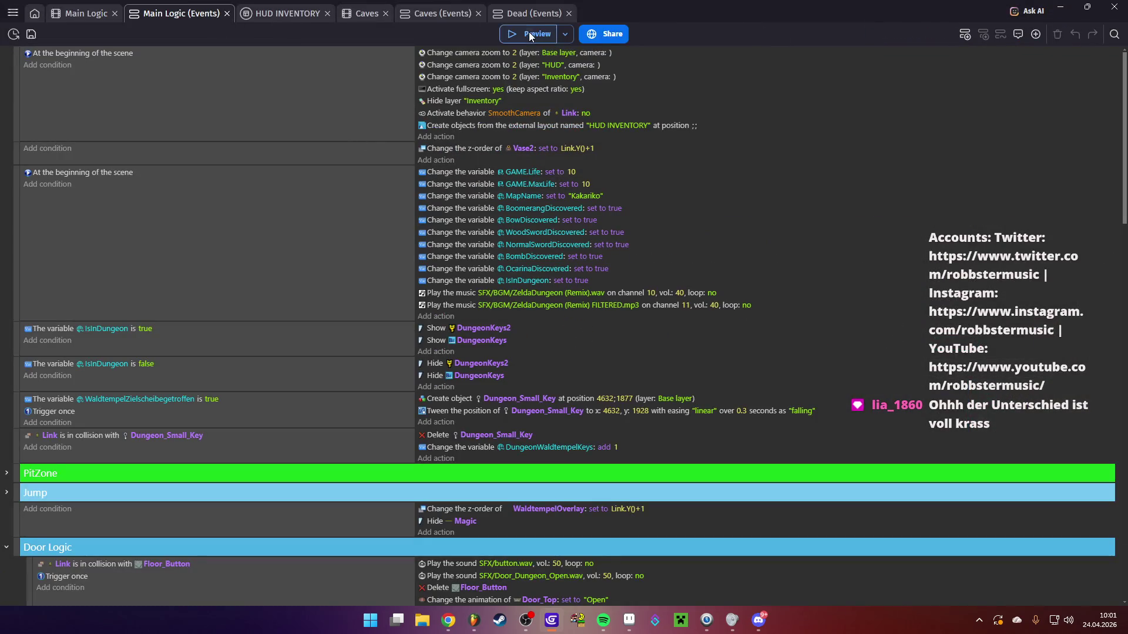
Preview the game, lifting and throwing a pot with Link, then close the preview
left_click(529, 36)
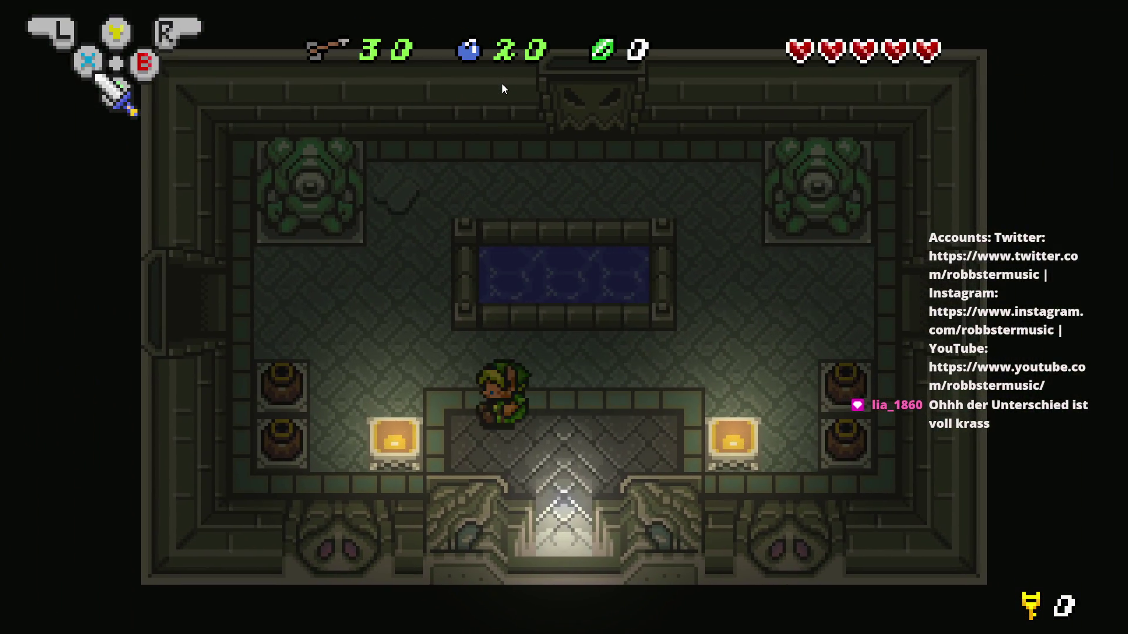
key("Left")
key("space")
key("space")
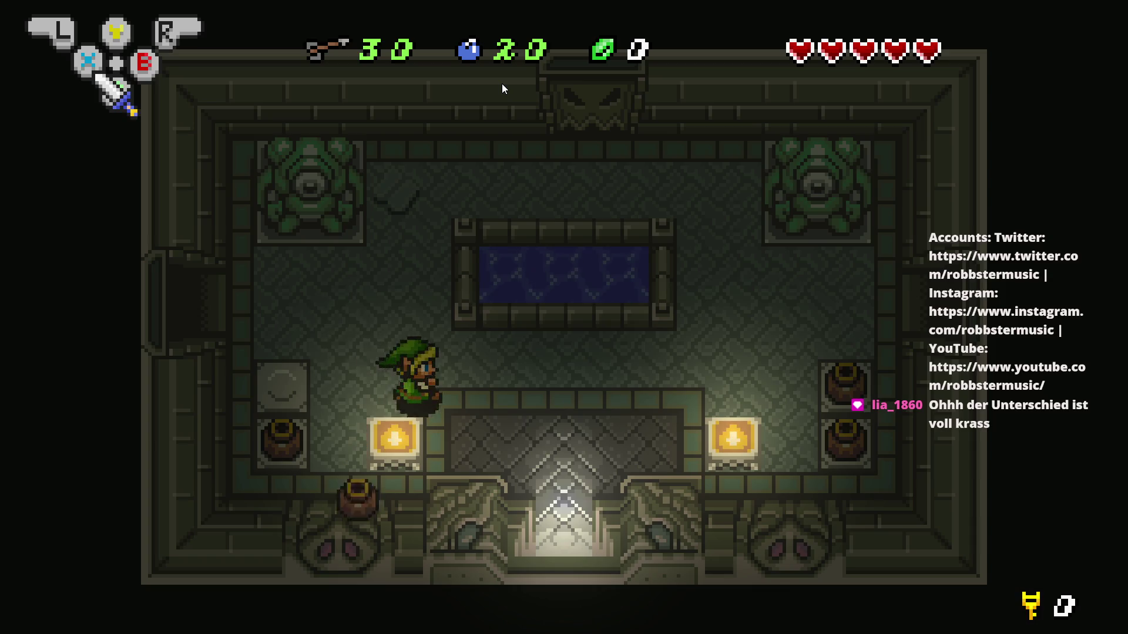
key("Right")
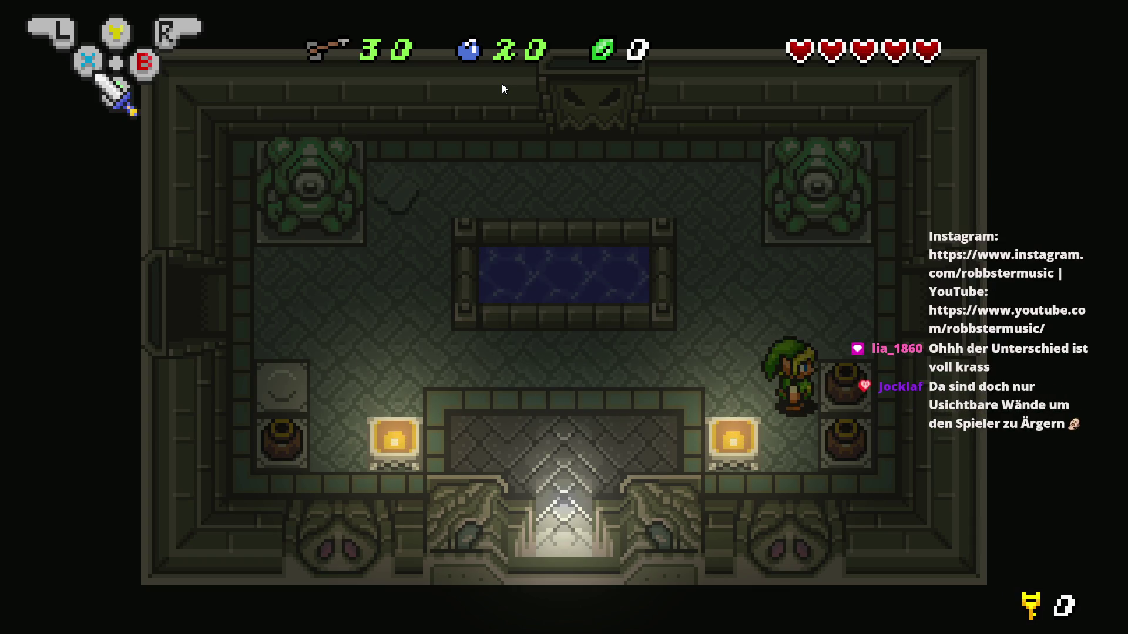
key("alt+F4")
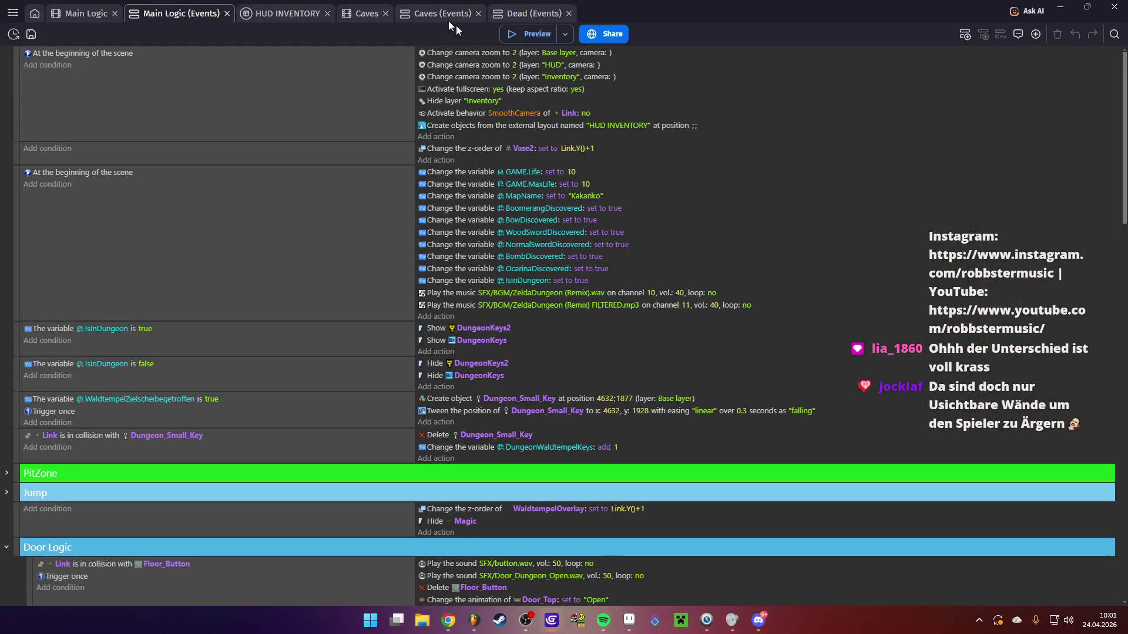
Open the Caves scene and launch its preview
left_click(13, 12)
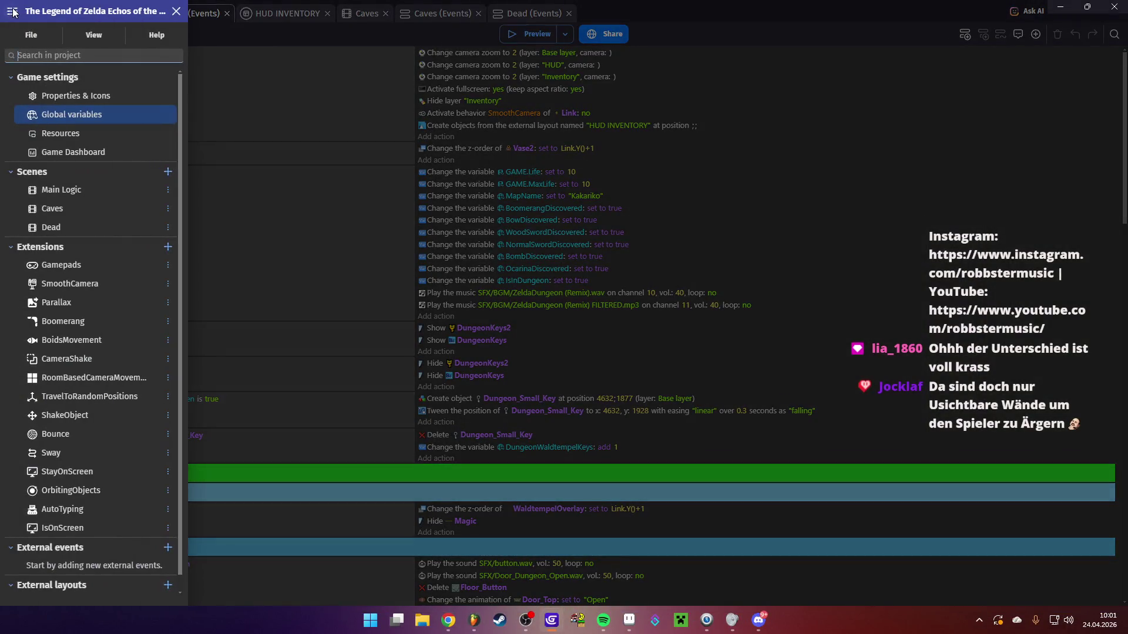
left_click(271, 69)
left_click(367, 12)
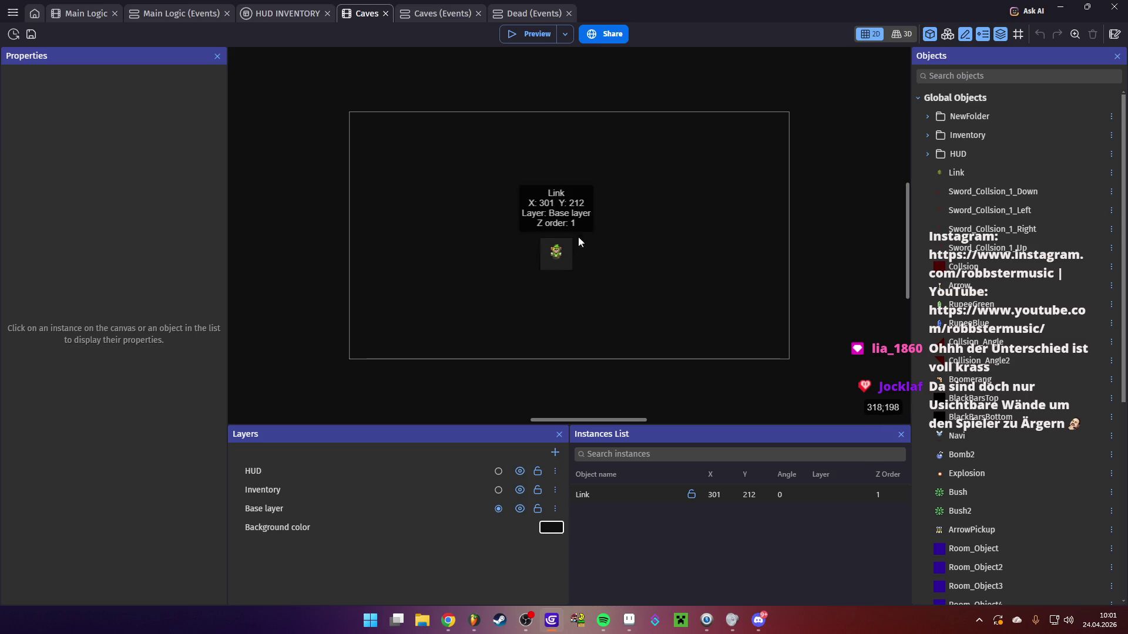
left_click(500, 34)
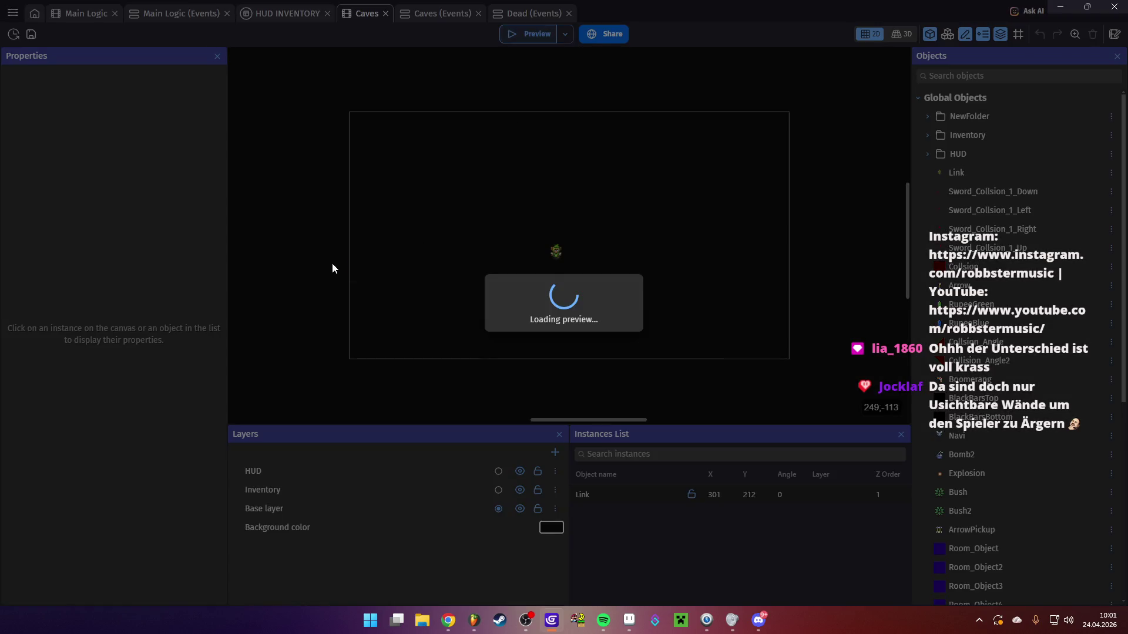
Walk Link around the cave room, swinging the sword facing left and down
key("Left")
key("Right")
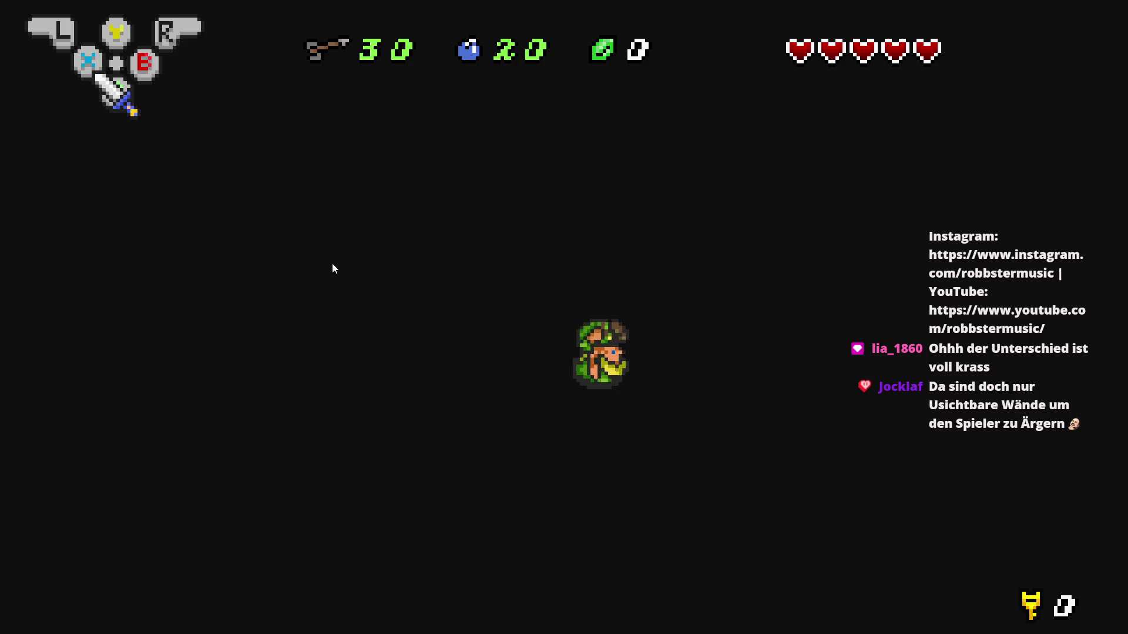
key("space")
key("Left")
key("space")
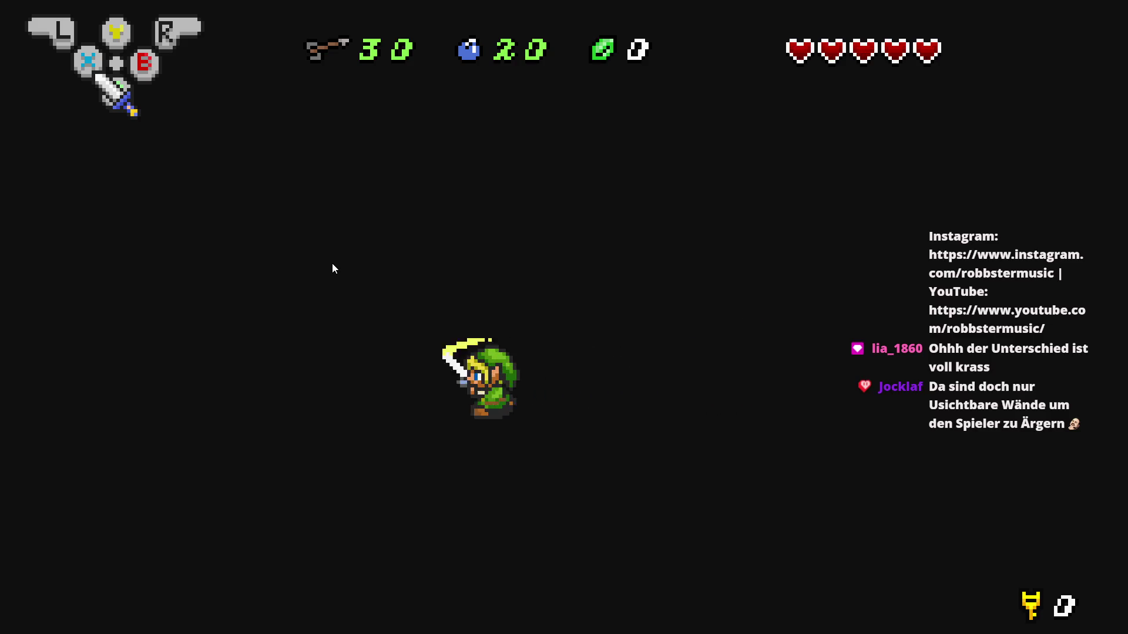
key("Up")
key("Up")
key("Down")
key("space")
key("Down")
key("Right")
Keep walking and swinging, charge a spin attack, then close the preview
key("Up")
key("Left")
key("space")
key("Down")
key("space")
key("Up")
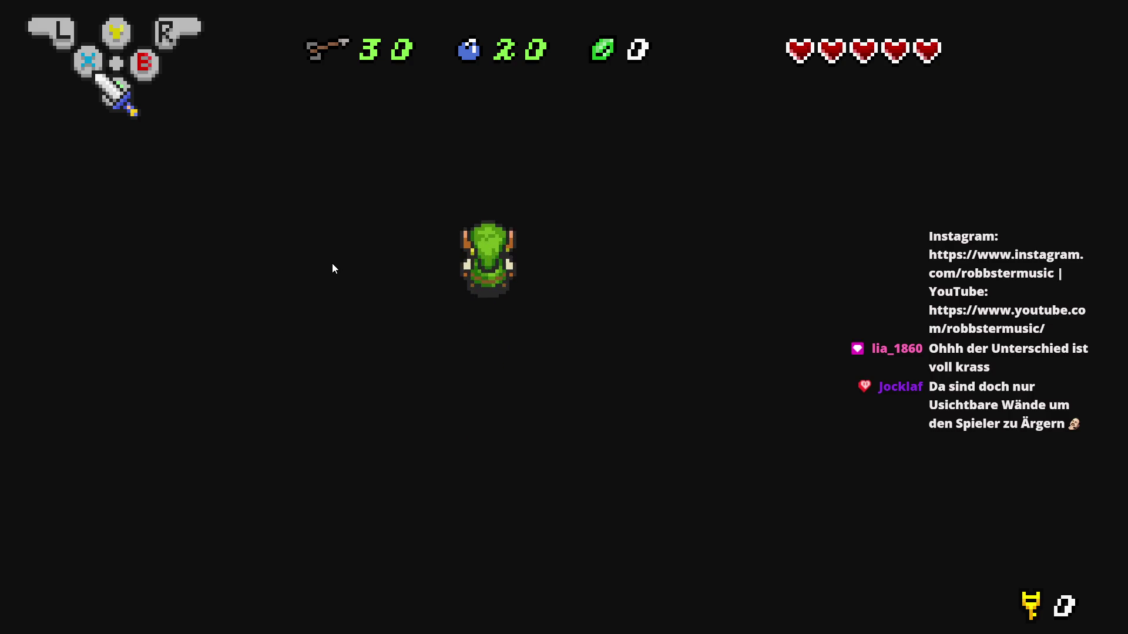
key("Right")
key("Down")
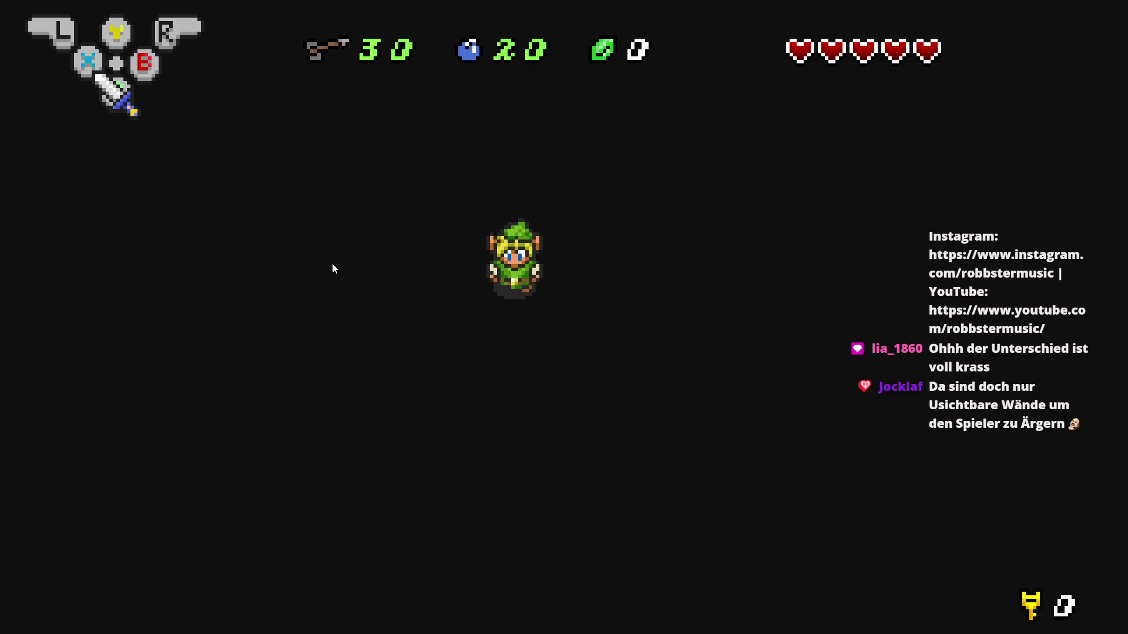
key("space")
key("Down")
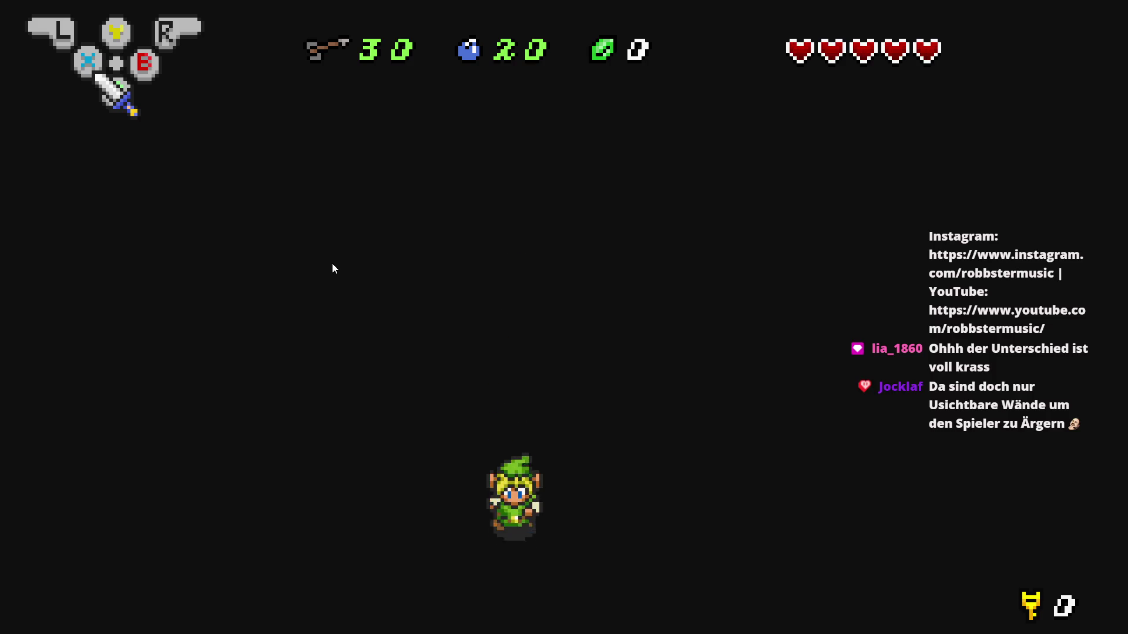
key("Up")
key("Up")
key("Right")
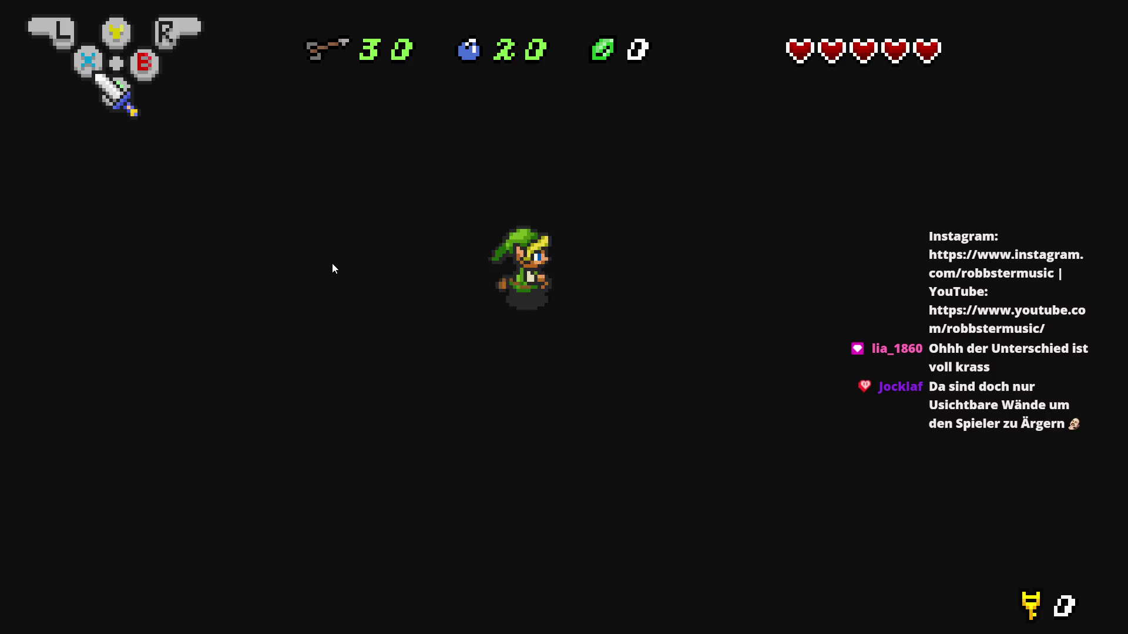
key("alt+F4")
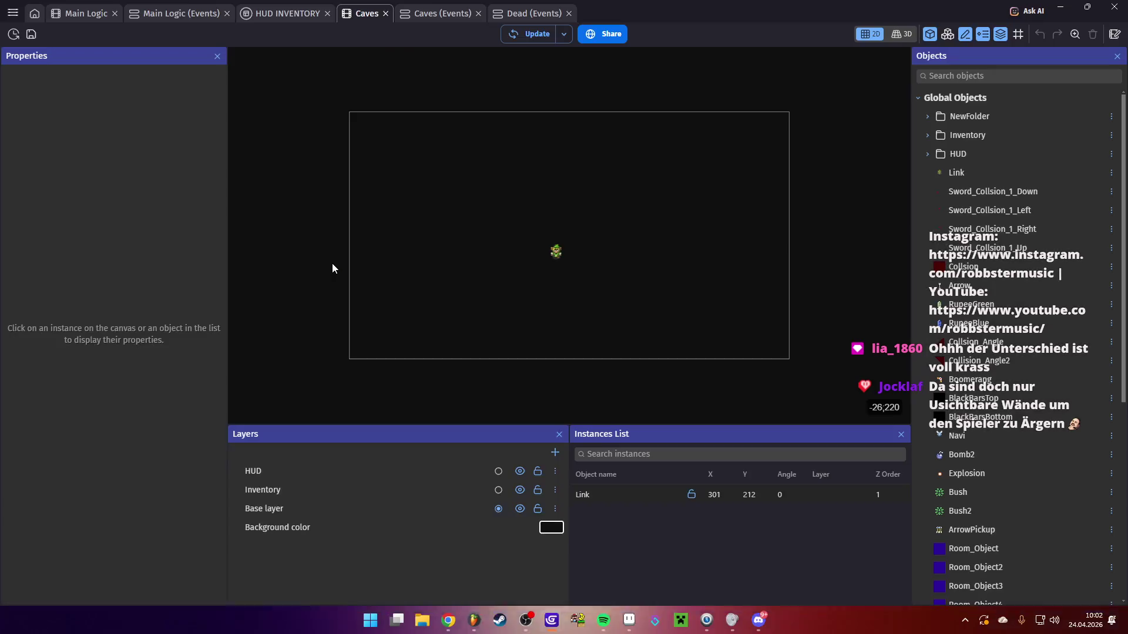
Select the Link instance at X 3880, Y 2008 in the Main Logic scene layout
left_click(160, 12)
left_click(82, 13)
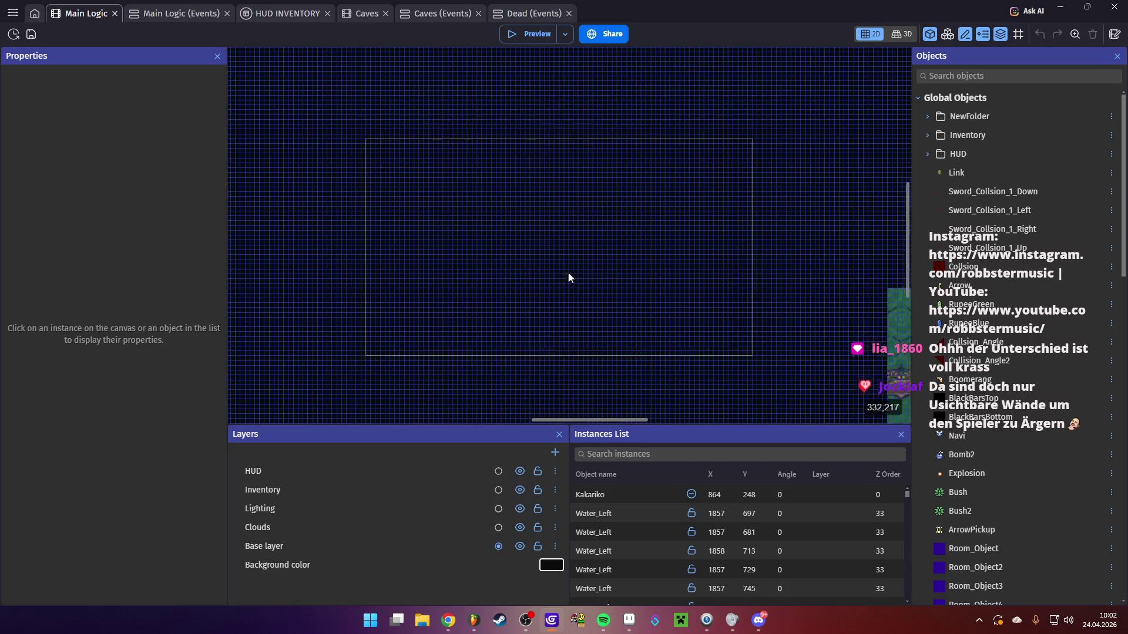
scroll(558, 258, "down", 10)
scroll(563, 248, "down", 3)
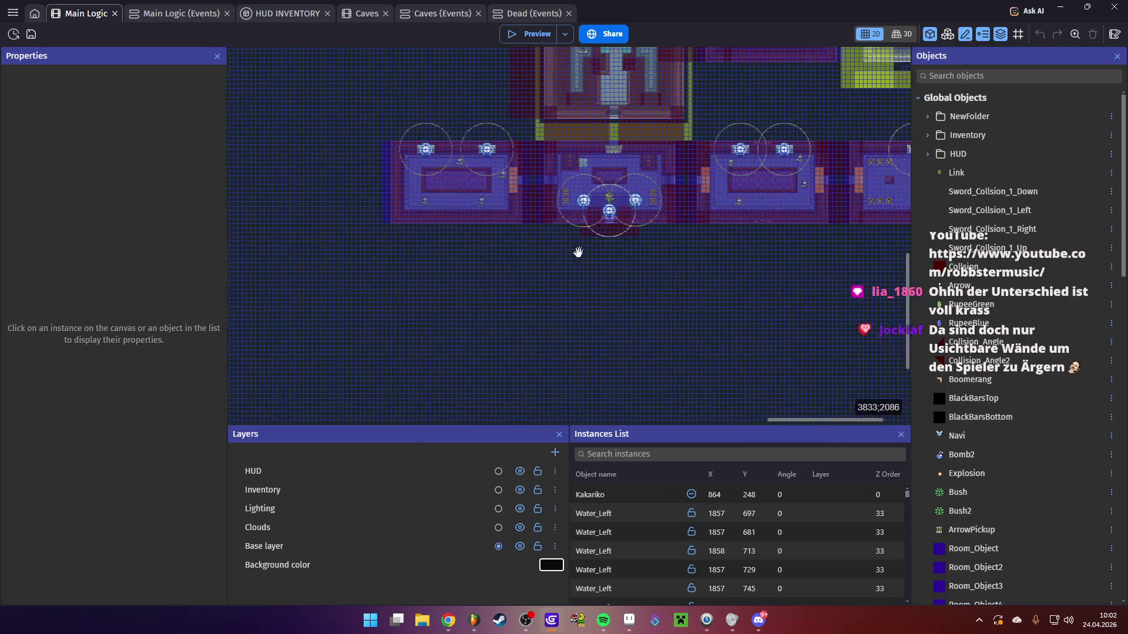
scroll(480, 373, "right", 10)
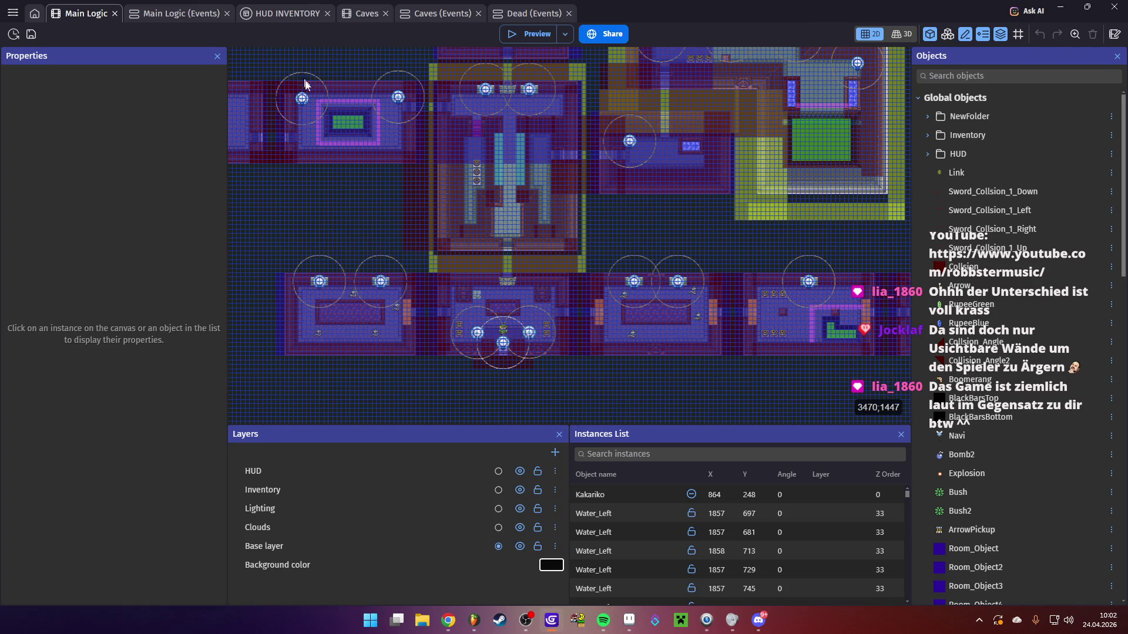
left_click(508, 333)
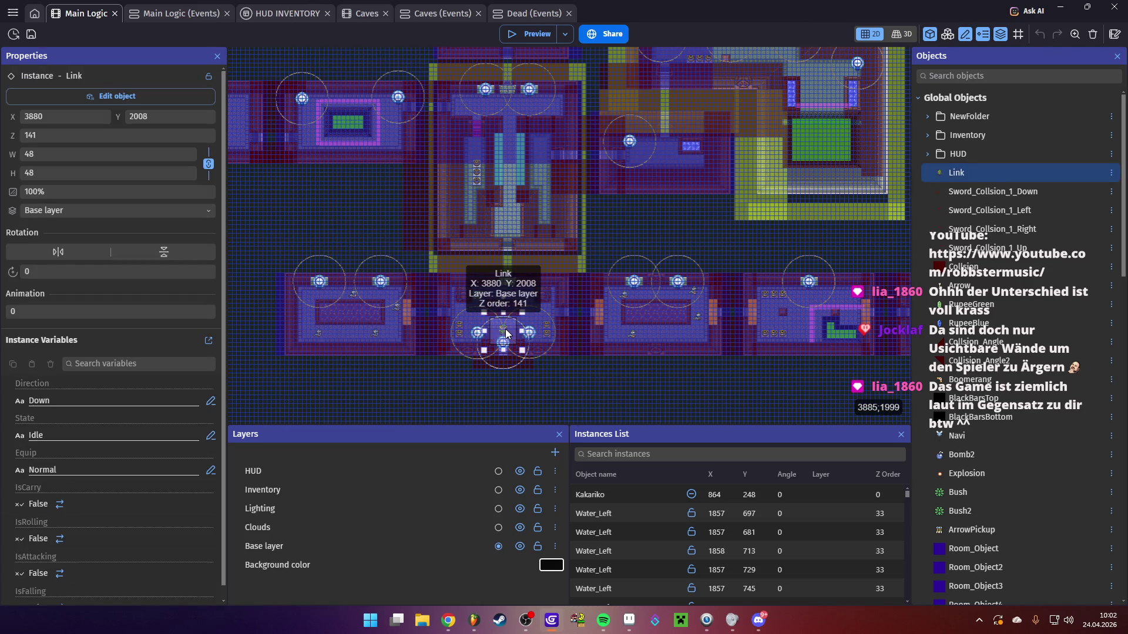
double_click(507, 333)
left_click_drag(923, 95, 916, 508)
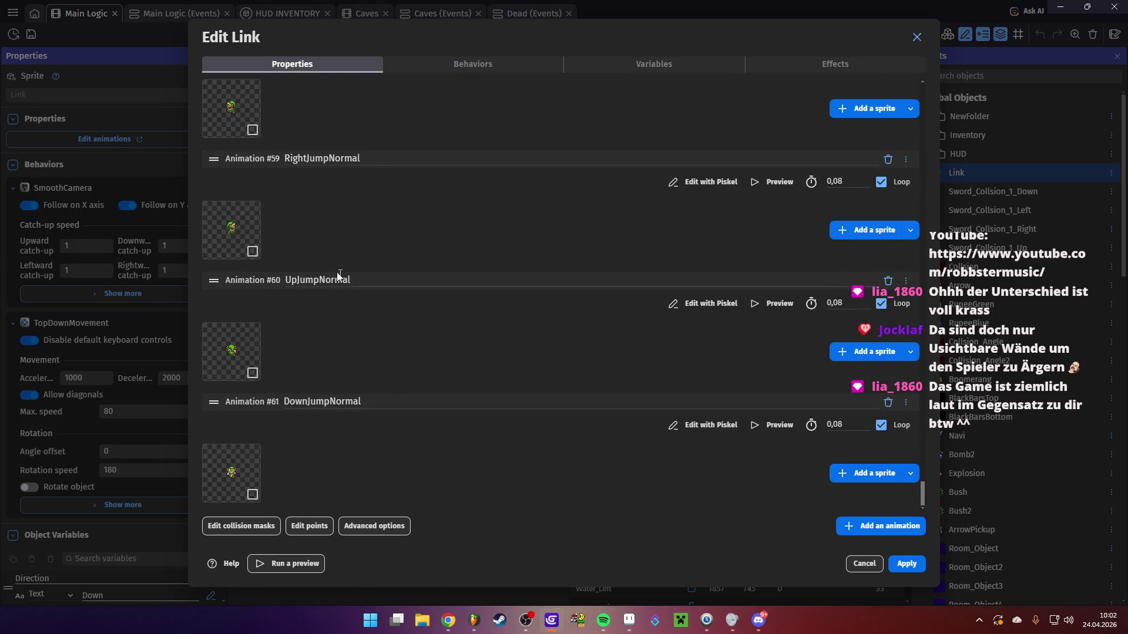
left_click(295, 157)
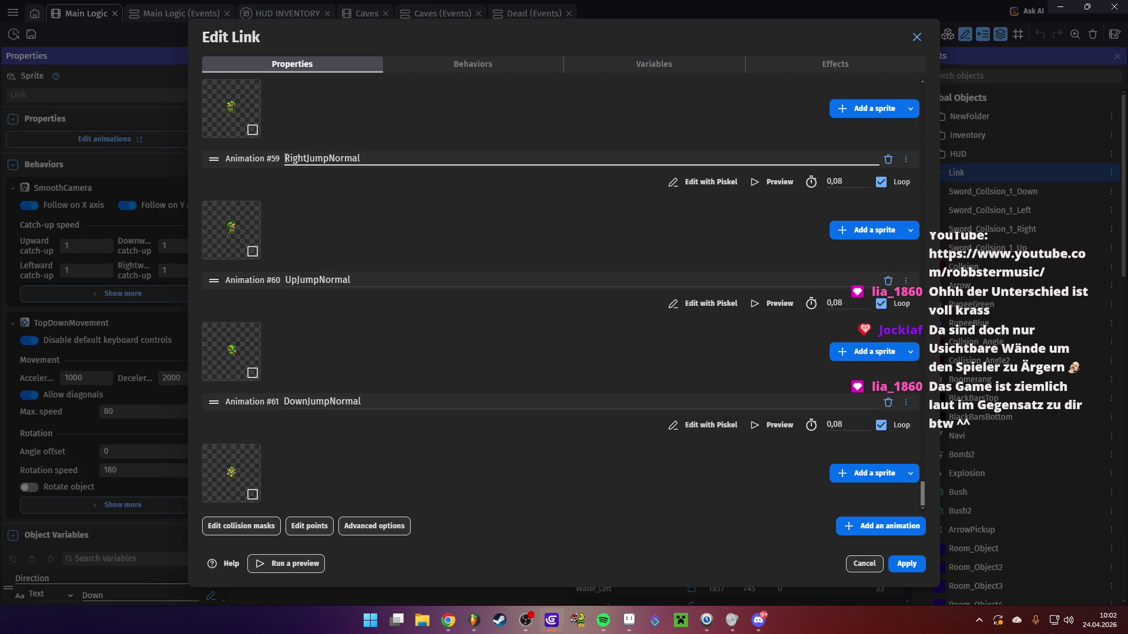
left_click_drag(306, 159, 318, 159)
left_click(325, 169)
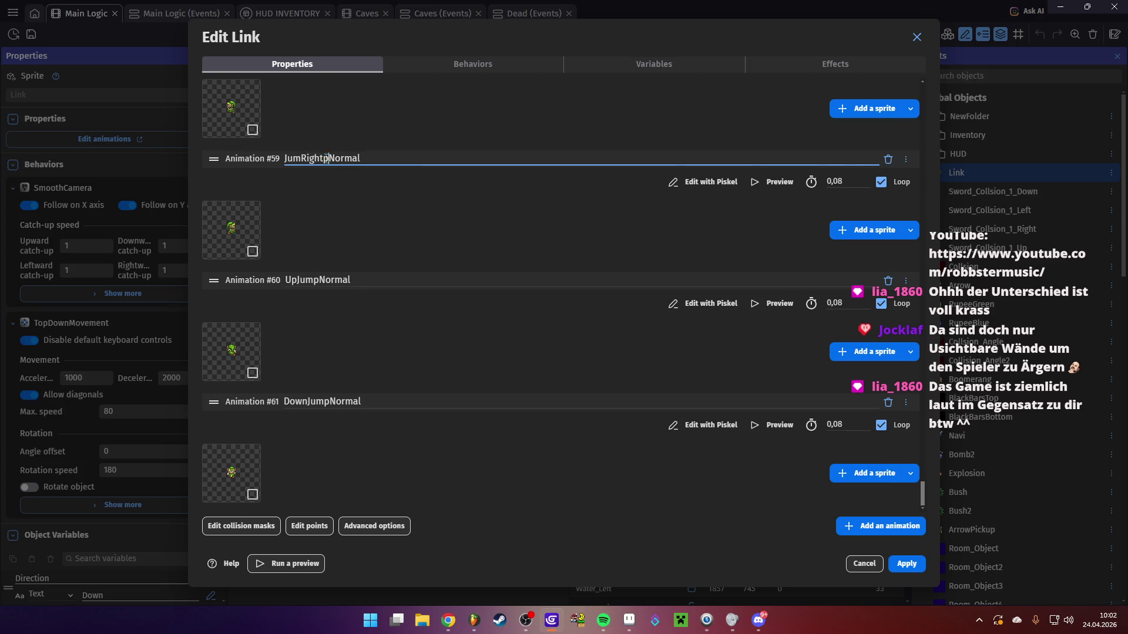
left_click(302, 157)
type("p")
double_click(350, 159)
left_click(351, 160)
left_click(473, 79)
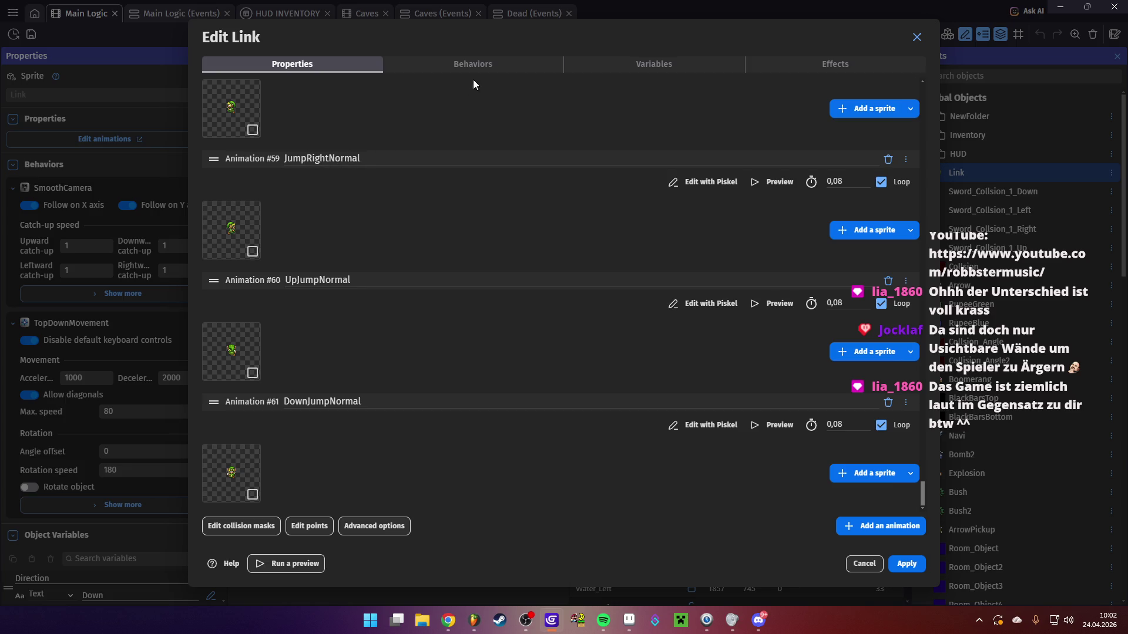
left_click(646, 65)
left_click(303, 118)
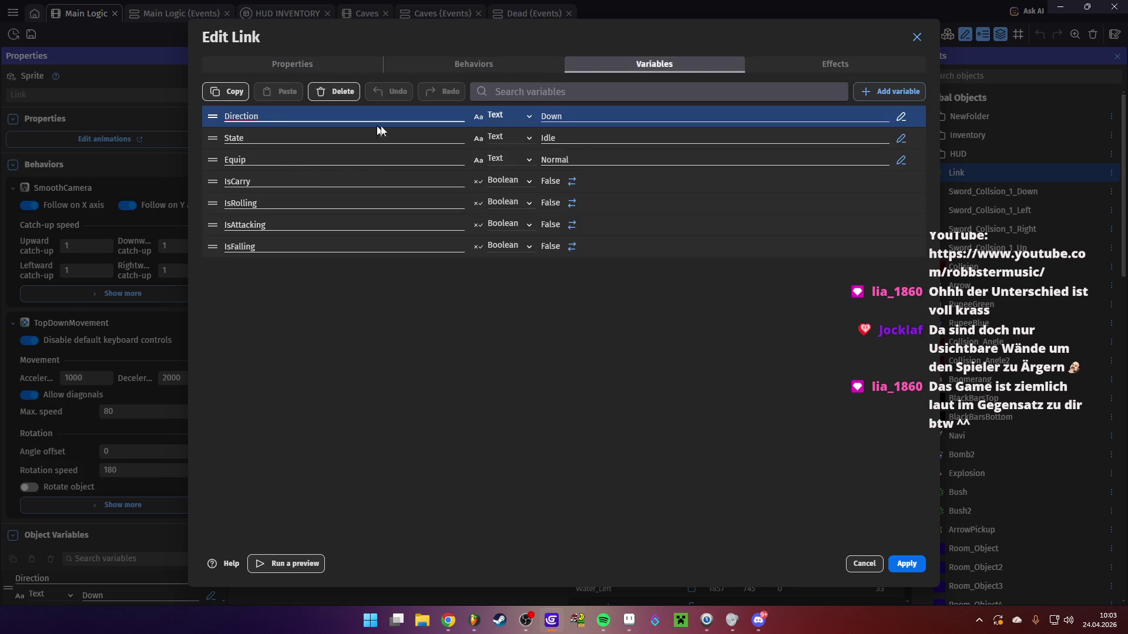
left_click(272, 145)
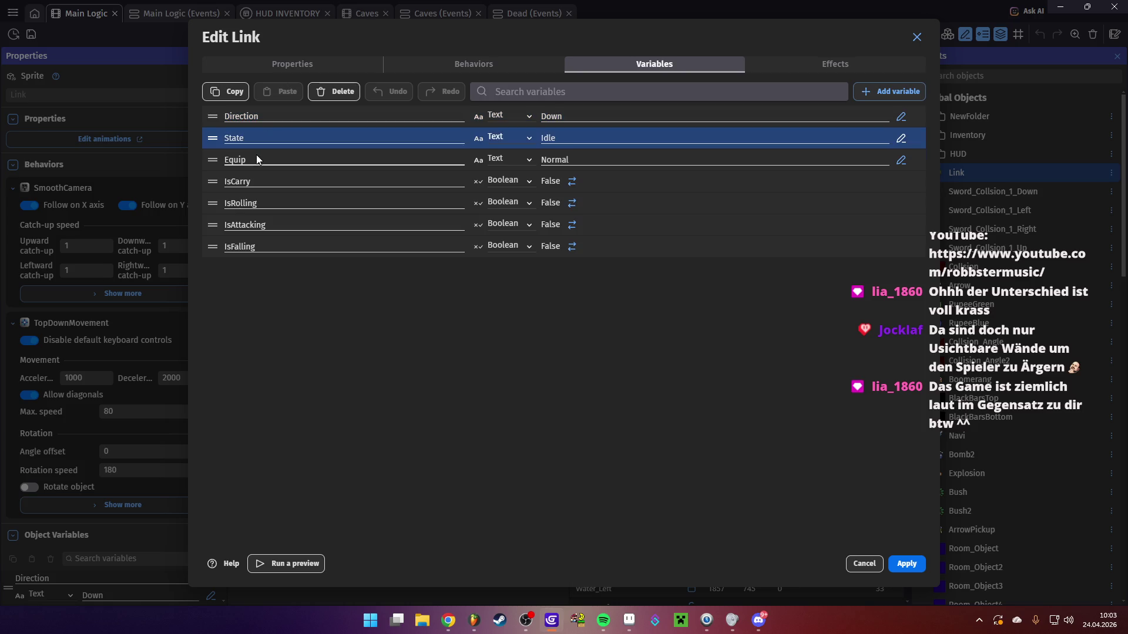
left_click(258, 159)
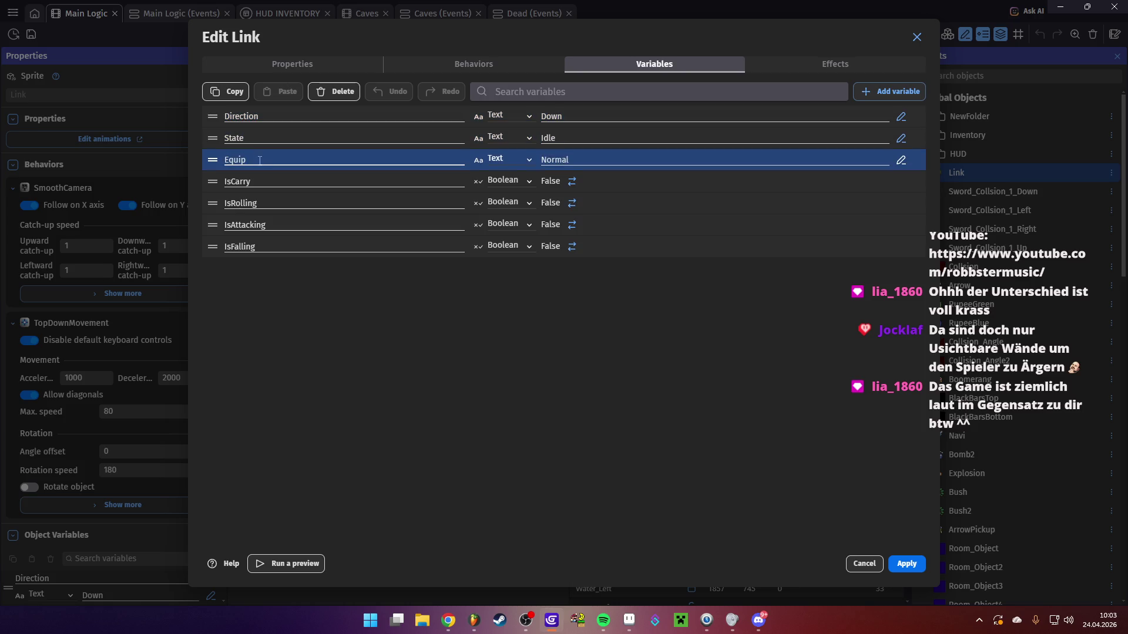
left_click(916, 38)
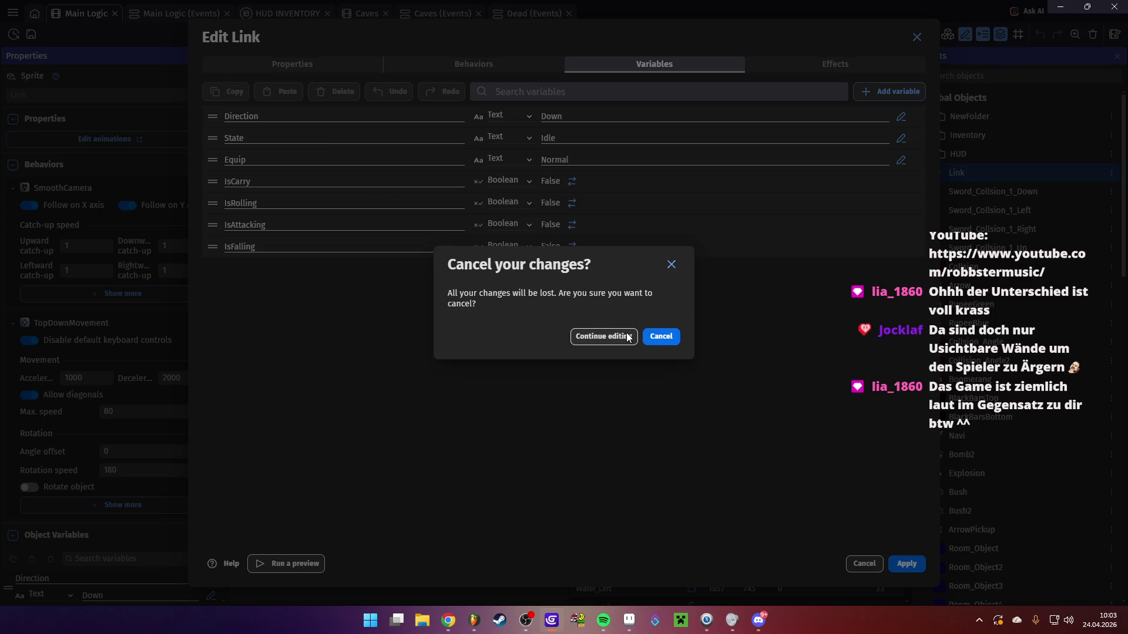
left_click(659, 338)
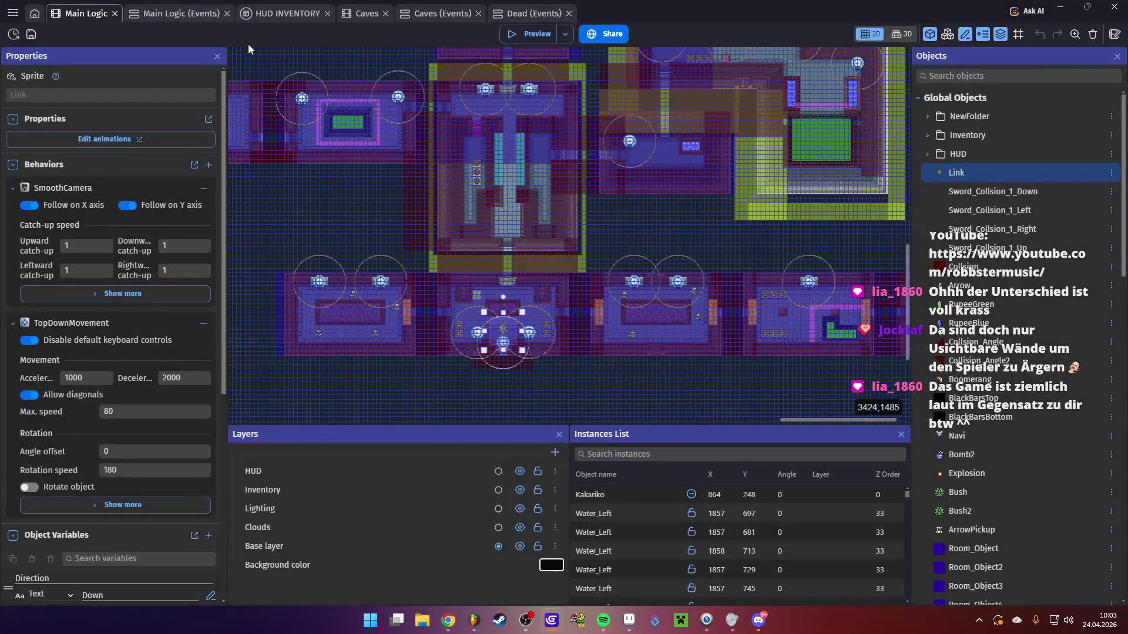
left_click(169, 14)
Fold Door Logic, Door_Collsion and Link Hurt, unfold Animation Result, and start a game preview
scroll(130, 313, "down", 4)
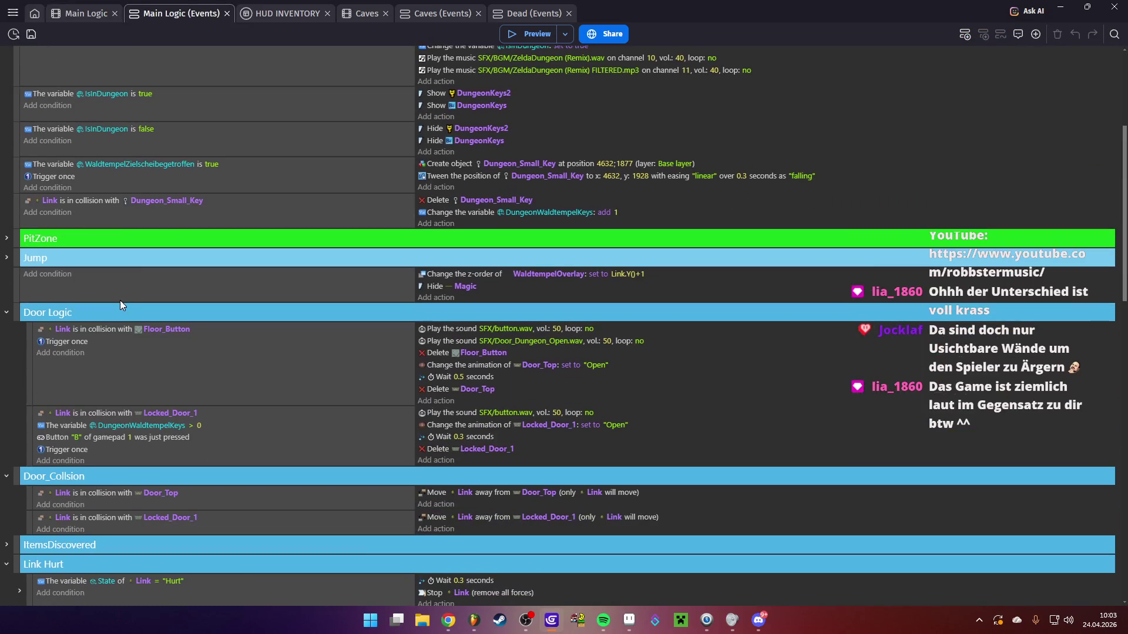
left_click(6, 312)
left_click(7, 332)
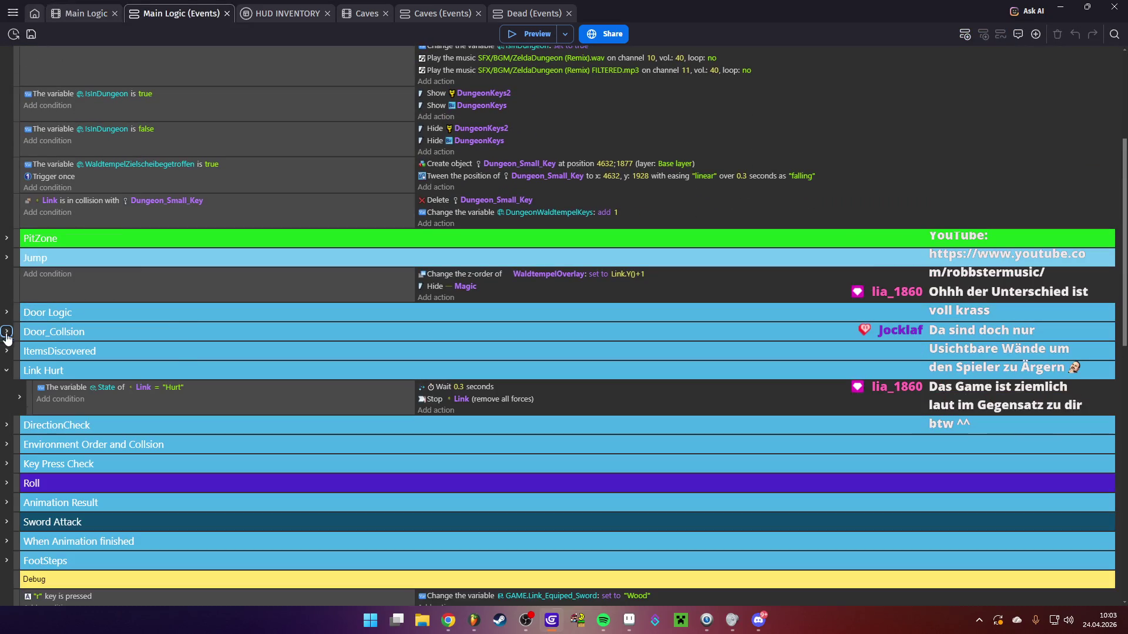
left_click(7, 371)
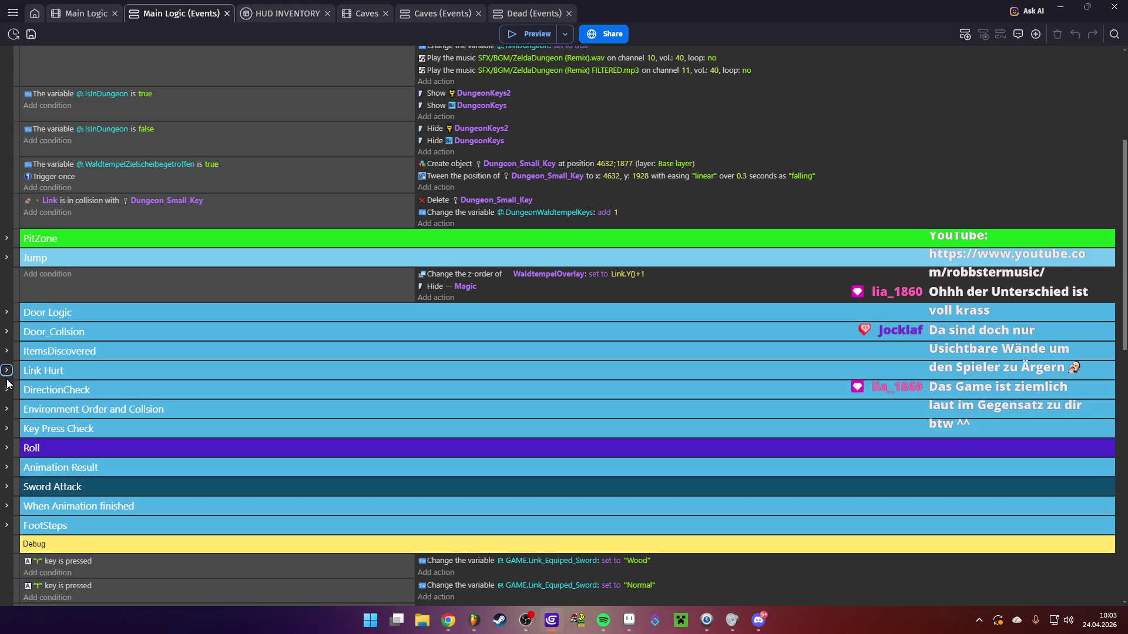
scroll(8, 385, "down", 1)
left_click(7, 409)
scroll(147, 329, "down", 3)
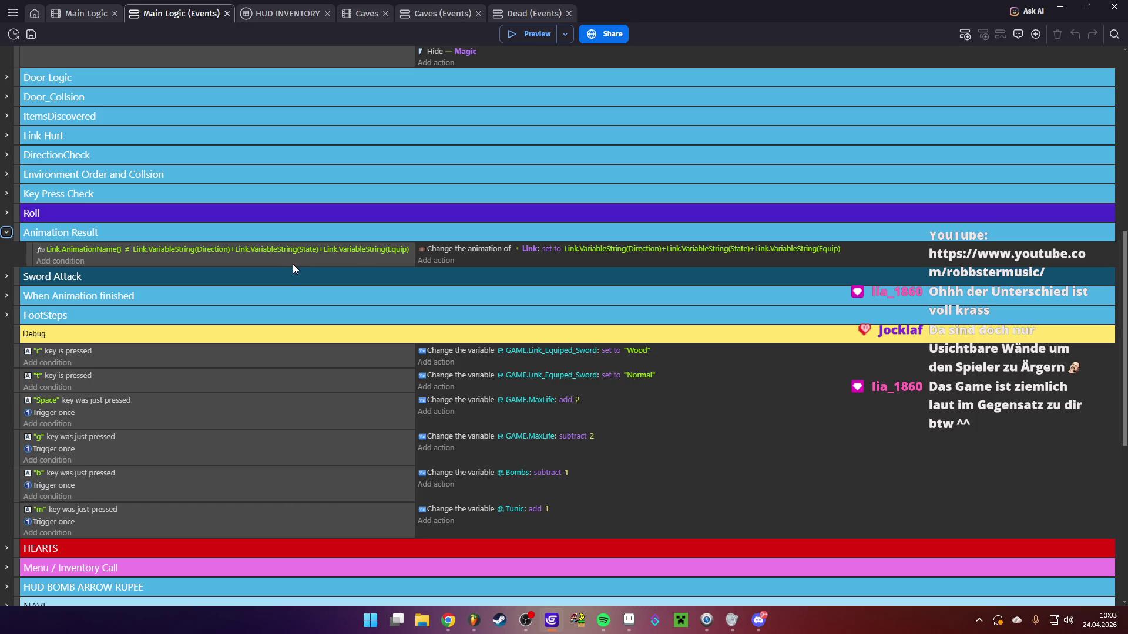
left_click(531, 34)
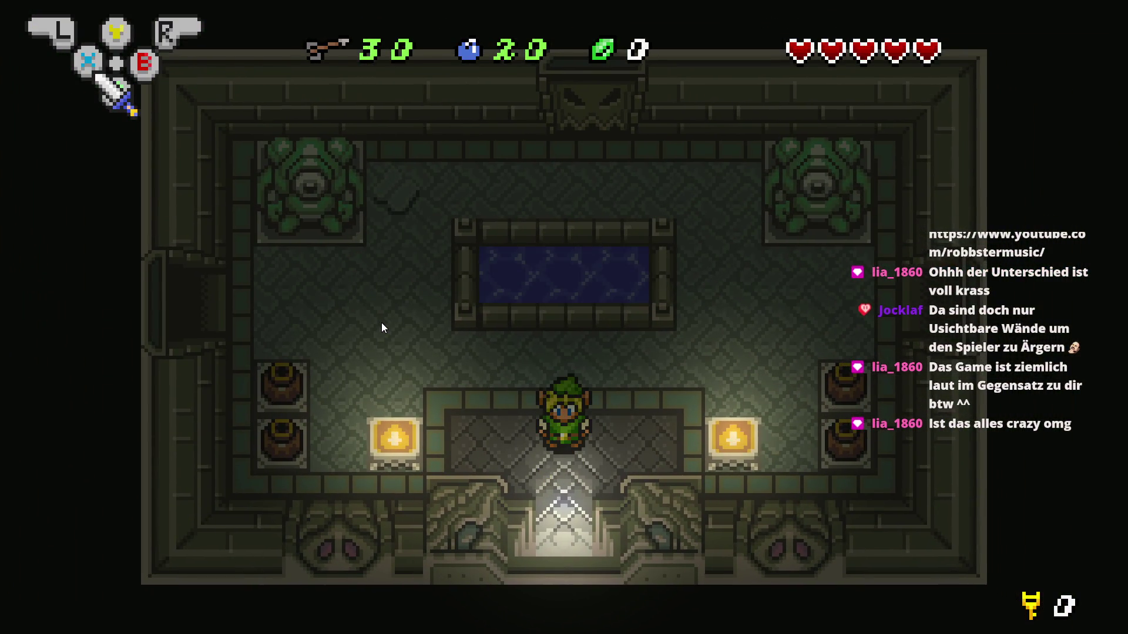
In the preview, make Link swing his sword twice and walk around, then close it
key("space")
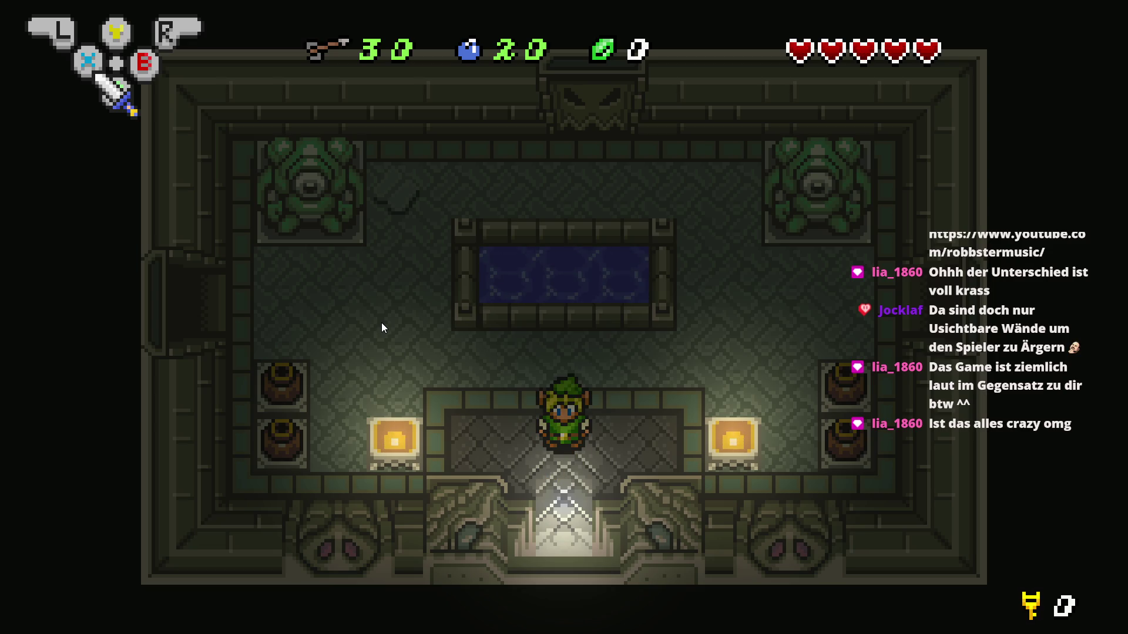
key("space")
key("space")
key("space")
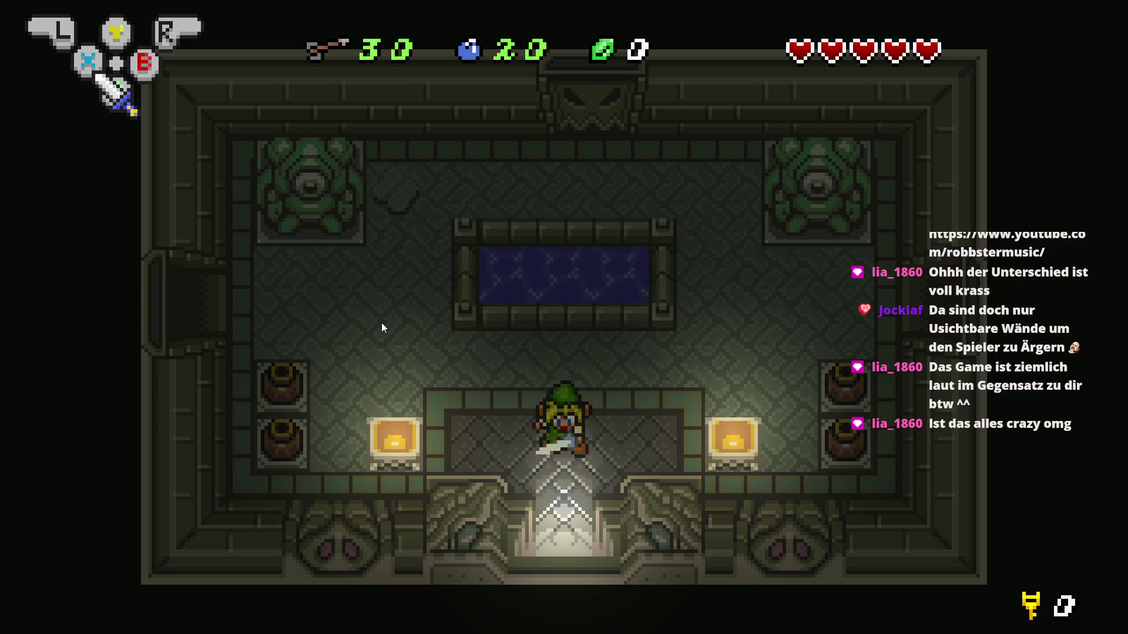
key("Up")
key("Left")
key("Left")
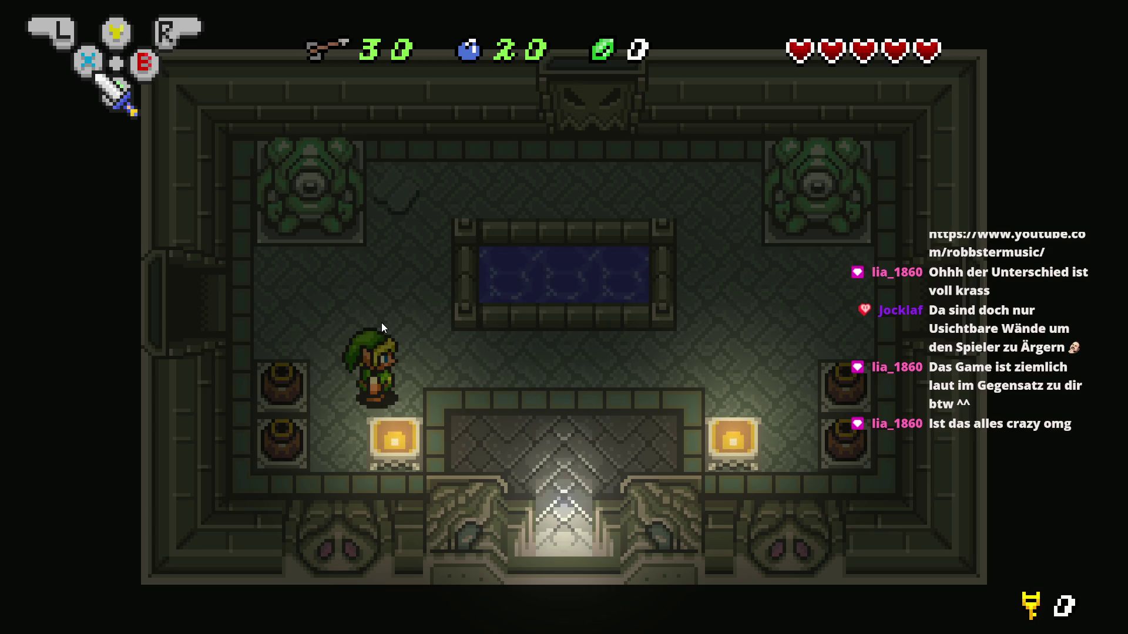
key("alt+F4")
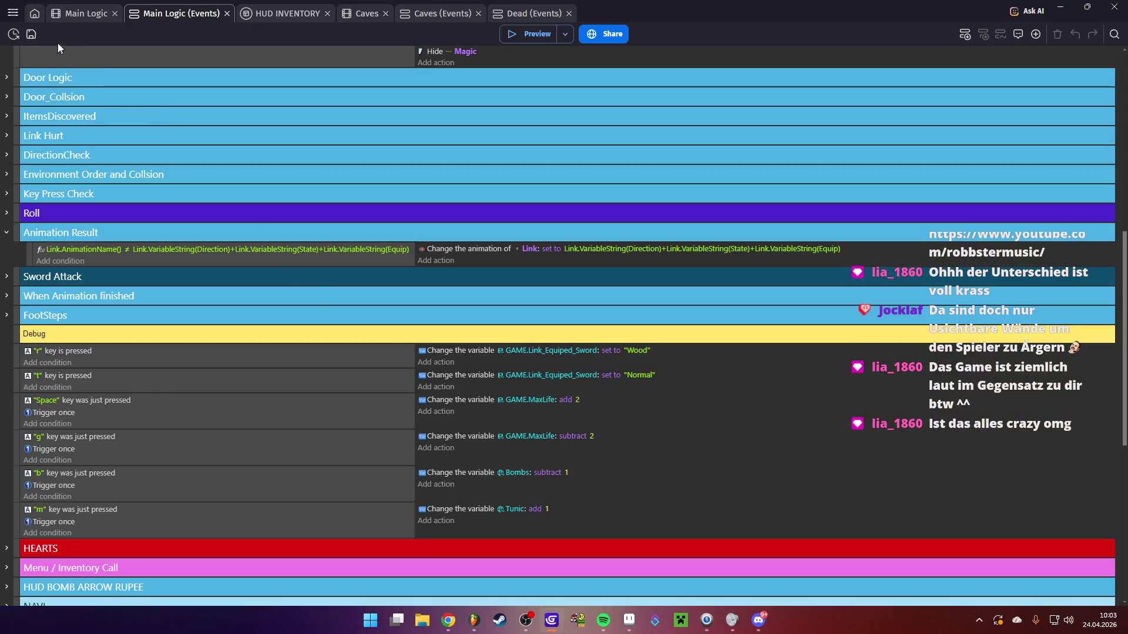
Relaunch the preview, walk Link through the top door into the pot corridor, then close it
left_click(529, 34)
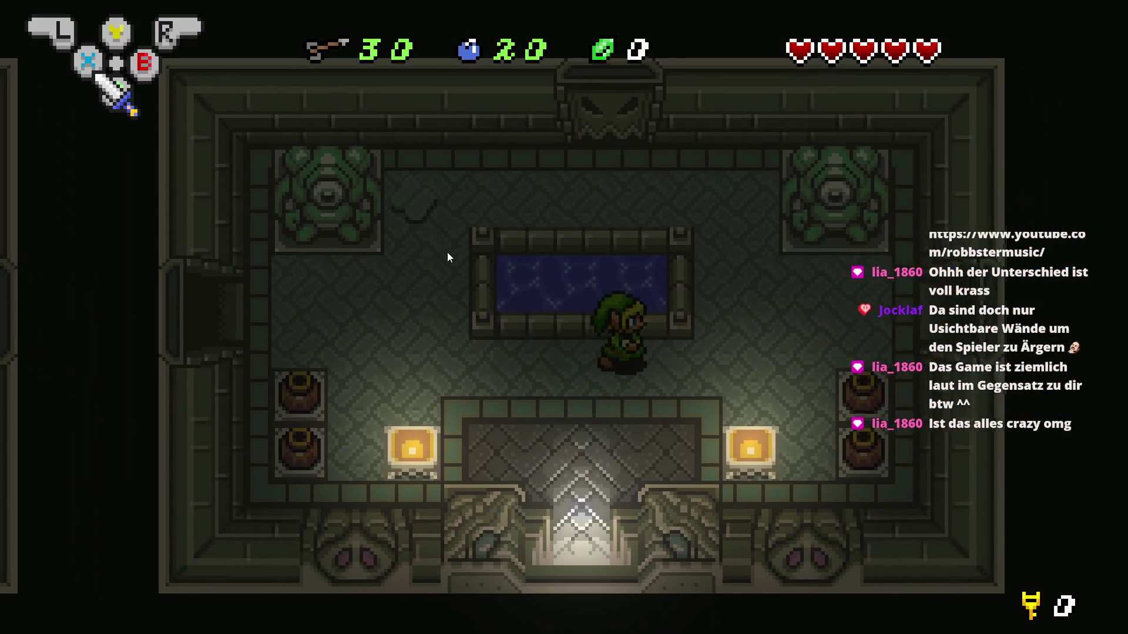
key("Left")
key("Up")
key("Up")
key("Right")
key("Up")
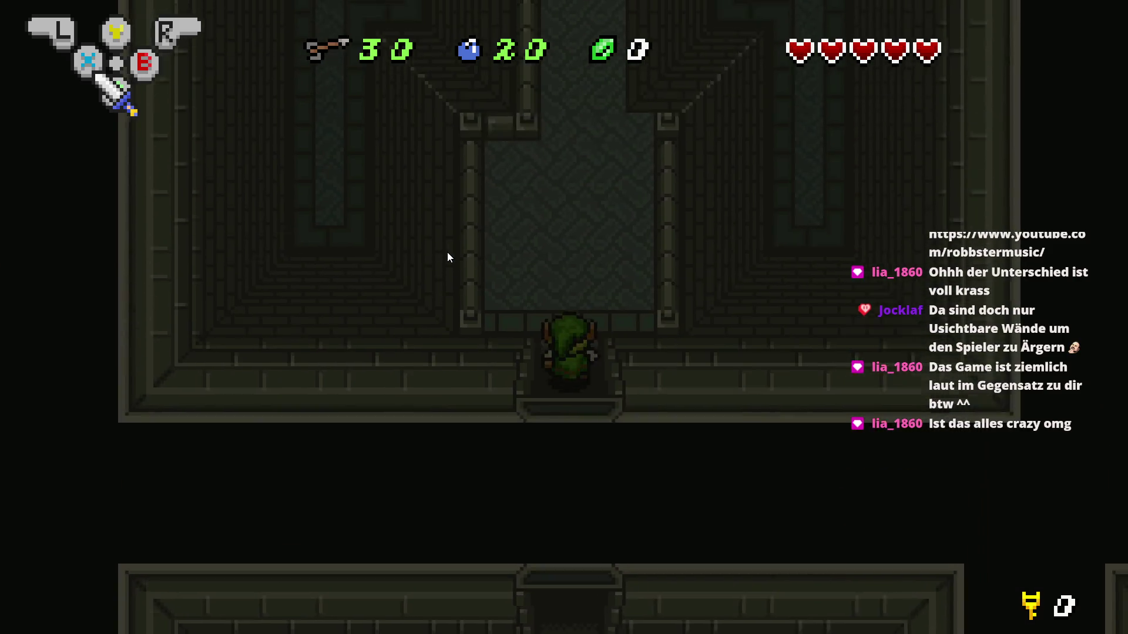
key("Up")
key("Up")
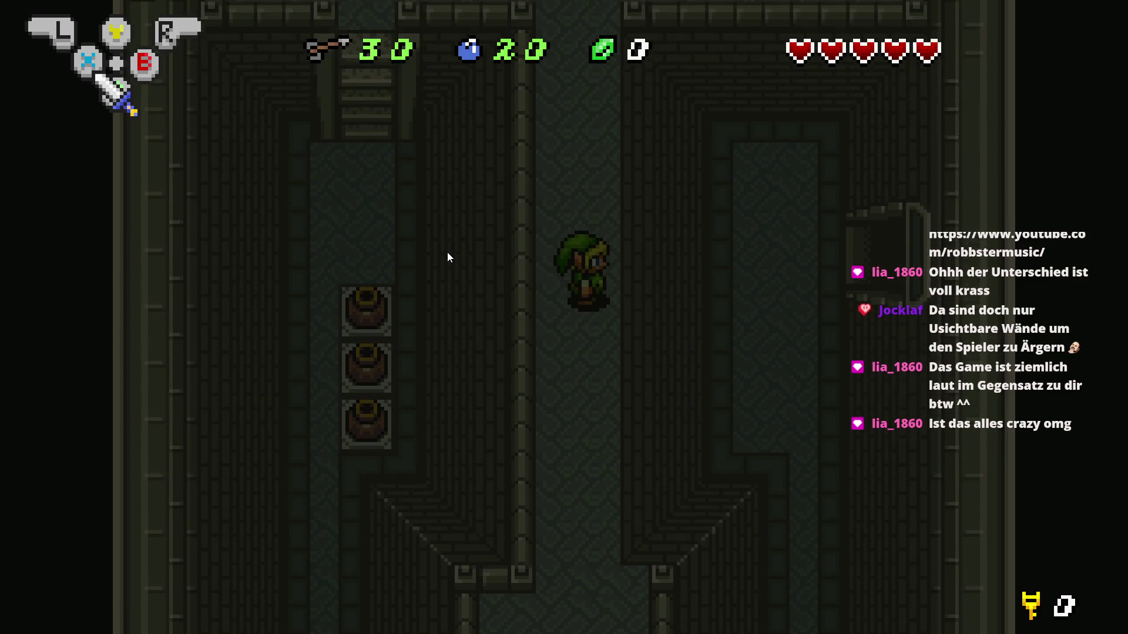
key("Right")
key("Right")
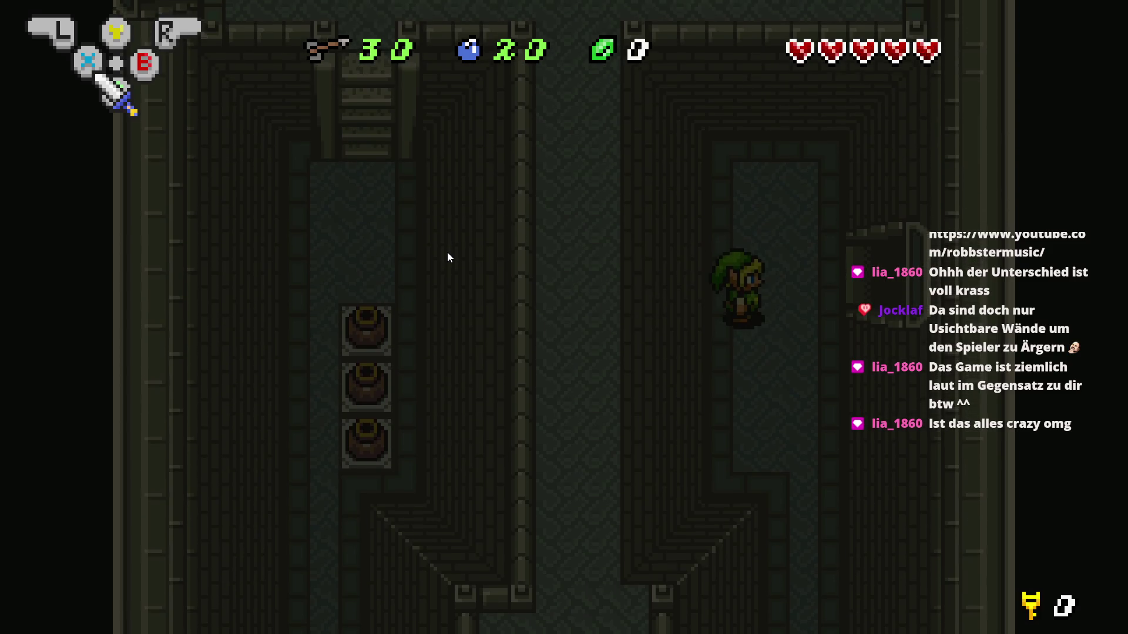
key("Left")
key("Left")
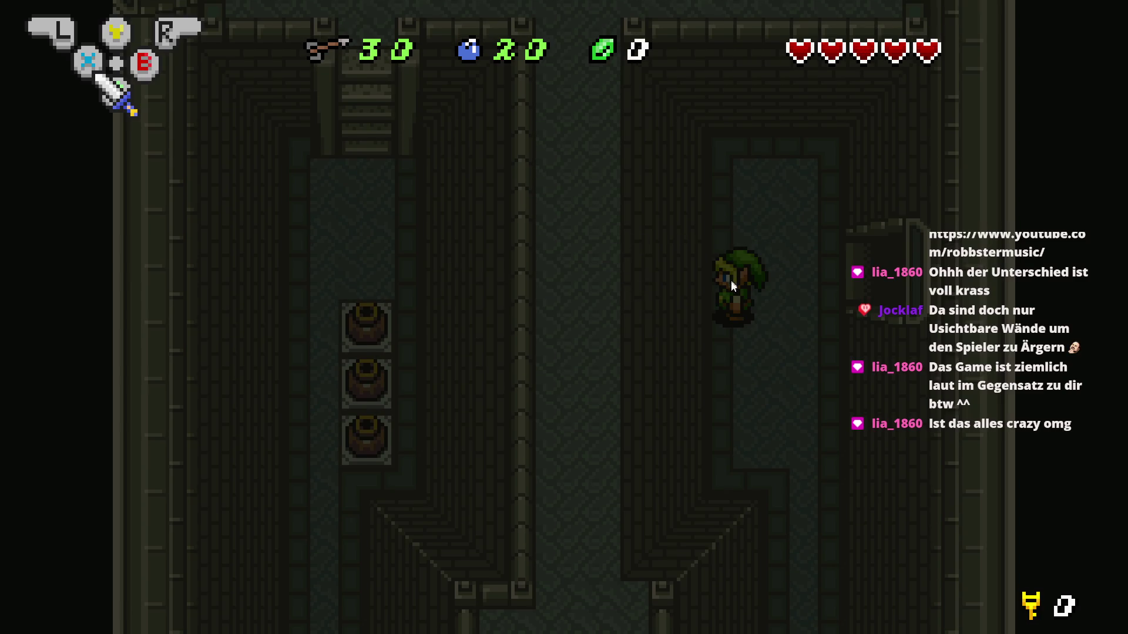
key("Right")
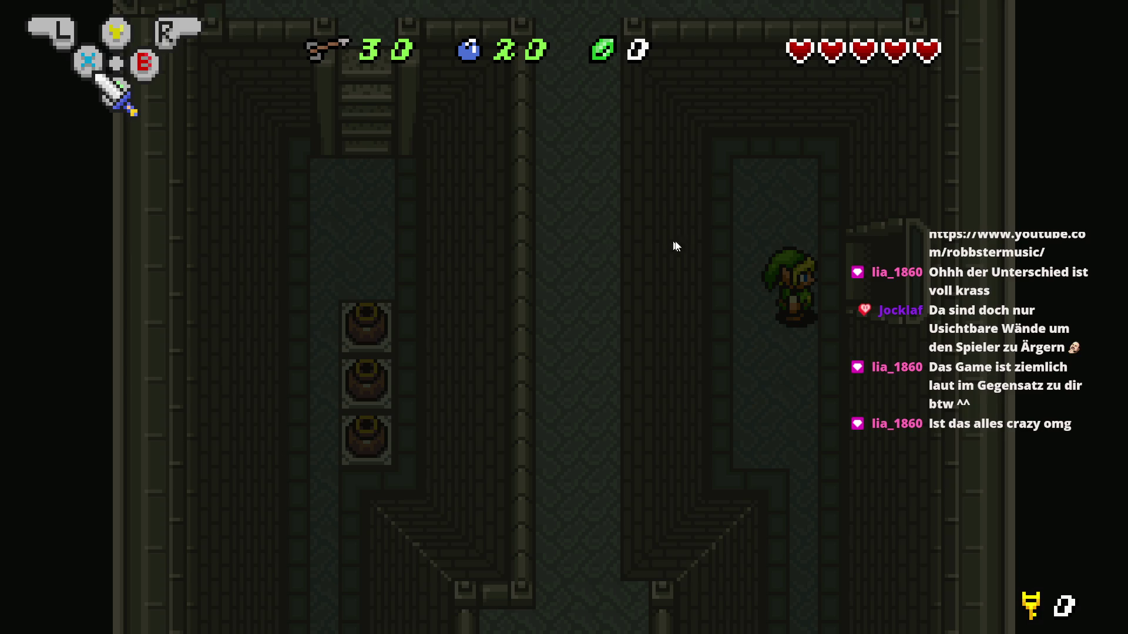
key("Up")
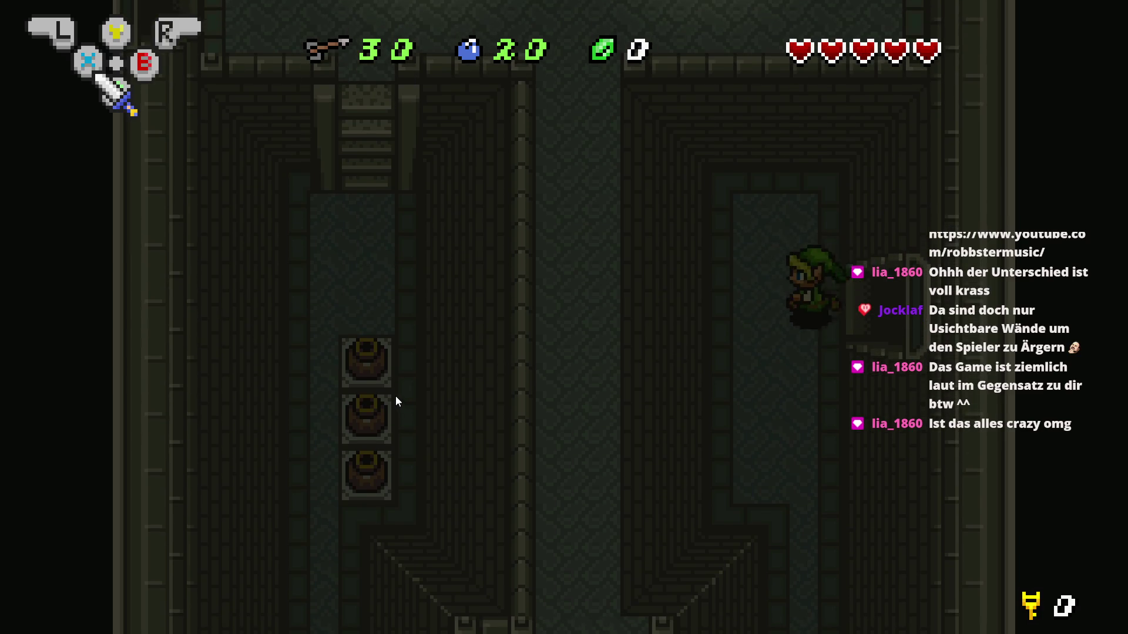
key("Up")
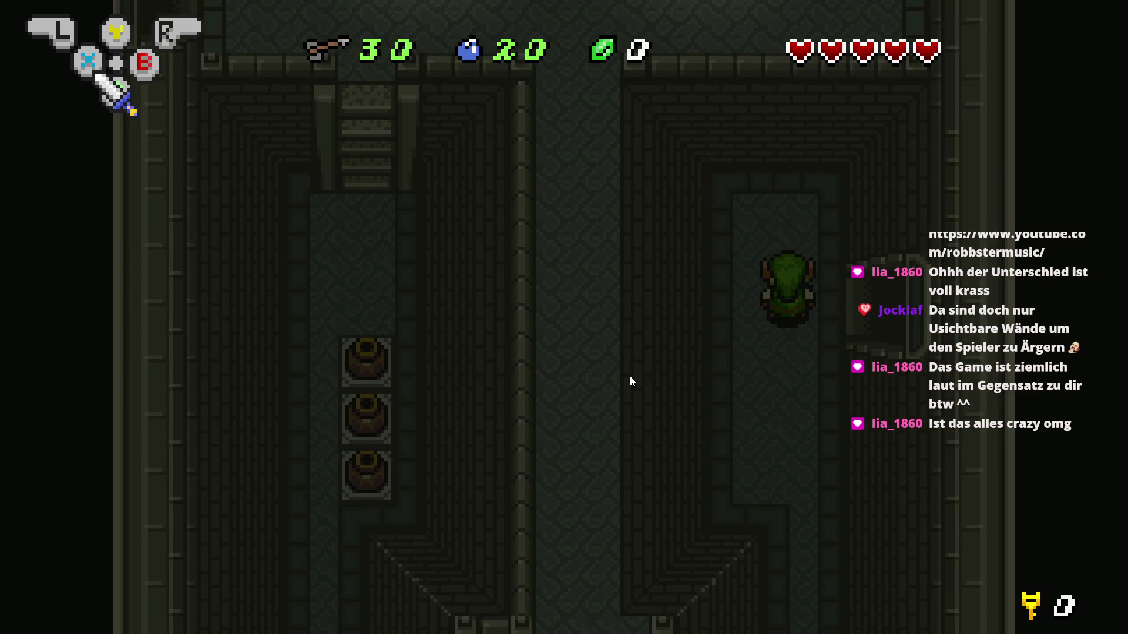
key("alt+F4")
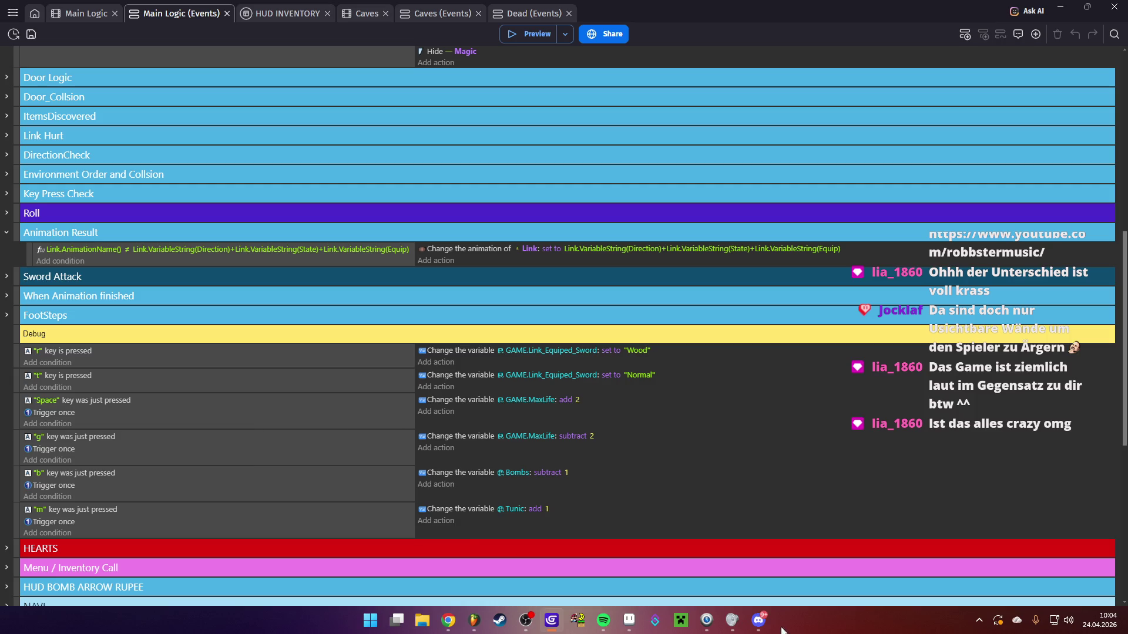
left_click(735, 627)
left_click_drag(176, 120, 174, 140)
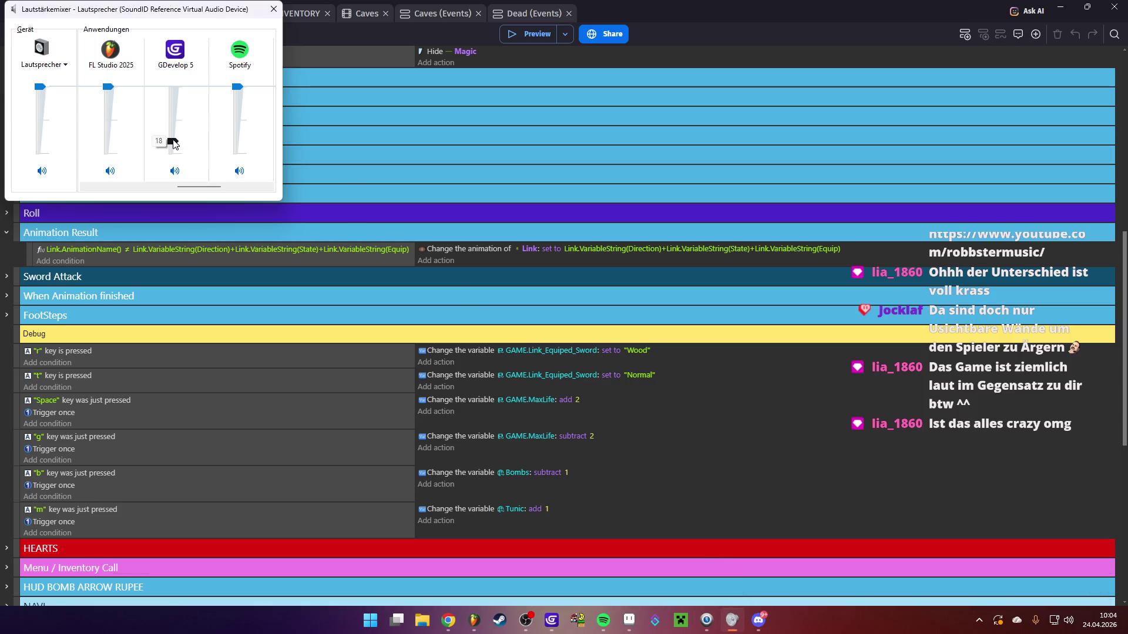
left_click(719, 437)
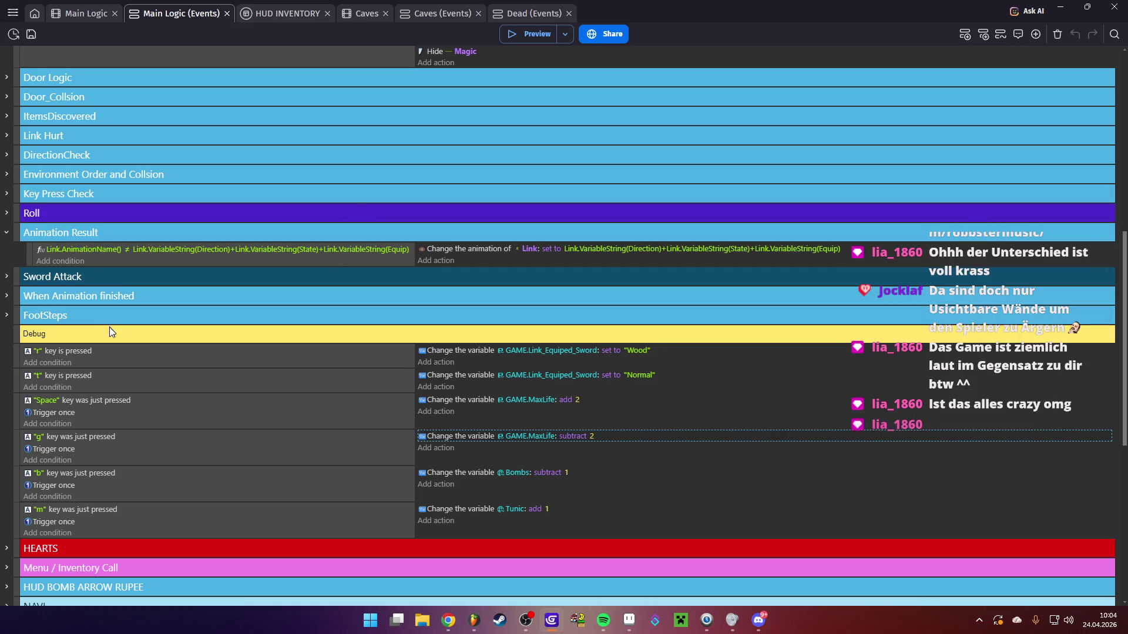
scroll(101, 331, "down", 1)
scroll(100, 329, "down", 5)
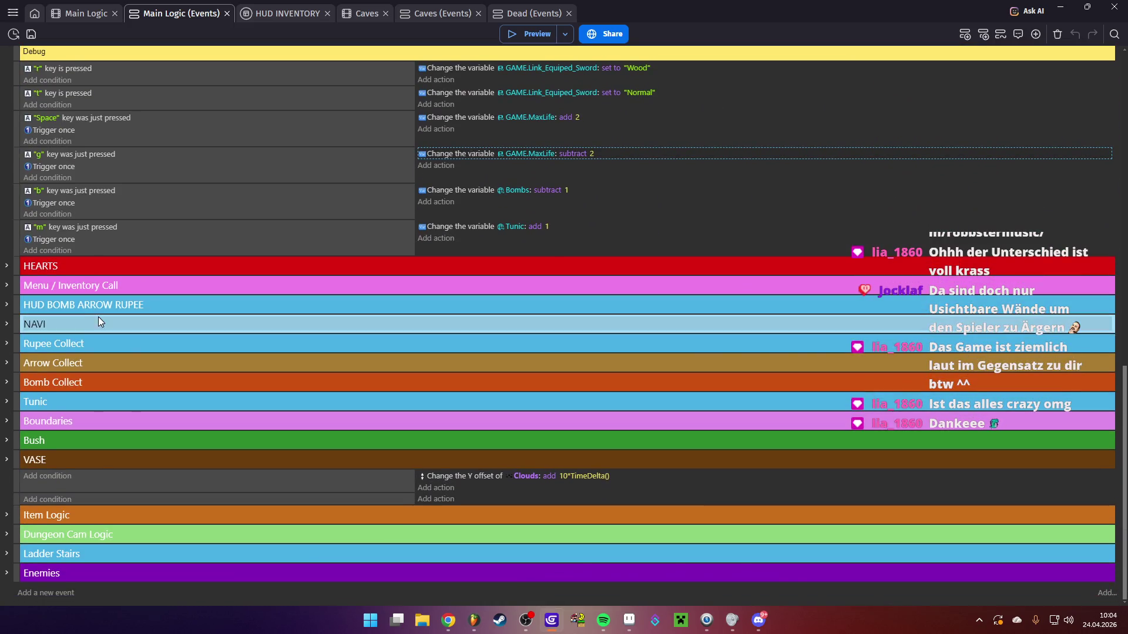
Expand Menu / Inventory Call and its Cursor Position group, folding Slot 5
left_click(6, 286)
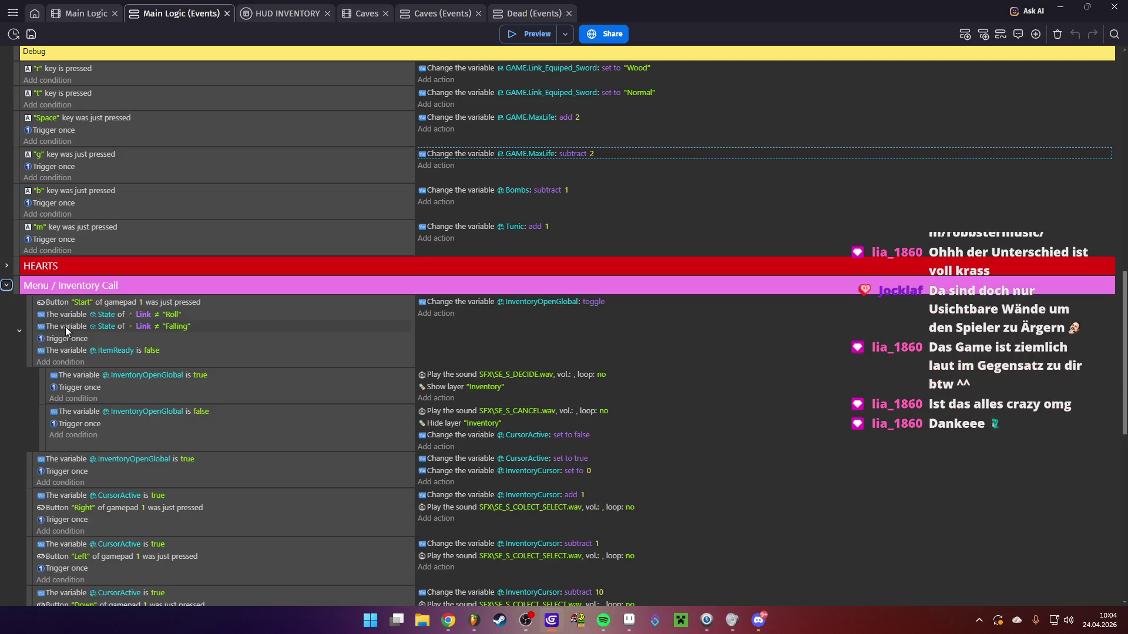
scroll(65, 329, "down", 4)
left_click(19, 458)
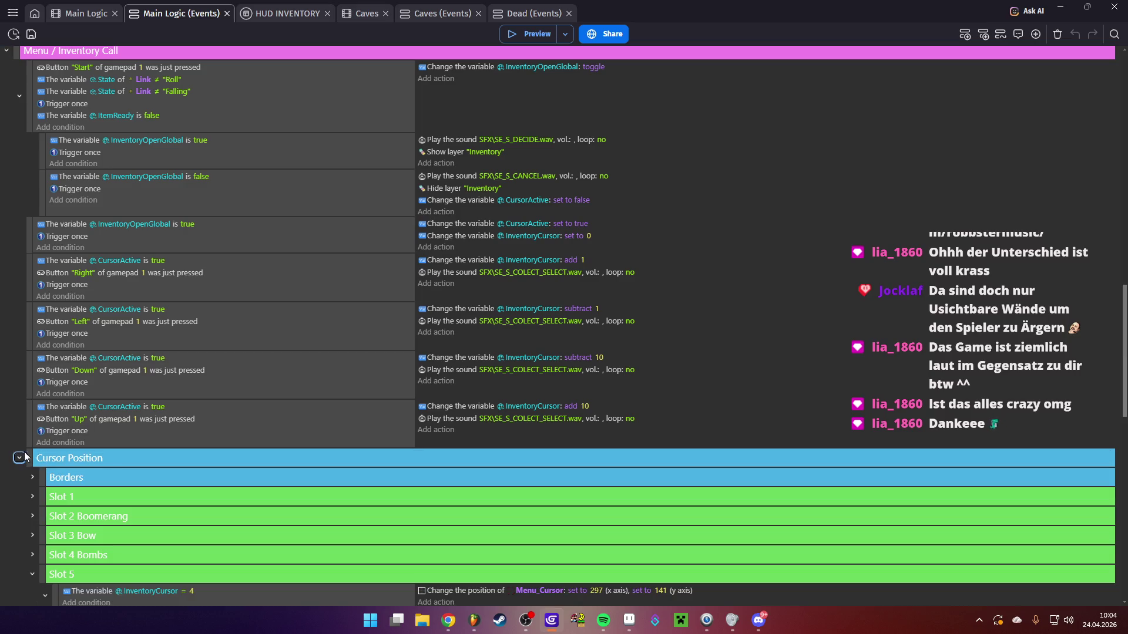
scroll(22, 457, "down", 4)
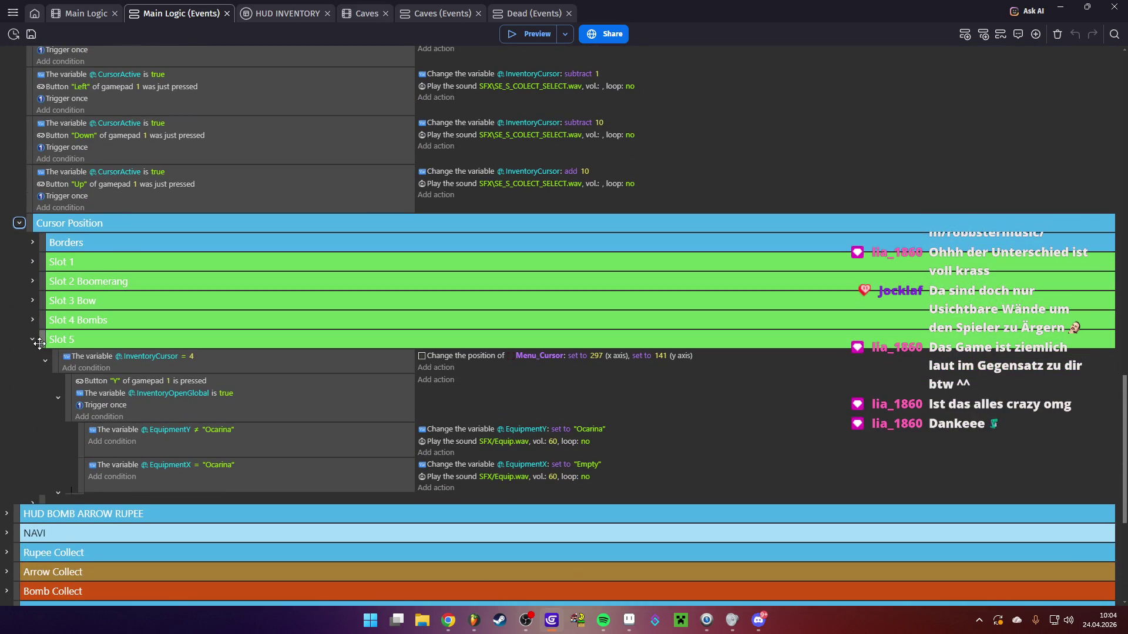
left_click(32, 339)
scroll(132, 363, "down", 4)
scroll(104, 371, "up", 2)
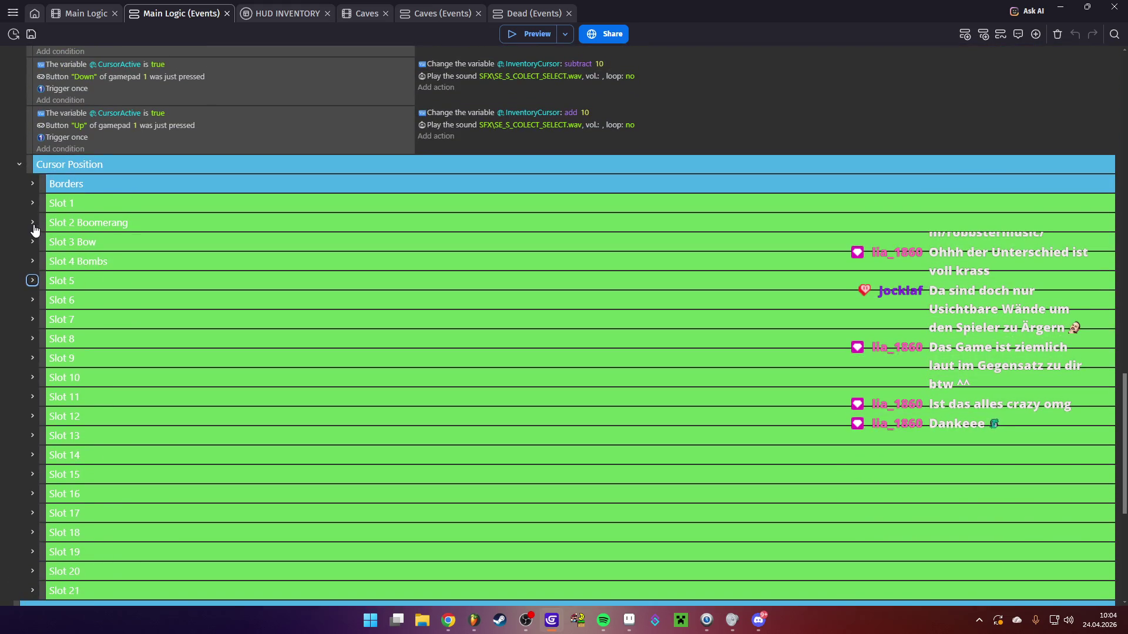
Inspect the Slot 2 Boomerang and Slot 3 Bow events, then collapse Cursor Position
left_click(33, 223)
left_click(33, 223)
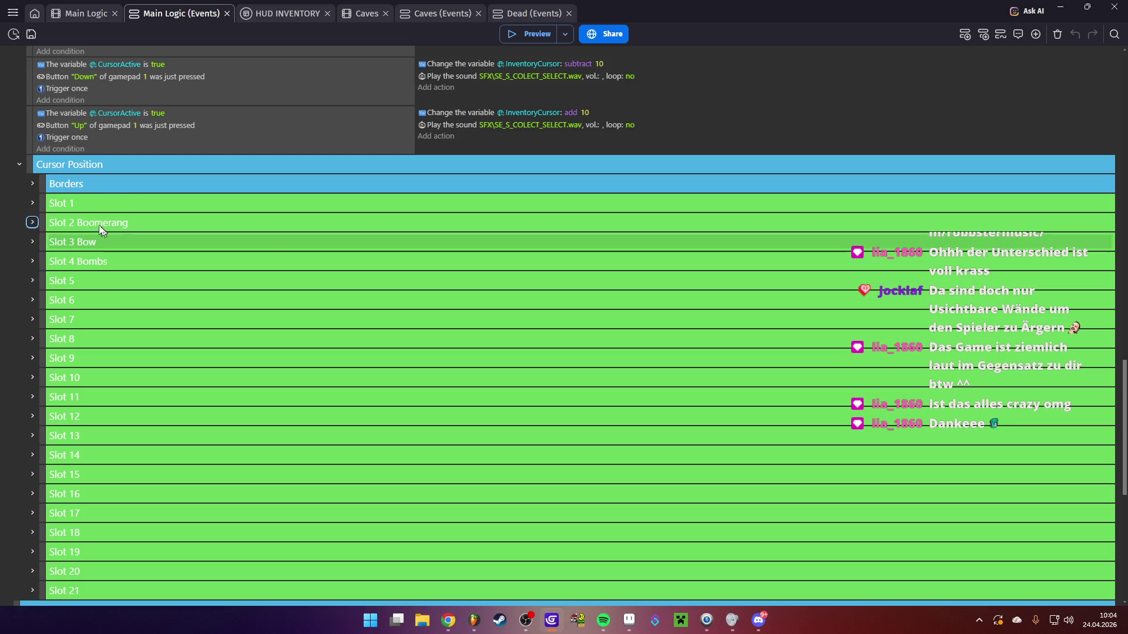
left_click(33, 242)
left_click(32, 242)
left_click(33, 222)
left_click(33, 223)
scroll(55, 302, "down", 3)
scroll(53, 338, "up", 2)
scroll(35, 387, "down", 2)
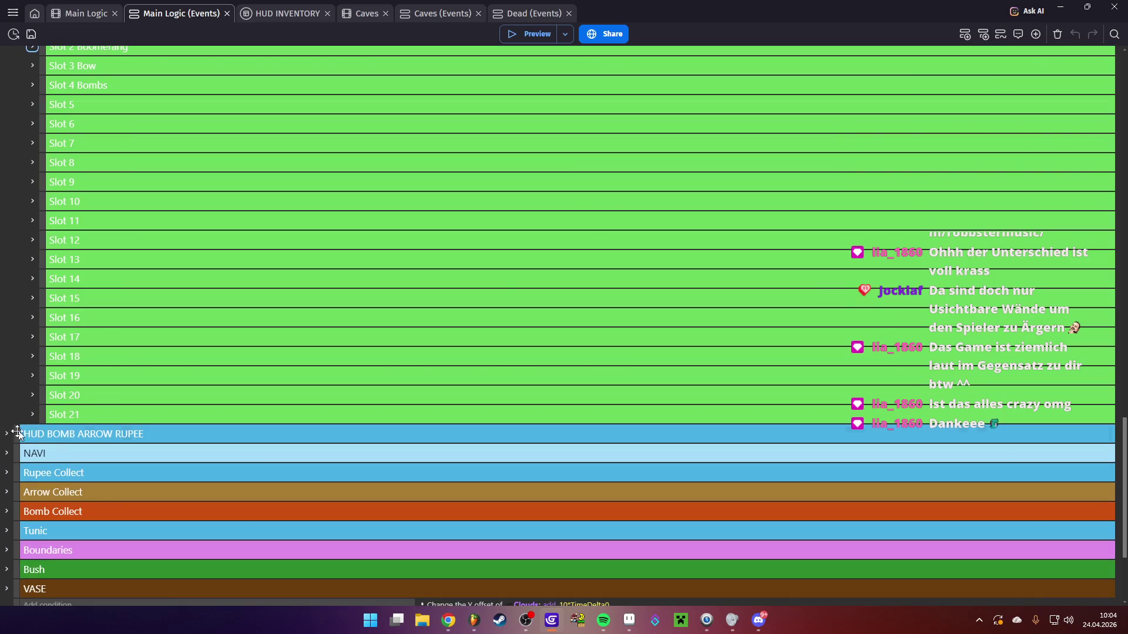
scroll(6, 438, "up", 4)
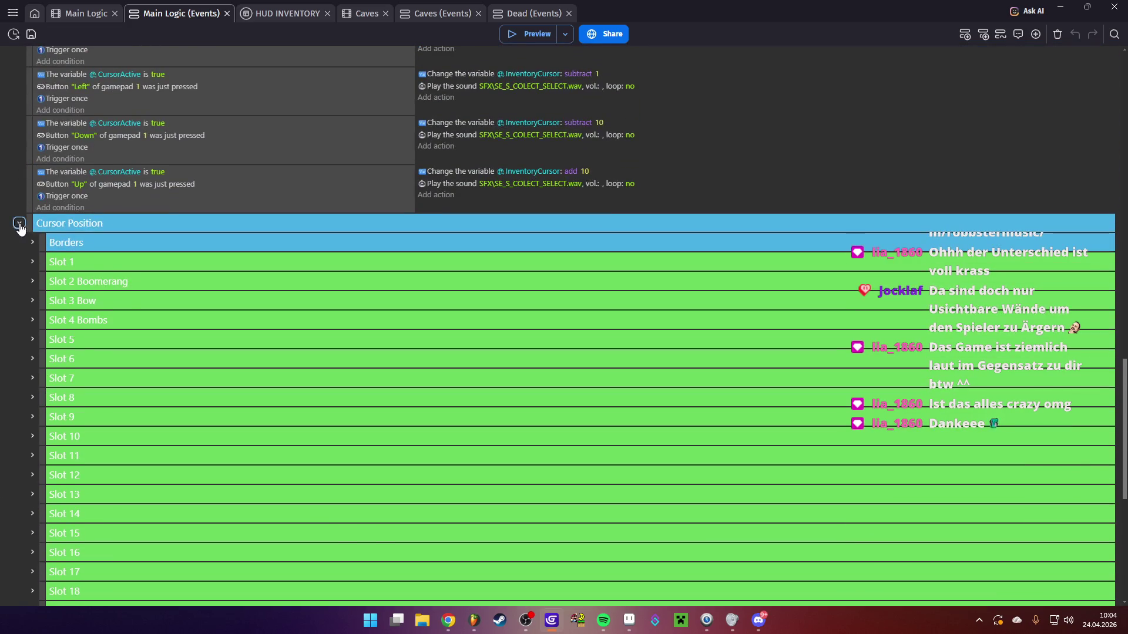
left_click(20, 231)
scroll(27, 334, "up", 5)
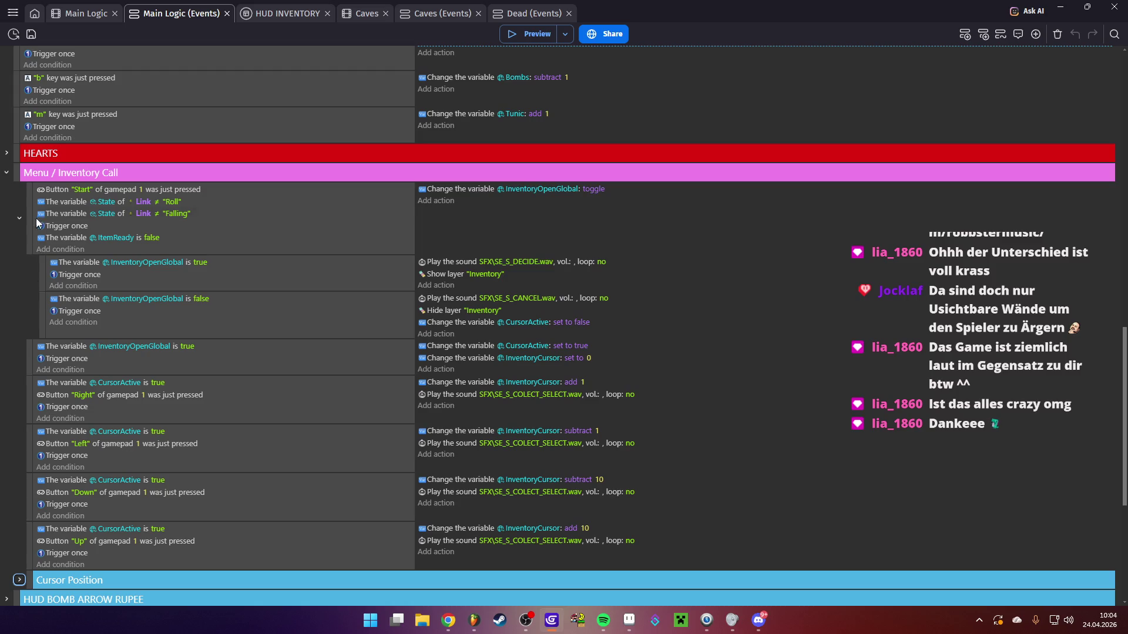
Collapse Menu / Inventory Call and scroll through the HEARTS group's HeartUpdate and Hearts Life events
left_click(7, 173)
left_click(6, 262)
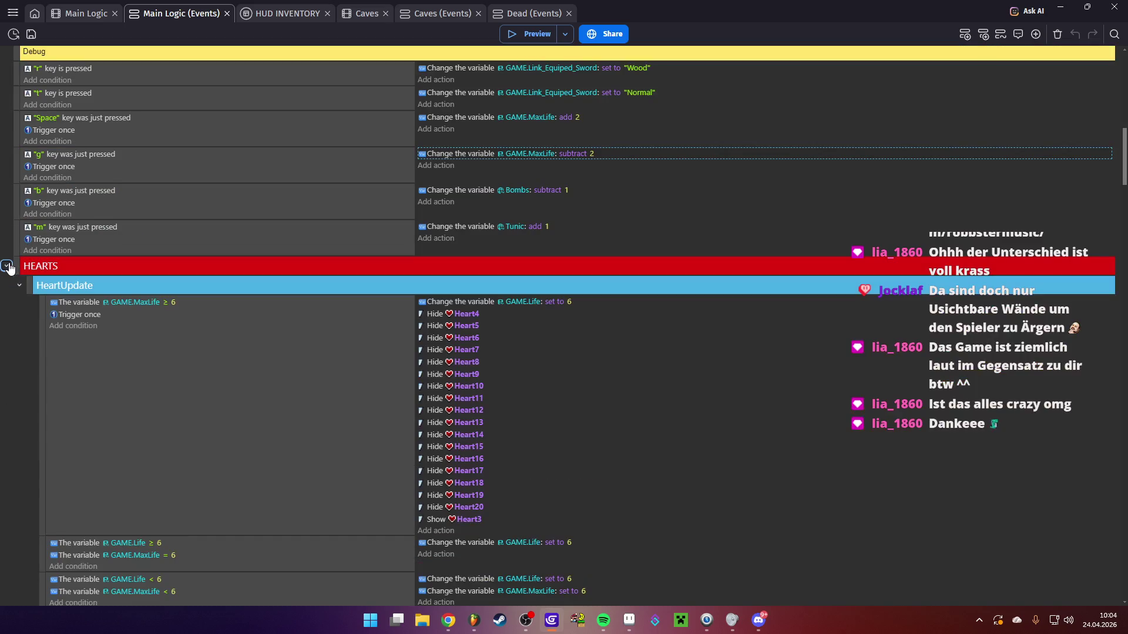
scroll(151, 288, "down", 2)
scroll(152, 288, "down", 20)
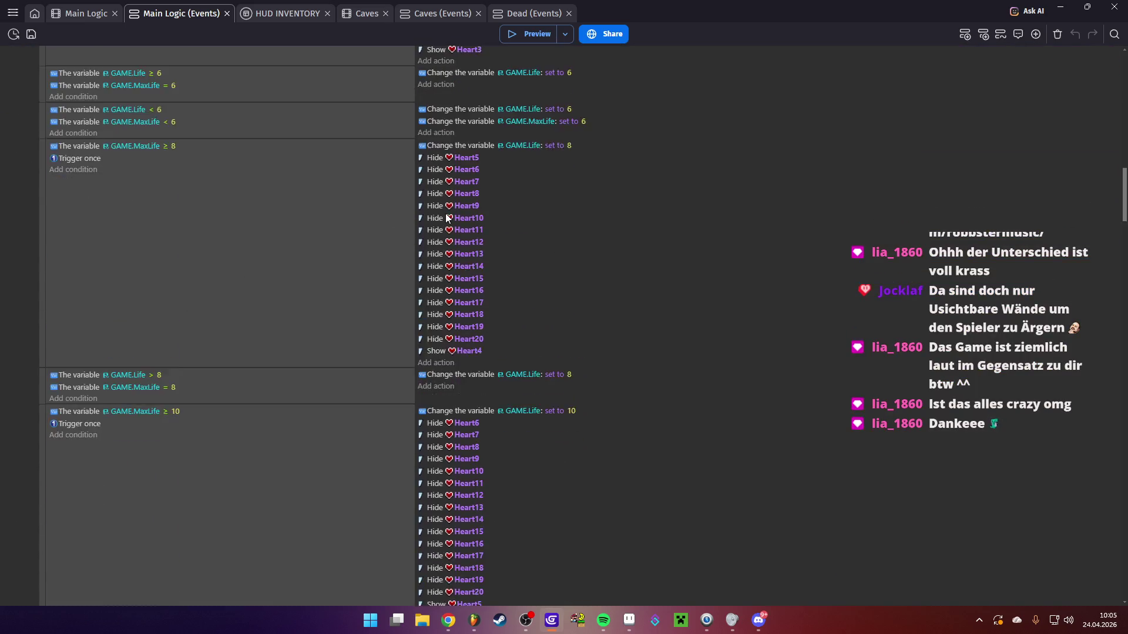
scroll(446, 217, "down", 20)
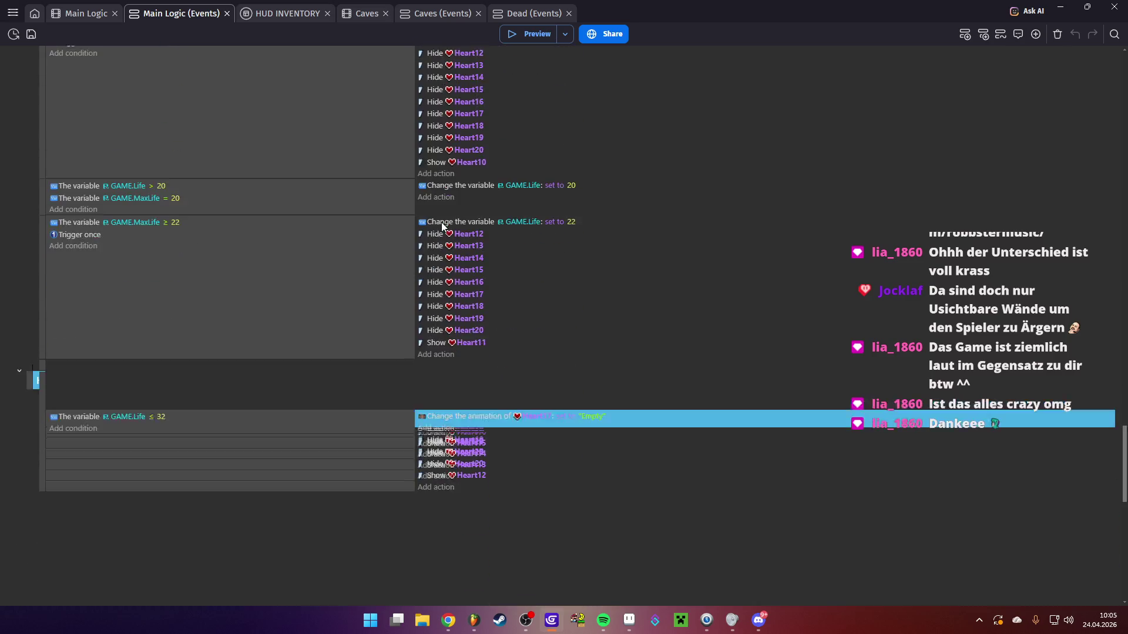
scroll(435, 243, "down", 15)
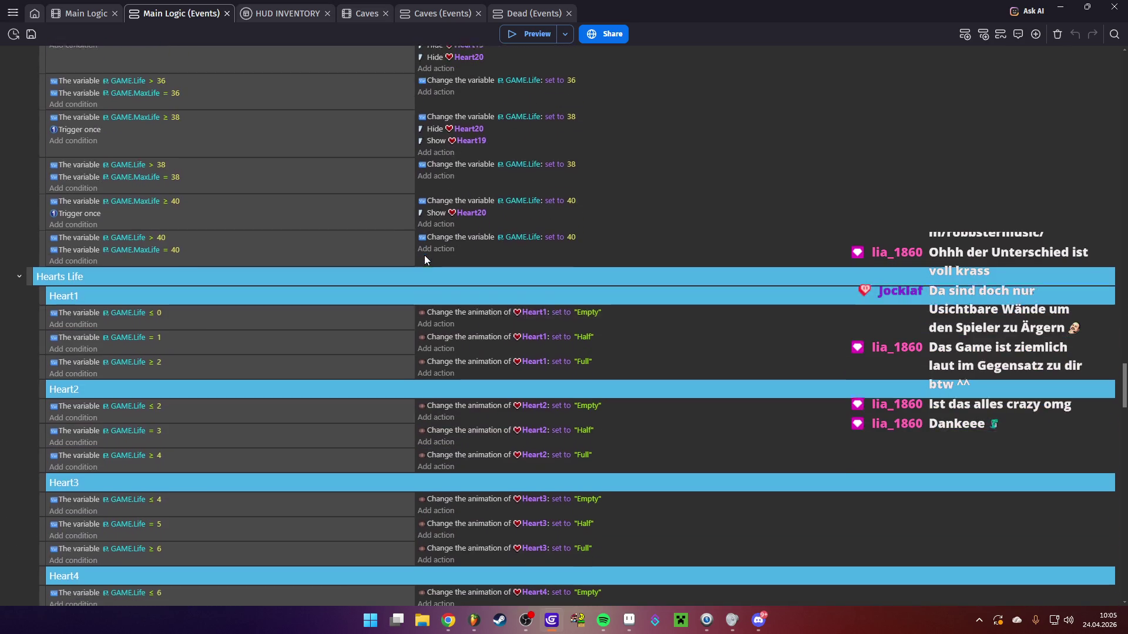
scroll(423, 235, "down", 20)
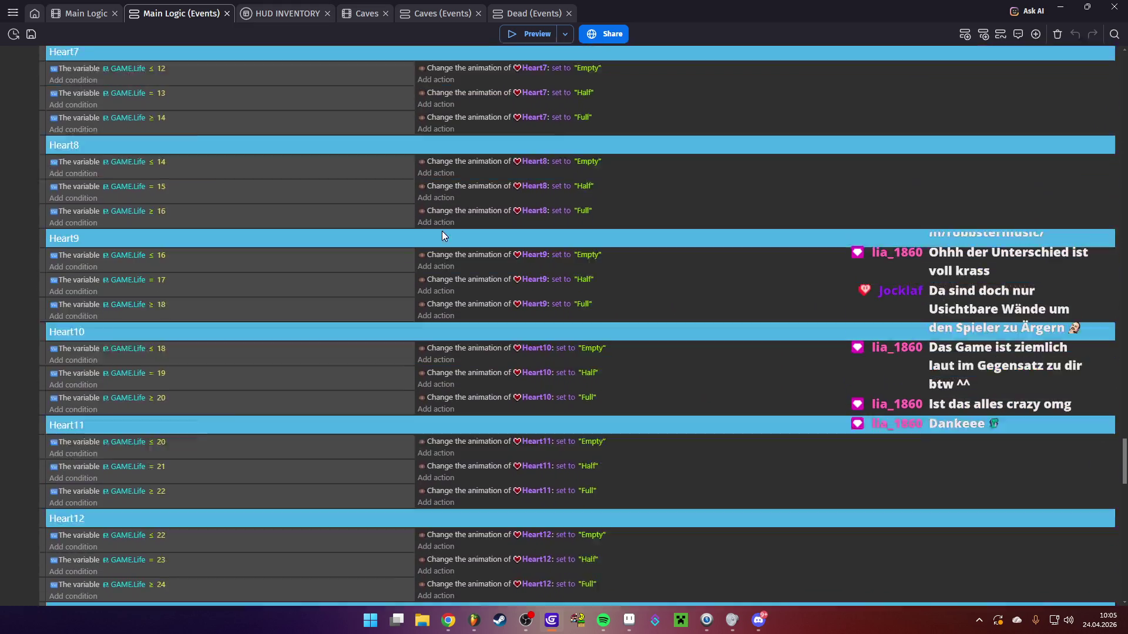
scroll(448, 258, "down", 3)
scroll(330, 281, "up", 15)
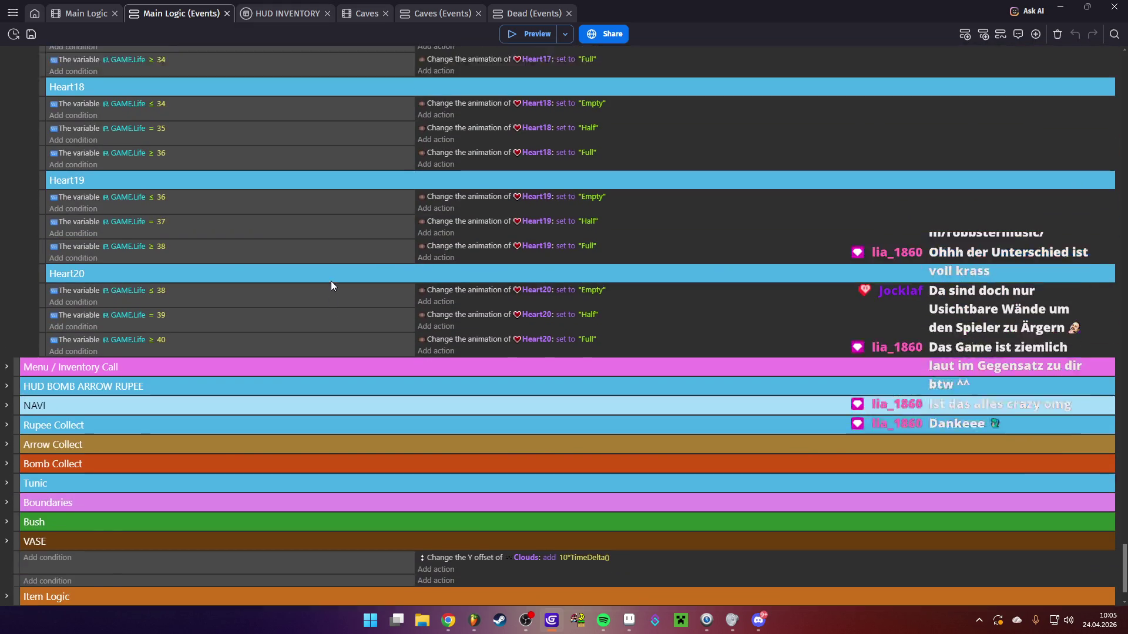
scroll(316, 332, "up", 15)
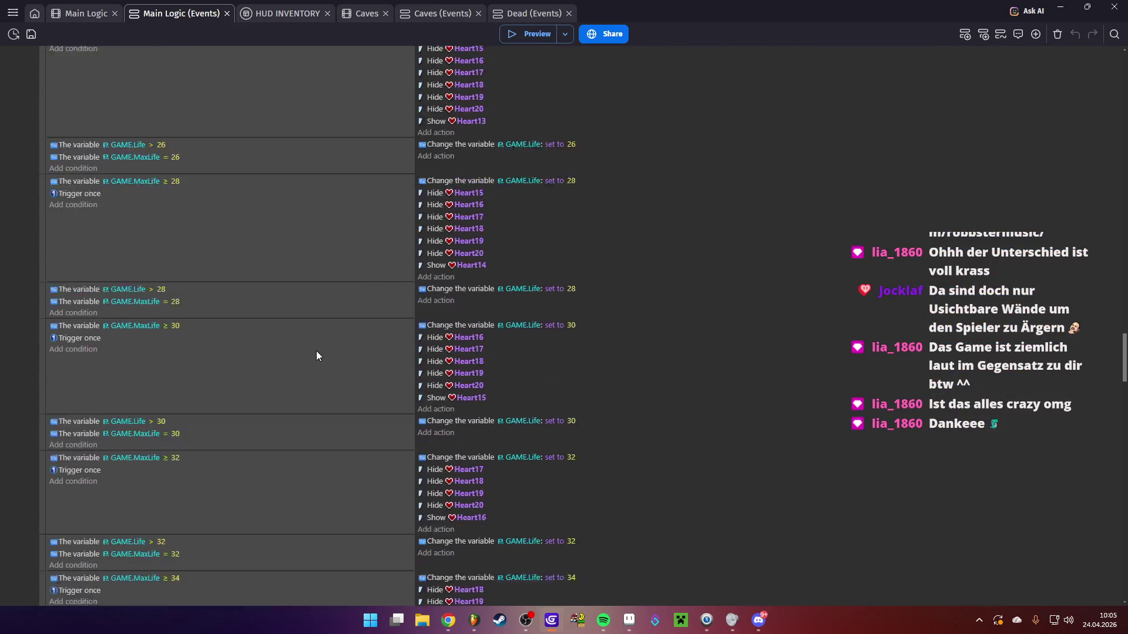
scroll(173, 361, "up", 15)
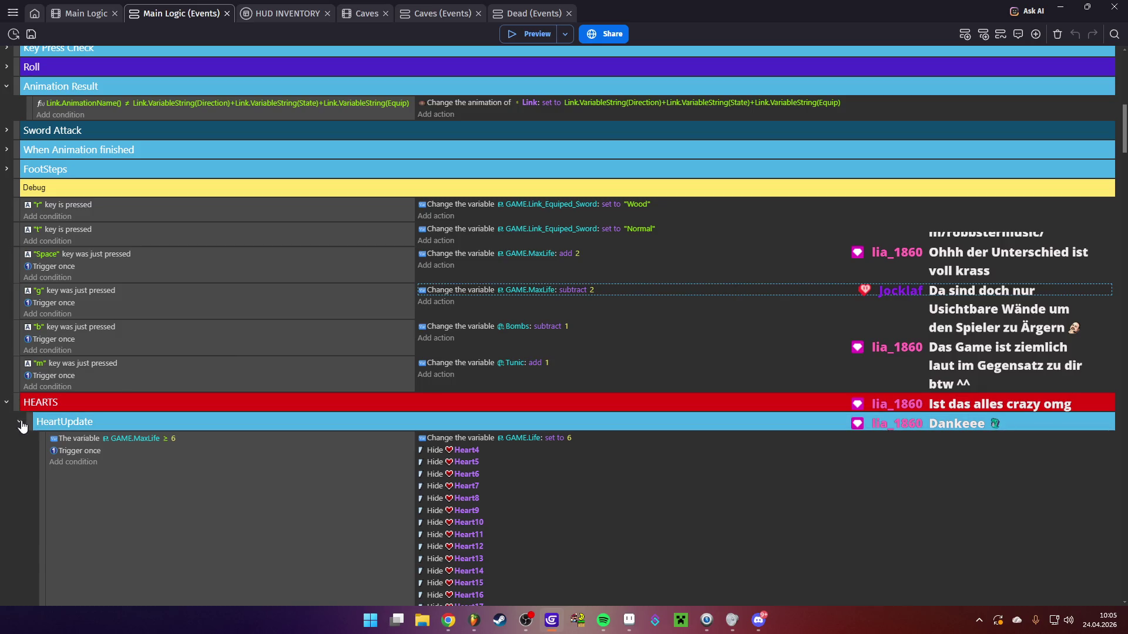
Collapse the HeartUpdate, Hearts Life and HEARTS groups
left_click(20, 422)
left_click(19, 441)
left_click(6, 403)
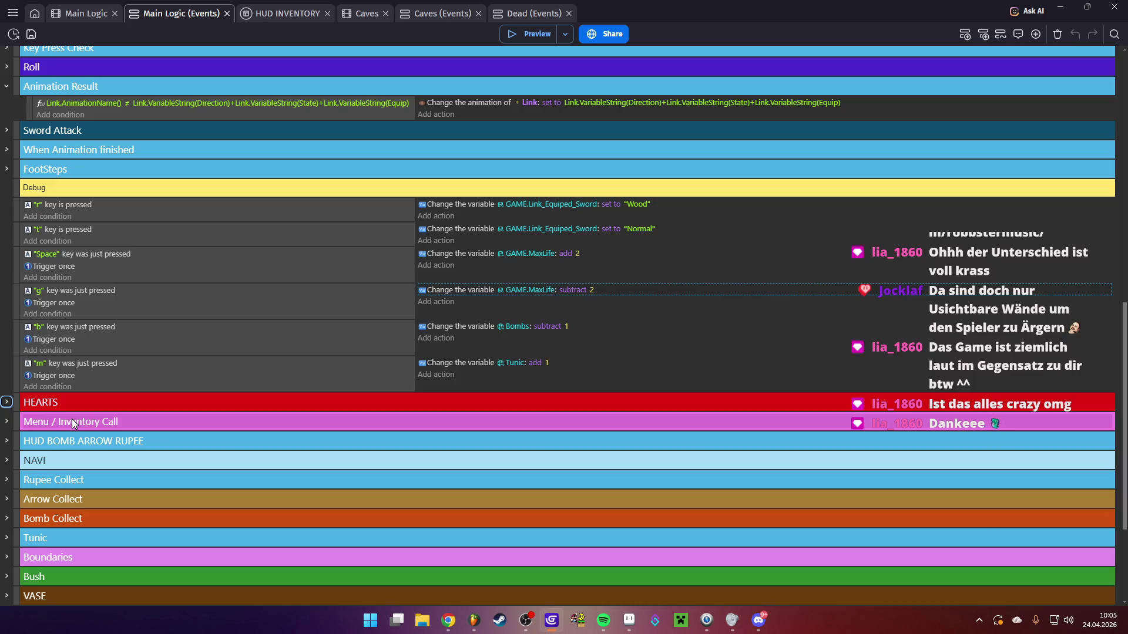
scroll(337, 382, "down", 3)
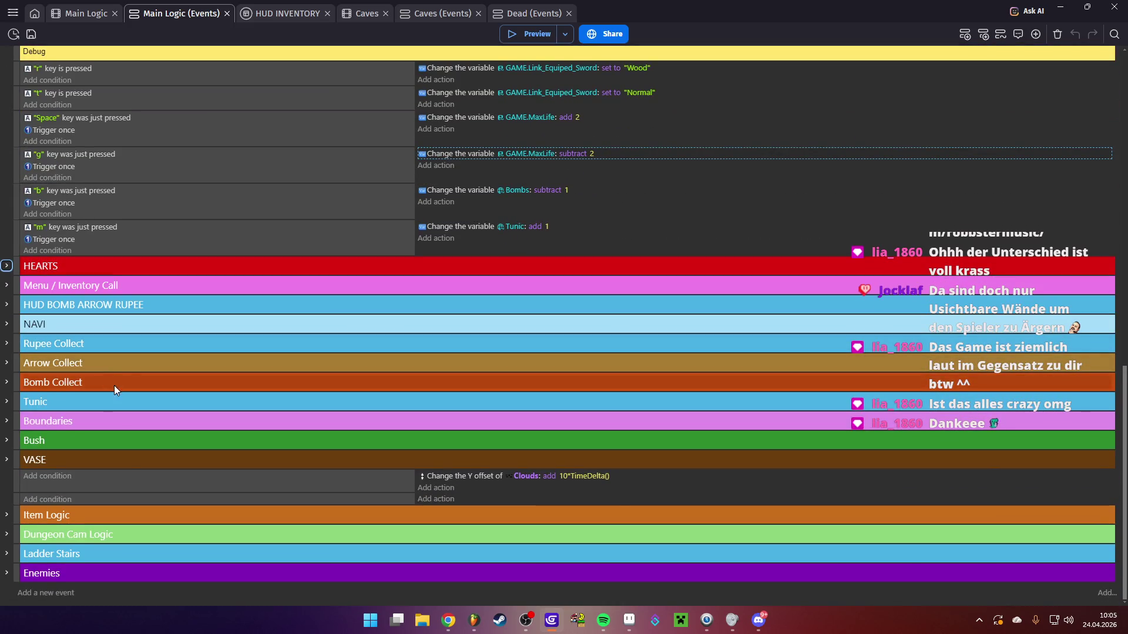
Expand Item Logic and its Boomerang group and scroll through the throwing events
left_click(6, 517)
scroll(167, 421, "down", 2)
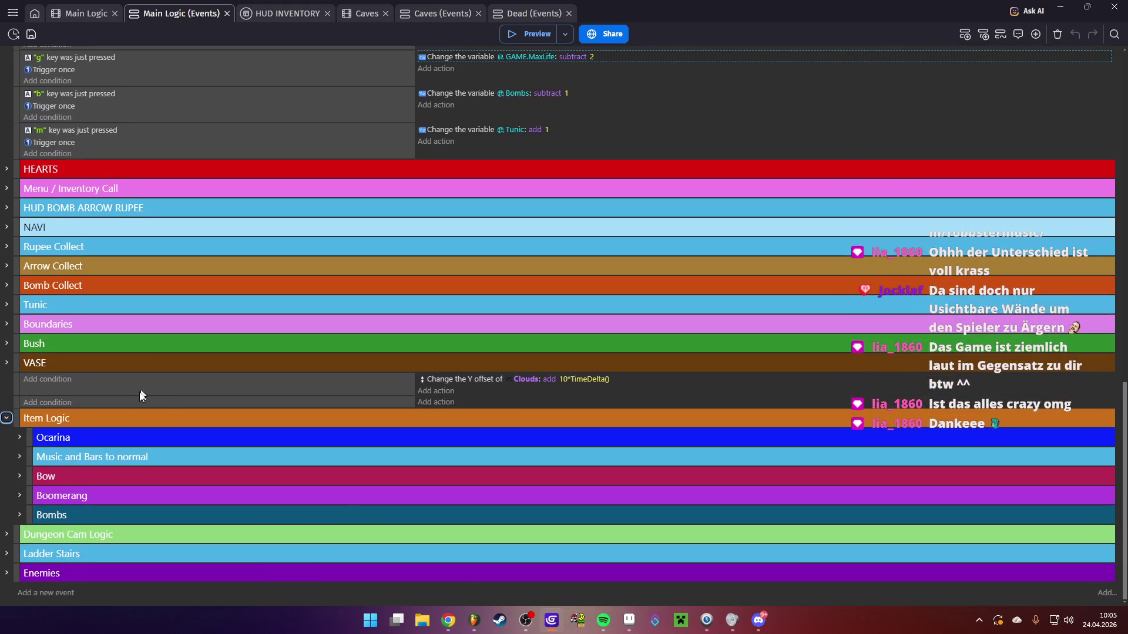
left_click(22, 499)
scroll(160, 403, "down", 10)
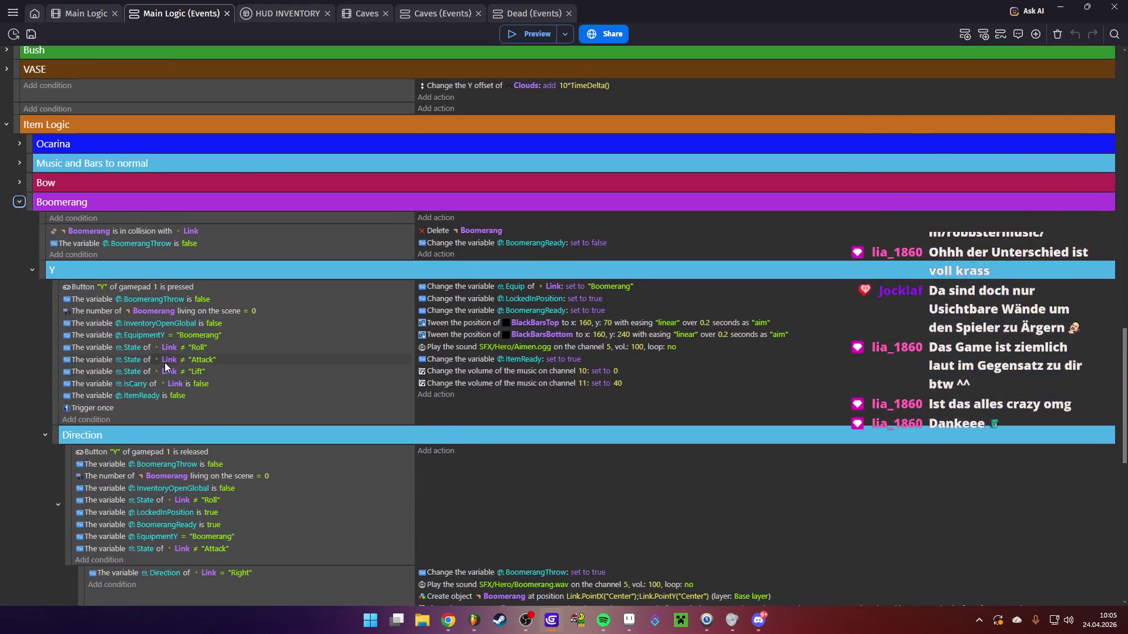
scroll(223, 326, "down", 15)
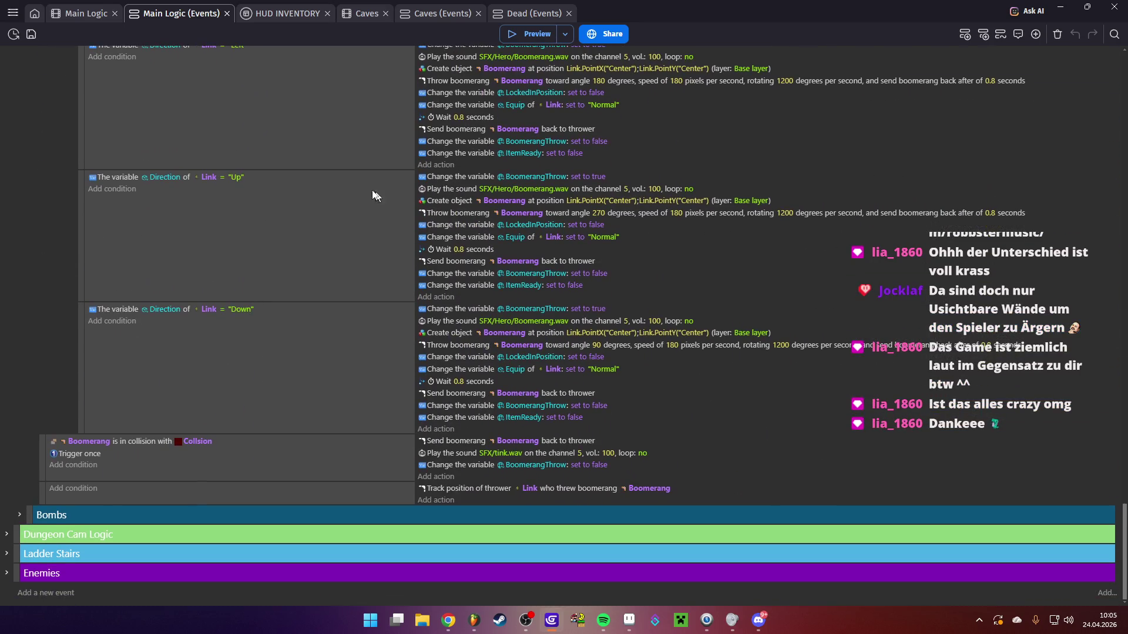
scroll(348, 303, "up", 5)
scroll(411, 372, "up", 10)
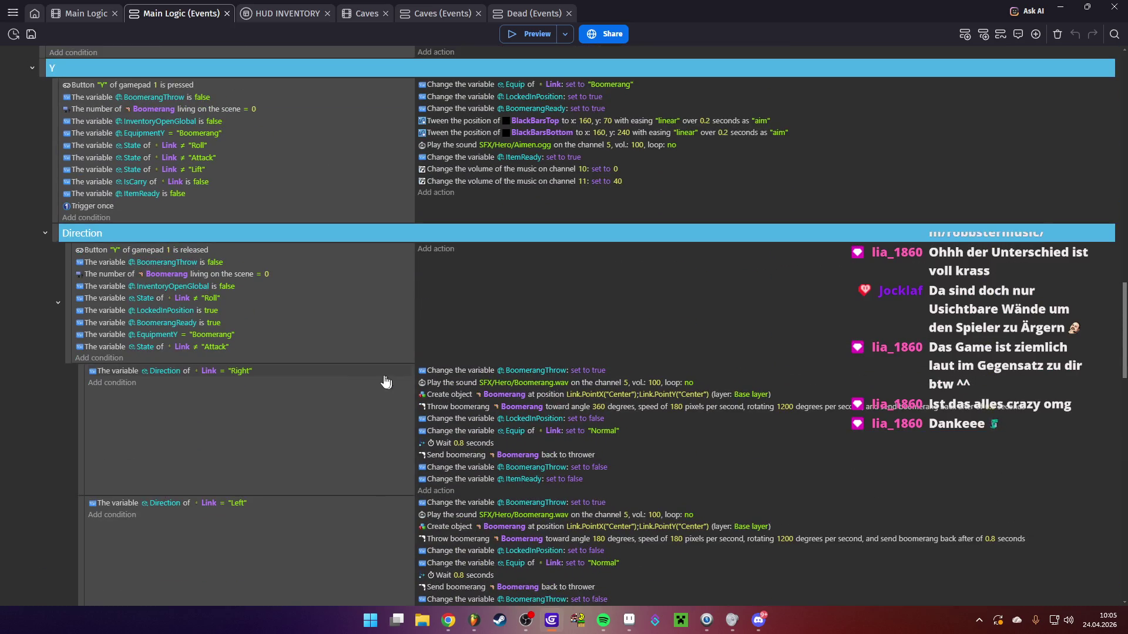
scroll(212, 347, "up", 5)
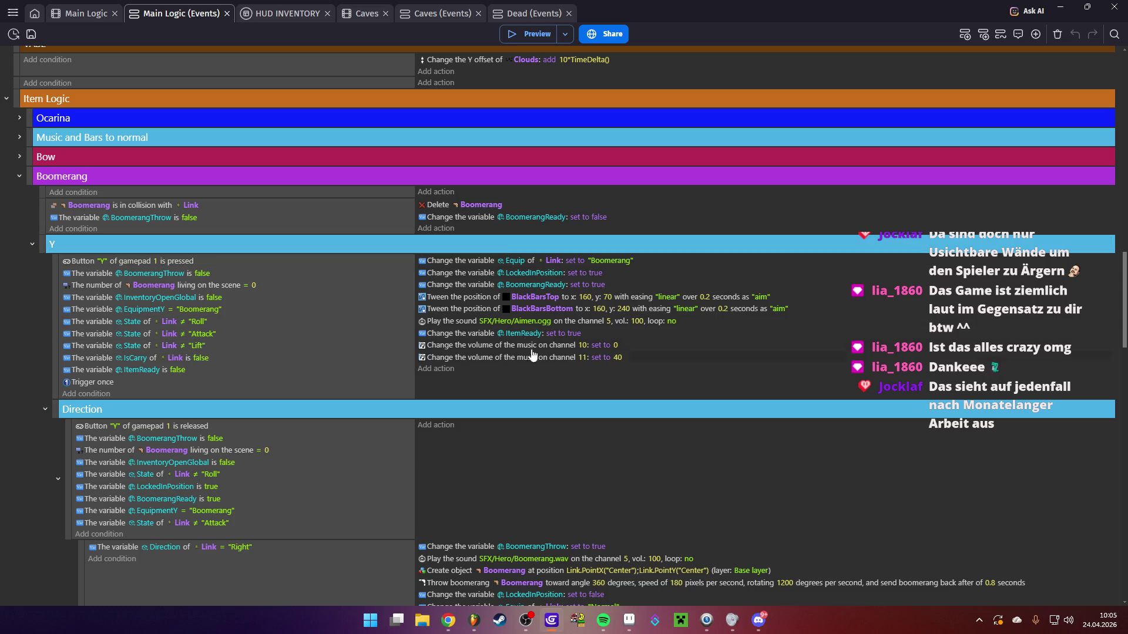
scroll(418, 361, "down", 4)
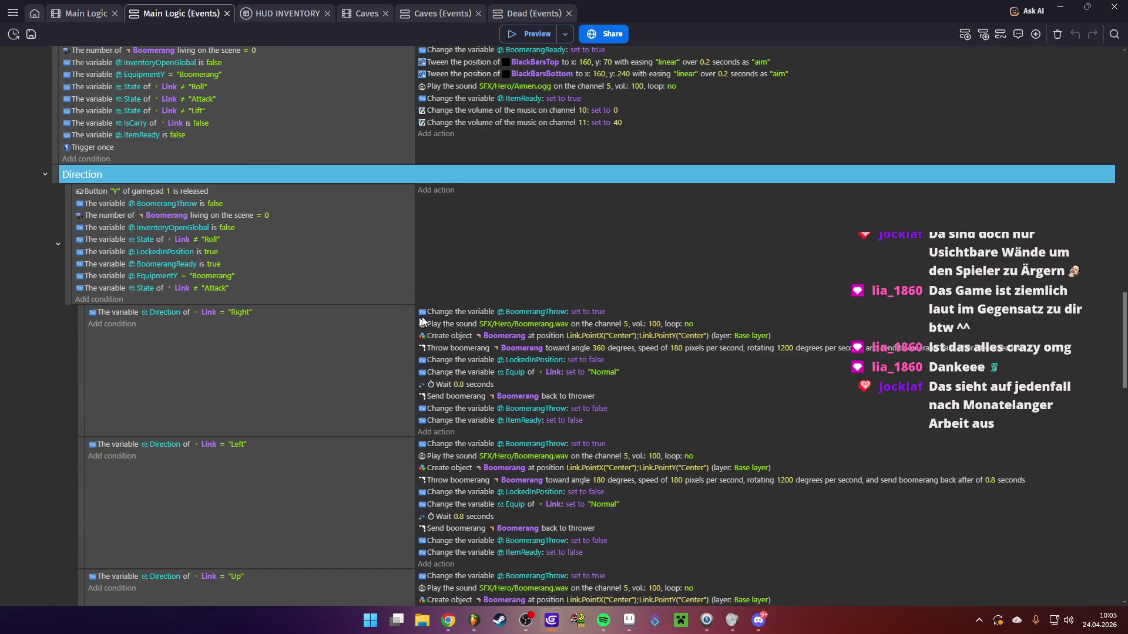
scroll(411, 321, "up", 3)
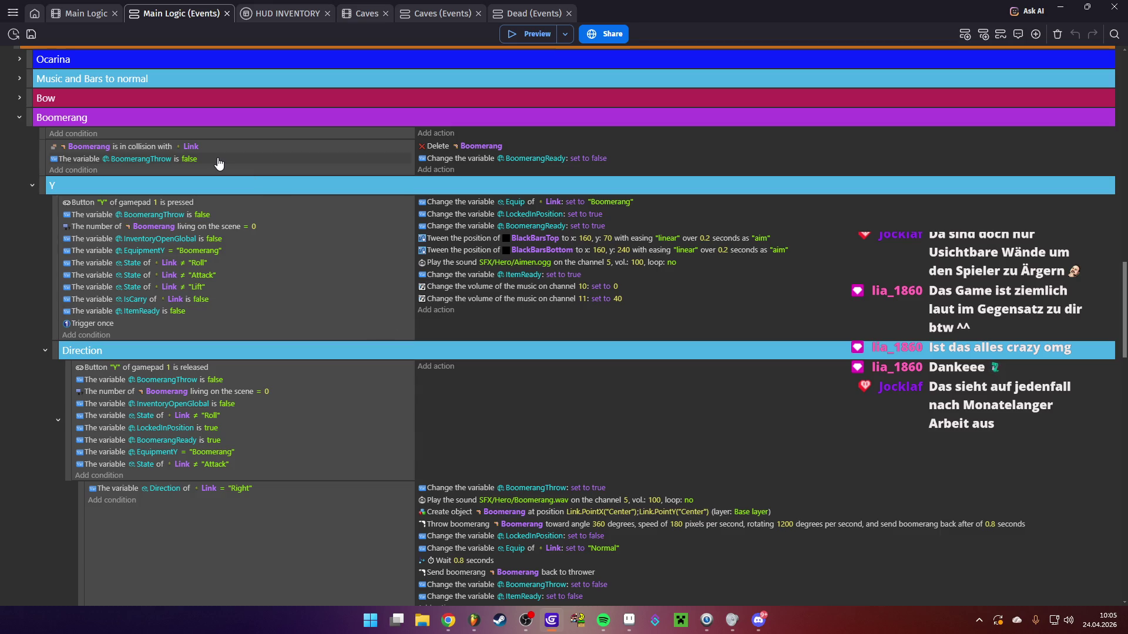
Save the project, then bring up File Explorer
left_click(31, 33)
scroll(272, 307, "up", 3)
scroll(32, 292, "up", 3)
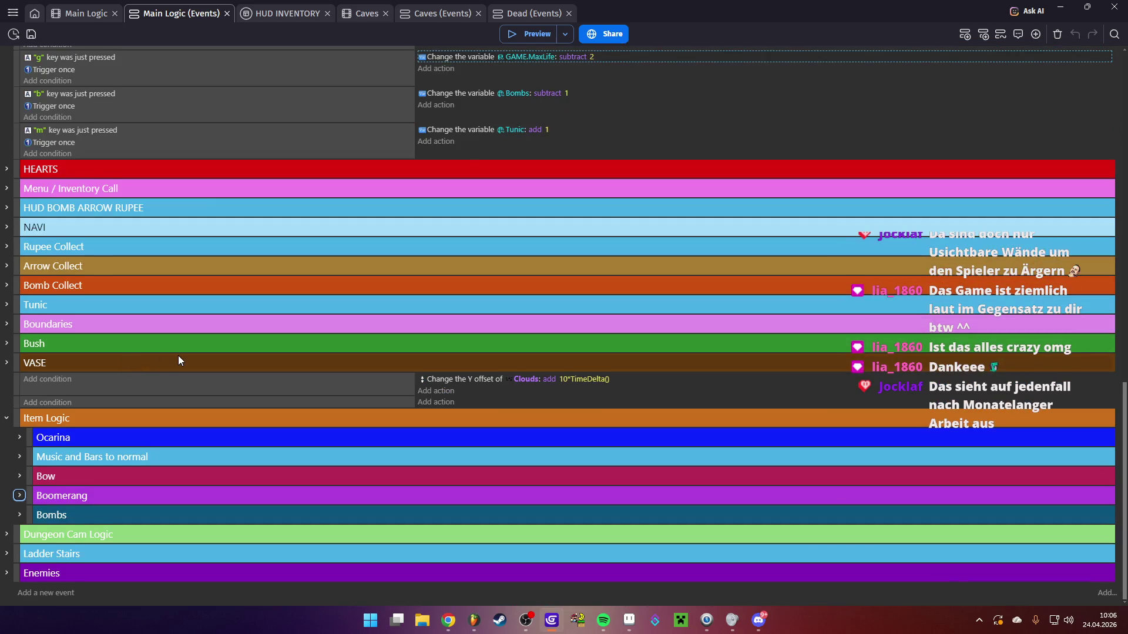
scroll(180, 360, "up", 3)
left_click(422, 620)
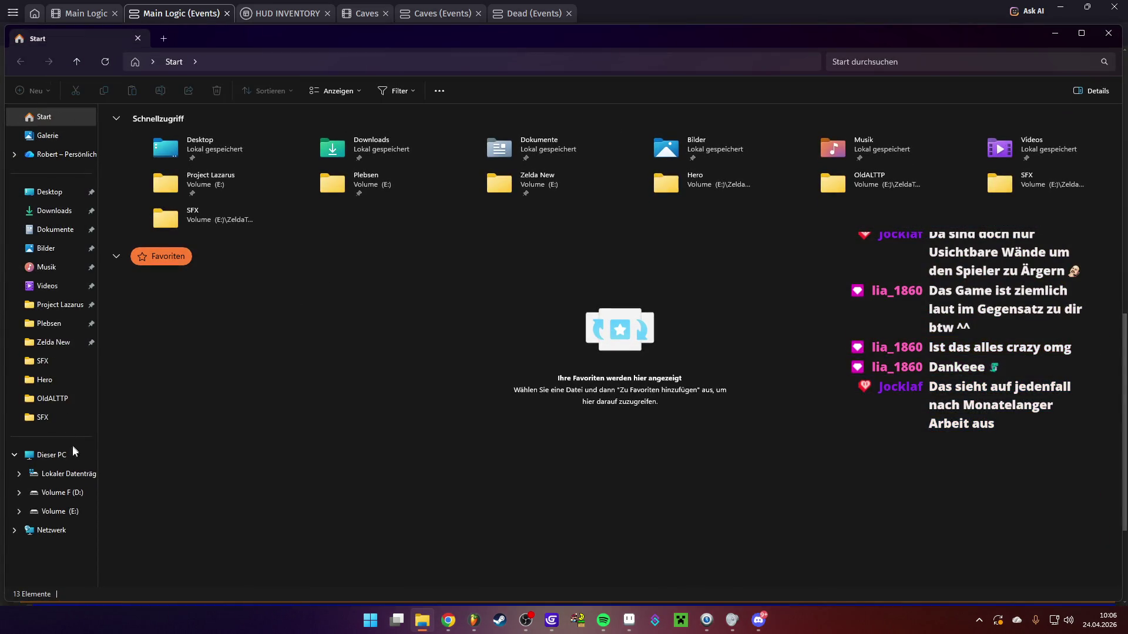
Open the Zelda New folder on Volume (E:) in File Explorer, then return to GDevelop
left_click(69, 350)
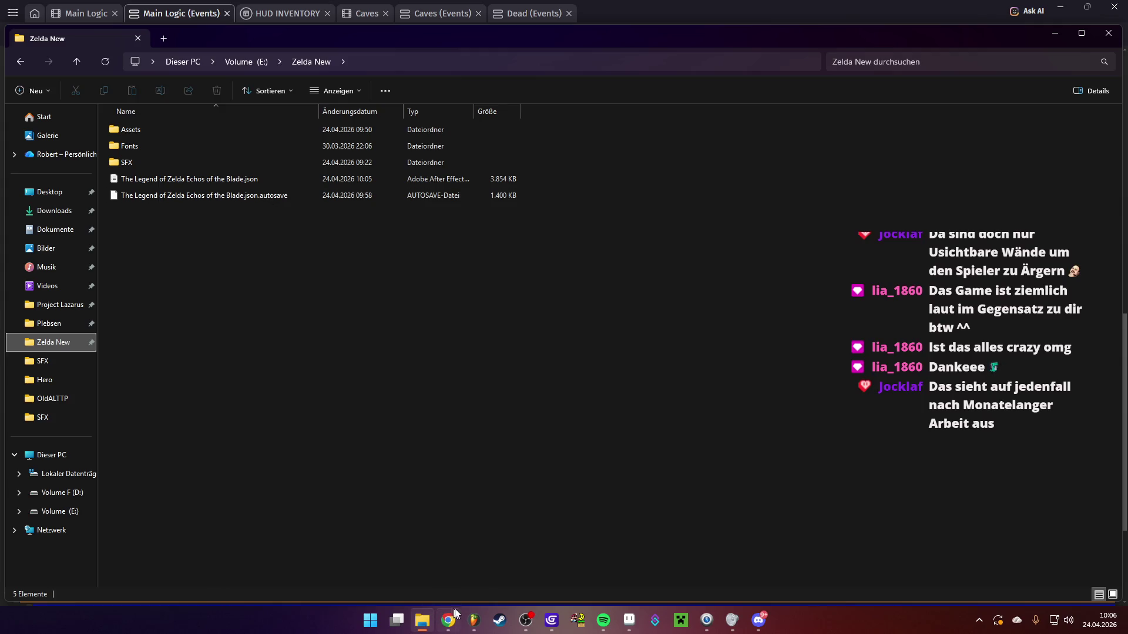
left_click(551, 620)
Review the game properties (640×360 resolution, Echos of the Blade), then close them and the project manager
left_click(13, 11)
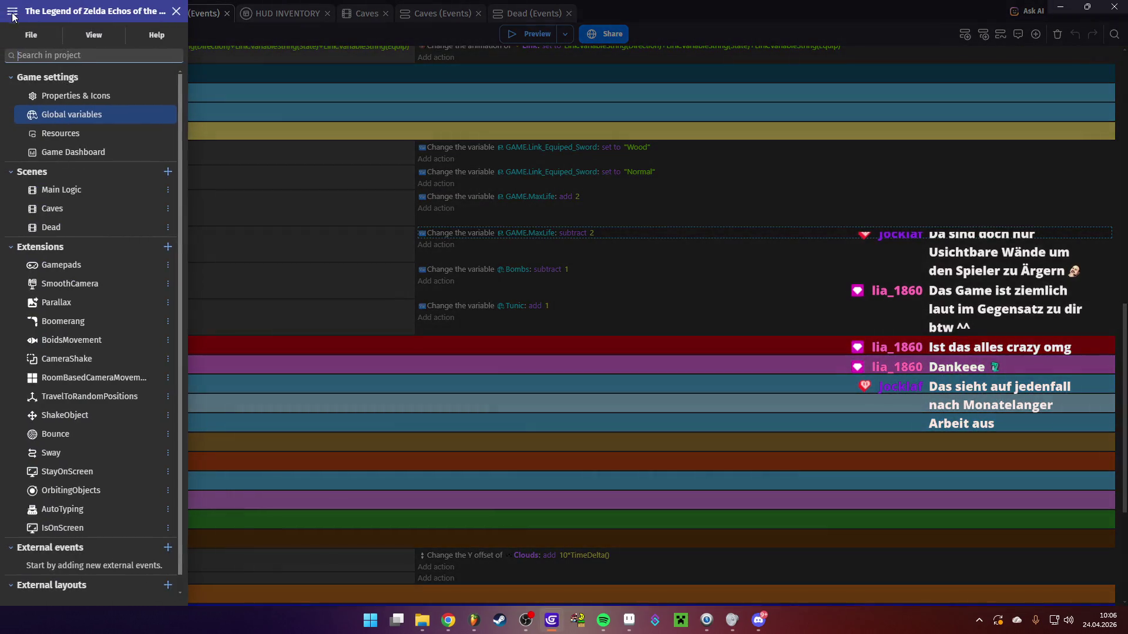
left_click(77, 100)
scroll(496, 347, "down", 3)
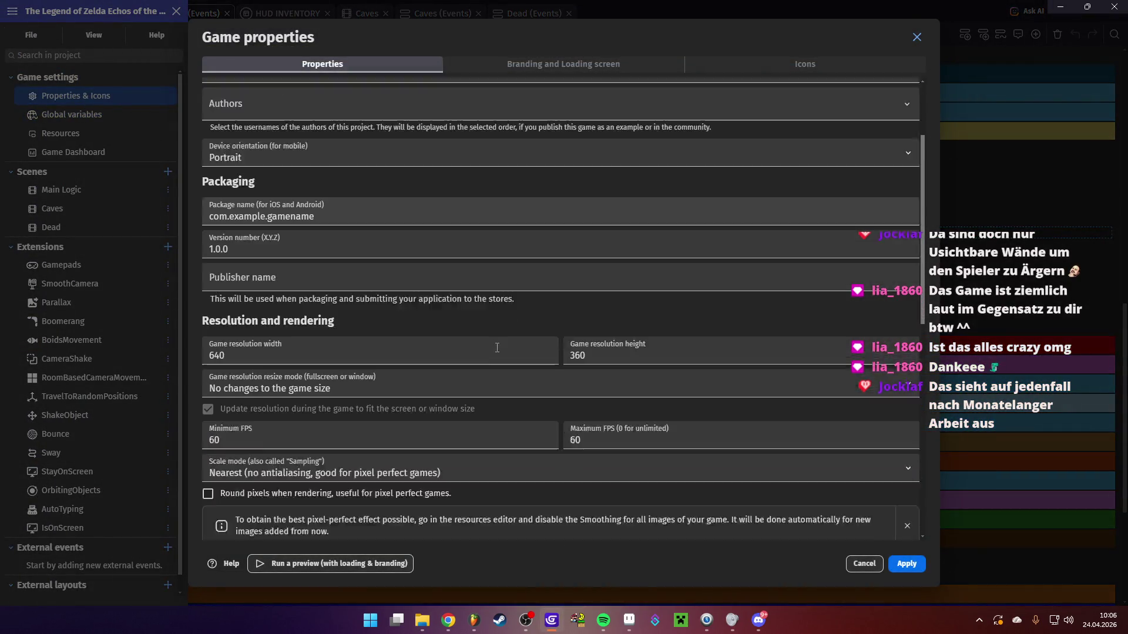
scroll(496, 347, "down", 5)
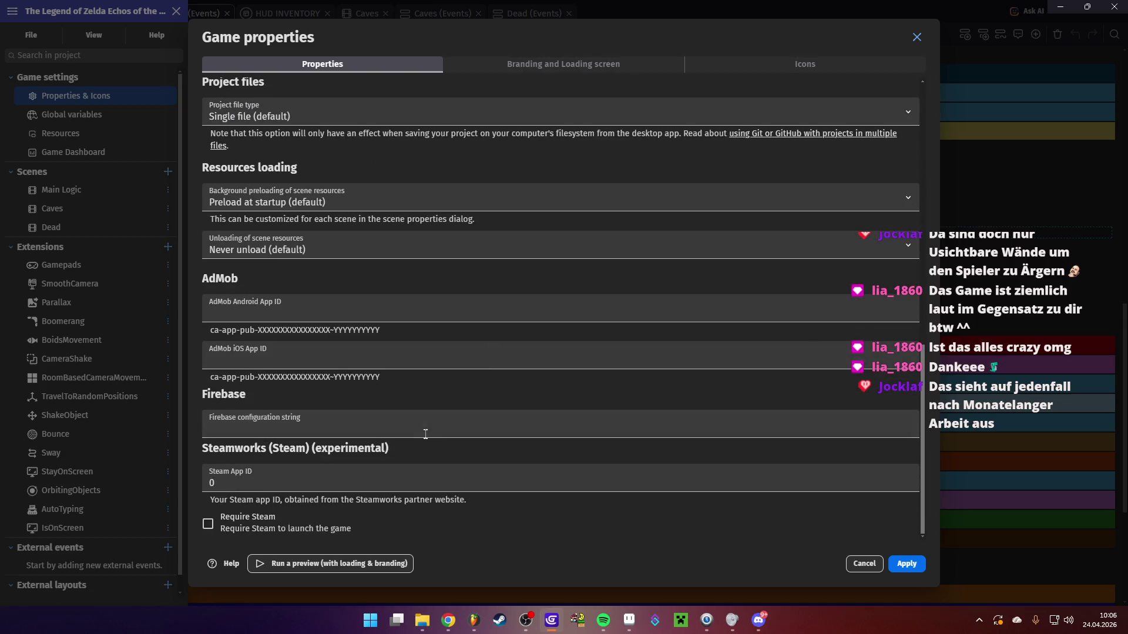
scroll(427, 431, "up", 5)
scroll(427, 432, "up", 4)
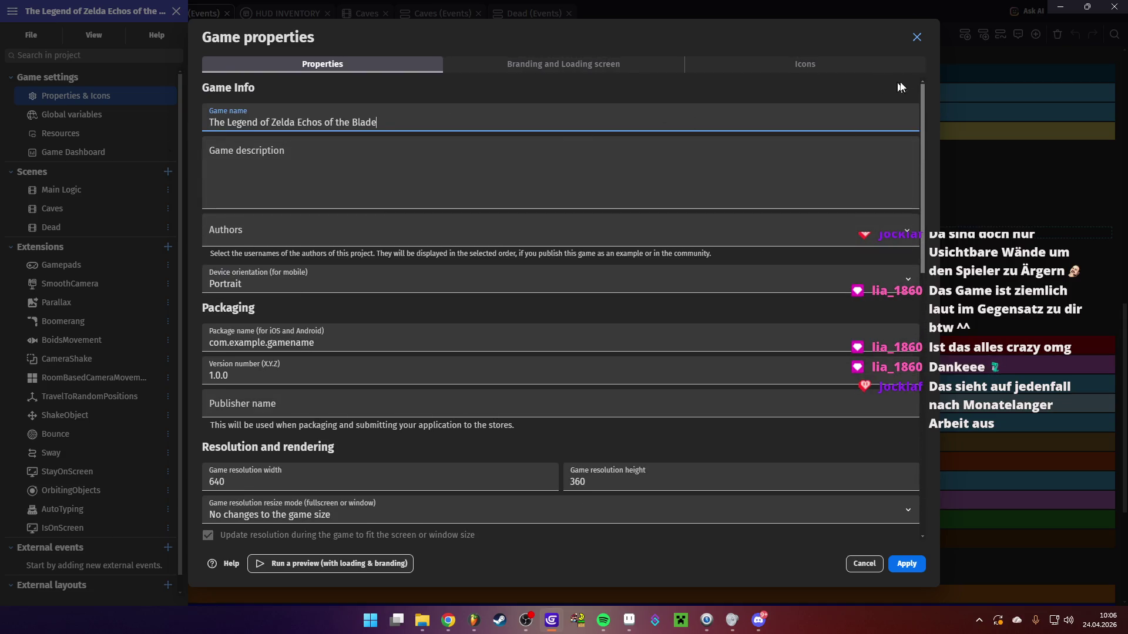
left_click(917, 37)
left_click(486, 181)
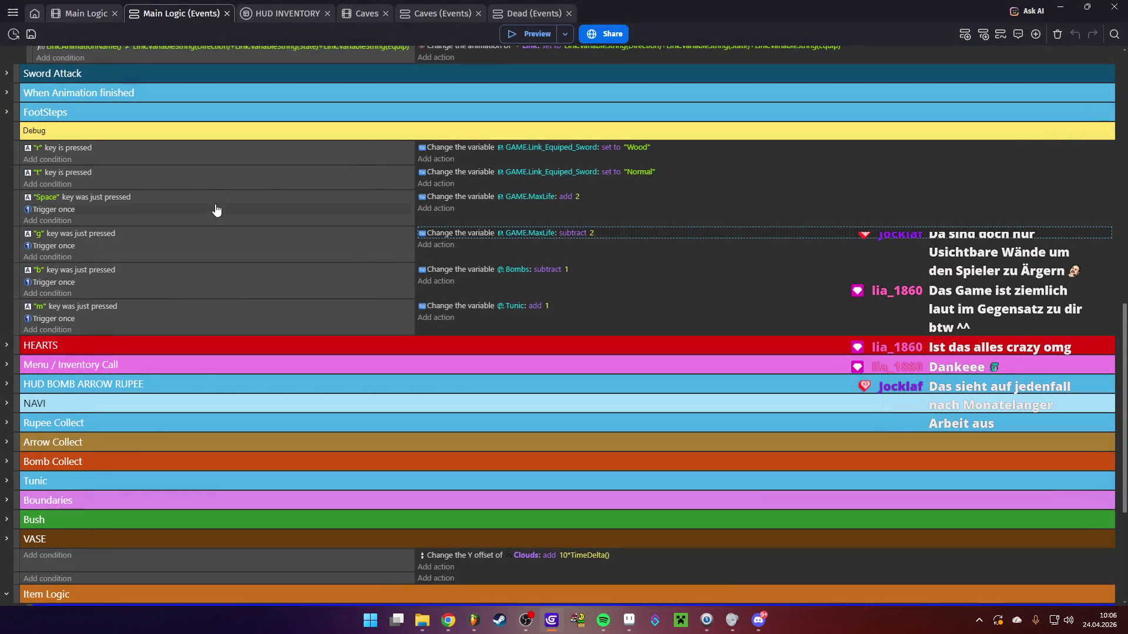
scroll(466, 114, "up", 4)
scroll(505, 338, "up", 3)
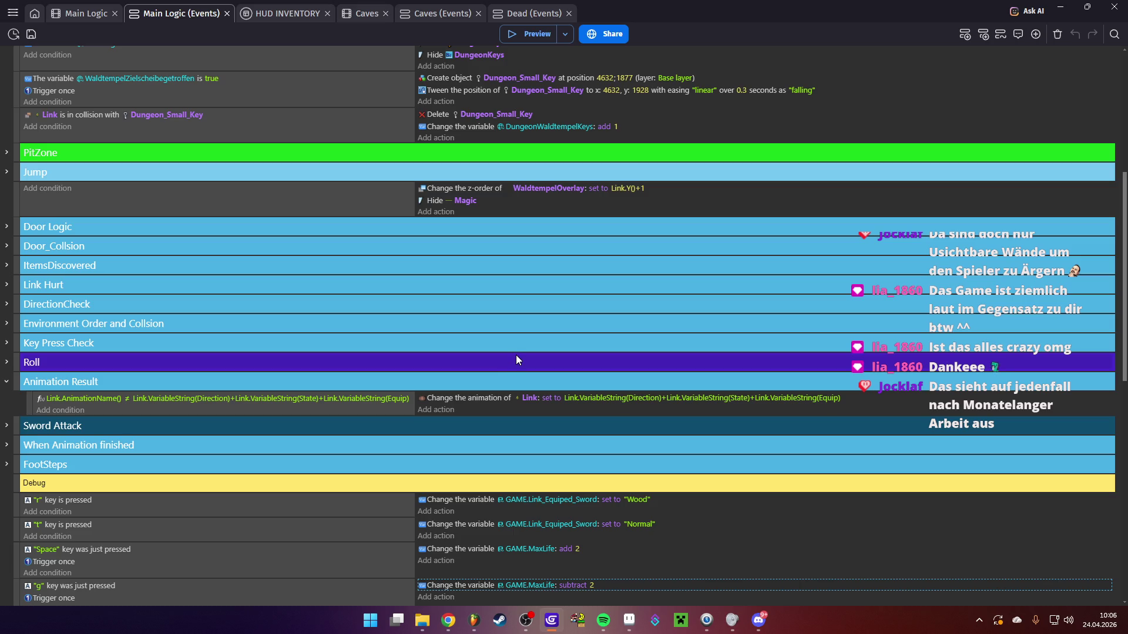
scroll(516, 354, "up", 1)
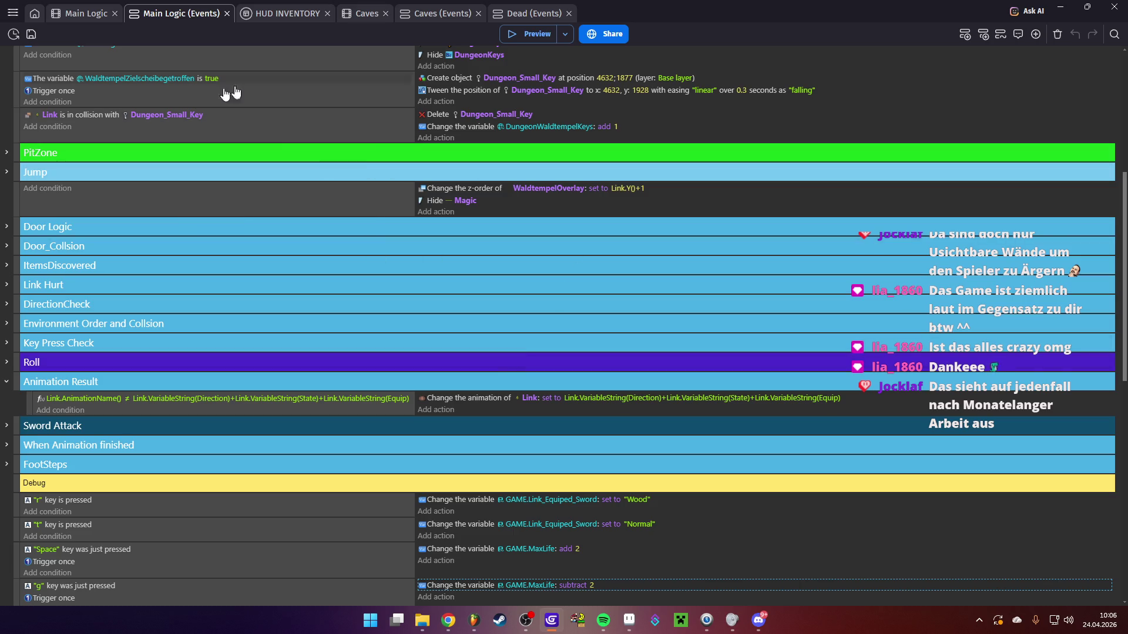
scroll(381, 235, "up", 5)
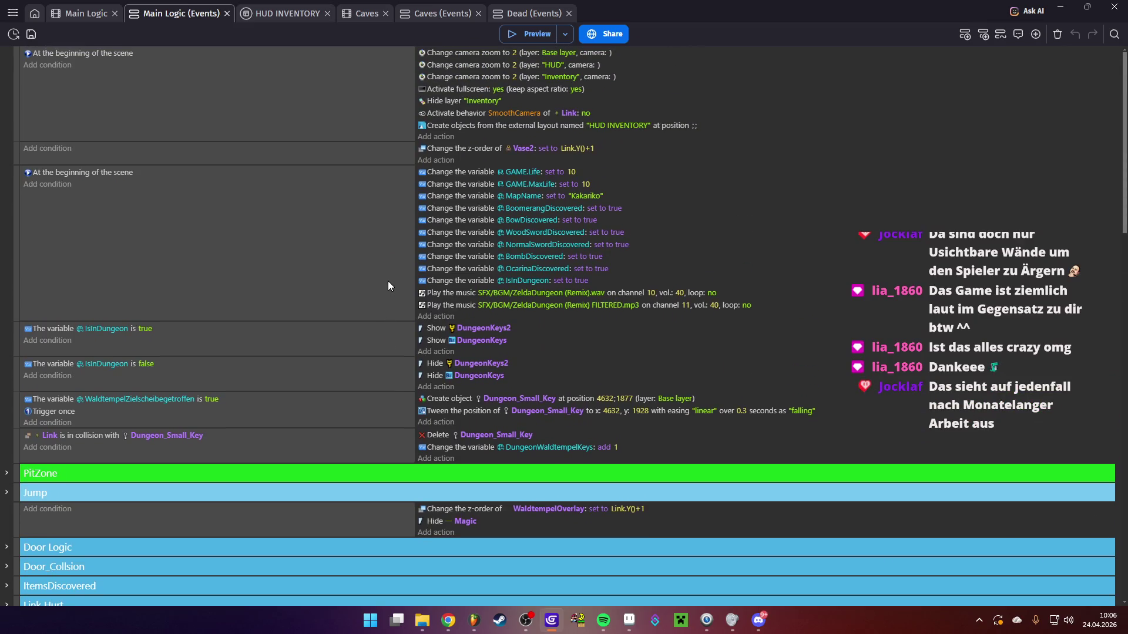
scroll(338, 279, "down", 3)
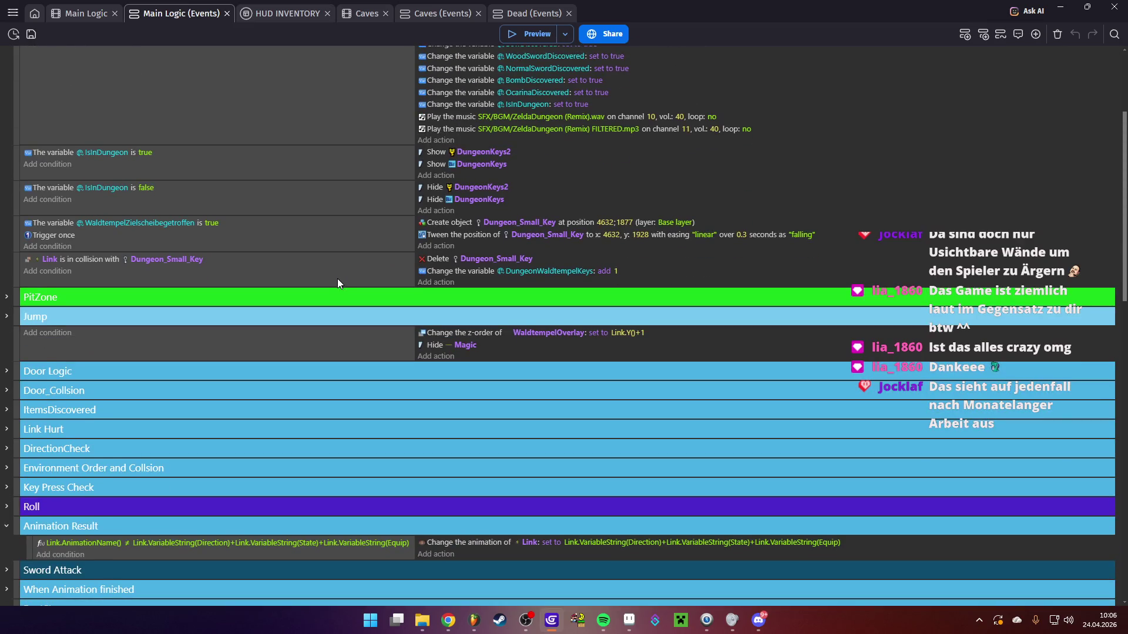
scroll(337, 279, "down", 3)
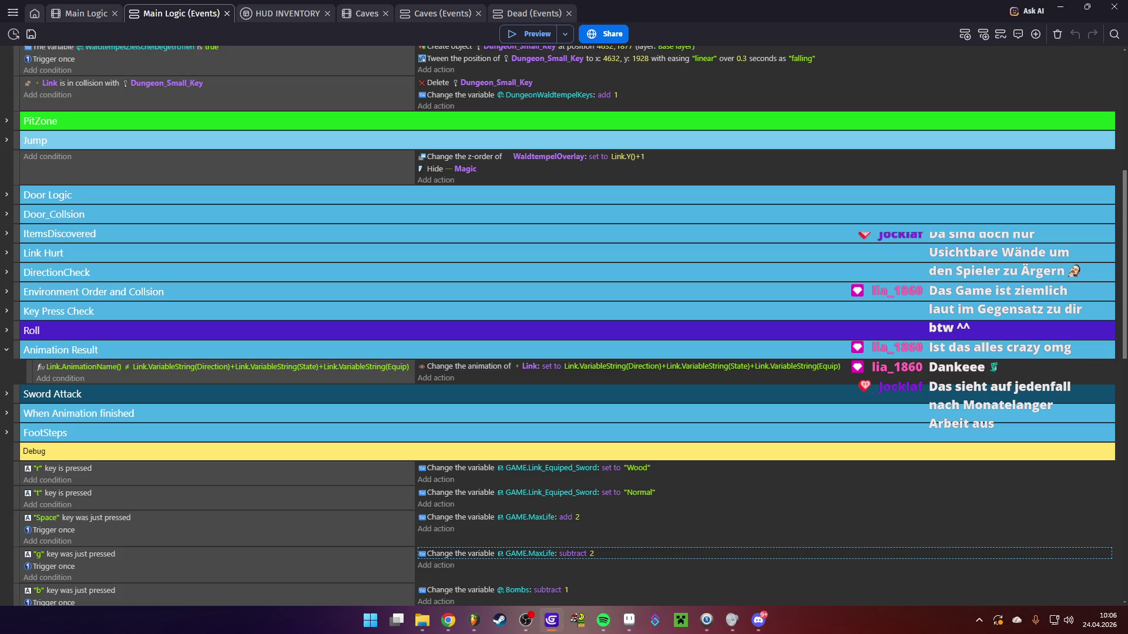
key("alt+Tab")
key("alt+Tab")
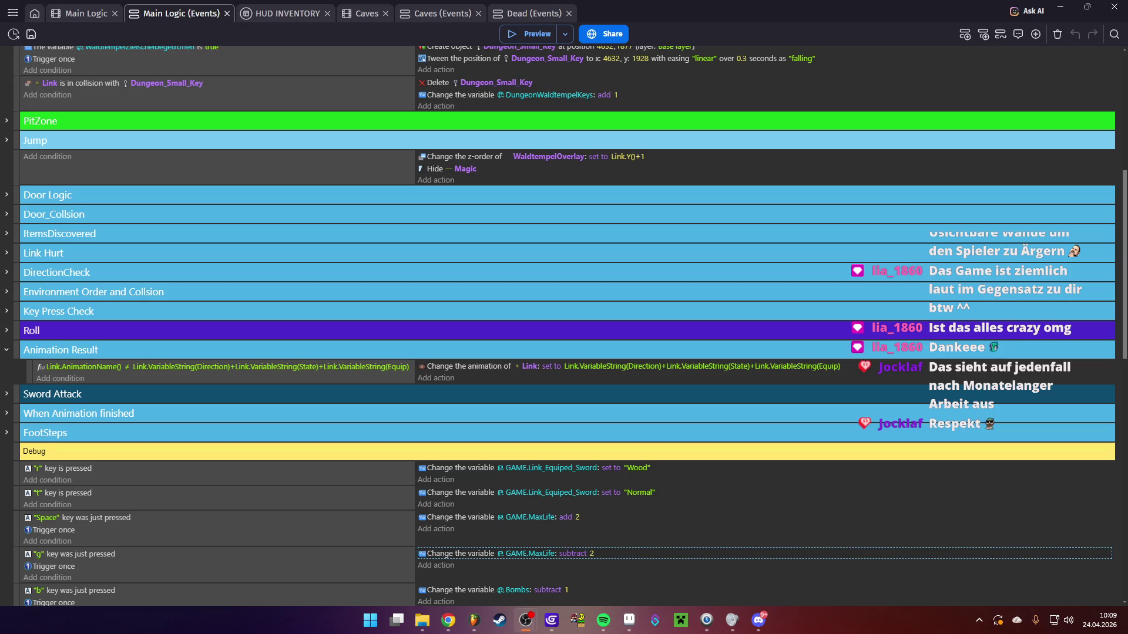
scroll(300, 470, "down", 2)
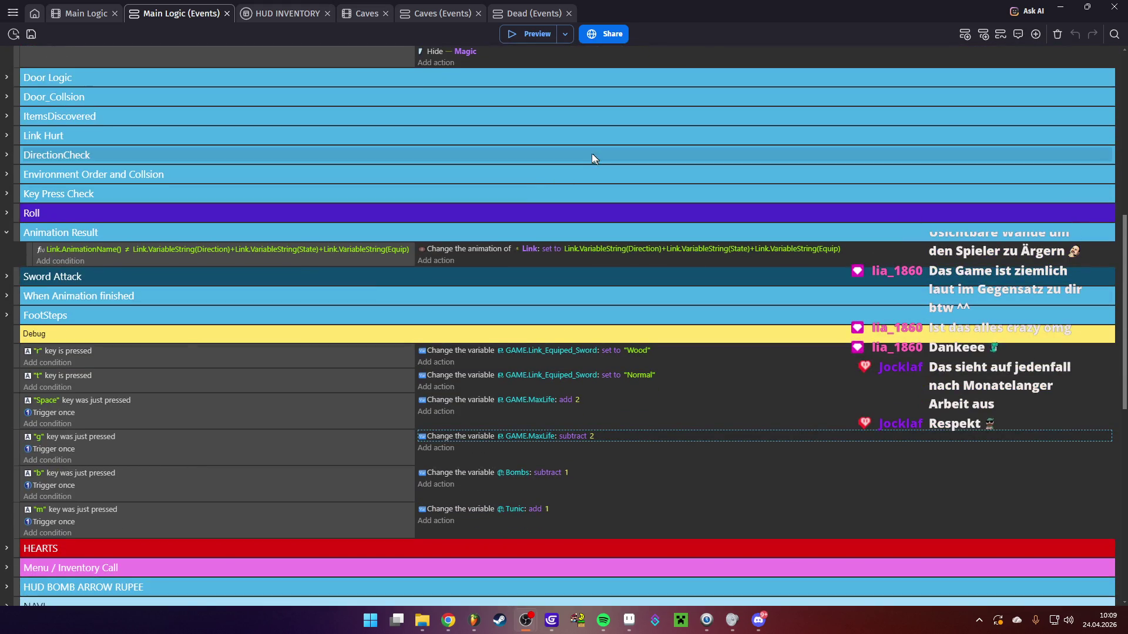
left_click(88, 14)
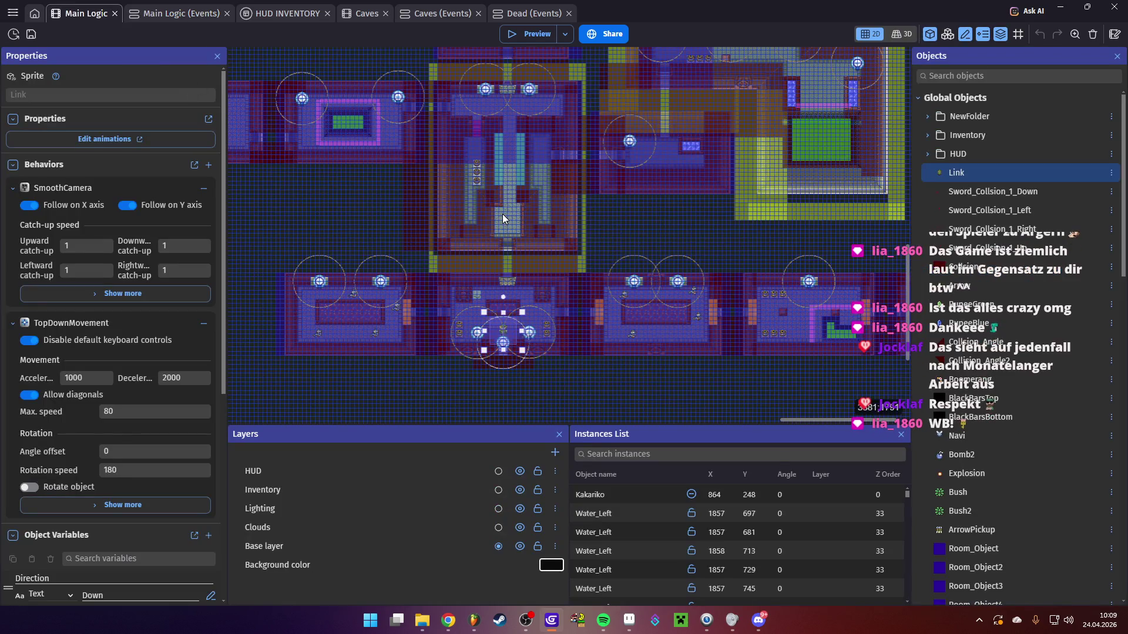
Pan the Main Logic level map, then switch to Aseprite showing temple_green.tiles
mouse_move(576, 207)
left_mouse_down()
mouse_move(627, 280)
mouse_move(616, 295)
left_mouse_up()
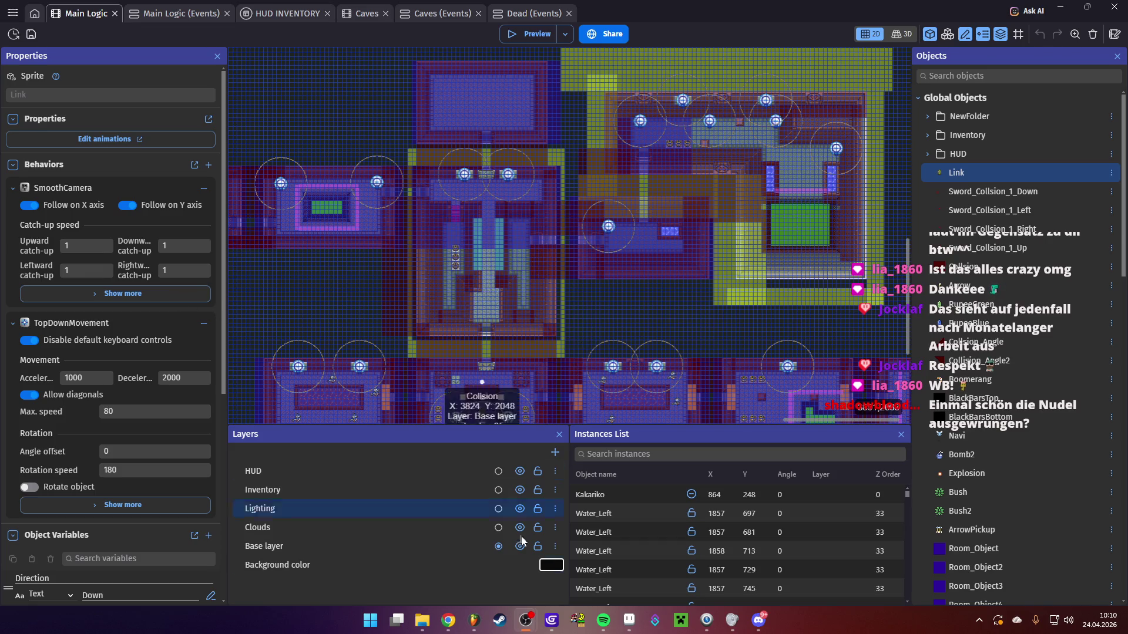
left_click(632, 625)
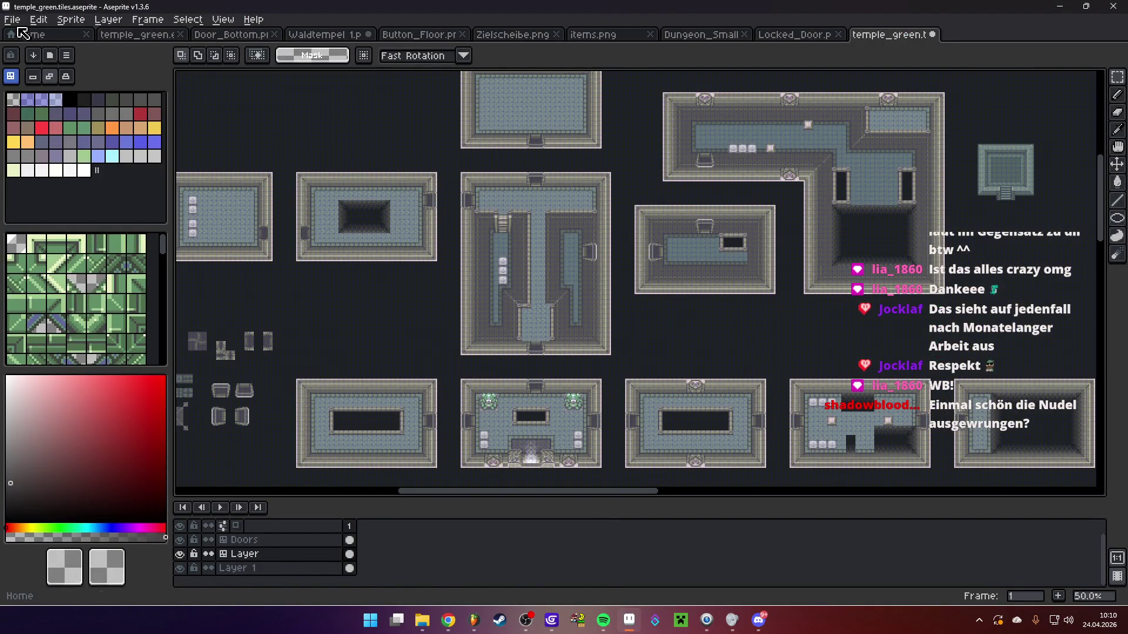
Open small_key_icon.png from the Assets > Hud folder in Aseprite
left_click(12, 20)
mouse_move(64, 62)
left_click(30, 49)
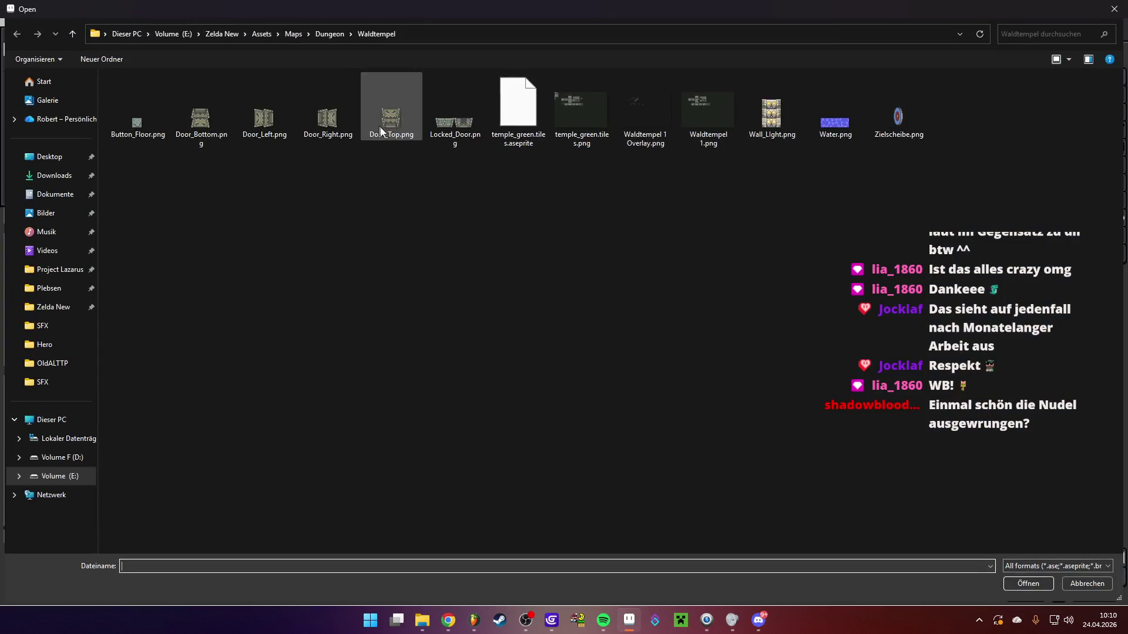
left_click(331, 34)
left_click(292, 34)
left_click(262, 35)
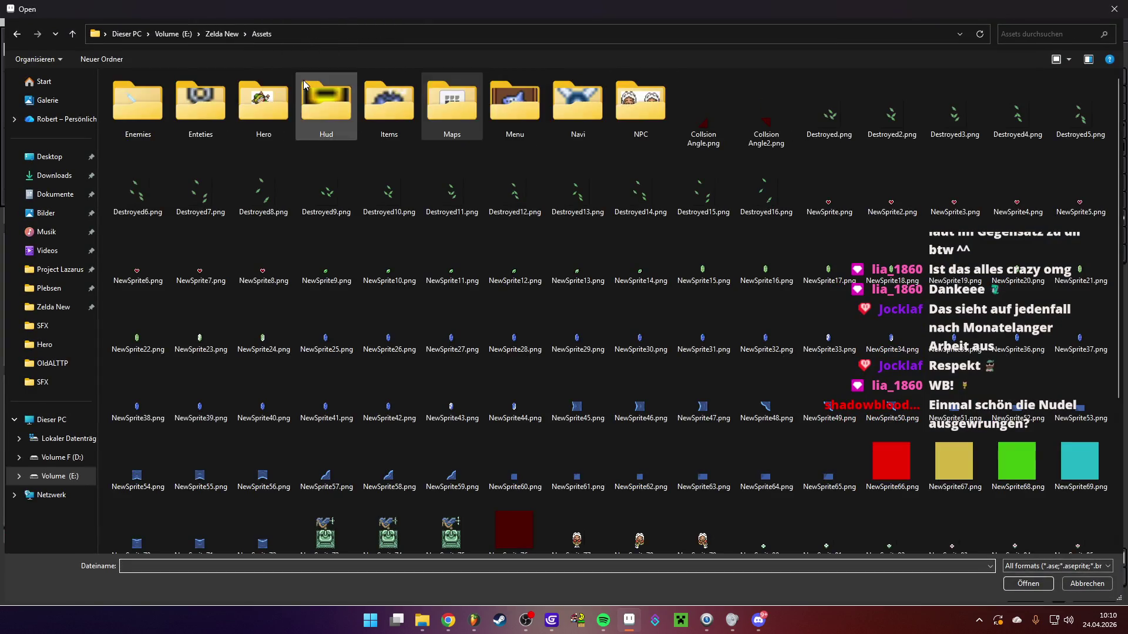
double_click(309, 103)
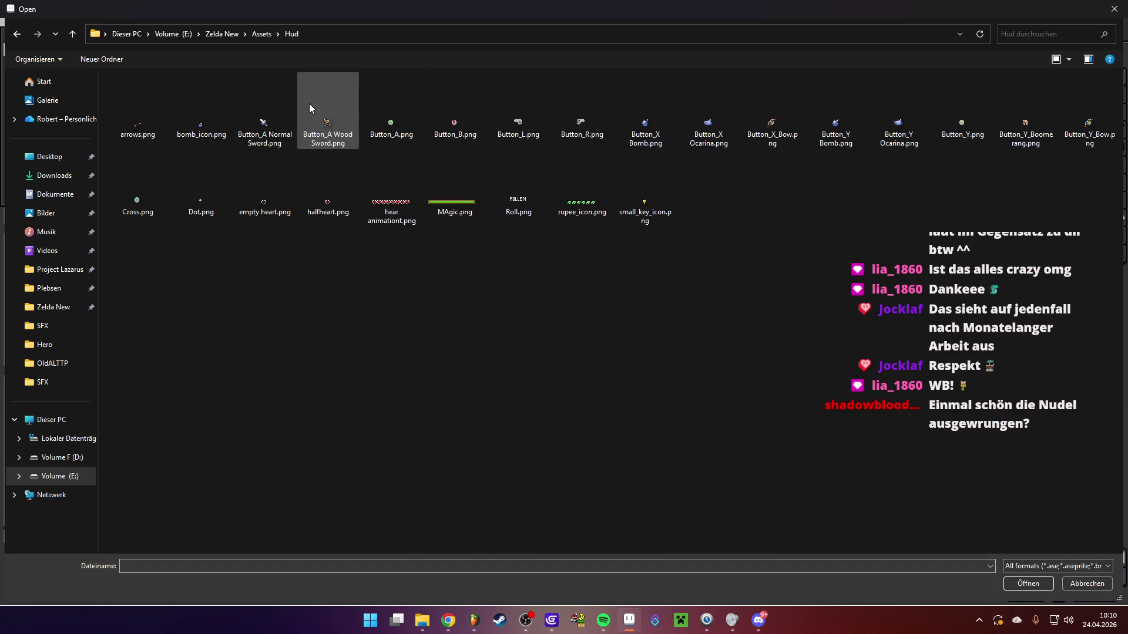
double_click(644, 203)
scroll(627, 273, "up", 6)
scroll(627, 271, "down", 3)
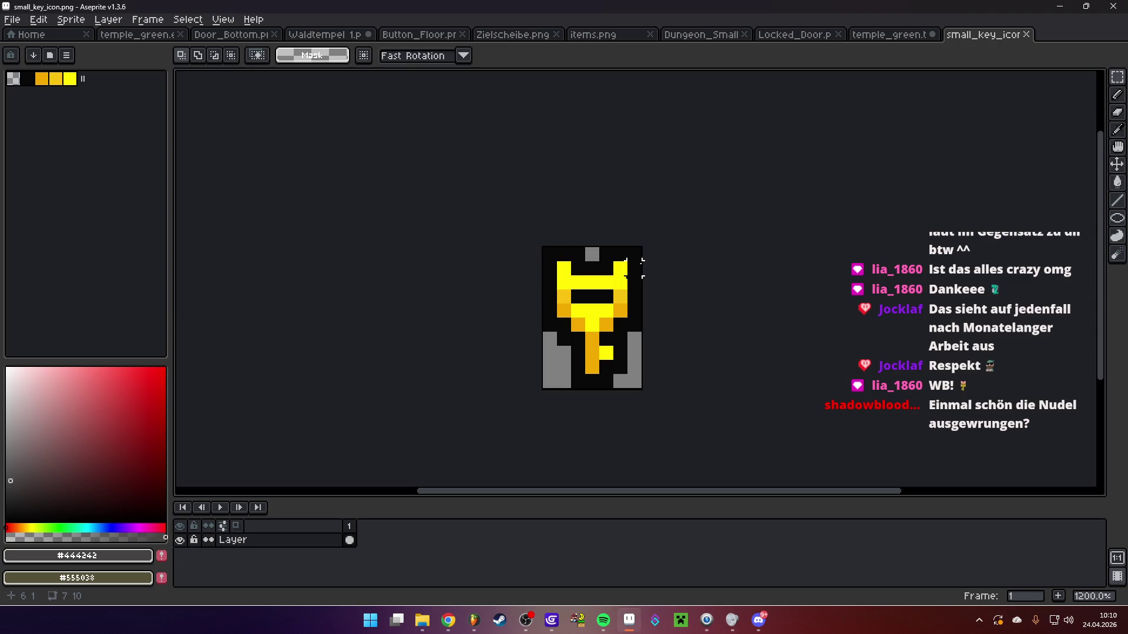
Enlarge the key's canvas to 13×16, adding borders left, right, bottom and top
key("ctrl+alt+c")
left_click_drag(631, 384, 684, 431)
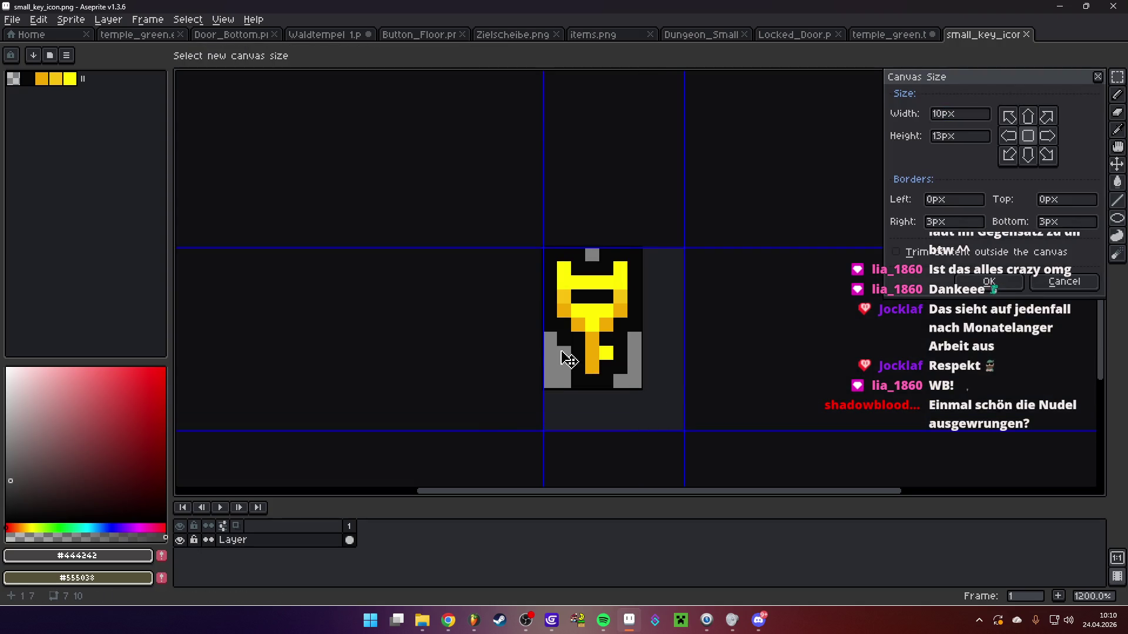
left_click_drag(538, 353, 491, 360)
left_click_drag(593, 247, 604, 203)
key("Return")
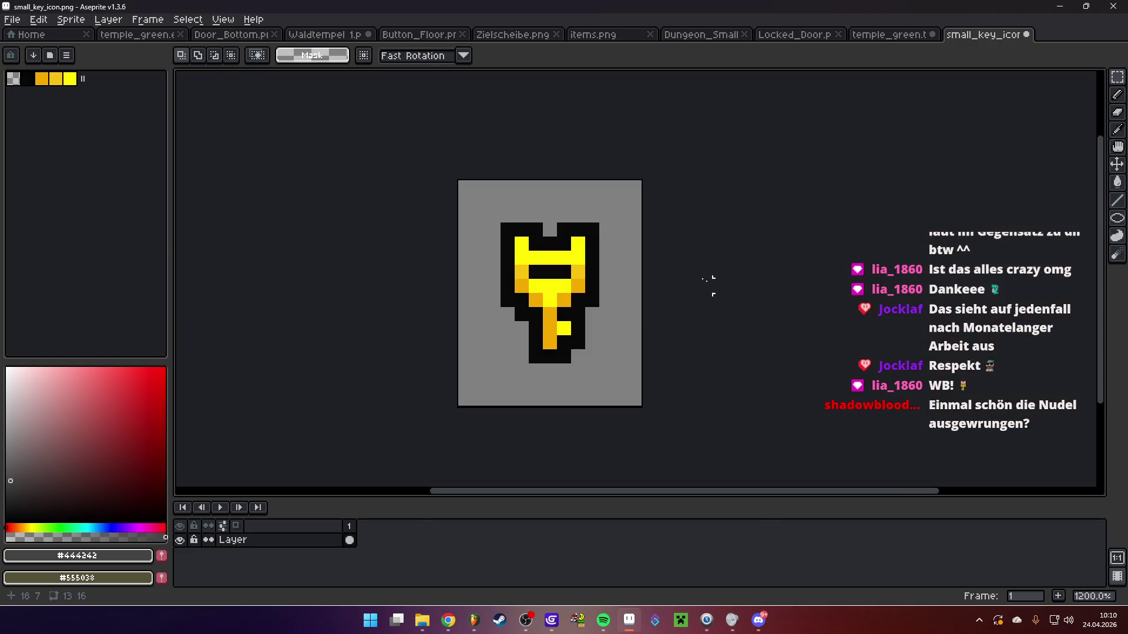
scroll(553, 215, "up", 3)
With the Pencil, draw black outlines for the left and right ears above the key
key("b")
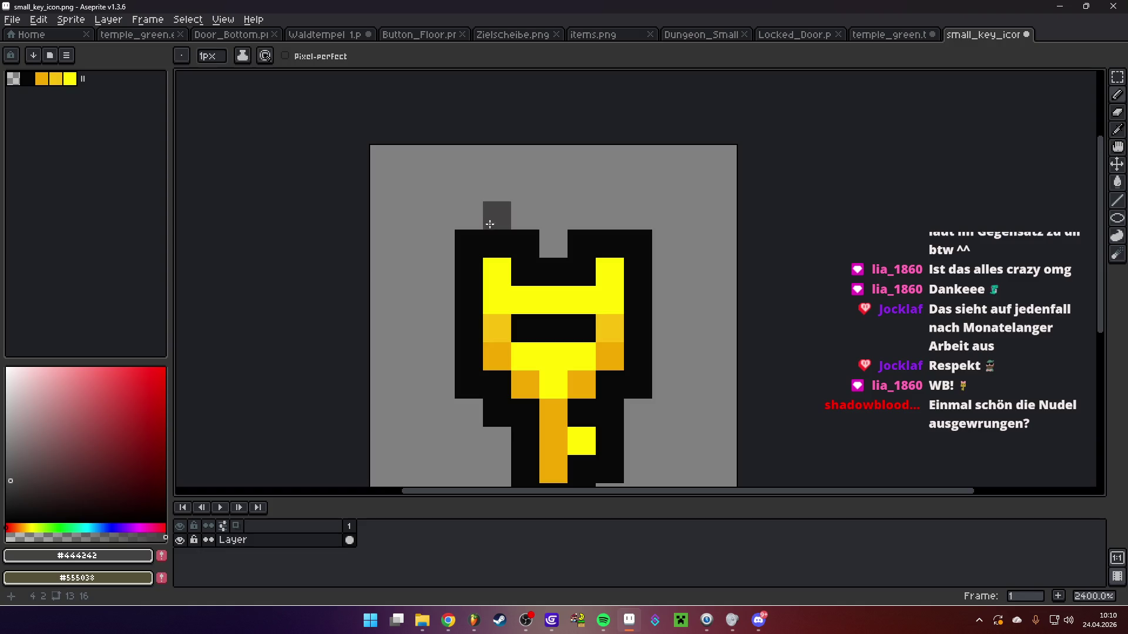
left_click(491, 235, "alt")
left_click(469, 220)
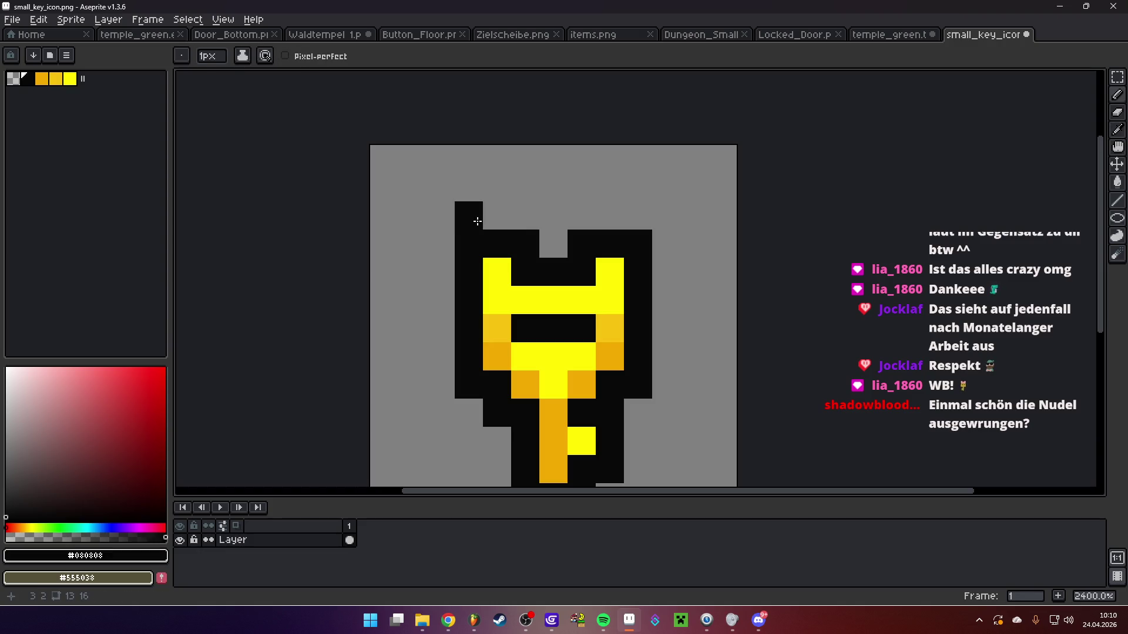
left_click(468, 187)
left_click(524, 188)
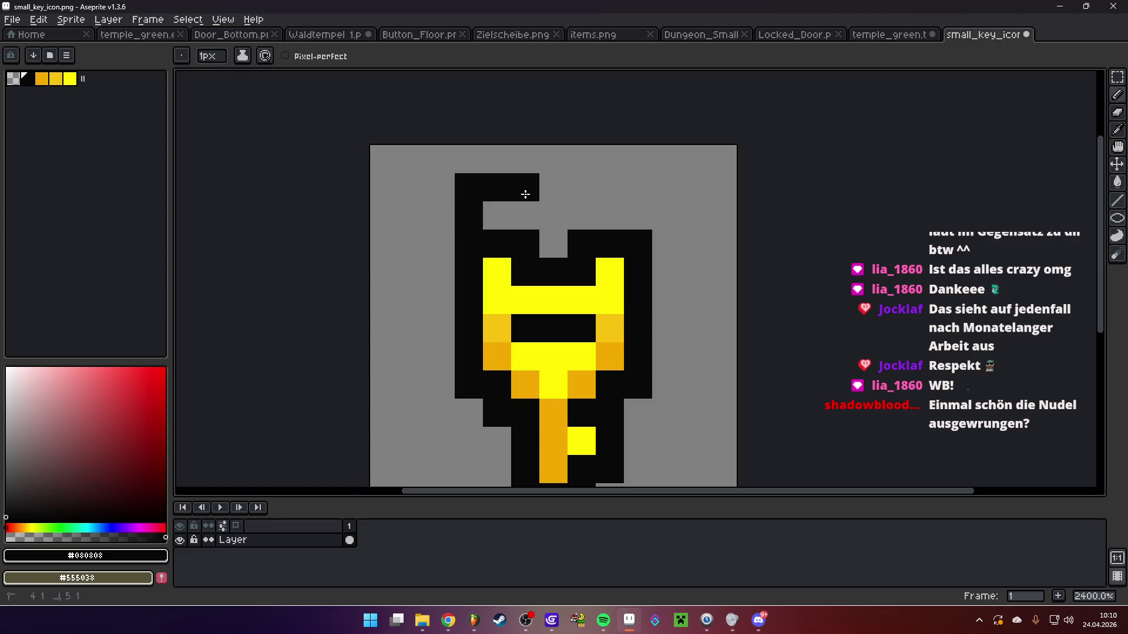
left_click(552, 215)
left_click(582, 187)
left_click_drag(584, 187, 639, 192)
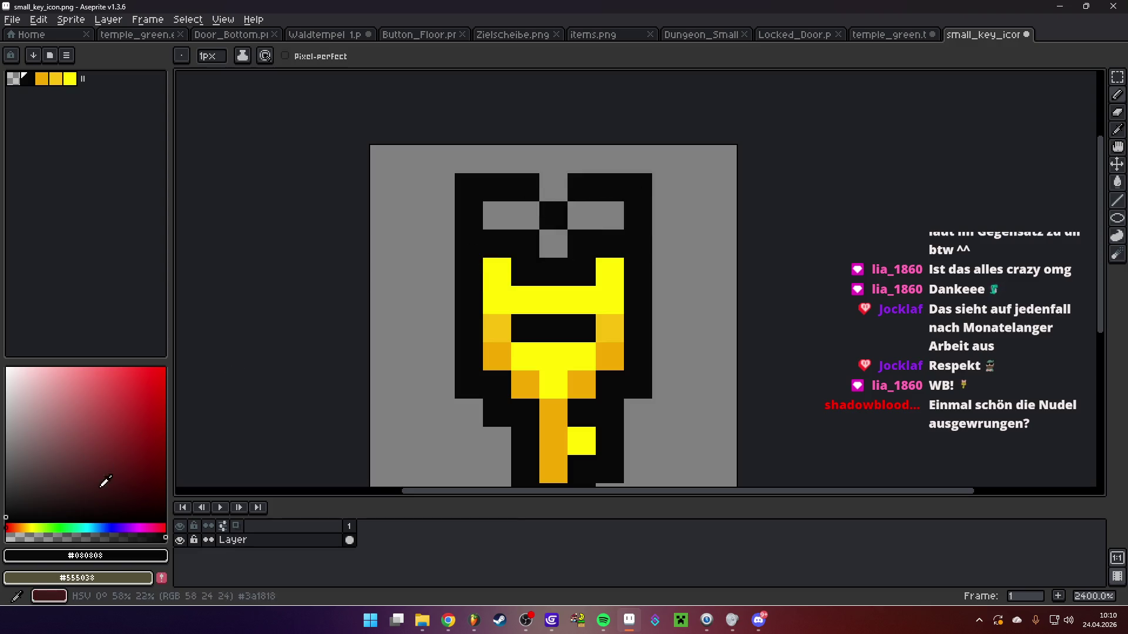
Fill both ears with bright magenta pixels
left_click(137, 528)
left_click(115, 389)
left_click(526, 215)
left_click(497, 215)
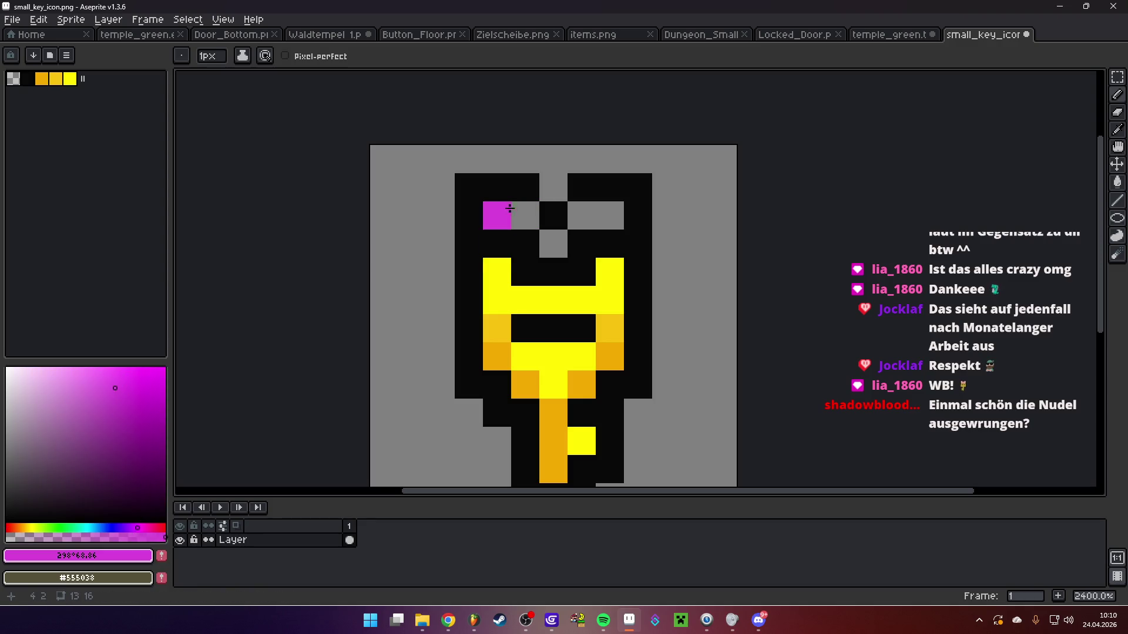
left_click(582, 215)
left_click(609, 215)
scroll(676, 263, "down", 7)
scroll(674, 262, "up", 7)
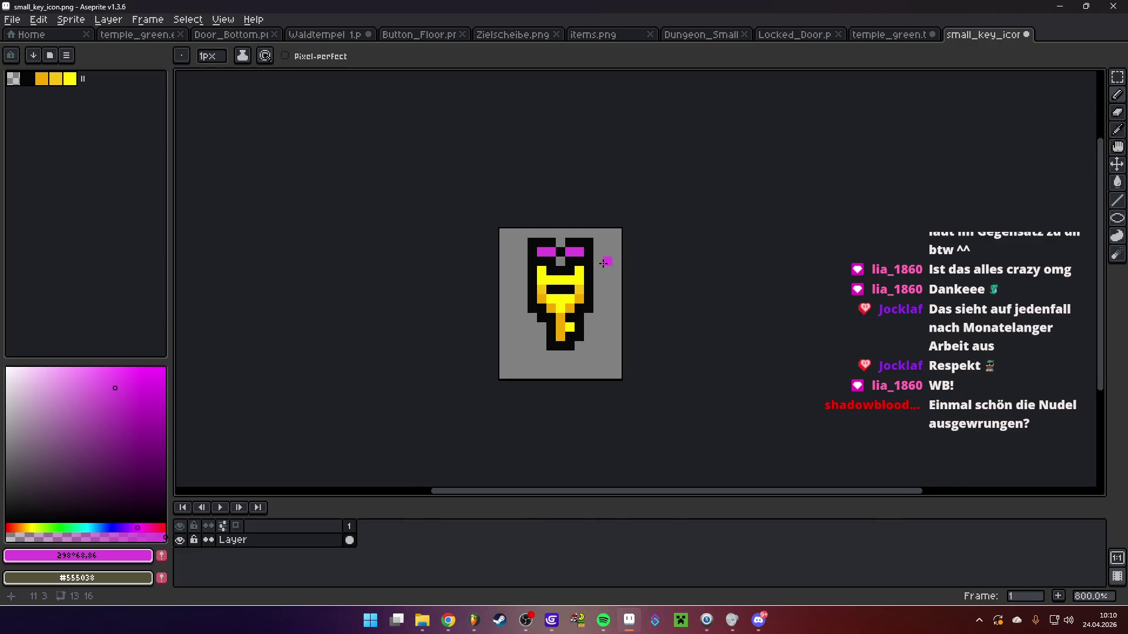
left_click(545, 258)
Undo the stray pixel and shade each ear's inner pixel a darker magenta
key("ctrl+z")
left_click(132, 404)
left_click(477, 230)
left_click(545, 233)
scroll(607, 308, "down", 7)
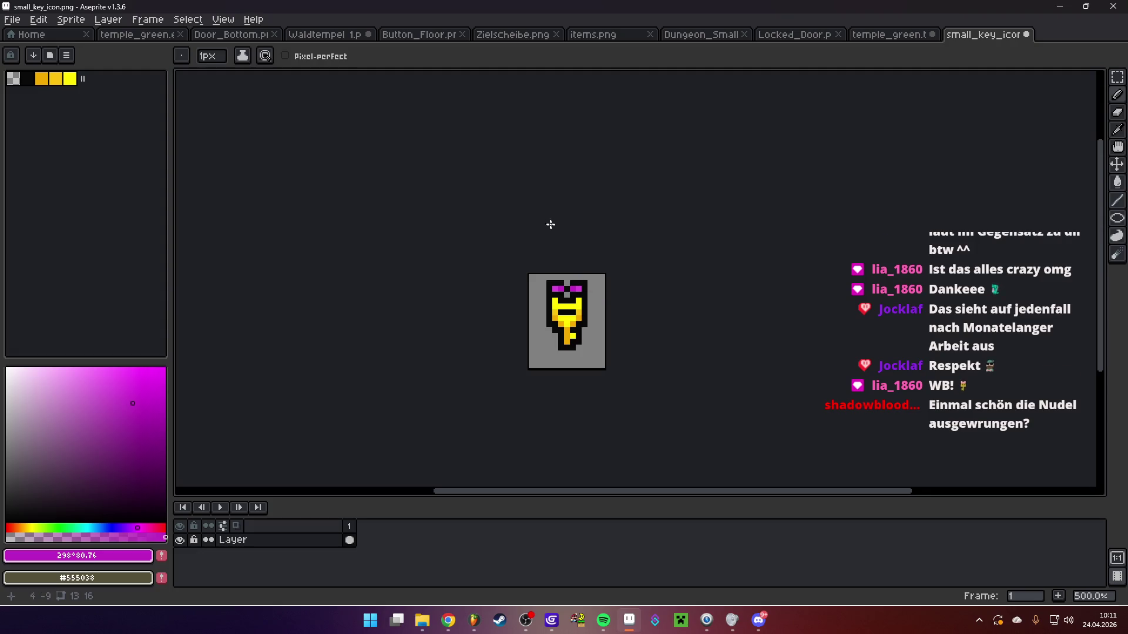
Shade the inner columns of both ears darker magenta, mirroring left to right
scroll(548, 292, "up", 7)
left_click(557, 292)
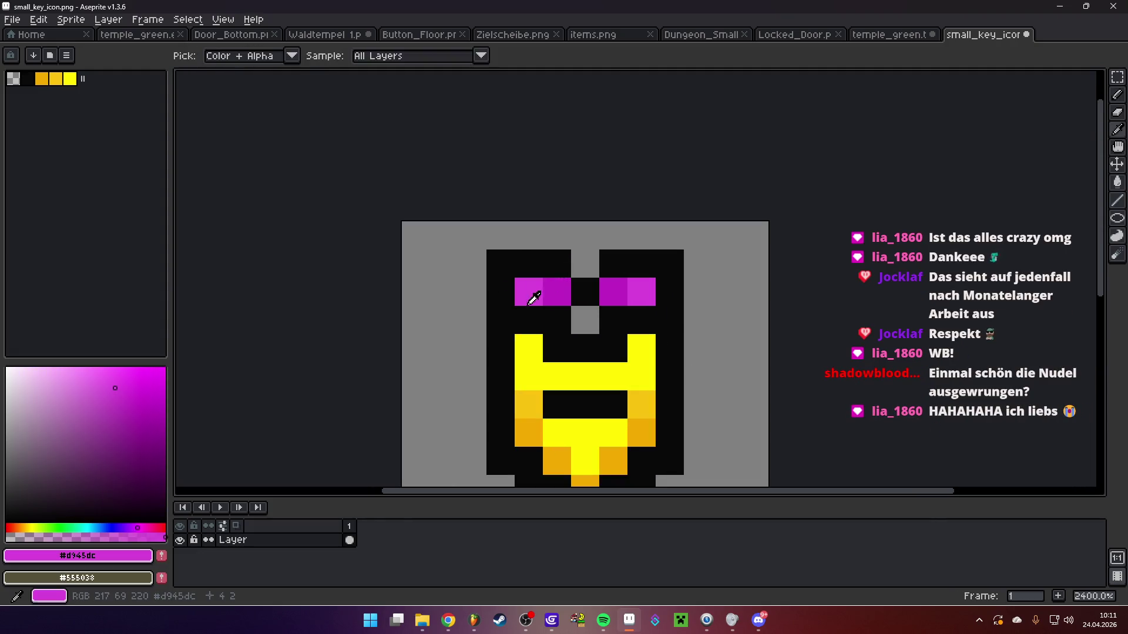
left_click_drag(529, 320, 557, 320)
left_click(613, 297, "alt")
left_click_drag(612, 297, 613, 321)
left_click(641, 292, "alt")
left_click(642, 320)
Blacken the pixels between and beside the ears and erase two stray outline pixels
left_click(573, 303, "alt")
left_click(575, 320)
left_click(527, 346)
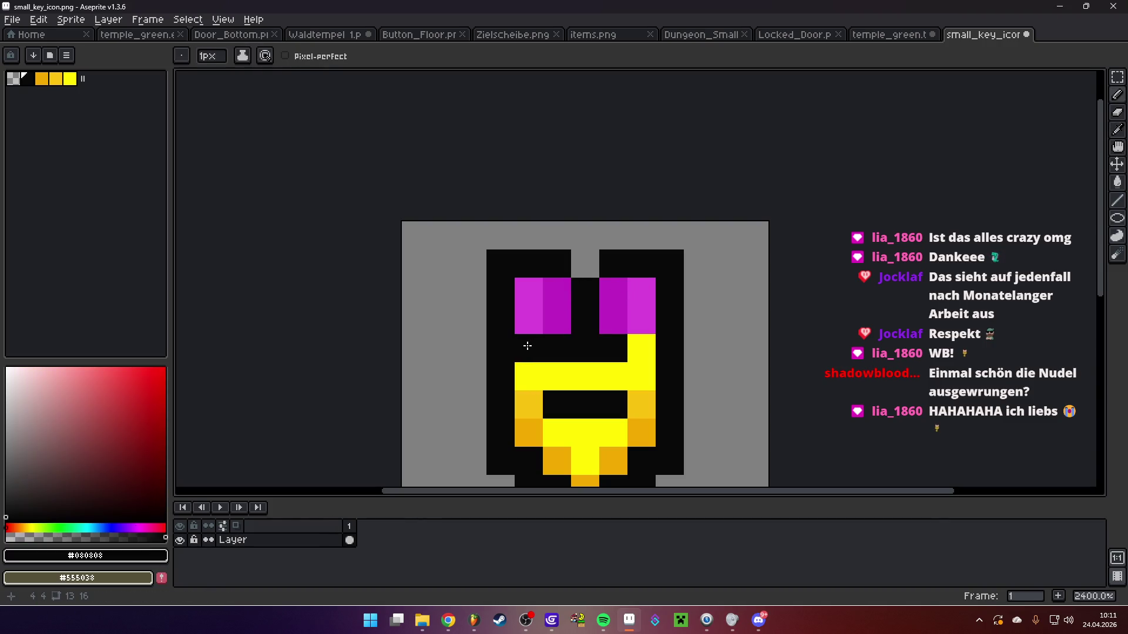
left_click(641, 349)
left_click(476, 342, "alt")
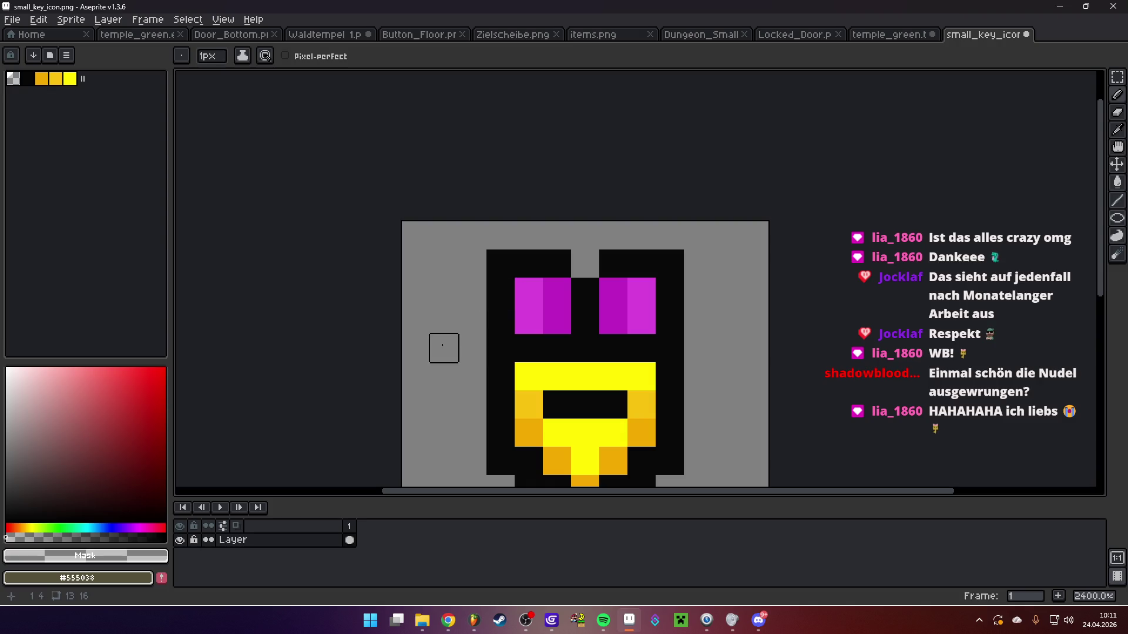
left_click(500, 348)
left_click(673, 346)
Add a light pink highlight to the right ear
scroll(673, 346, "down", 3)
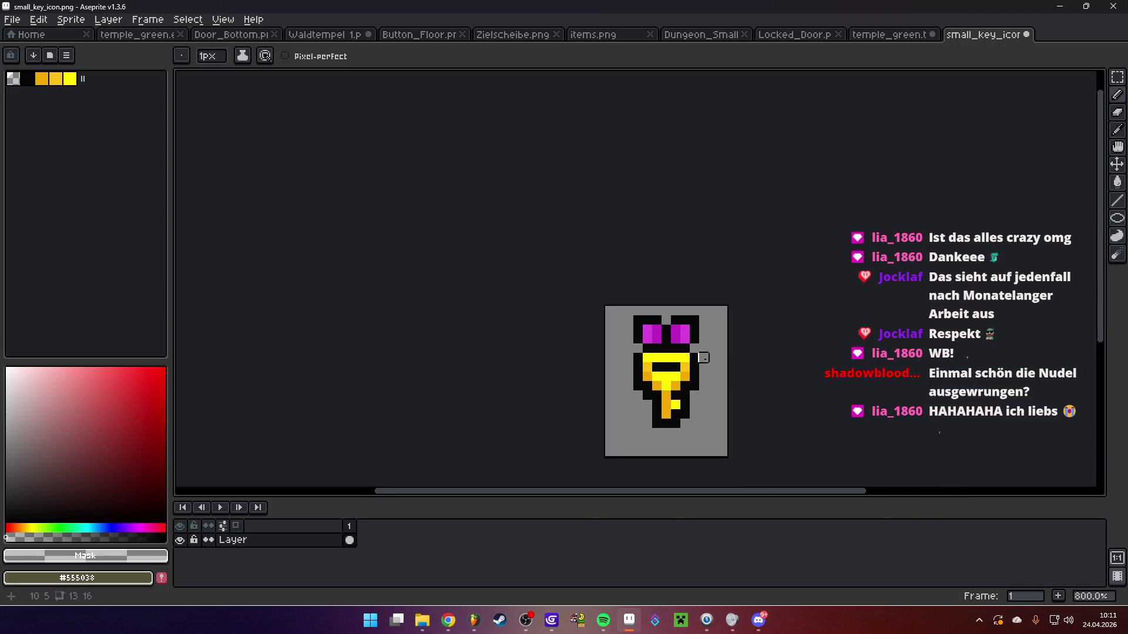
scroll(622, 265, "up", 3)
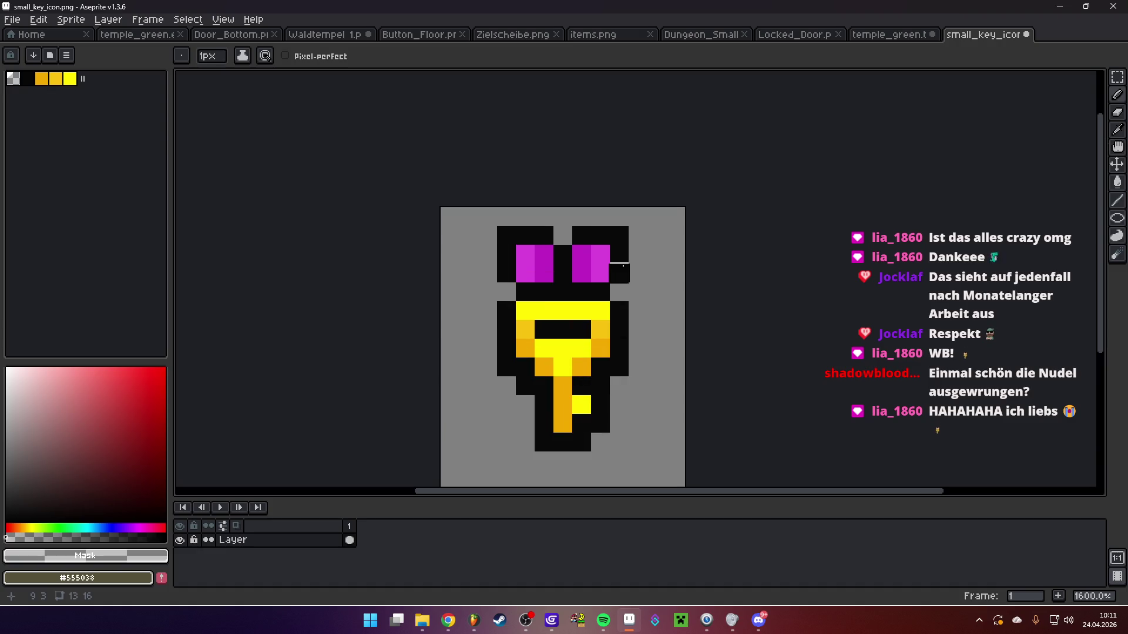
scroll(557, 254, "up", 1)
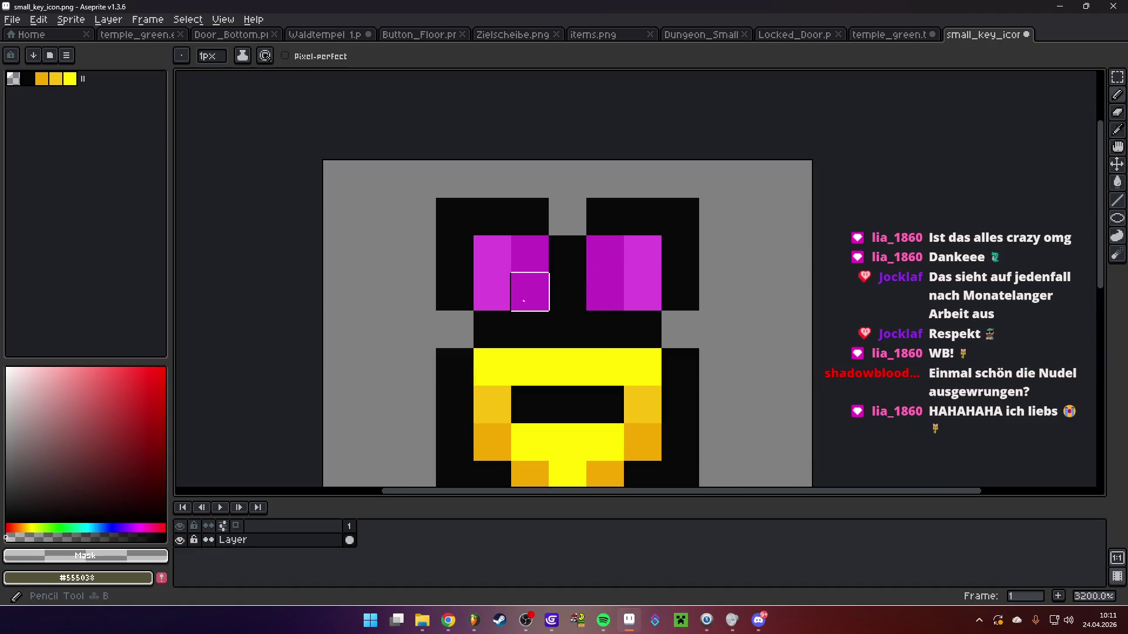
left_click(636, 244, "alt")
left_click(86, 380)
left_click(594, 275)
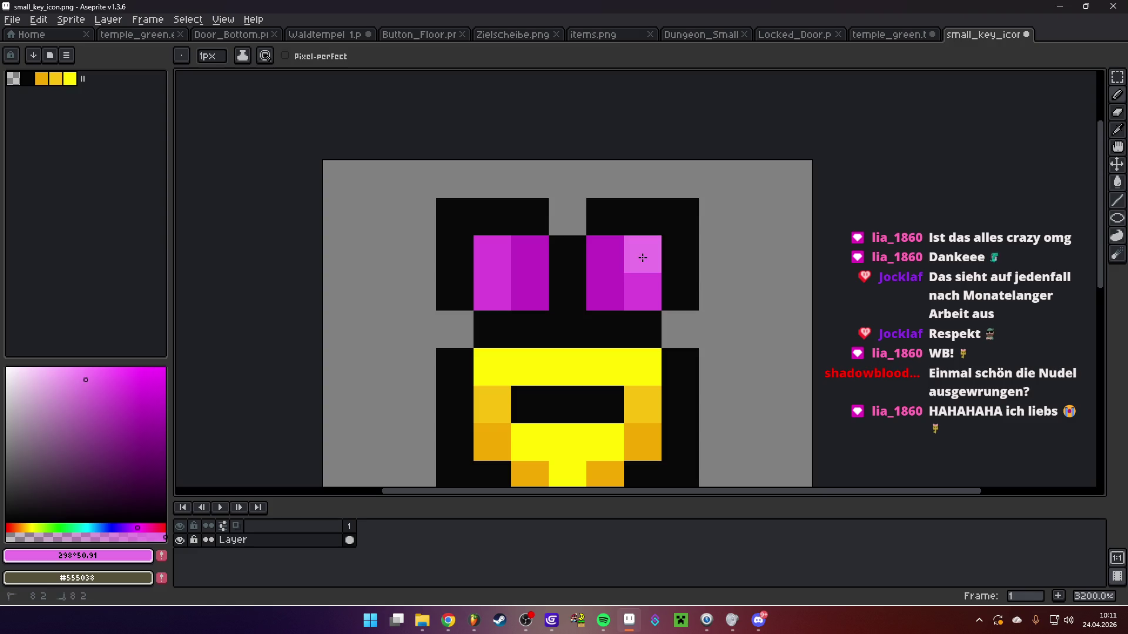
Undo a stray pixel, then move the key's lower part down one pixel with rectangular selection
scroll(718, 292, "down", 5)
mouse_move(699, 295)
left_mouse_down()
mouse_move(608, 280)
mouse_move(577, 308)
left_mouse_up()
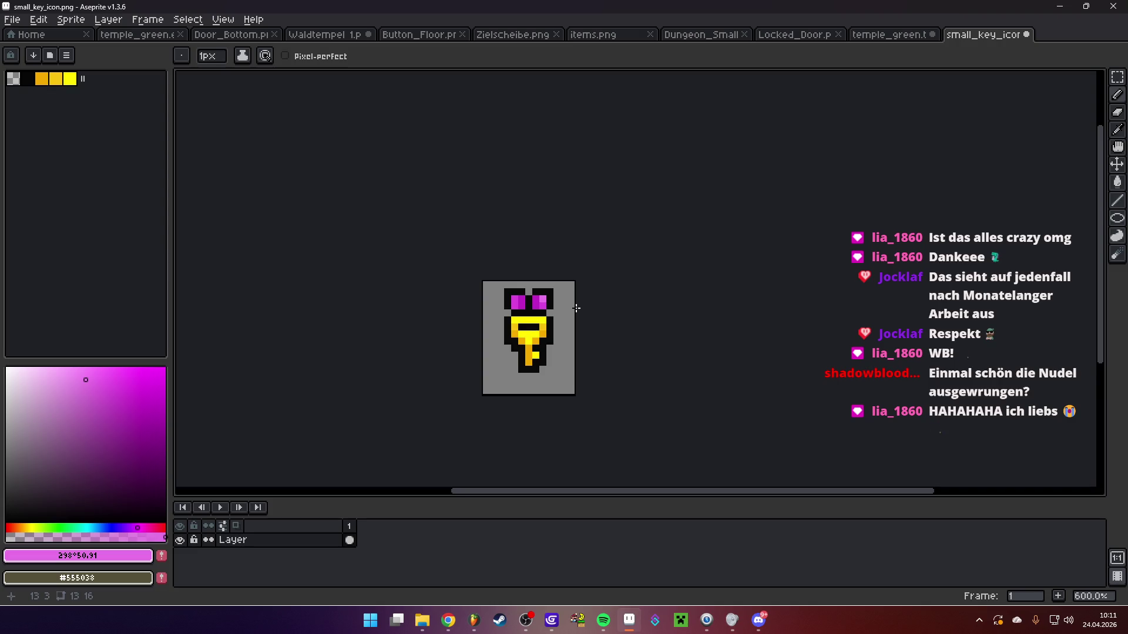
scroll(520, 318, "up", 5)
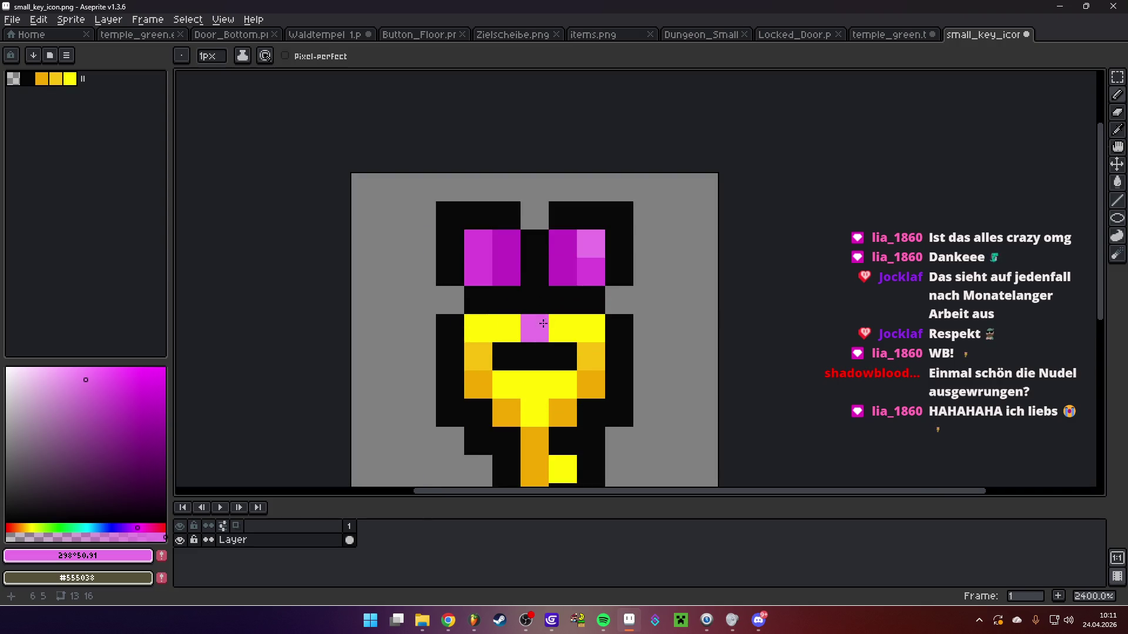
scroll(528, 335, "up", 3)
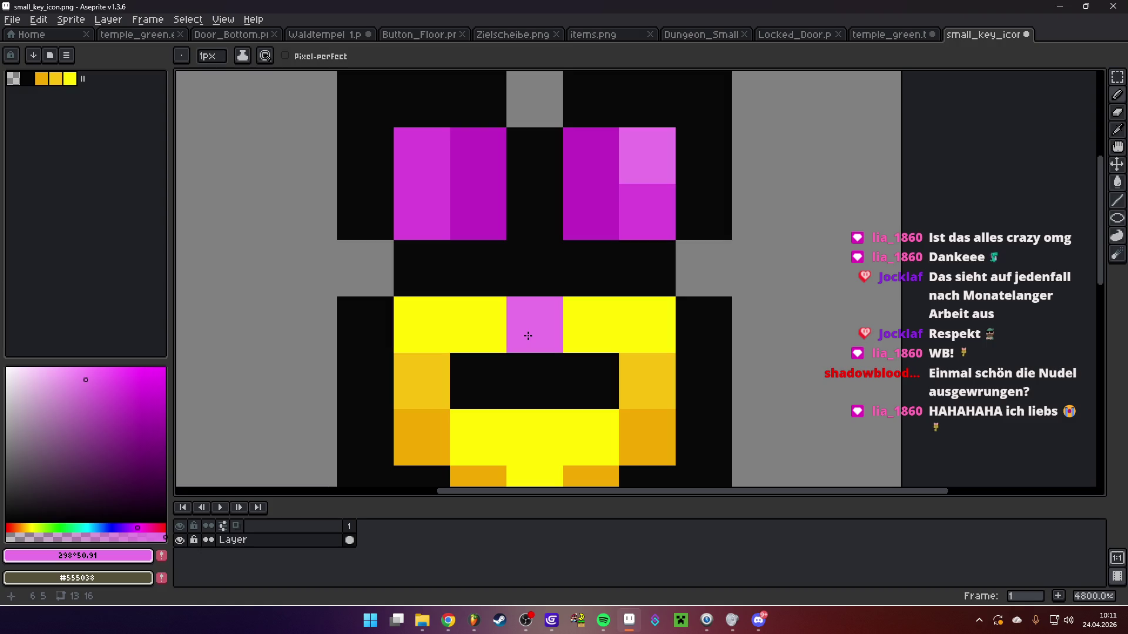
left_click(485, 368, "alt")
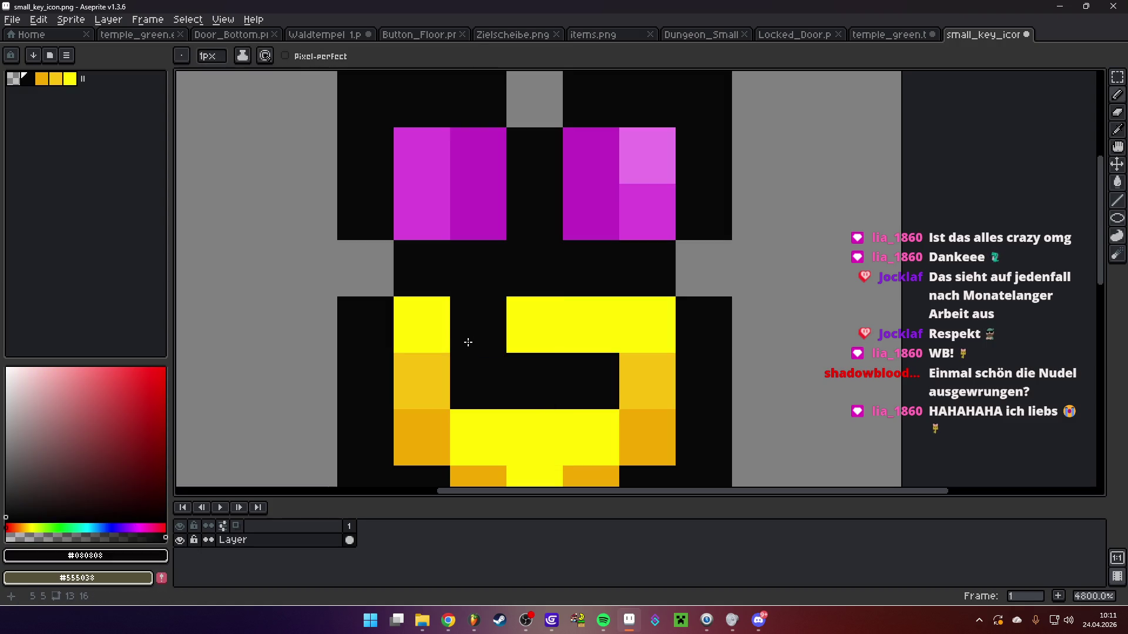
key("ctrl+z")
mouse_move(511, 398)
left_mouse_down()
mouse_move(511, 277)
mouse_move(558, 272)
left_mouse_up()
scroll(630, 290, "down", 3)
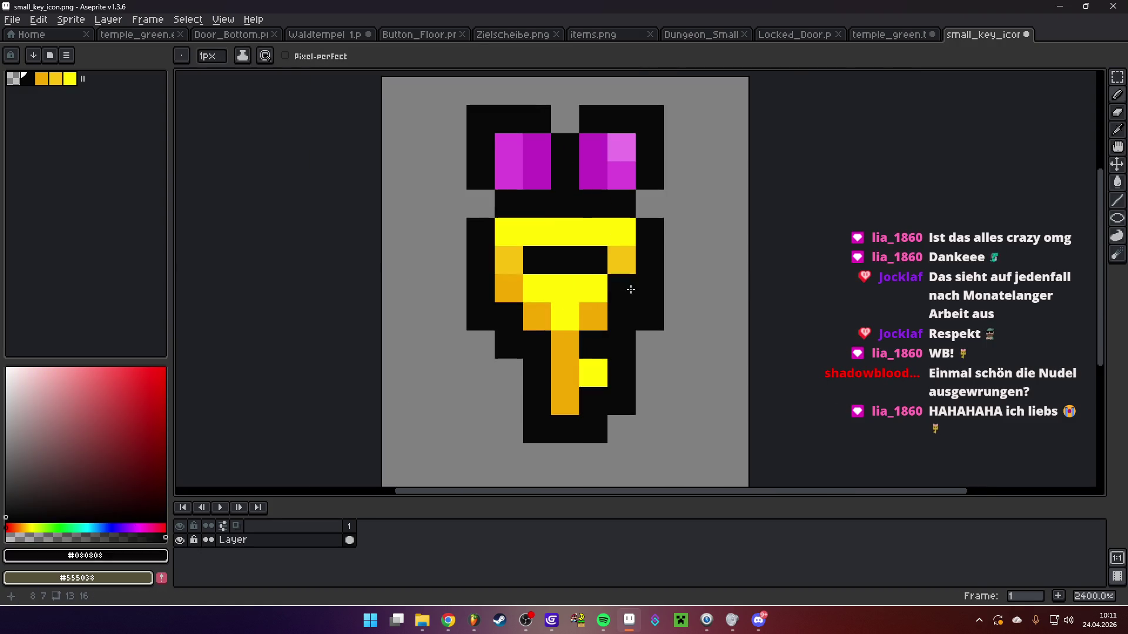
key("m")
mouse_move(481, 260)
left_mouse_down()
mouse_move(650, 429)
mouse_move(587, 377)
left_mouse_up()
scroll(480, 244, "up", 1)
key("b")
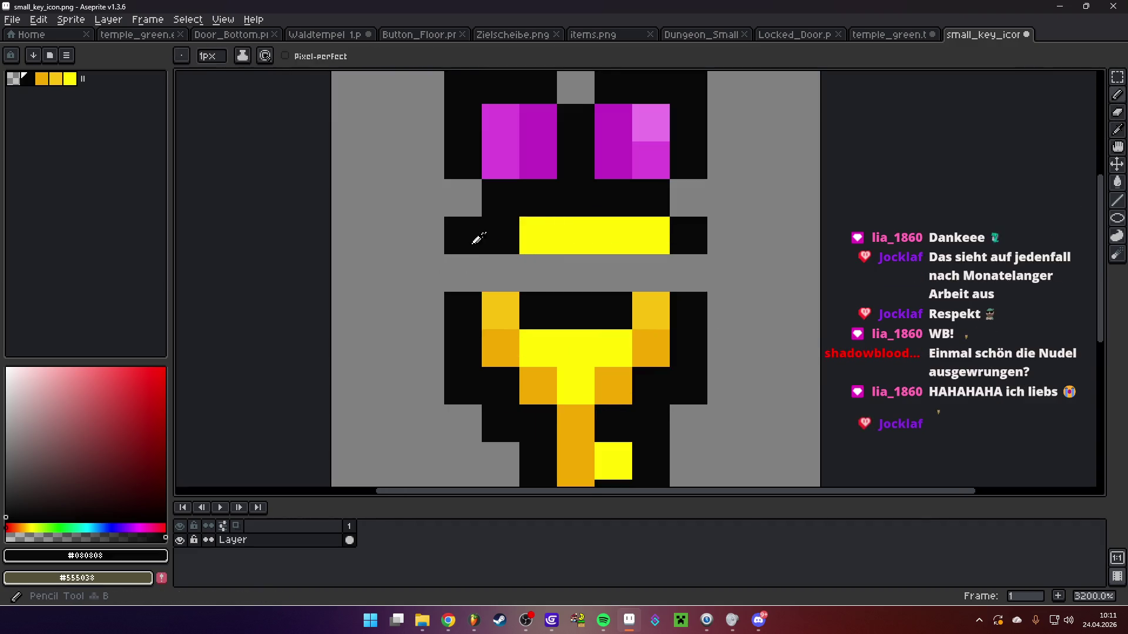
Extend the yellow bar, outline the new gap row in black, and draw two black eyes
left_click(500, 236)
left_click(463, 273)
left_click(688, 273)
key("i")
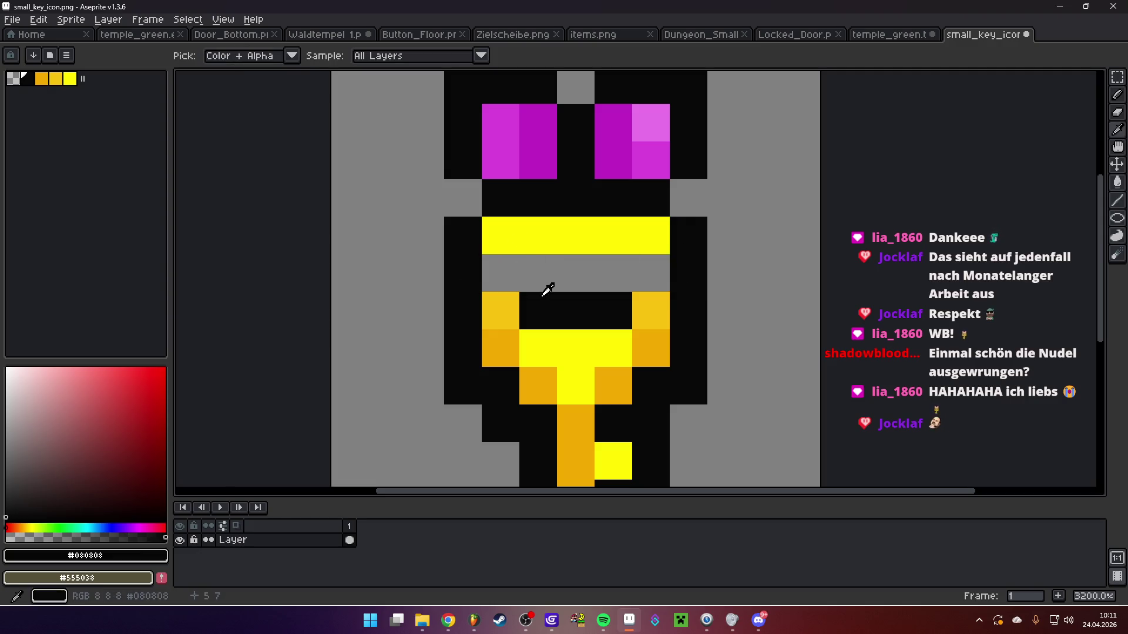
left_click(546, 282)
left_click(611, 284)
Fill the centre column and leftover grey pixels of the head yellow
left_click(582, 236, "alt")
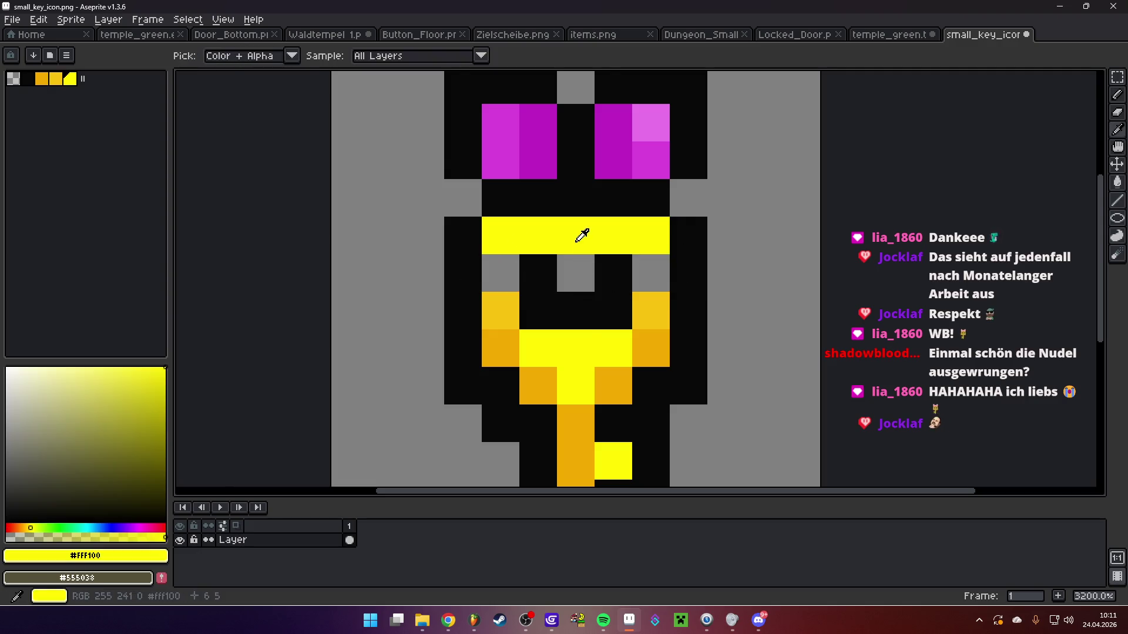
left_click_drag(581, 235, 582, 317)
left_click(495, 262)
left_click(650, 273)
scroll(672, 297, "down", 6)
scroll(664, 297, "up", 2)
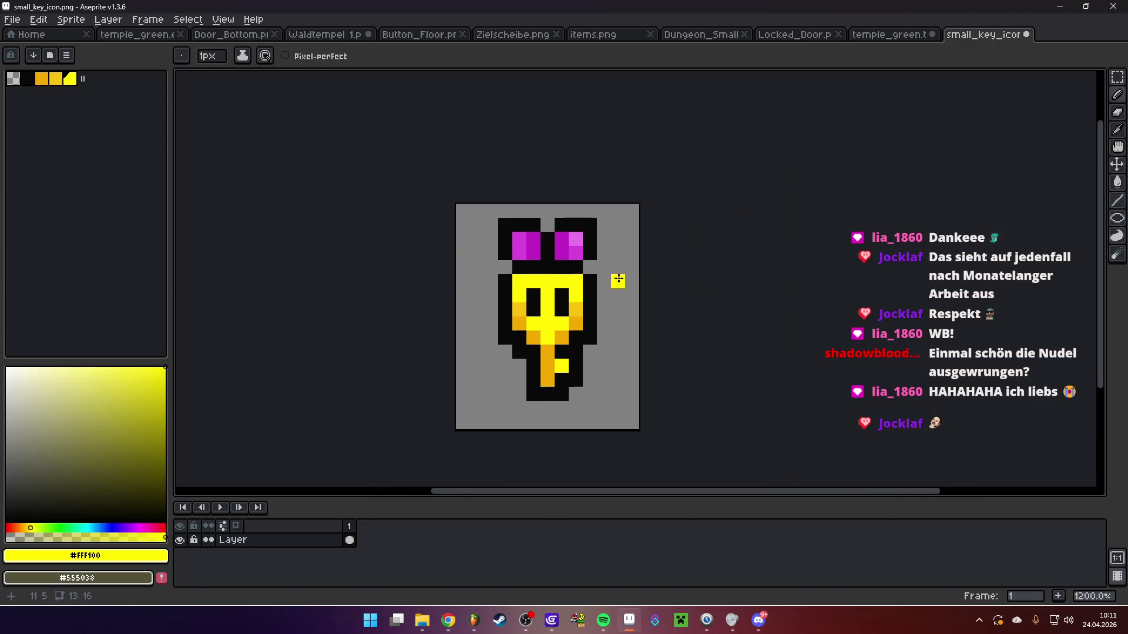
scroll(618, 280, "up", 3)
scroll(640, 282, "up", 1)
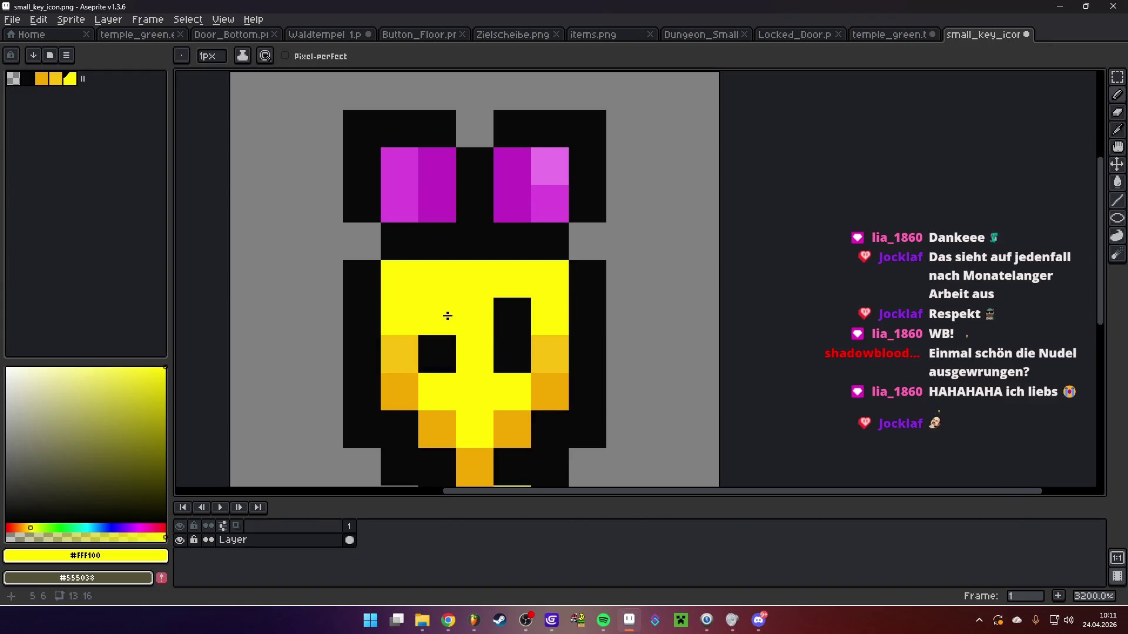
Try black top corners on the head, then undo them
left_click(437, 354, "alt")
left_click(399, 279)
left_click(550, 279)
scroll(665, 326, "down", 5)
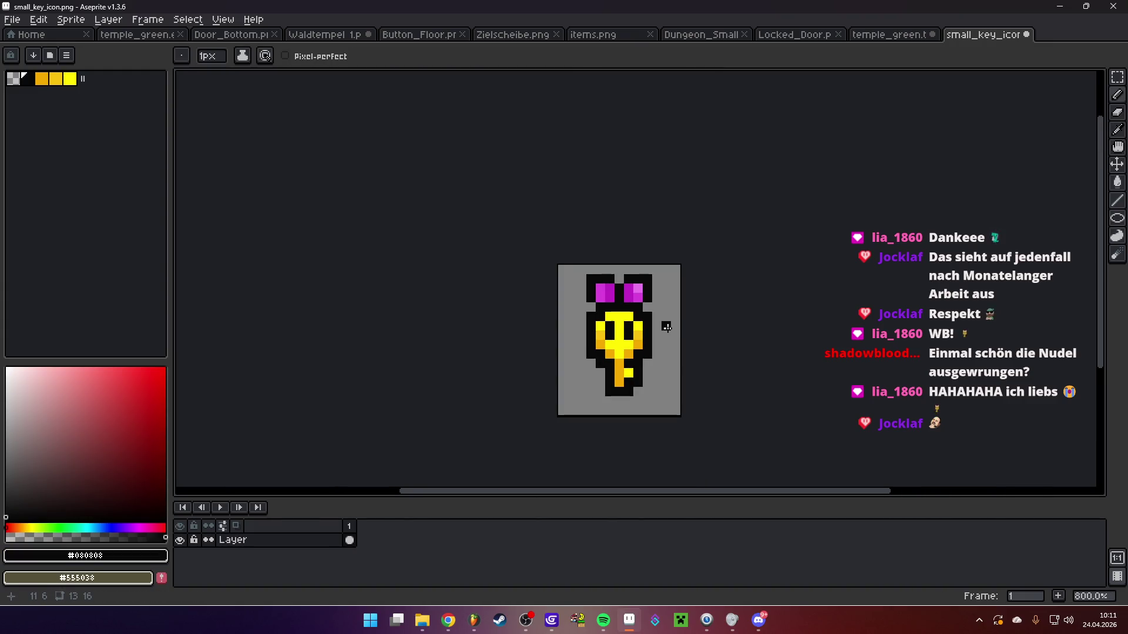
scroll(629, 302, "up", 5)
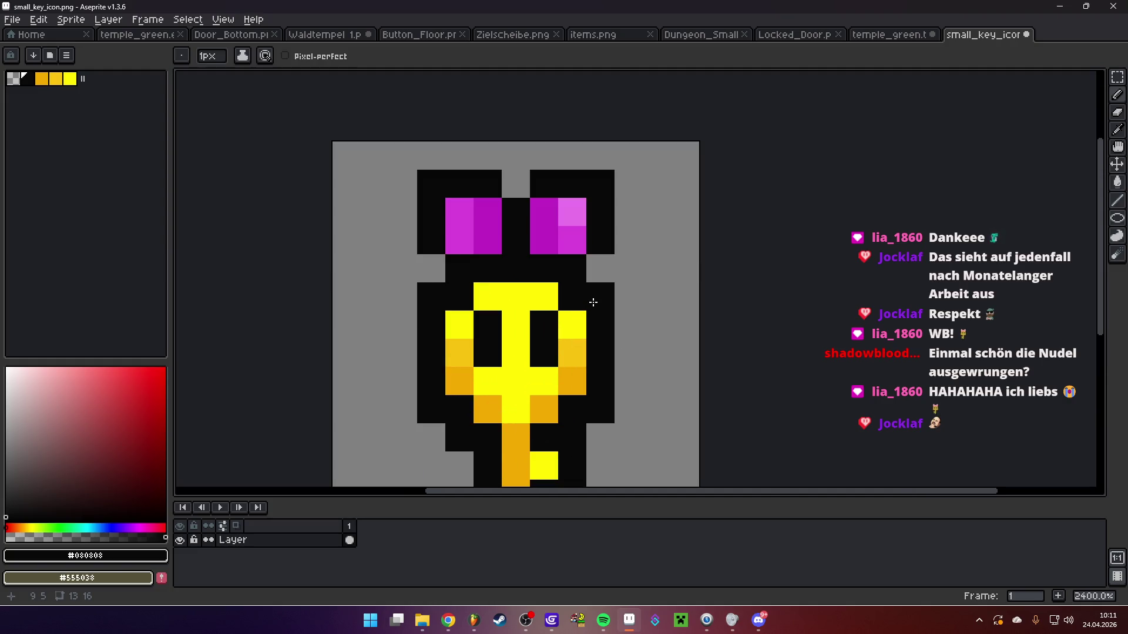
key("ctrl+z")
key("ctrl+z")
scroll(661, 302, "down", 3)
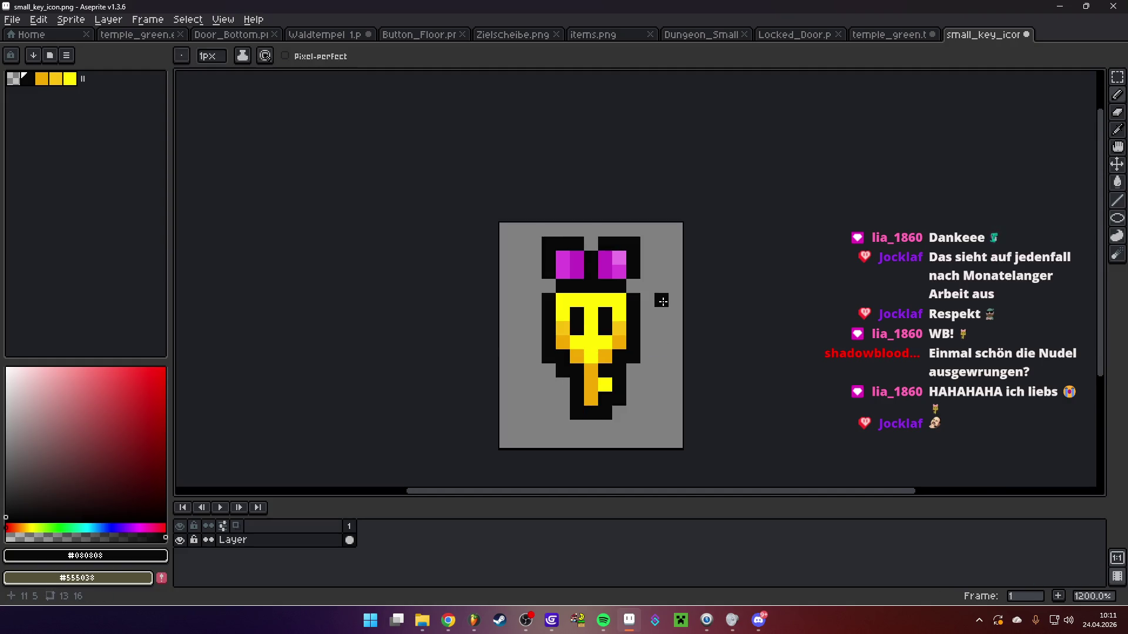
scroll(601, 282, "up", 4)
Add a darker magenta pixel to the left ear
left_click(536, 252, "alt")
left_click(140, 415)
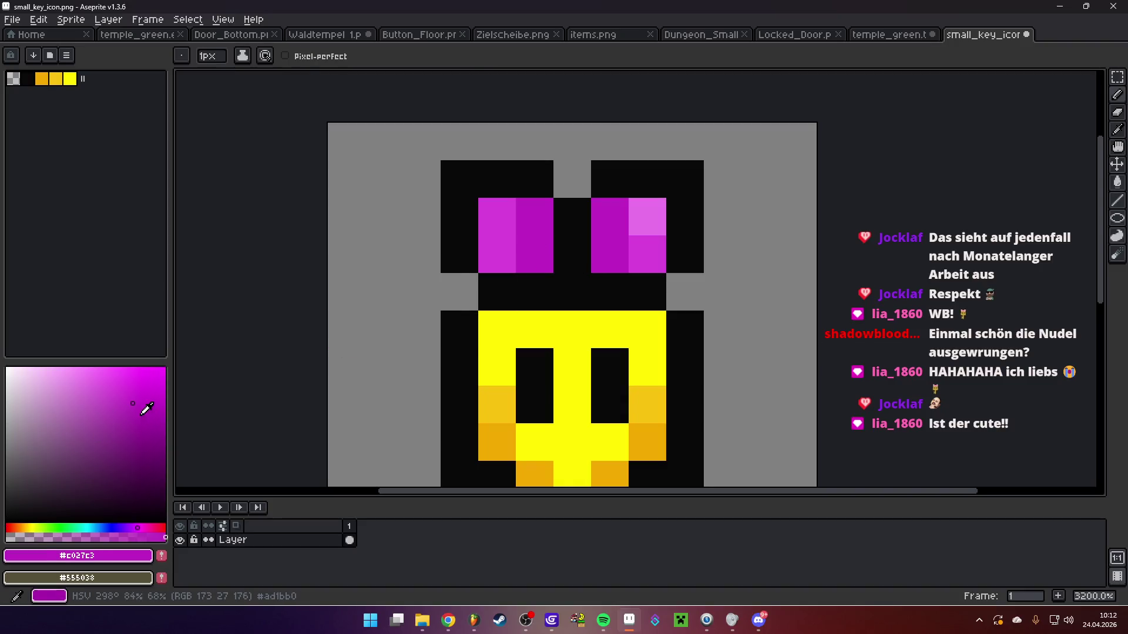
left_click(518, 259)
scroll(574, 330, "down", 5)
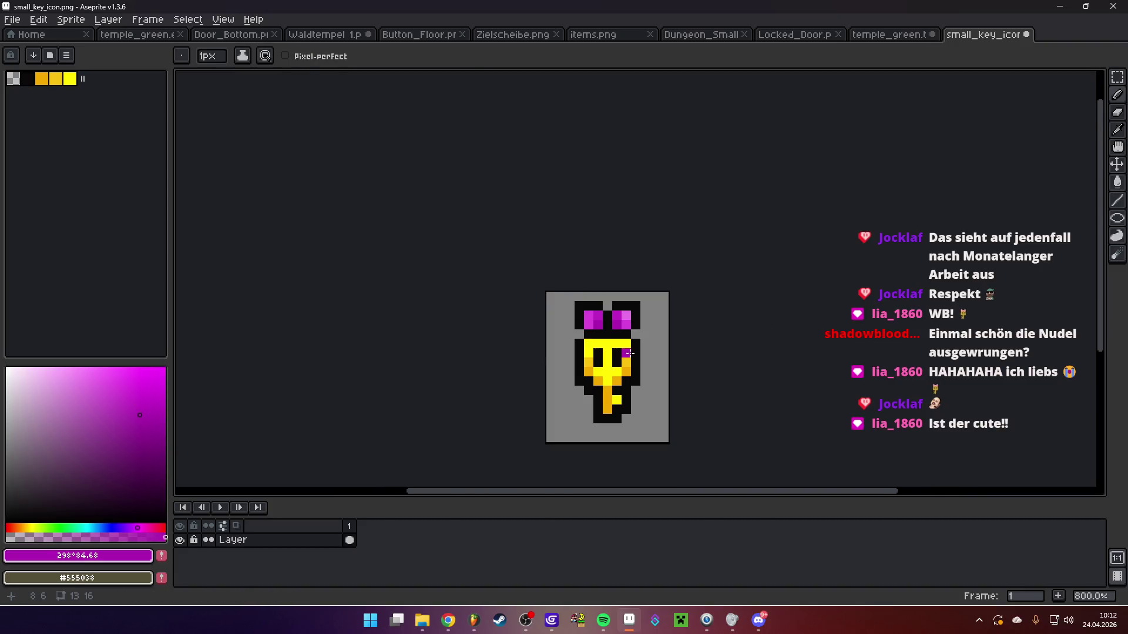
scroll(663, 325, "up", 2)
scroll(646, 311, "down", 1)
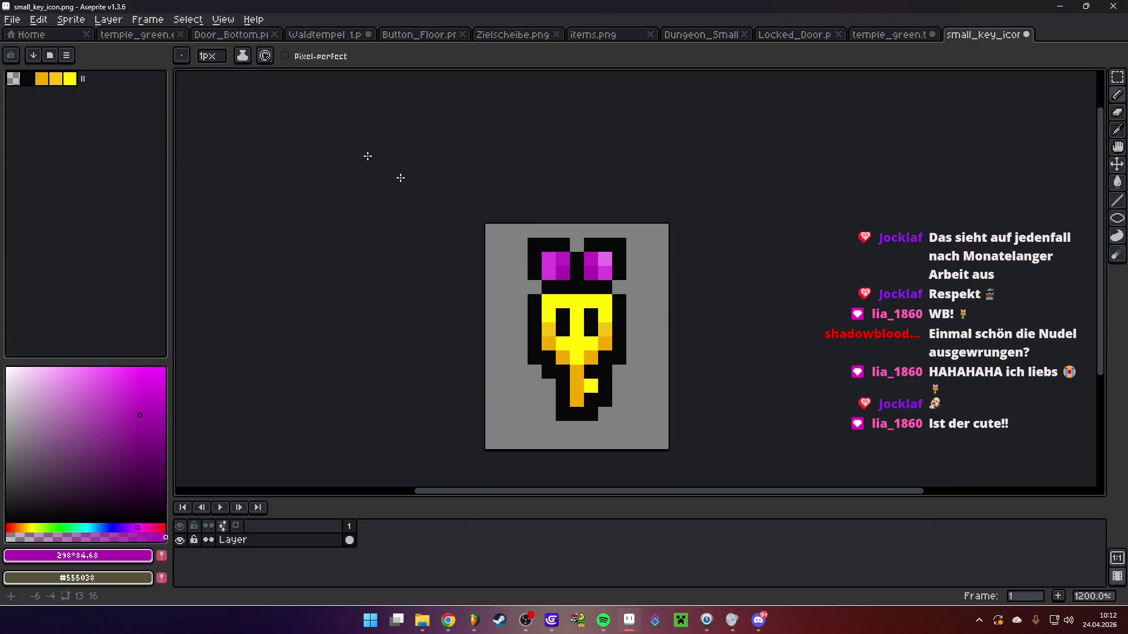
Save the key icon in Aseprite and return to GDevelop
left_click(11, 19)
left_click(26, 78)
left_click(552, 621)
Preview the game, close it, then relaunch the preview from the Main Logic scene
left_click(524, 21)
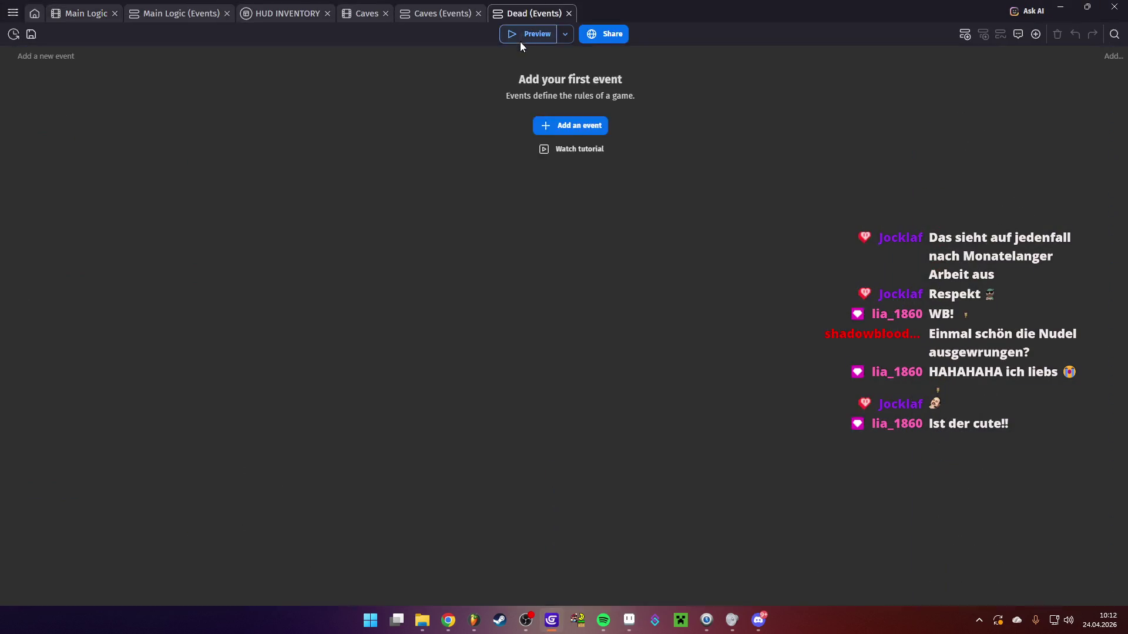
left_click(520, 35)
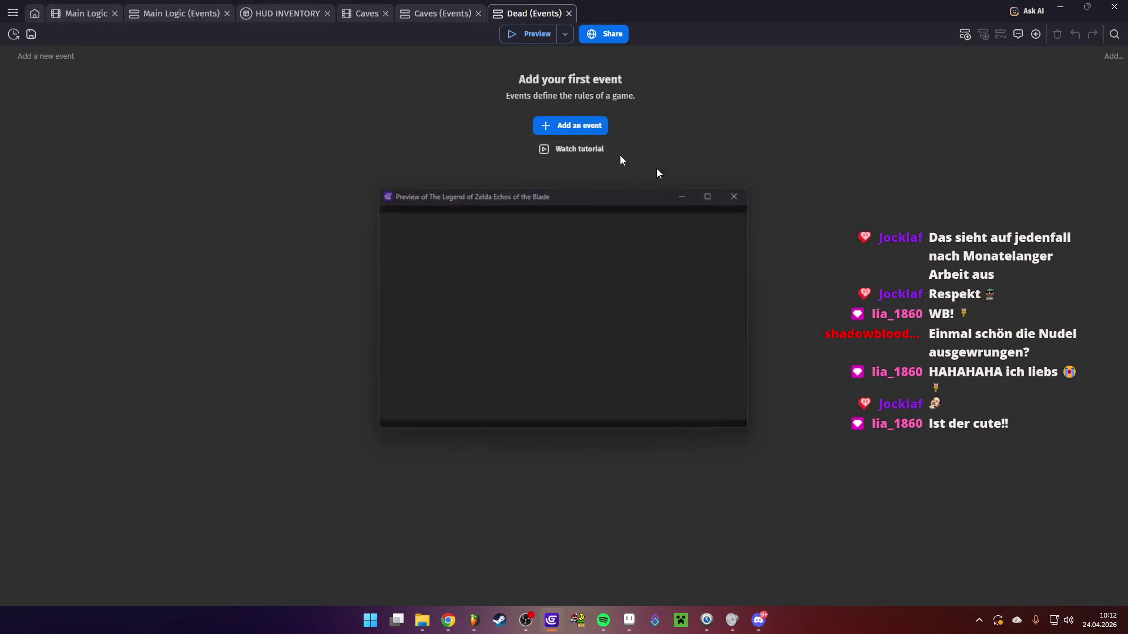
left_click(685, 194)
left_click(172, 13)
left_click(82, 13)
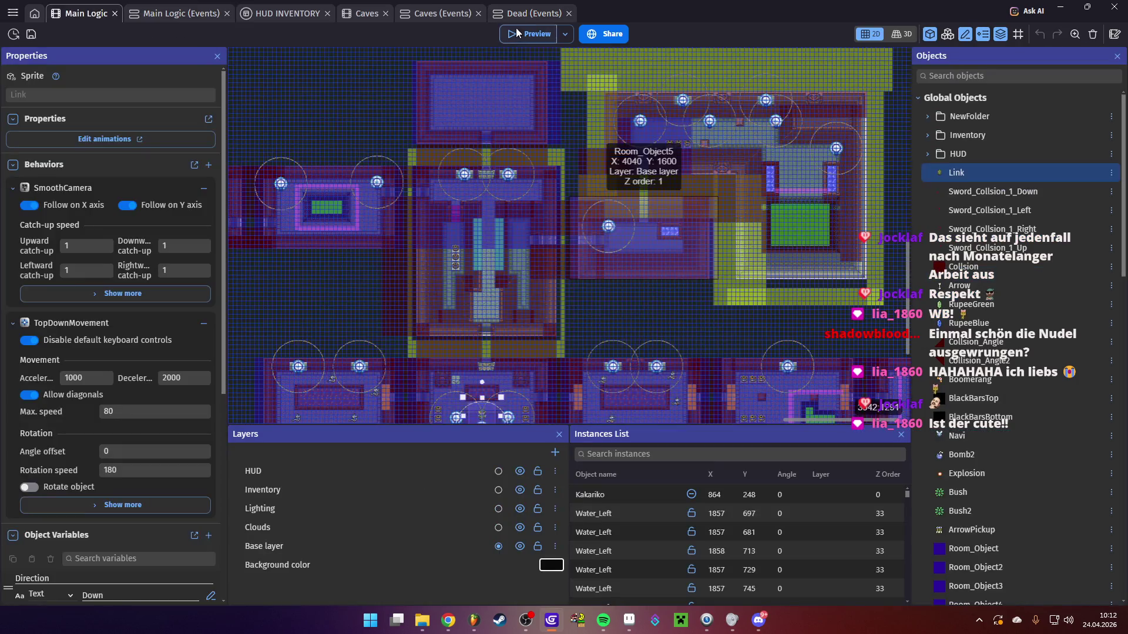
left_click(520, 33)
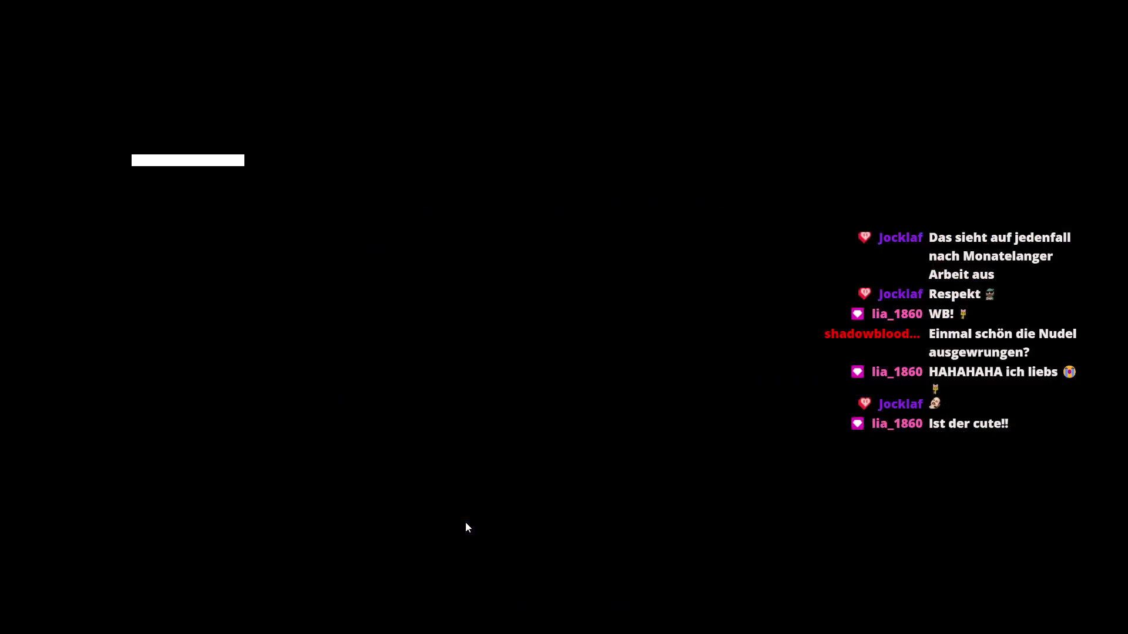
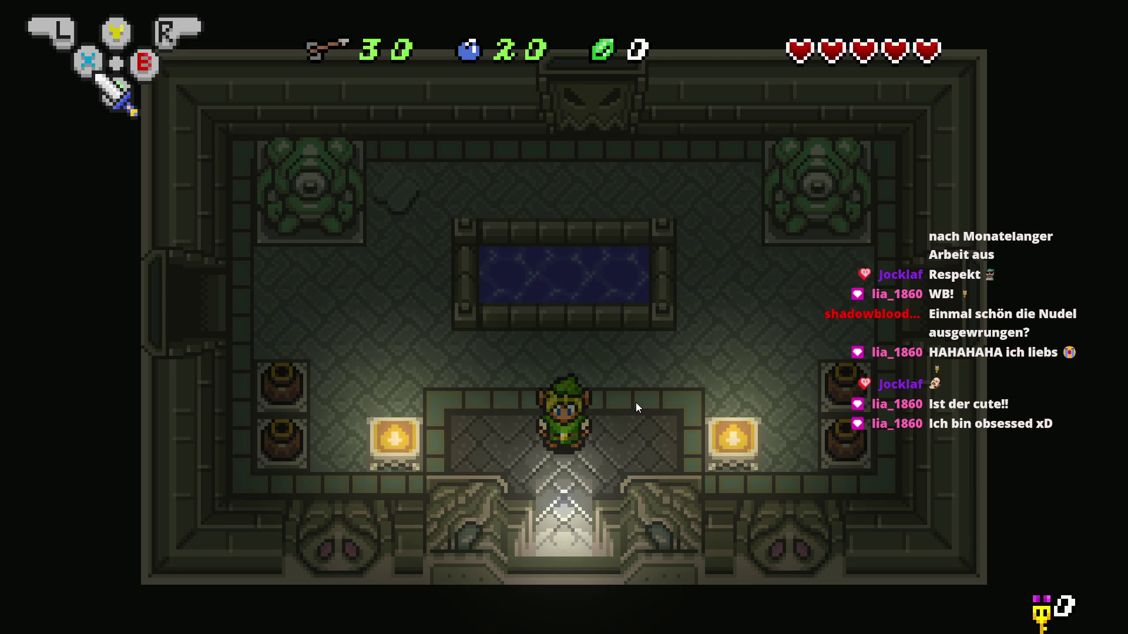
Close the preview and paint magenta pixels across the top of the small key icon
key("alt+F4")
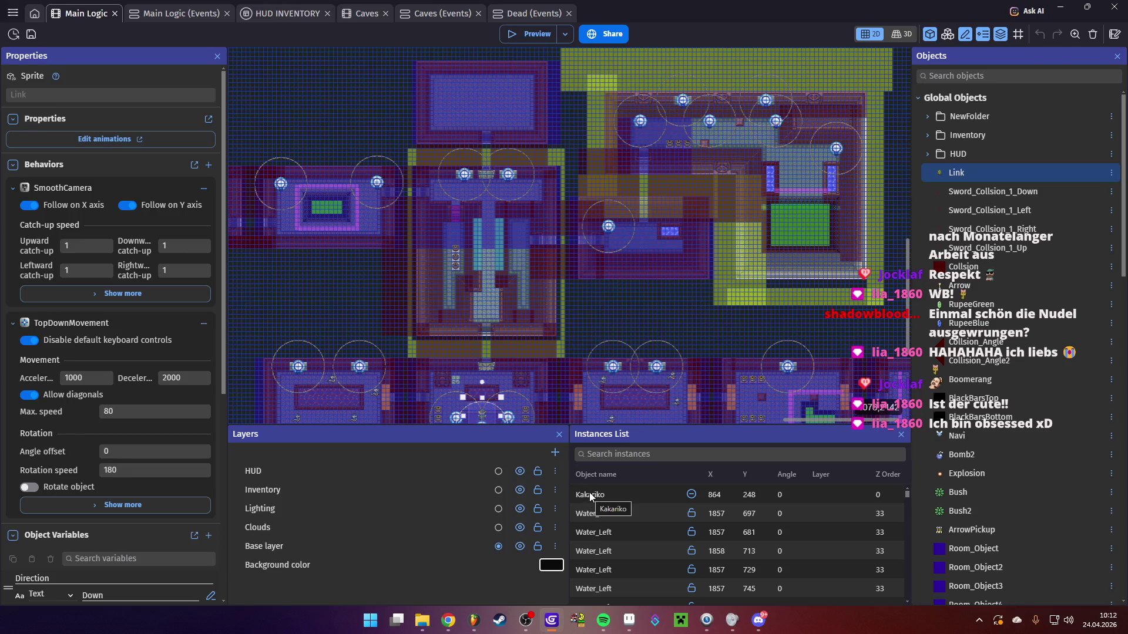
left_click(629, 620)
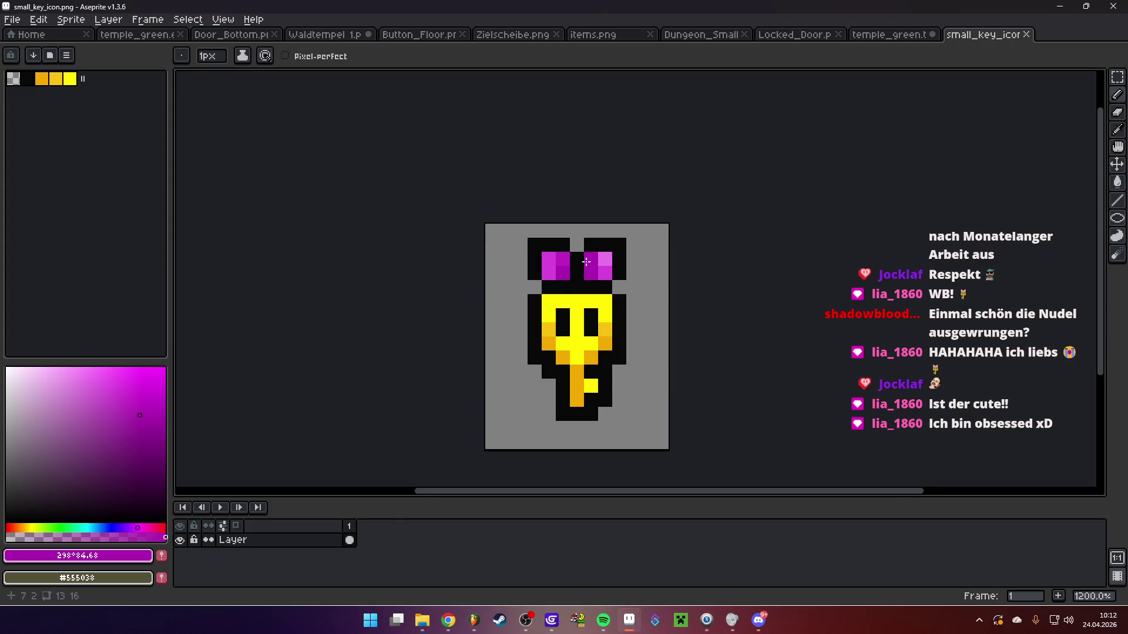
scroll(586, 262, "up", 1)
left_click(576, 297)
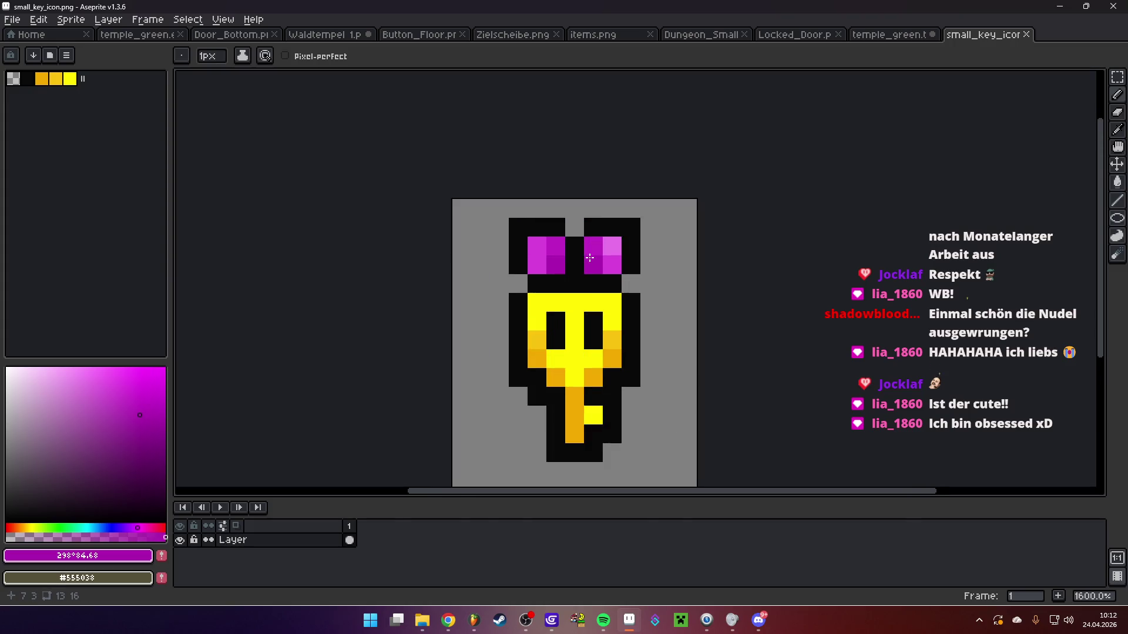
scroll(589, 257, "down", 3)
scroll(602, 263, "up", 3)
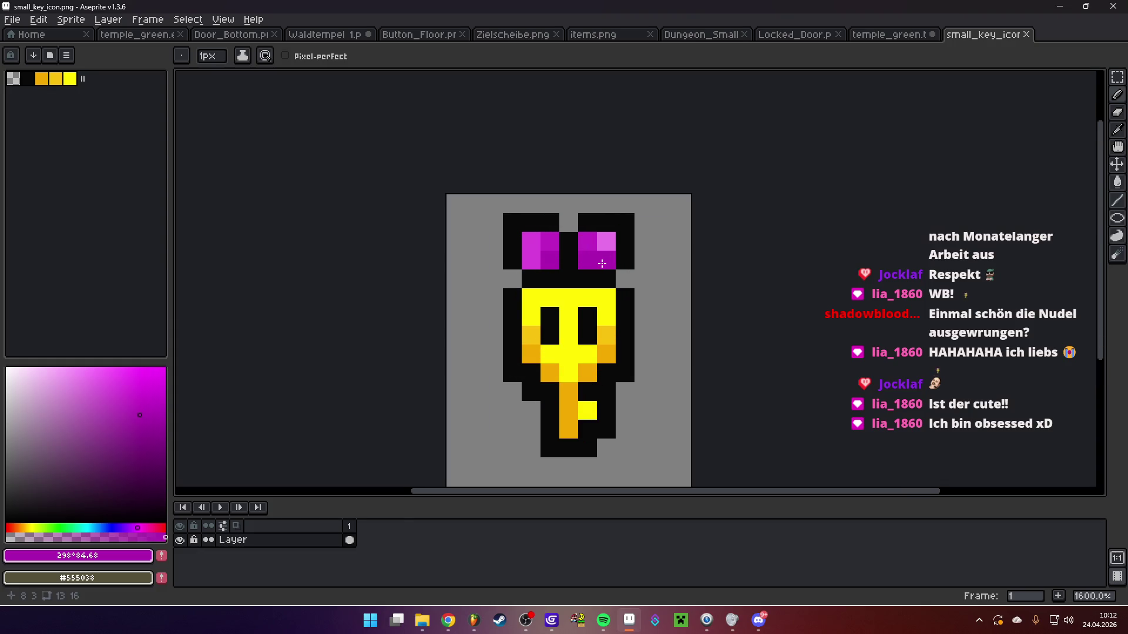
left_click(602, 263)
scroll(550, 256, "up", 1)
left_click(529, 242)
scroll(526, 241, "down", 1)
left_click_drag(519, 259, 550, 250)
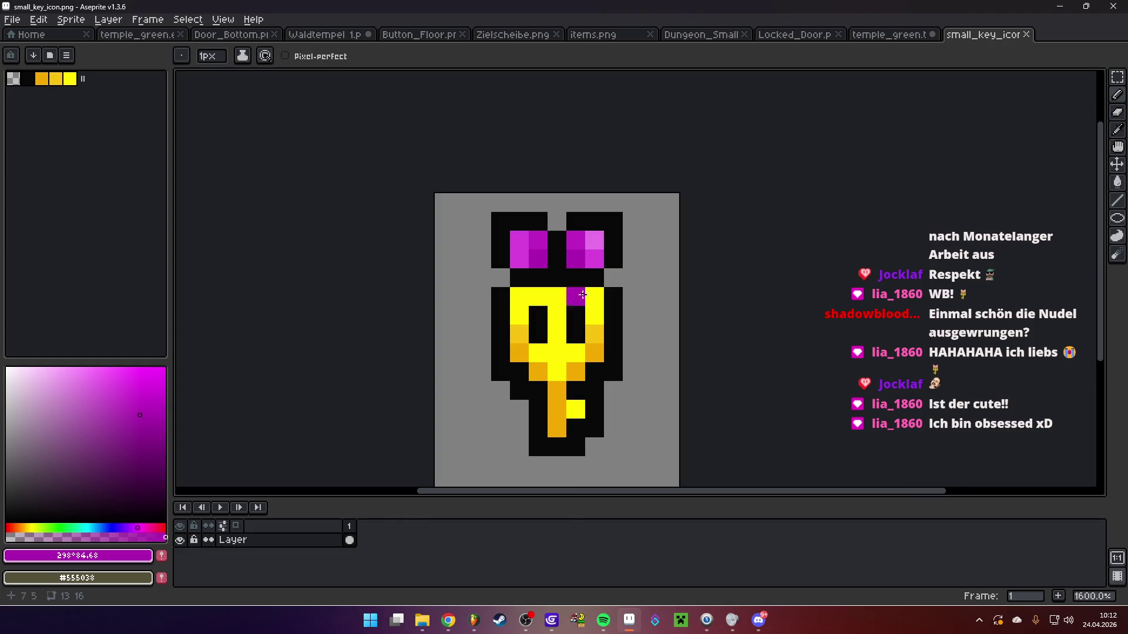
Undo the stray eye pixel and the last pencil stroke, then save small_key_icon.png
key("ctrl+z")
scroll(576, 287, "down", 2)
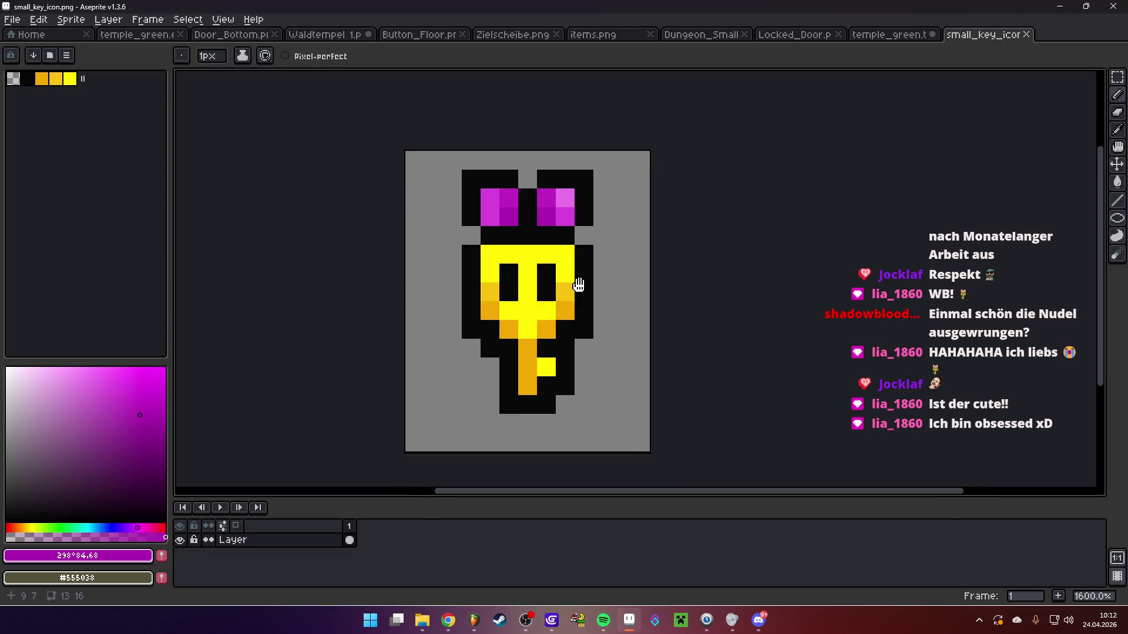
scroll(619, 310, "up", 2)
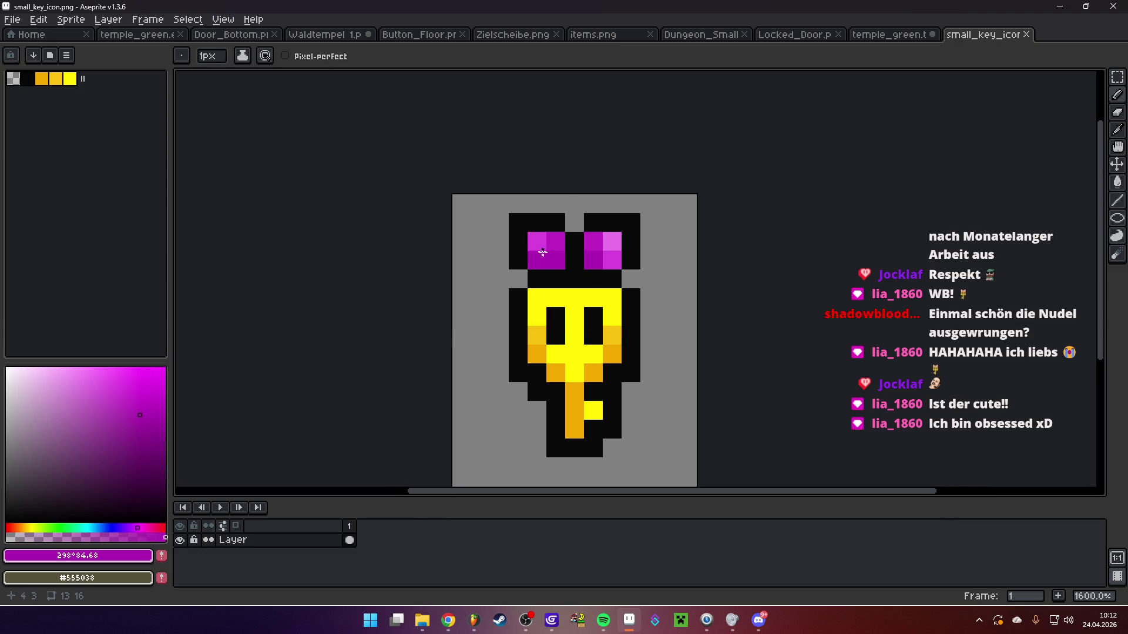
scroll(548, 273, "down", 1)
scroll(573, 271, "up", 1)
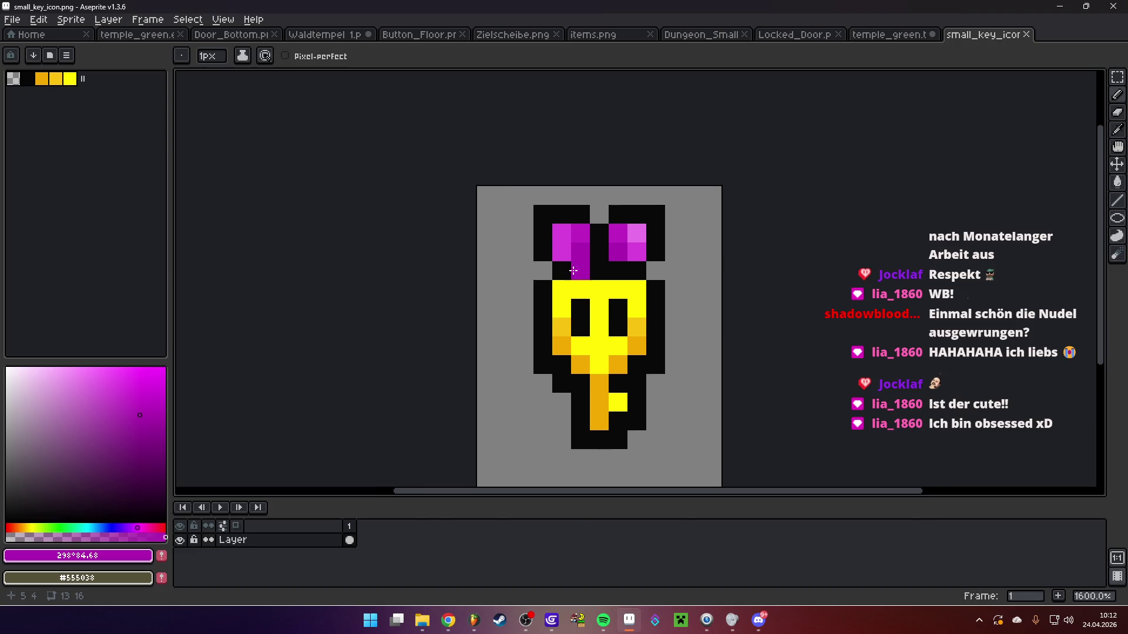
key("ctrl+z")
key("ctrl+z")
key("ctrl+z")
key("ctrl+z")
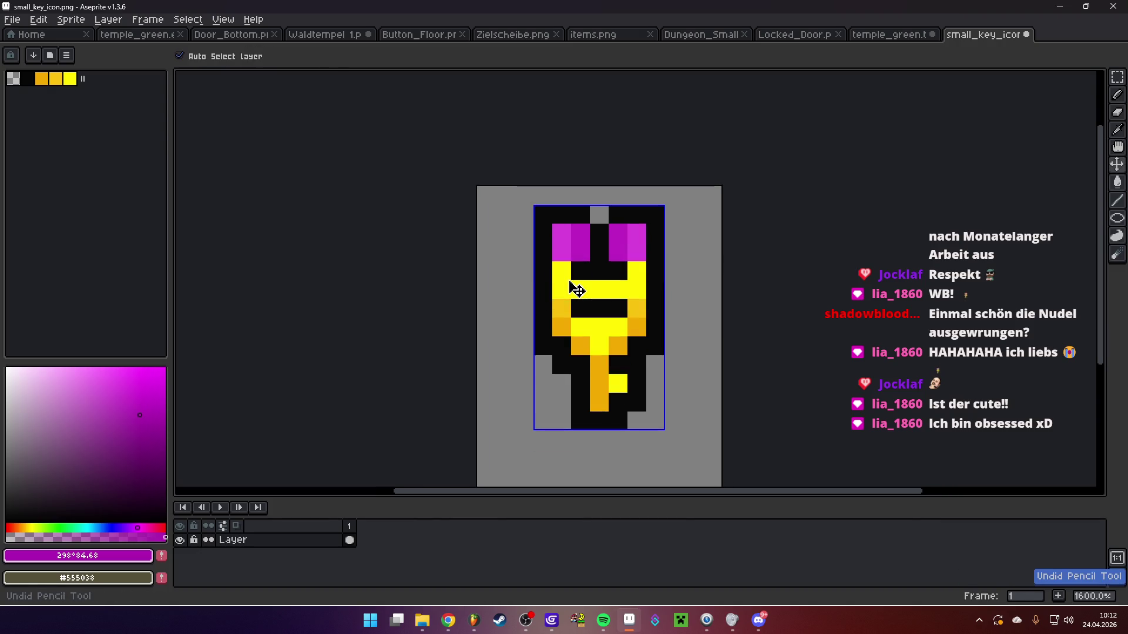
left_click(11, 19)
left_click(23, 82)
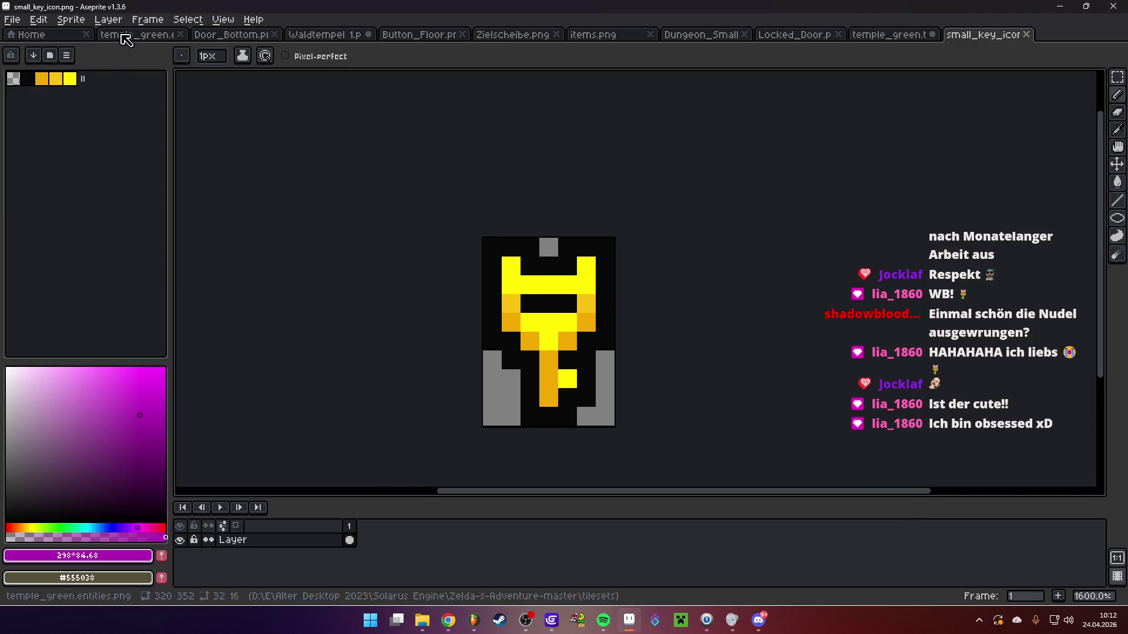
Create a new blank sprite and extend its canvas to 32×34 pixels
left_click(28, 36)
key("ctrl+n")
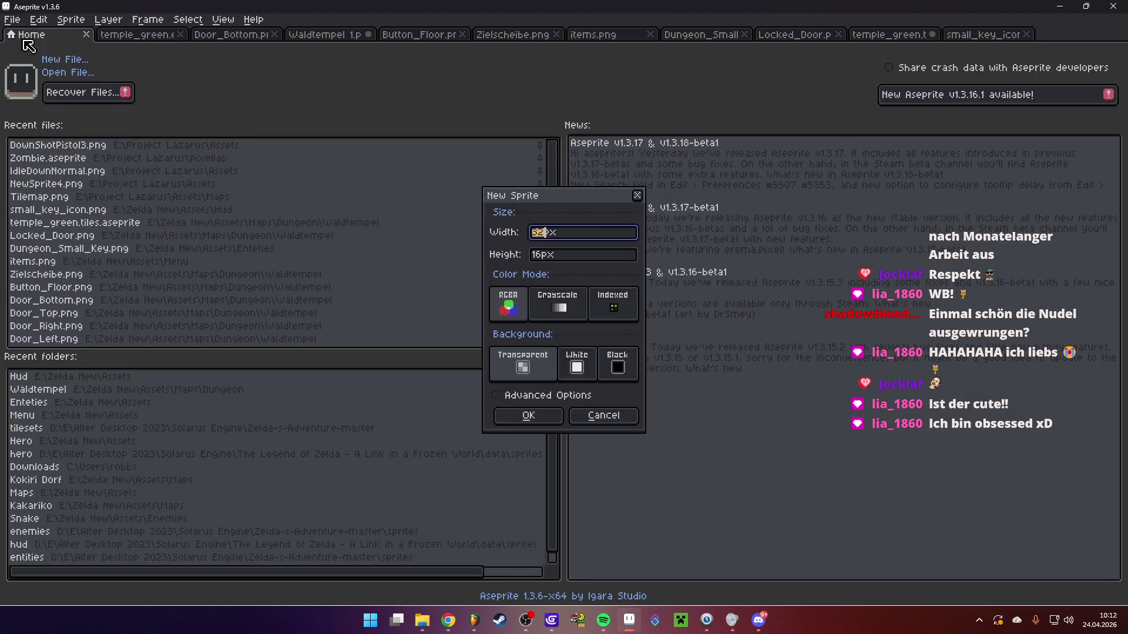
left_click(539, 414)
scroll(670, 276, "up", 2)
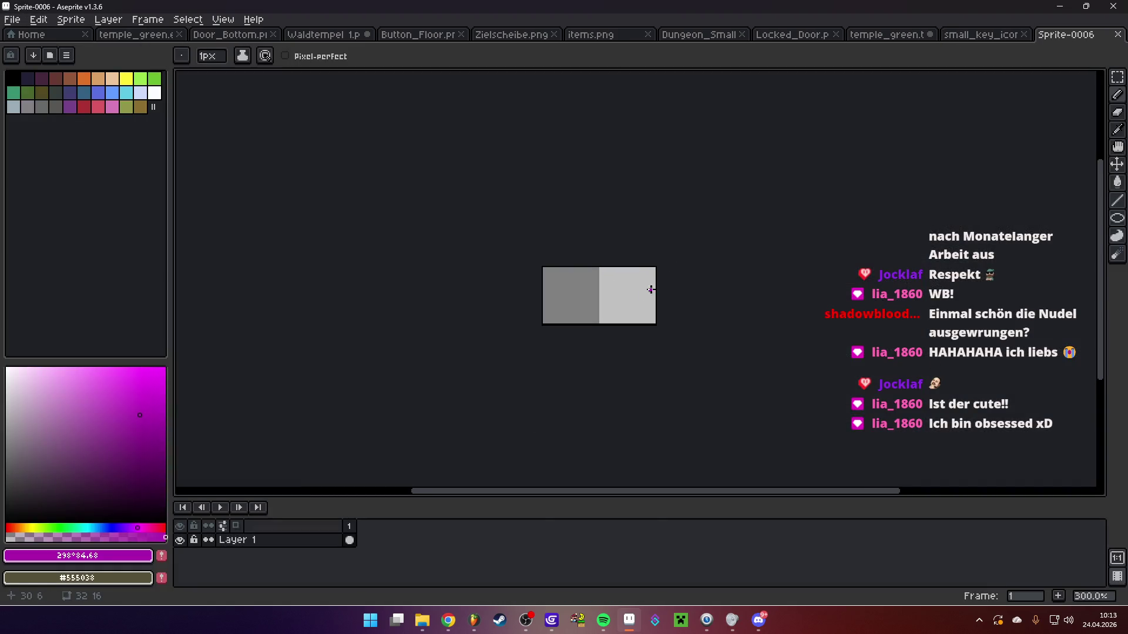
key("ctrl+alt+c")
left_click_drag(608, 327, 605, 386)
key("Return")
scroll(599, 244, "up", 1)
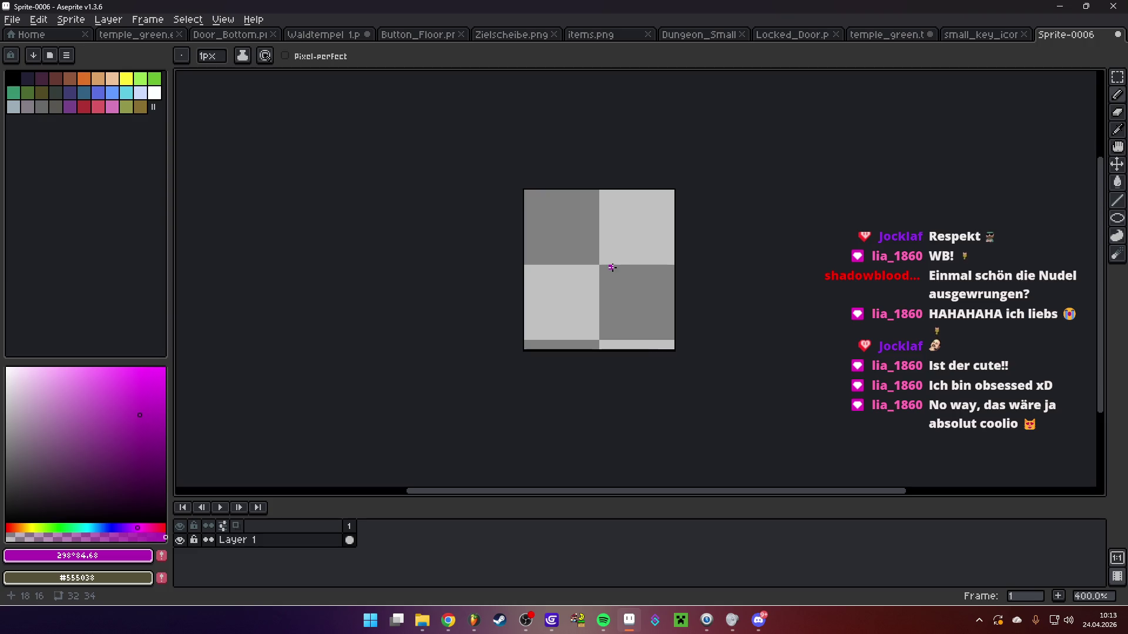
Close small_key_icon.png, temple_green tileset (without saving) and Locked_Door, then return to GDevelop
left_click(957, 40)
middle_click(954, 43)
left_click(943, 40)
left_click(932, 35)
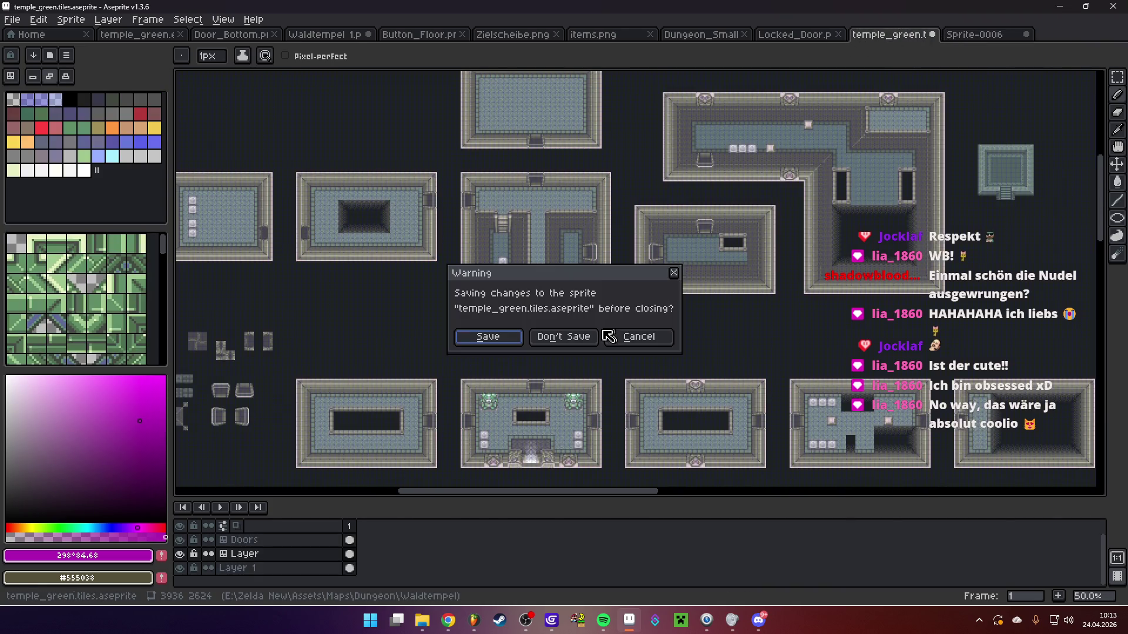
left_click(564, 336)
left_click(834, 41)
left_click(839, 34)
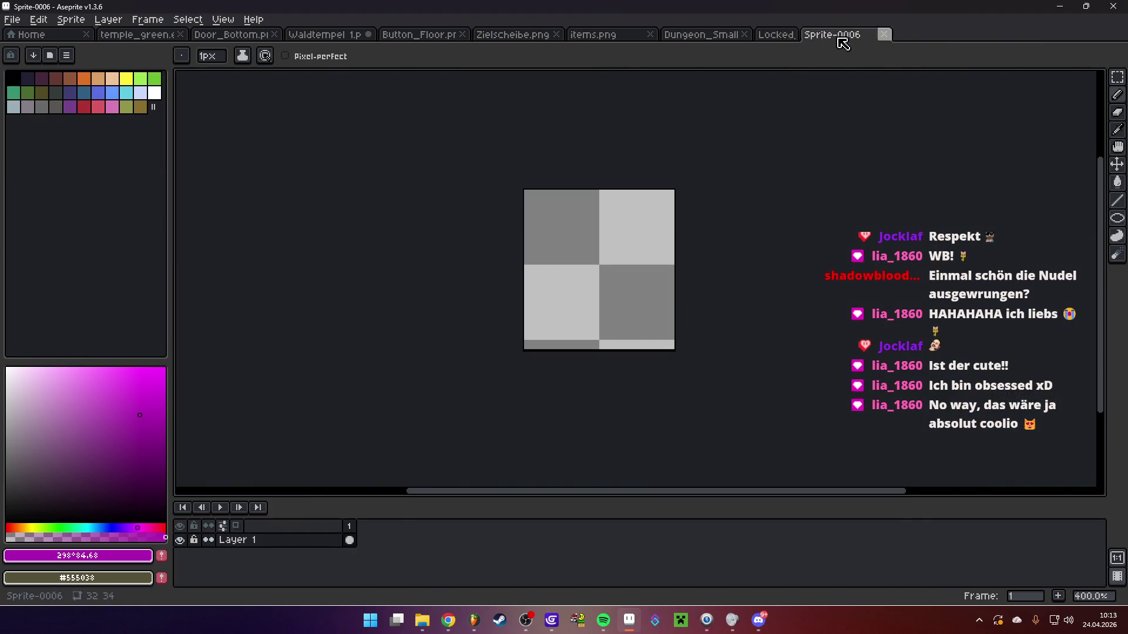
left_click(705, 35)
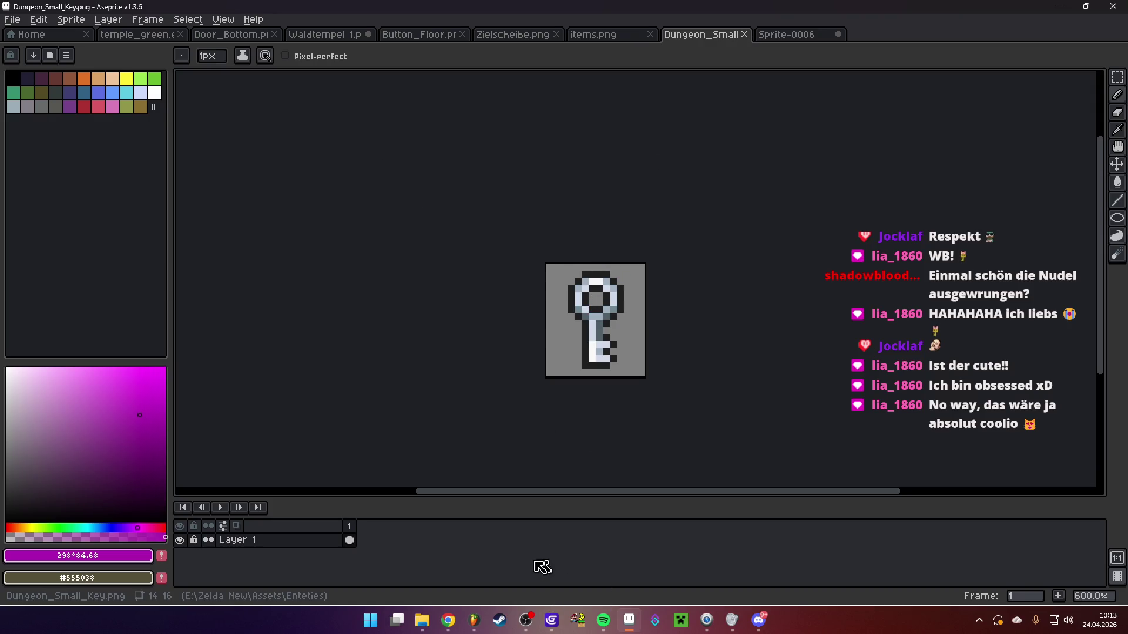
left_click(551, 621)
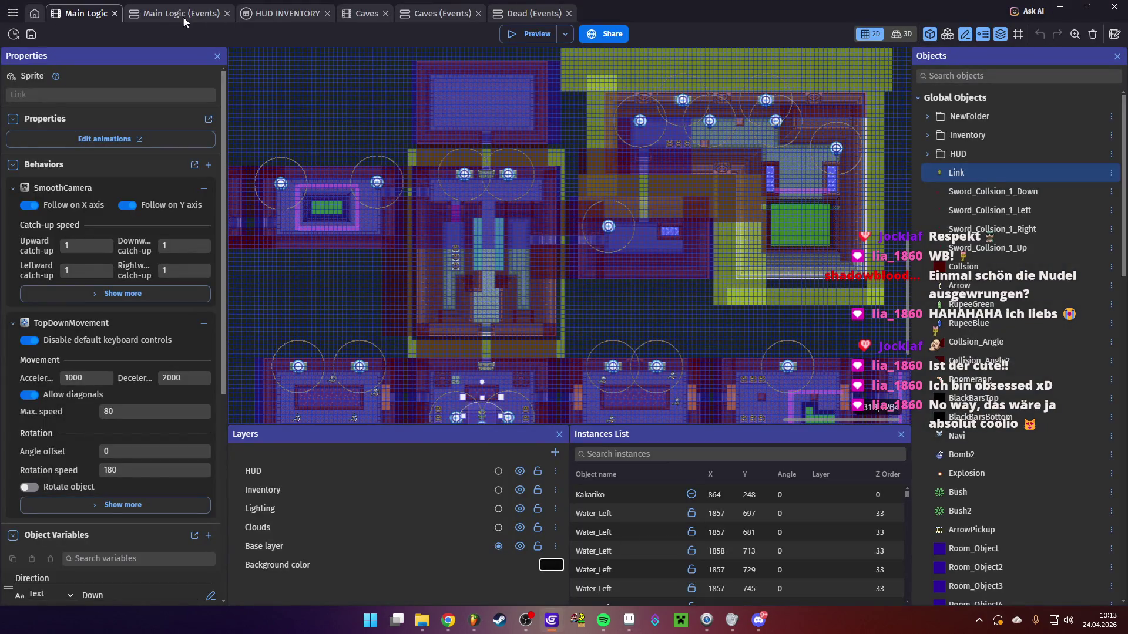
In HUD INVENTORY, add Dungeon_Small_Key.png as a new frame of the DungeonKeys2 object
left_click(290, 13)
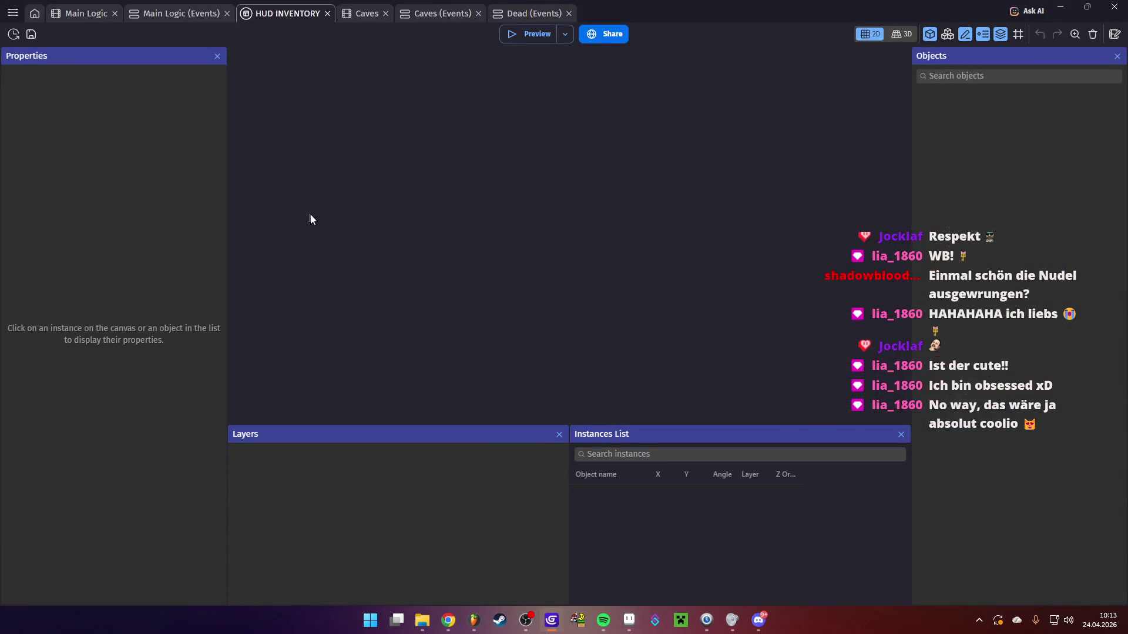
scroll(673, 309, "up", 5)
double_click(674, 310)
left_click(693, 198)
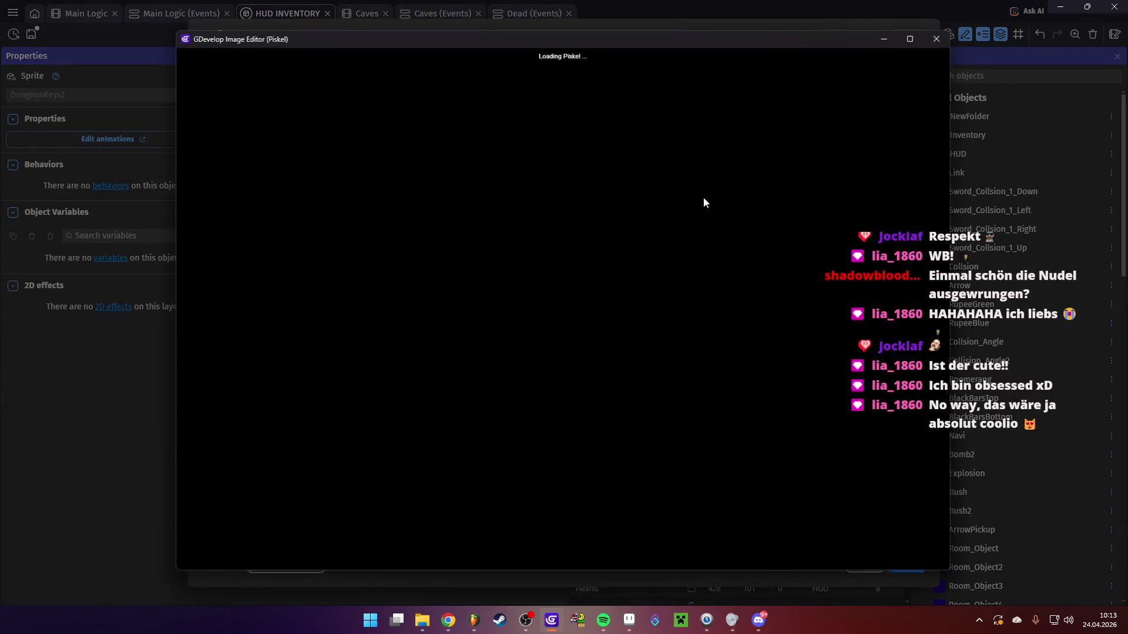
left_click(937, 50)
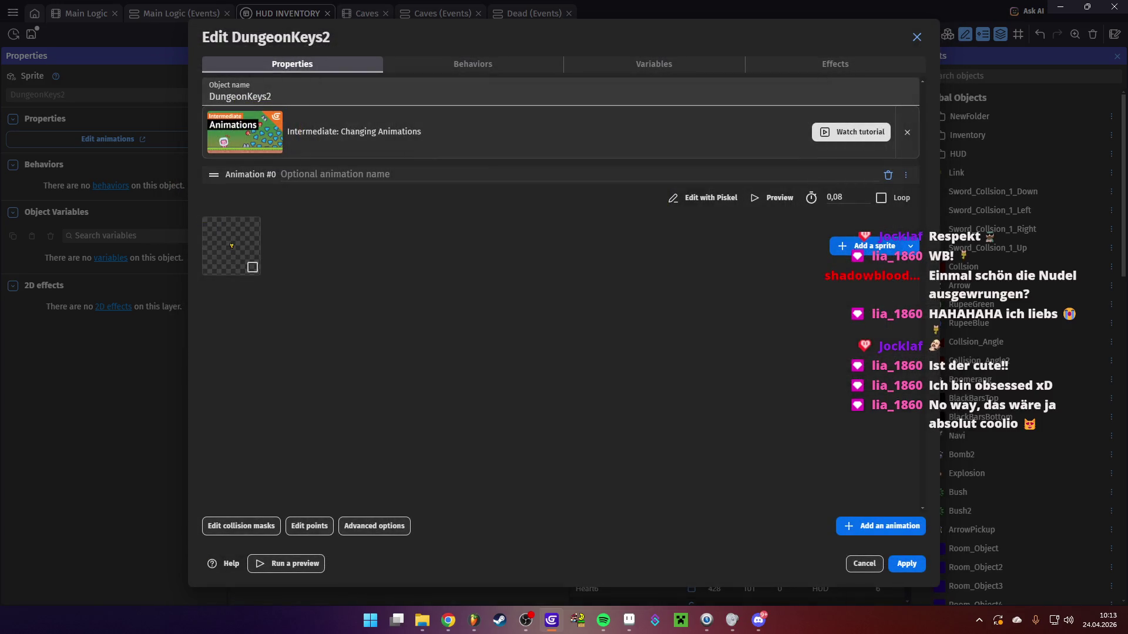
left_click(855, 246)
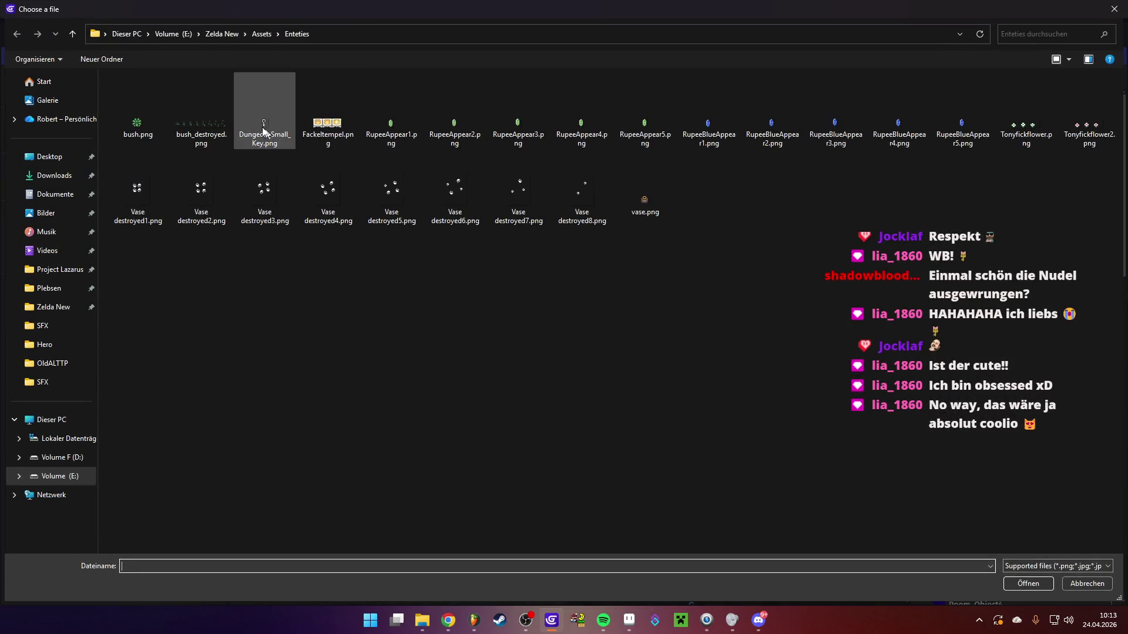
double_click(269, 137)
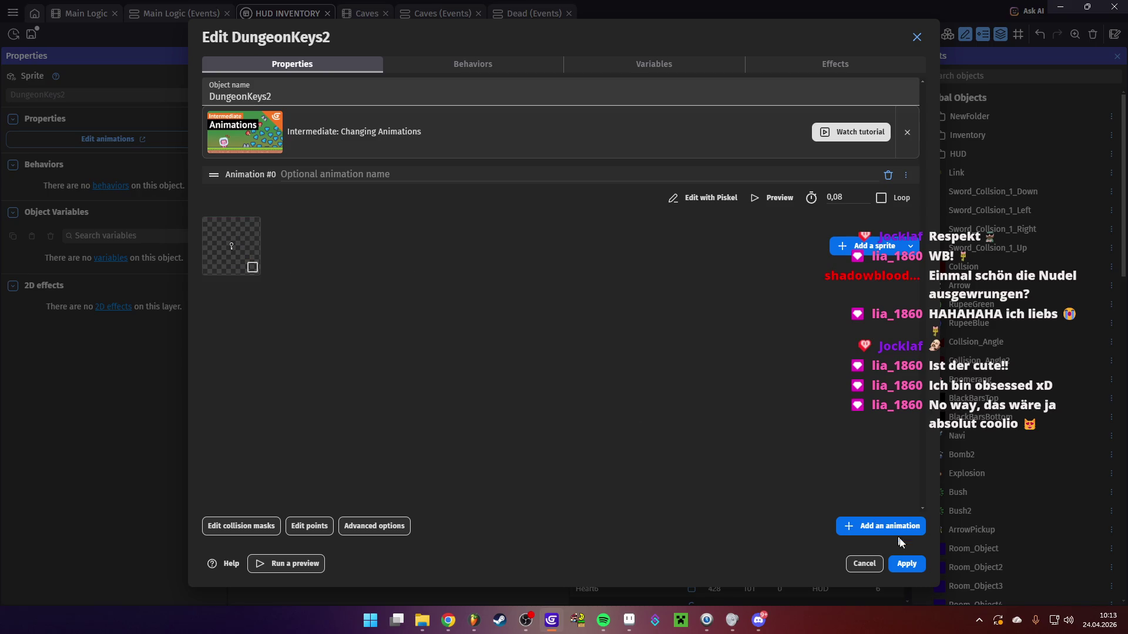
left_click(907, 563)
Nudge the key instance slightly down-right and check it in a game preview
left_click(639, 309)
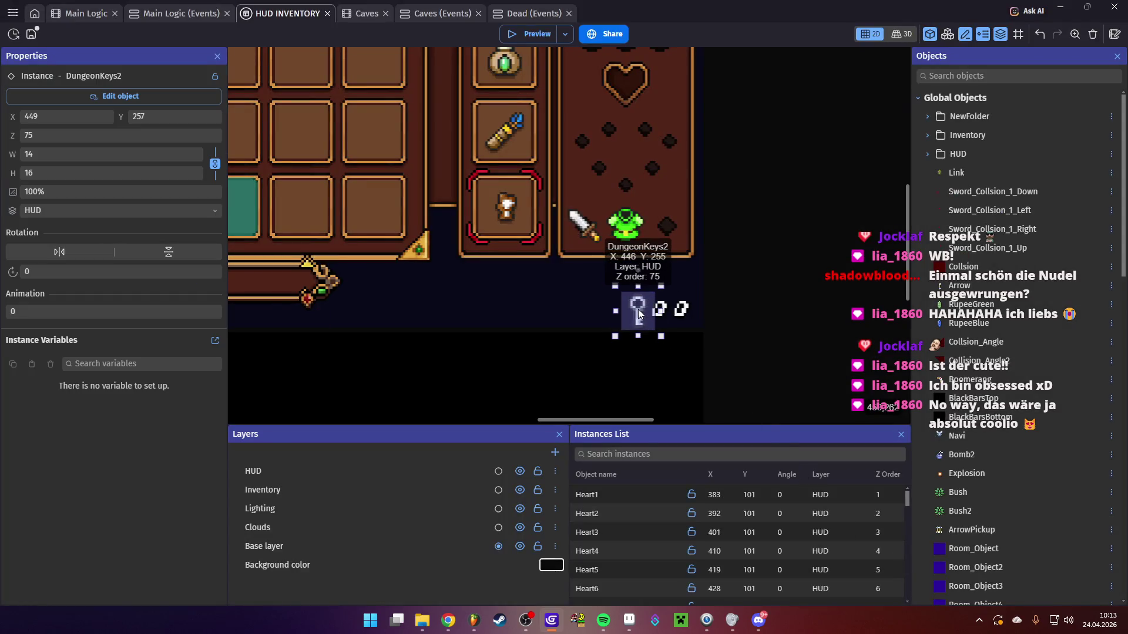
left_click_drag(638, 308, 640, 311)
left_click(756, 328)
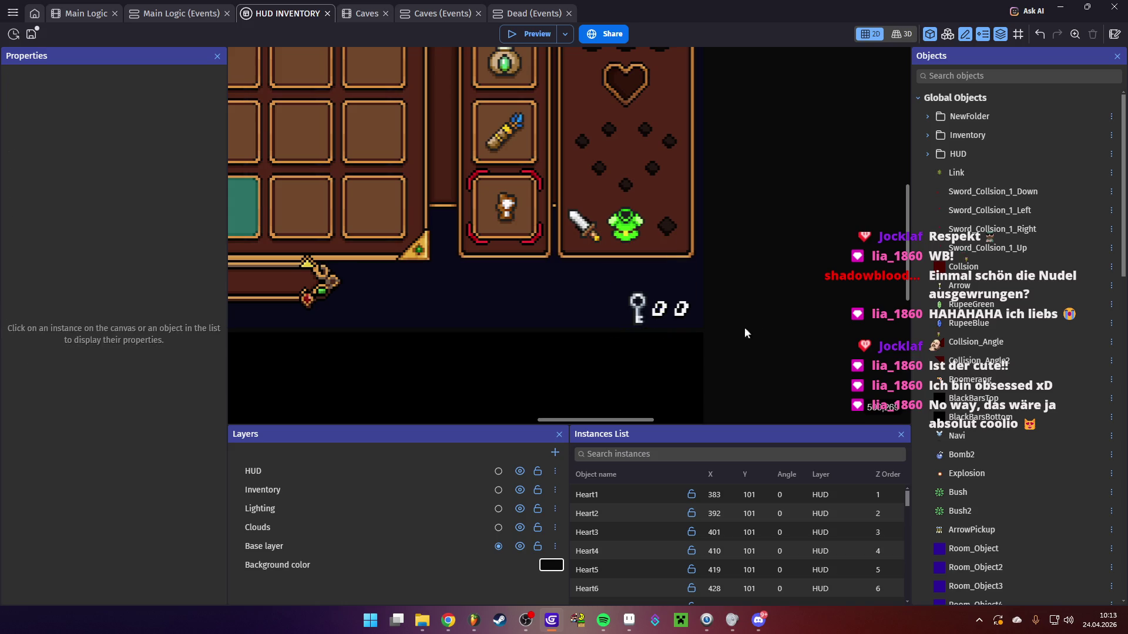
right_click(542, 34)
left_click(541, 34)
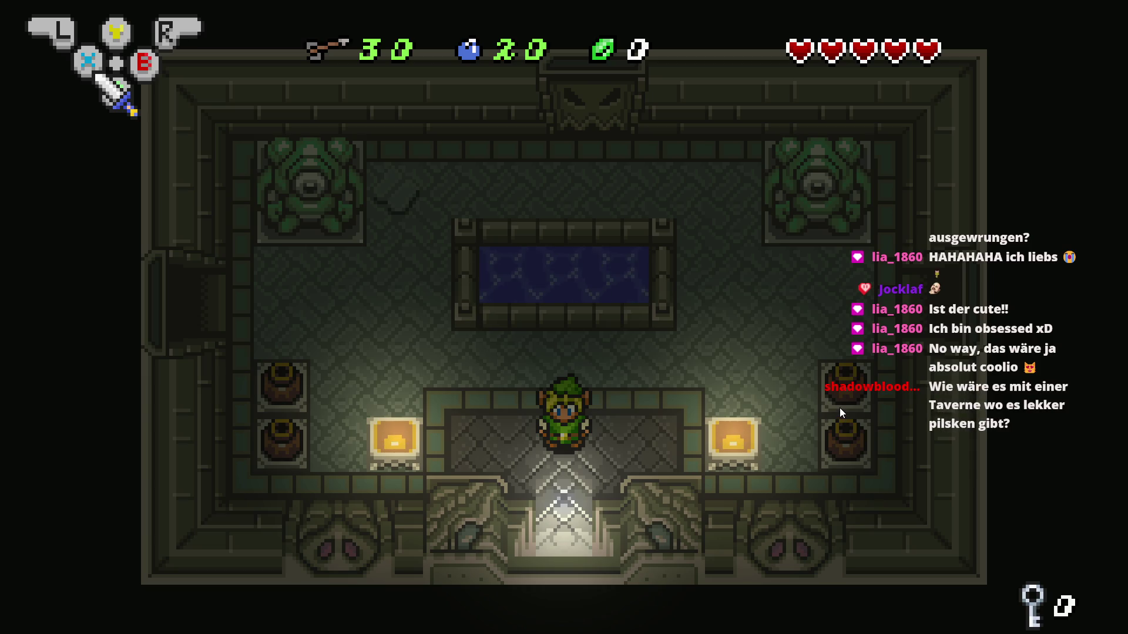
key("alt+F4")
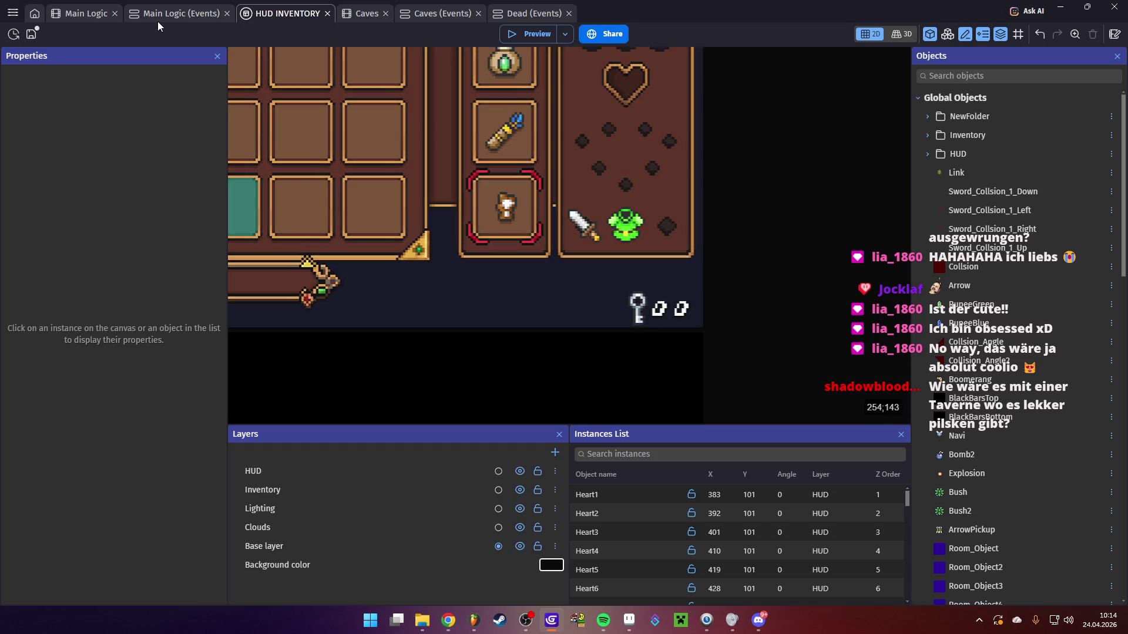
Replace DungeonKeys2's first frame with small_key_icon.png from the Assets/Hud folder
double_click(639, 308)
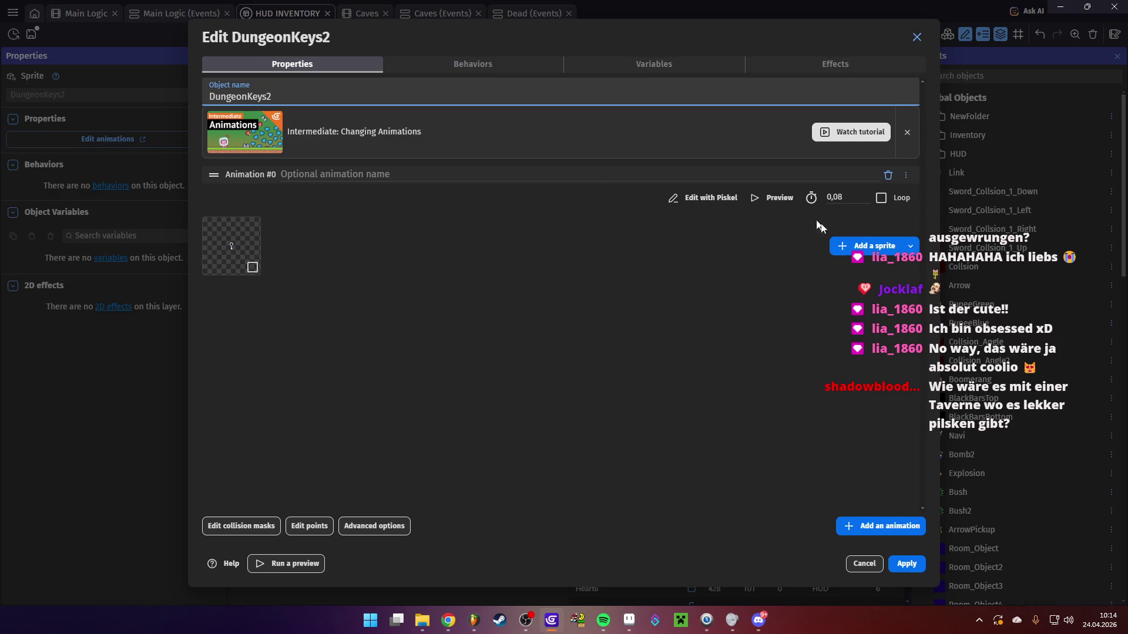
left_click(867, 248)
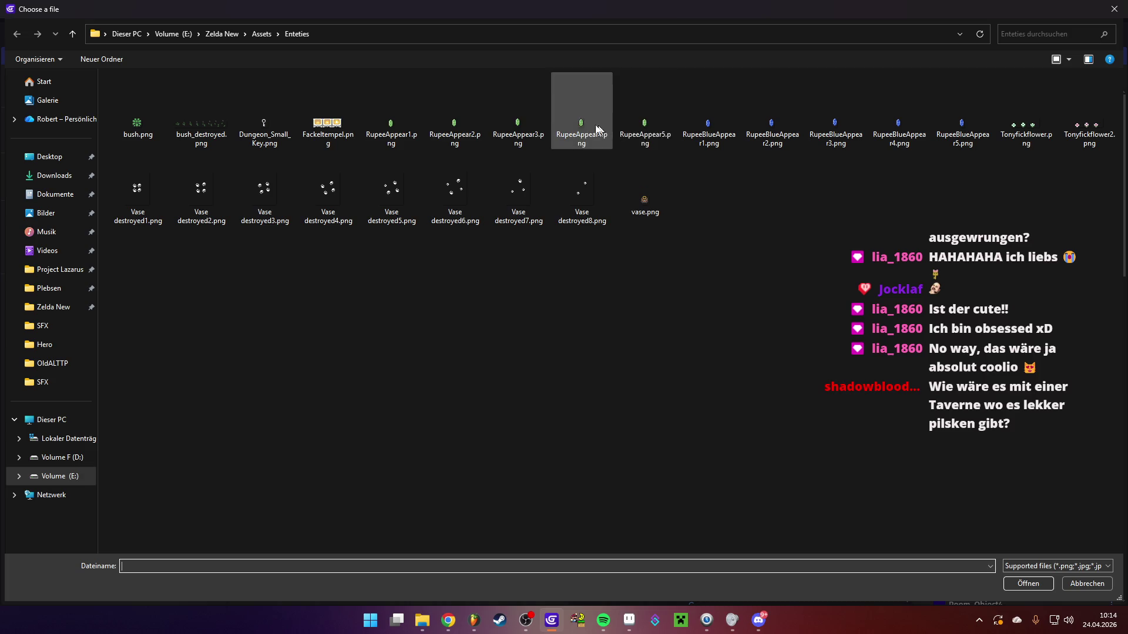
left_click(246, 34)
left_click(270, 49)
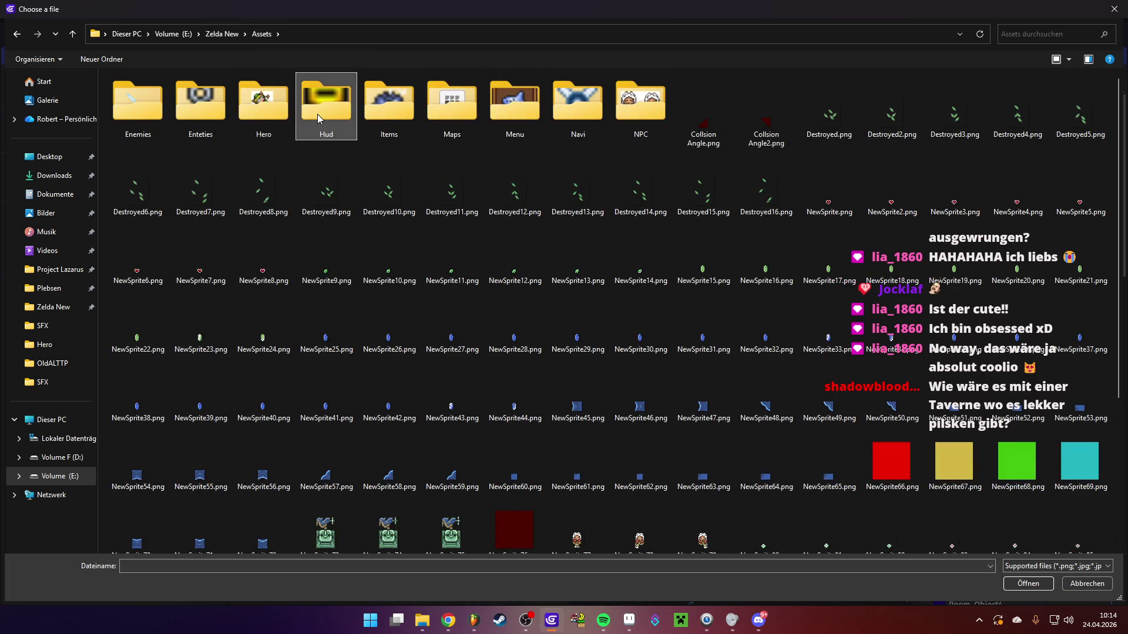
double_click(326, 105)
double_click(644, 209)
right_click(228, 245)
left_click(256, 252)
left_click(906, 564)
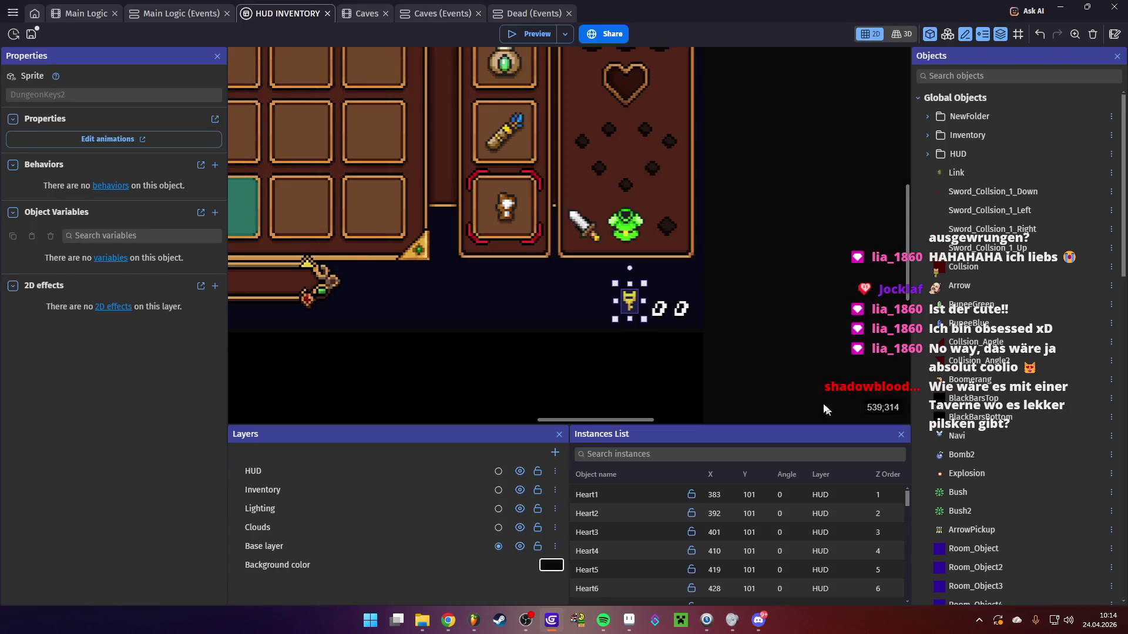
Nudge the key icon down-right and check its placement in a game preview
left_click_drag(636, 298, 644, 305)
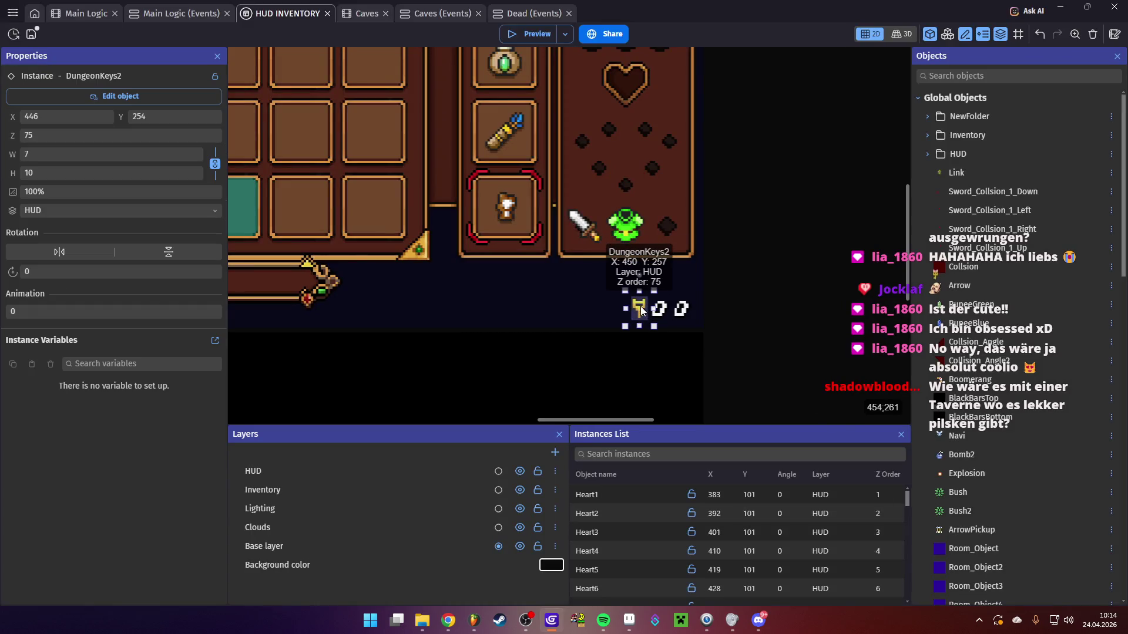
left_click(788, 332)
left_click(529, 34)
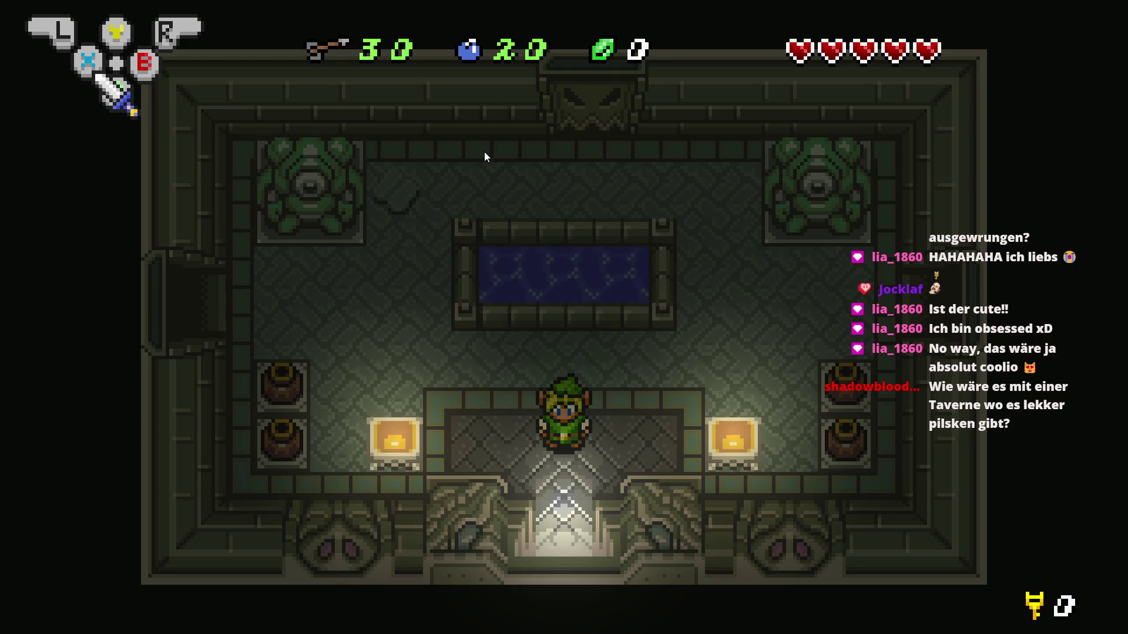
key("alt+F4")
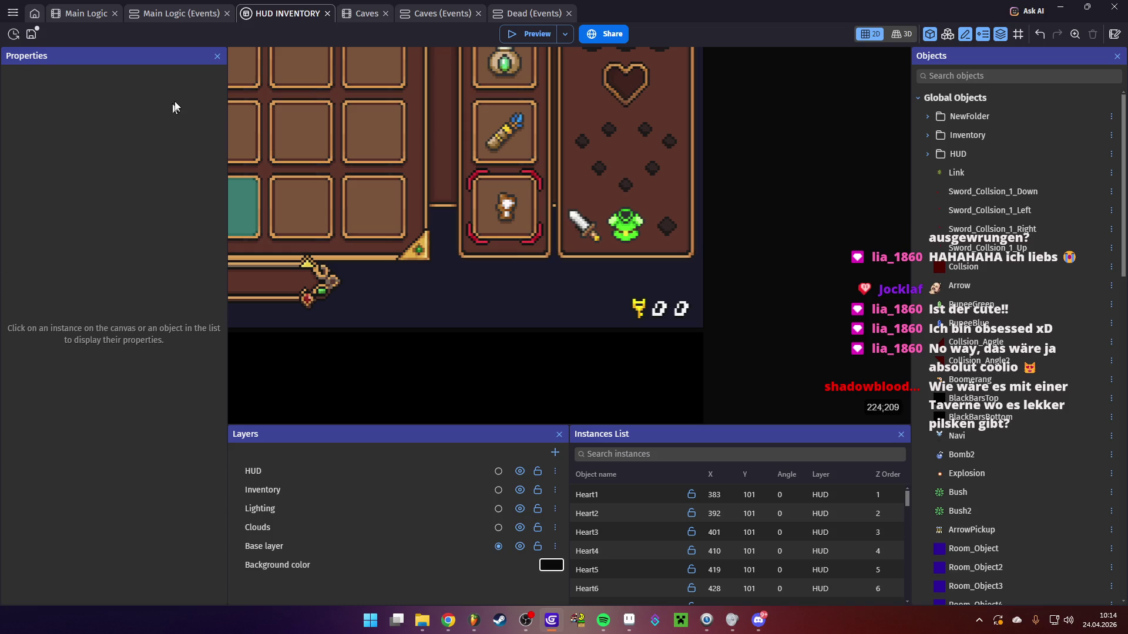
In the Main Logic scene, shift the Collsion block slightly
left_click(93, 16)
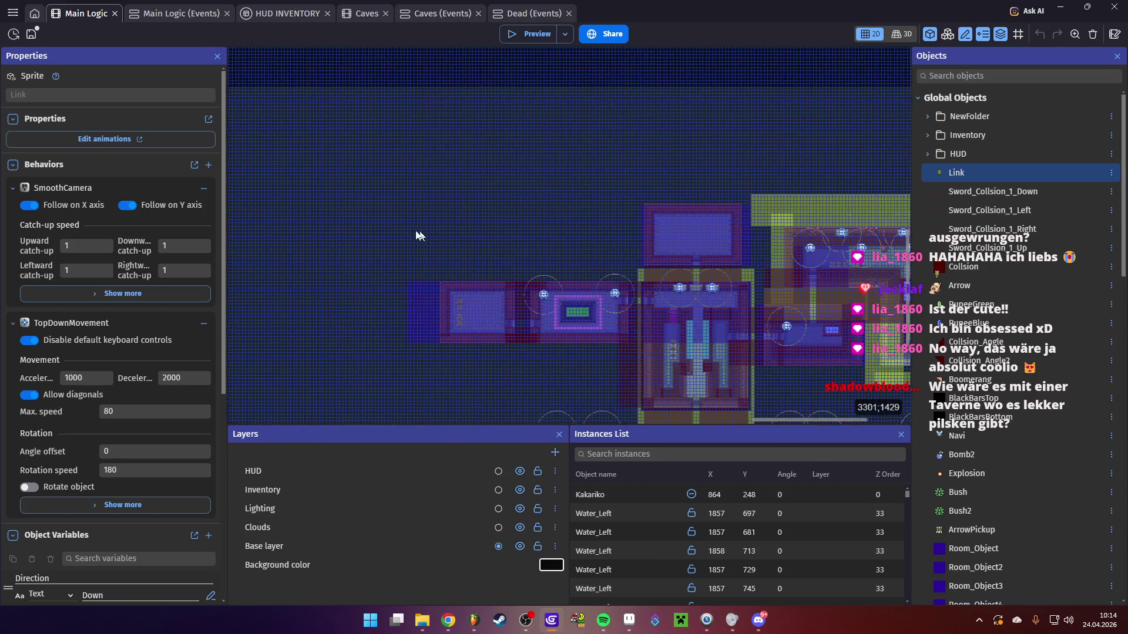
scroll(622, 174, "left", 6)
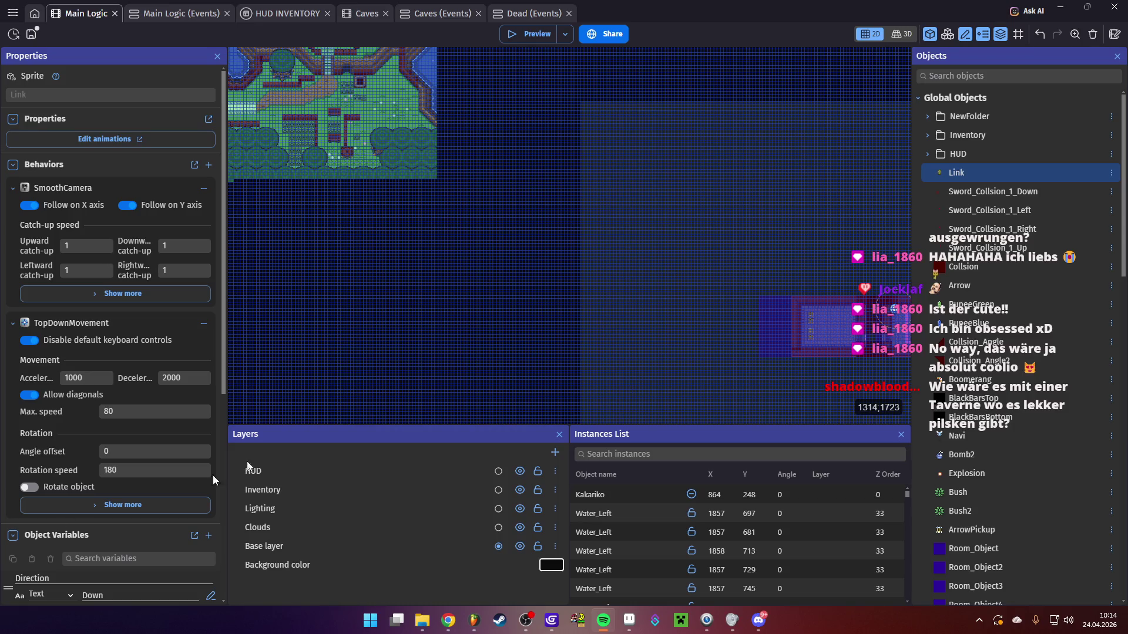
scroll(416, 298, "left", 8)
scroll(499, 262, "up", 6)
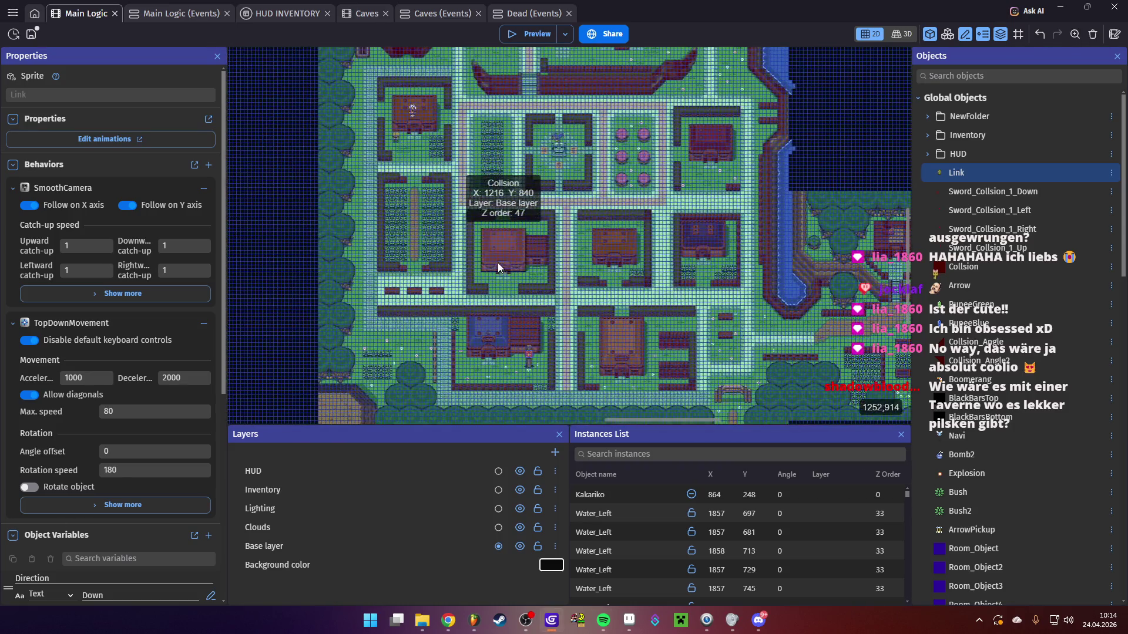
scroll(589, 302, "up", 5)
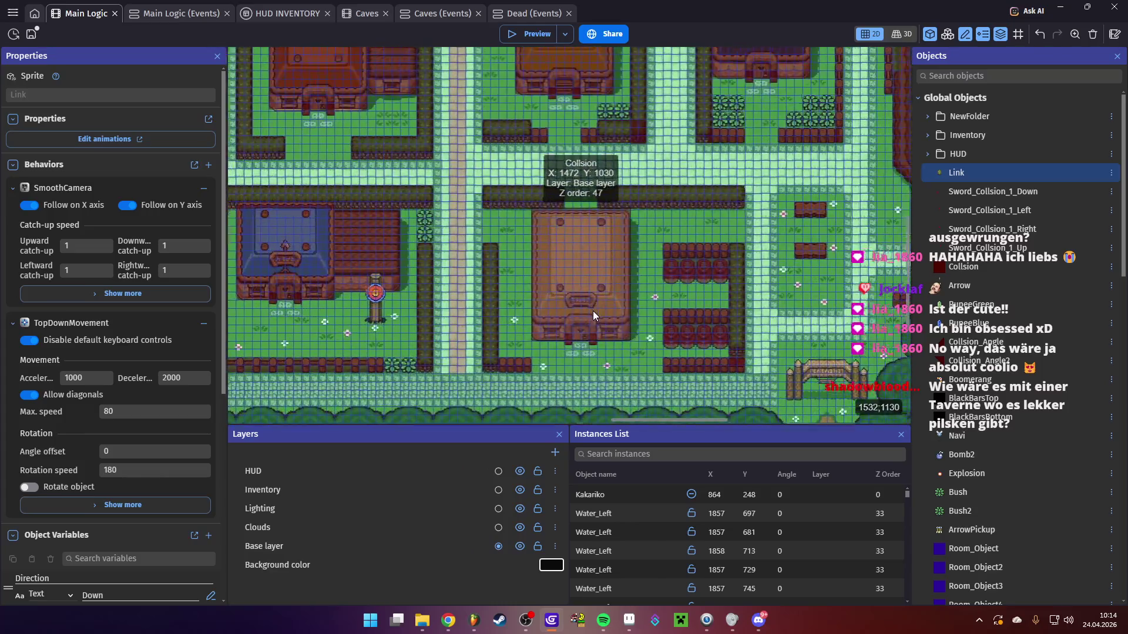
scroll(590, 310, "up", 2)
mouse_move(589, 311)
left_mouse_down()
mouse_move(626, 301)
mouse_move(584, 305)
mouse_move(496, 264)
left_mouse_up()
left_click(629, 392)
Pan across the map to inspect Kakariko town and the dungeon rooms
scroll(577, 292, "down", 3)
scroll(496, 264, "down", 2)
left_click_drag(609, 297, 702, 294)
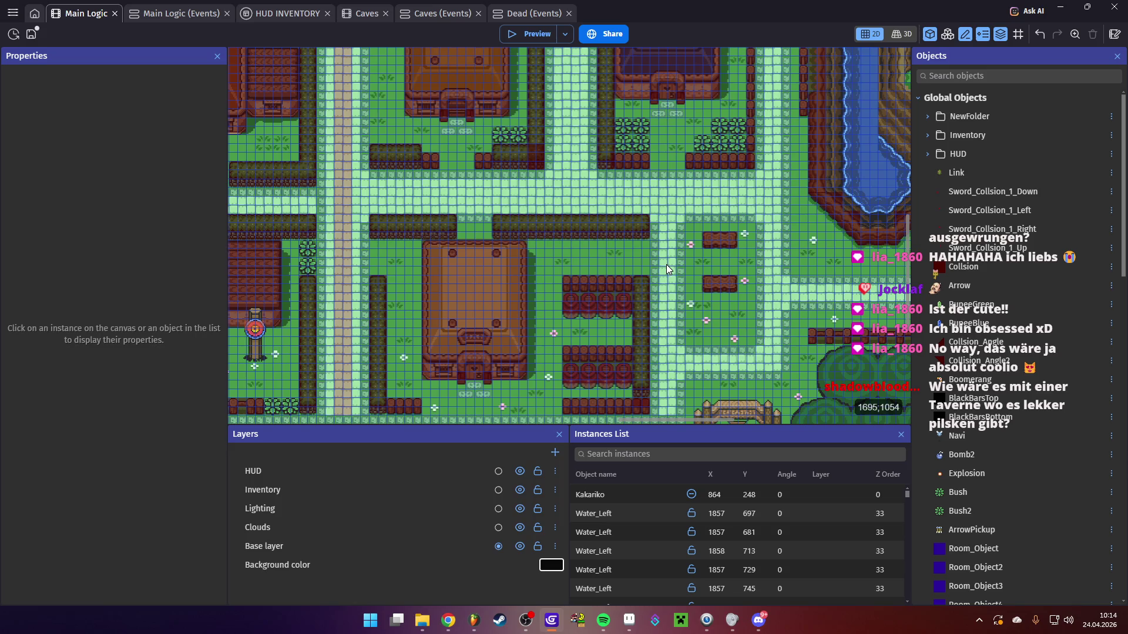
scroll(646, 258, "right", 5)
scroll(646, 256, "down", 2)
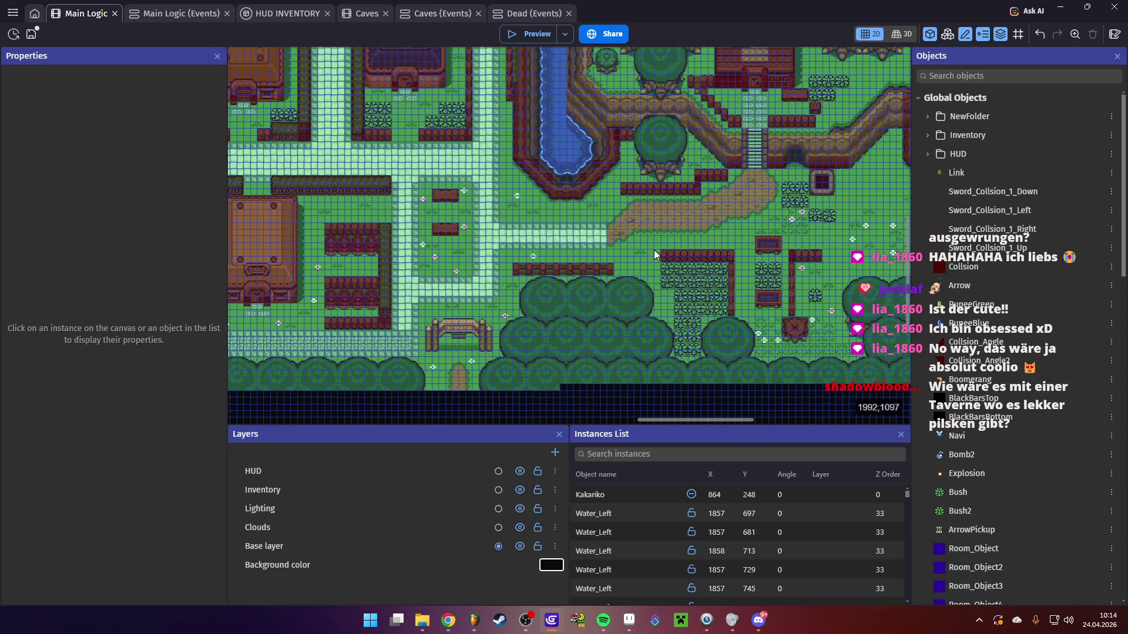
scroll(655, 249, "right", 10)
scroll(655, 249, "down", 3)
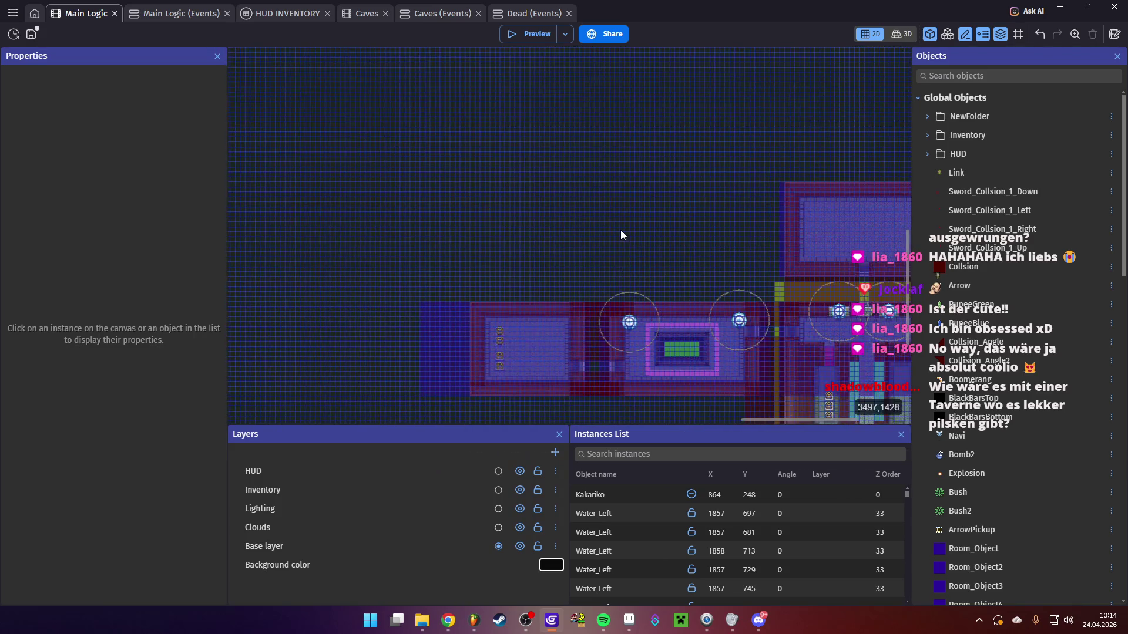
scroll(620, 230, "down", 5)
scroll(587, 234, "right", 4)
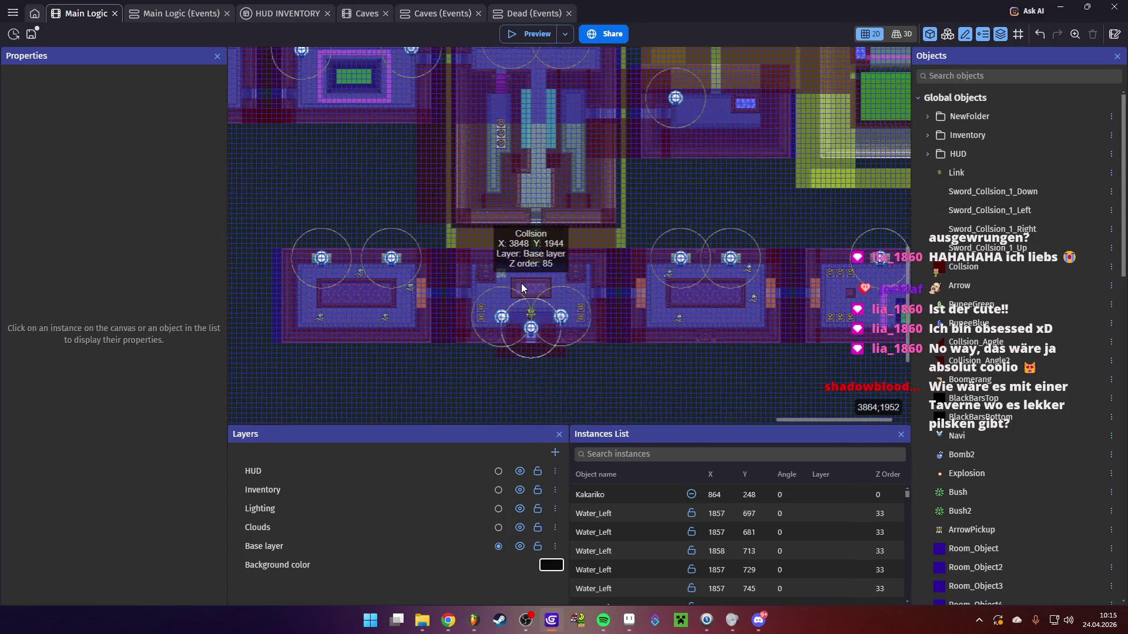
scroll(520, 283, "up", 3)
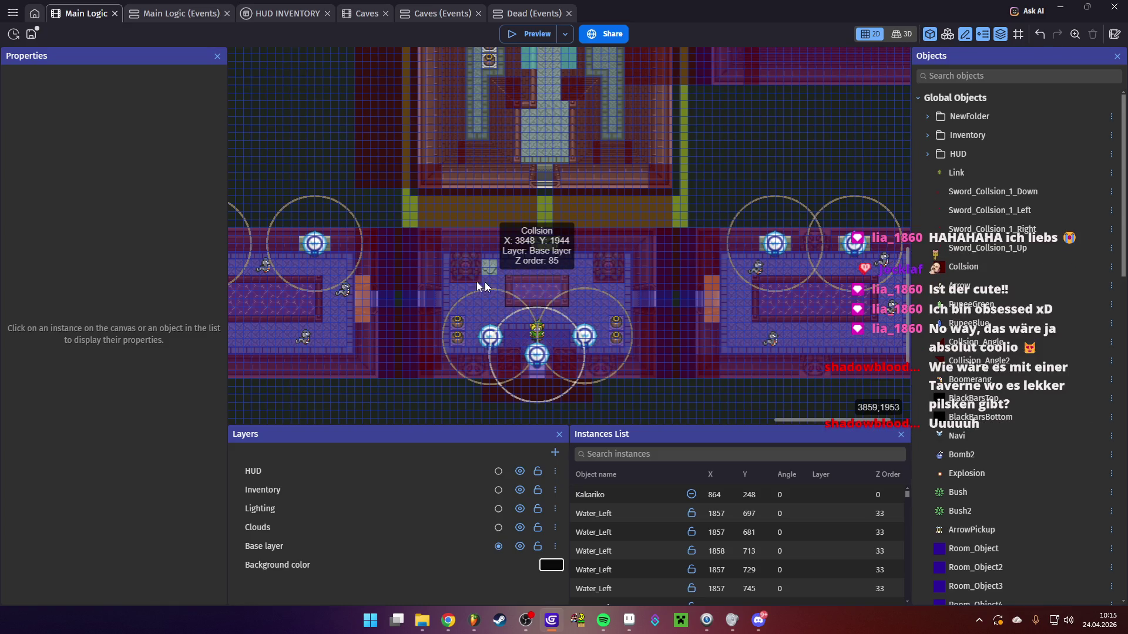
scroll(726, 297, "right", 10)
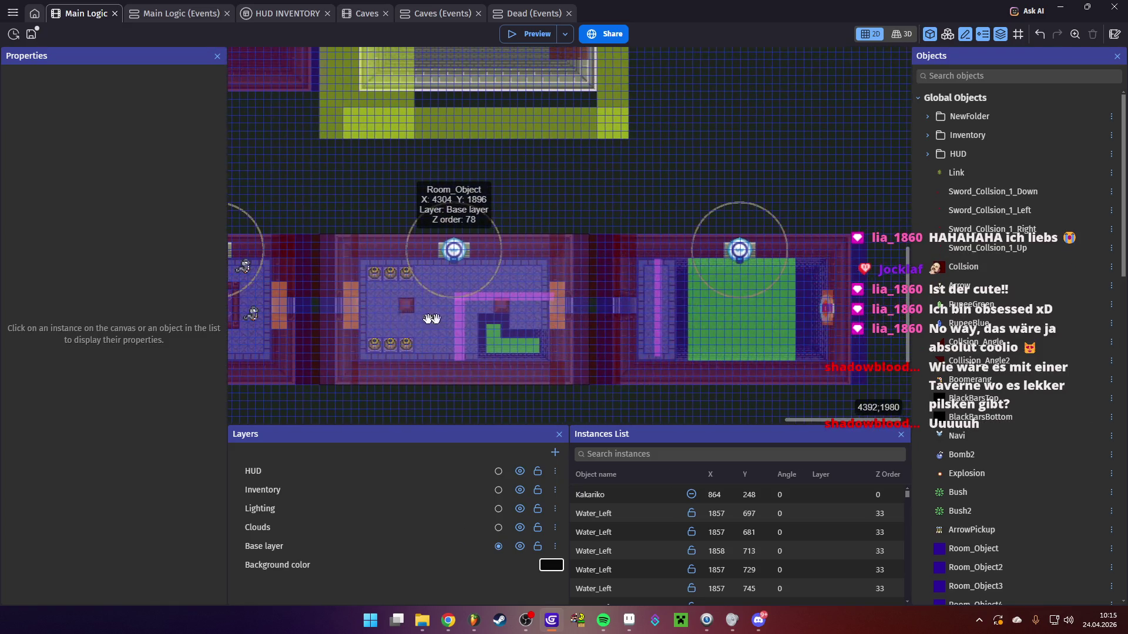
scroll(978, 391, "down", 15)
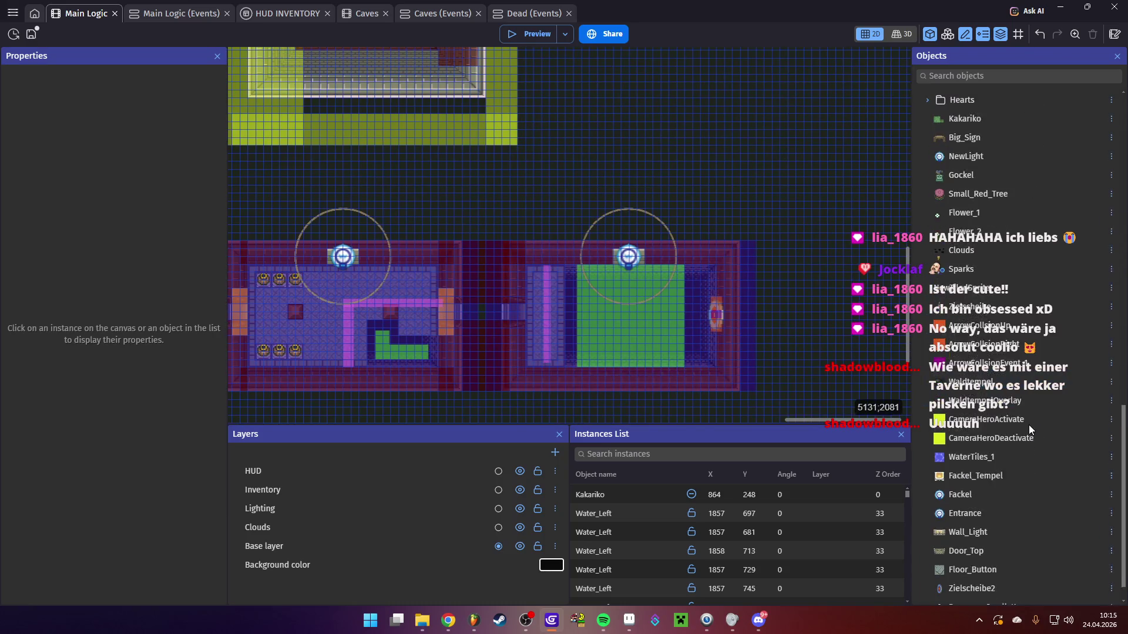
Give Dungeon_Small_Key the small_key_icon.png frame, save with Ctrl+S, and launch a preview
double_click(1036, 580)
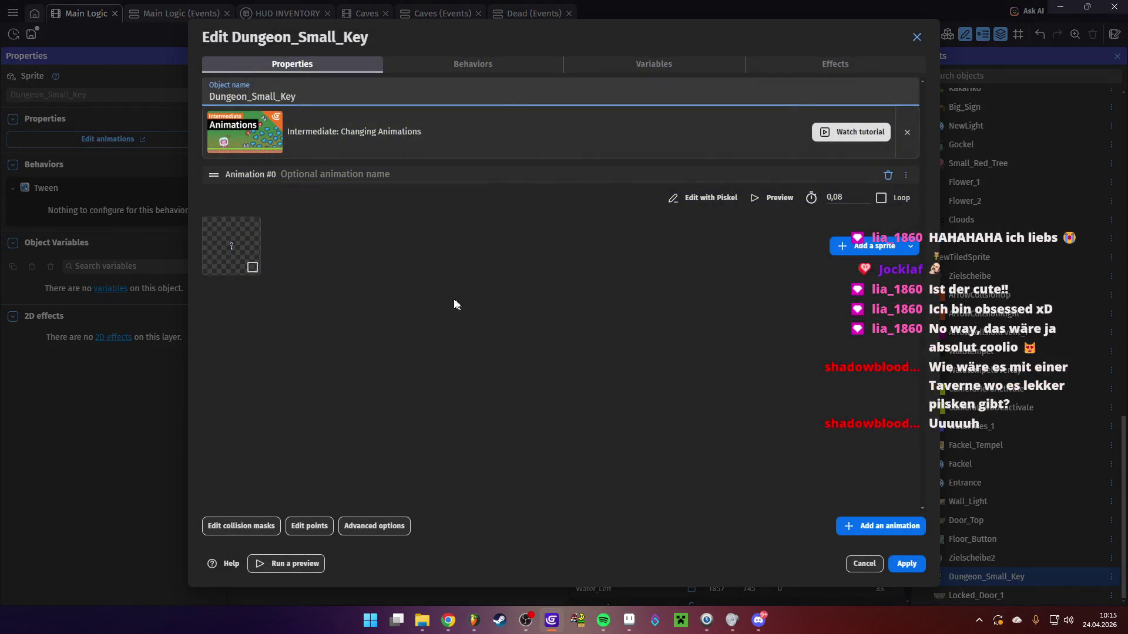
right_click(249, 258)
left_click(233, 239)
left_click(705, 198)
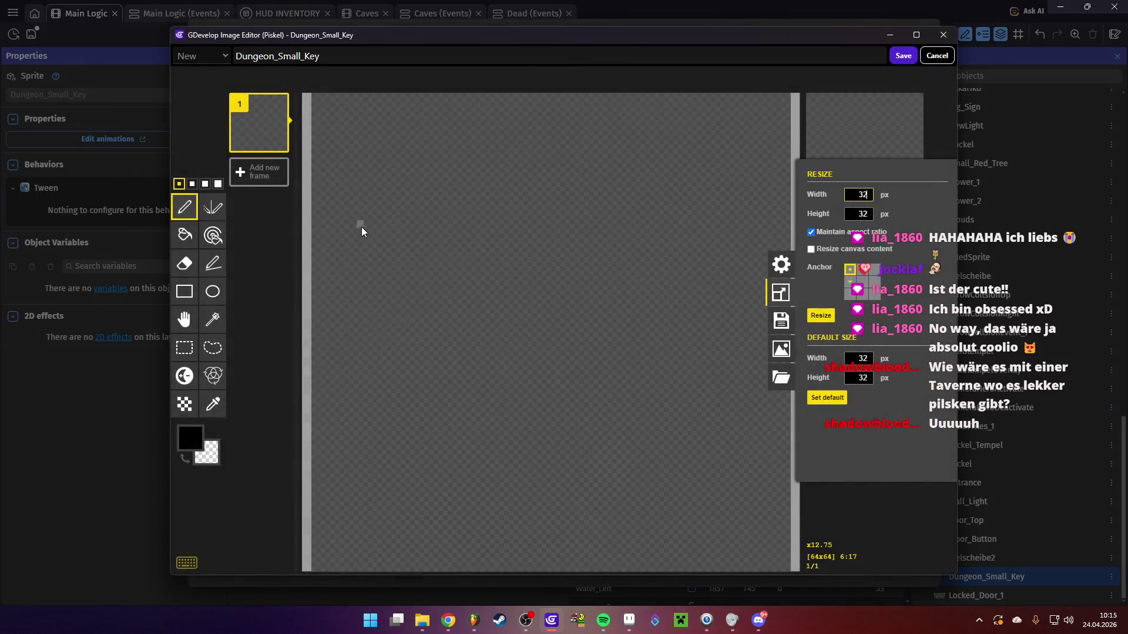
left_click(933, 58)
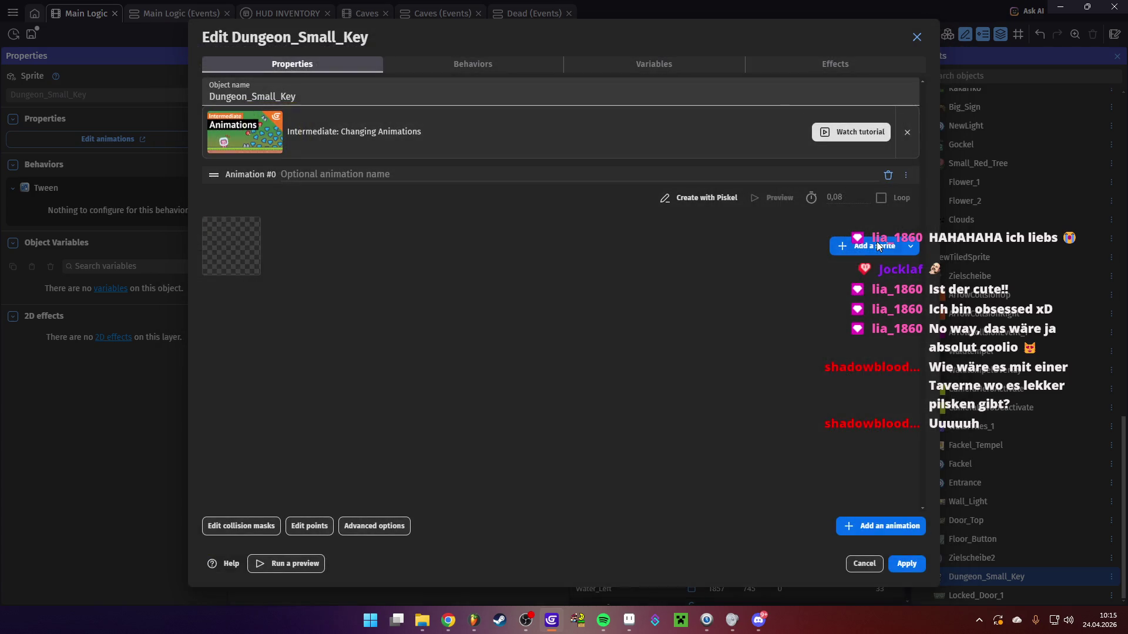
left_click(876, 241)
double_click(644, 203)
left_click(907, 564)
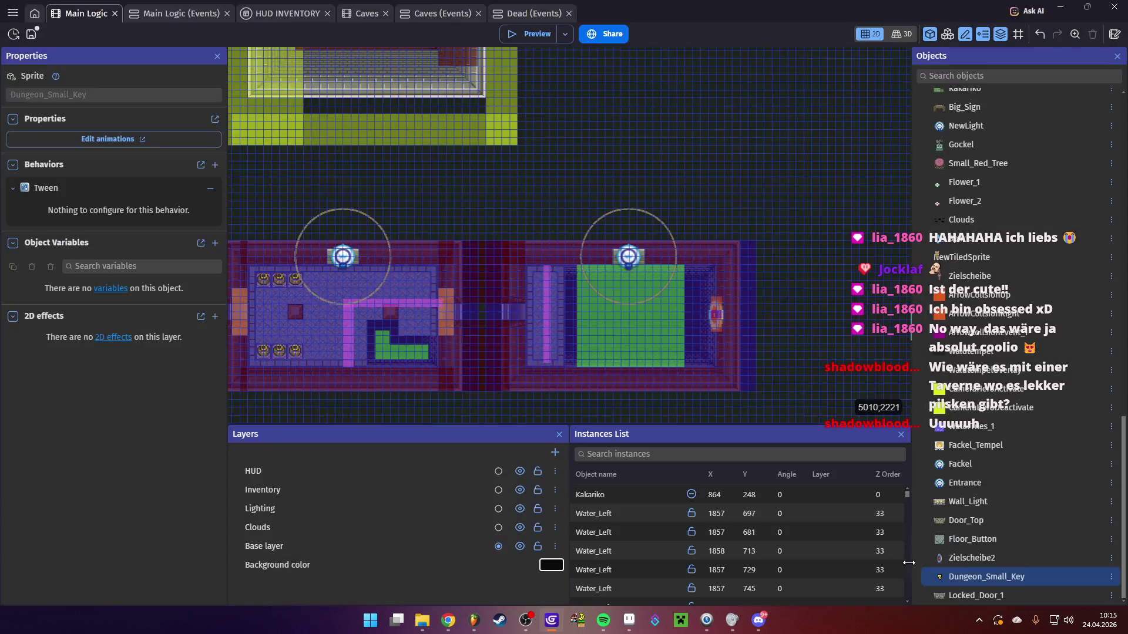
key("ctrl+s")
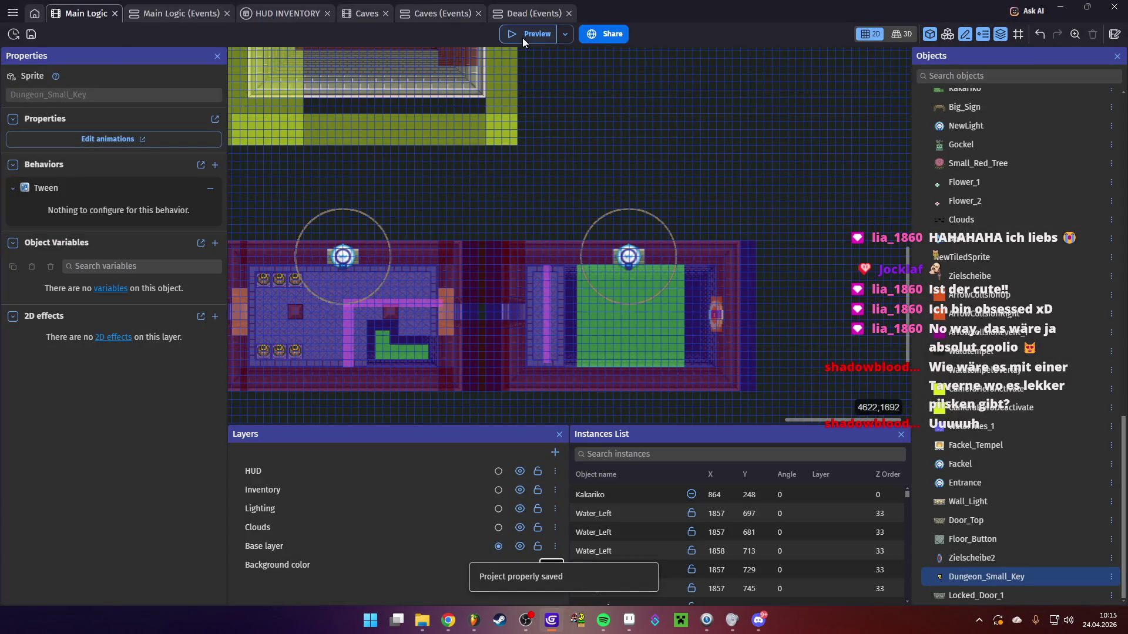
left_click(521, 37)
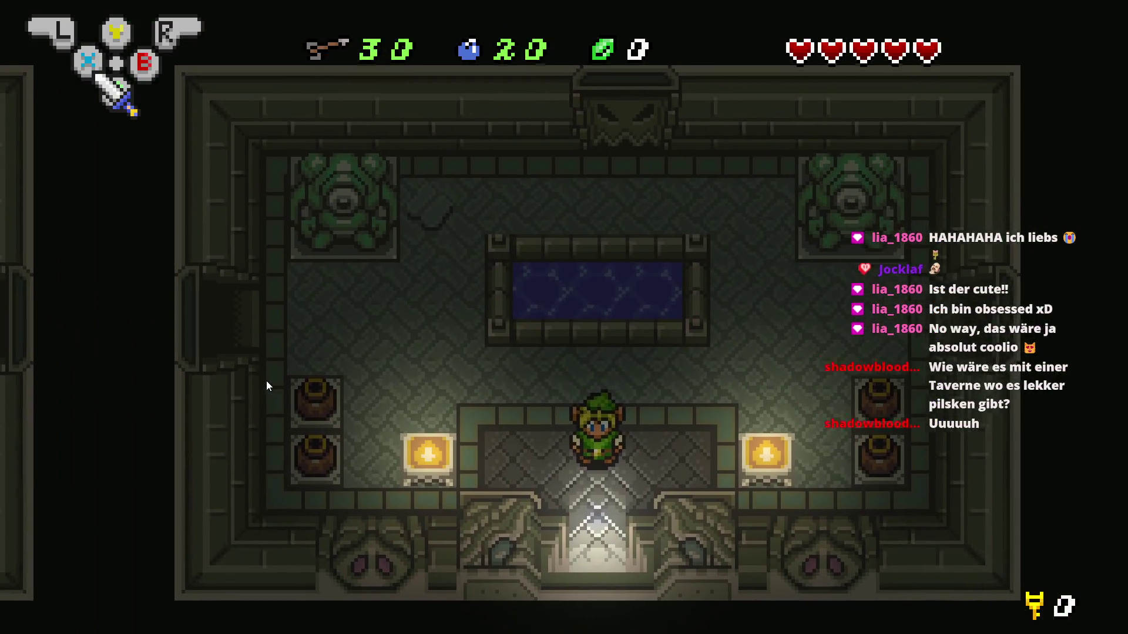
Walk Link around the first room, throw a pot, strike the enemy and enter the next room
key("Up")
key("Right")
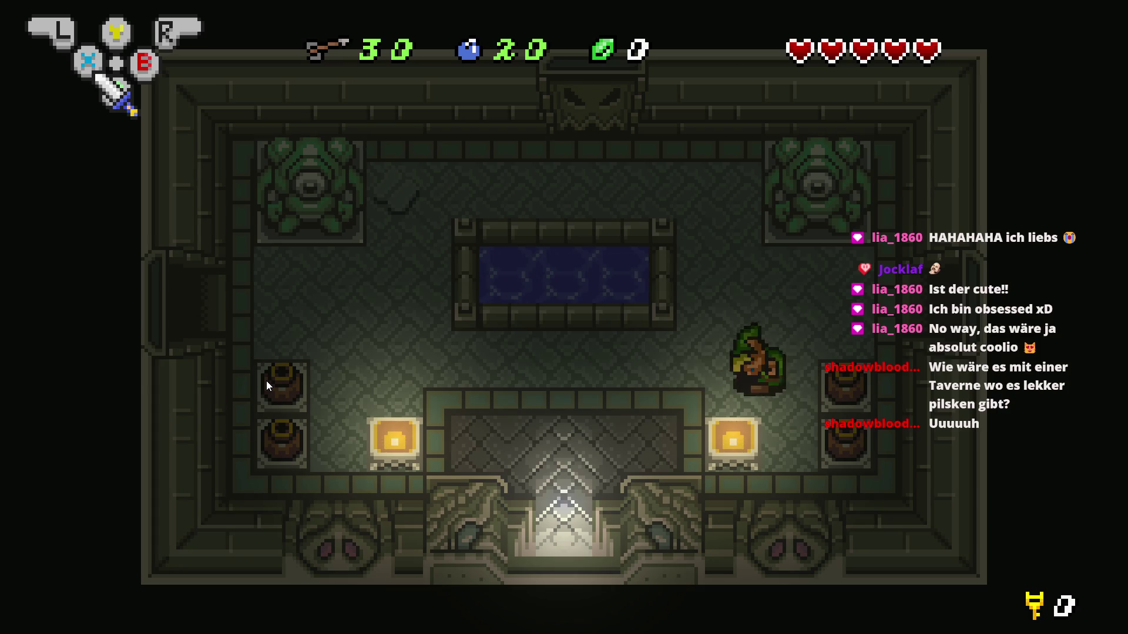
key("Left")
key("Down")
key("Right")
key("Right")
key("Up")
key("Right")
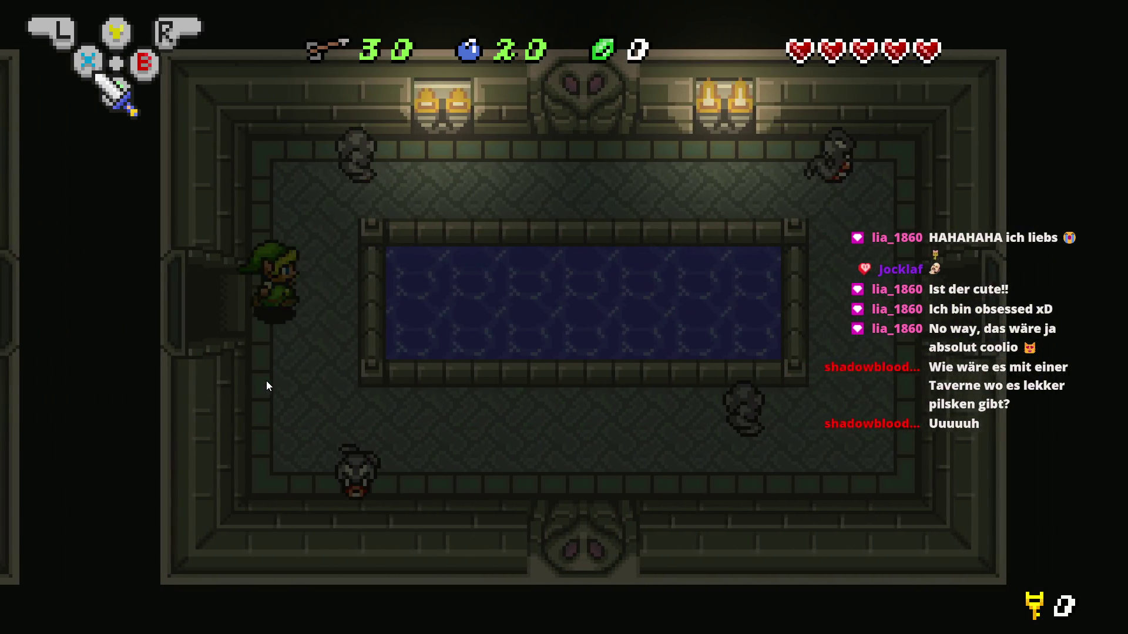
key("Down")
key("Right")
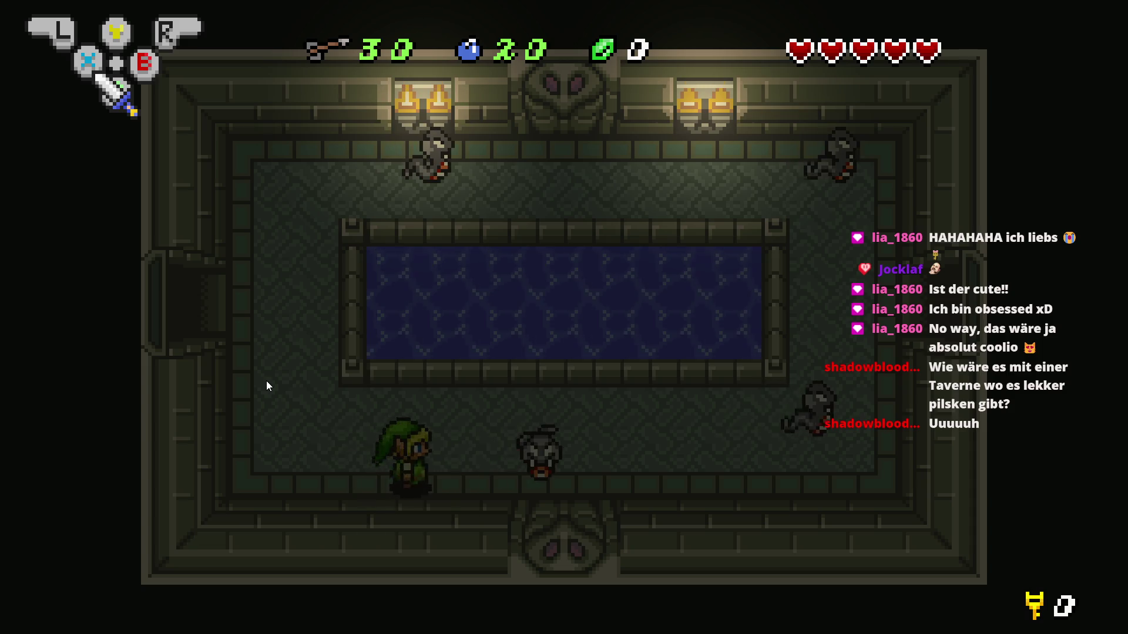
key("Right")
key("Up")
key("Right")
key("Up")
key("Right")
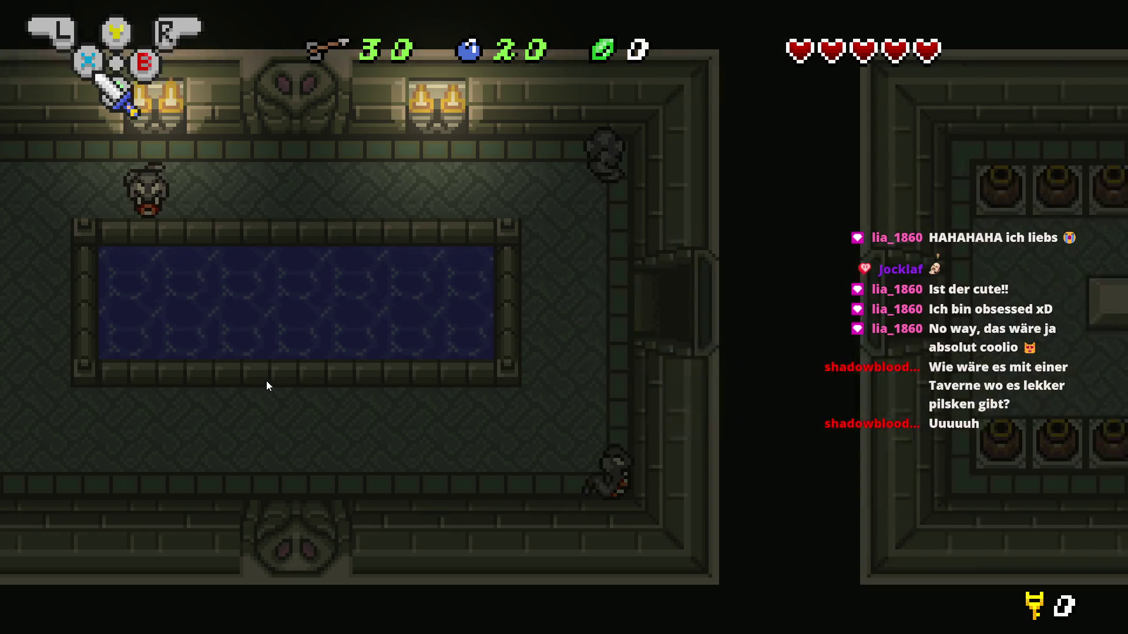
key("Right")
key("Up")
key("Up")
key("Right")
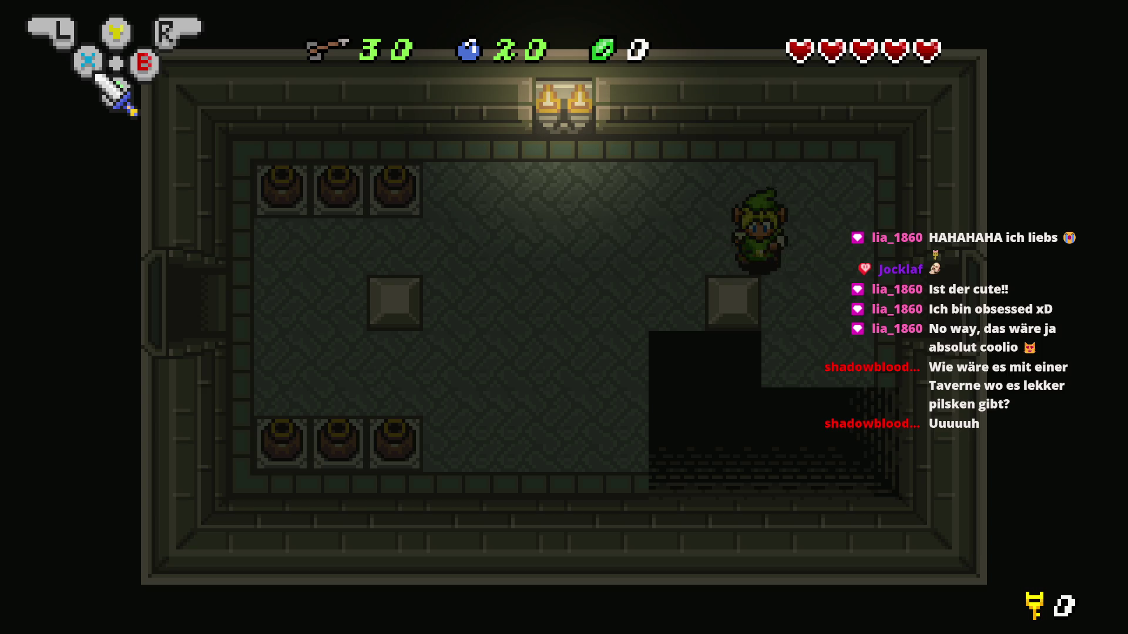
Equip the bow as the Y item from the inventory and shoot an arrow across the room
key("Right")
key("Return")
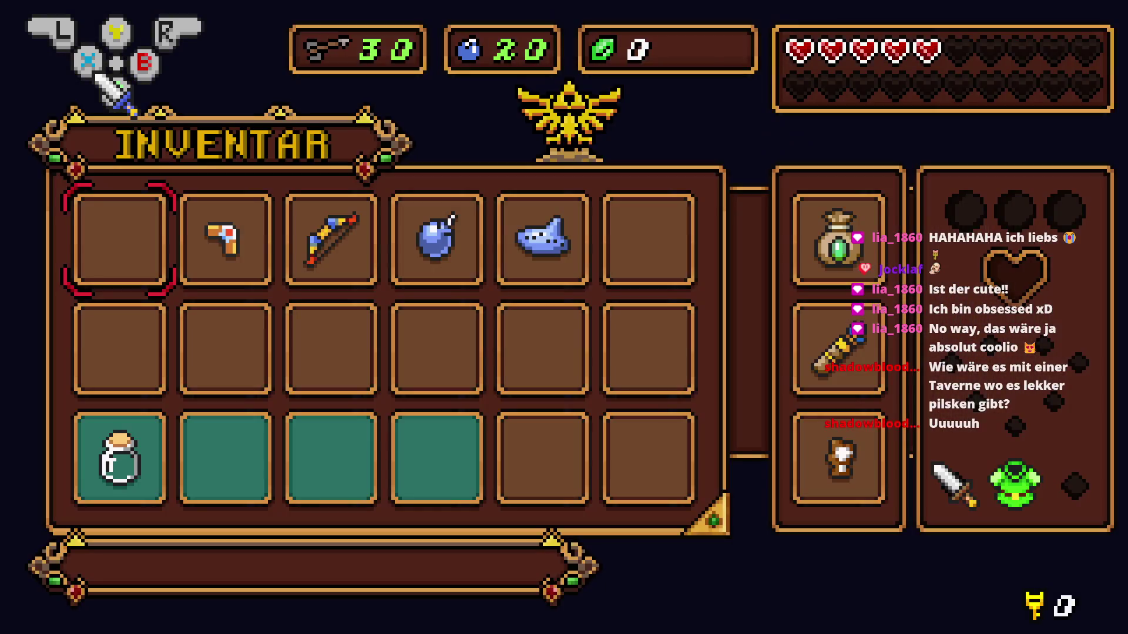
key("Right")
key("Right")
key("Return")
key("Right")
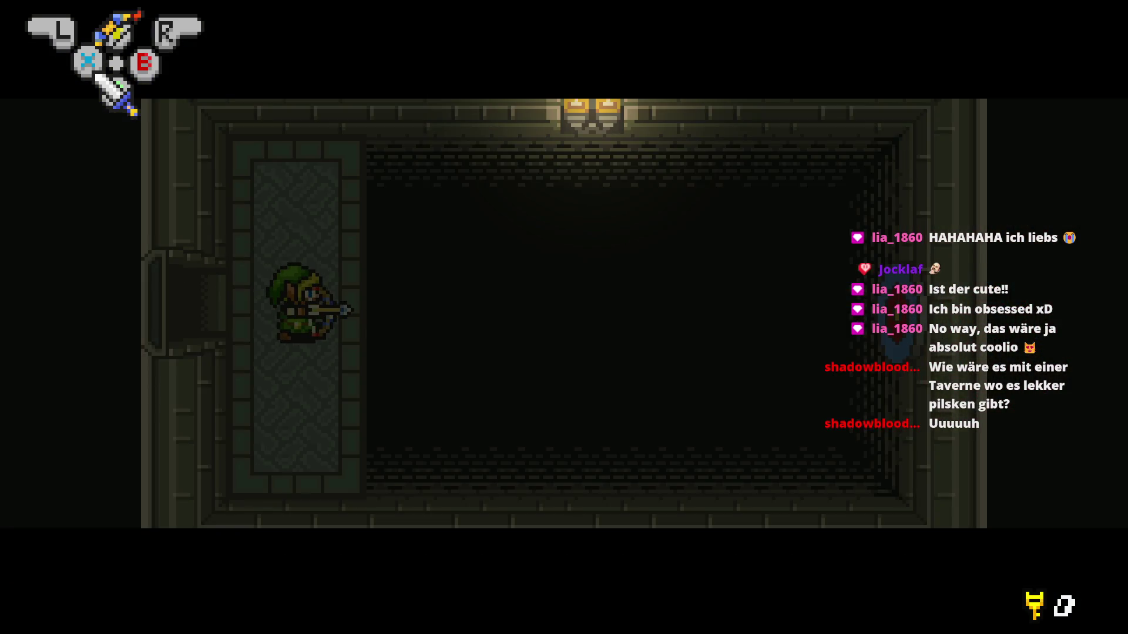
key("x")
Pick up the small key on the carpet, then step Link into the pit twice
key("Up")
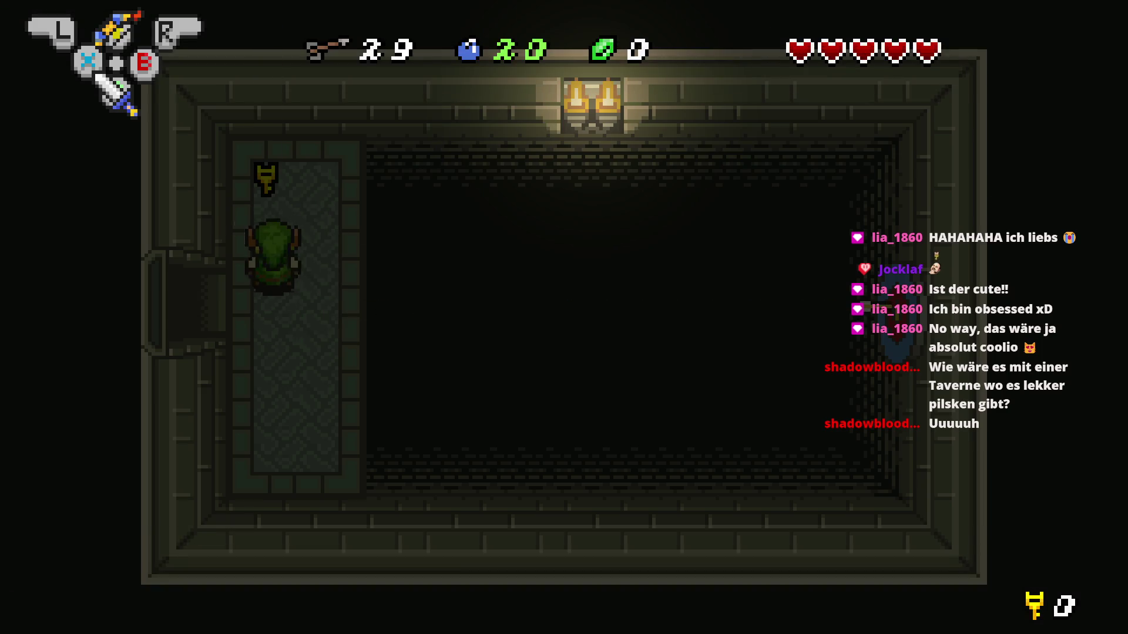
key("Up")
key("Down")
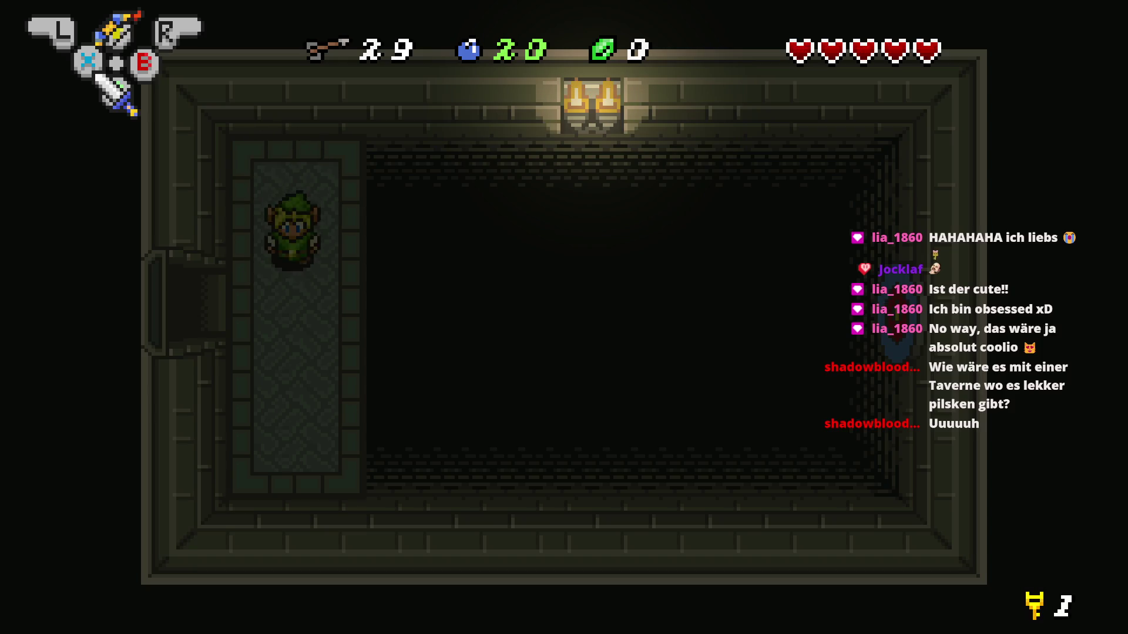
key("Up")
key("Right")
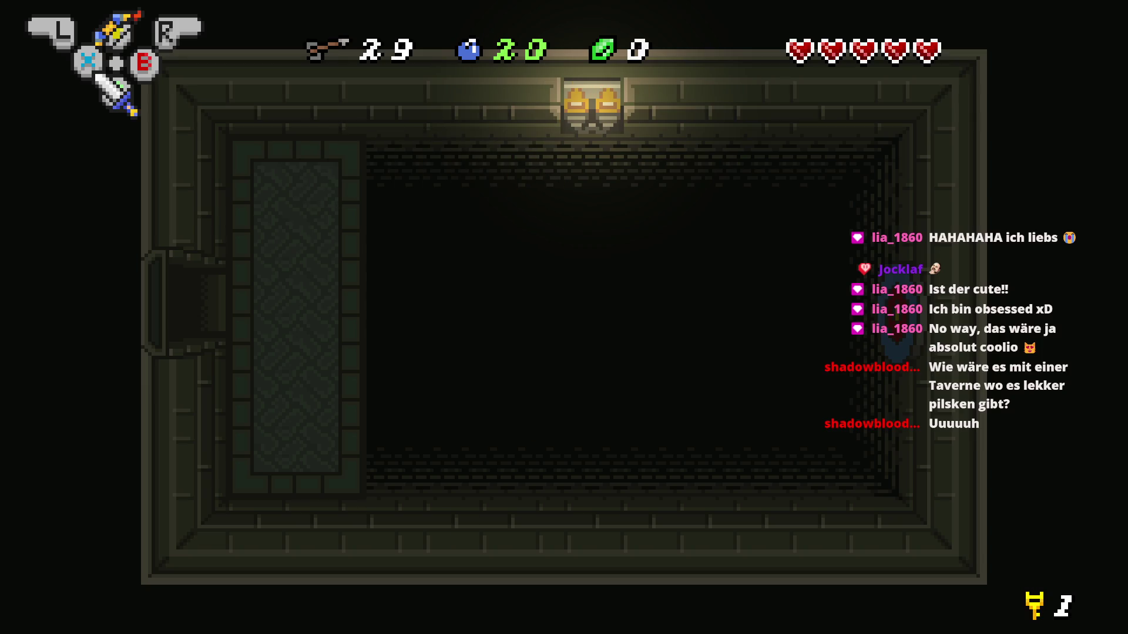
key("Down")
key("Left")
key("Right")
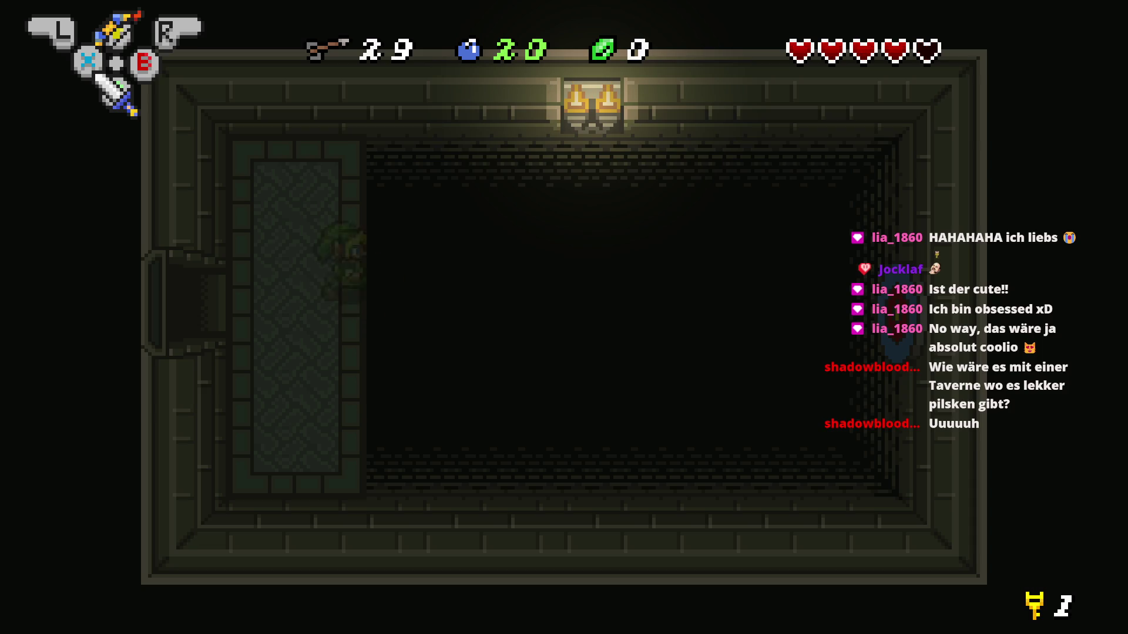
key("Right")
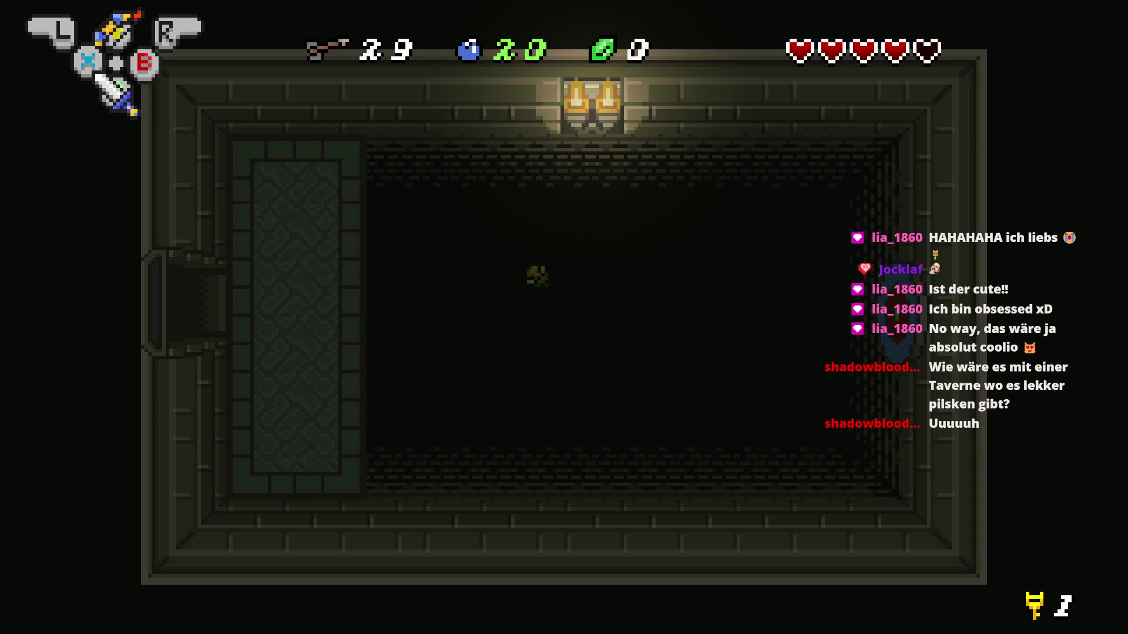
Fire two arrows to the right, leaving 26, then walk Link through the west door
key("Right")
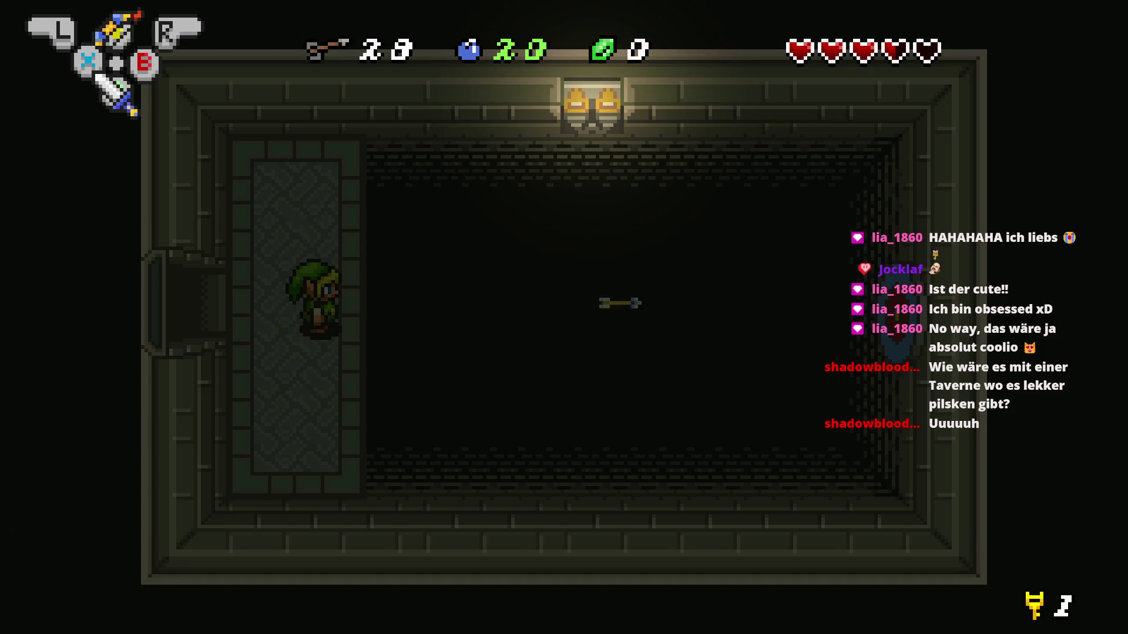
key("a")
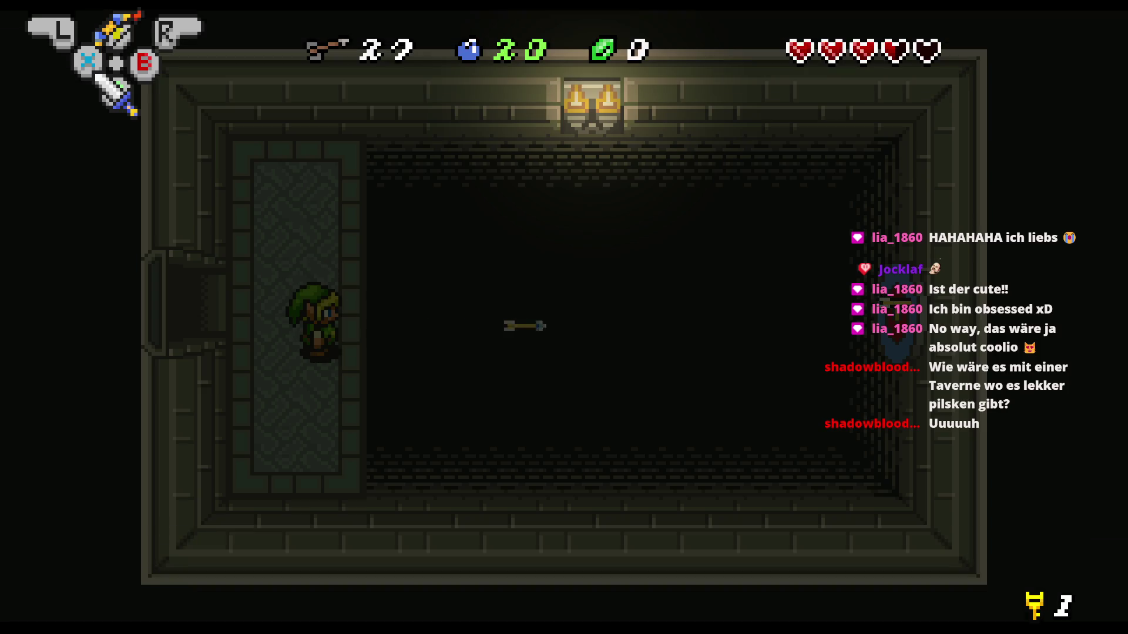
key("a")
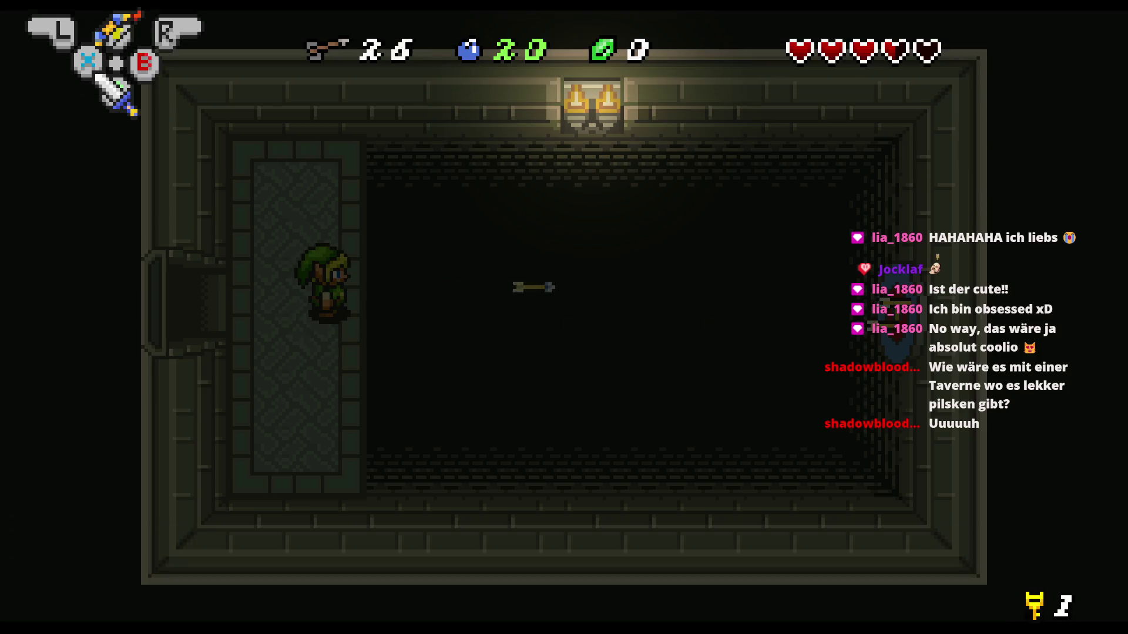
key("Left")
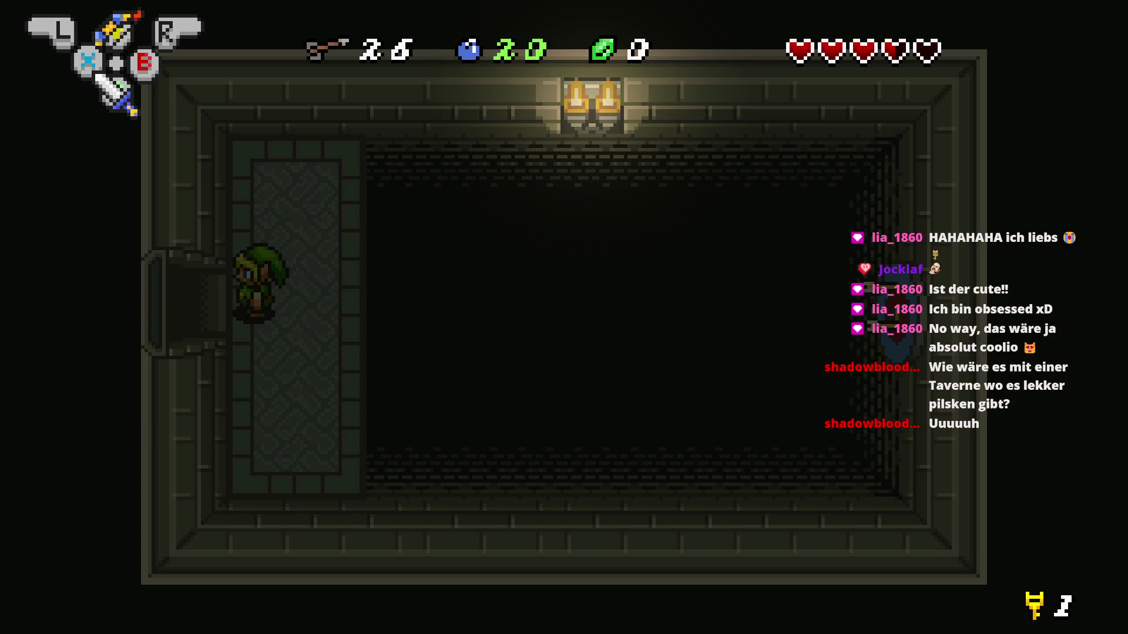
key("Right")
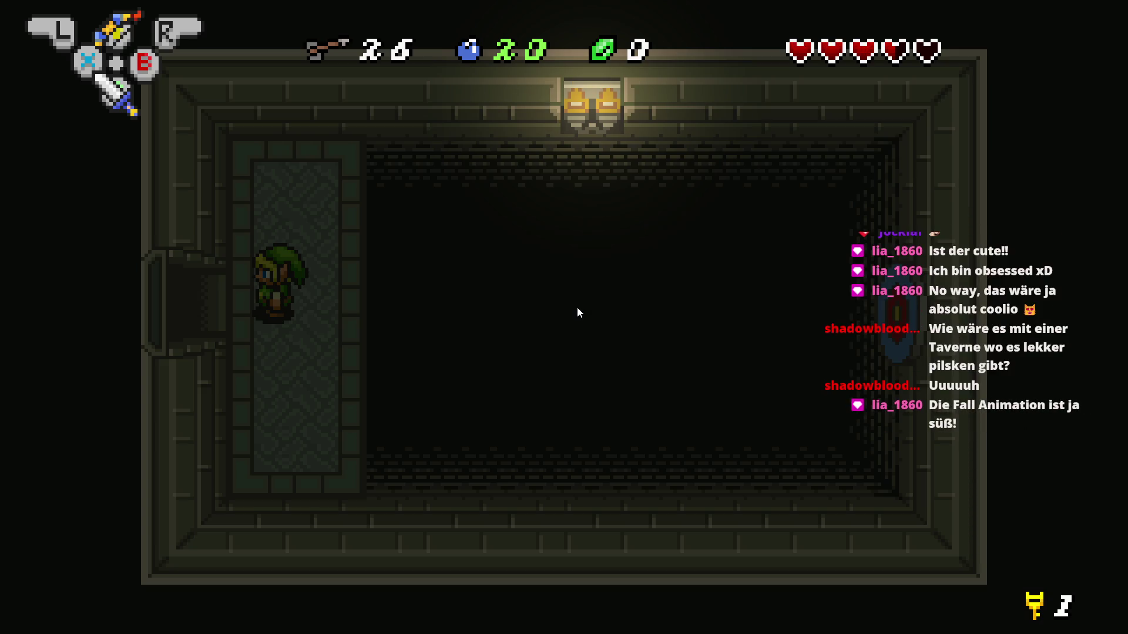
key("Left")
key("Left")
key("Down")
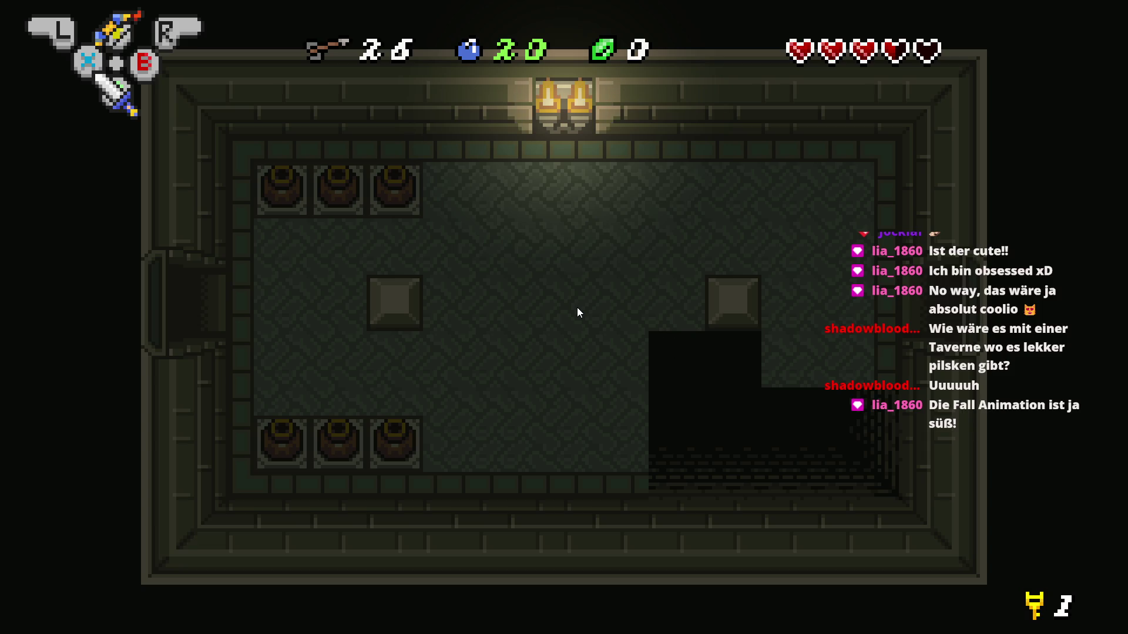
After the pit respawn, walk Link to the pots, then lift the lower-right pot and throw it upward
key("Left")
key("Down")
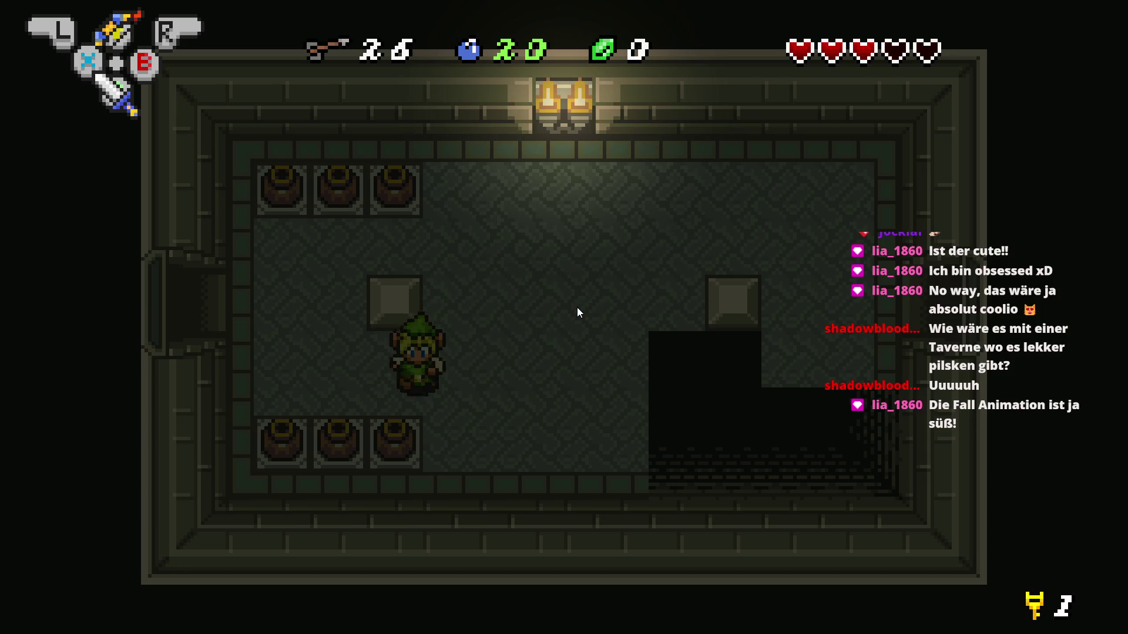
key("Down")
key("space")
key("Left")
key("space")
Equip bombs from the inventory and place a lit bomb on the floor beside Link
key("Right")
key("Down")
key("Return")
key("Right")
key("Right")
key("Right")
key("Return")
key("a")
key("Right")
key("Left")
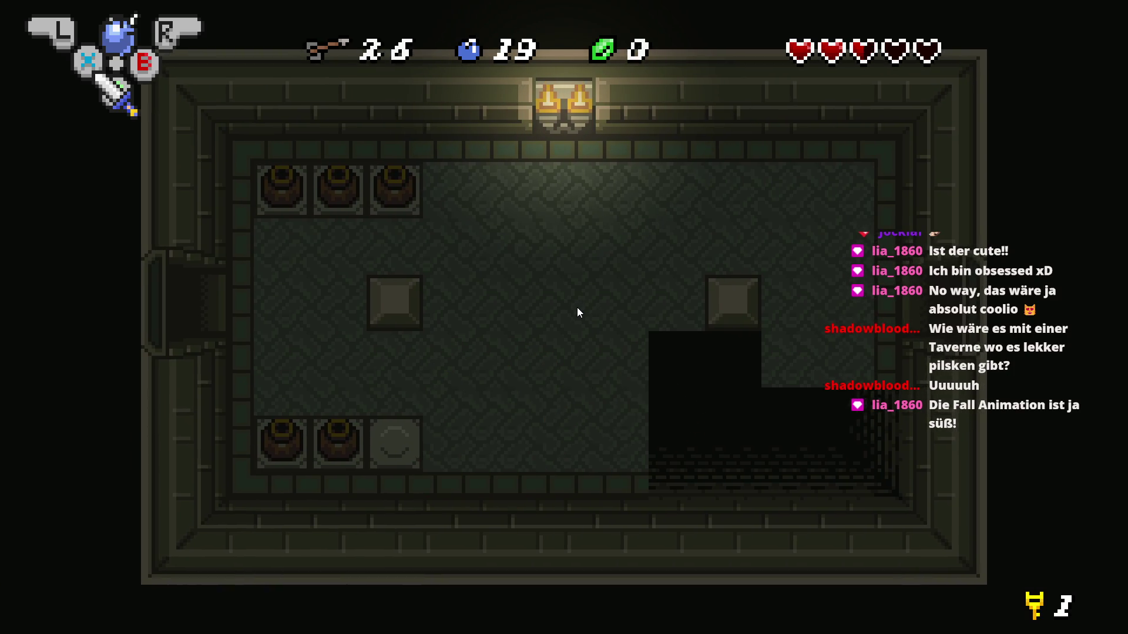
After respawning, lift another bottom-row pot and throw it toward the pit
key("Left")
Throw the last bottom-row pot at the pit, walk left, then close the game preview
key("Left")
key("Right")
key("Down")
key("x")
key("Right")
key("x")
key("Left")
key("x")
key("Right")
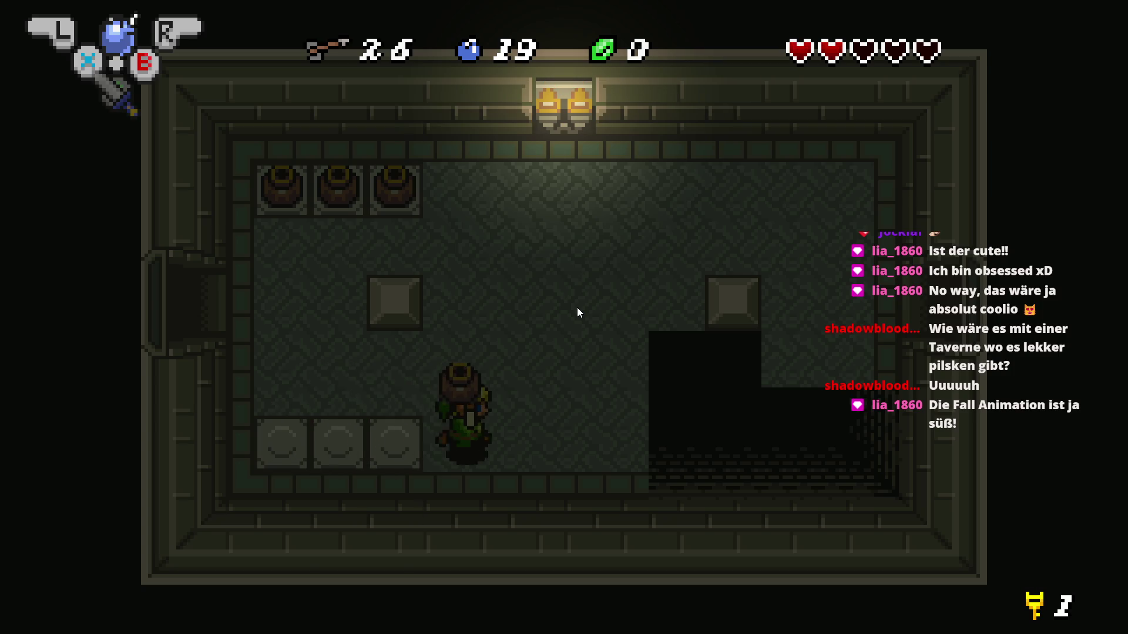
key("x")
key("Left")
key("Up")
key("Left")
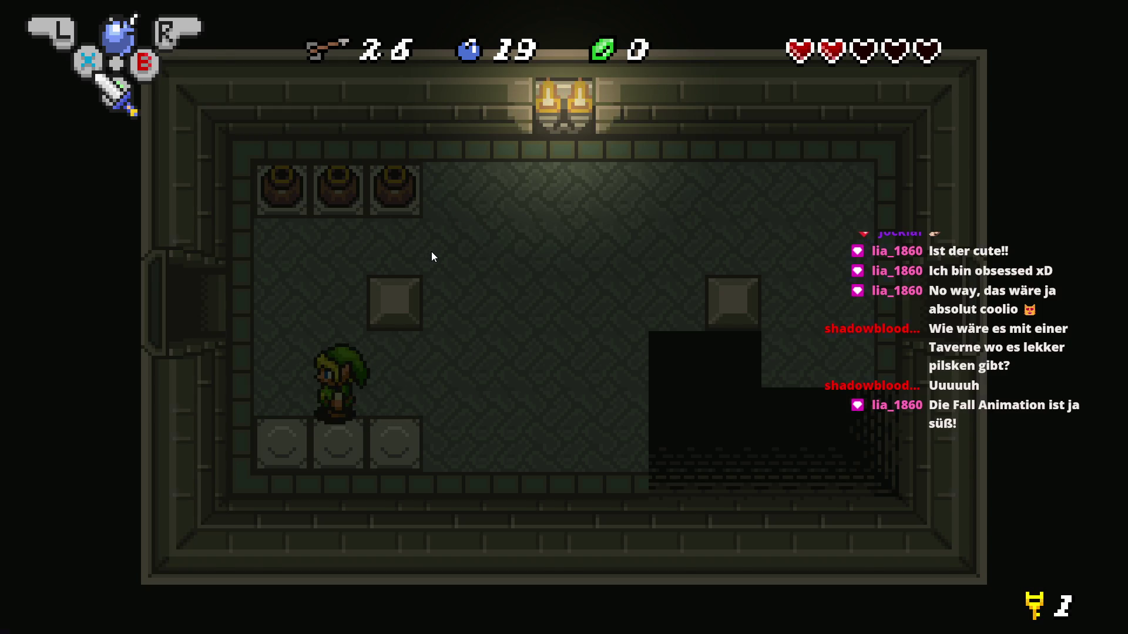
key("alt+Tab")
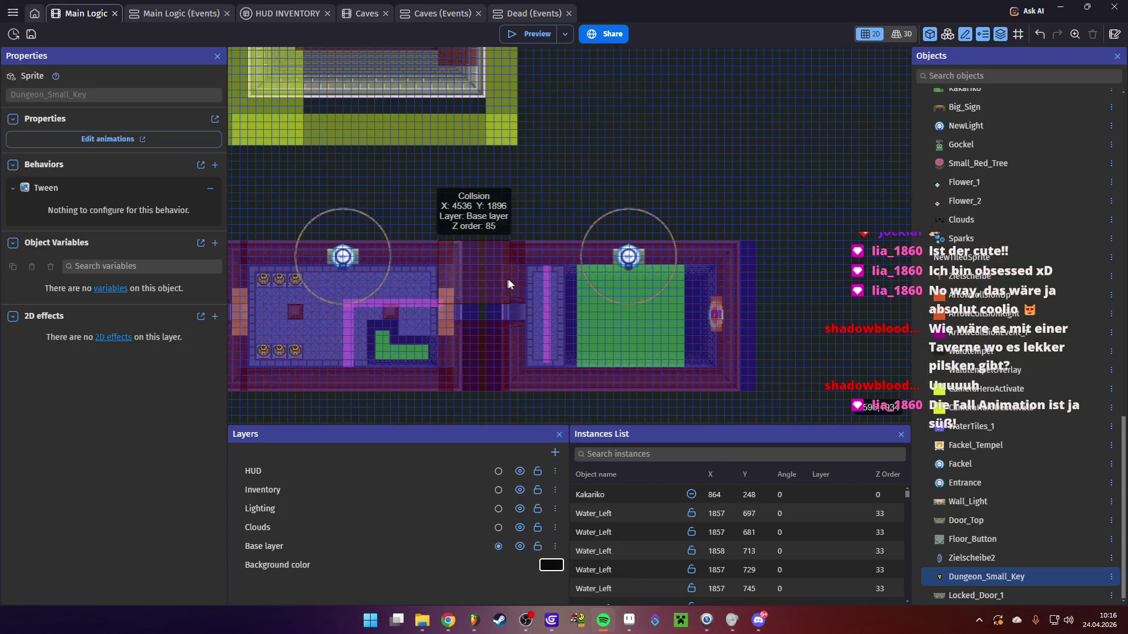
scroll(579, 287, "down", 5)
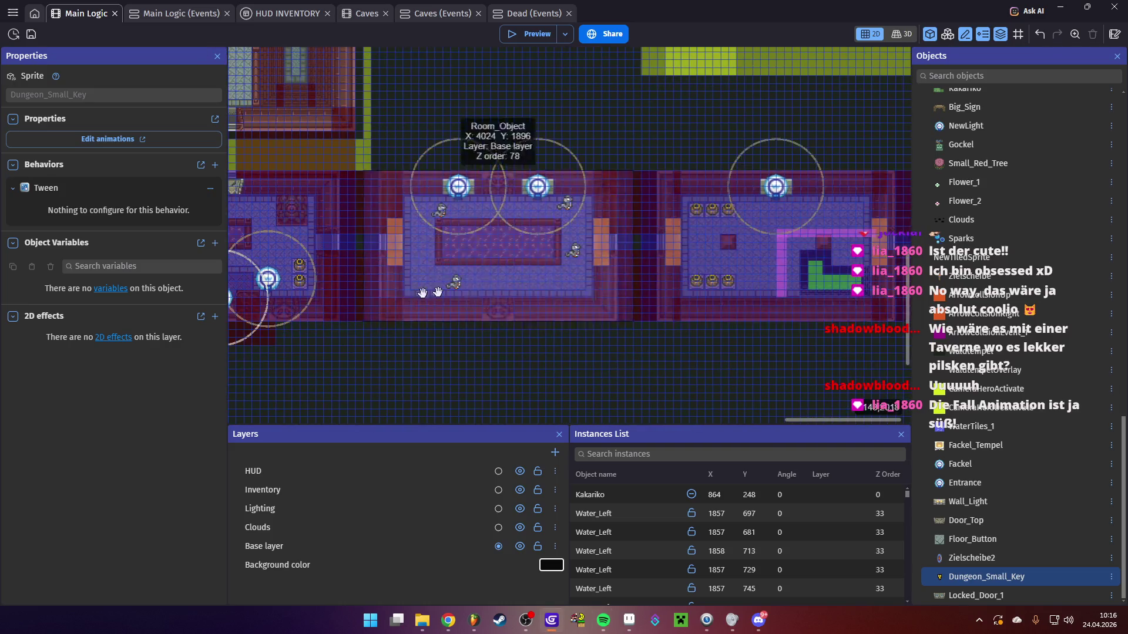
left_click(402, 296)
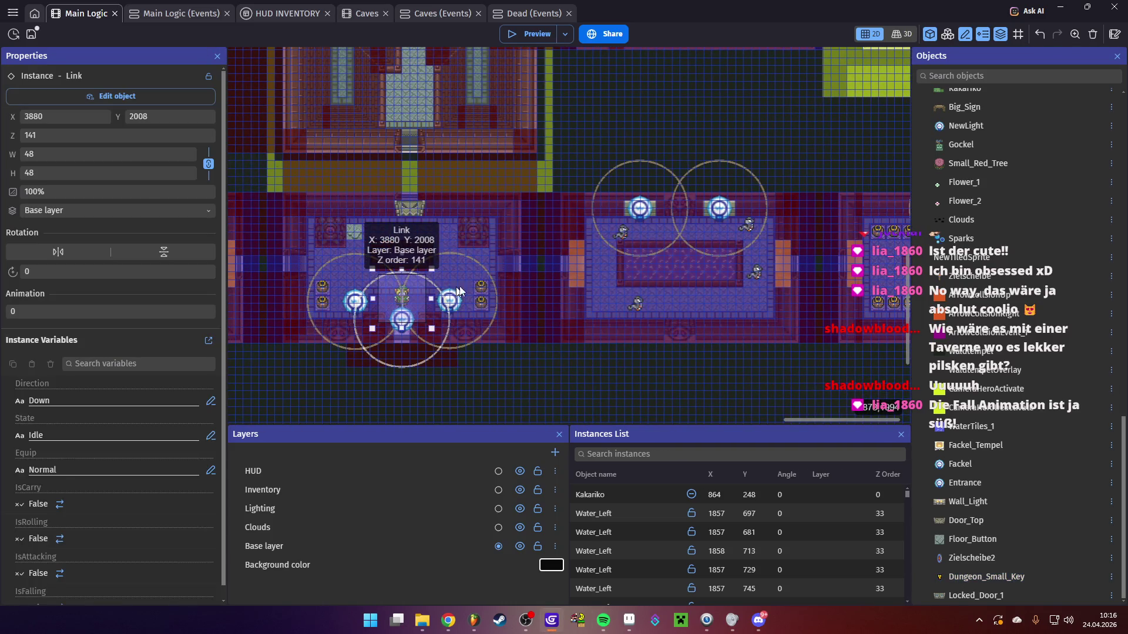
double_click(451, 292)
mouse_move(921, 101)
left_mouse_down()
mouse_move(900, 502)
mouse_move(897, 481)
left_mouse_up()
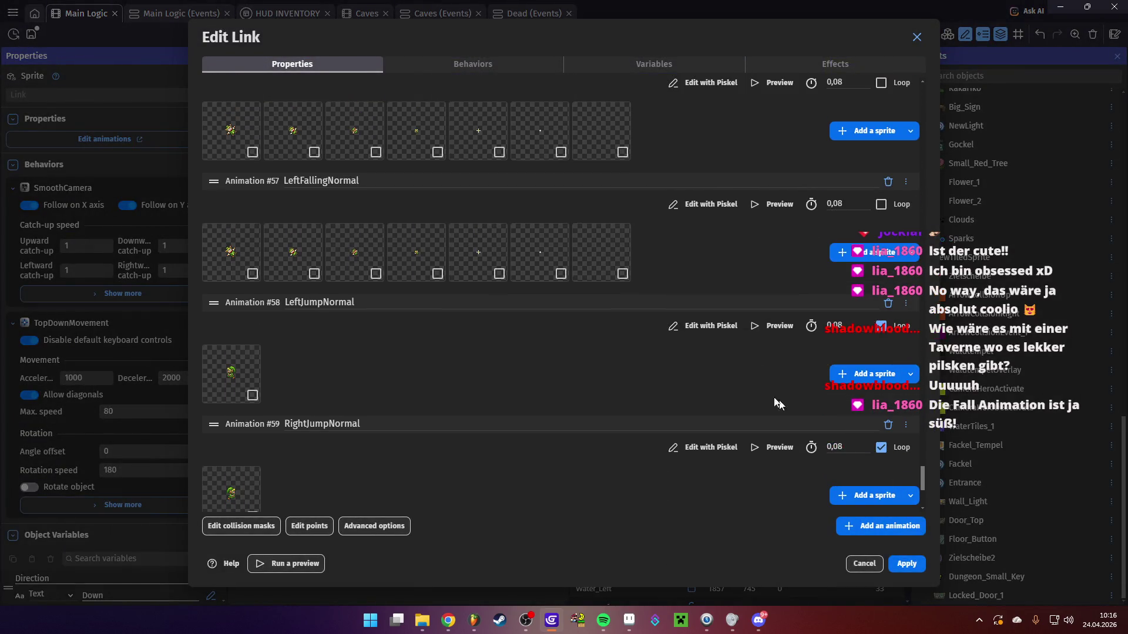
scroll(573, 361, "up", 2)
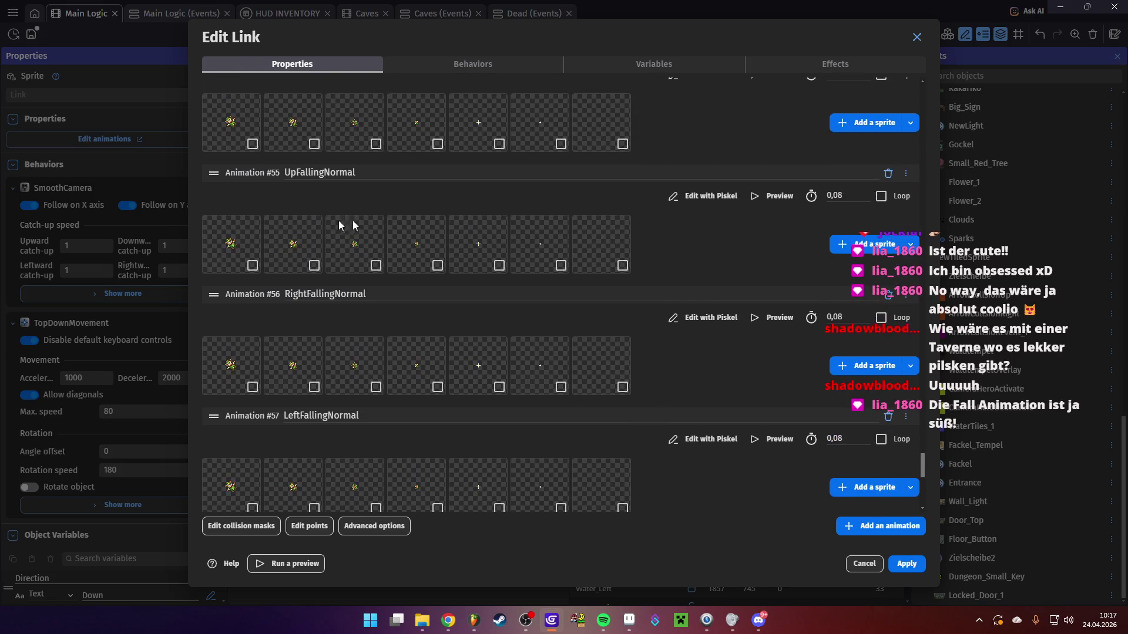
scroll(794, 162, "up", 1)
left_click(759, 134)
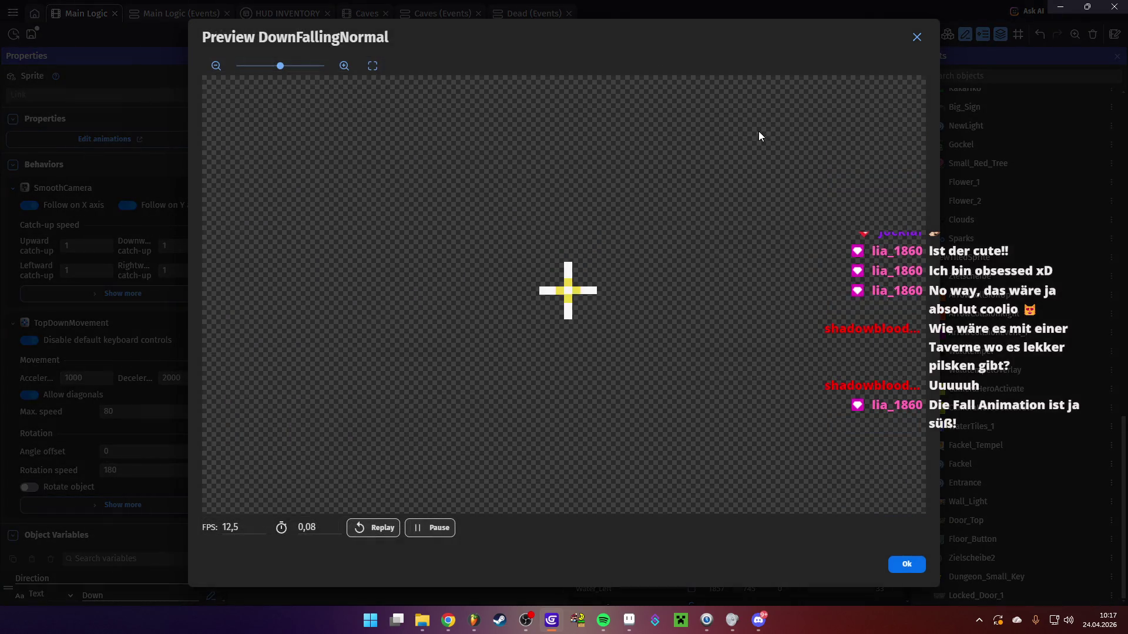
left_click(360, 529)
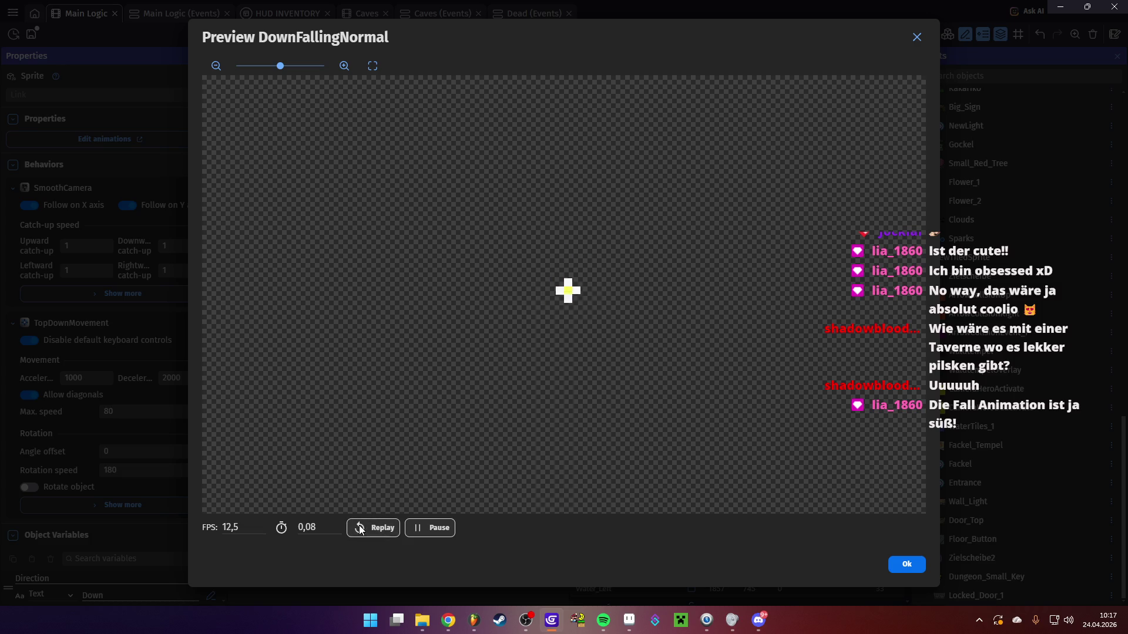
left_click(361, 529)
left_click(890, 564)
scroll(431, 306, "down", 8)
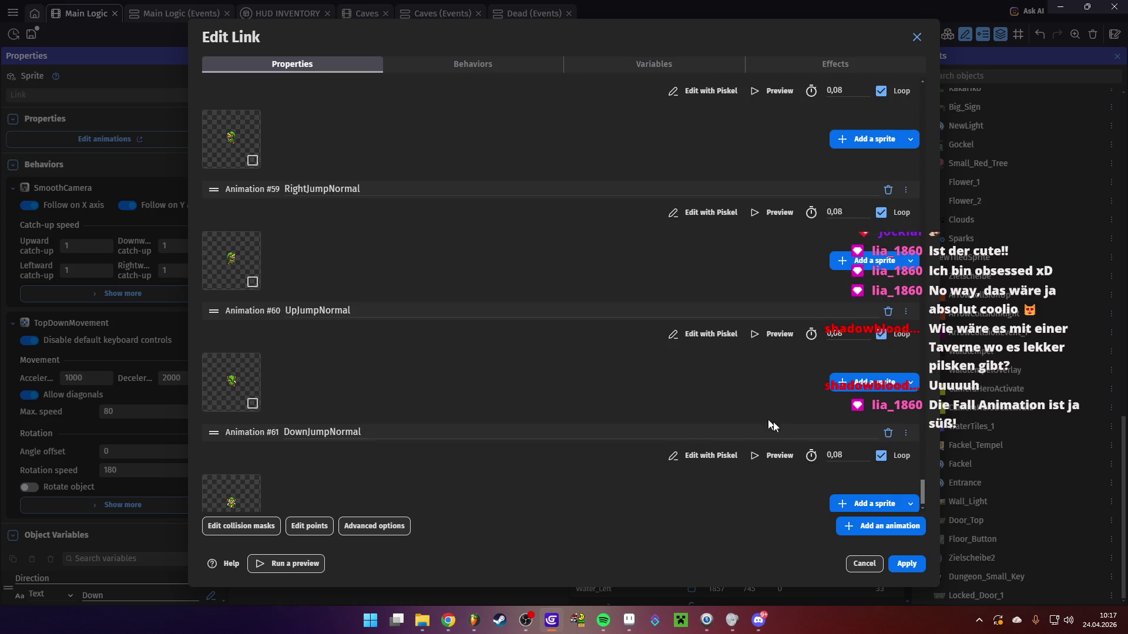
left_click(907, 565)
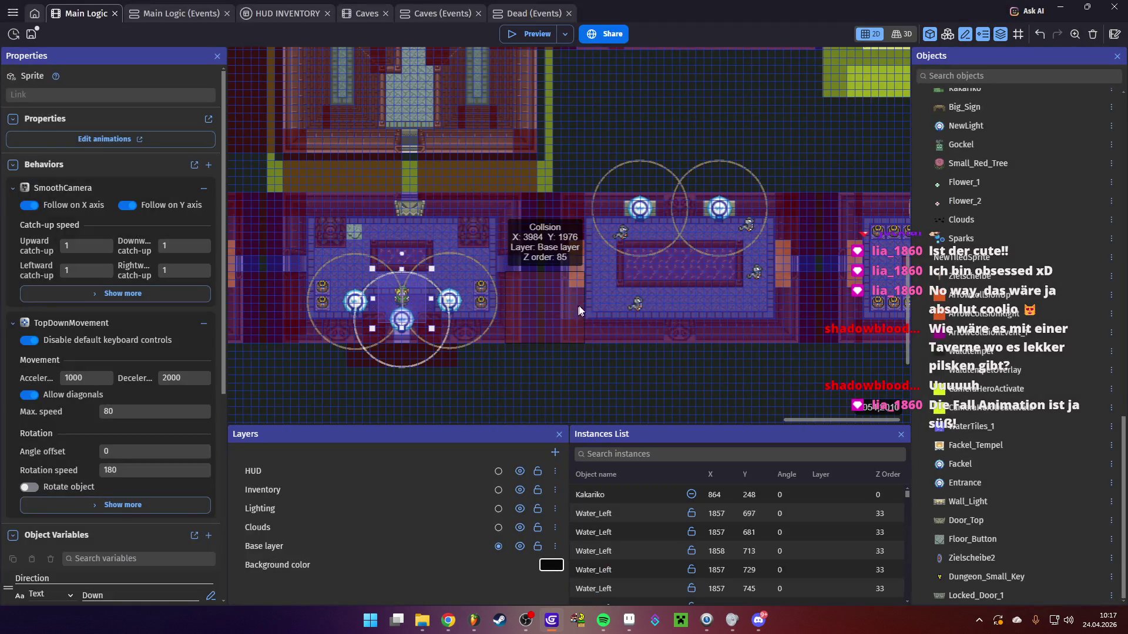
scroll(500, 276, "up", 5)
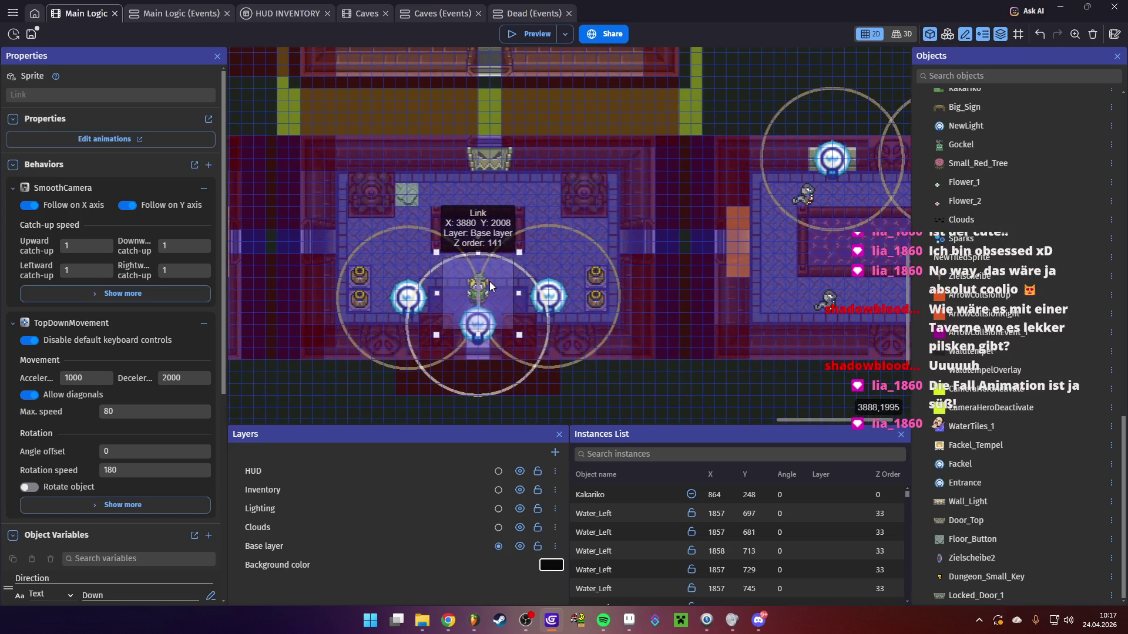
double_click(483, 286)
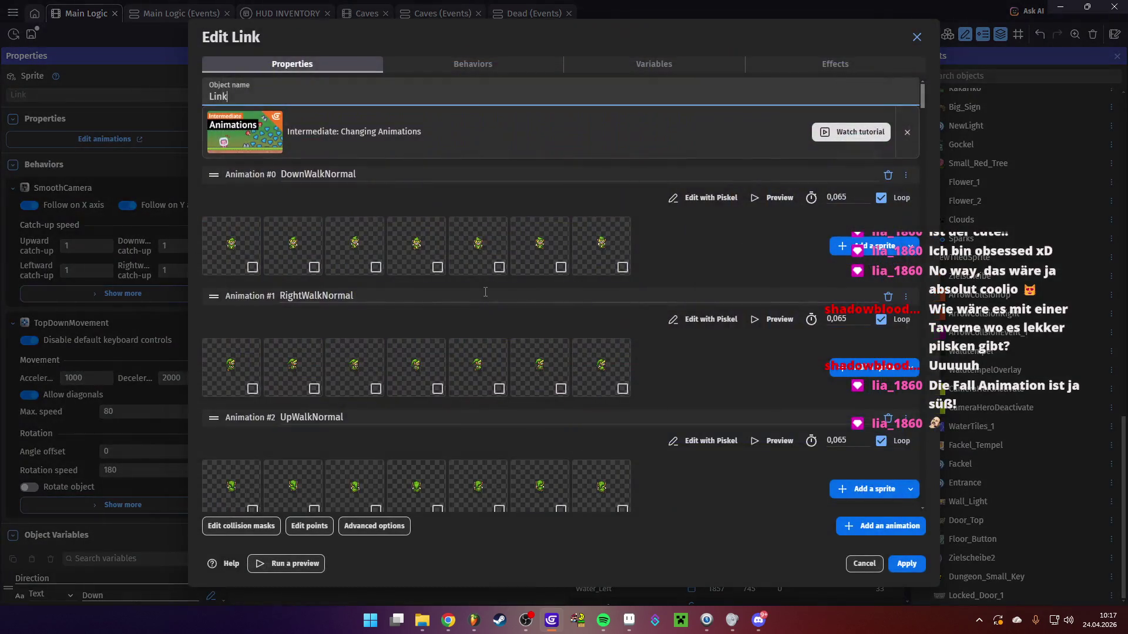
scroll(644, 304, "down", 3)
scroll(603, 255, "up", 2)
scroll(657, 302, "down", 5)
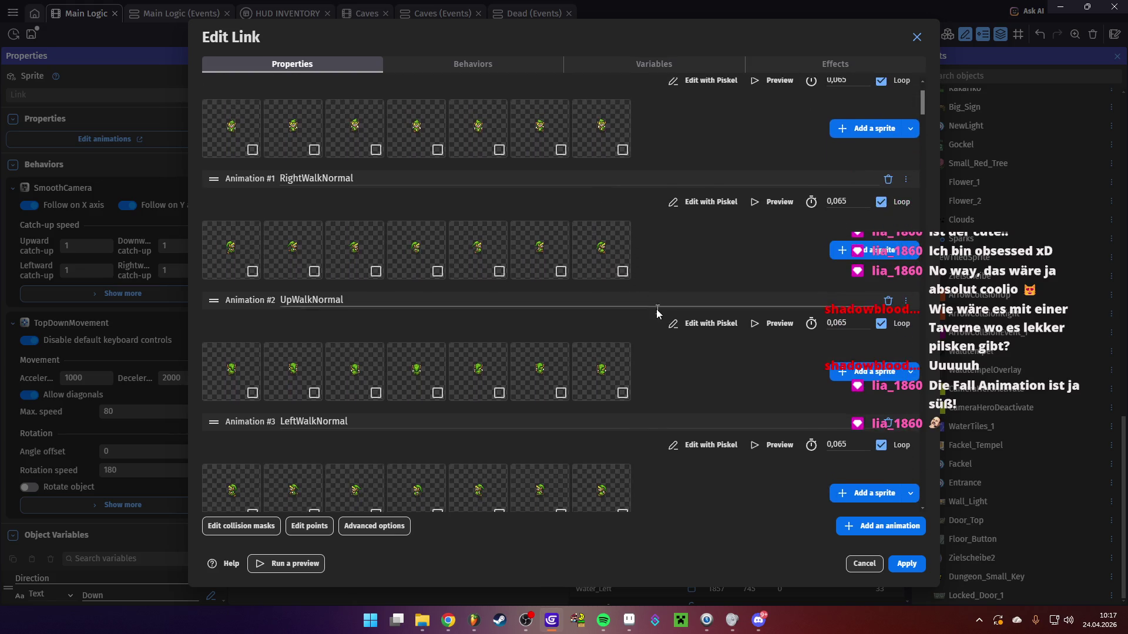
scroll(566, 324, "up", 6)
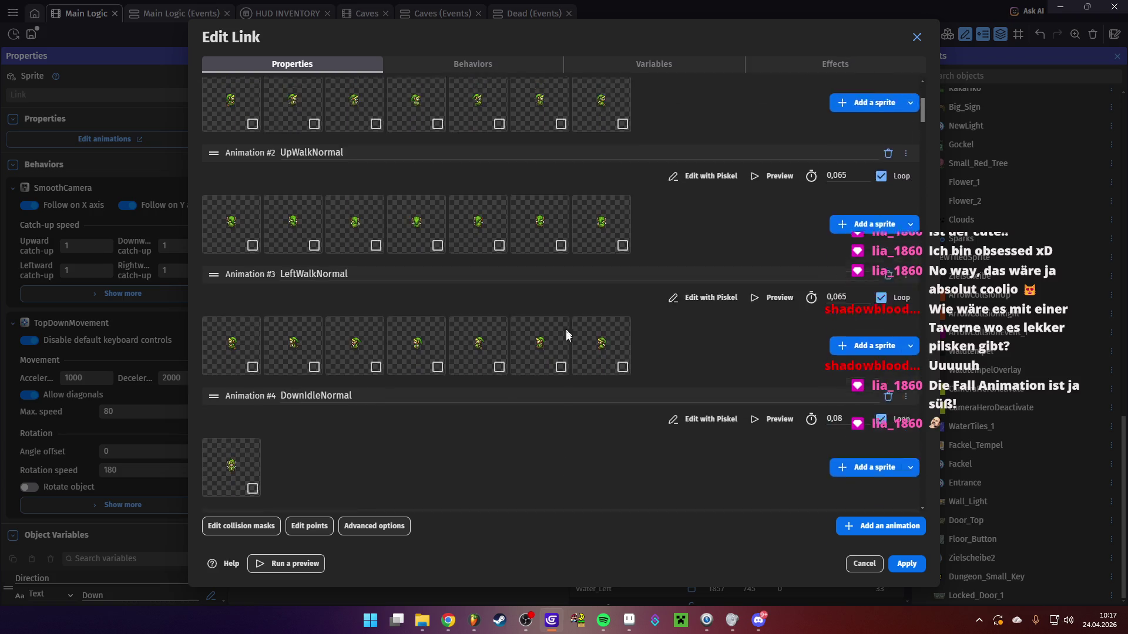
key("Escape")
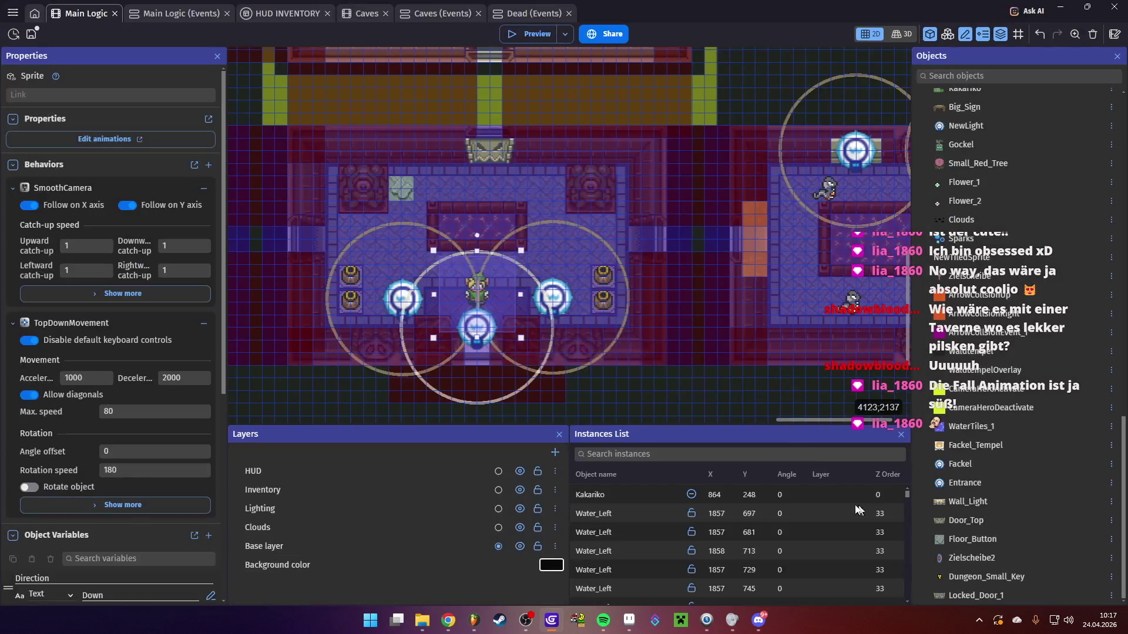
left_click(478, 291)
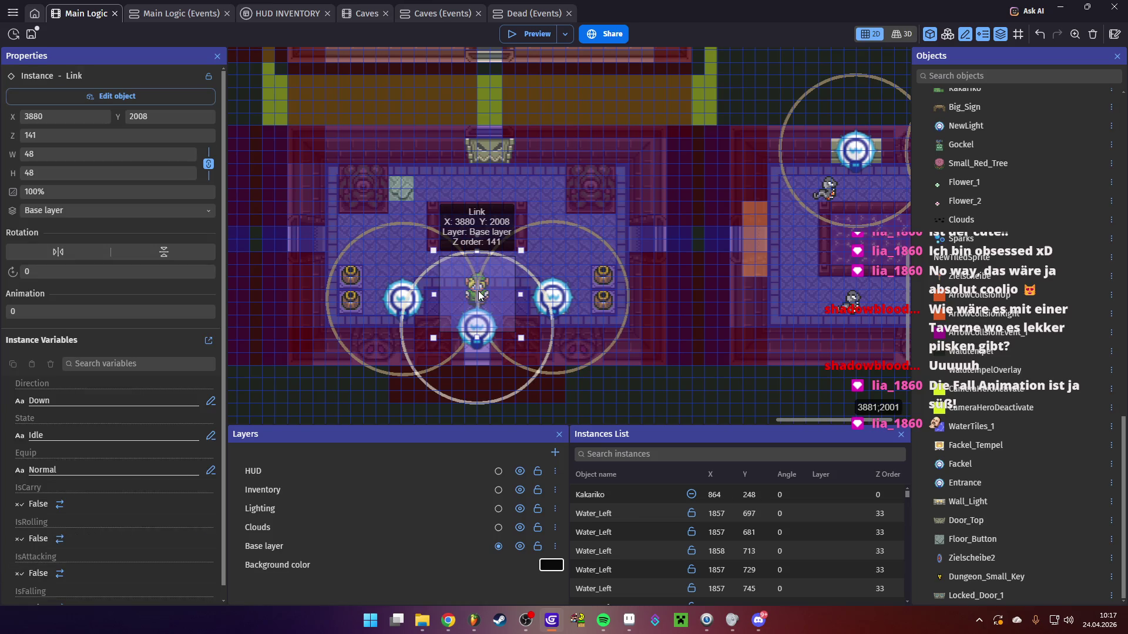
Set Link's Color Replace new colour to pink 225;102;231, then launch a preview
double_click(478, 291)
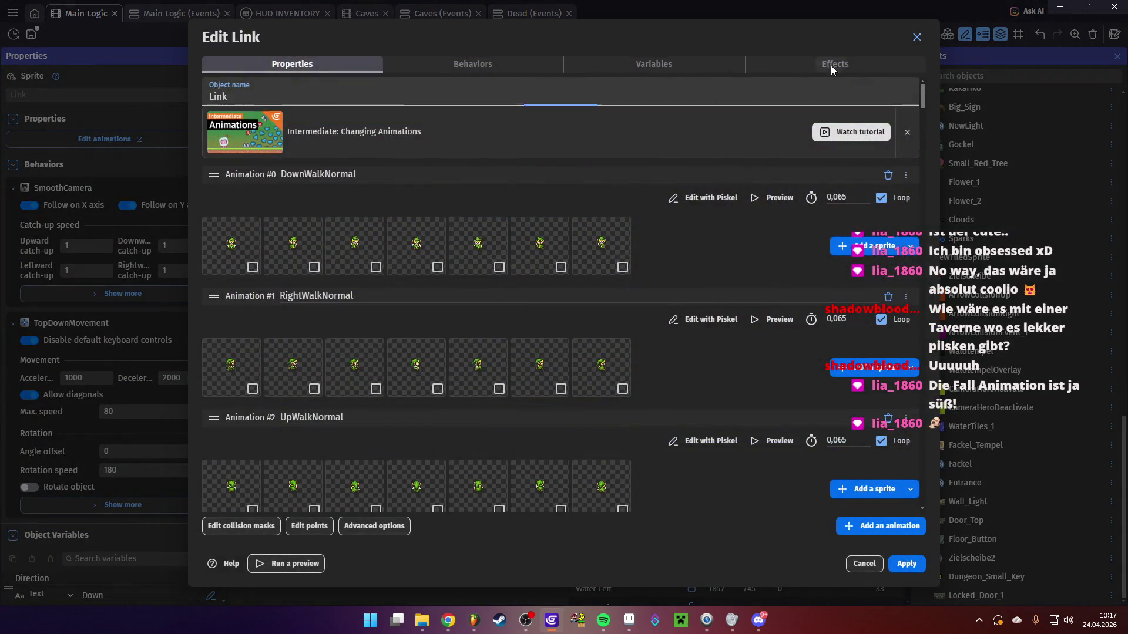
left_click(832, 66)
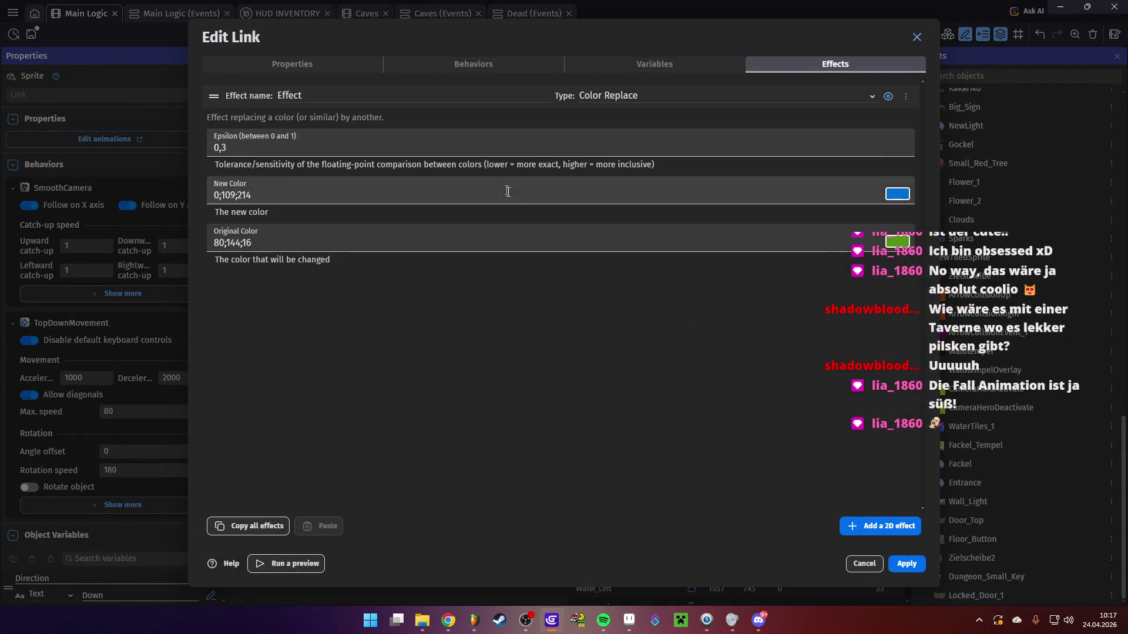
left_click(898, 195)
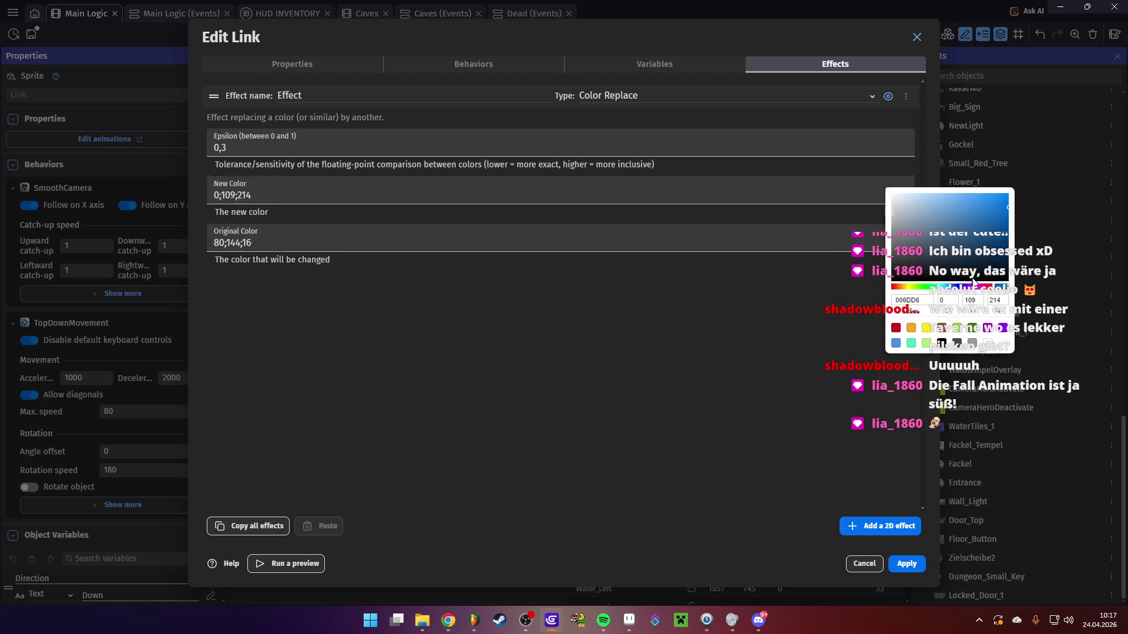
left_click(976, 287)
left_click(957, 202)
left_click(861, 446)
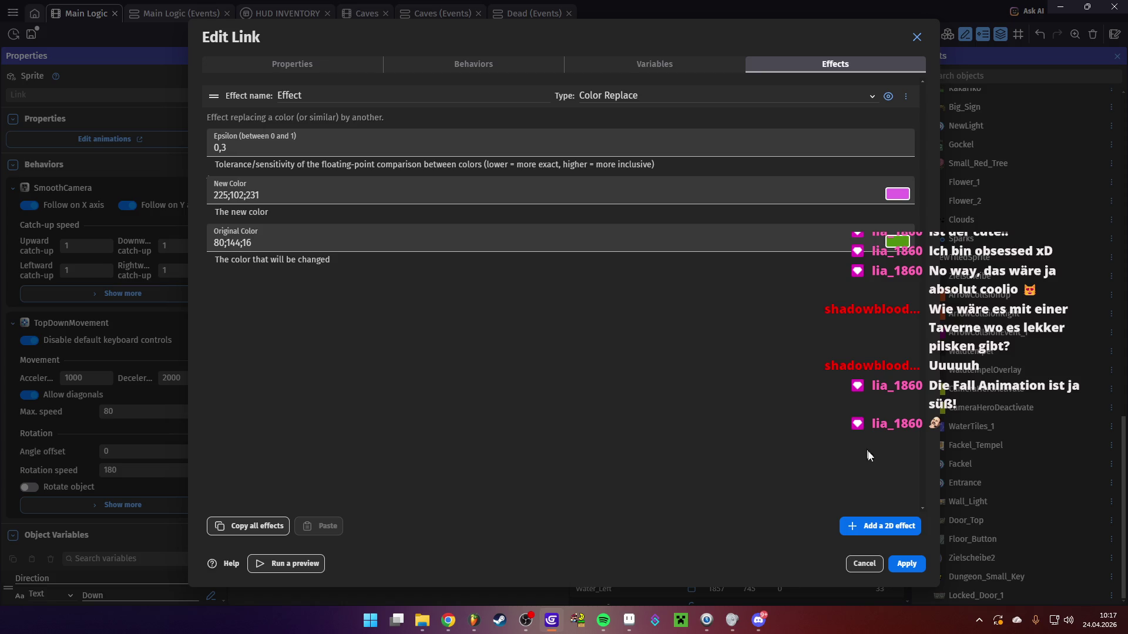
key("Return")
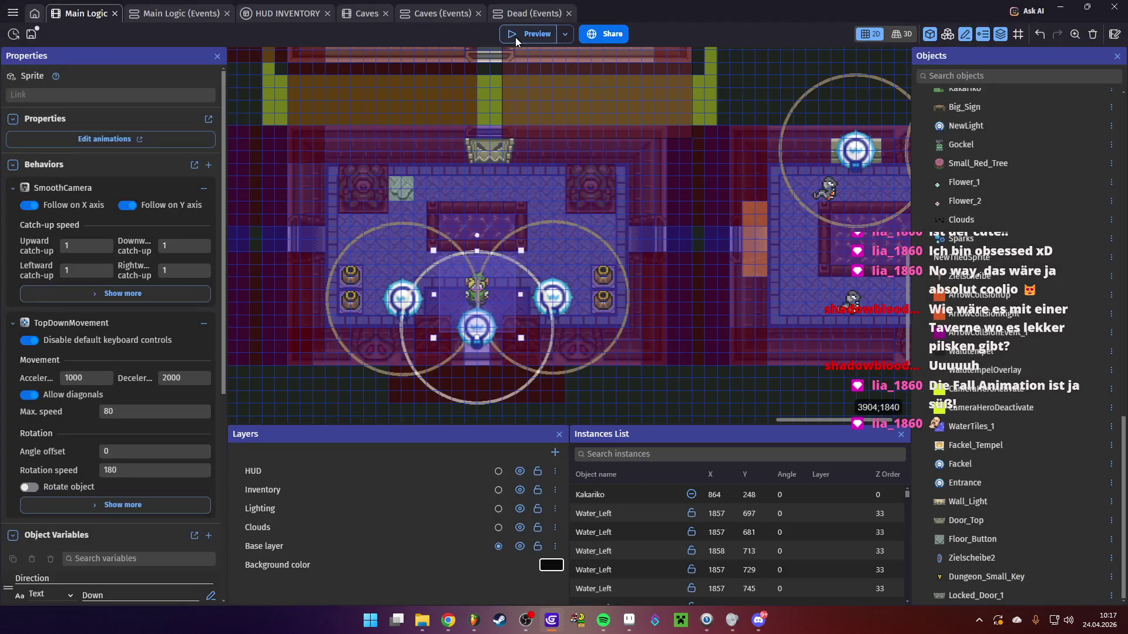
left_click(516, 35)
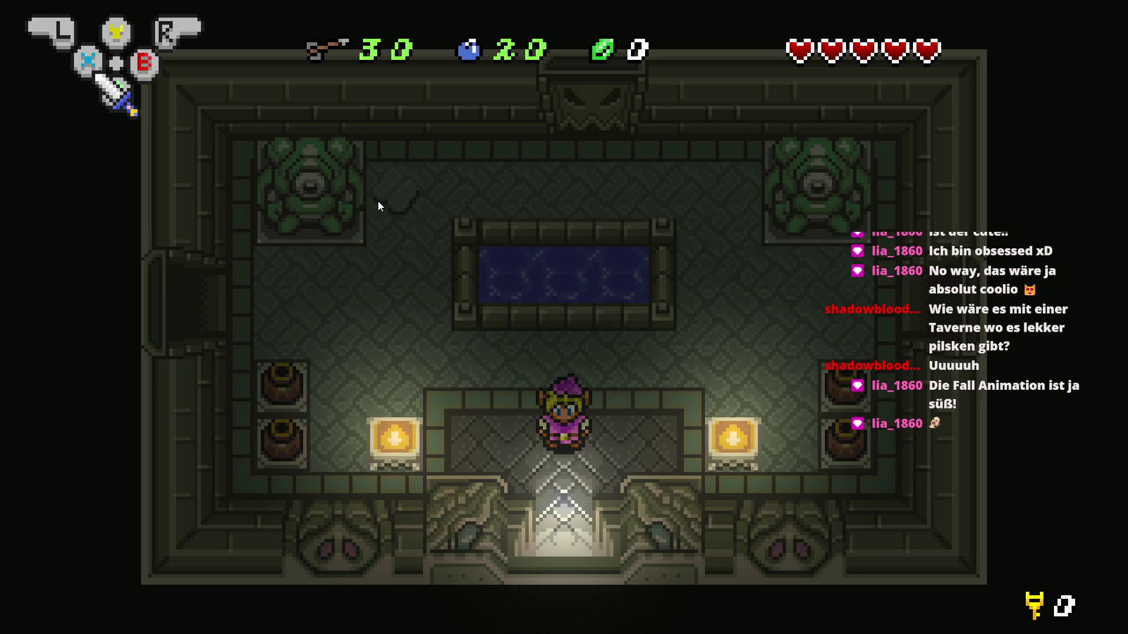
Walk Link to the left wall, lift the nearby pots and throw them toward the room centre
key("Left")
key("Up")
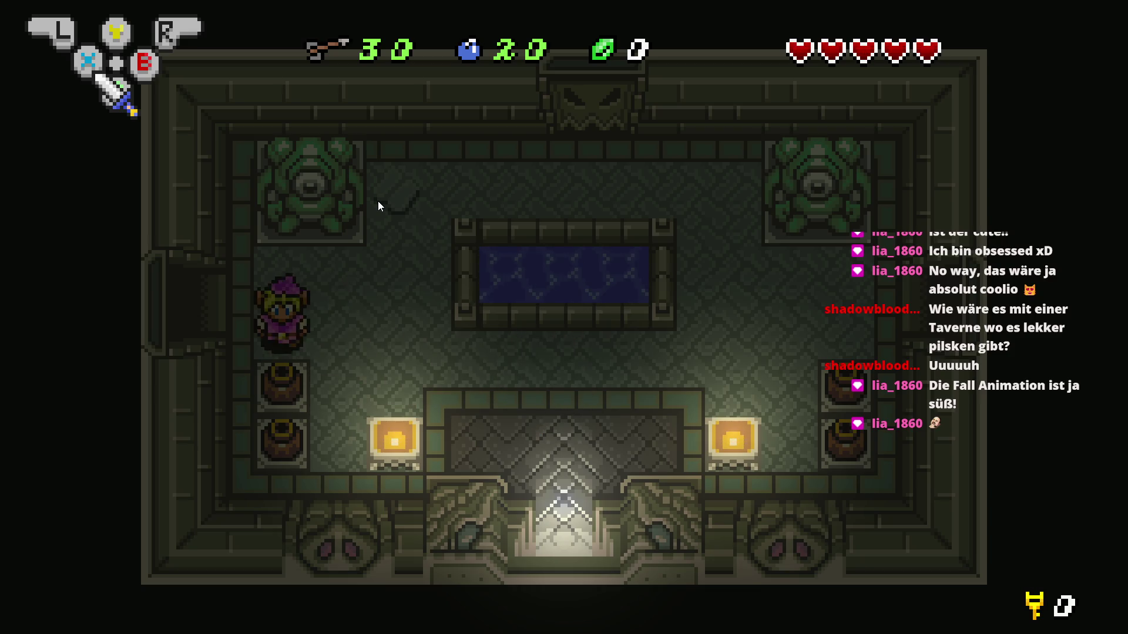
key("Down")
key("x")
key("Right")
key("x")
key("Right")
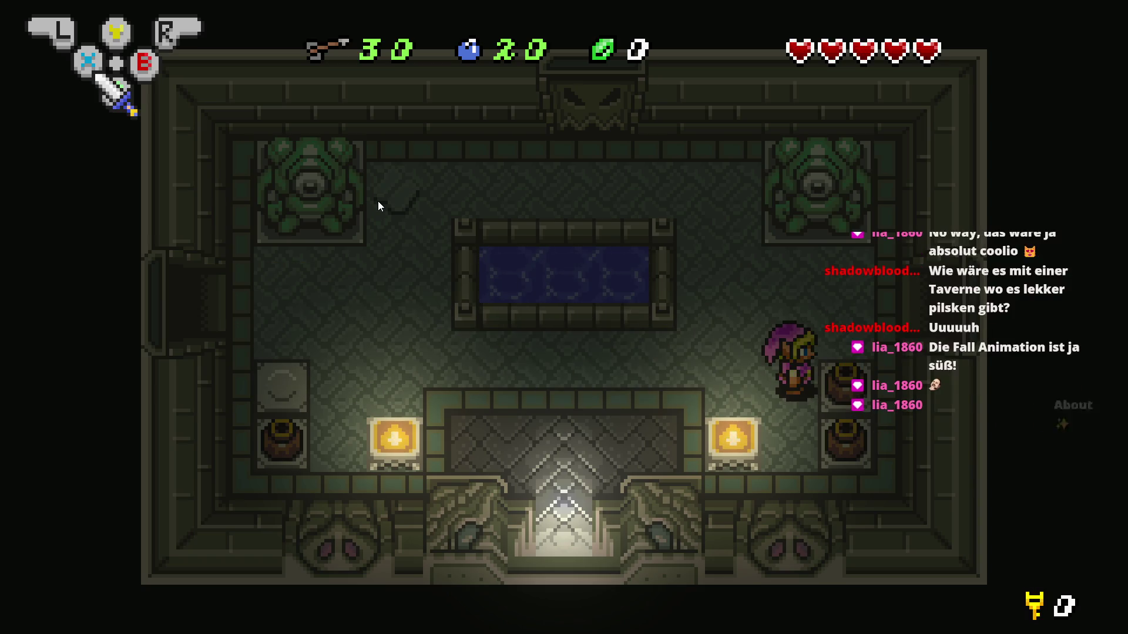
key("x")
key("Up")
Circle the room to the pool, slash the red enemy until it dies and collect its rupee
key("Right")
key("Right")
key("Up")
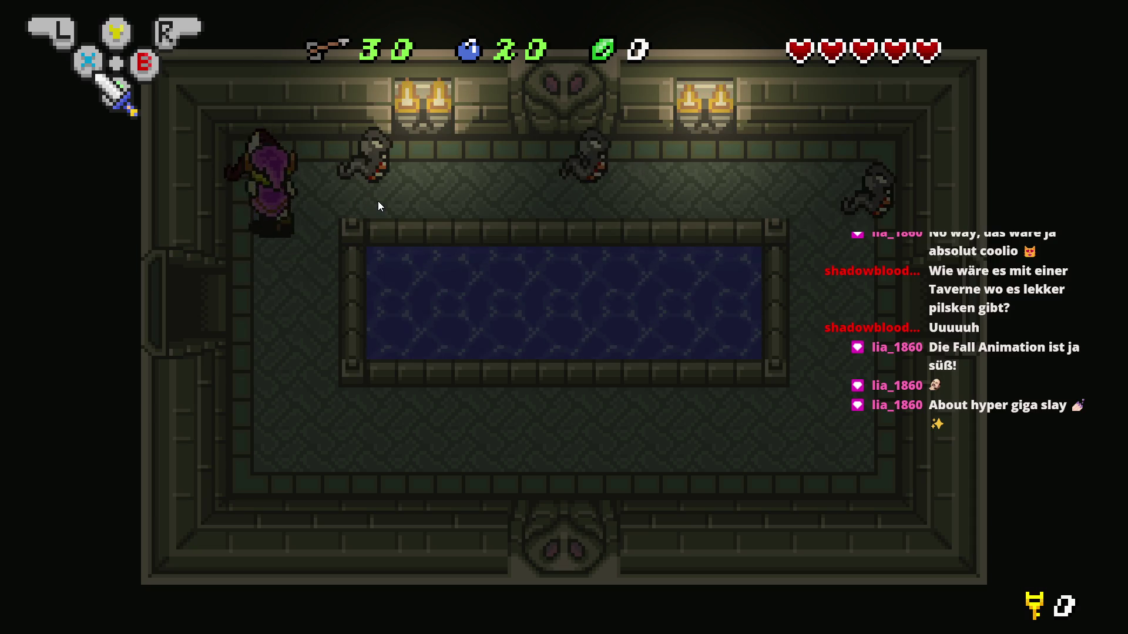
key("Down")
key("Right")
key("Up")
key("Up")
key("Up")
key("Left")
key("c")
key("Right")
Exit right into the next room, fall into the pit and walk back to its edge
key("Down")
key("Right")
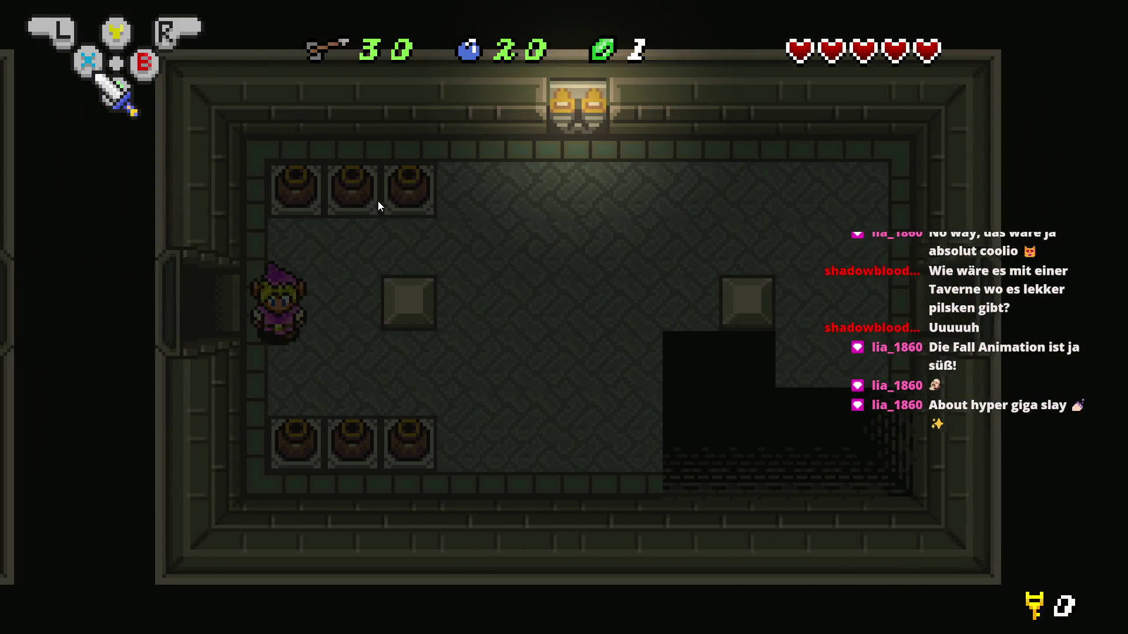
key("Right")
key("Down")
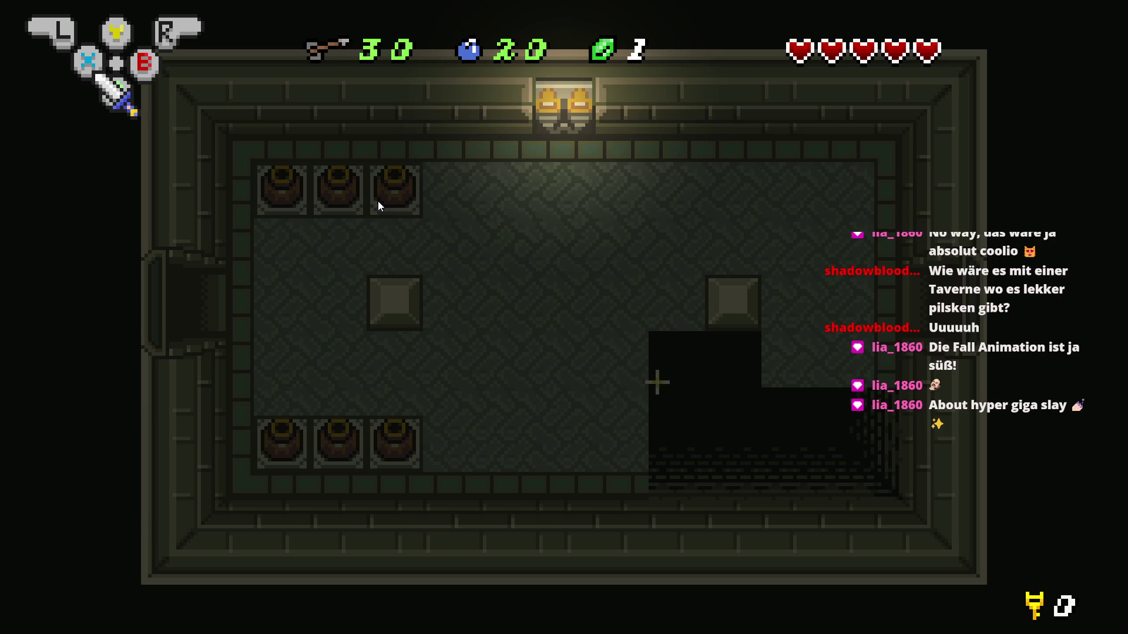
key("Down")
key("Right")
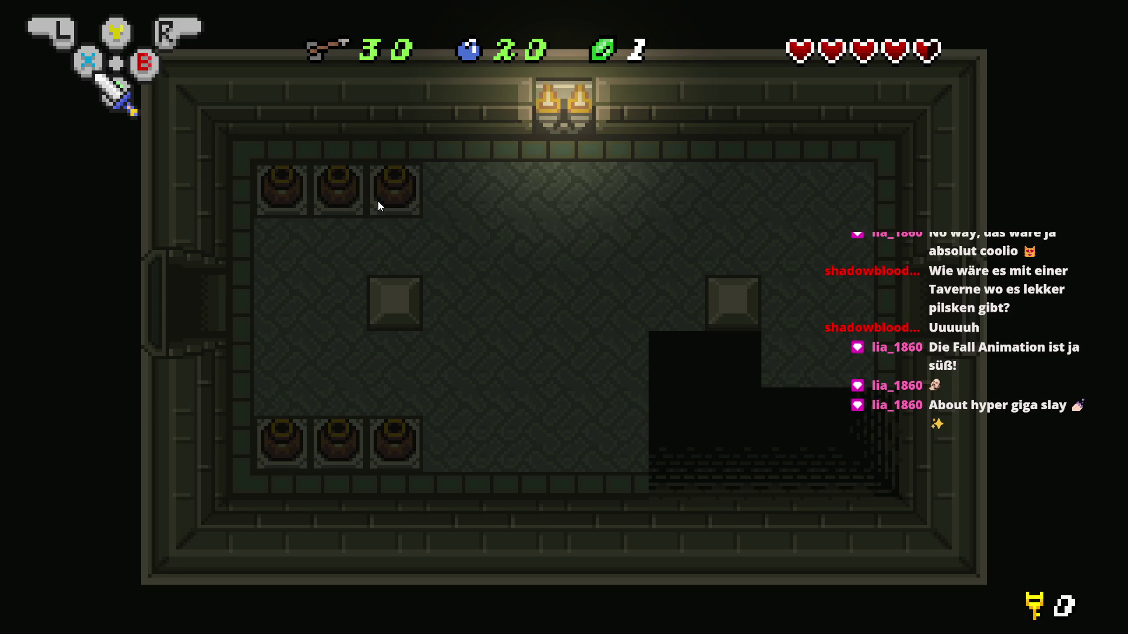
Lift the middle and right bottom-left pots and throw each into mid-room
key("Left")
key("Down")
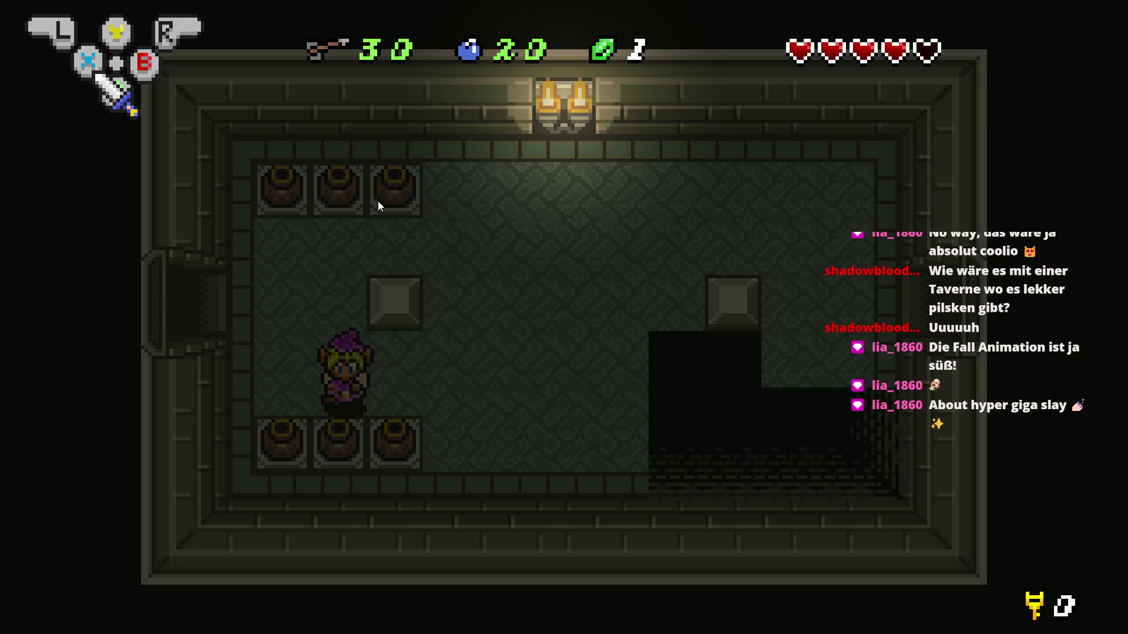
key("space")
key("Up")
key("Right")
key("space")
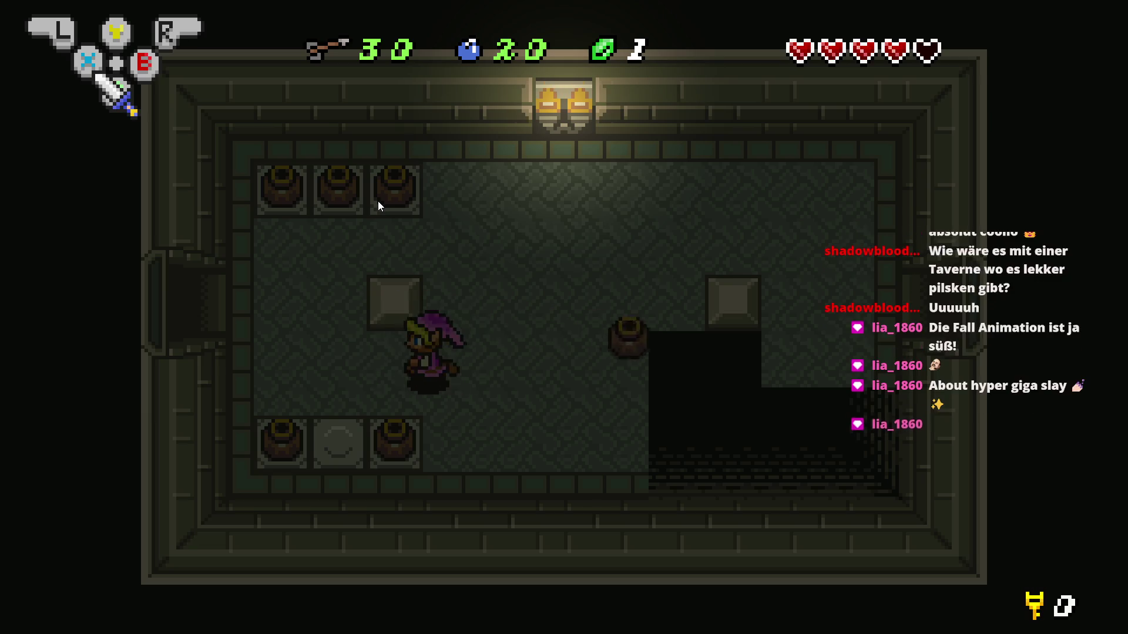
key("space")
key("Right")
key("space")
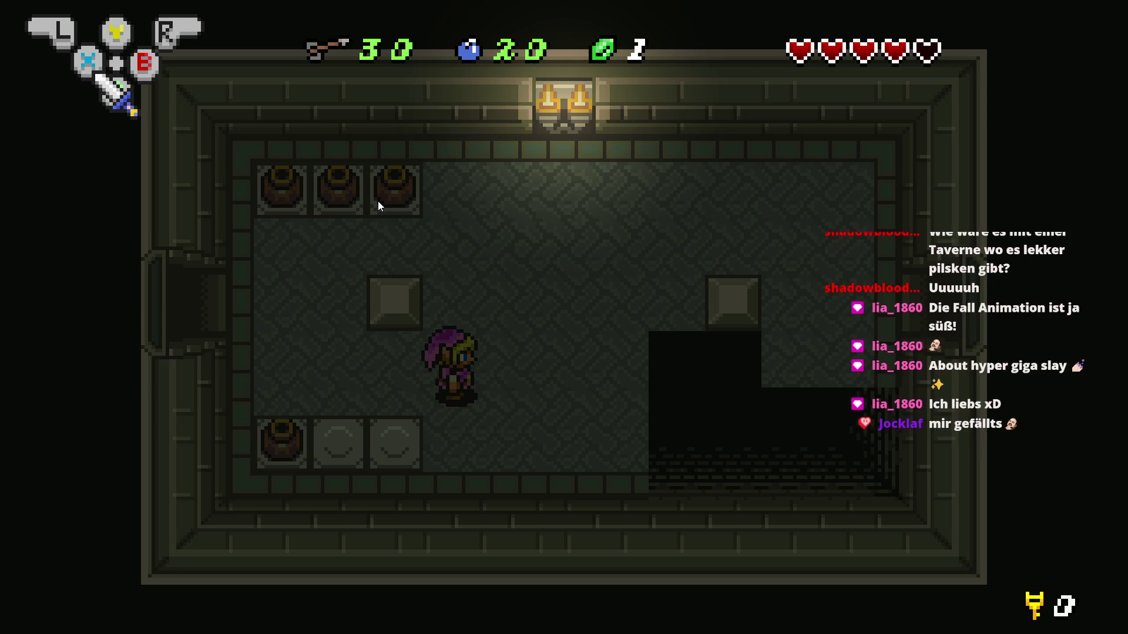
Check the inventory, then fire two arrows while walking down toward the left wall
key("Right")
key("Left")
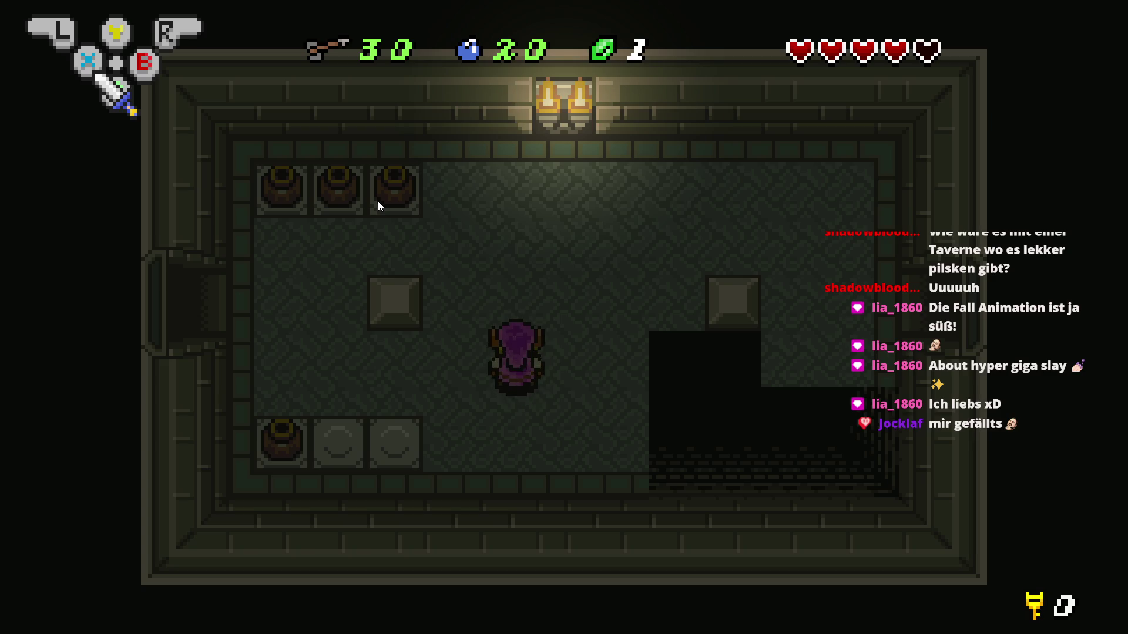
key("Return")
key("Return")
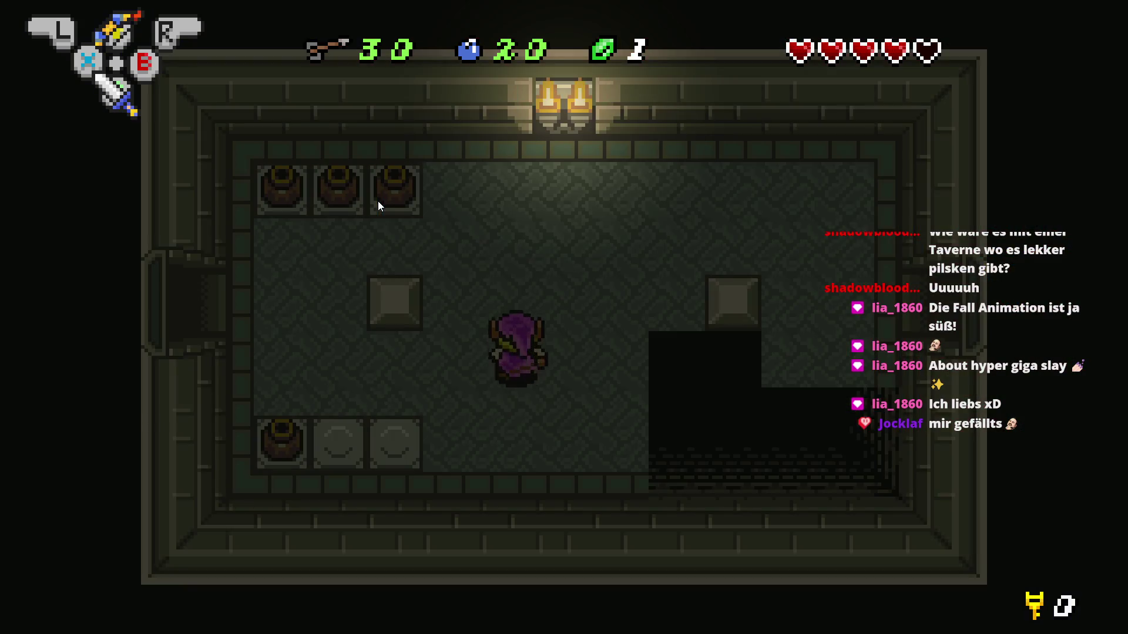
key("Up")
key("Down")
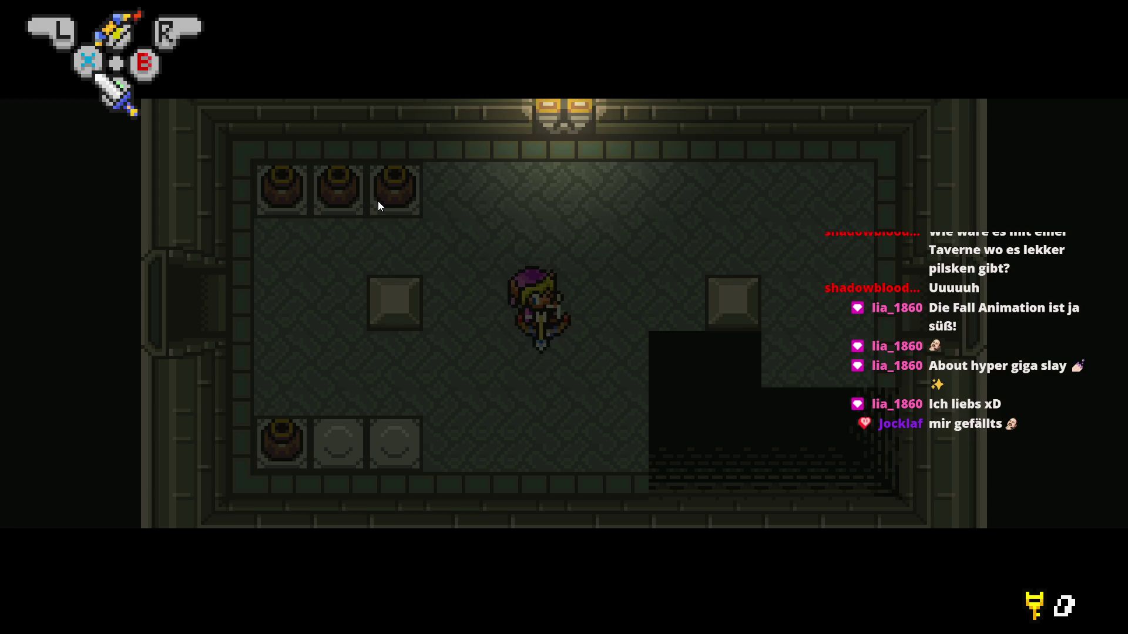
key("x")
key("Left")
key("Down")
key("Left")
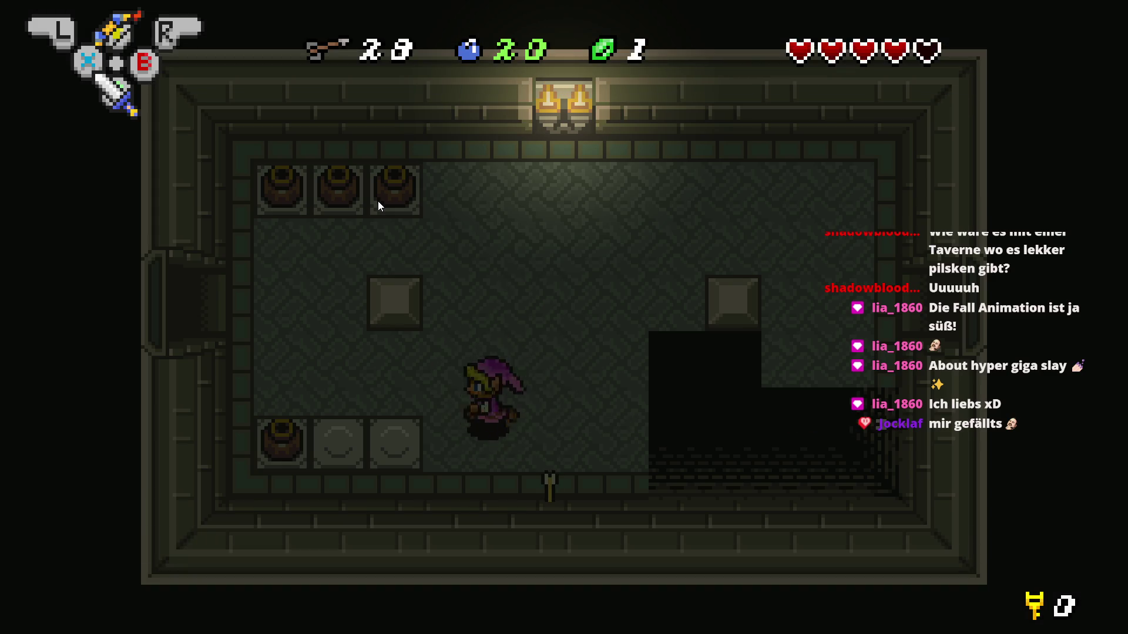
key("x")
key("Up")
Equip bombs as the active item, pull one out to test it, then reopen the inventory
key("Return")
key("Right")
key("Right")
key("x")
key("Return")
key("x")
key("x")
key("Return")
Select the ocarina in the inventory, then lift the bottom-left pot and throw it into the pit
key("Right")
key("Right")
key("Right")
key("Right")
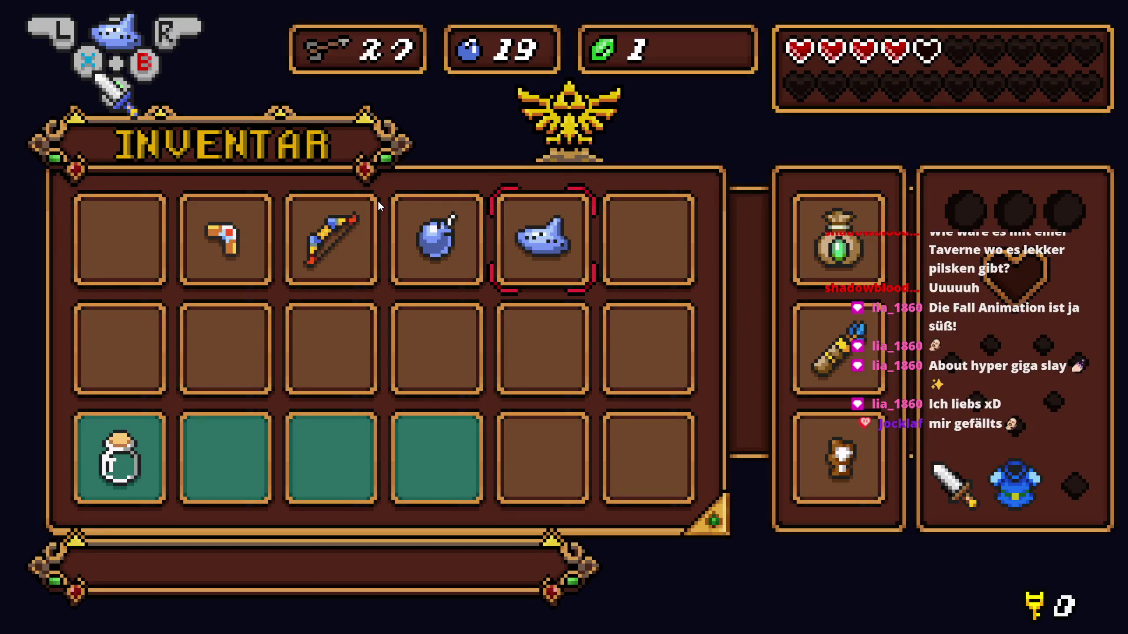
key("Return")
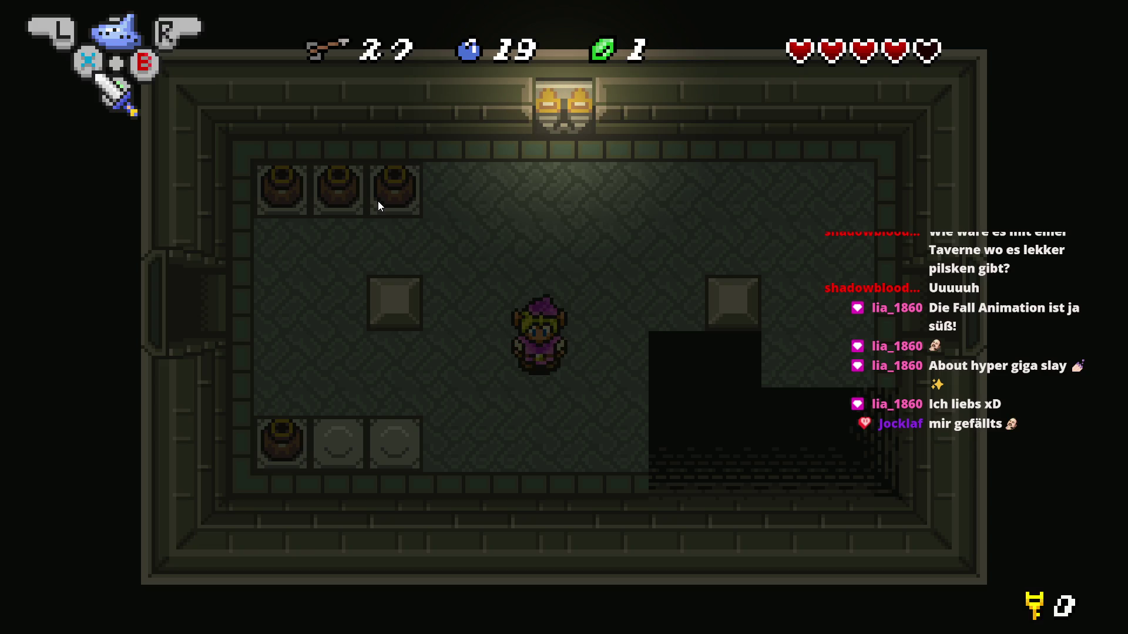
key("Left")
key("Down")
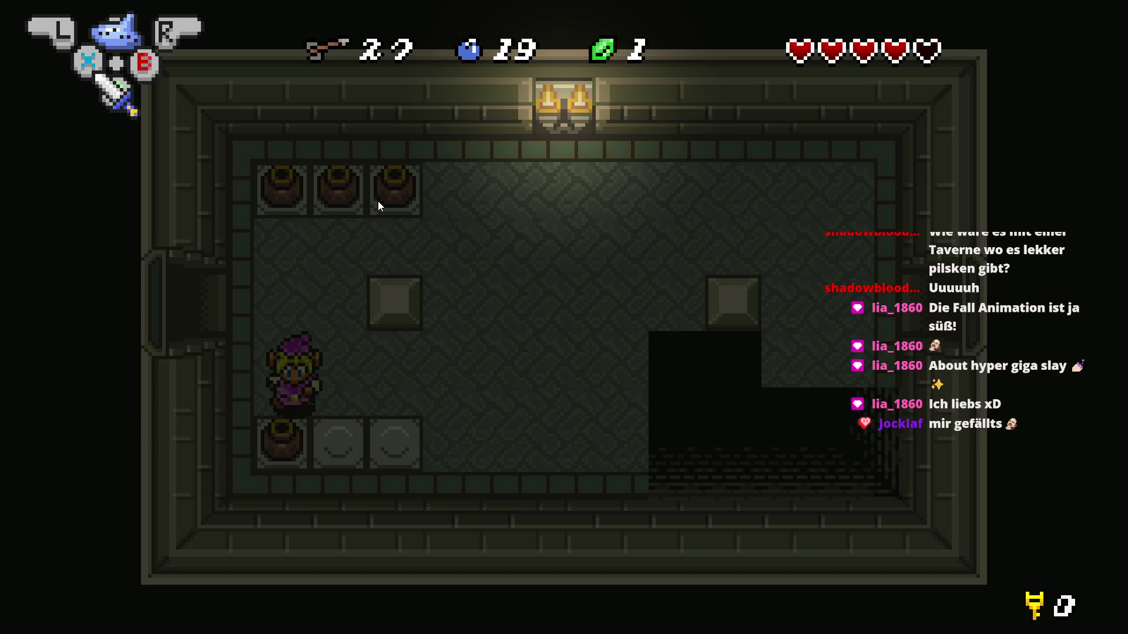
key("space")
key("Right")
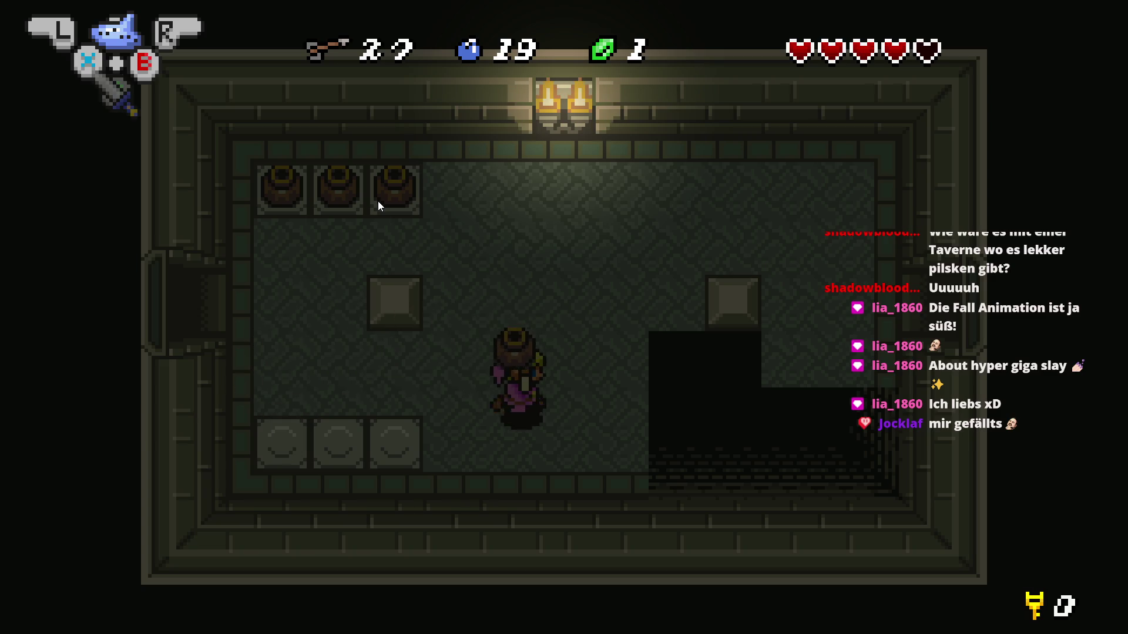
key("space")
Exit through the left door, fight the red enemy in the pool room, then close the preview
key("Left")
key("Up")
key("Left")
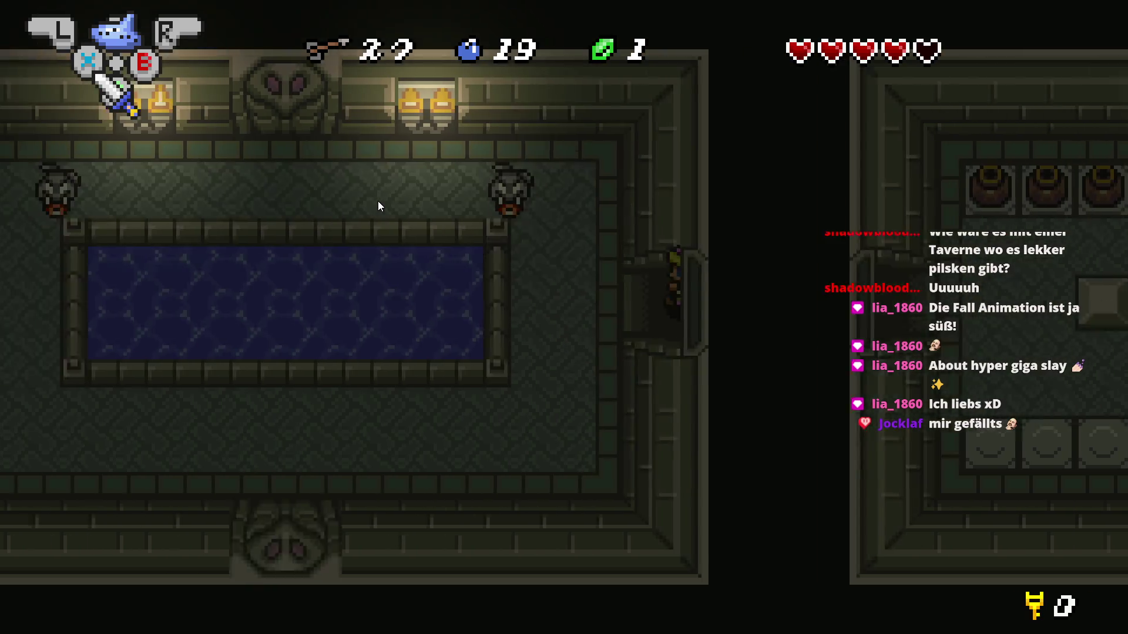
key("Up")
key("Up")
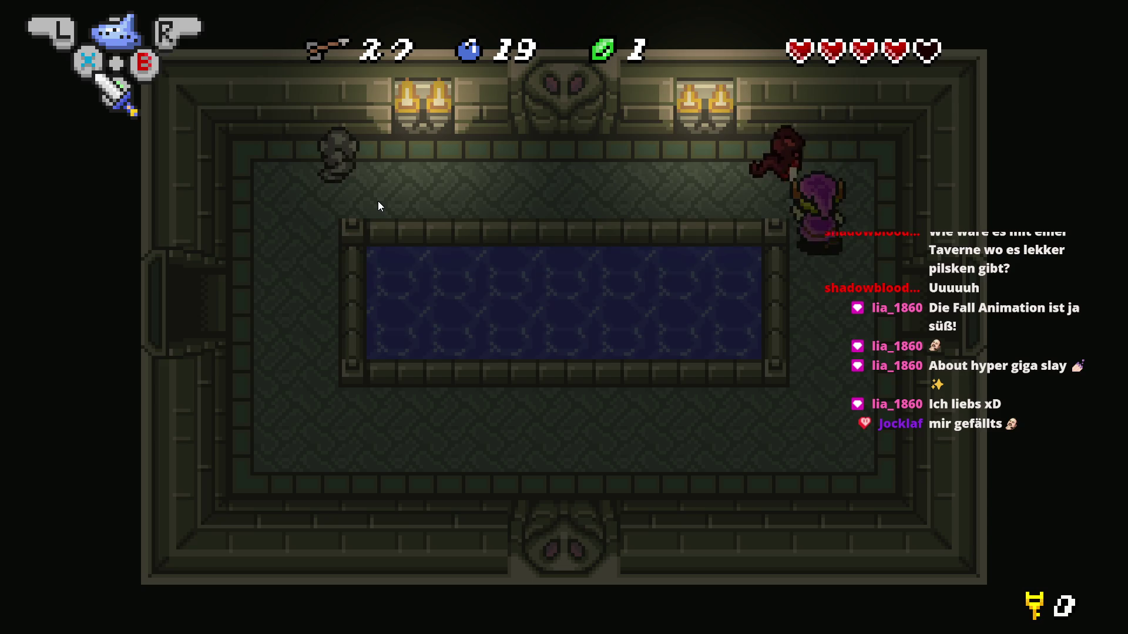
key("space")
key("Down")
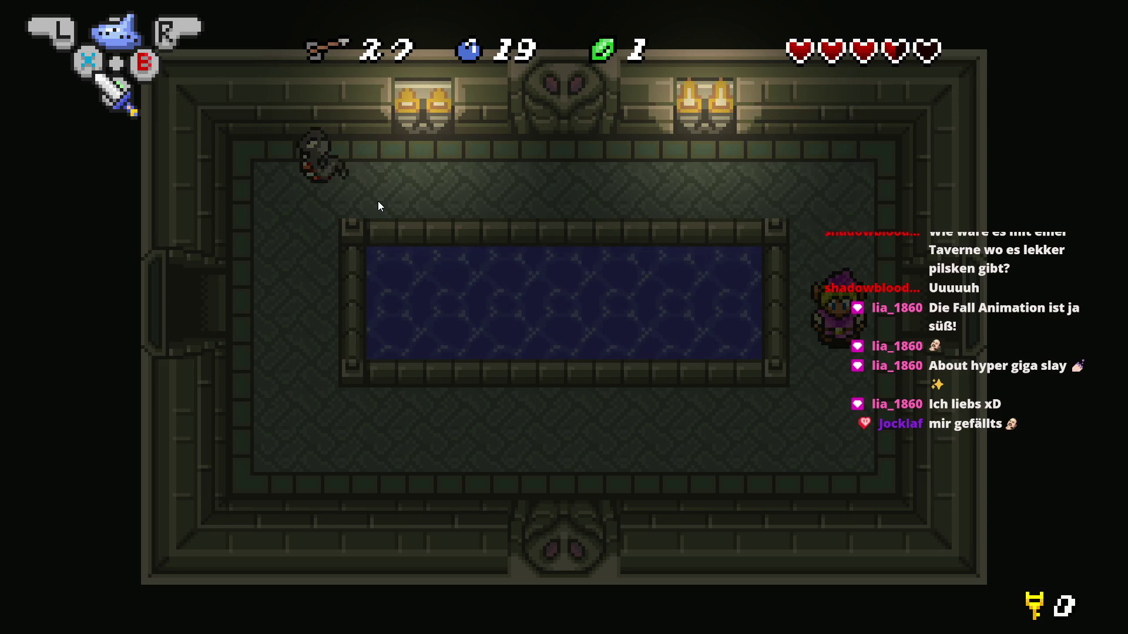
key("alt+Tab")
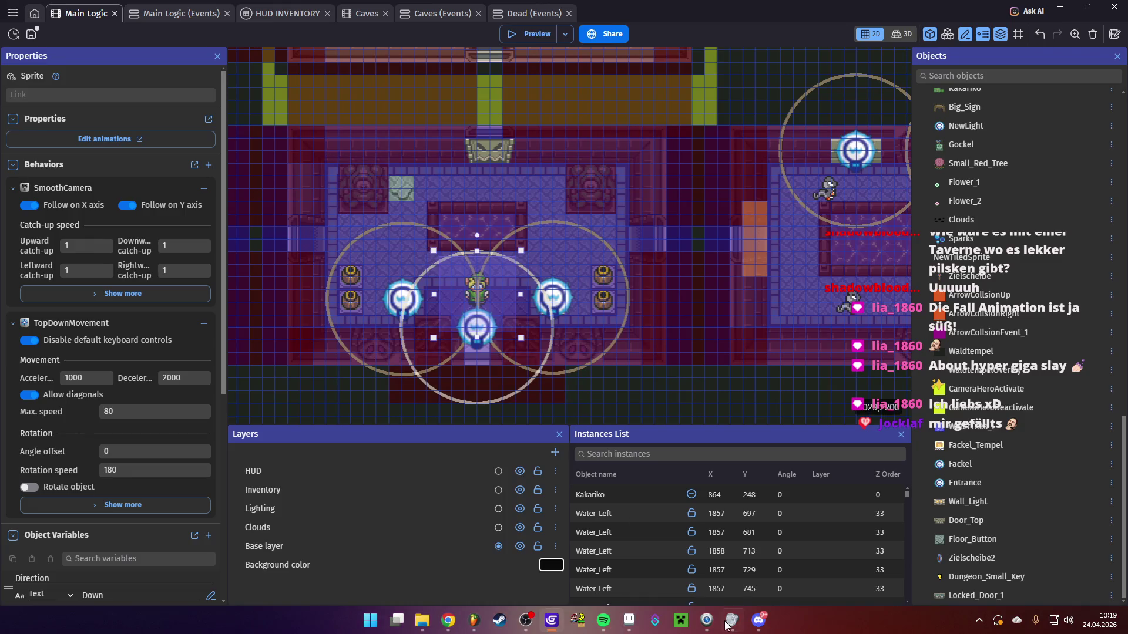
Save the project, then scroll up to Global Objects and open the Arrow object
mouse_move(760, 622)
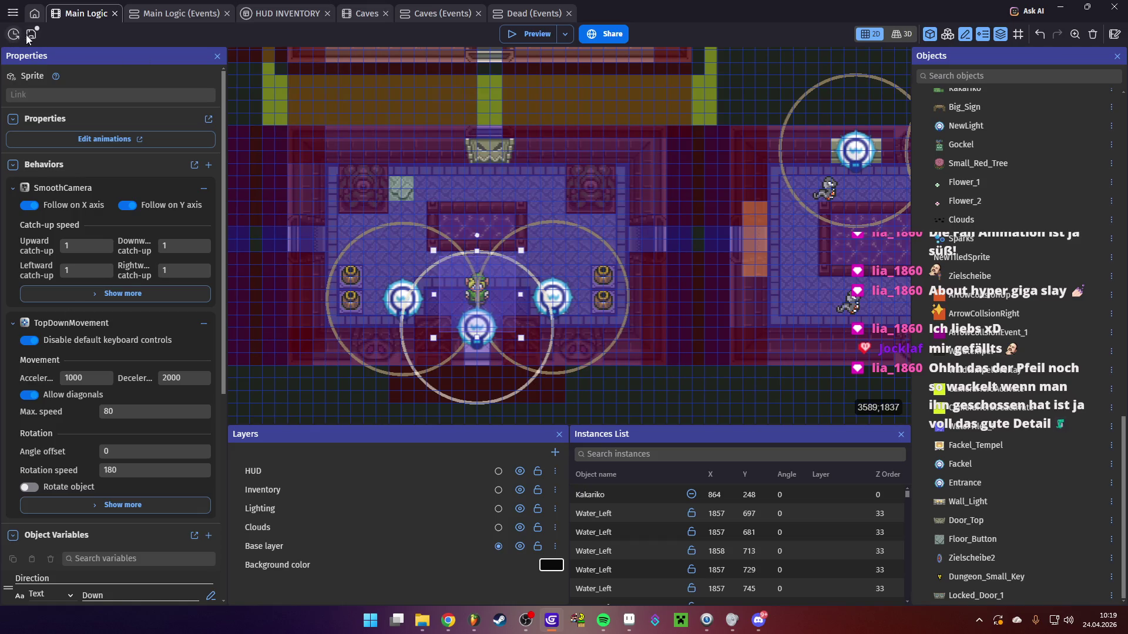
left_click(27, 34)
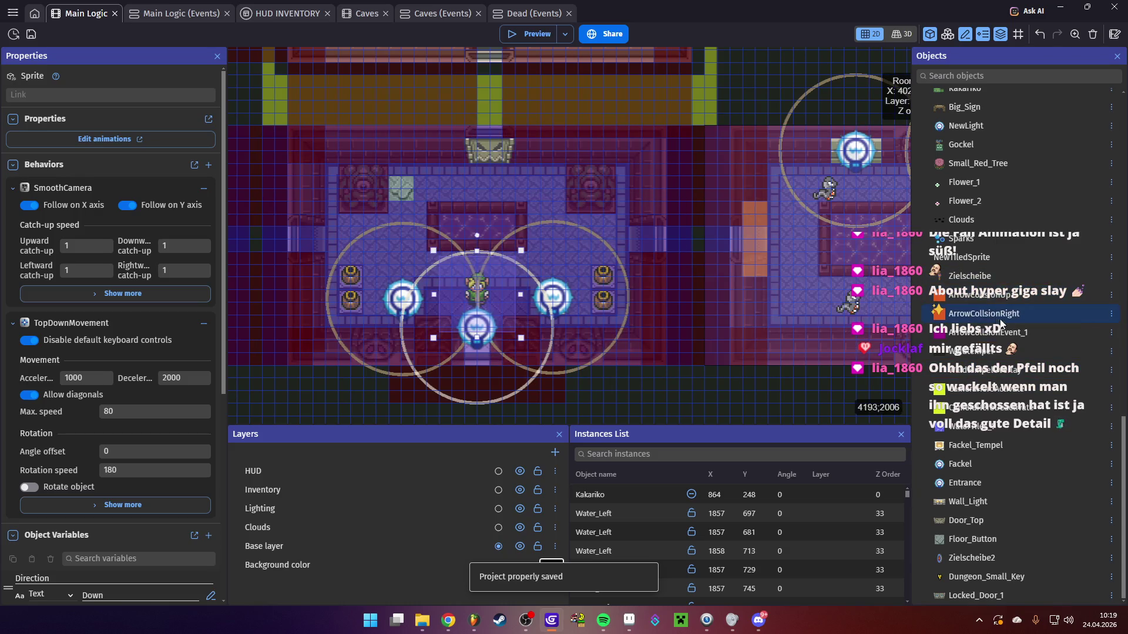
scroll(999, 329, "up", 10)
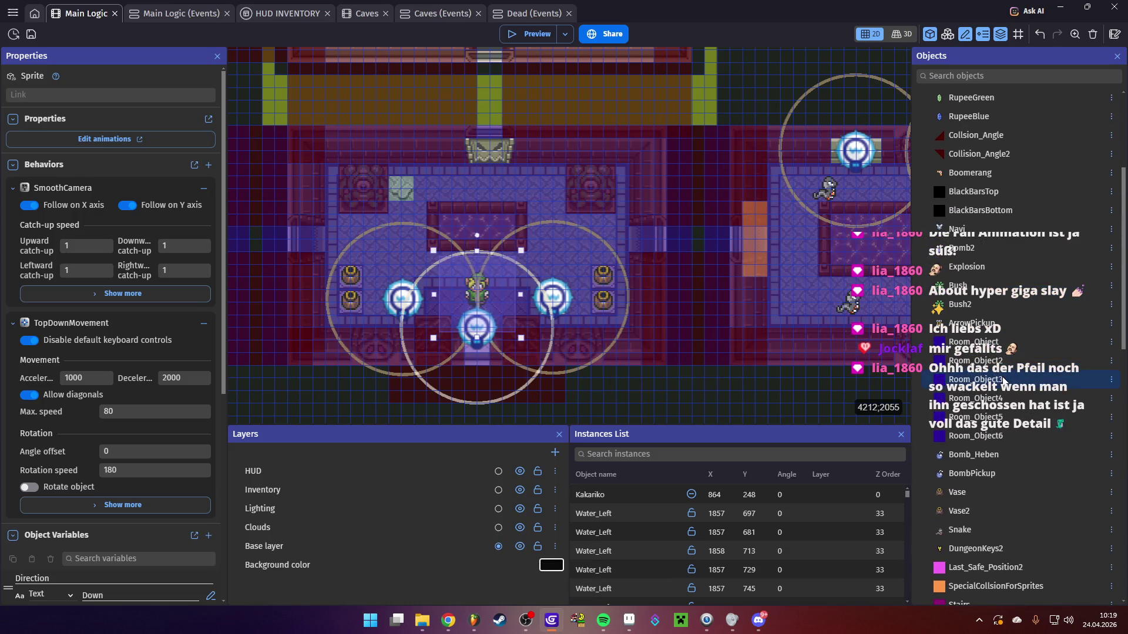
scroll(1003, 381, "up", 5)
double_click(960, 285)
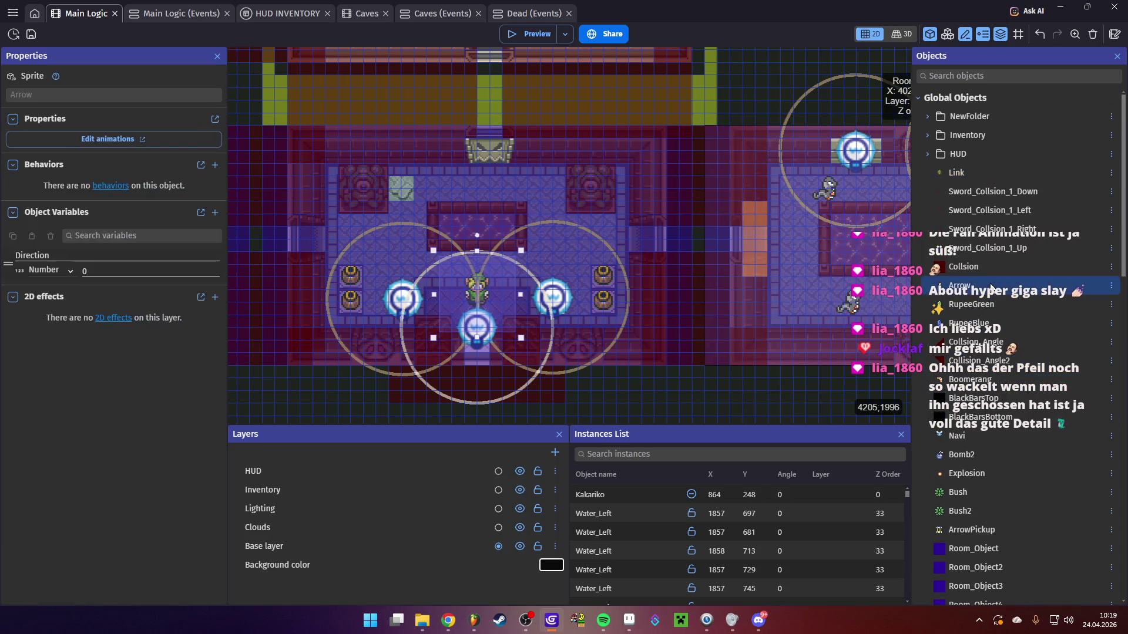
scroll(453, 394, "down", 8)
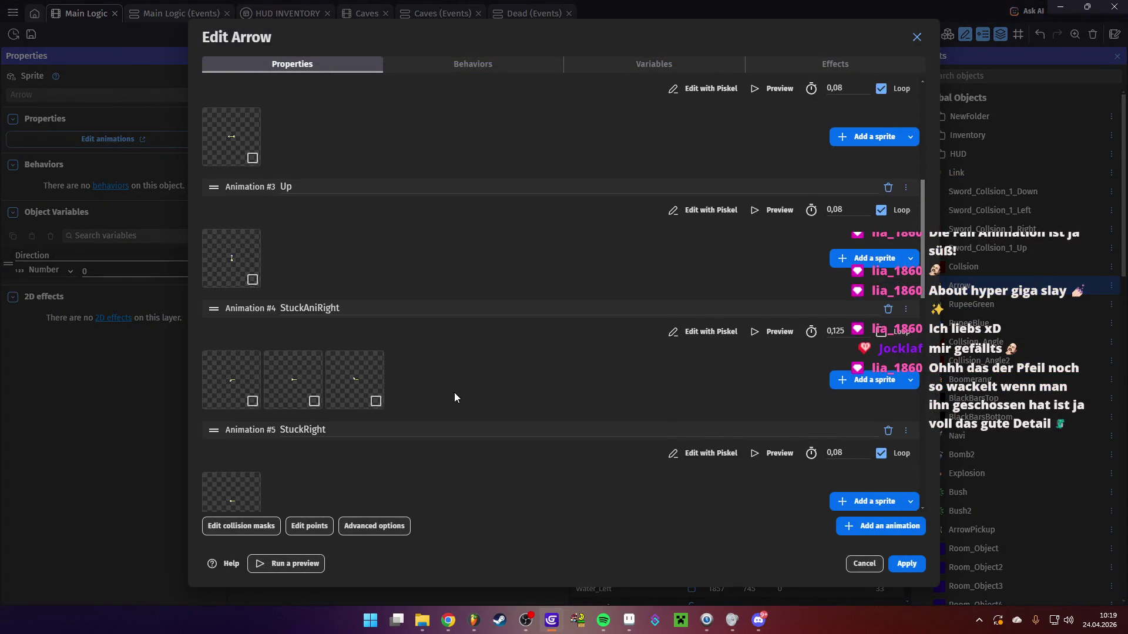
left_click(757, 215)
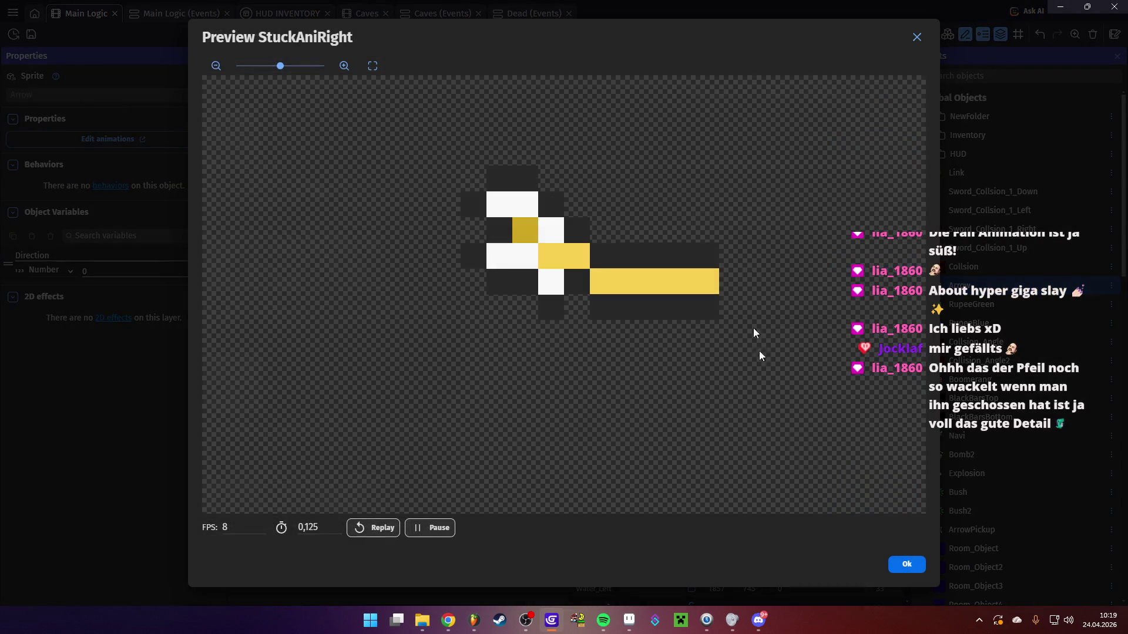
left_click(907, 565)
scroll(411, 381, "down", 5)
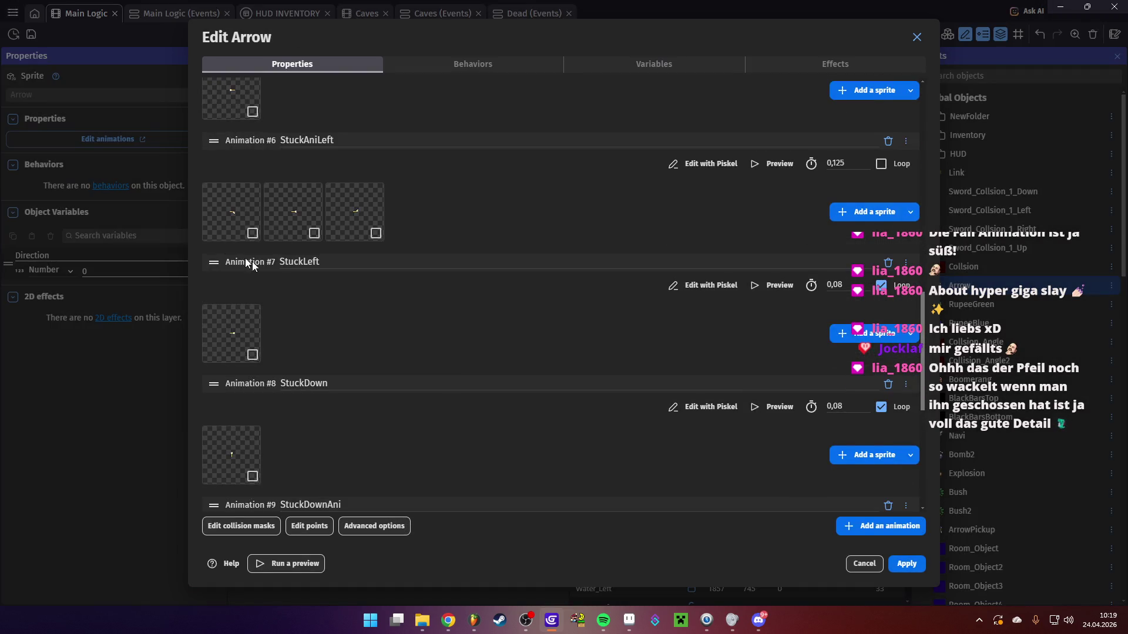
scroll(259, 288, "down", 3)
scroll(281, 369, "down", 3)
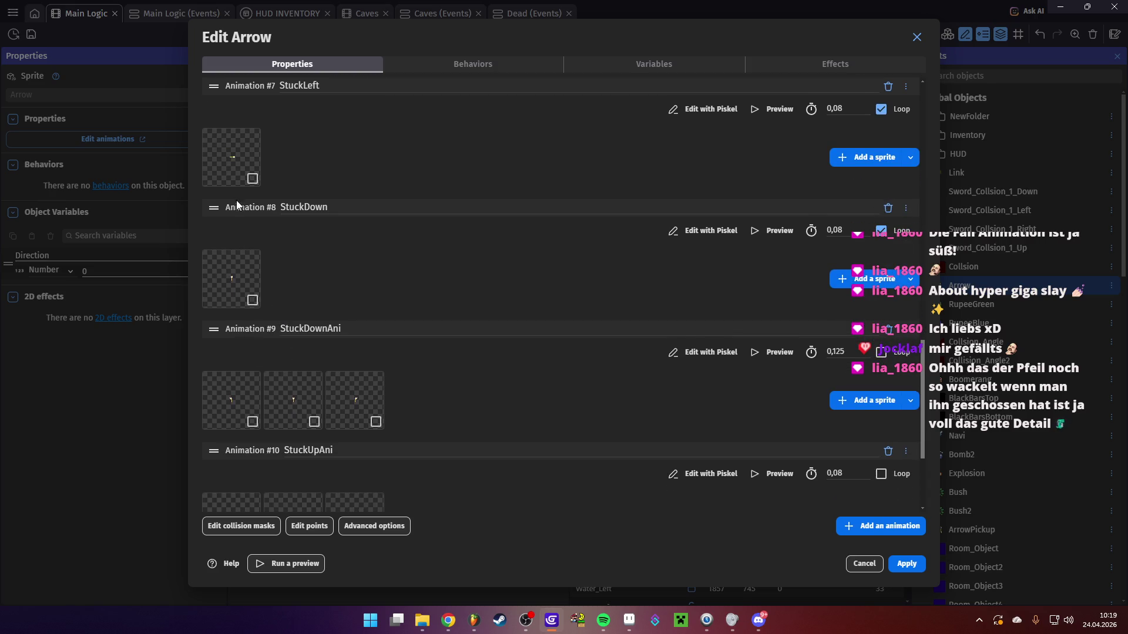
scroll(302, 229, "up", 2)
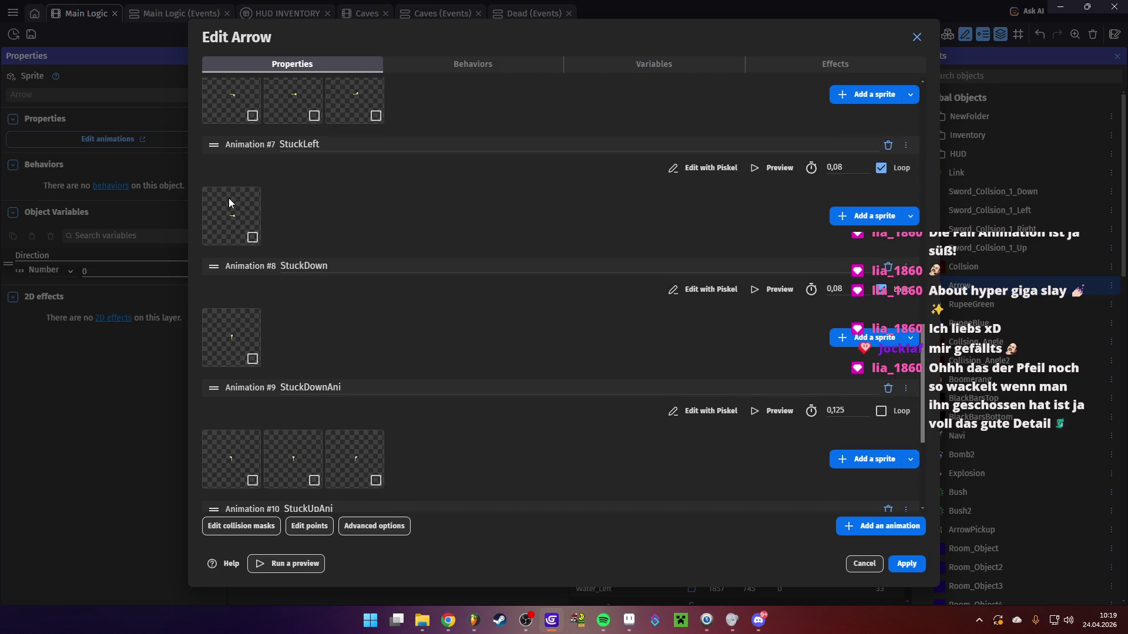
left_click(775, 168)
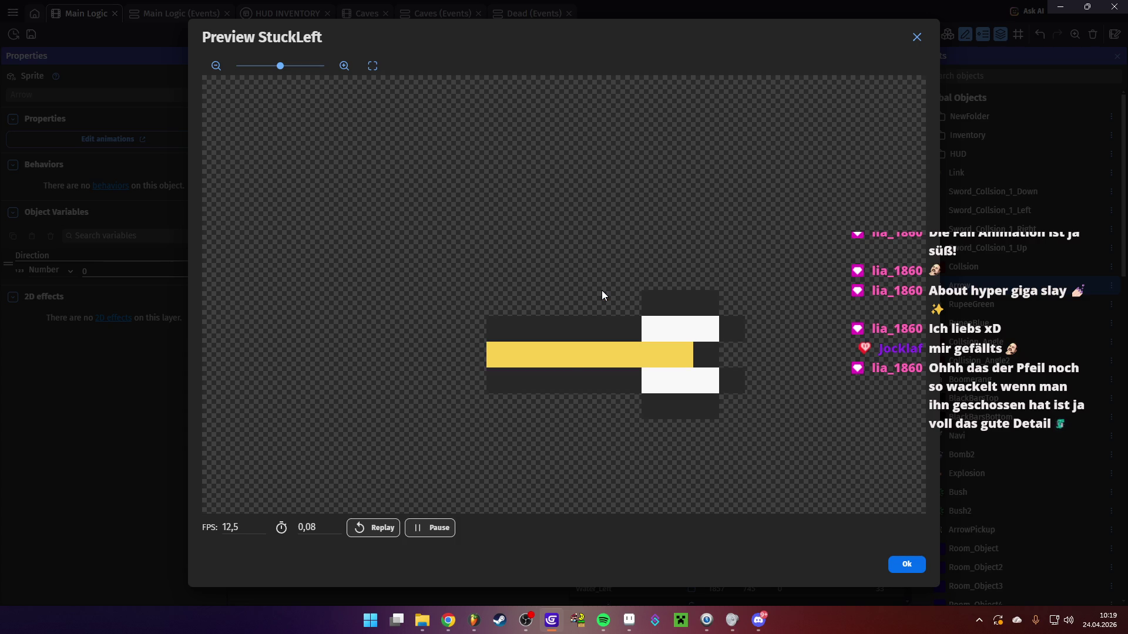
left_click(911, 564)
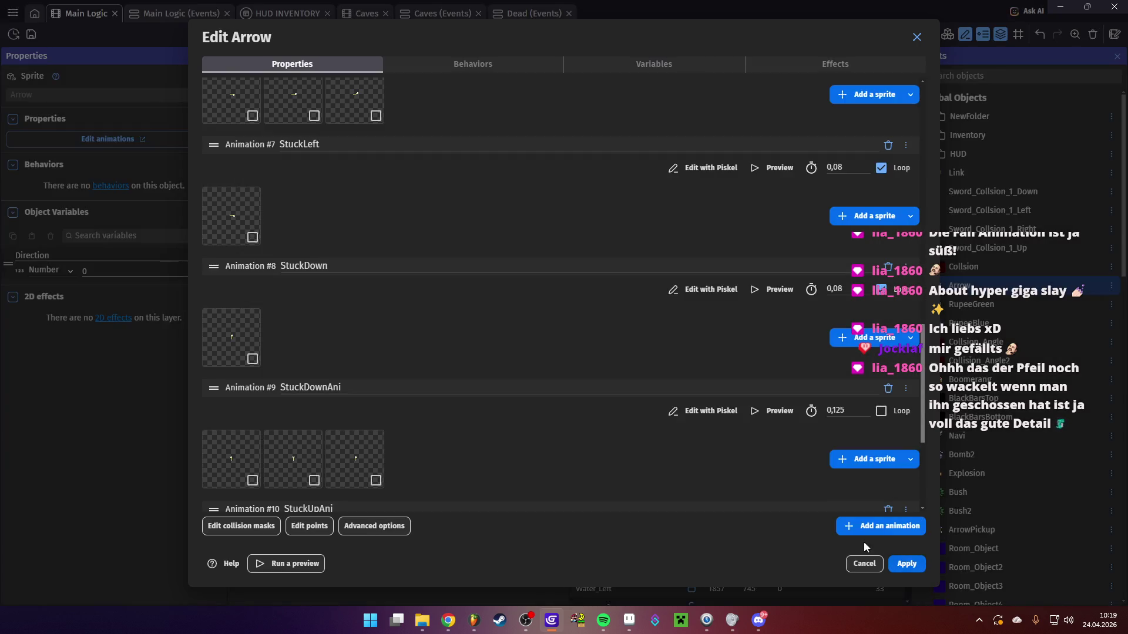
left_click(901, 568)
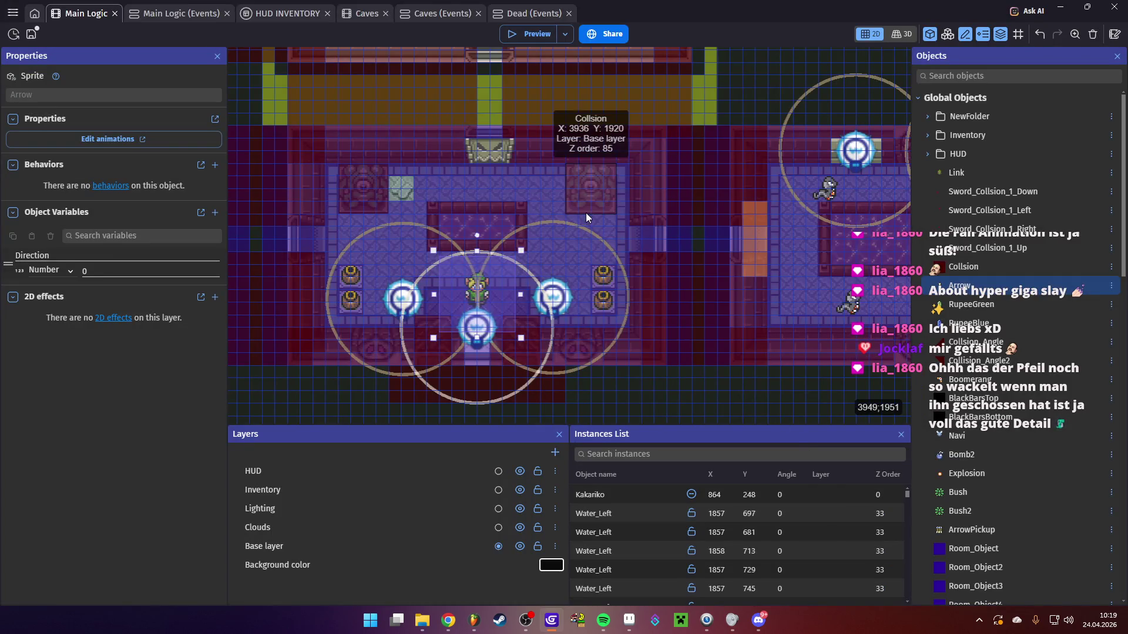
Open ArrowPickup, play its animation preview twice, then close the editor without changes
scroll(646, 218, "right", 2)
scroll(1021, 374, "down", 1)
scroll(1021, 374, "down", 10)
scroll(1008, 427, "up", 11)
scroll(1008, 427, "down", 20)
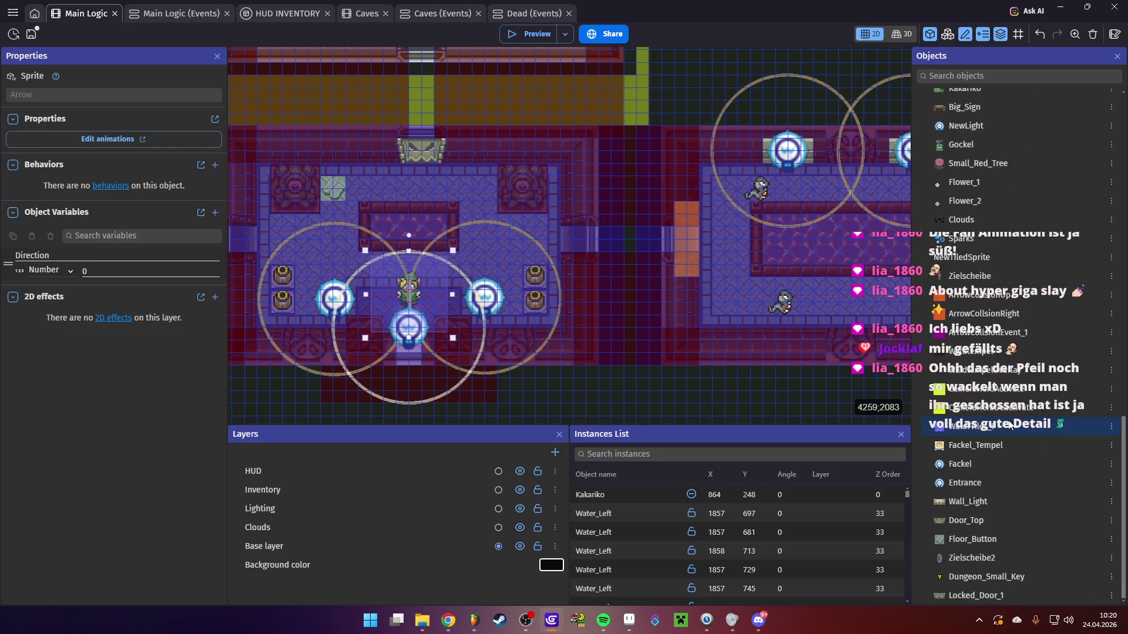
scroll(1007, 412, "up", 8)
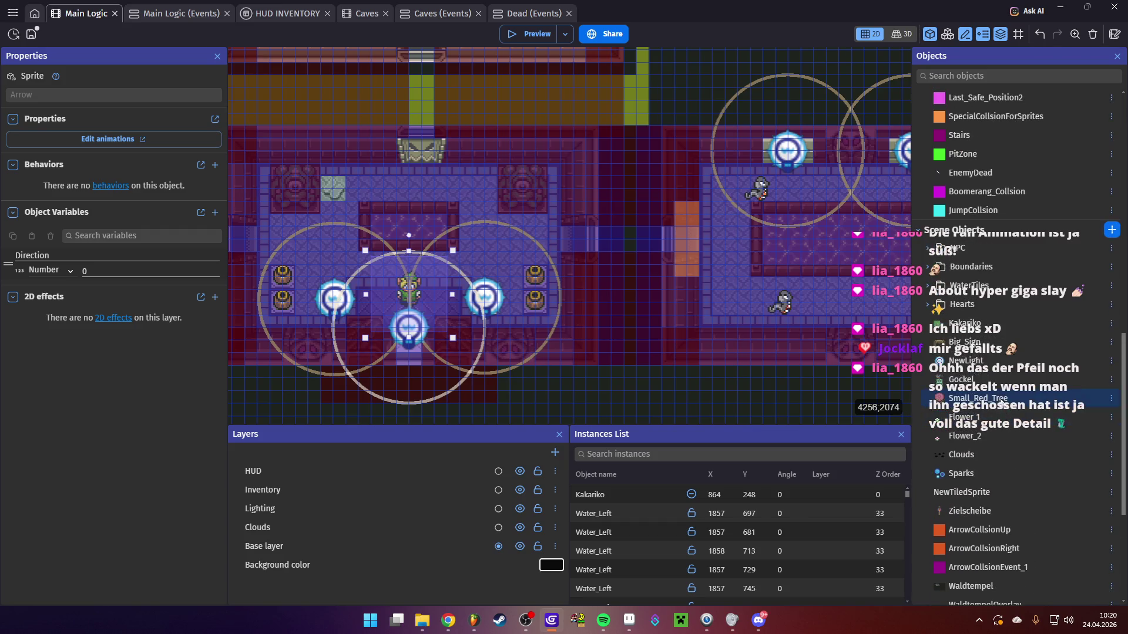
scroll(995, 388, "up", 7)
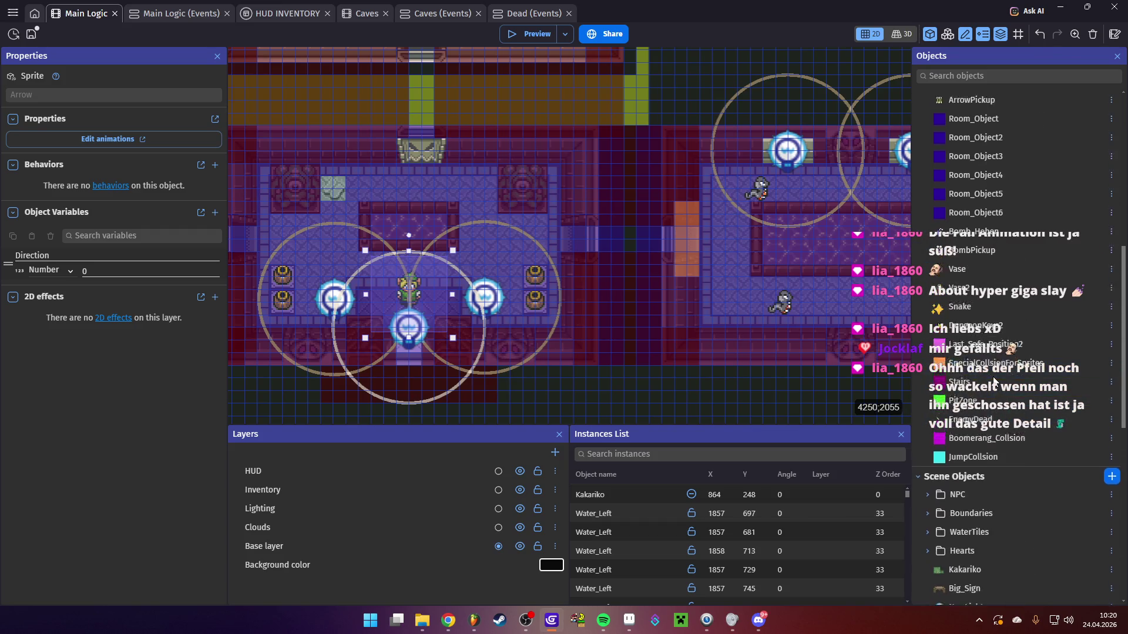
scroll(993, 380, "up", 1)
double_click(972, 266)
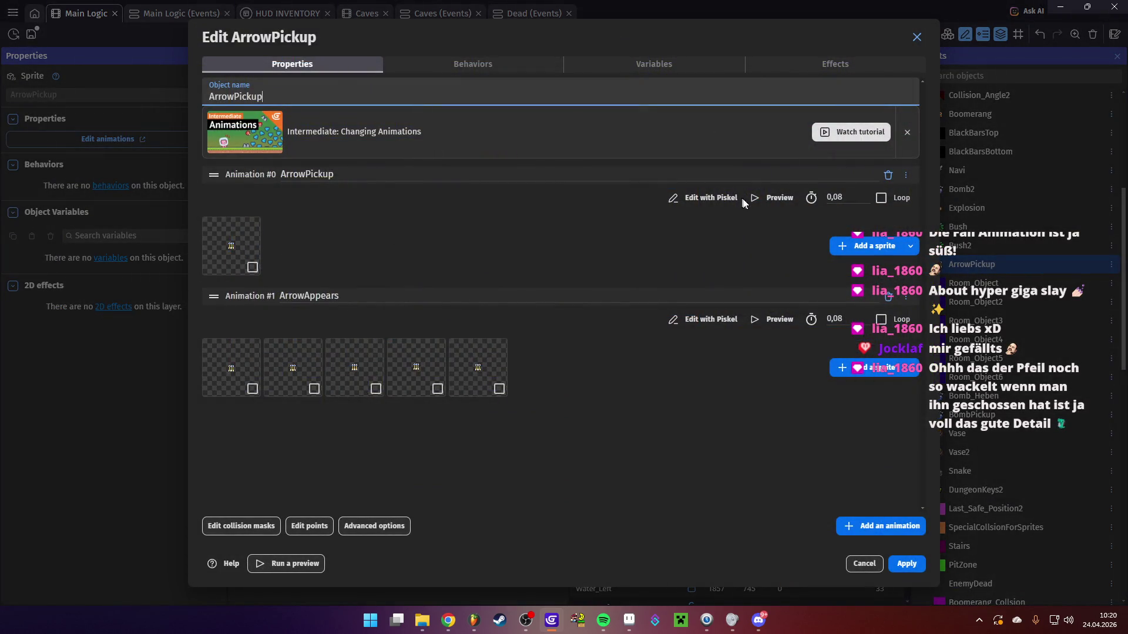
left_click(755, 198)
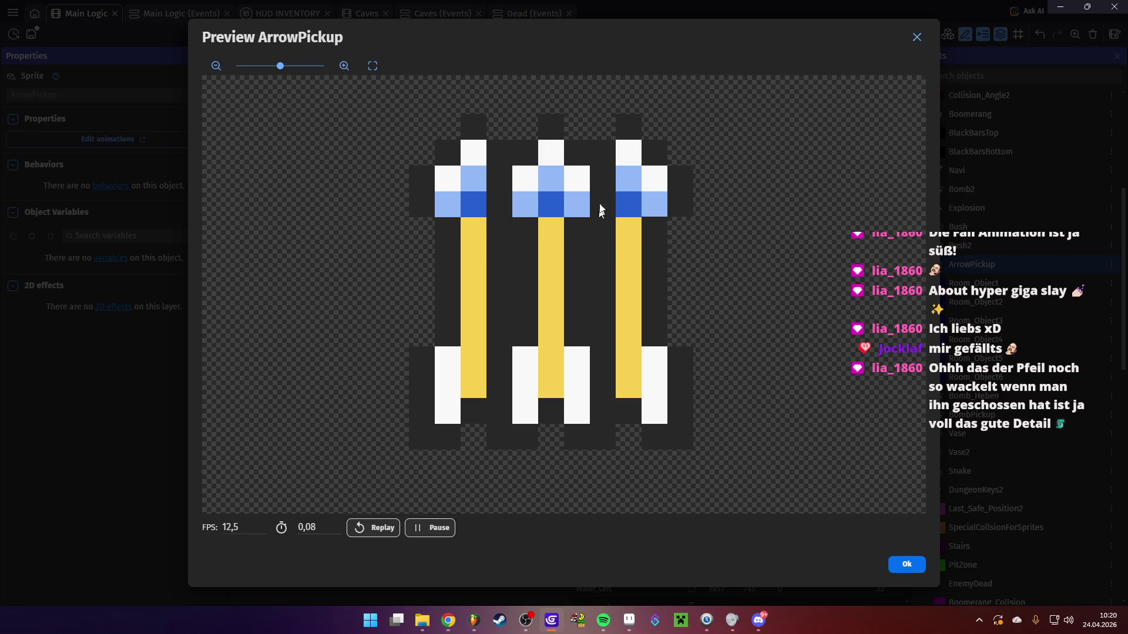
left_click(904, 565)
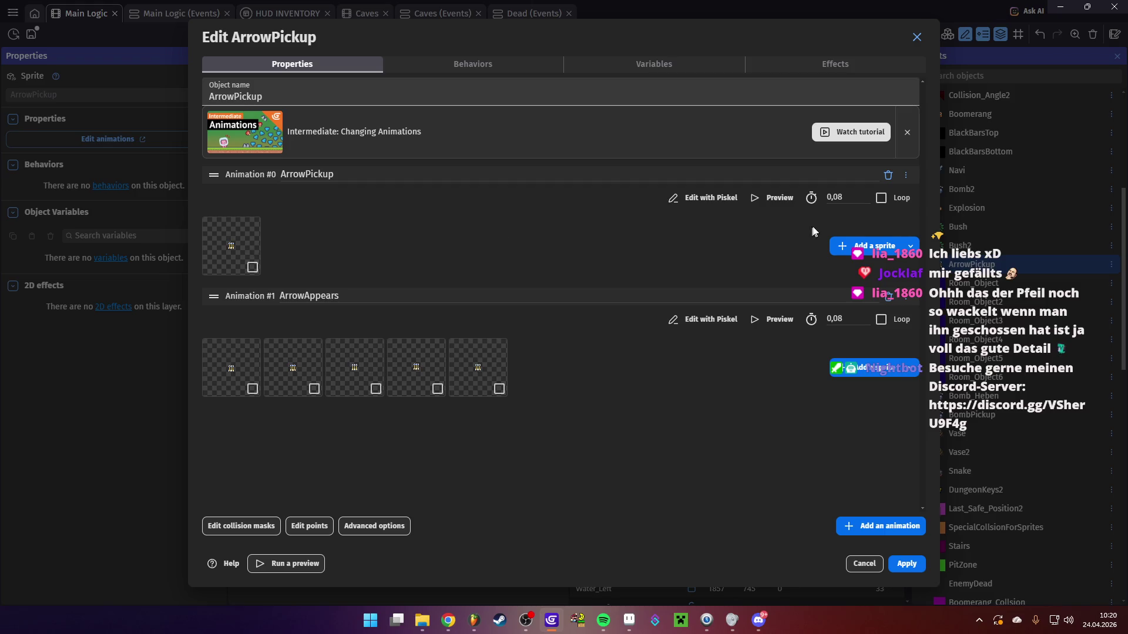
left_click(769, 198)
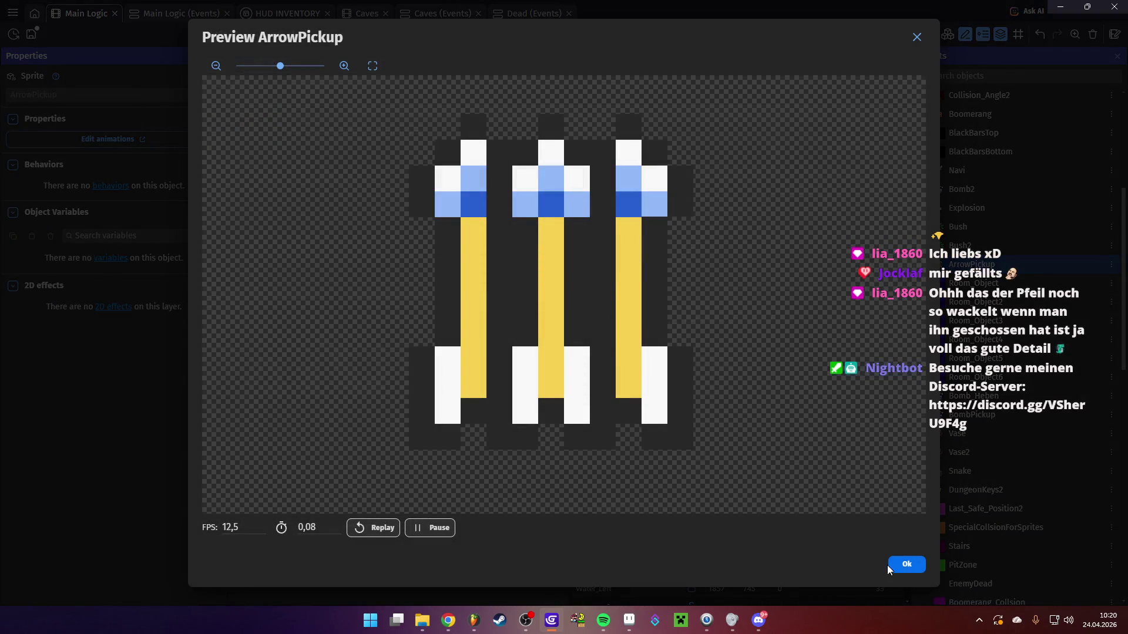
left_click(890, 566)
left_click(864, 565)
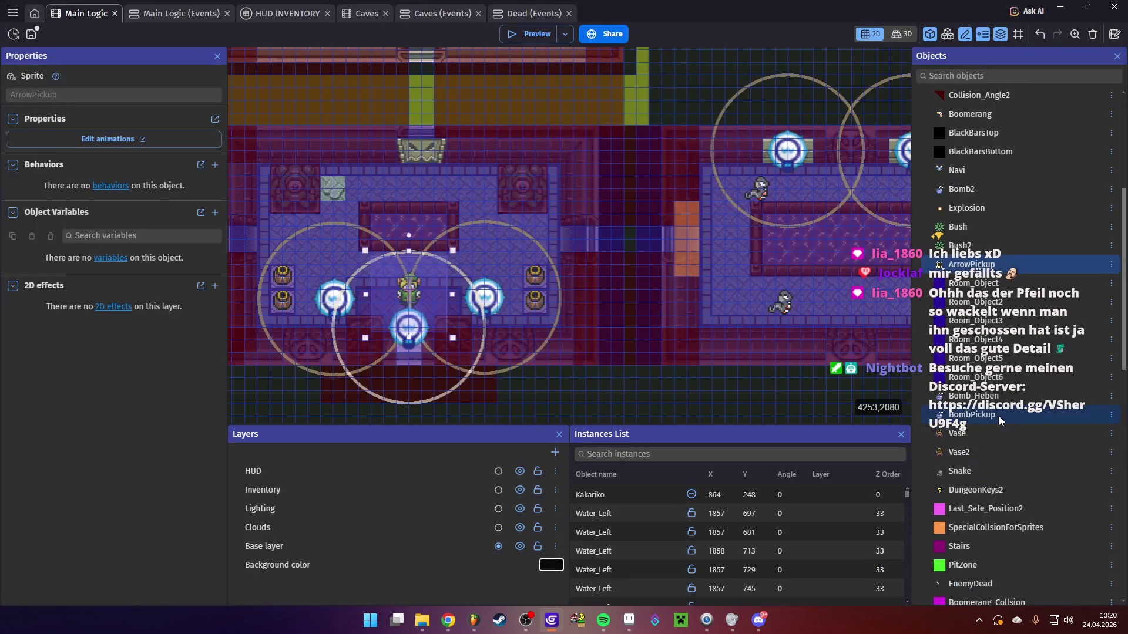
Preview BombPickup's Appear5 animation, apply and close, then launch a scene playtest
double_click(1010, 413)
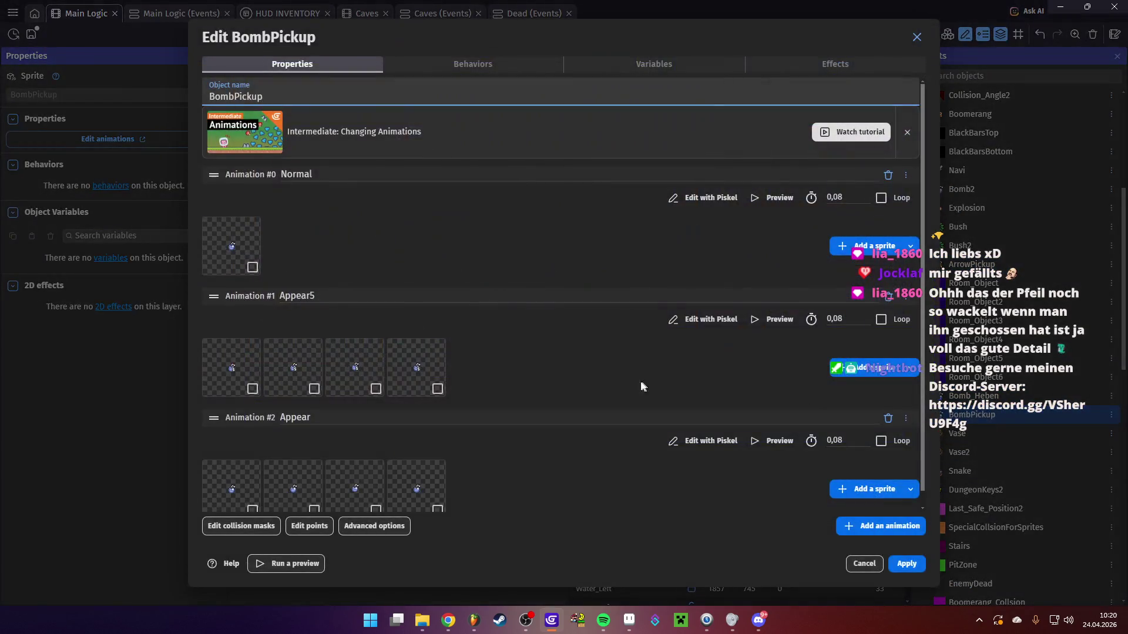
left_click(778, 321)
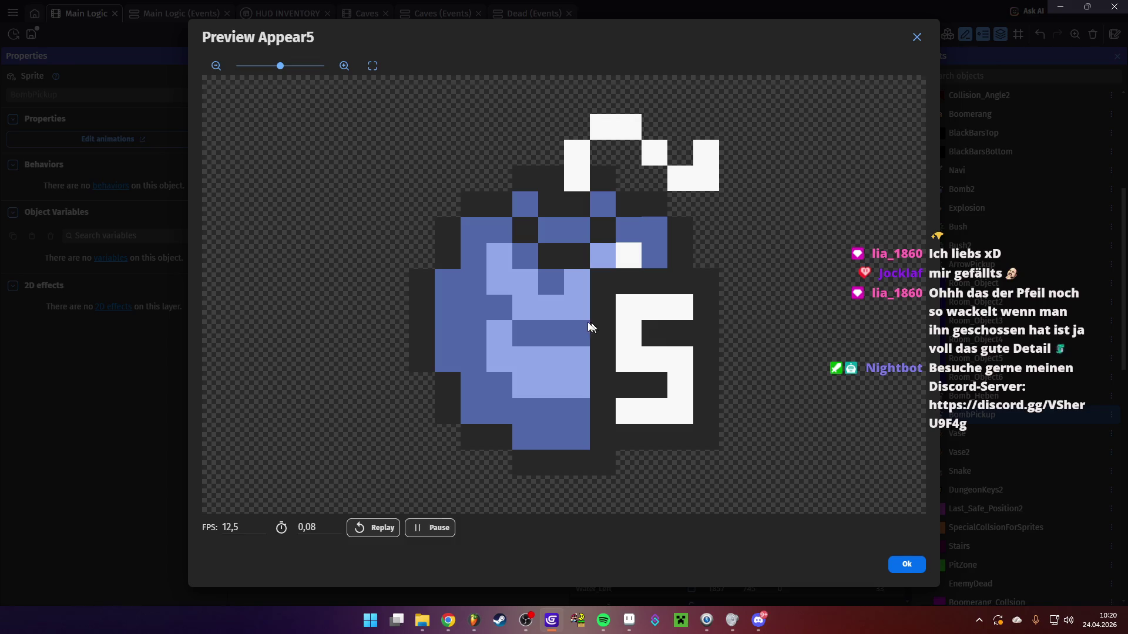
left_click(899, 562)
left_click(906, 565)
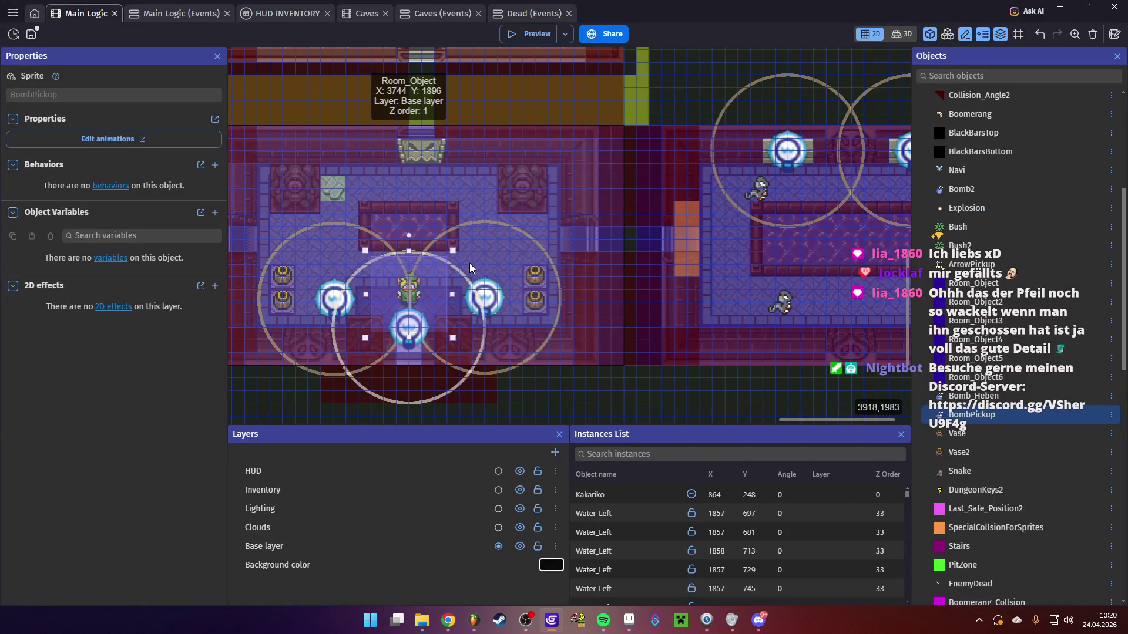
left_click(520, 34)
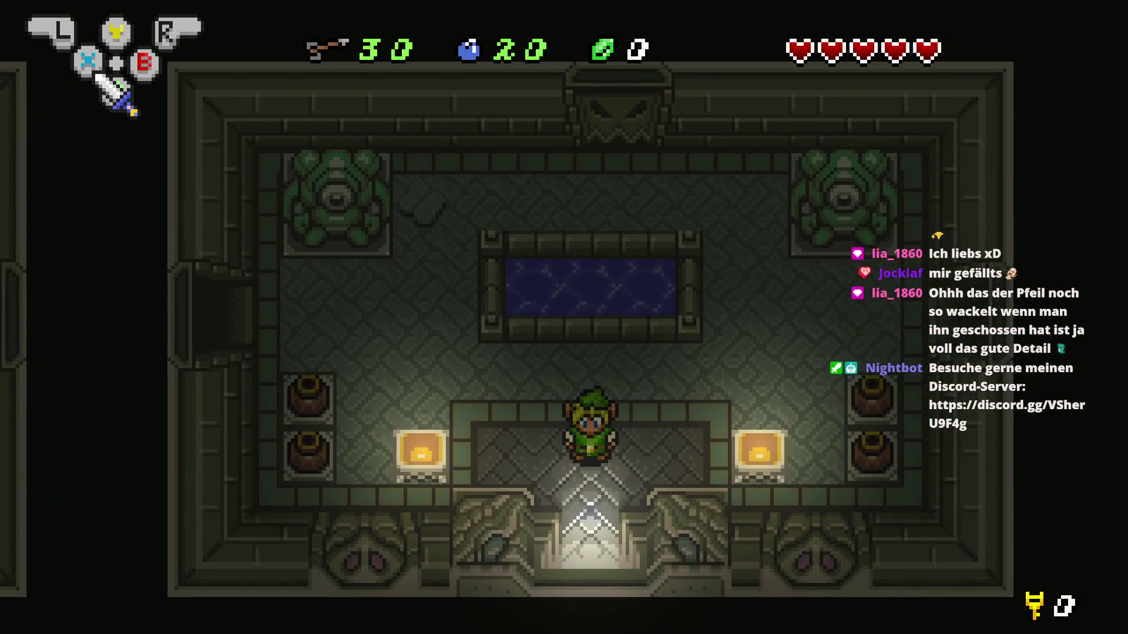
Open the in-game inventory in the preview and equip the bow
key("Up")
key("Left")
key("Return")
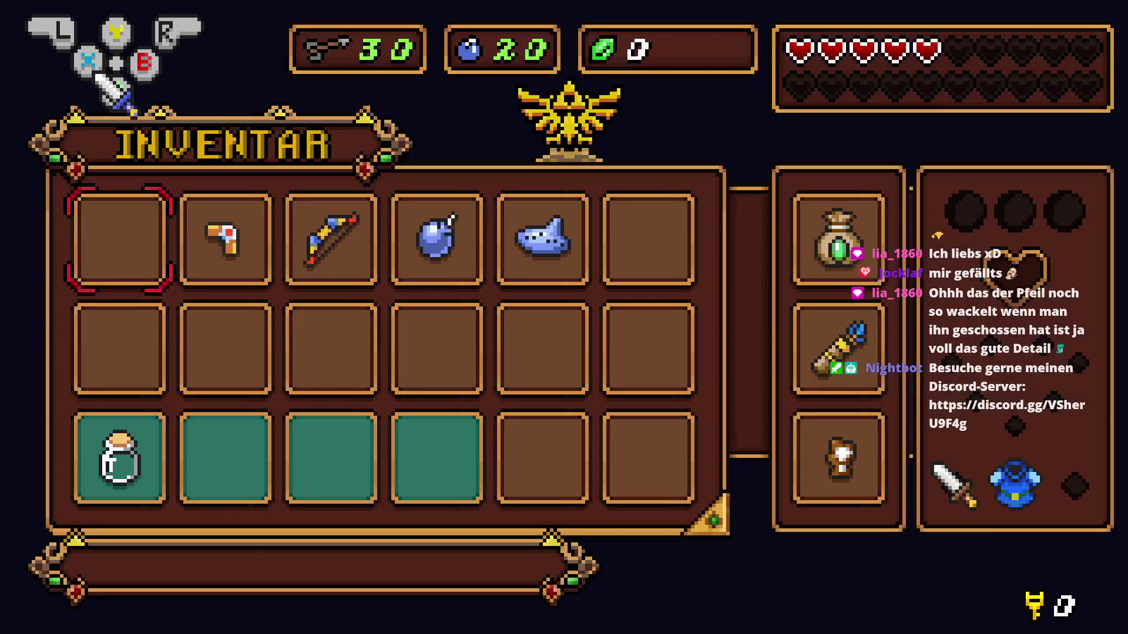
key("Right")
key("Right")
key("Return")
key("Up")
Fire arrows up, right, down, east and west, bringing the arrow count down to 25
key("x")
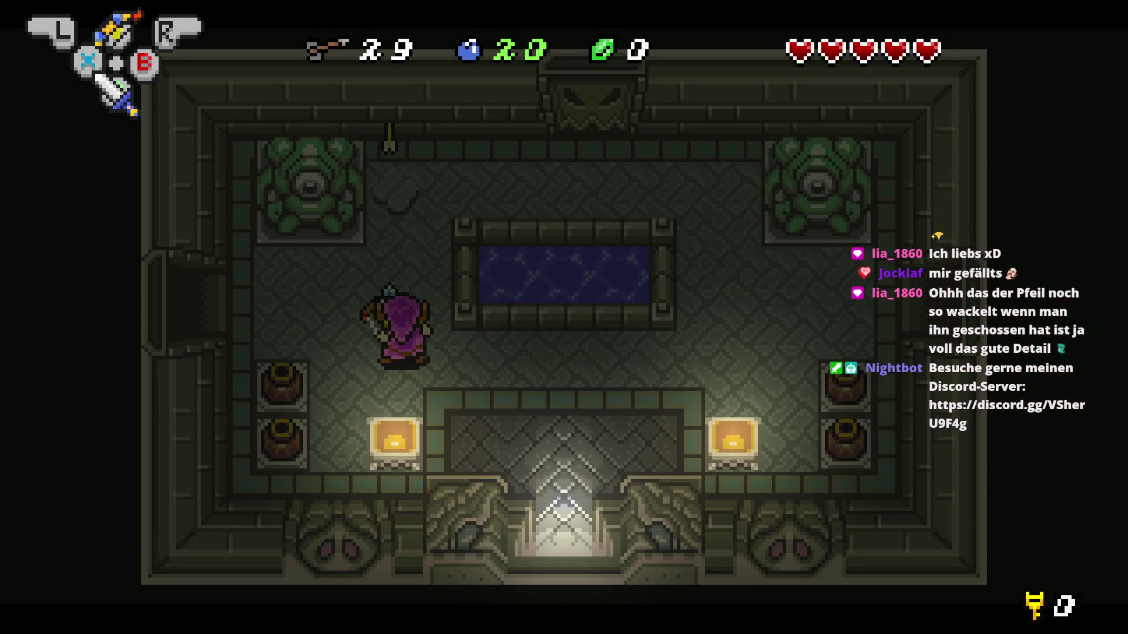
key("Right")
key("x")
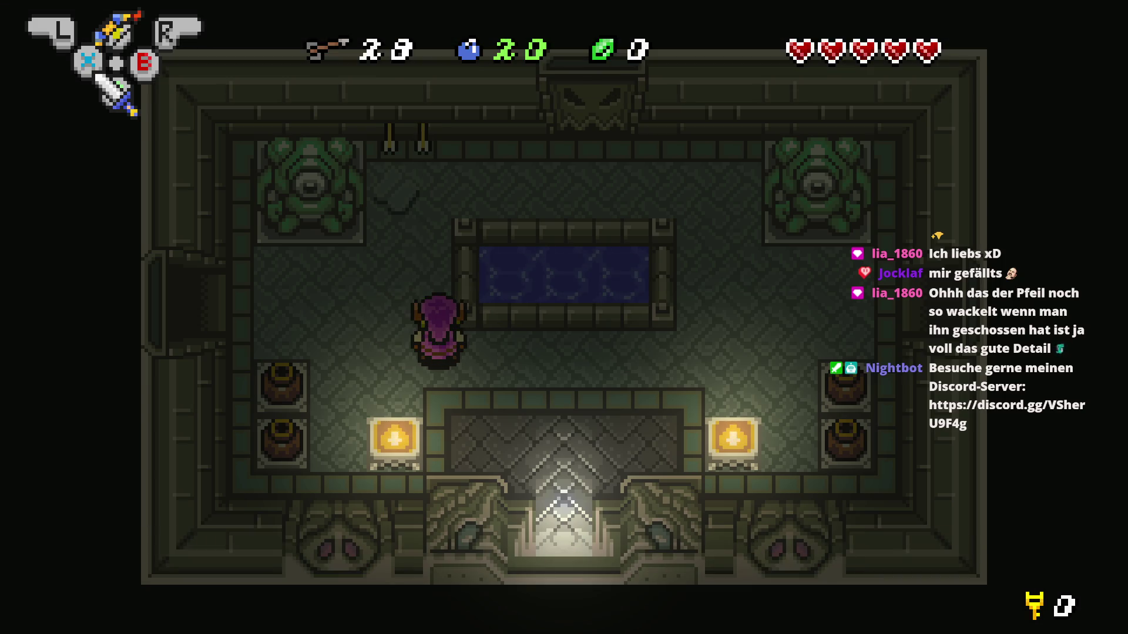
key("Down")
key("x")
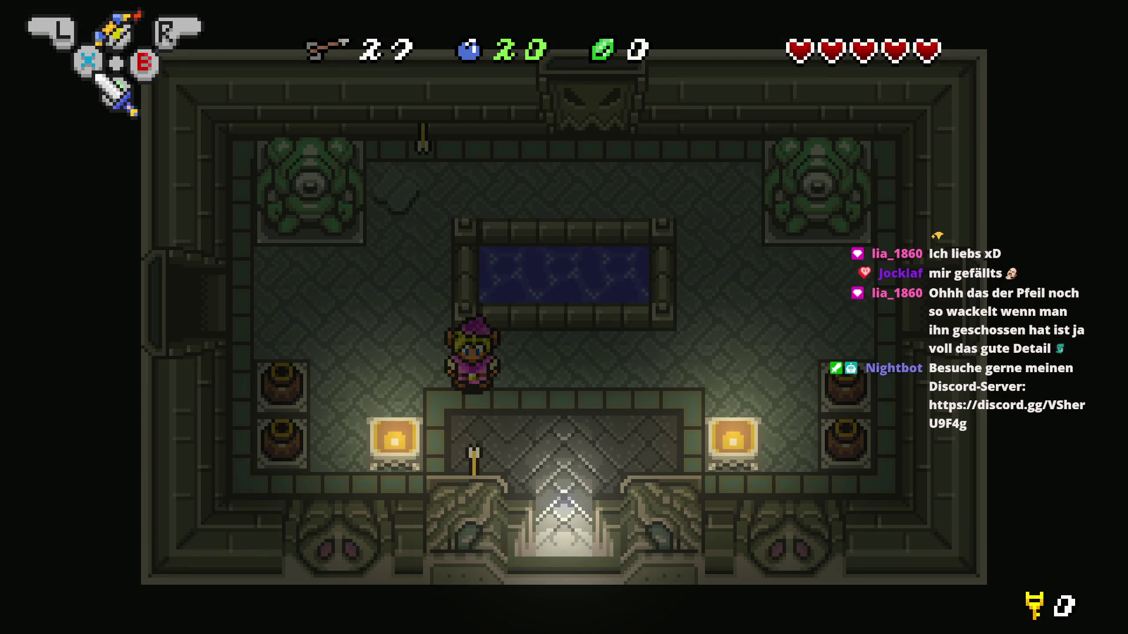
key("Right")
key("Right")
key("x")
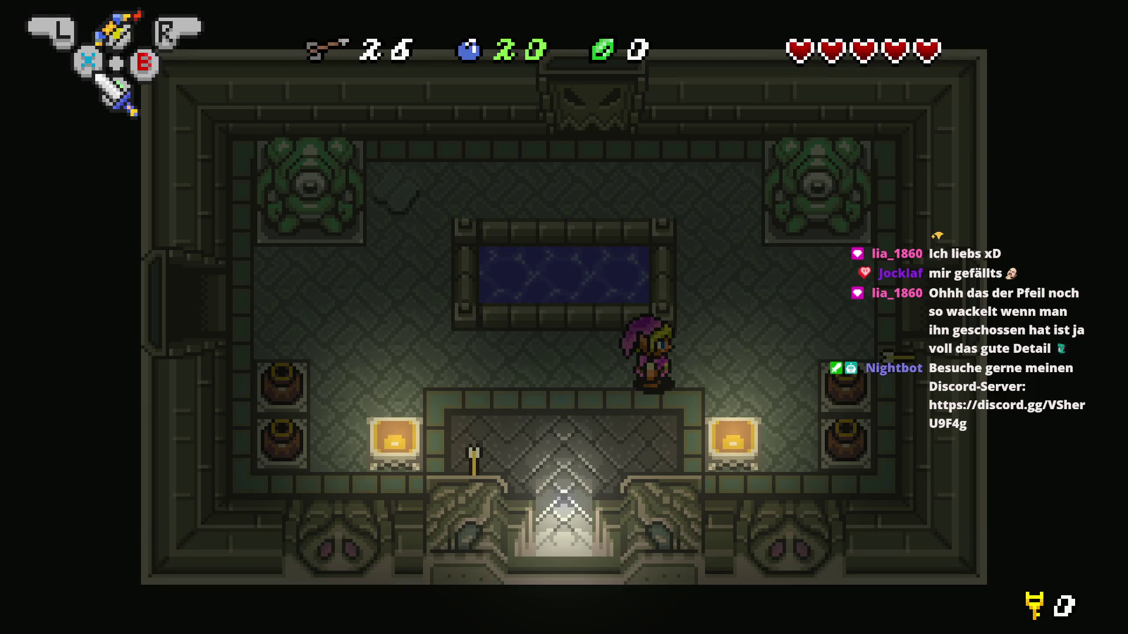
key("Left")
key("x")
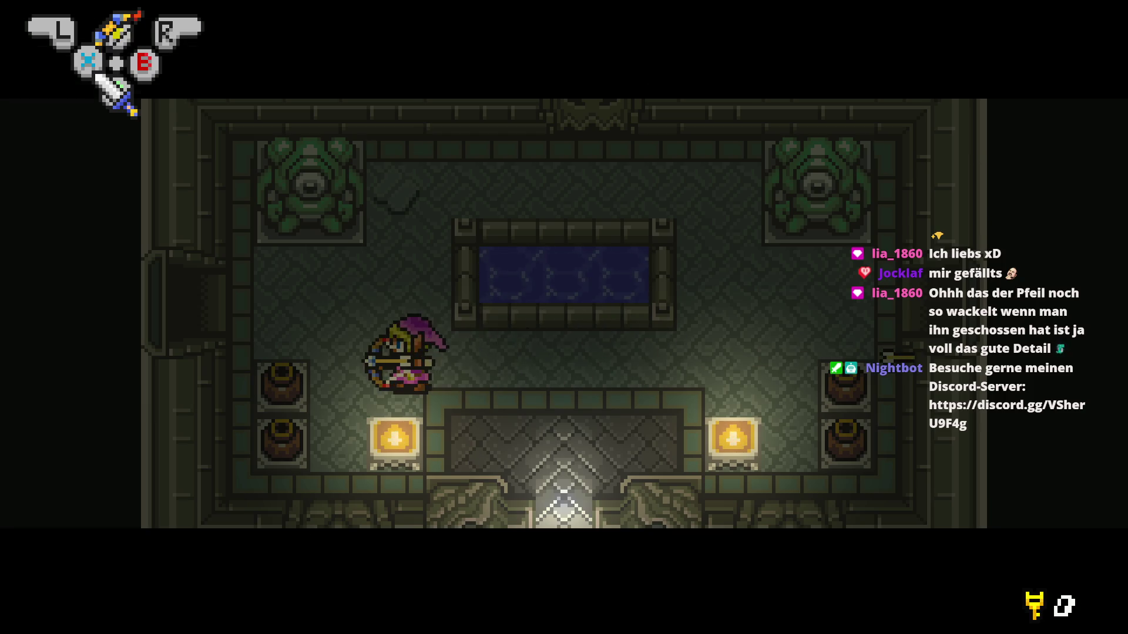
Walk Link through the north door to the locked chest, then out the east door
key("Right")
key("Up")
key("Up")
key("Right")
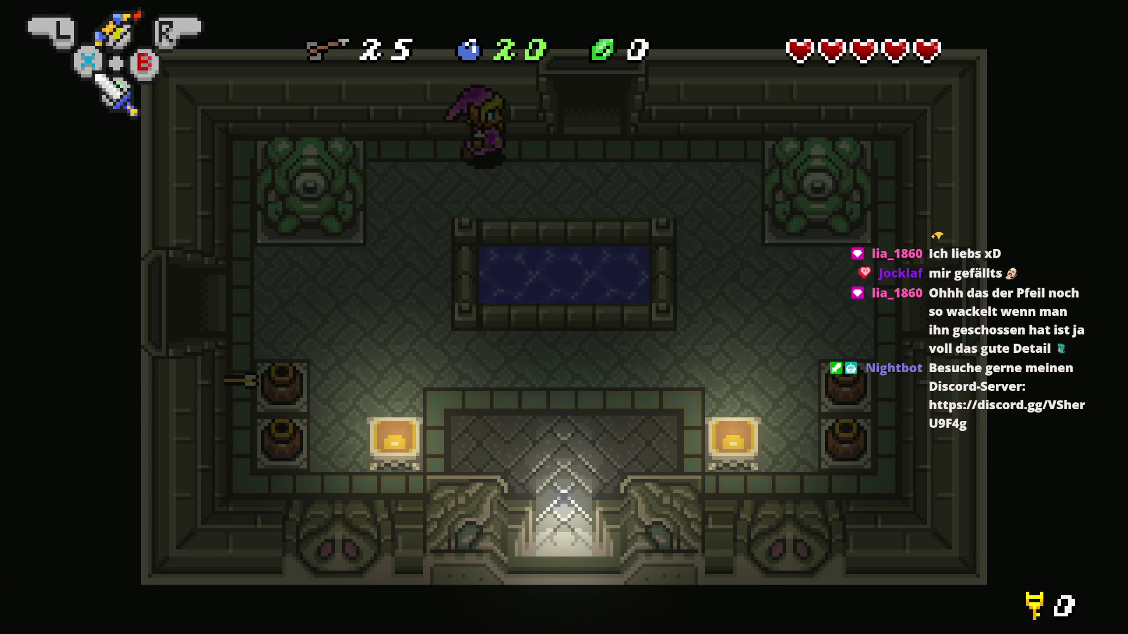
key("Up")
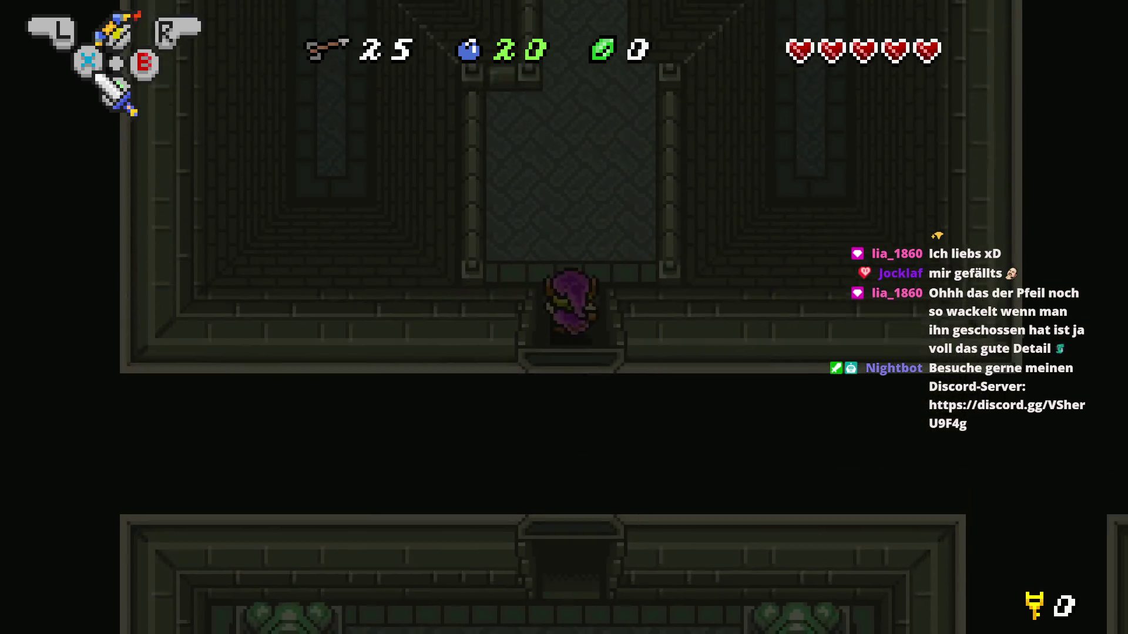
key("Up")
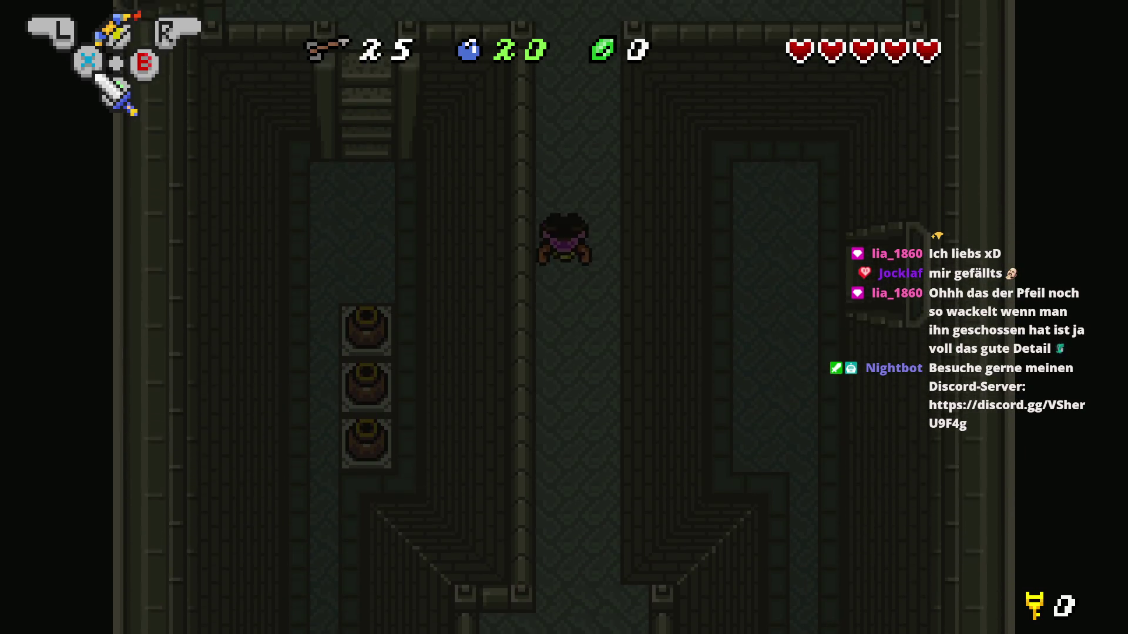
key("Up")
key("Left")
key("Right")
key("Right")
key("Up")
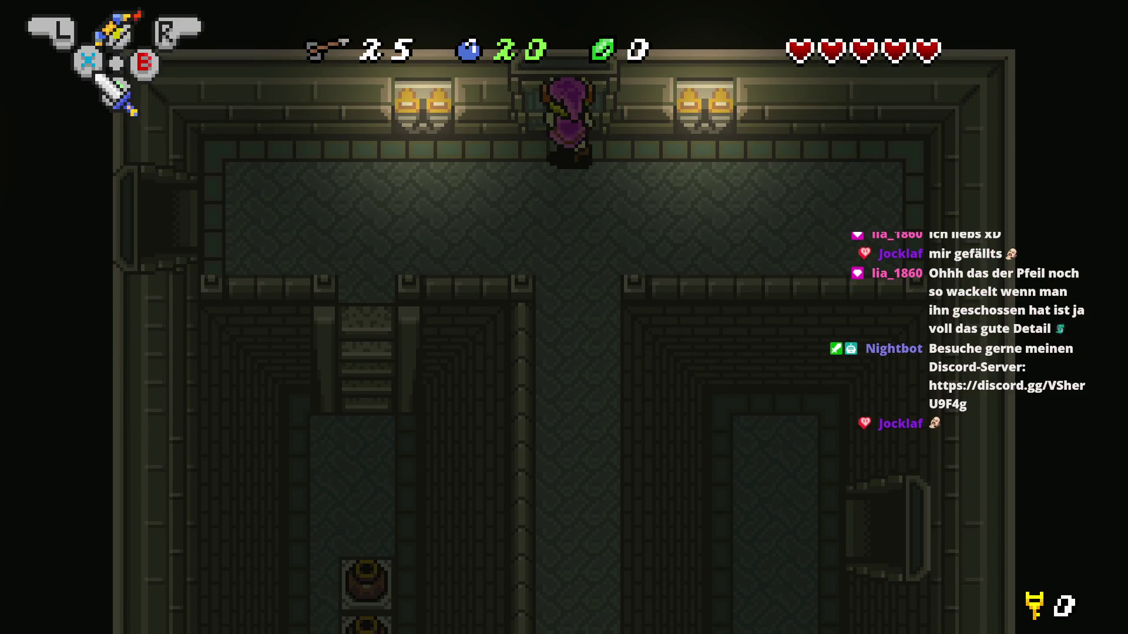
key("Down")
key("Up")
key("Down")
key("Down")
key("Right")
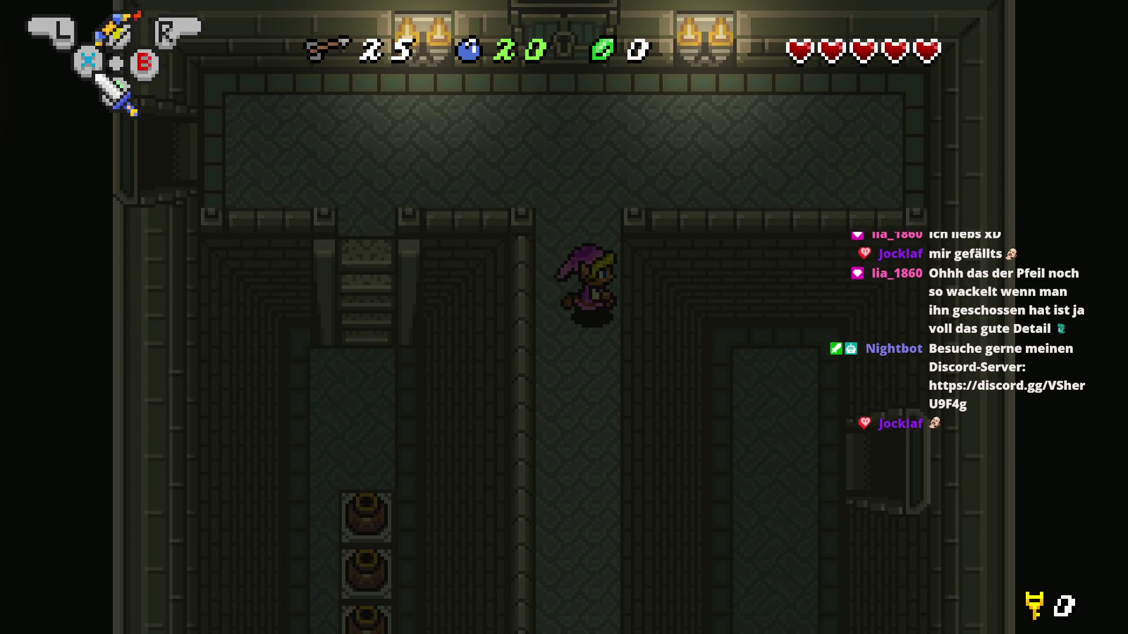
key("Right")
key("Down")
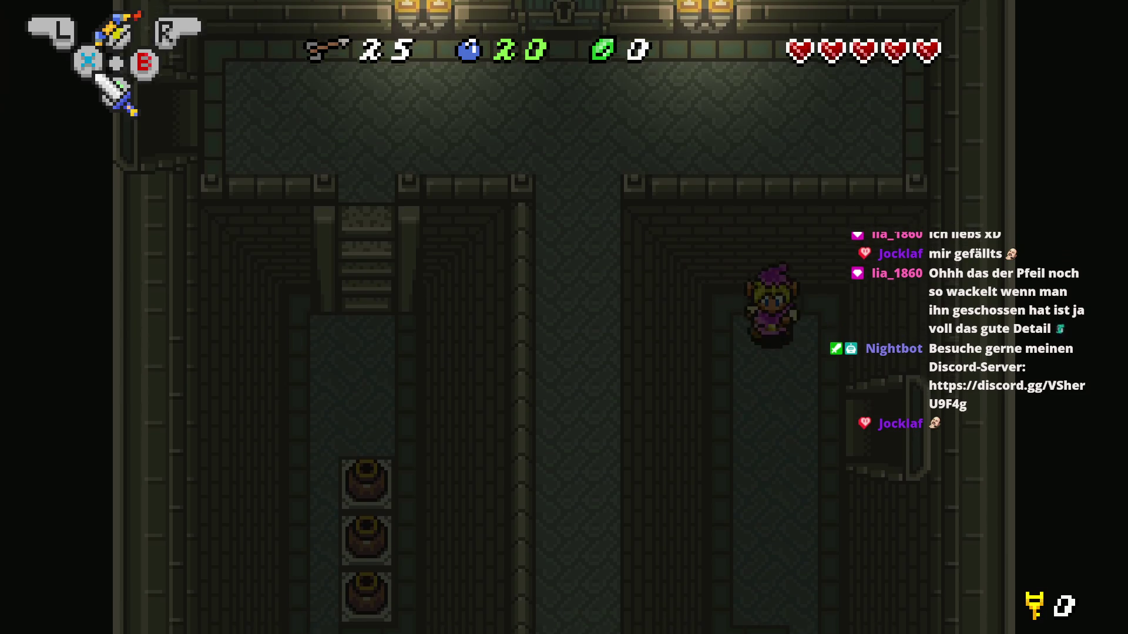
key("Up")
key("Right")
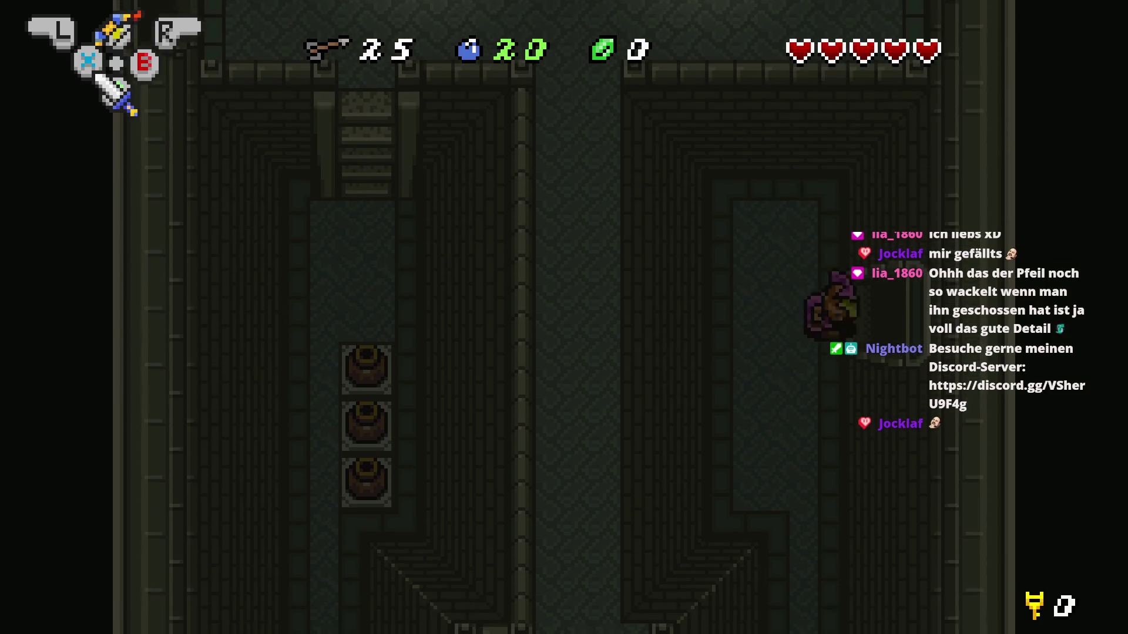
key("Right")
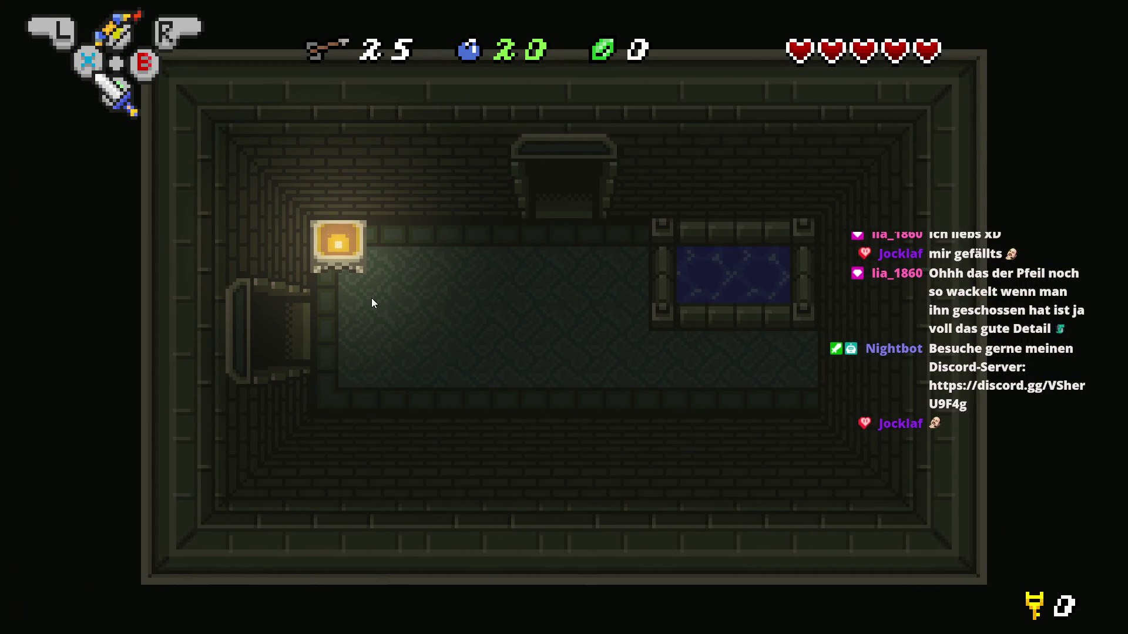
End the playtest and open Link's object editor on its Behaviors tab
key("alt+Tab")
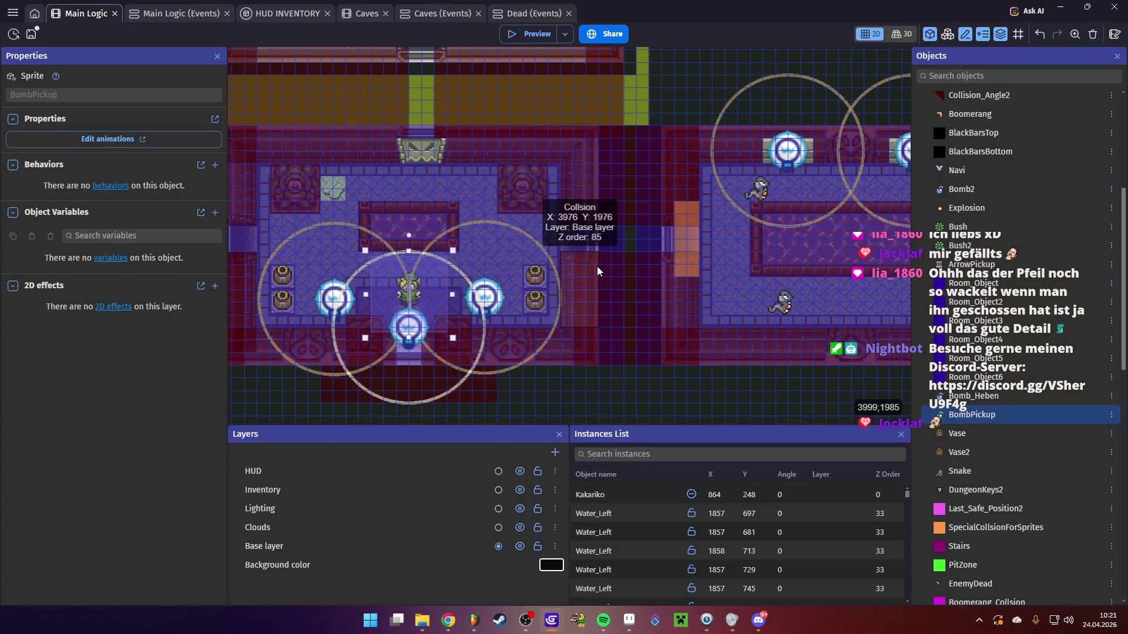
scroll(564, 252, "down", 5)
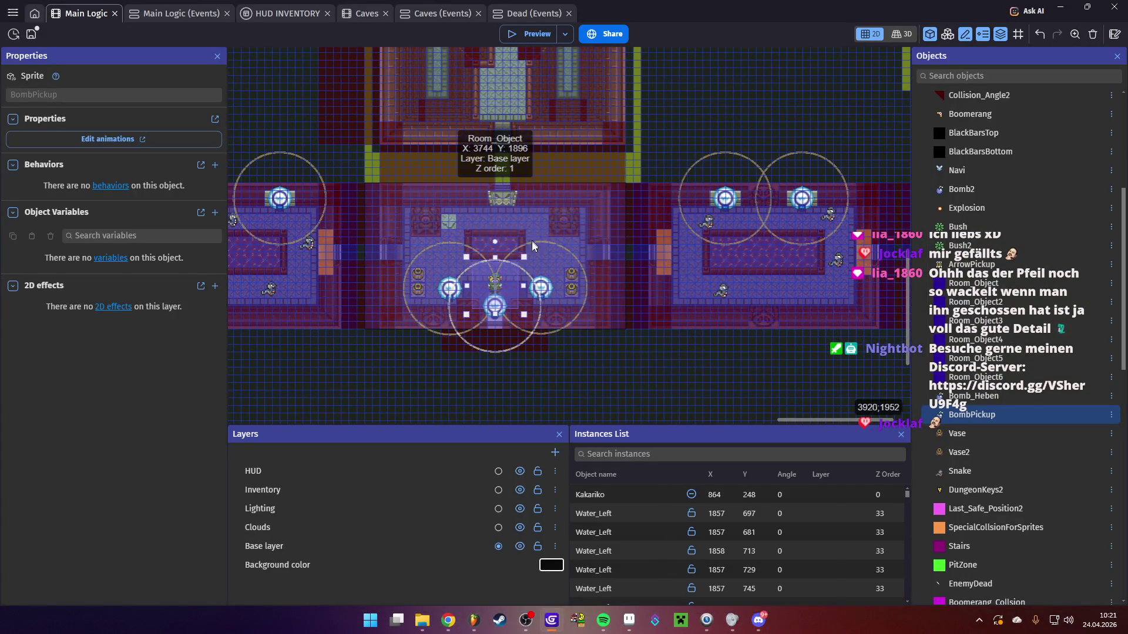
left_click(499, 282)
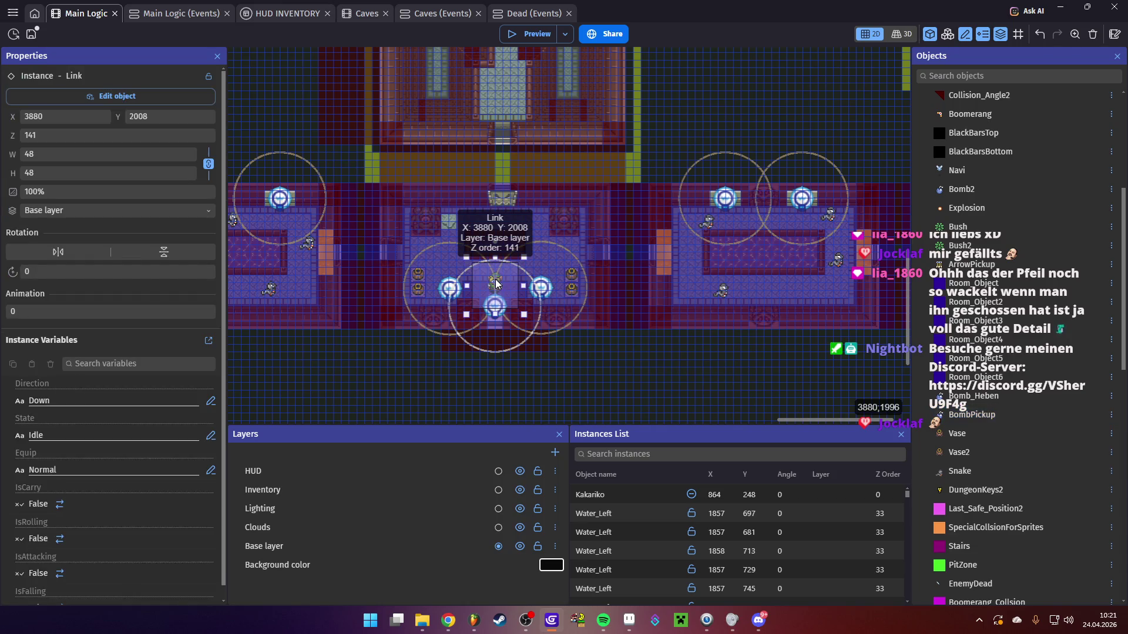
double_click(499, 283)
left_click(472, 65)
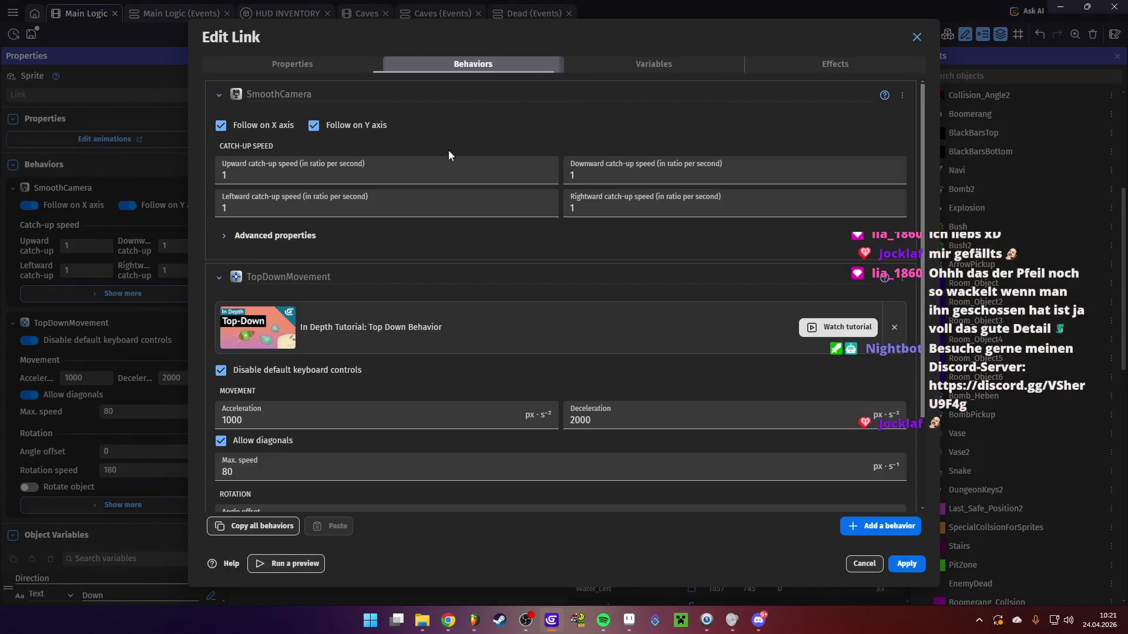
Confirm Link's TopDownMovement acceleration 1000 and deceleration 2000, then apply the changes
scroll(466, 273, "down", 2)
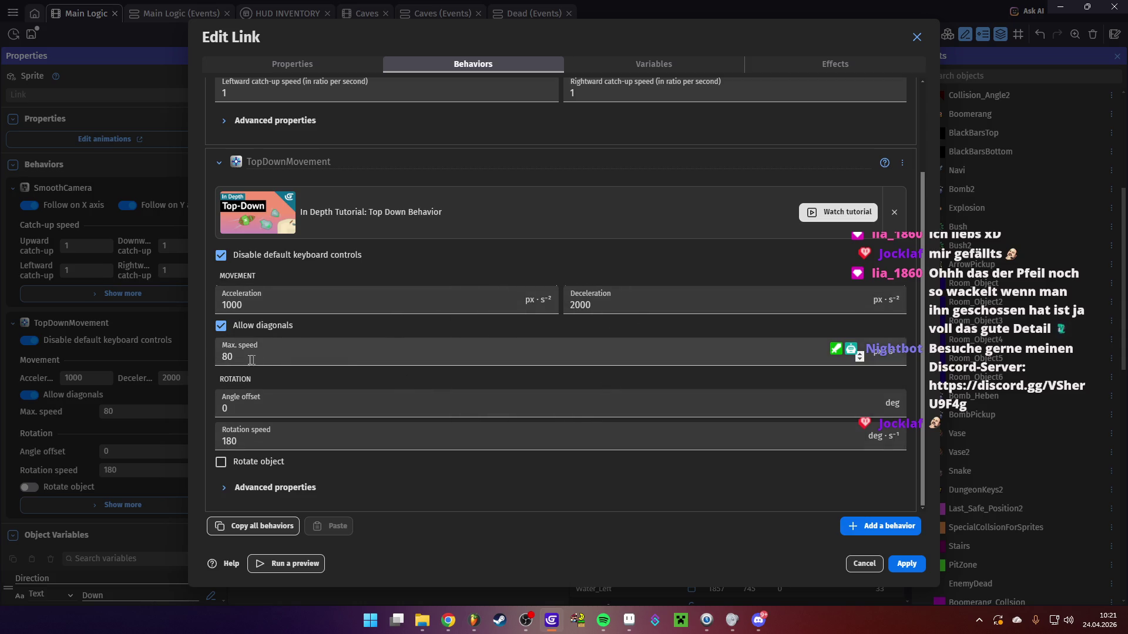
left_click(249, 306)
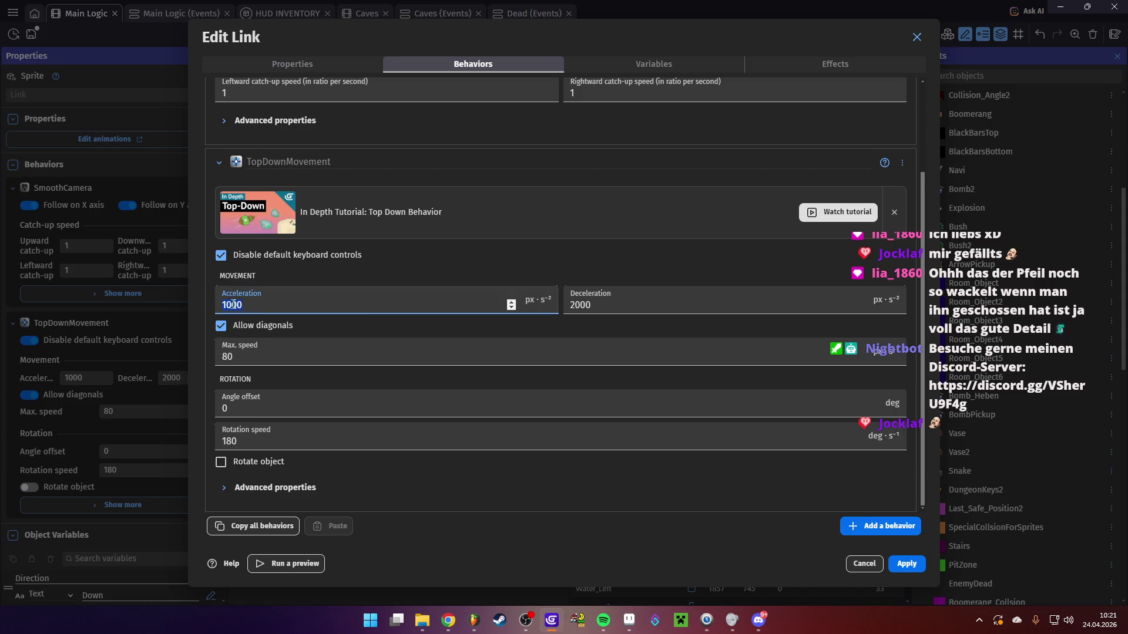
left_click_drag(592, 304, 574, 307)
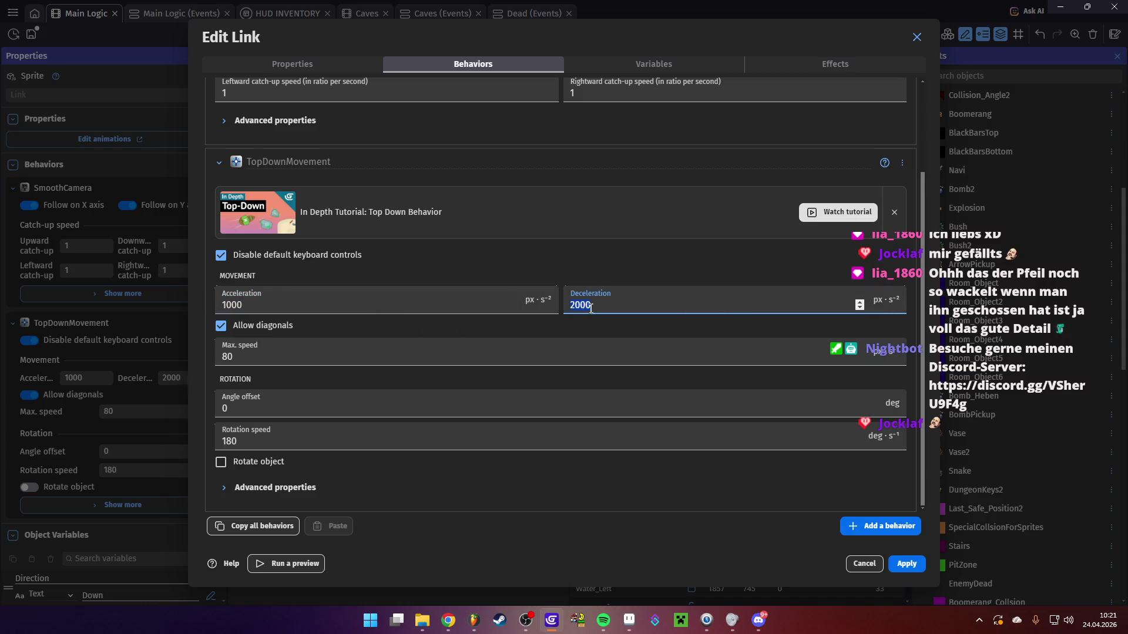
left_click(599, 320)
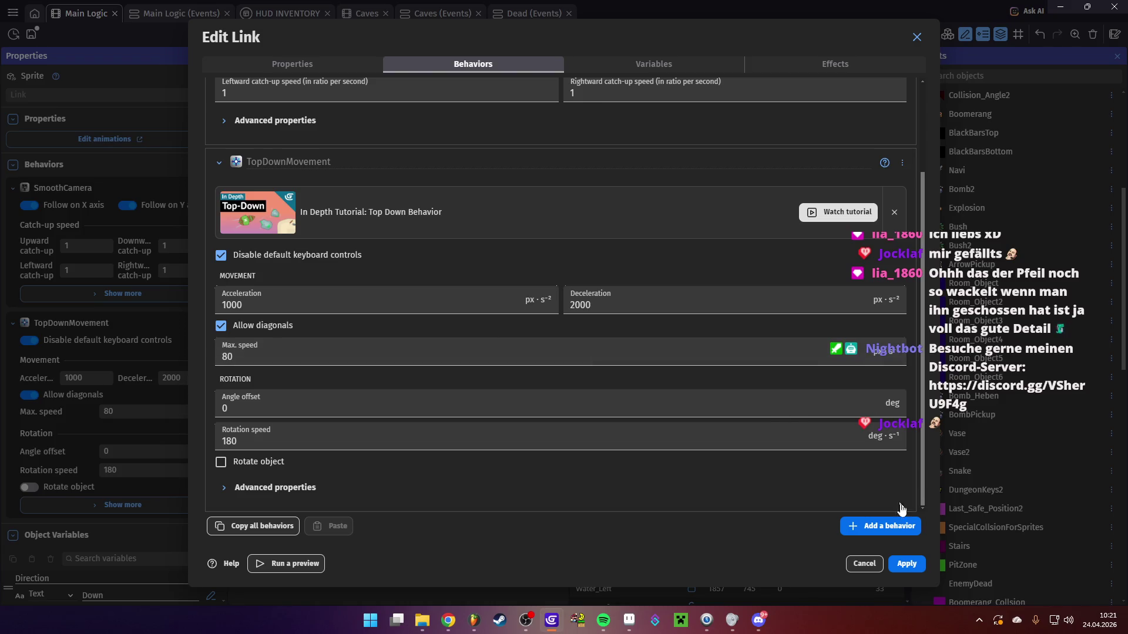
left_click(905, 564)
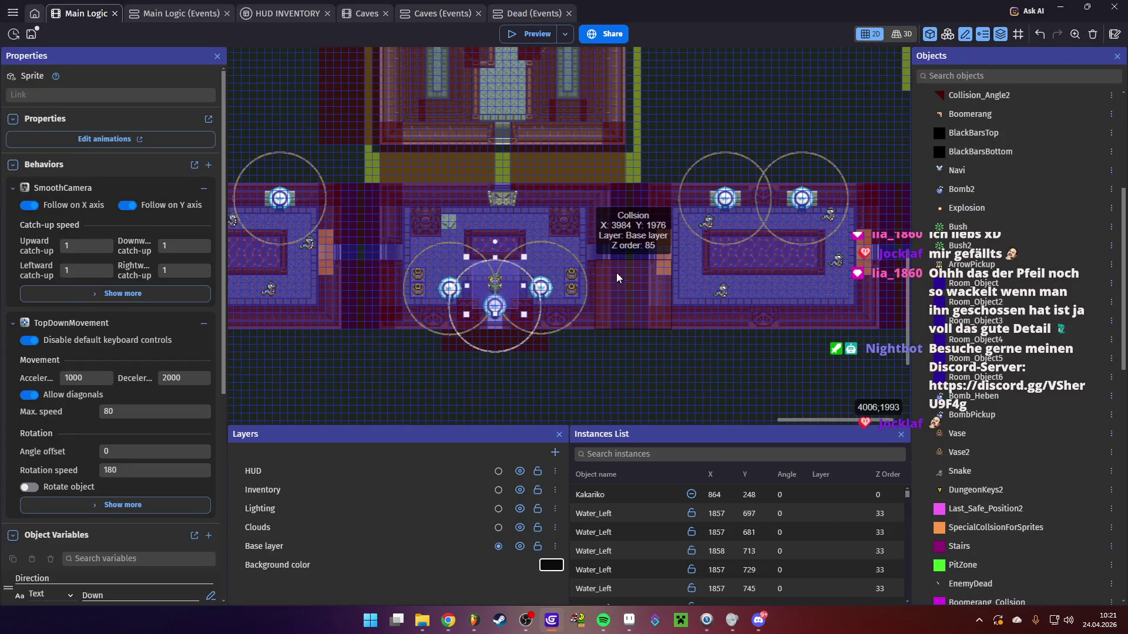
Pan the Main Logic canvas to the nearby dungeon rooms and save the project
mouse_move(256, 119)
left_mouse_down()
mouse_move(299, 141)
mouse_move(455, 159)
mouse_move(389, 186)
mouse_move(302, 264)
left_mouse_up()
scroll(455, 159, "down", 3)
key("ctrl+s")
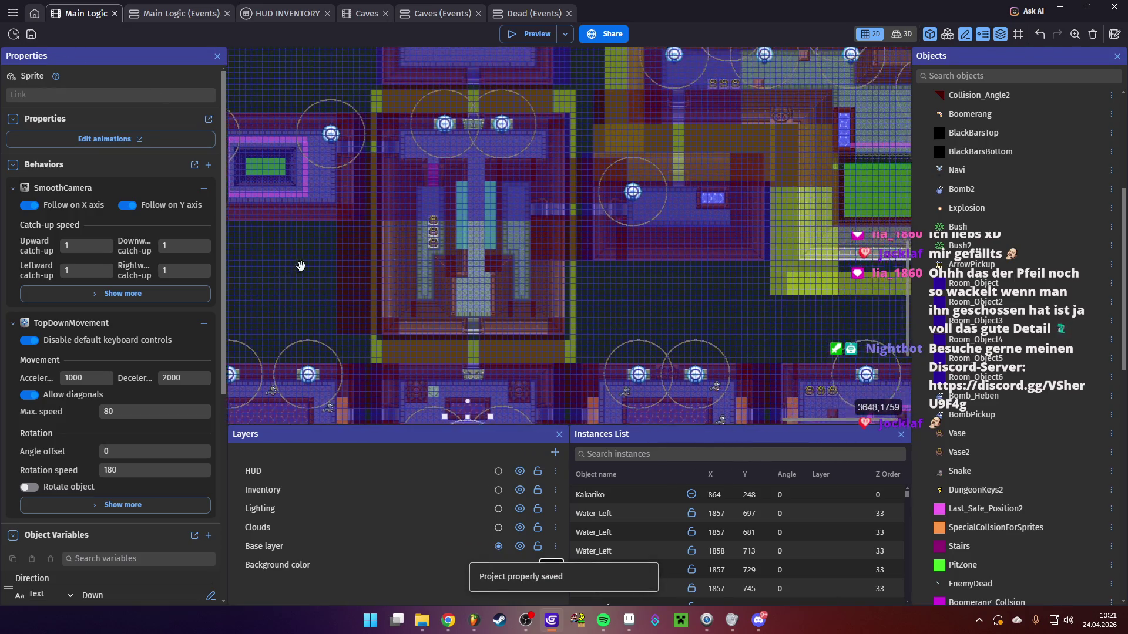
Switch to the HUD INVENTORY scene
scroll(470, 305, "up", 3)
scroll(470, 305, "right", 2)
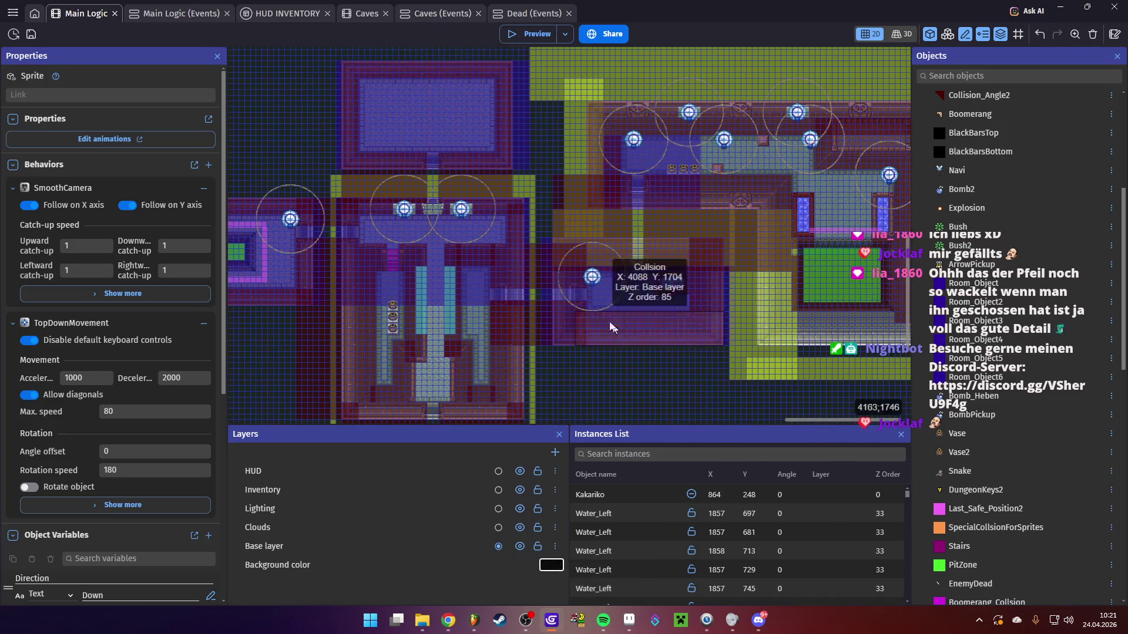
scroll(352, 88, "up", 2)
scroll(390, 167, "down", 3)
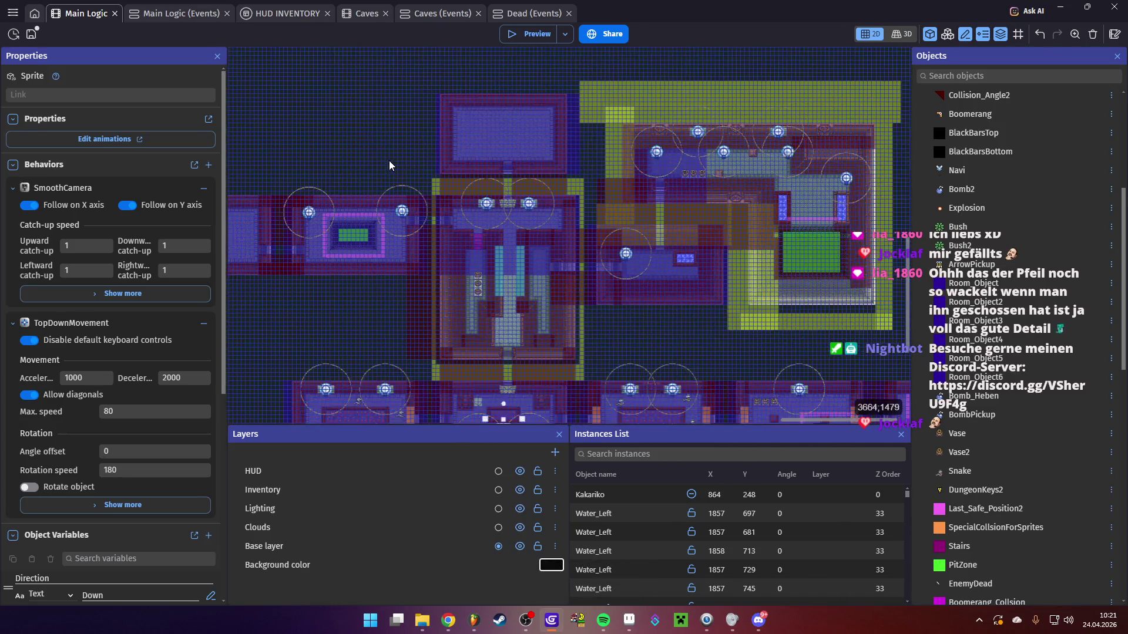
scroll(388, 164, "down", 2)
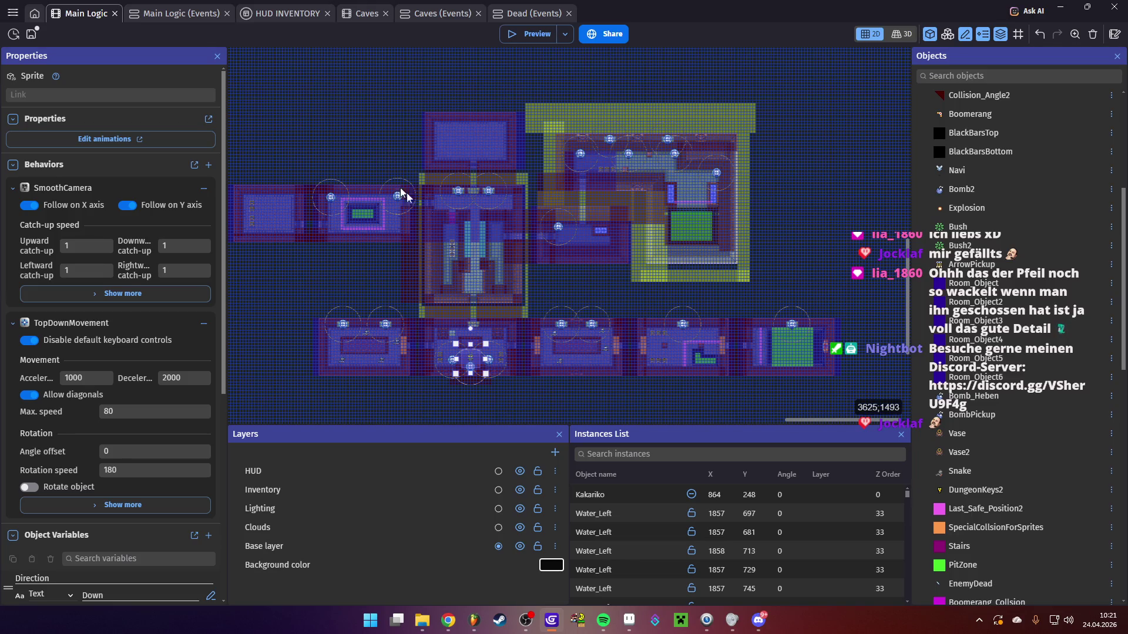
left_click(282, 13)
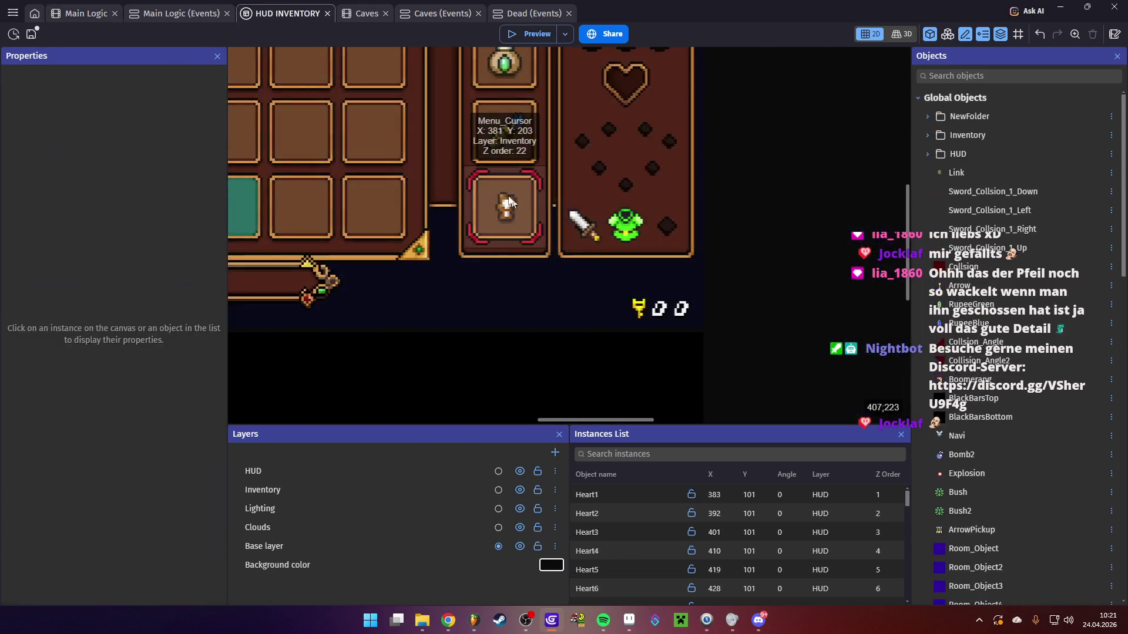
Drag the Menu_Cursor into the inventory grid, onto the bottom-row third slot
scroll(543, 189, "down", 3)
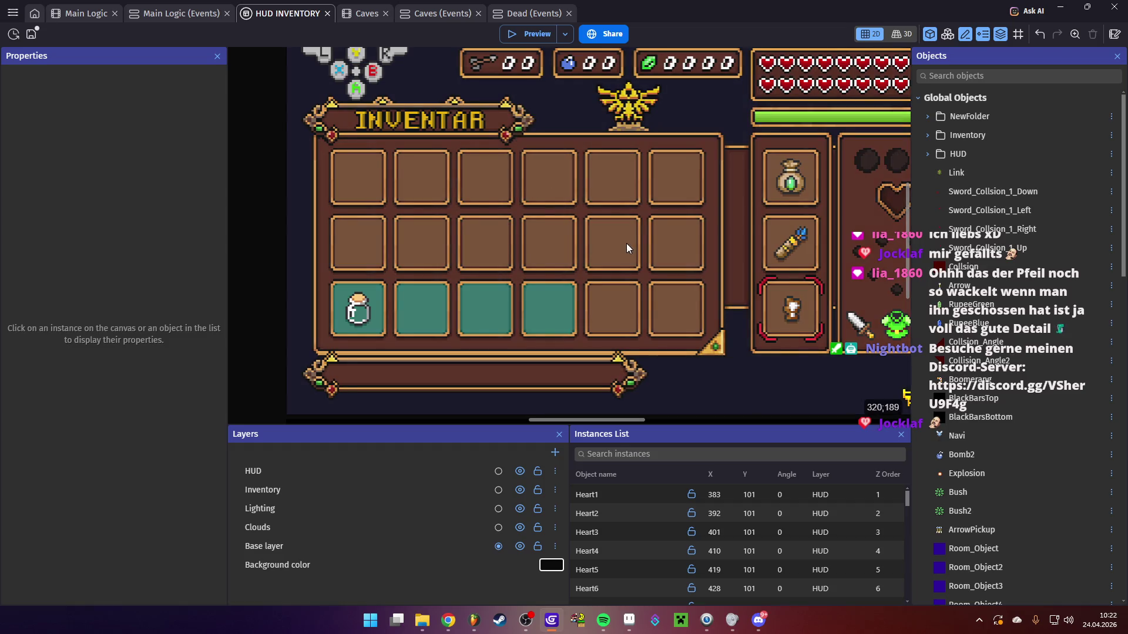
scroll(528, 270, "right", 3)
scroll(529, 270, "up", 2)
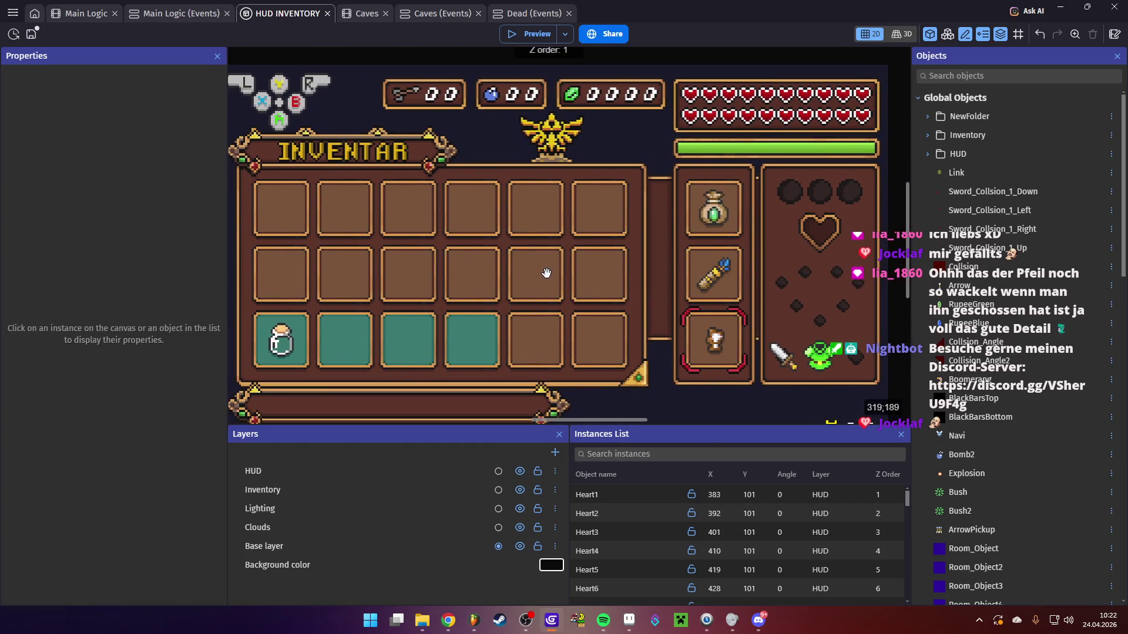
scroll(547, 274, "down", 4)
scroll(561, 246, "down", 3)
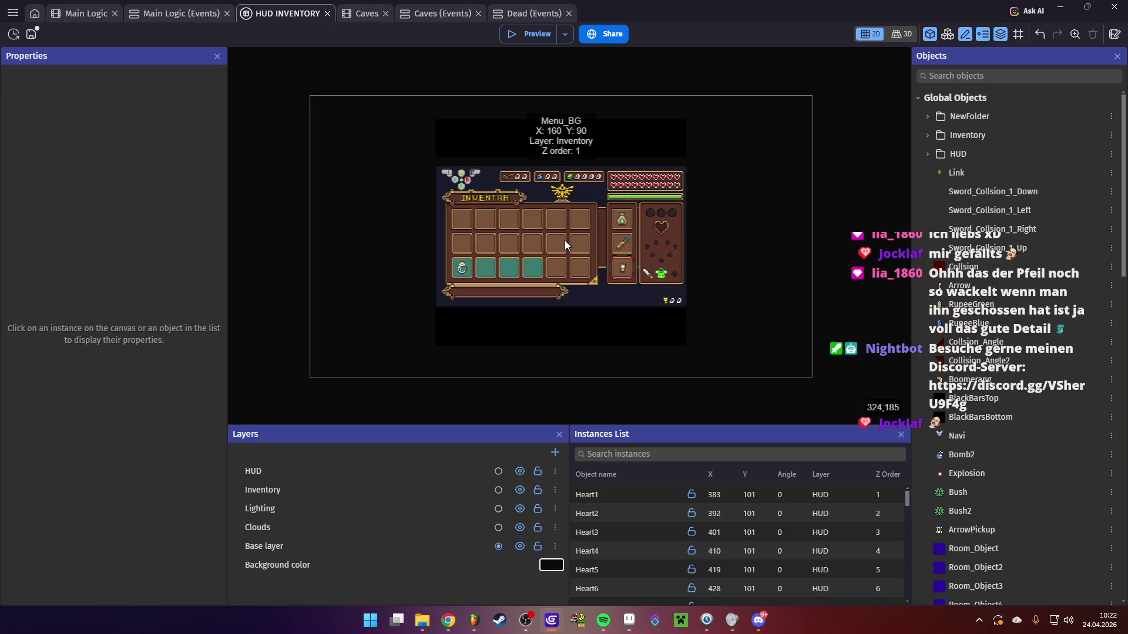
scroll(565, 246, "up", 5)
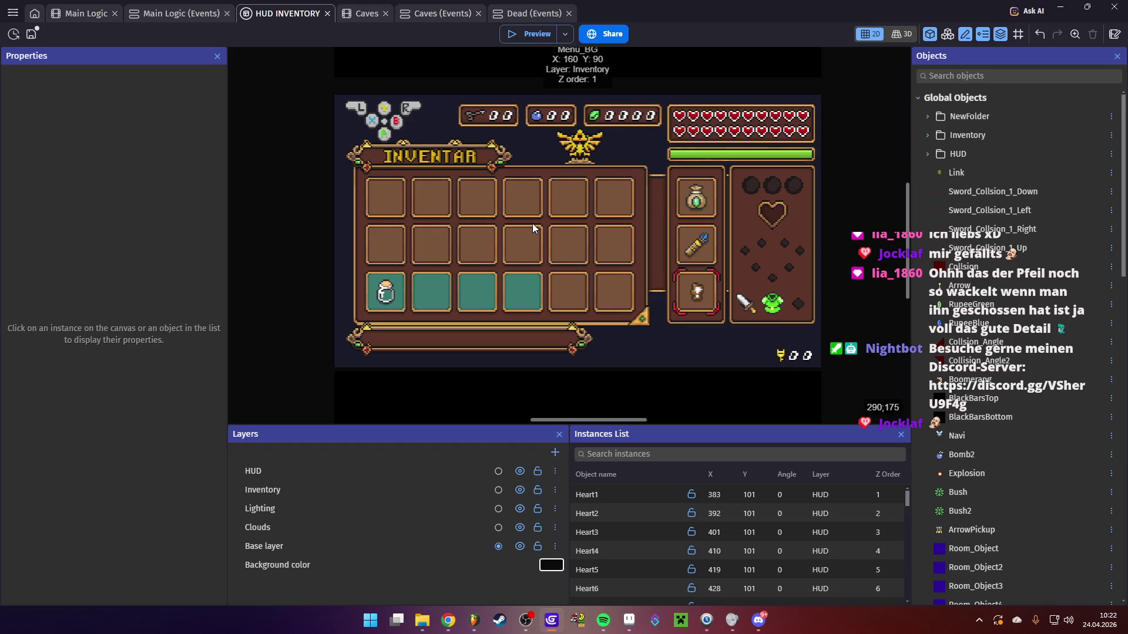
scroll(532, 227, "up", 1)
mouse_move(700, 298)
left_mouse_down()
mouse_move(611, 250)
mouse_move(459, 203)
mouse_move(453, 234)
mouse_move(453, 188)
left_mouse_up()
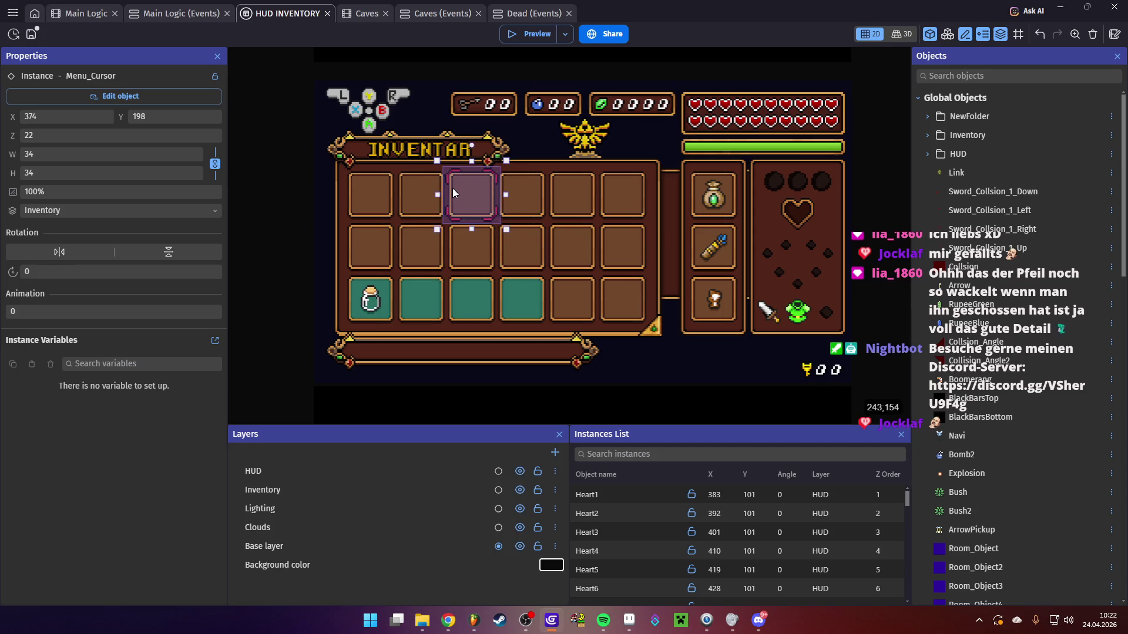
left_click_drag(452, 188, 457, 276)
Set the Menu_Cursor's Z order to 100 so it draws above the slots
left_click(471, 185)
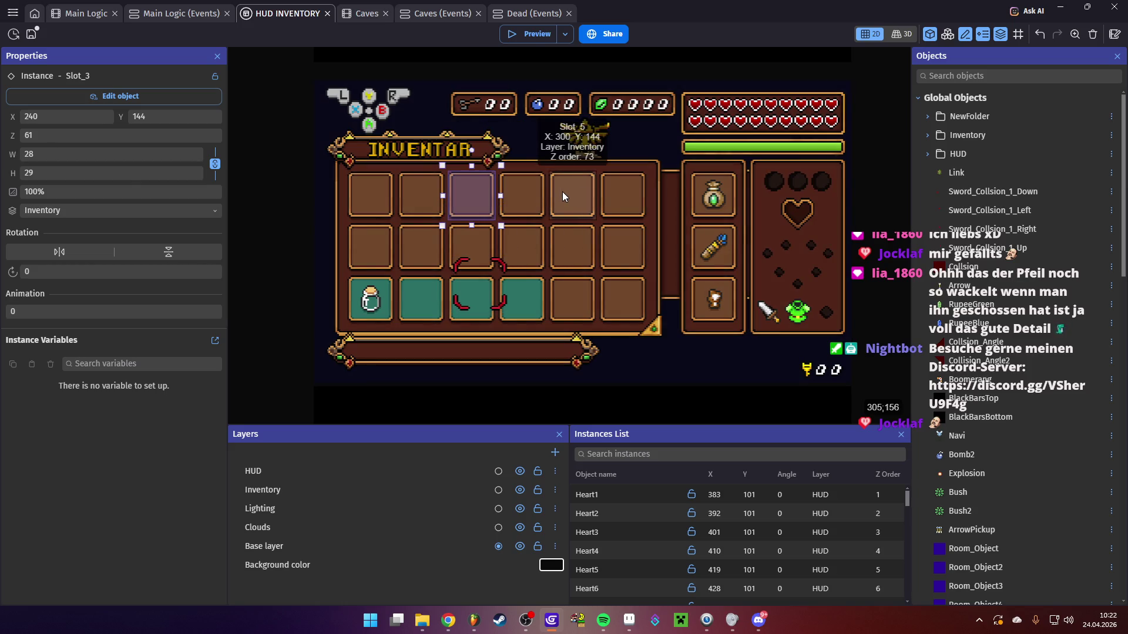
left_click(469, 290)
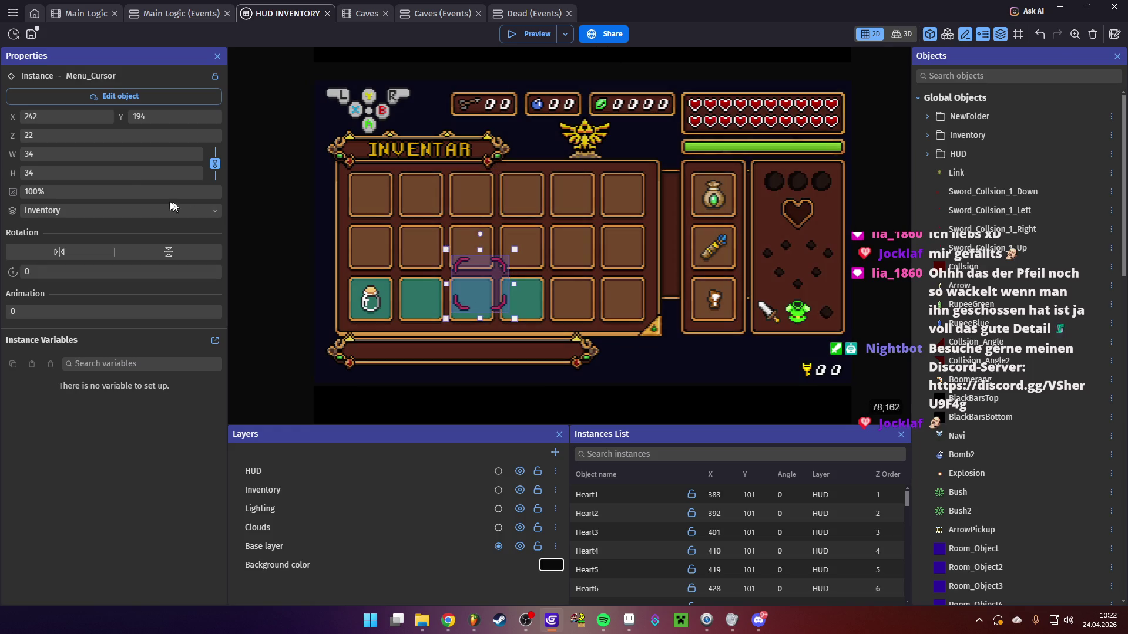
left_click(21, 139)
type("100")
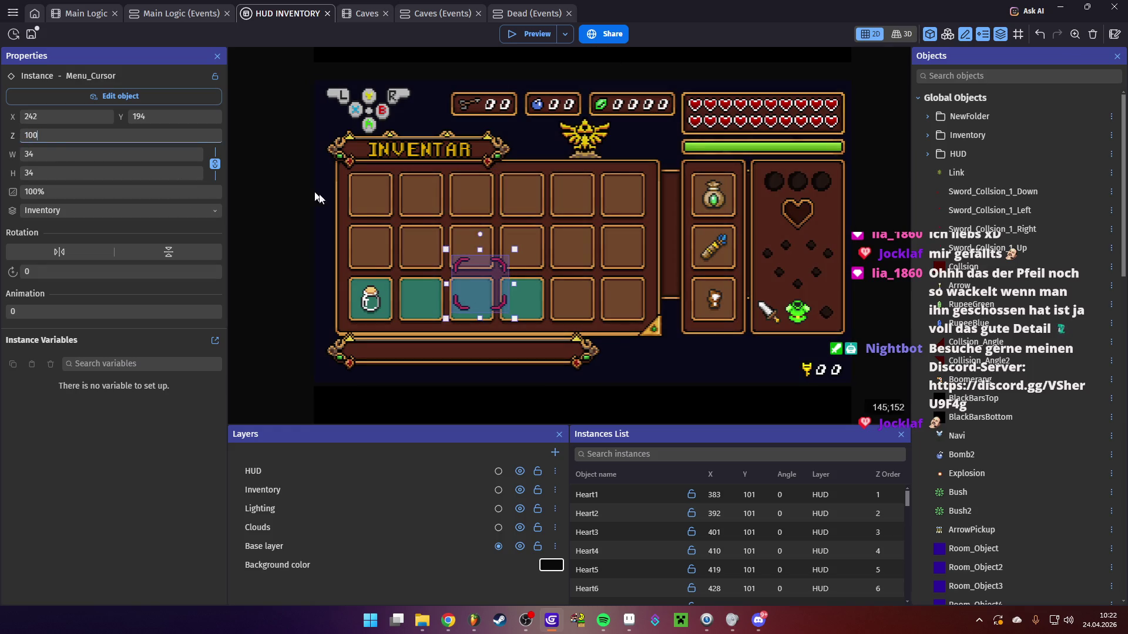
Reposition the Menu_Cursor onto a middle-row slot at 290, 180
left_click_drag(484, 252, 481, 167)
mouse_move(512, 159)
left_mouse_down()
mouse_move(408, 205)
mouse_move(303, 113)
mouse_move(482, 89)
mouse_move(642, 218)
mouse_move(381, 186)
mouse_move(514, 242)
mouse_move(717, 197)
mouse_move(550, 257)
left_mouse_up()
left_click(650, 336)
mouse_move(649, 336)
left_mouse_down()
mouse_move(607, 173)
mouse_move(632, 301)
left_mouse_up()
scroll(632, 300, "down", 1)
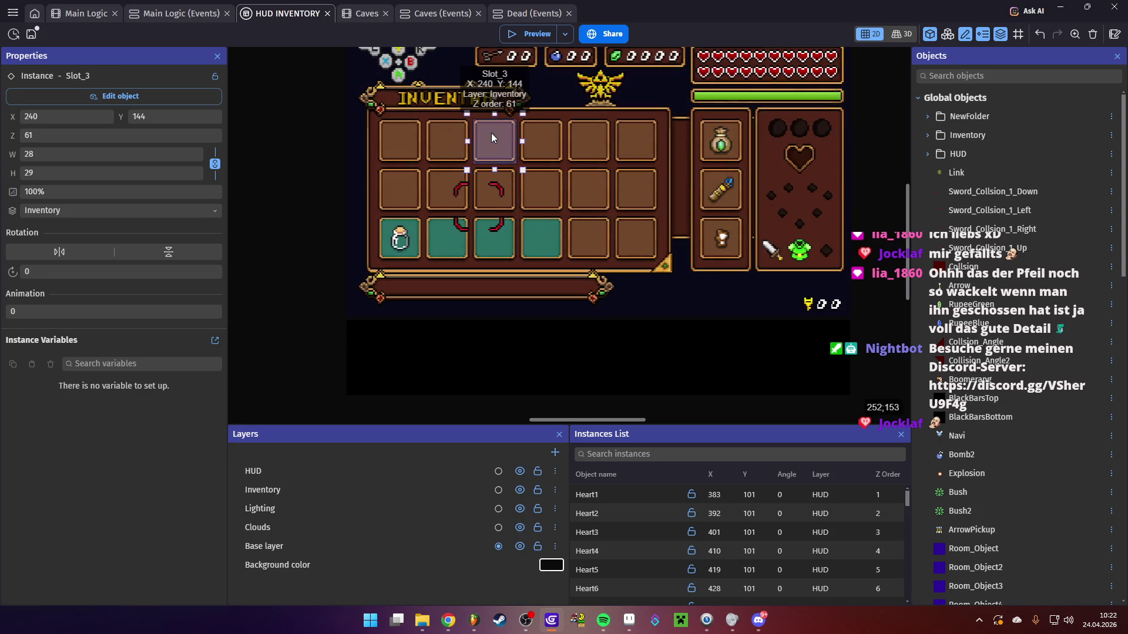
Preview Slot_3's Bow animation in its object settings, then close them
double_click(491, 133)
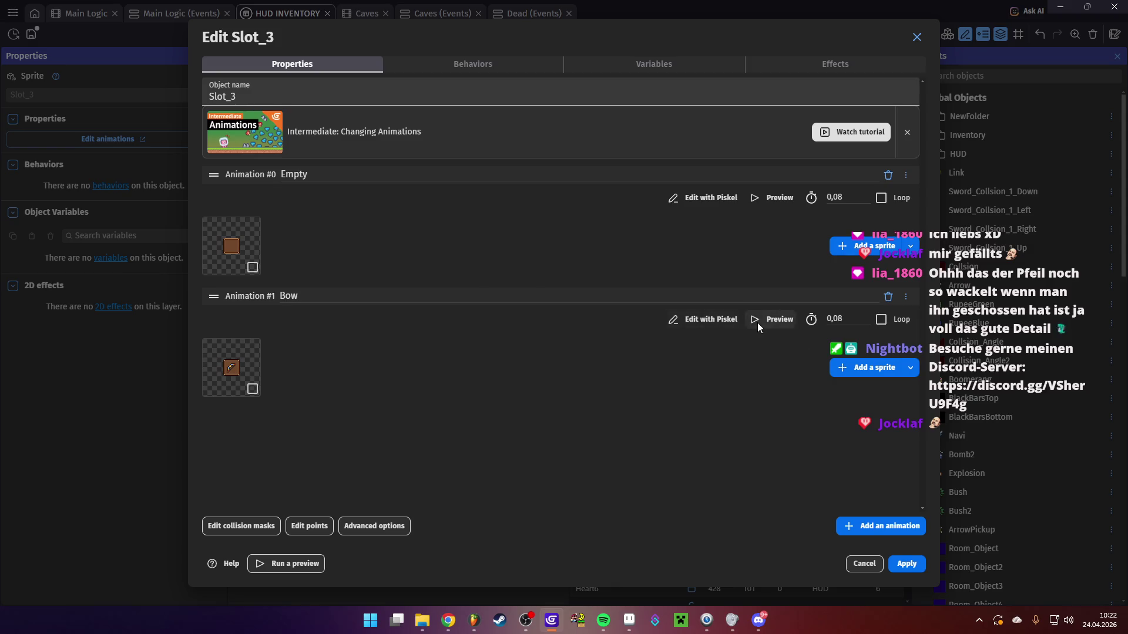
left_click(770, 320)
left_click(908, 565)
left_click(907, 563)
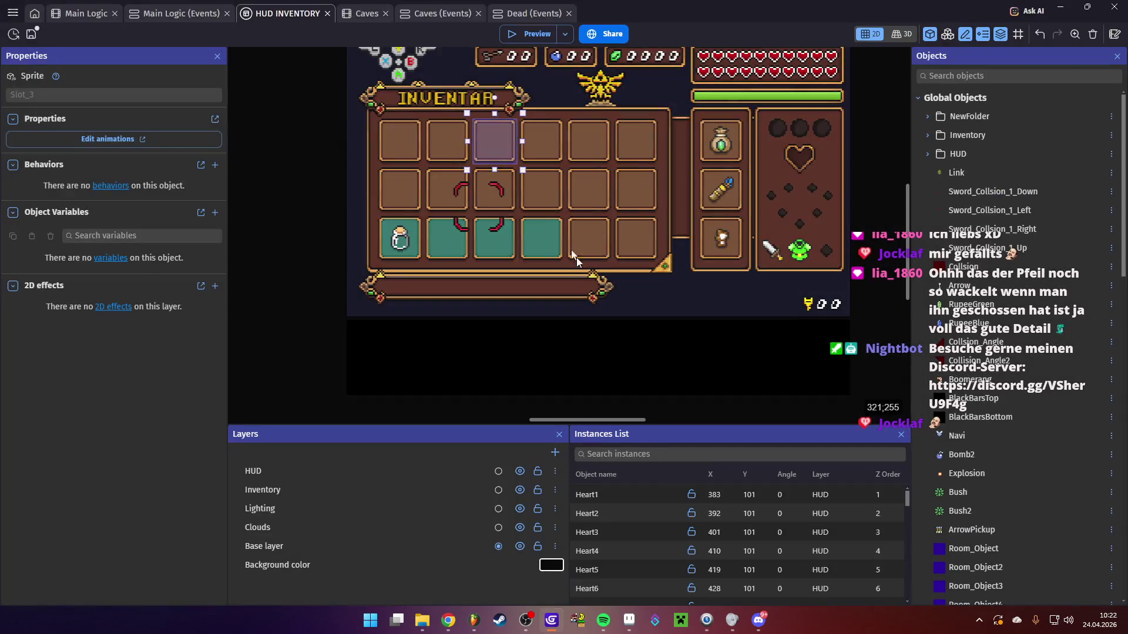
Place the Menu_Cursor at 236, 140 on the top-row third slot and save
left_click(510, 164)
left_click_drag(510, 164, 512, 142)
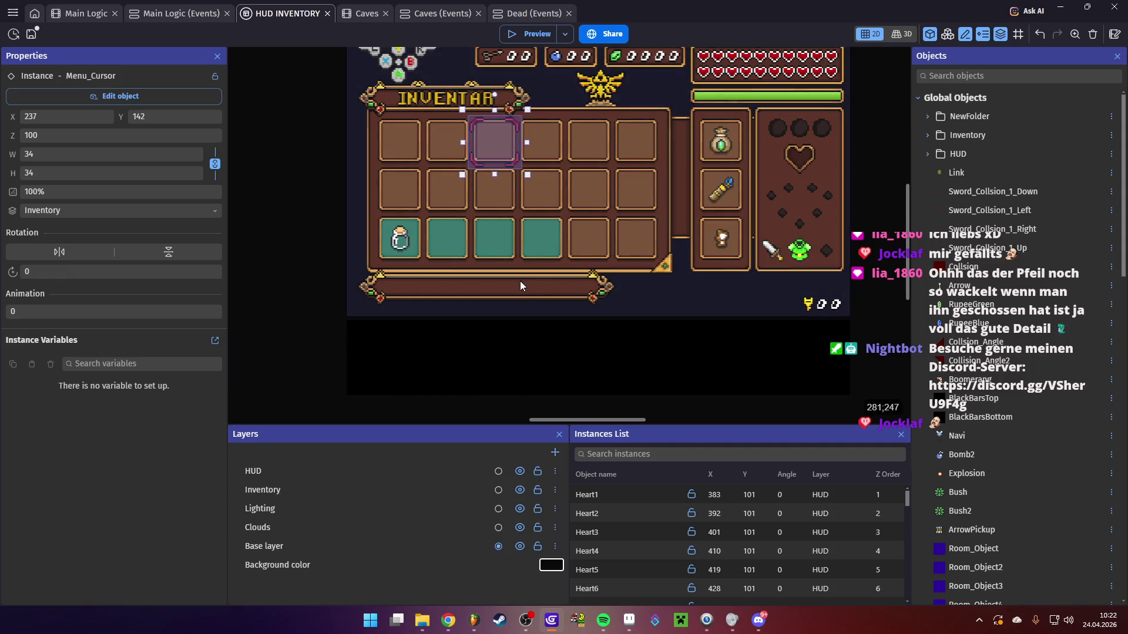
left_click_drag(501, 140, 502, 139)
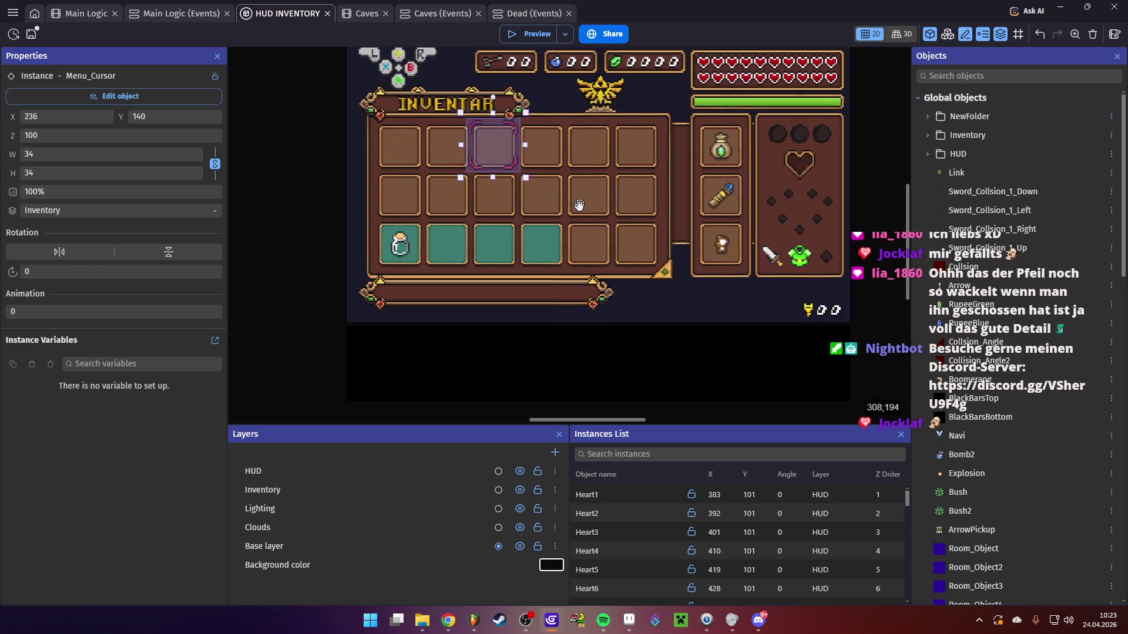
scroll(589, 262, "up", 2)
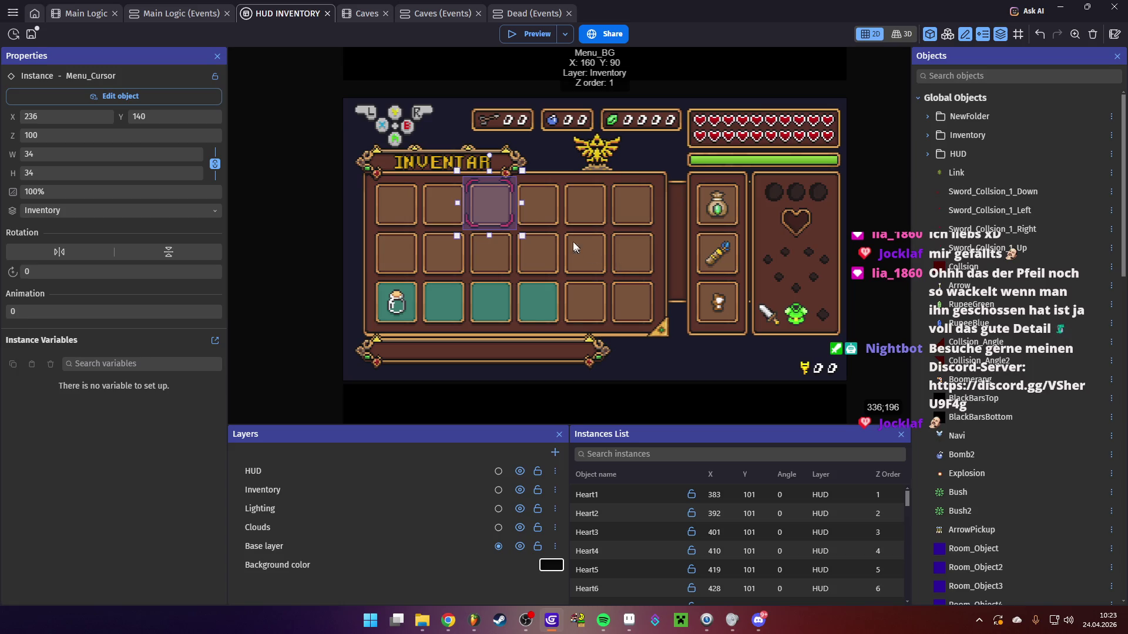
key("ctrl+s")
Switch to the Main Logic event sheet
scroll(481, 217, "down", 5)
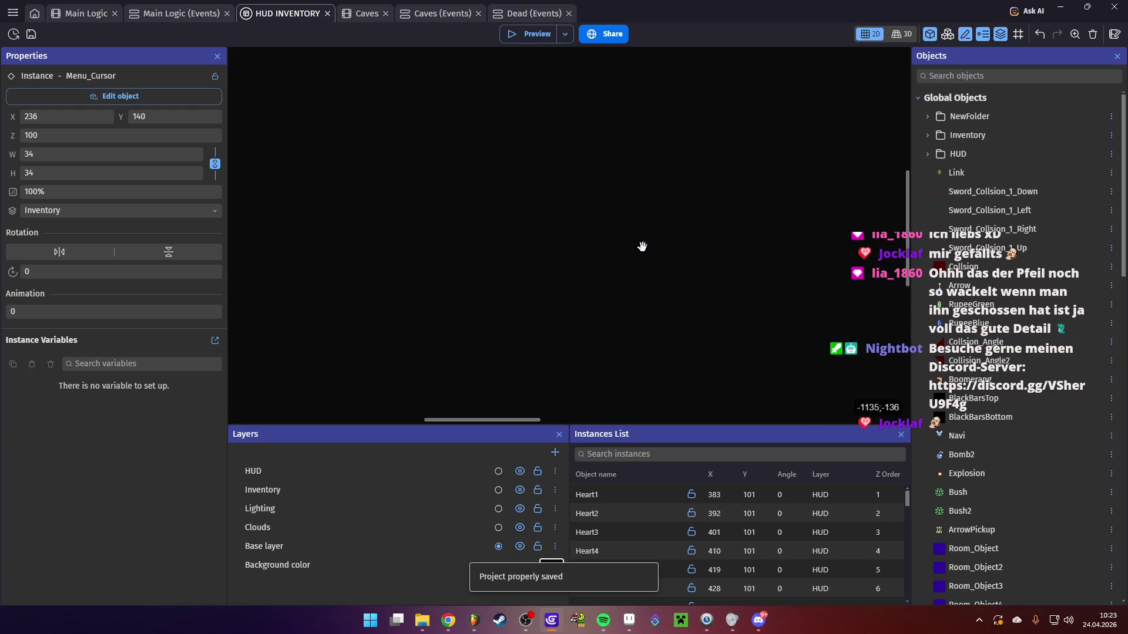
mouse_move(389, 168)
left_mouse_down()
mouse_move(464, 231)
mouse_move(242, 64)
left_mouse_up()
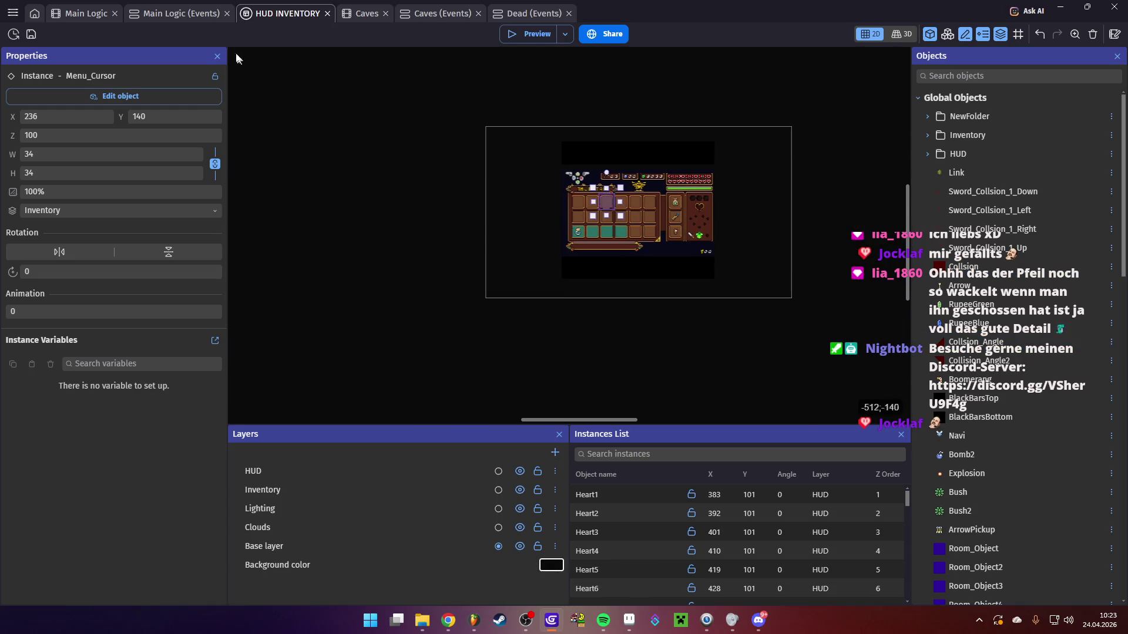
left_click(175, 13)
scroll(93, 203, "up", 5)
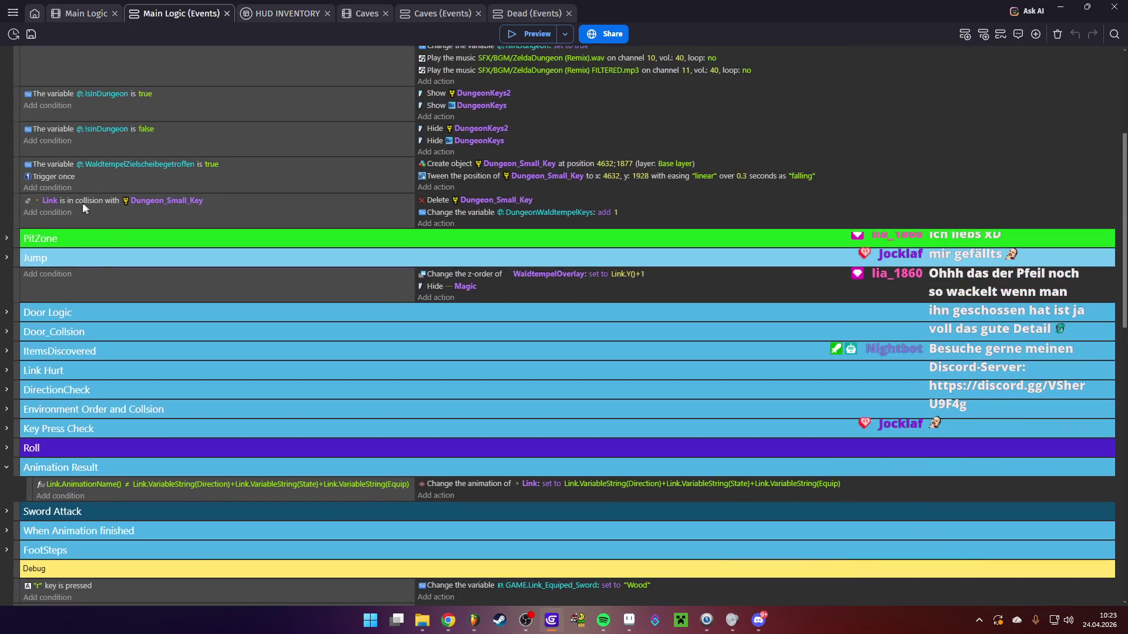
Expand the PitZone, Jump, Door Logic, Door_Collsion, ItemsDiscovered, Link Hurt and DirectionCheck groups
scroll(58, 209, "down", 4)
left_click(7, 238)
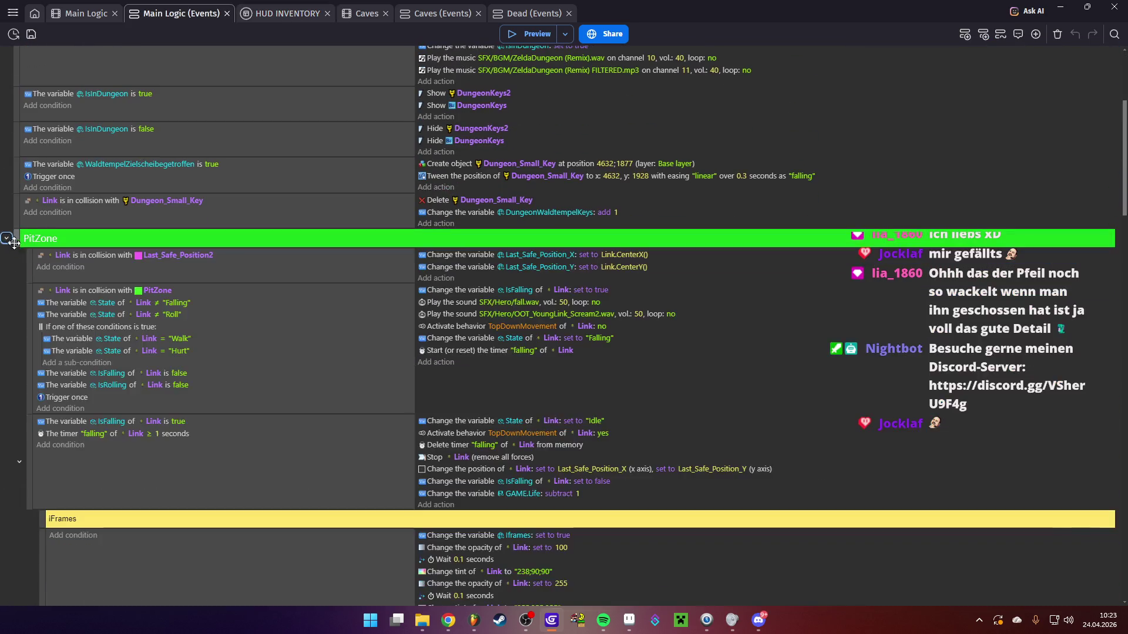
scroll(26, 258, "down", 10)
left_click(6, 168)
scroll(20, 224, "down", 3)
left_click(26, 286)
scroll(26, 285, "down", 3)
left_click(6, 281)
scroll(6, 282, "down", 3)
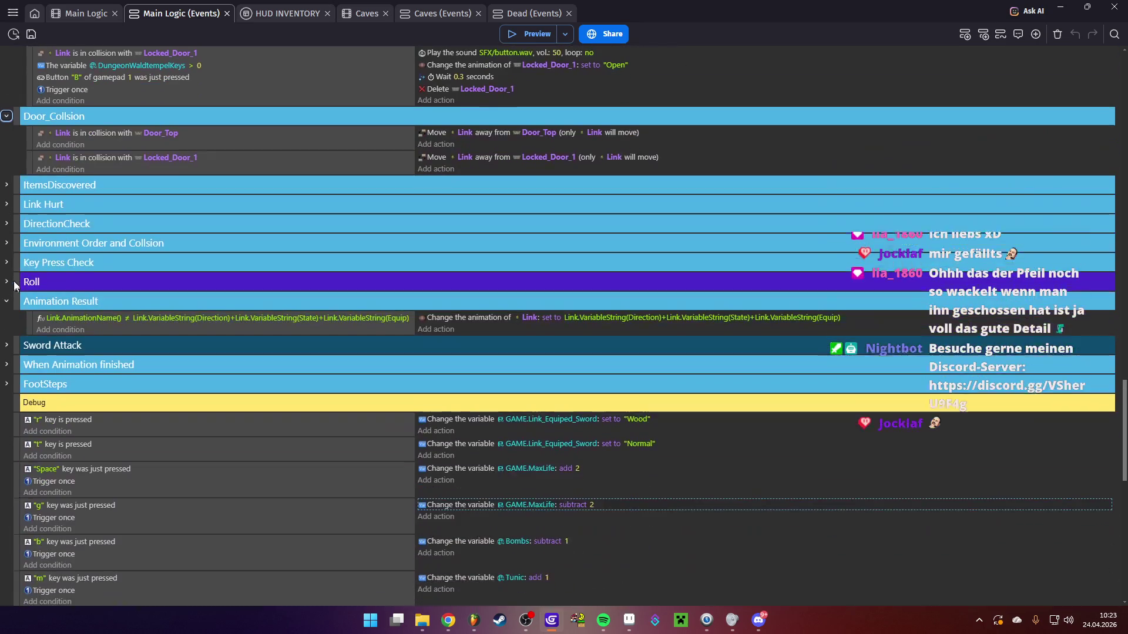
left_click(6, 194)
scroll(13, 237, "down", 3)
left_click(6, 195)
scroll(7, 194, "down", 3)
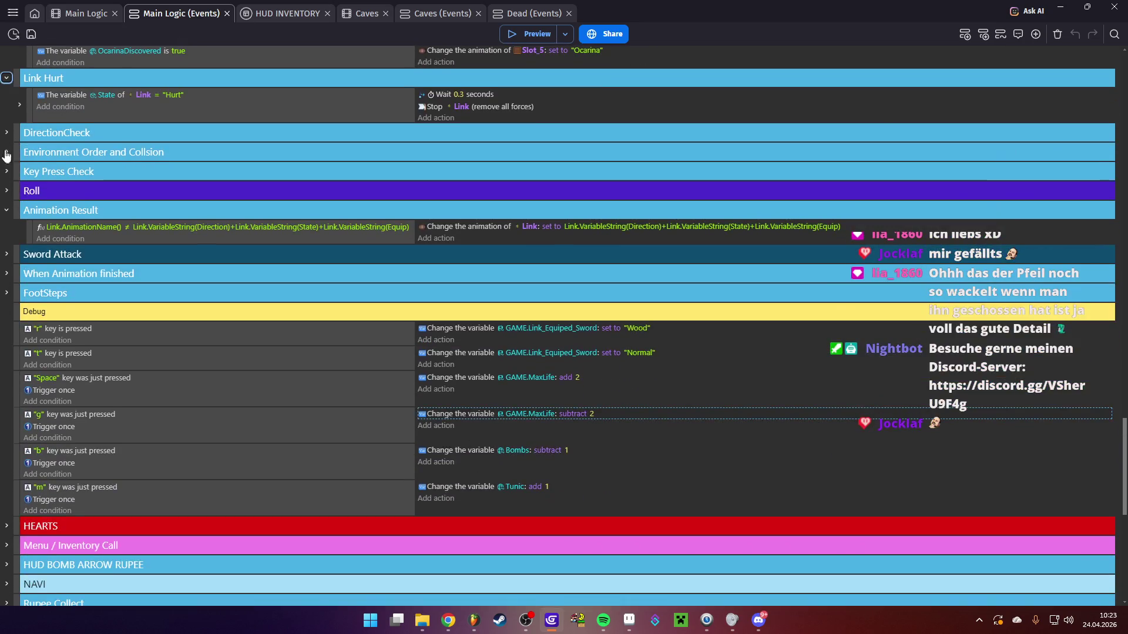
left_click(6, 130)
scroll(14, 236, "down", 5)
scroll(14, 236, "down", 5)
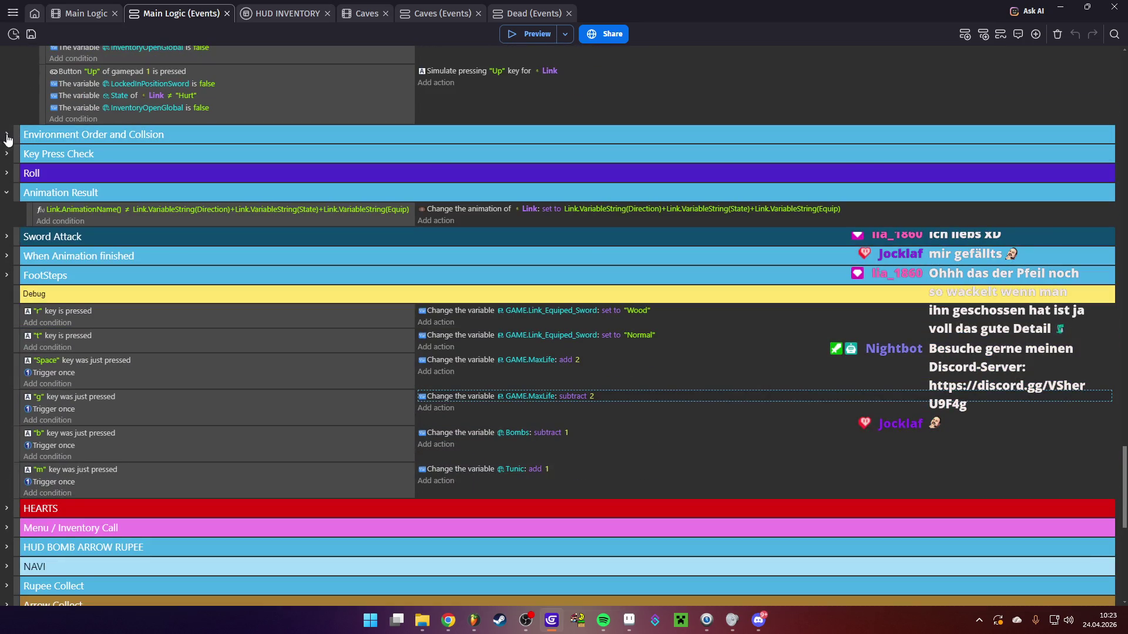
Expand the Environment Order, Key Press Check, Roll, Sword Attack, When Animation finished and FootSteps groups
left_click(6, 138)
scroll(8, 198, "down", 3)
left_click(7, 220)
scroll(11, 221, "down", 5)
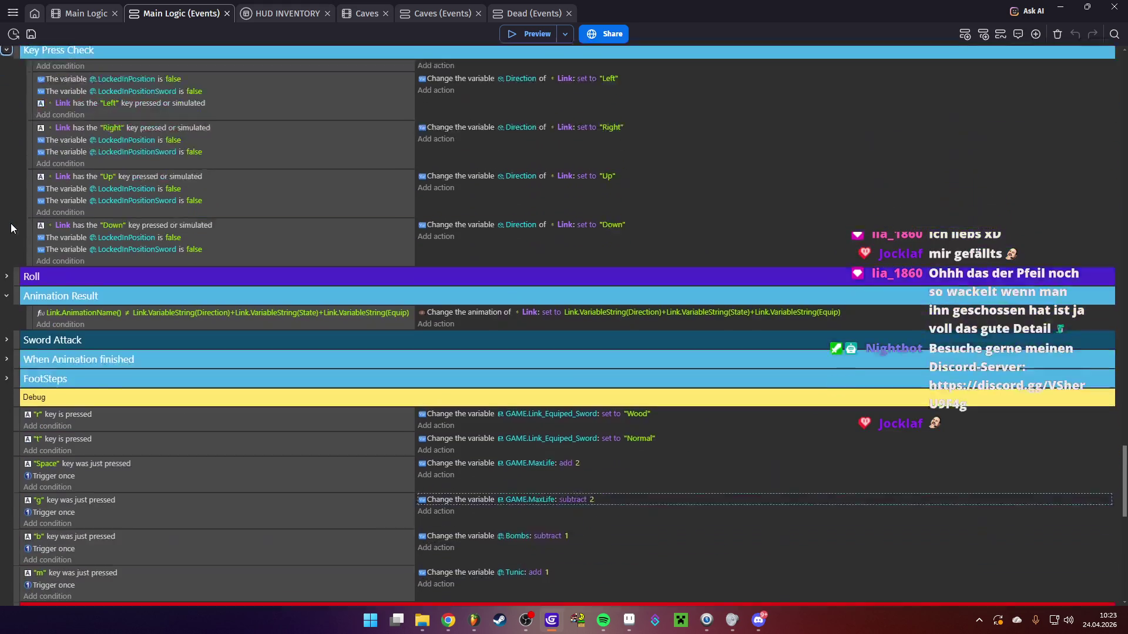
left_click(7, 212)
scroll(13, 226, "down", 3)
scroll(13, 225, "down", 6)
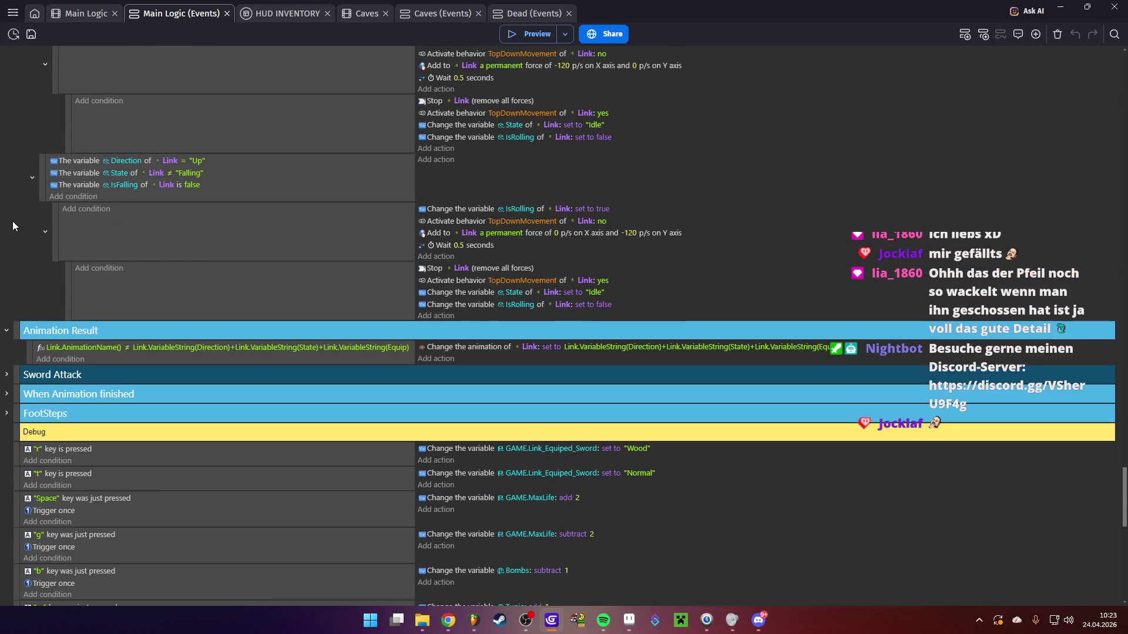
left_click(8, 332)
left_click(9, 332)
scroll(8, 294, "down", 2)
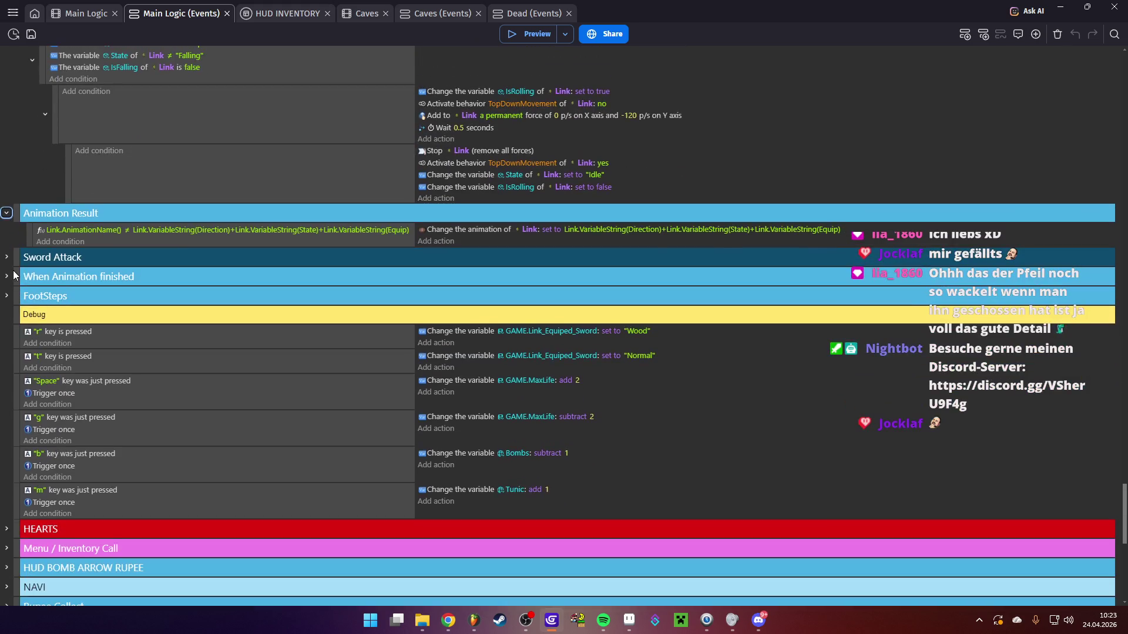
left_click(6, 257)
scroll(30, 256, "down", 12)
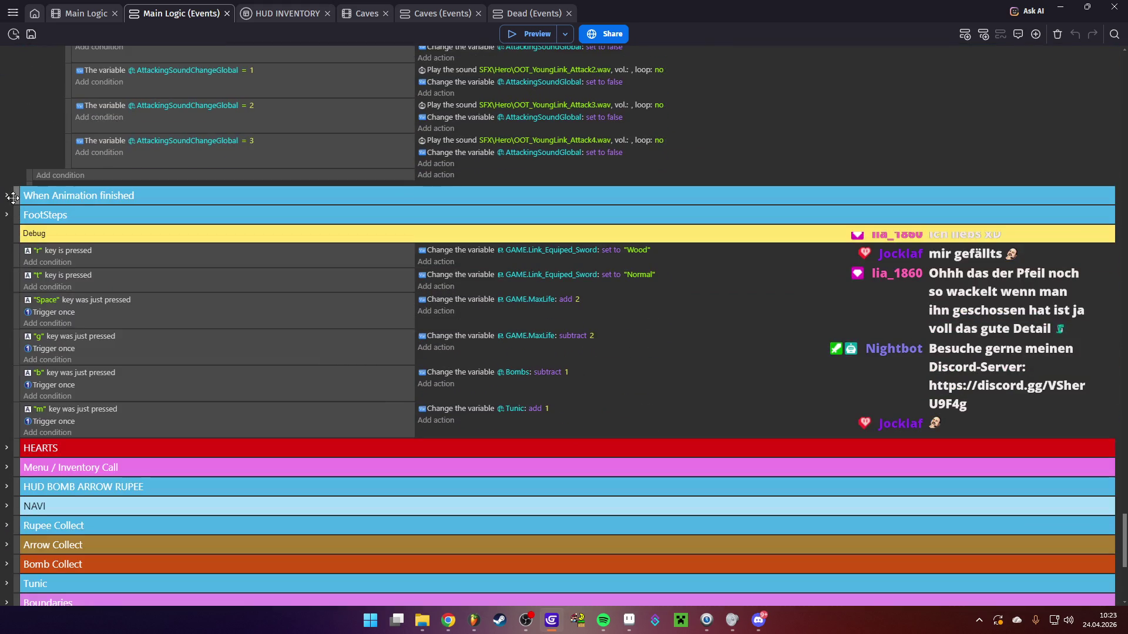
left_click(7, 196)
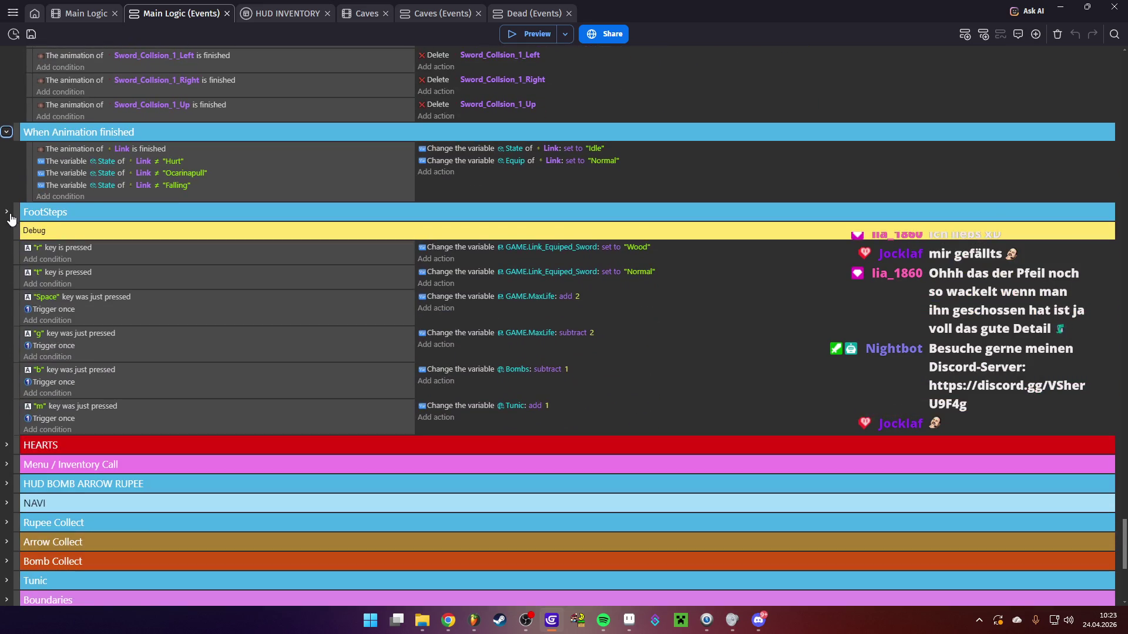
left_click(10, 216)
scroll(11, 234, "down", 5)
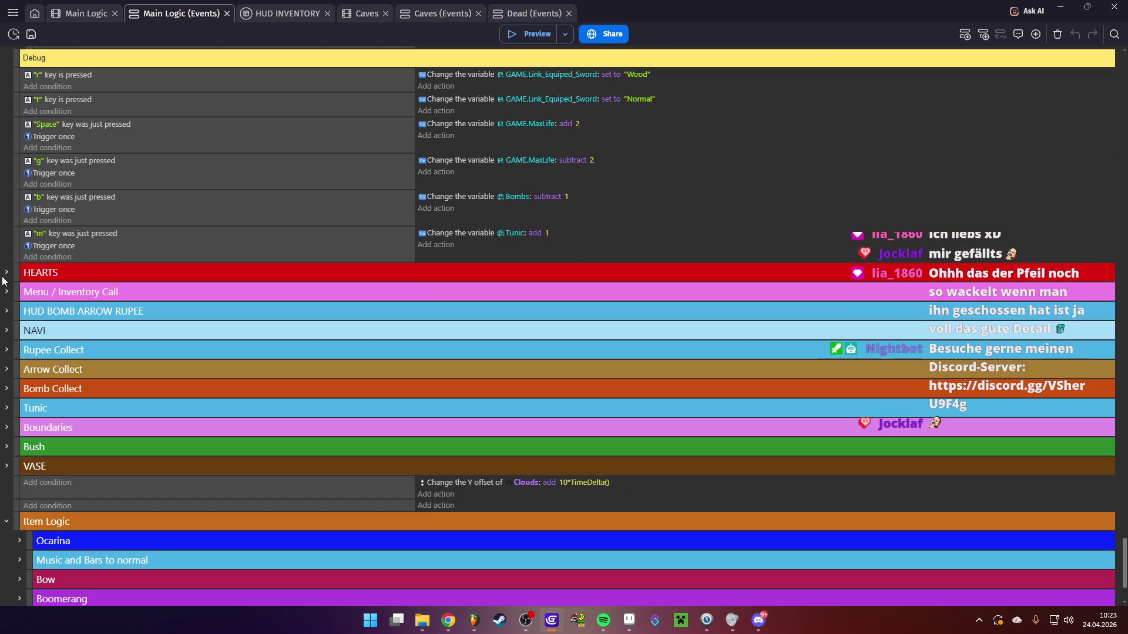
Expand the HEARTS, Menu / Inventory Call, HUD BOMB ARROW RUPEE and NAVI groups, revealing Navi's steering event
left_click(4, 274)
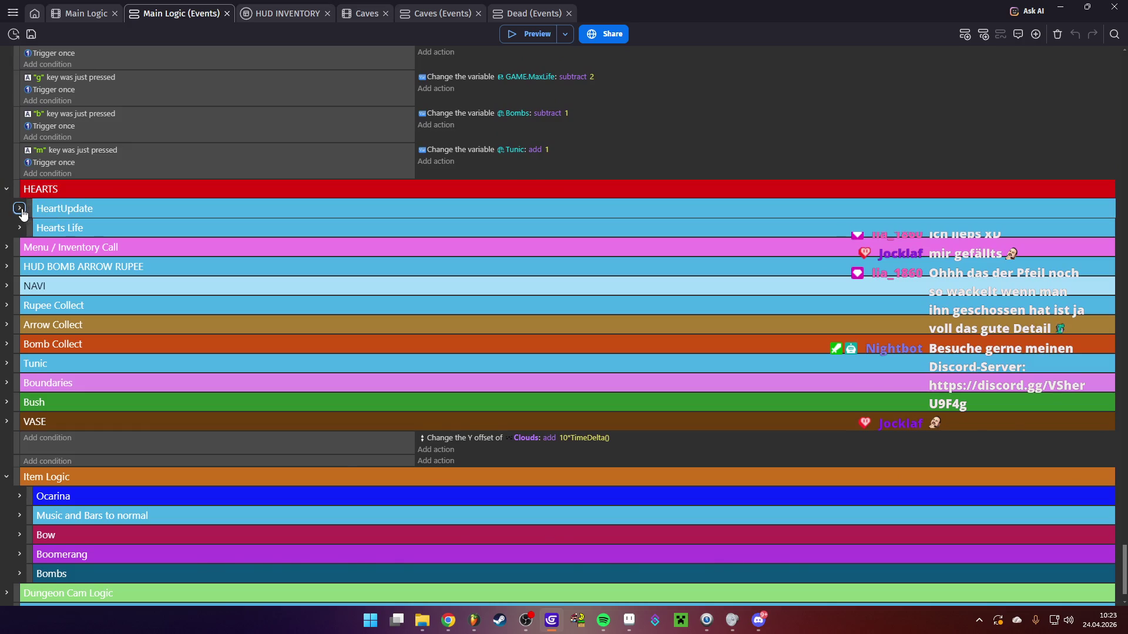
left_click(20, 209)
scroll(22, 250, "down", 10)
scroll(23, 259, "down", 5)
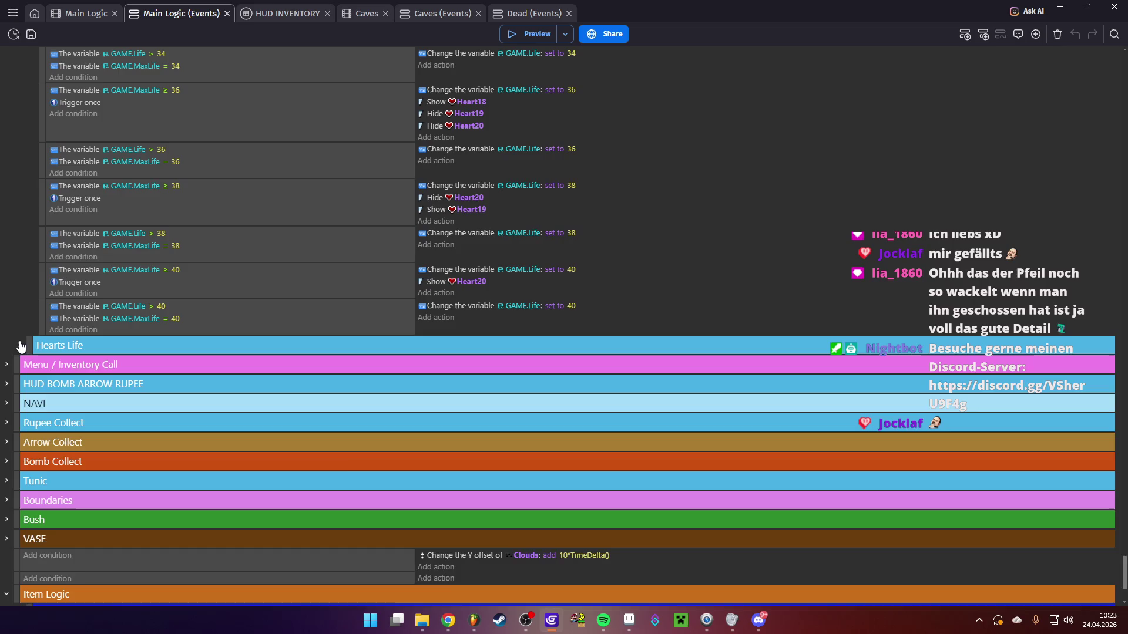
left_click(19, 345)
scroll(18, 284, "down", 5)
scroll(7, 277, "down", 20)
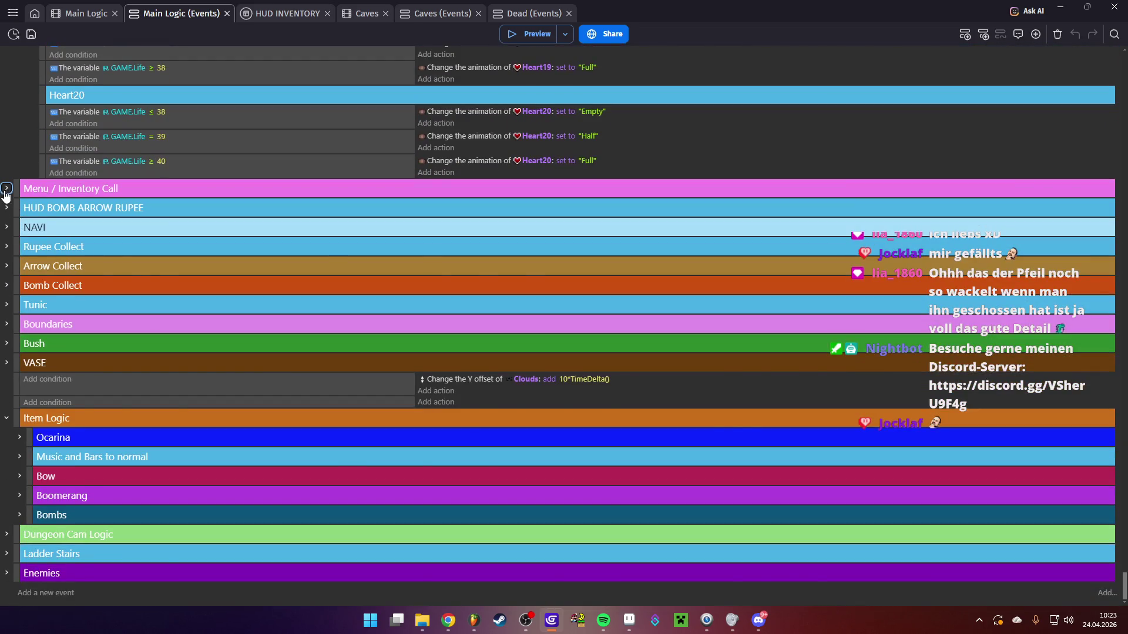
left_click(6, 189)
scroll(15, 235, "down", 5)
left_click(20, 245)
scroll(19, 248, "down", 5)
scroll(19, 247, "up", 3)
left_click(32, 165)
left_click(32, 165)
scroll(20, 247, "down", 5)
left_click(7, 279)
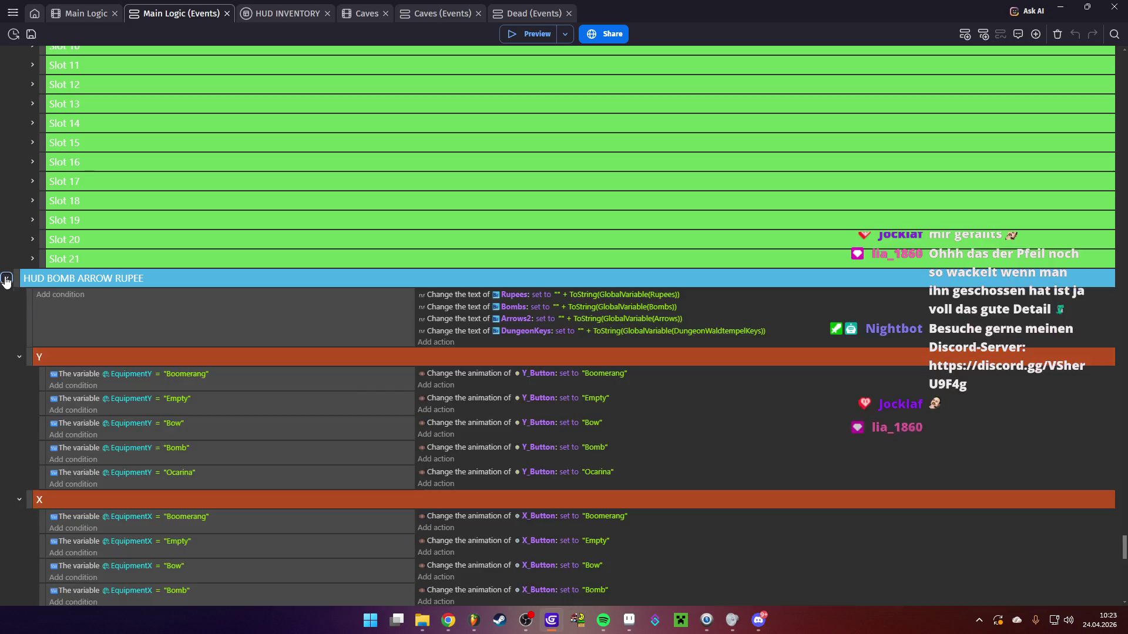
scroll(12, 259, "down", 15)
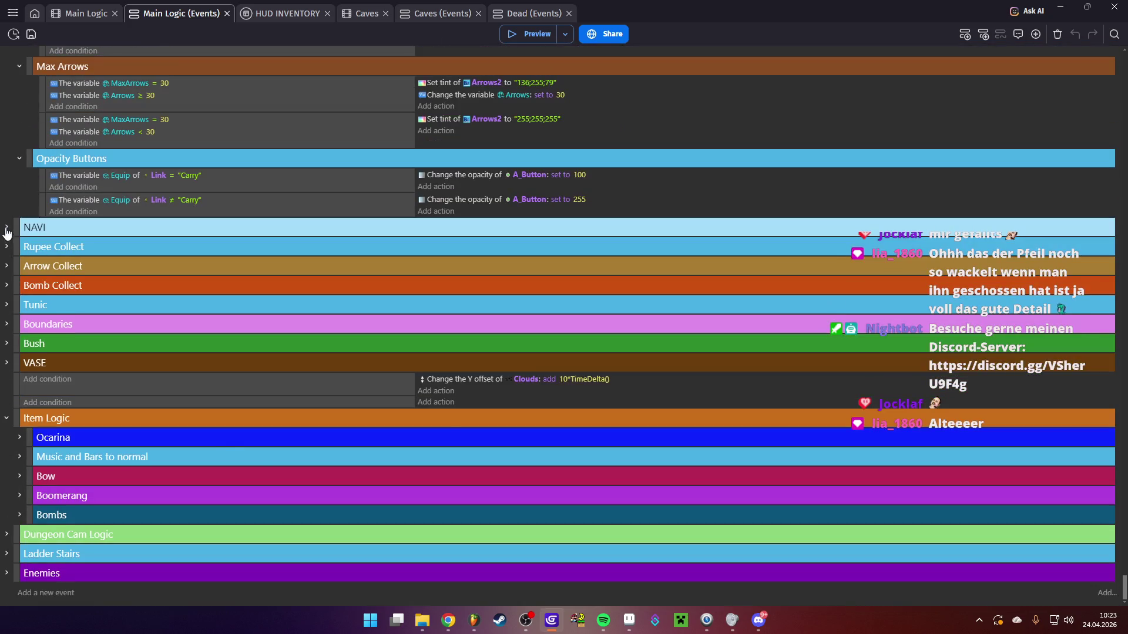
left_click(6, 230)
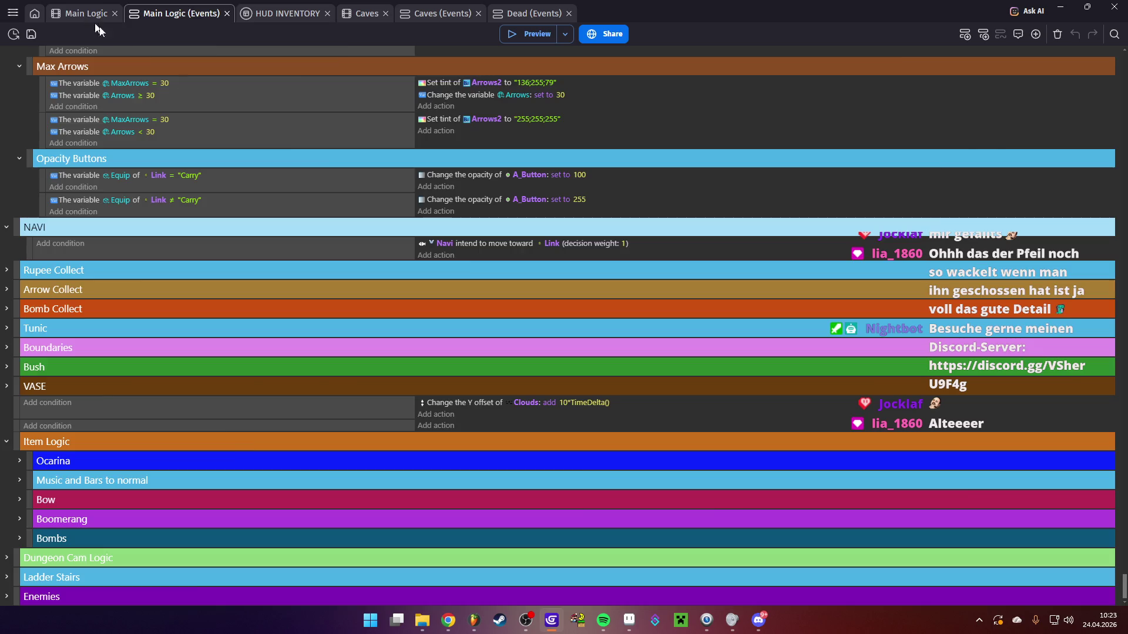
left_click(86, 13)
Search objects for 'na' and select Navi to view its BoidsMovement: max speed 200, separation weight 2
scroll(998, 403, "down", 6)
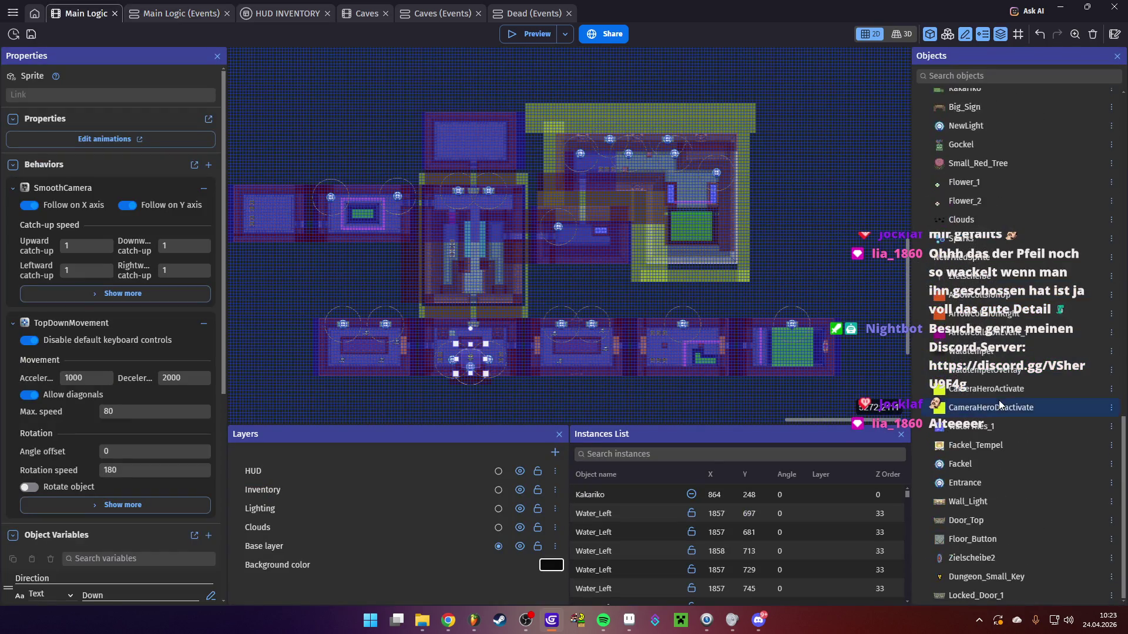
scroll(997, 352, "up", 7)
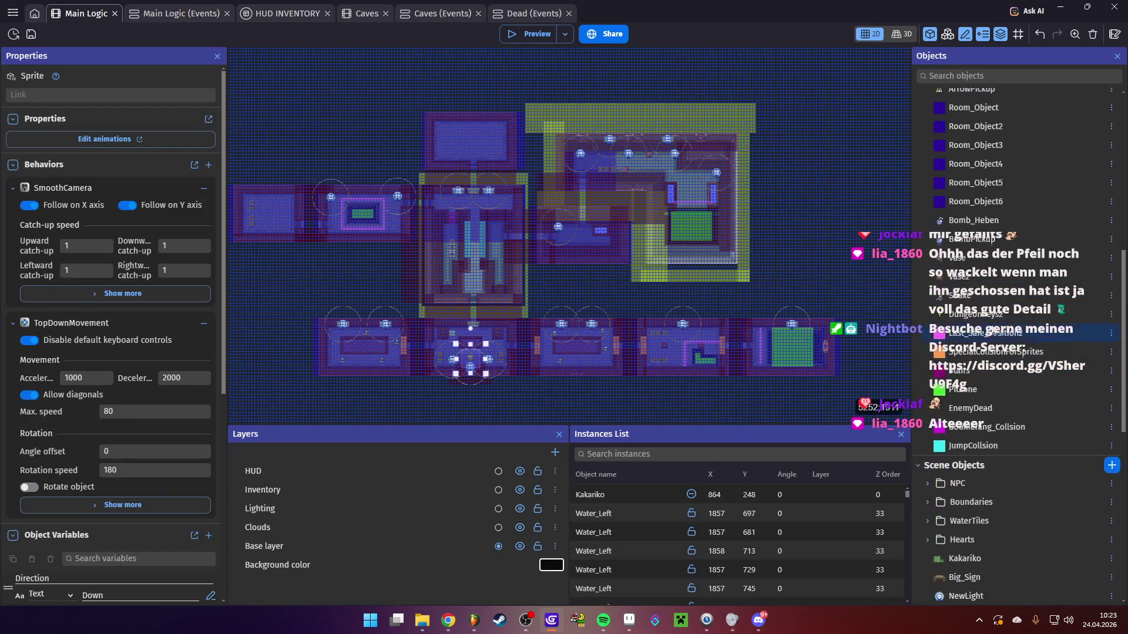
scroll(999, 353, "up", 4)
scroll(999, 353, "down", 14)
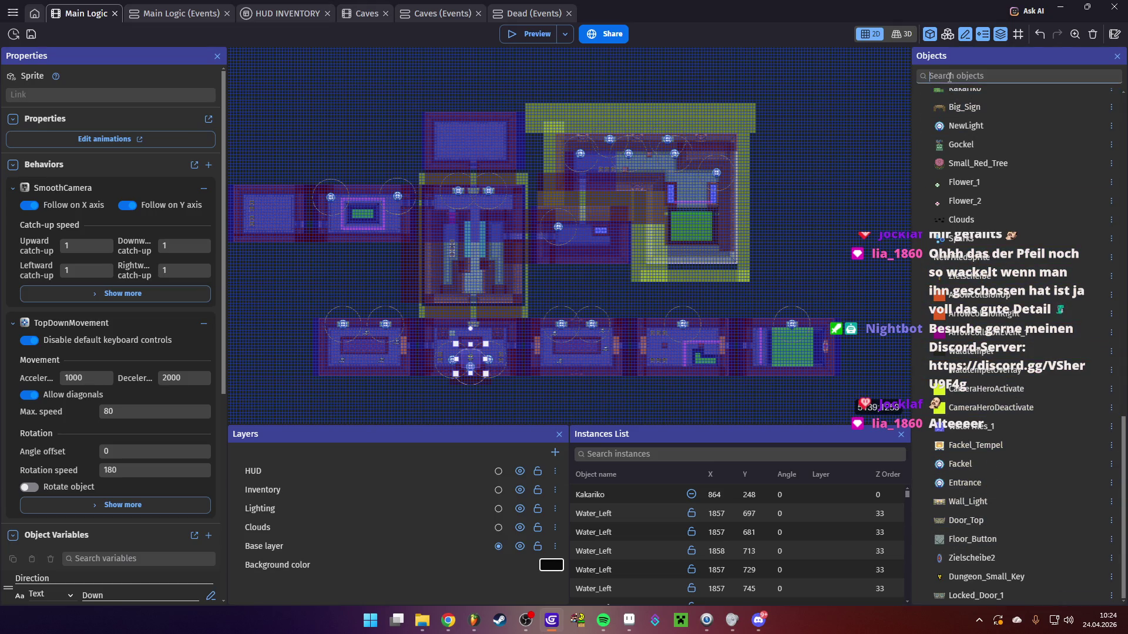
type("na")
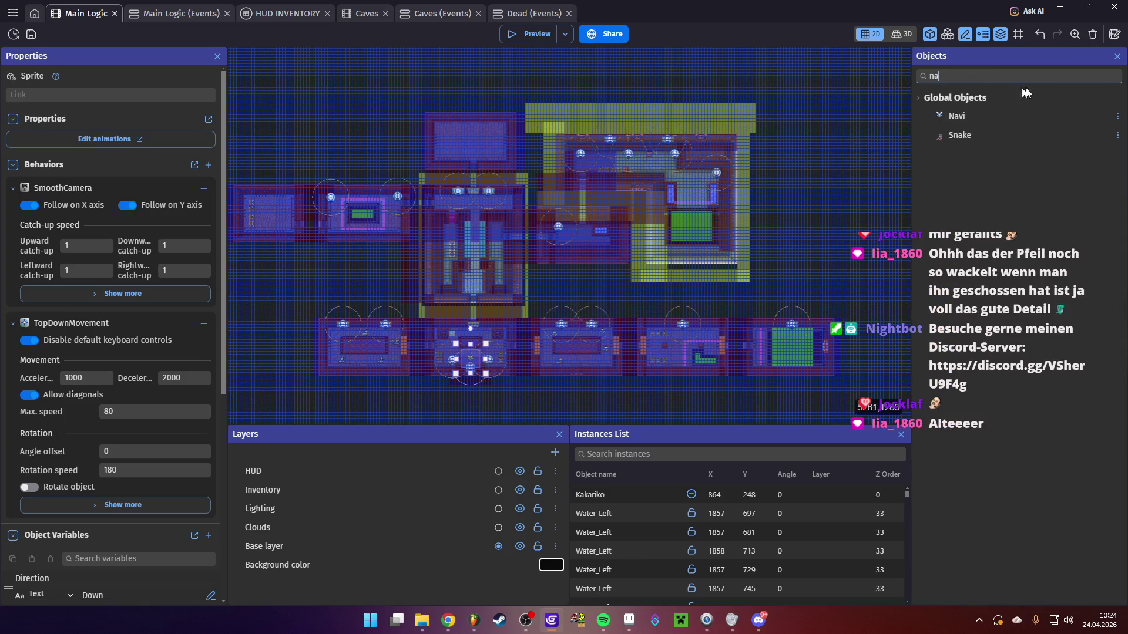
left_click(963, 115)
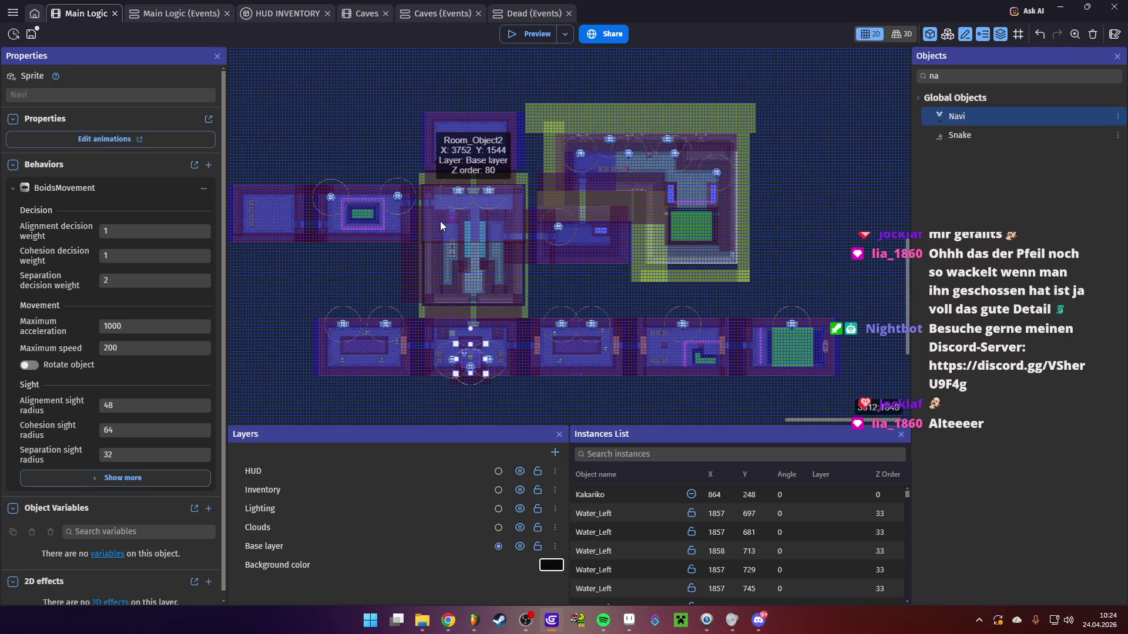
left_click(169, 14)
Expand the Rupee, Arrow, Bomb, Tunic, Boundaries, Bush and VASE groups, and review Item Logic's subgroups
left_click(7, 246)
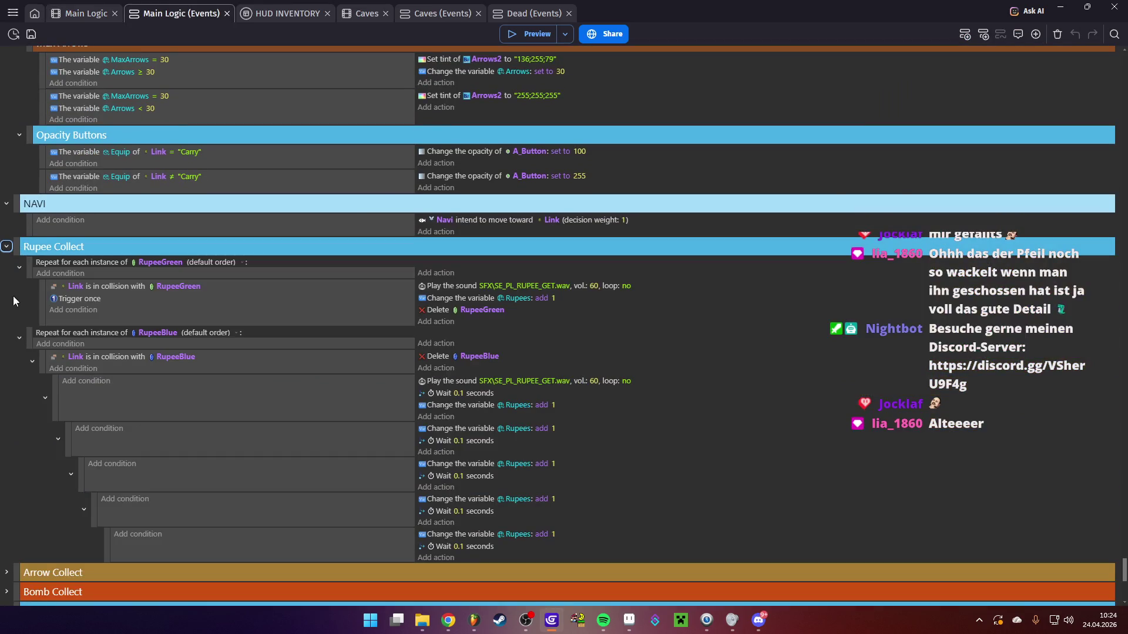
scroll(13, 303, "down", 5)
left_click(6, 266)
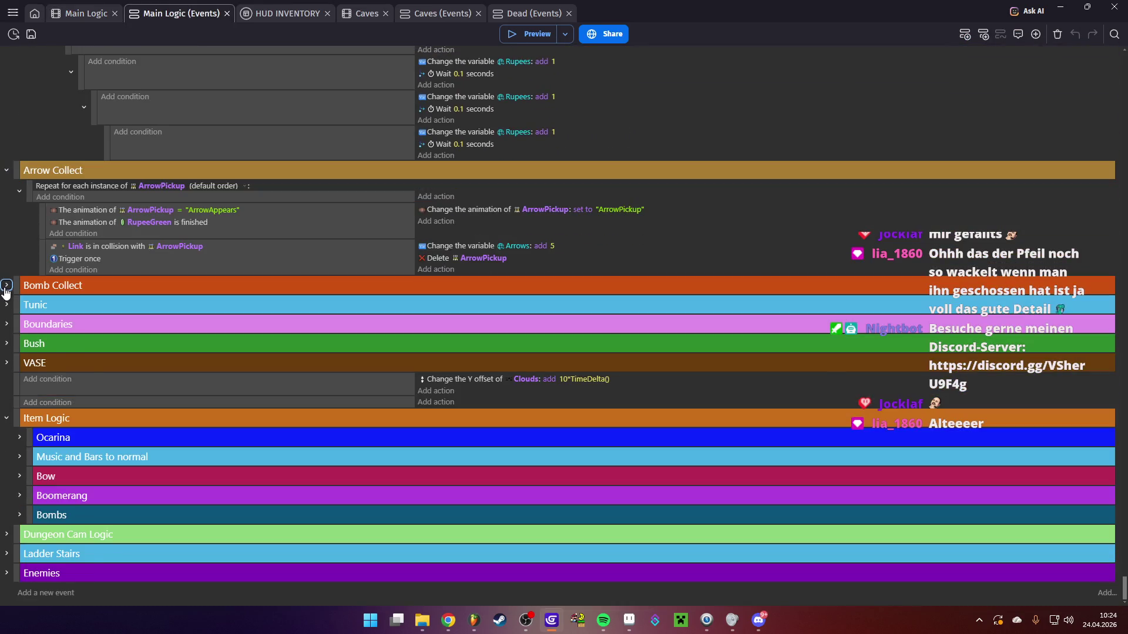
left_click(7, 286)
left_click(7, 305)
left_click(6, 382)
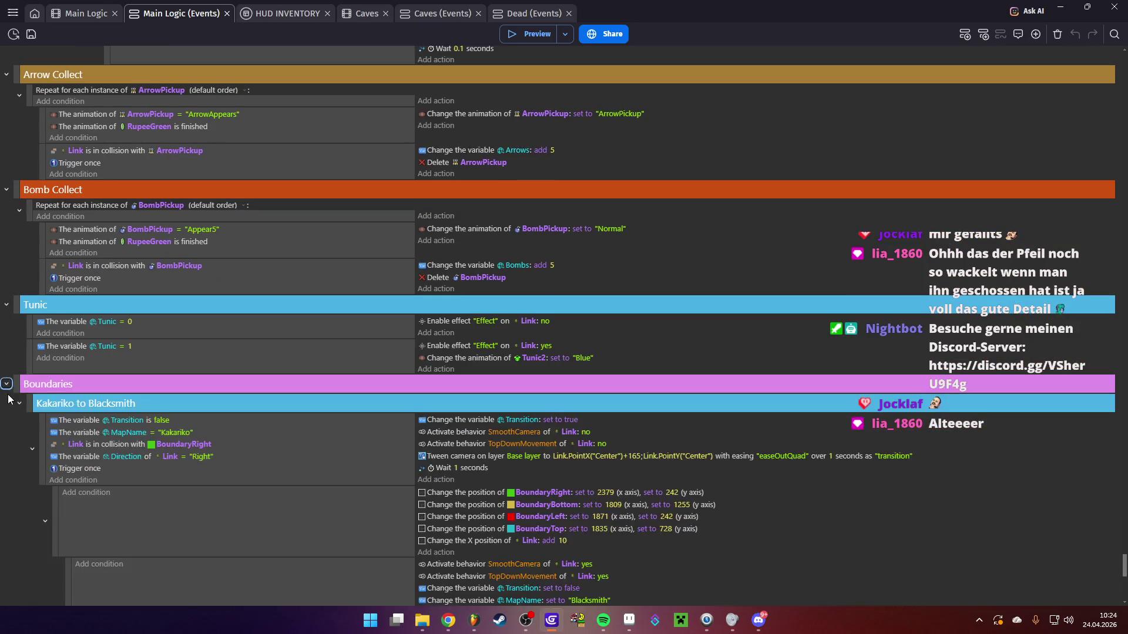
scroll(15, 380, "down", 8)
left_click(12, 344)
scroll(13, 344, "down", 10)
scroll(16, 349, "down", 5)
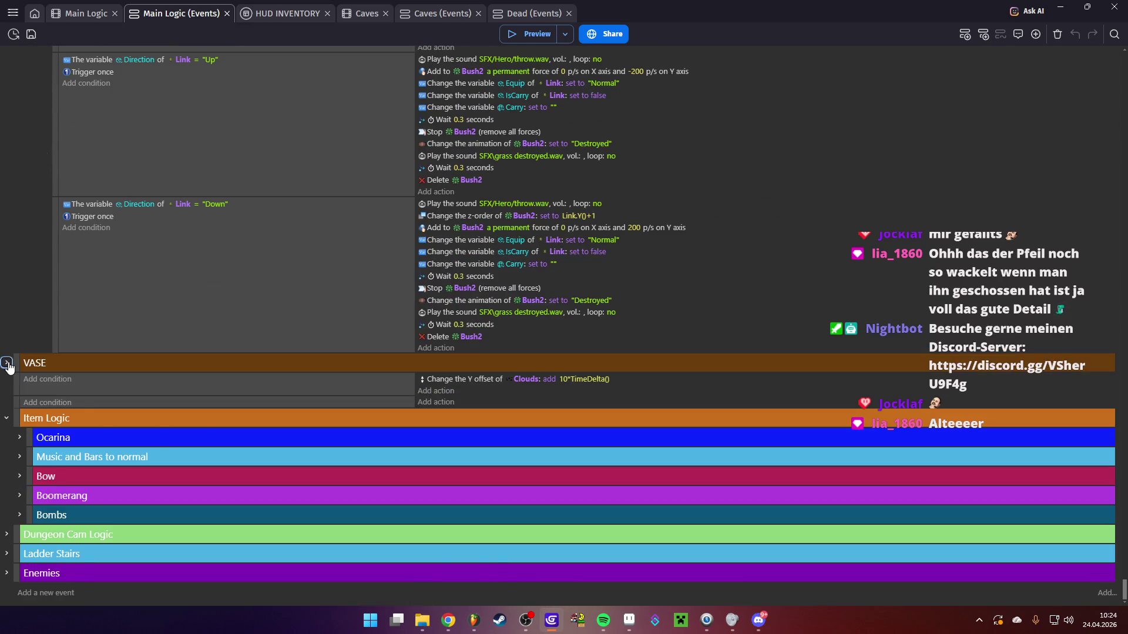
left_click(7, 363)
scroll(11, 360, "down", 5)
left_click(6, 418)
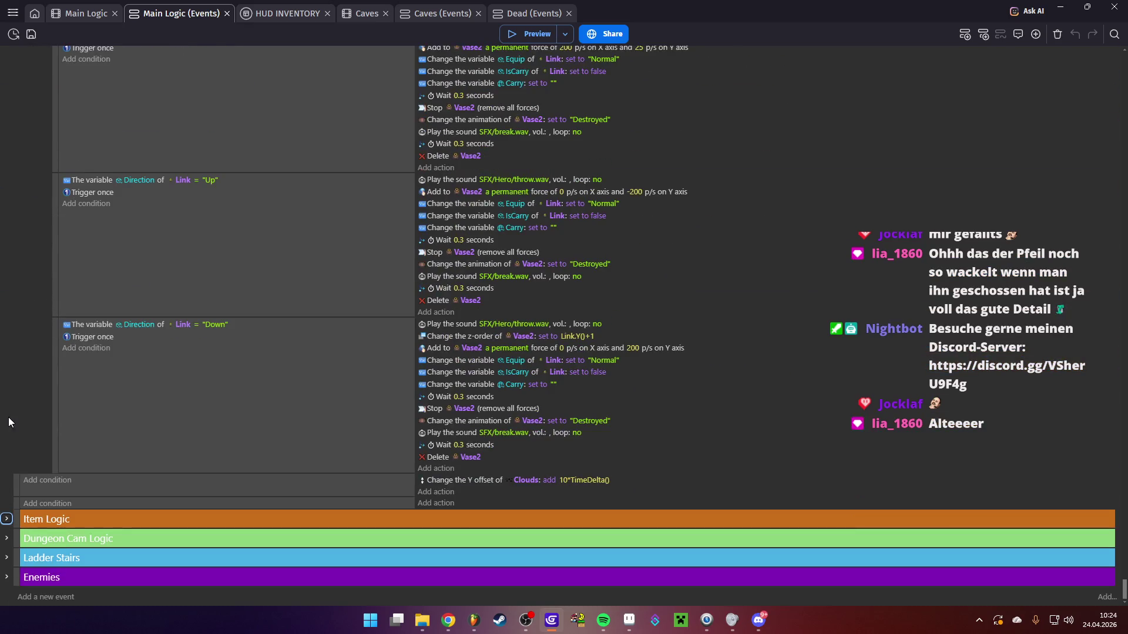
left_click(6, 518)
scroll(35, 470, "down", 2)
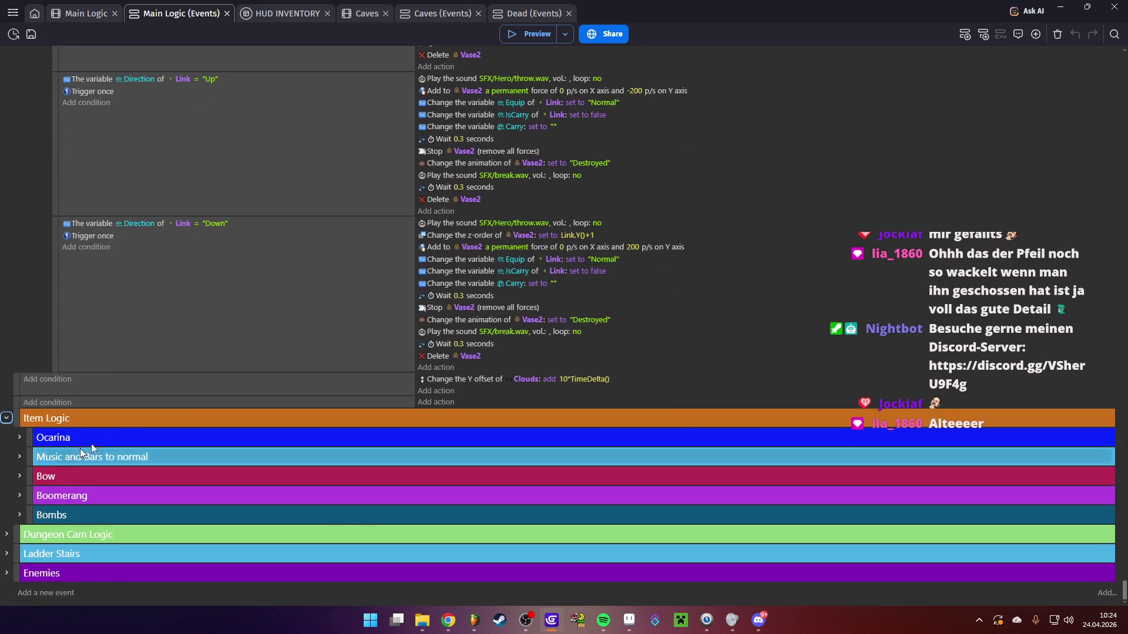
mouse_move(1123, 591)
left_mouse_down()
mouse_move(1117, 69)
mouse_move(1067, 75)
left_mouse_up()
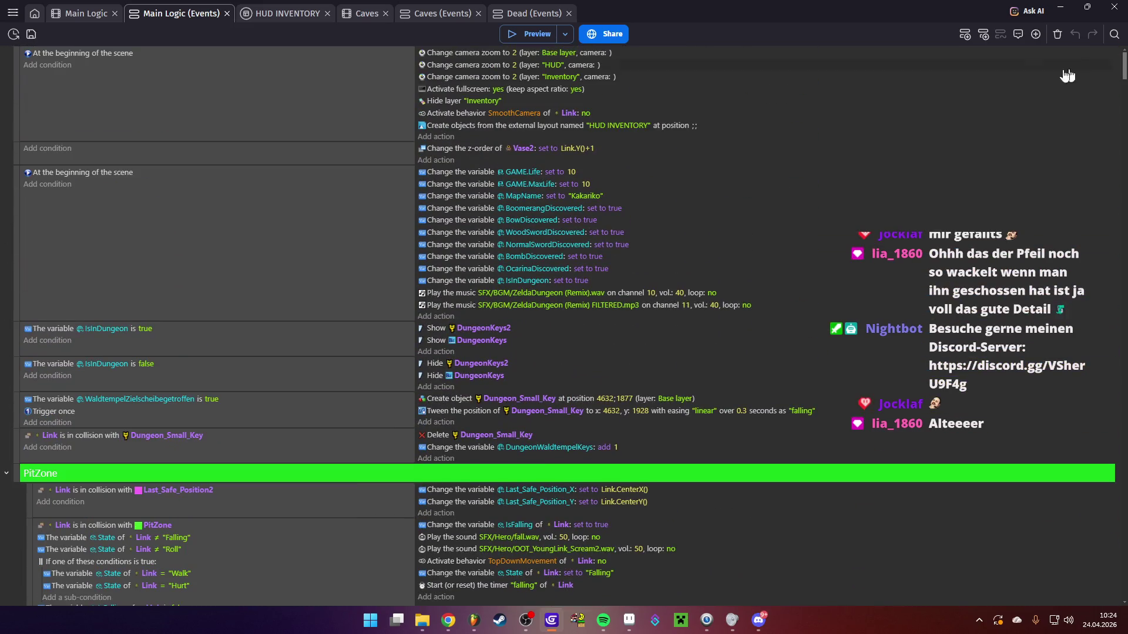
Collapse the PitZone, Jump, Door Logic and Link control groups down through FootSteps
left_click(7, 474)
left_click(6, 493)
left_click(6, 547)
scroll(30, 278, "down", 6)
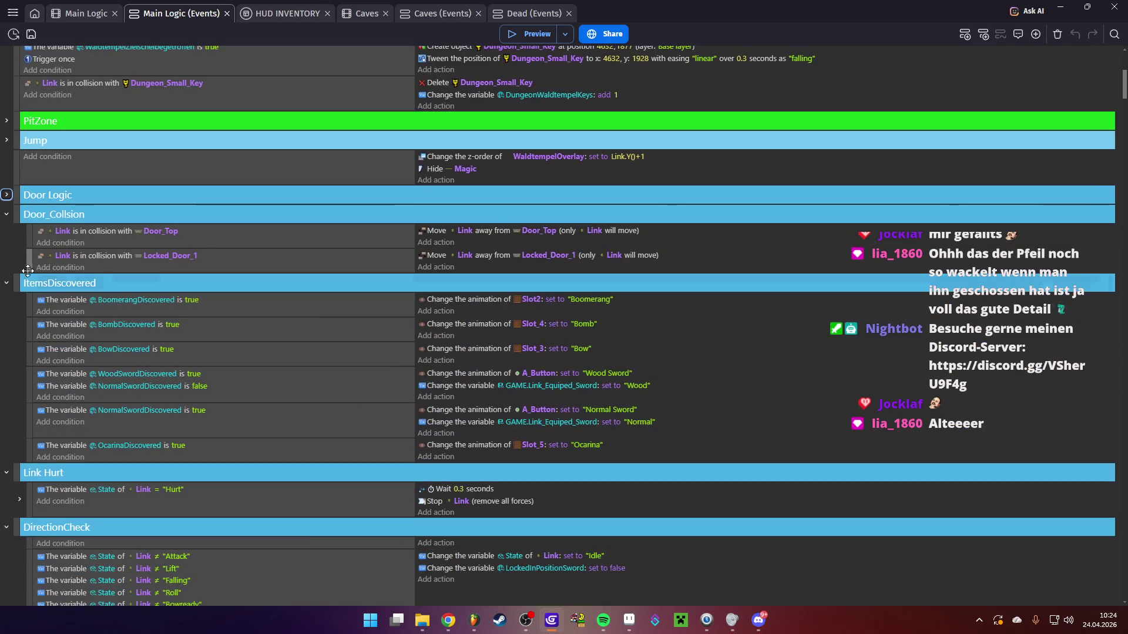
left_click(7, 215)
left_click(6, 234)
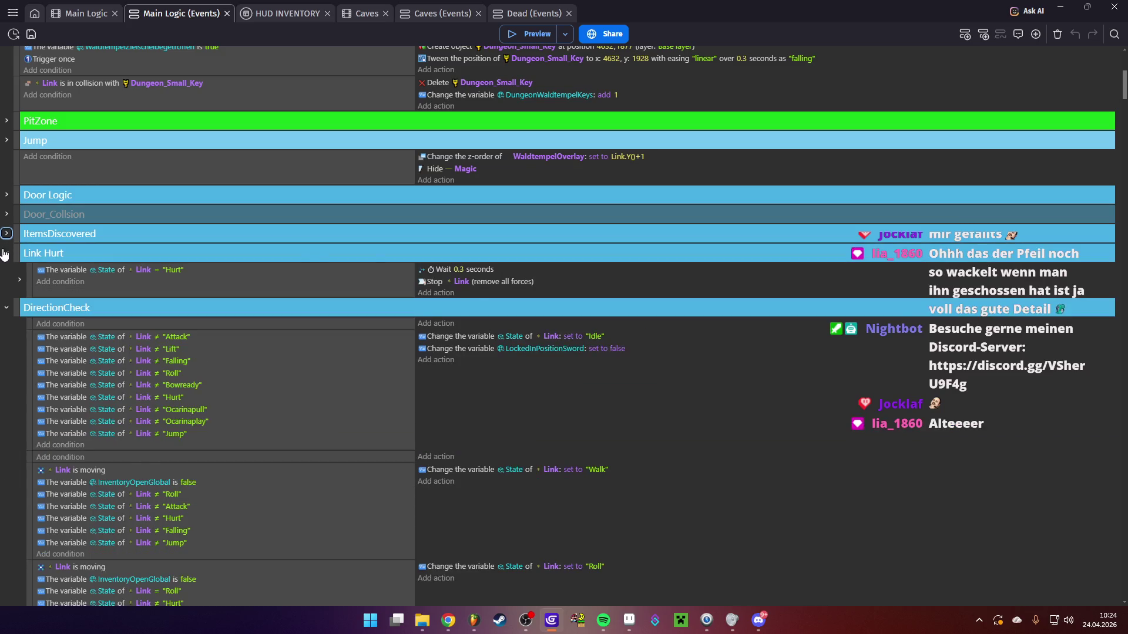
left_click(7, 253)
left_click(7, 272)
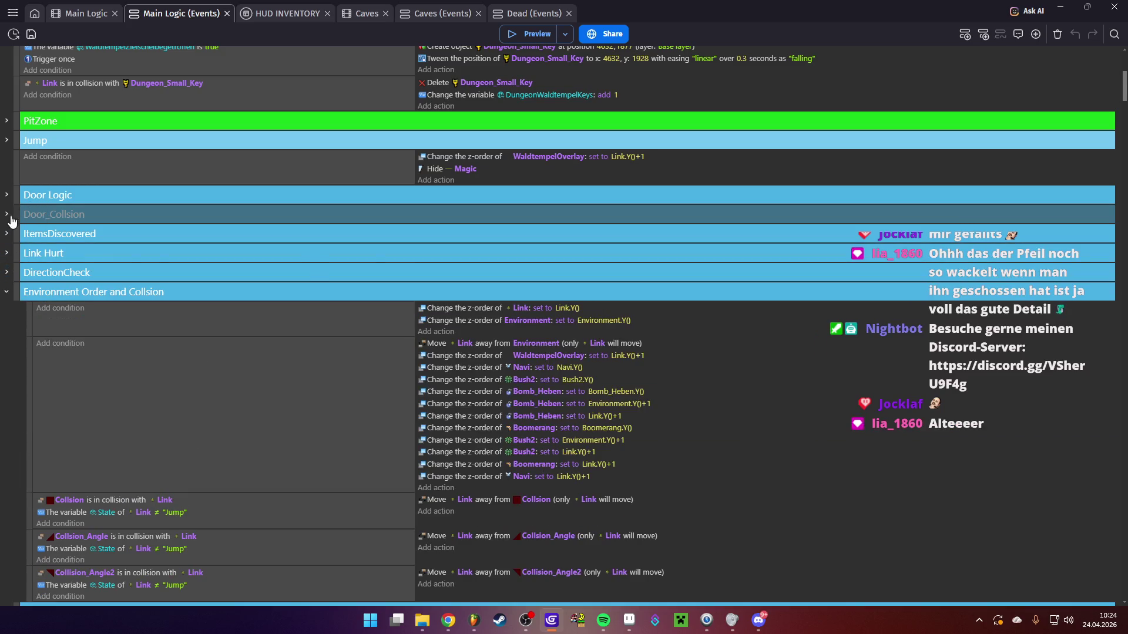
left_click(7, 292)
left_click(6, 310)
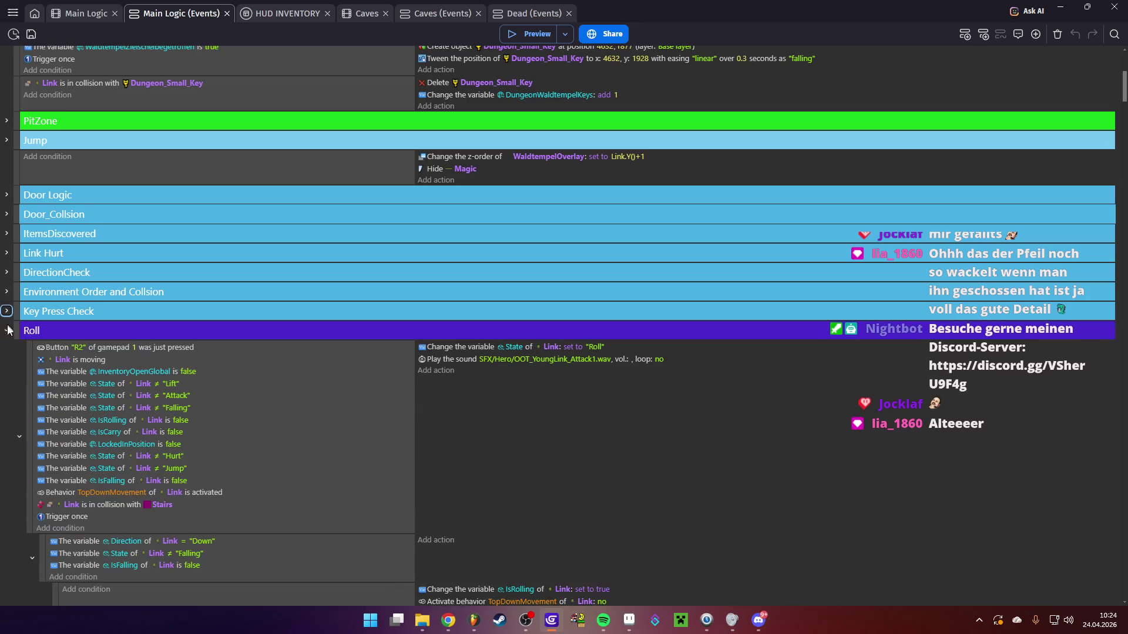
left_click(6, 331)
left_click(6, 350)
left_click(6, 369)
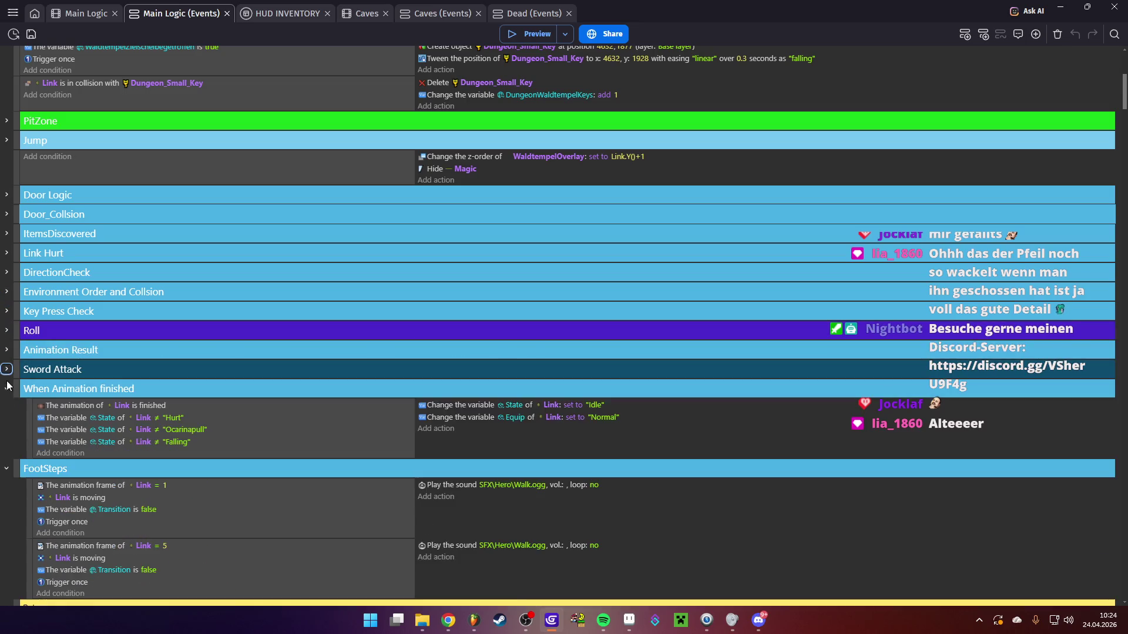
left_click(6, 389)
left_click(6, 408)
Collapse the HEARTS, HUD, NAVI, pickup, Bush, VASE and Item Logic groups, then preview the game
scroll(10, 429, "down", 5)
left_click(6, 288)
left_click(6, 308)
left_click(7, 327)
left_click(7, 347)
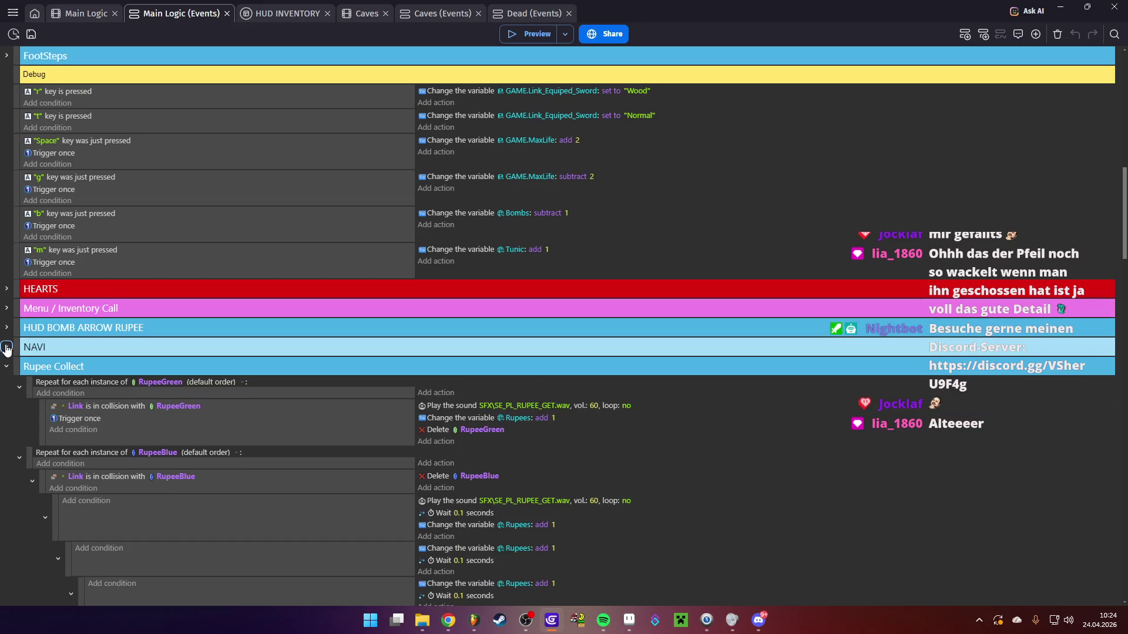
left_click(7, 366)
left_click(6, 385)
left_click(6, 405)
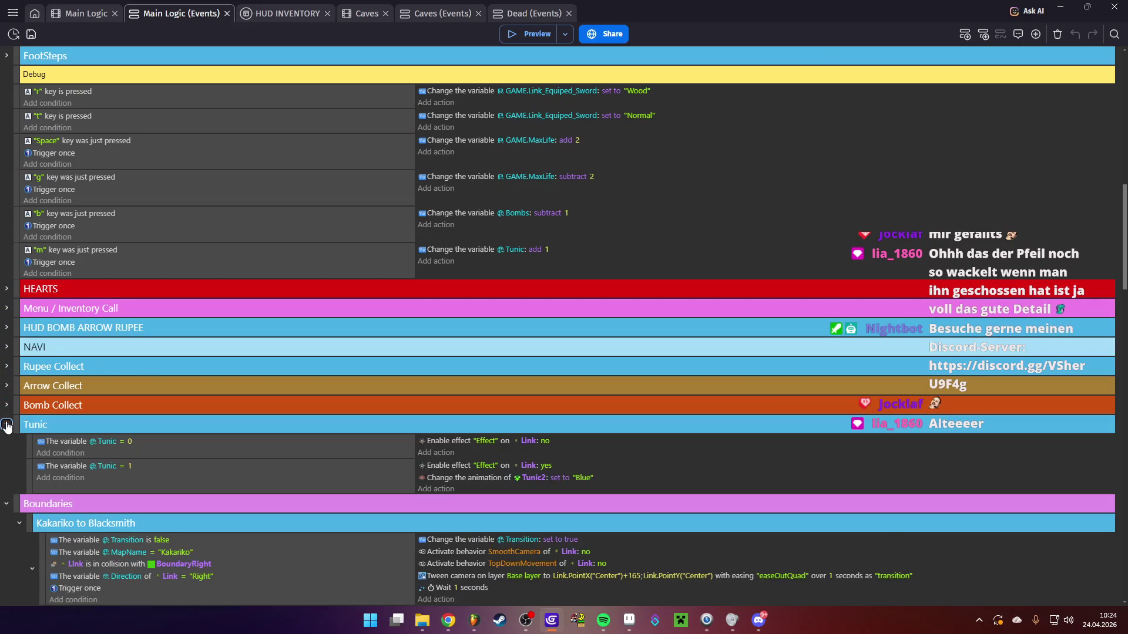
left_click(7, 424)
left_click(6, 443)
left_click(5, 464)
left_click(5, 484)
left_click(6, 537)
scroll(34, 500, "down", 1)
scroll(150, 418, "up", 15)
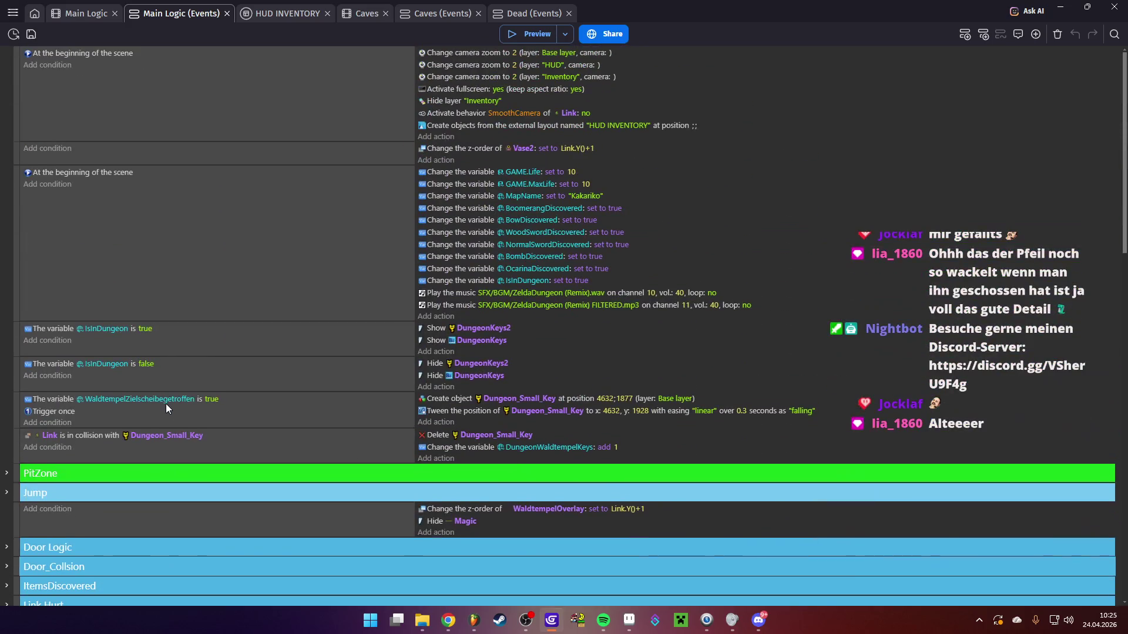
left_click(517, 27)
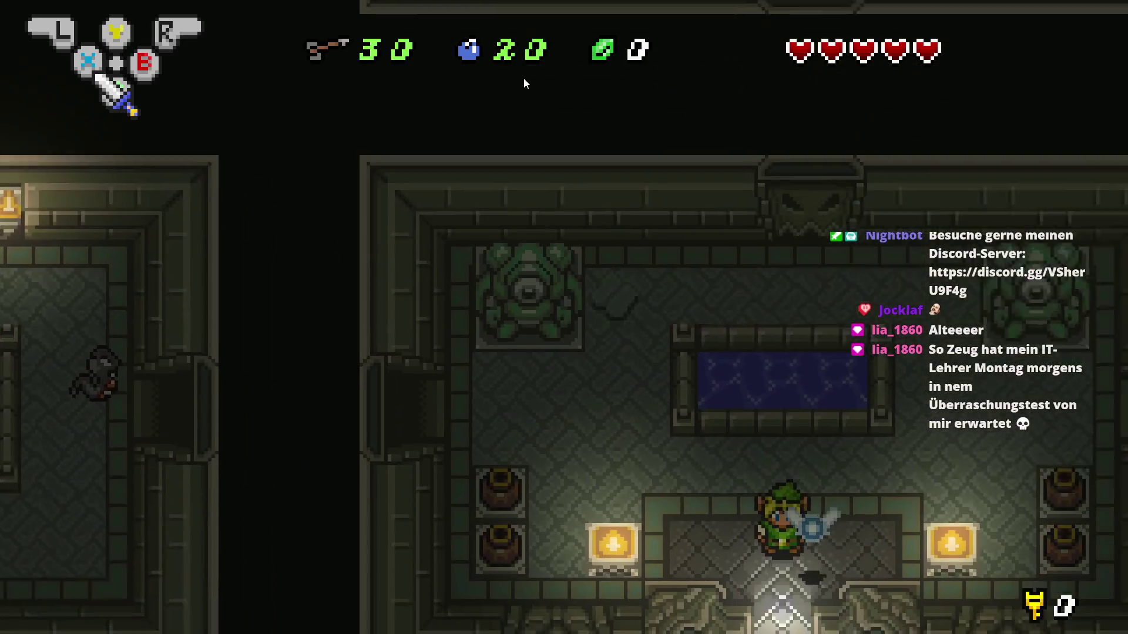
Walk Link up-right past the pool, out the east door and along the next room
key("Up+Right")
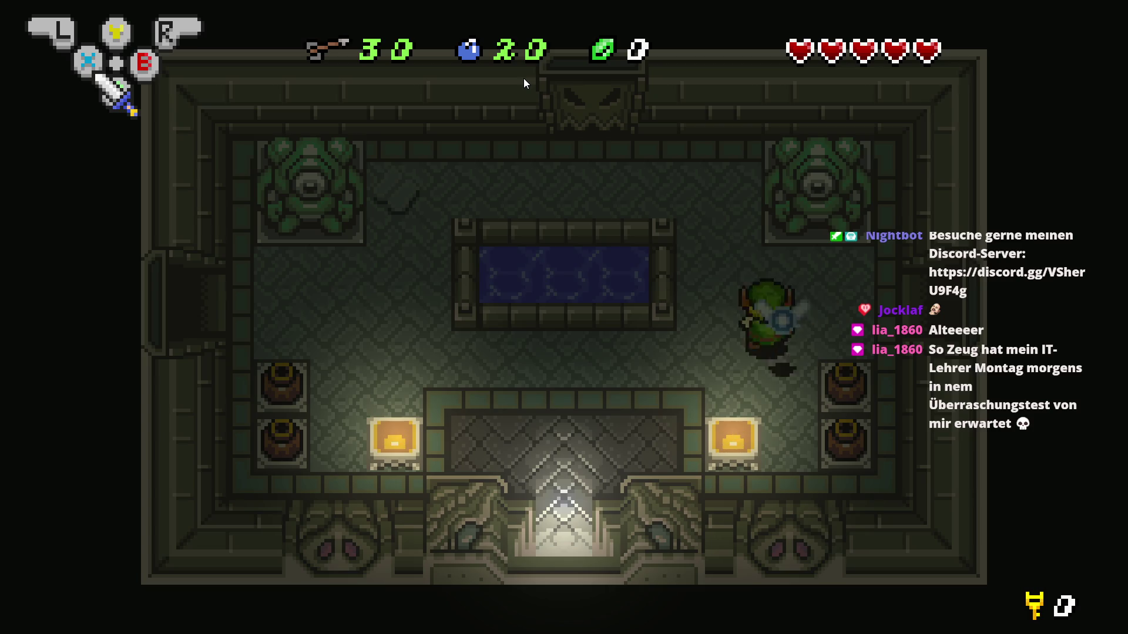
key("Right")
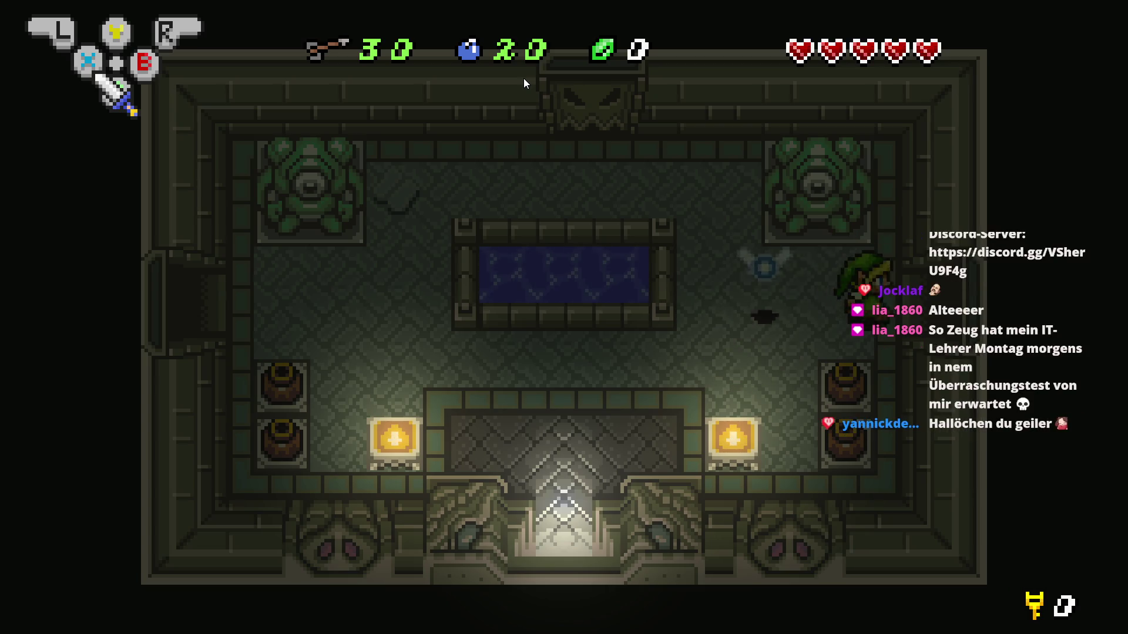
key("Down")
key("Right")
key("Right")
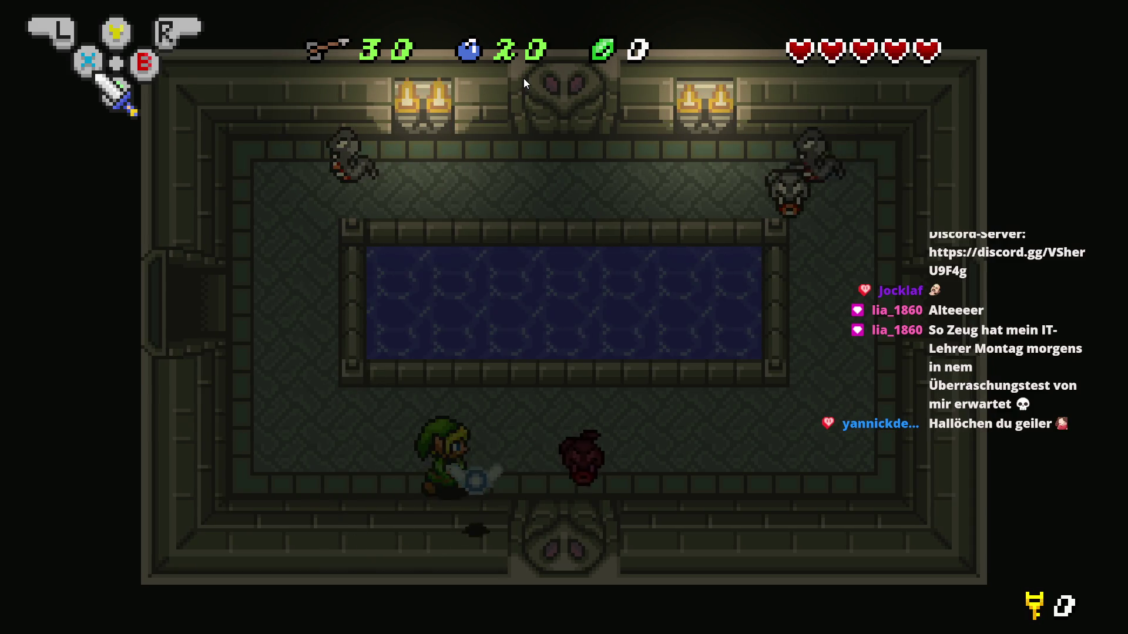
key("Right")
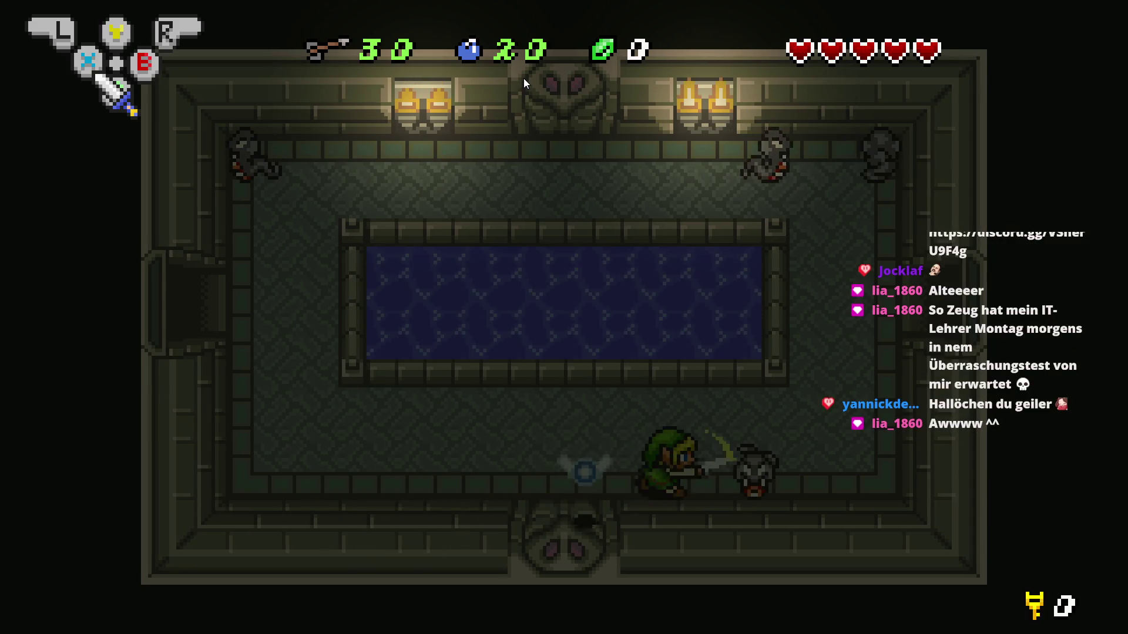
key("Right")
key("Up")
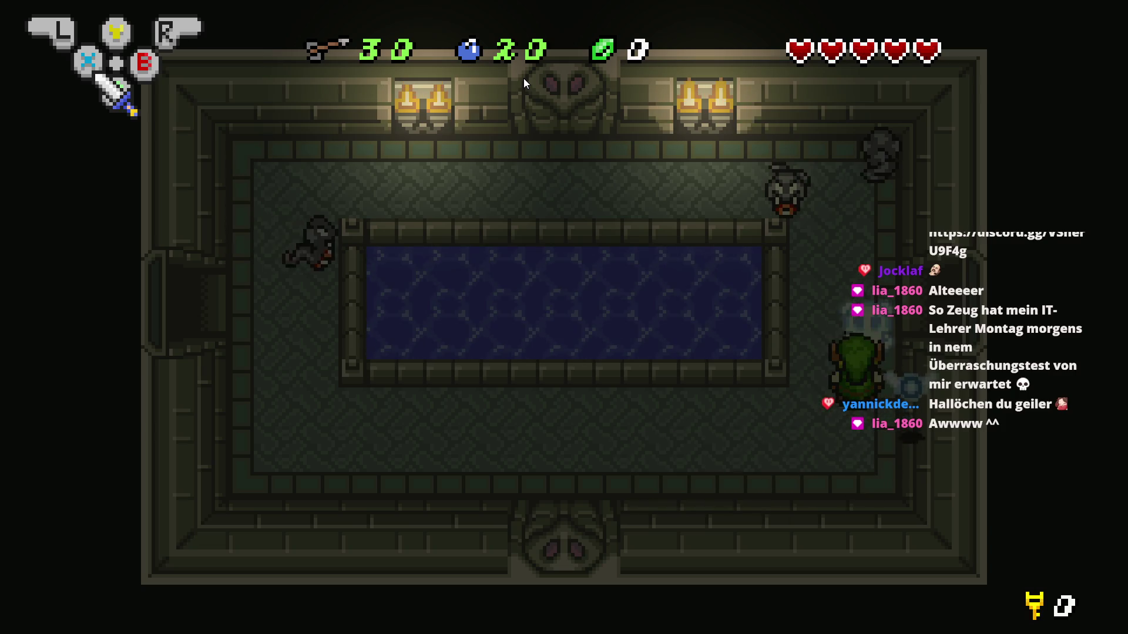
Lift the bottom-right pot, carry it right and throw it so it shatters
key("Right")
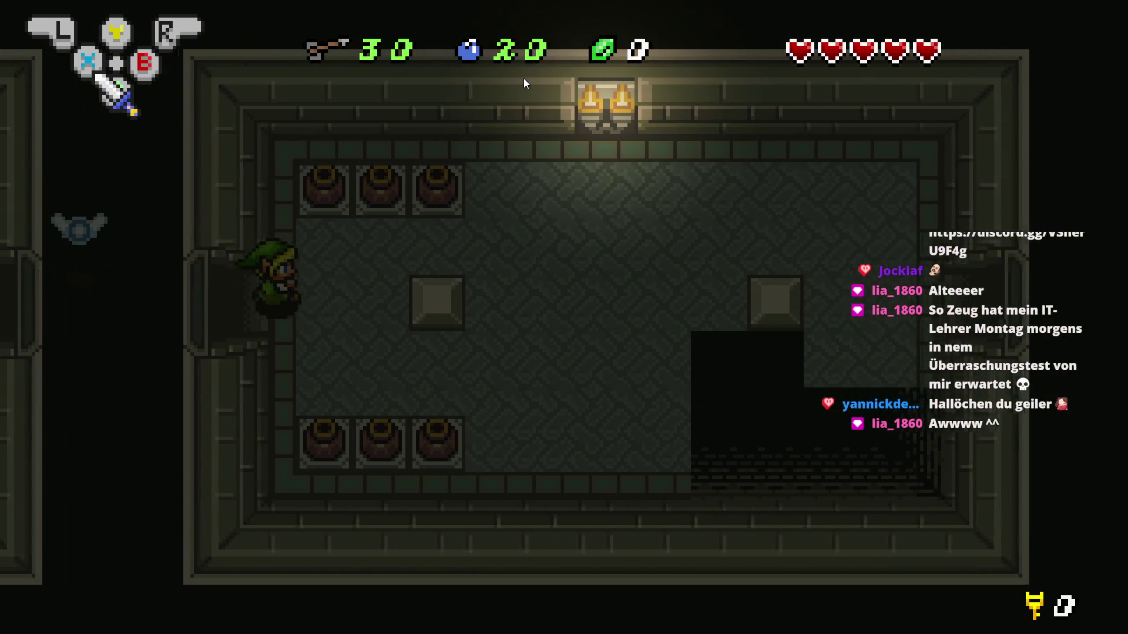
key("Down")
key("x")
key("Right")
key("x")
key("Up")
key("Up")
key("Right")
key("Down")
key("Right")
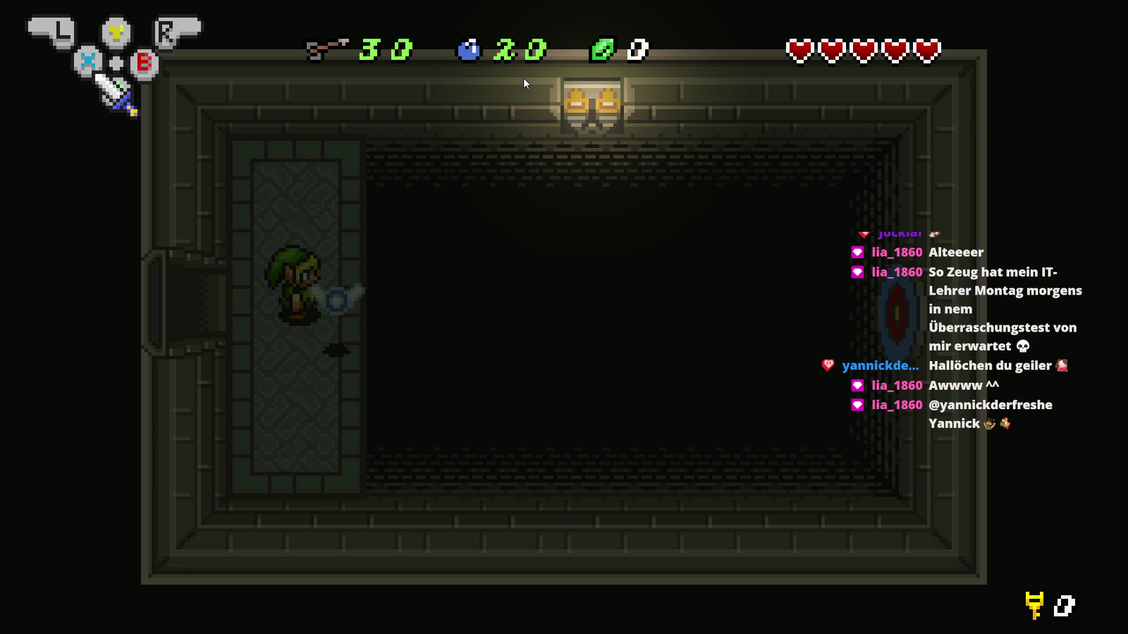
Walk Link down the carpet in the target room and face him up
key("Down")
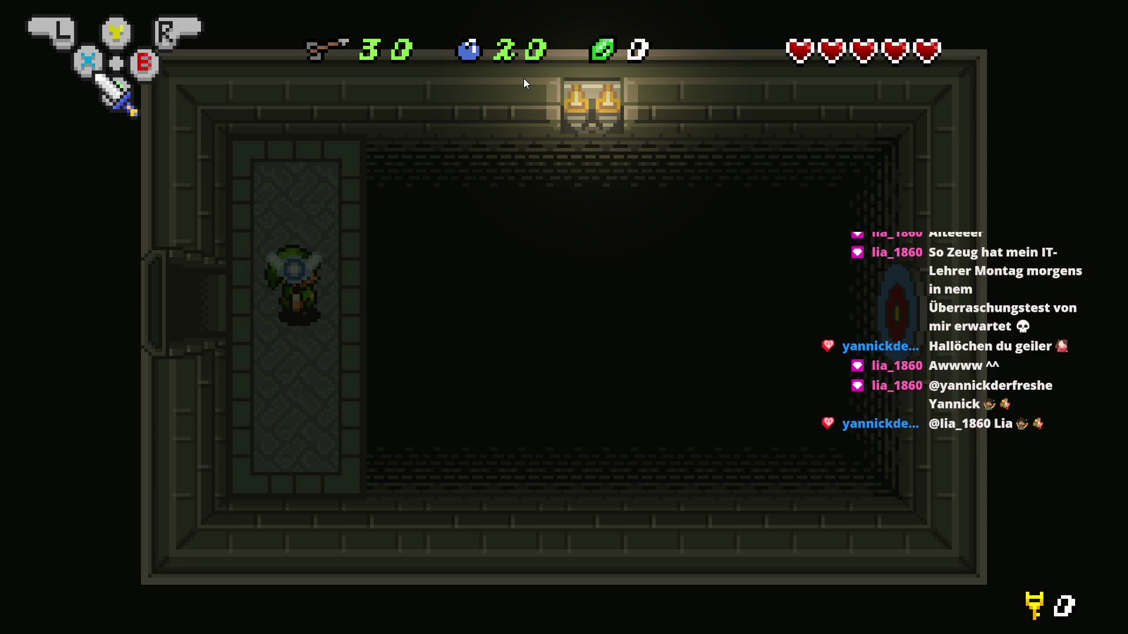
key("Down")
key("Down")
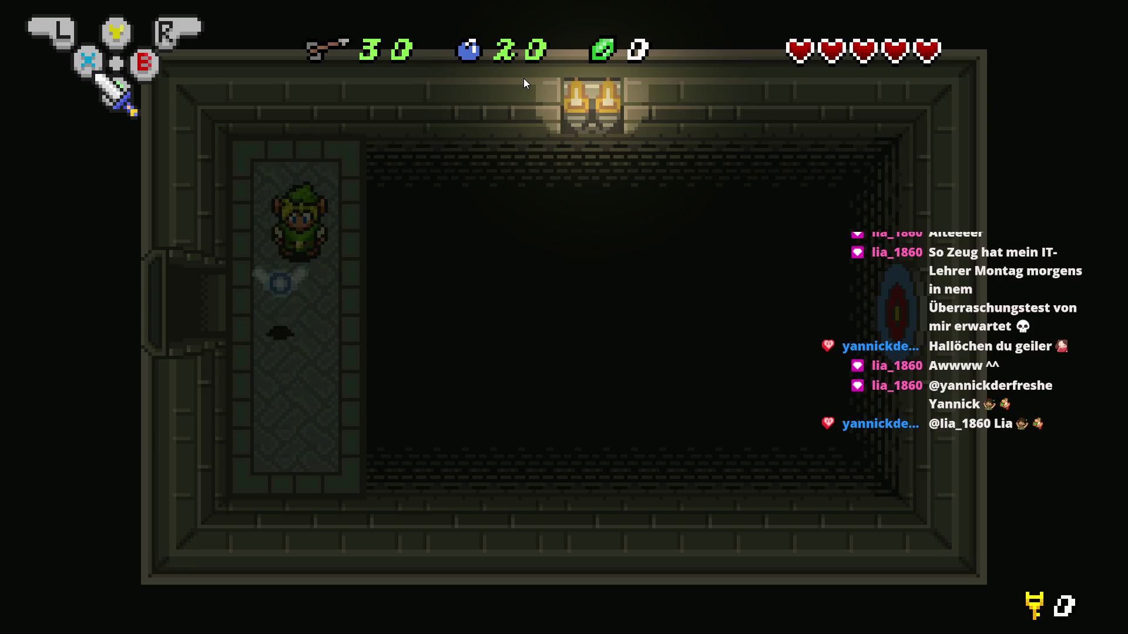
key("Up")
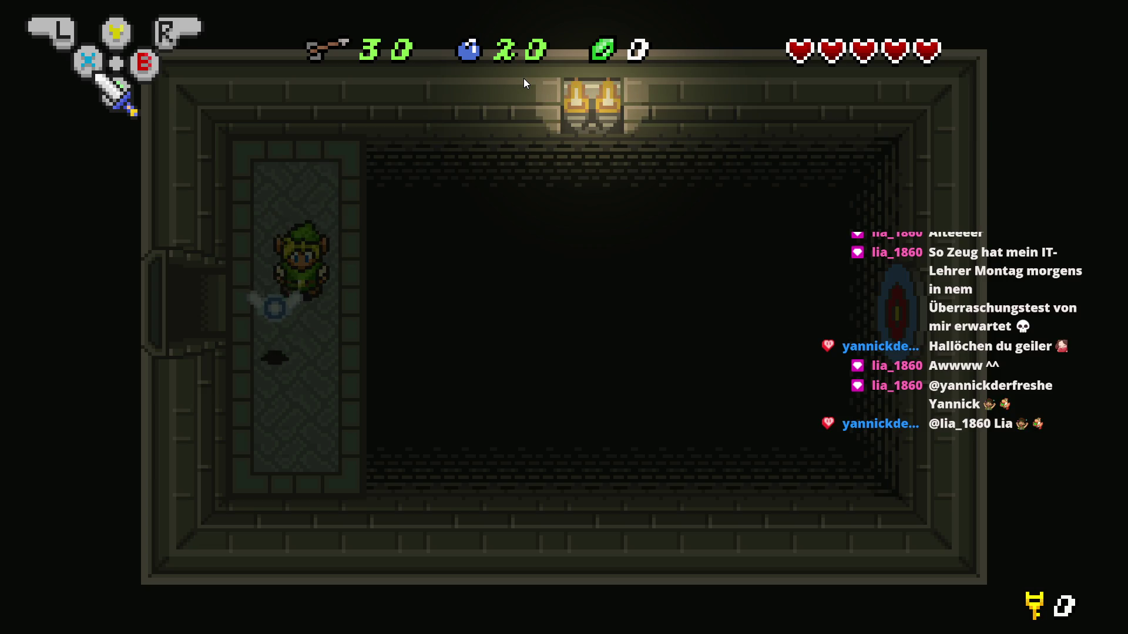
Equip the bow as the Y item from the inventory screen
key("Return")
key("Right")
key("Right")
key("Return")
Fire an arrow at the wall target and walk up to collect the small key
key("y")
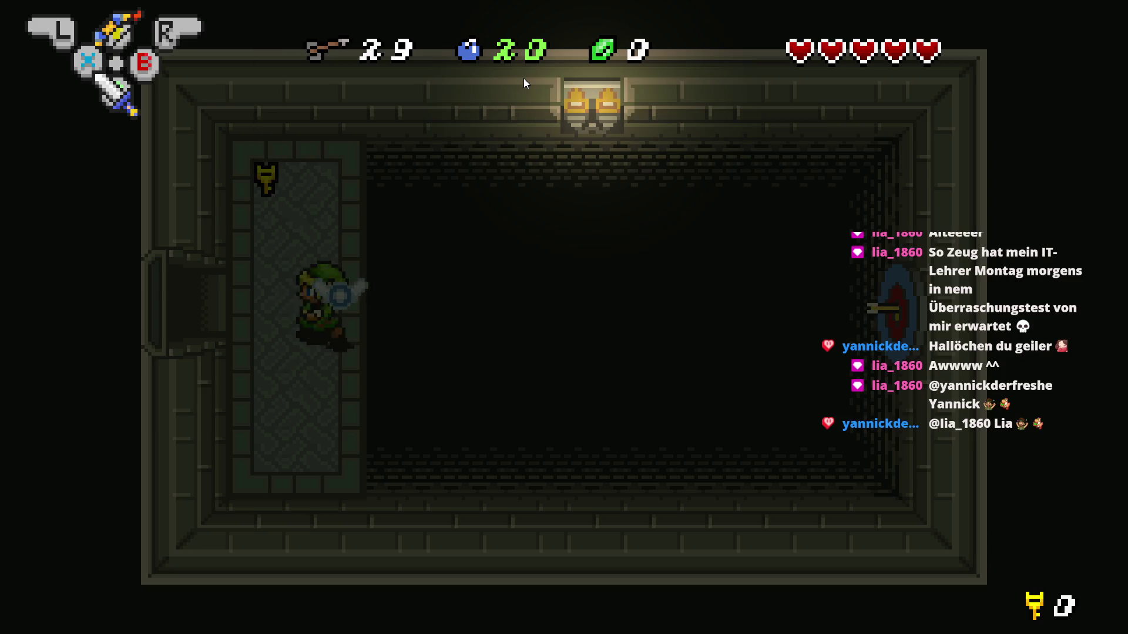
key("Up")
key("Down")
key("Up")
key("Right")
key("Down")
key("Up")
key("Left")
Position Link on the carpet facing the wall target and shoot another arrow
key("Right")
key("Right")
key("Left")
key("Left")
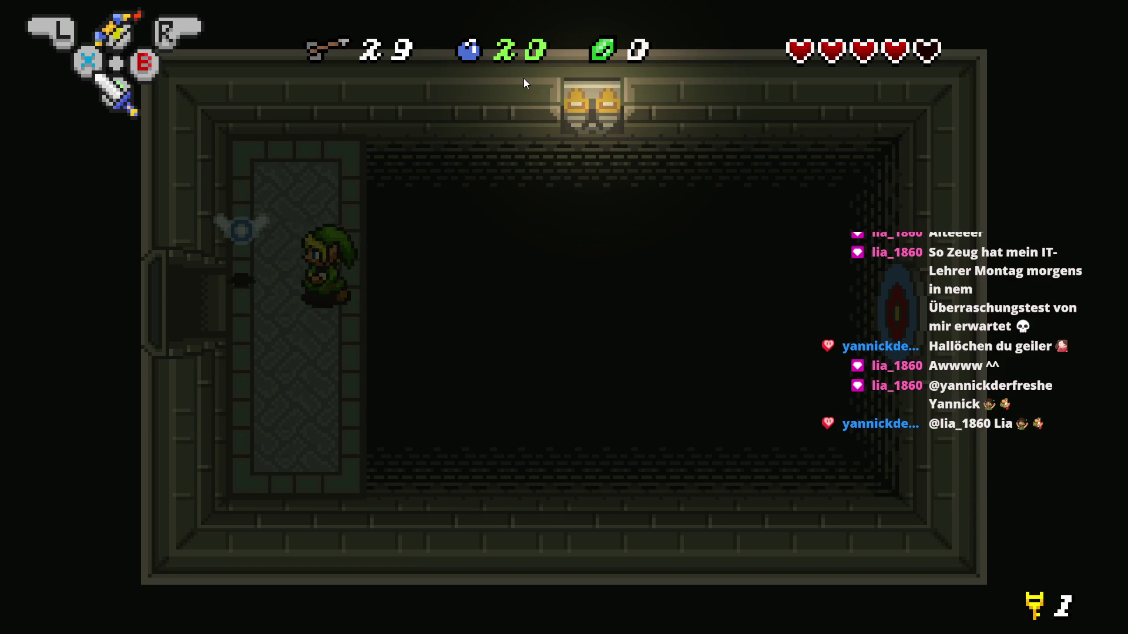
key("Down")
key("Down")
key("Up")
key("Left")
key("Up")
key("Down")
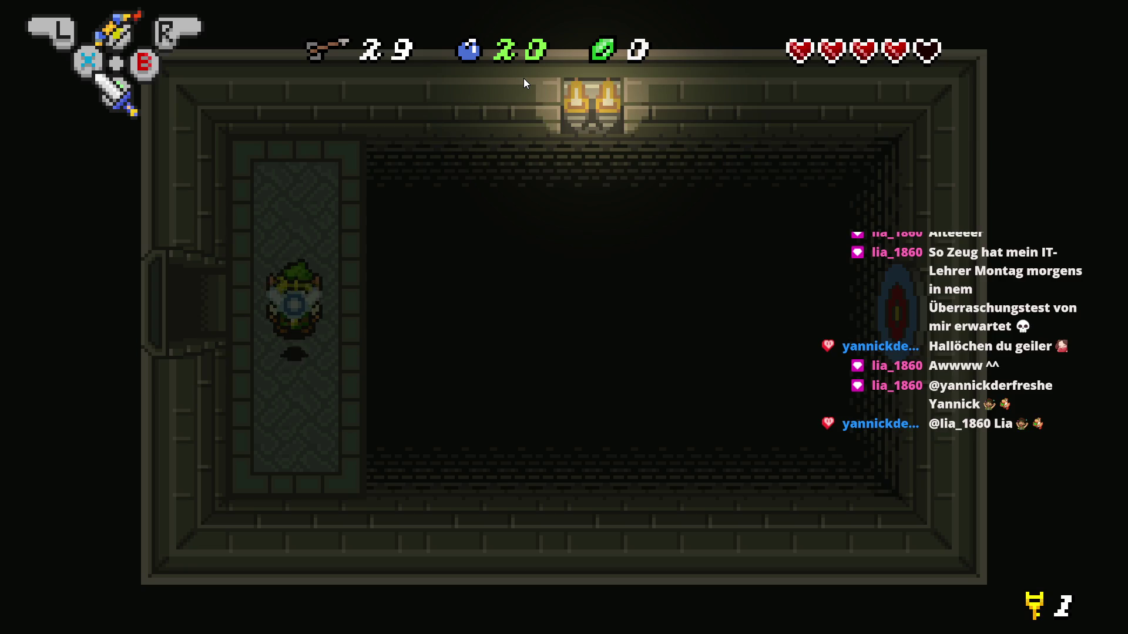
key("Up")
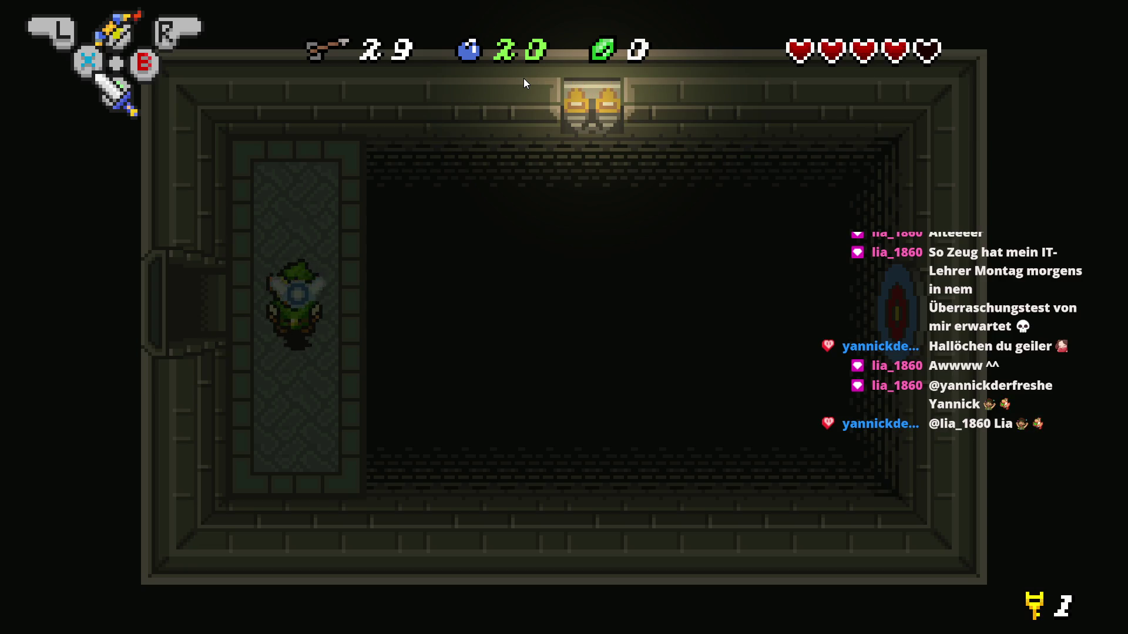
key("Right")
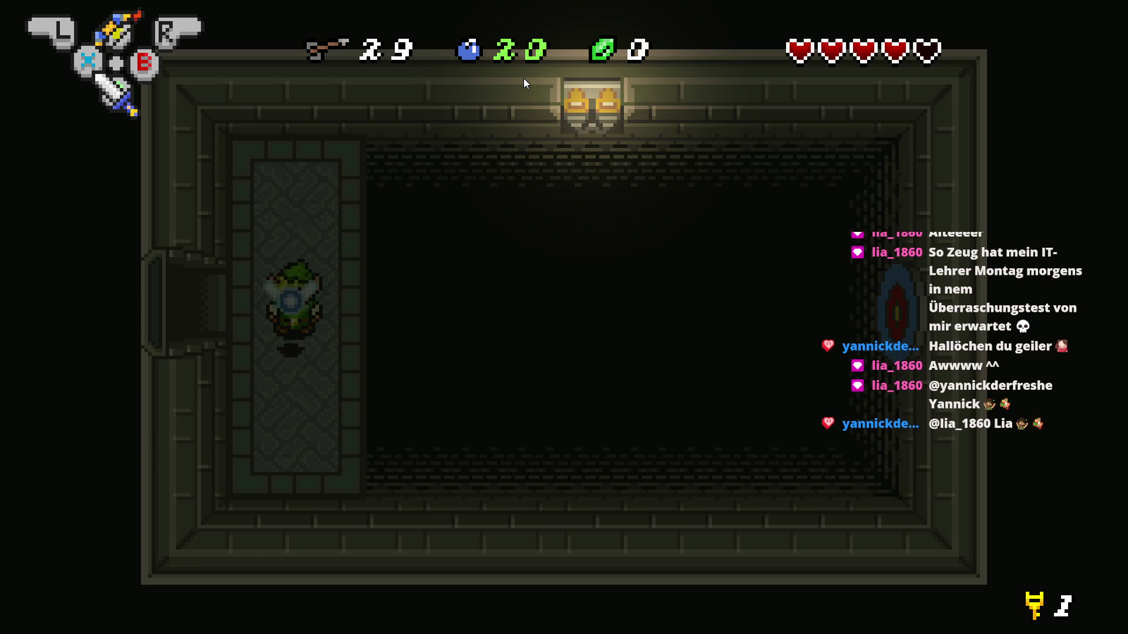
key("x")
key("Up")
key("Up")
Walk Link out the west door, close the preview and save the project with Ctrl+S
key("Down")
key("Left")
key("Left")
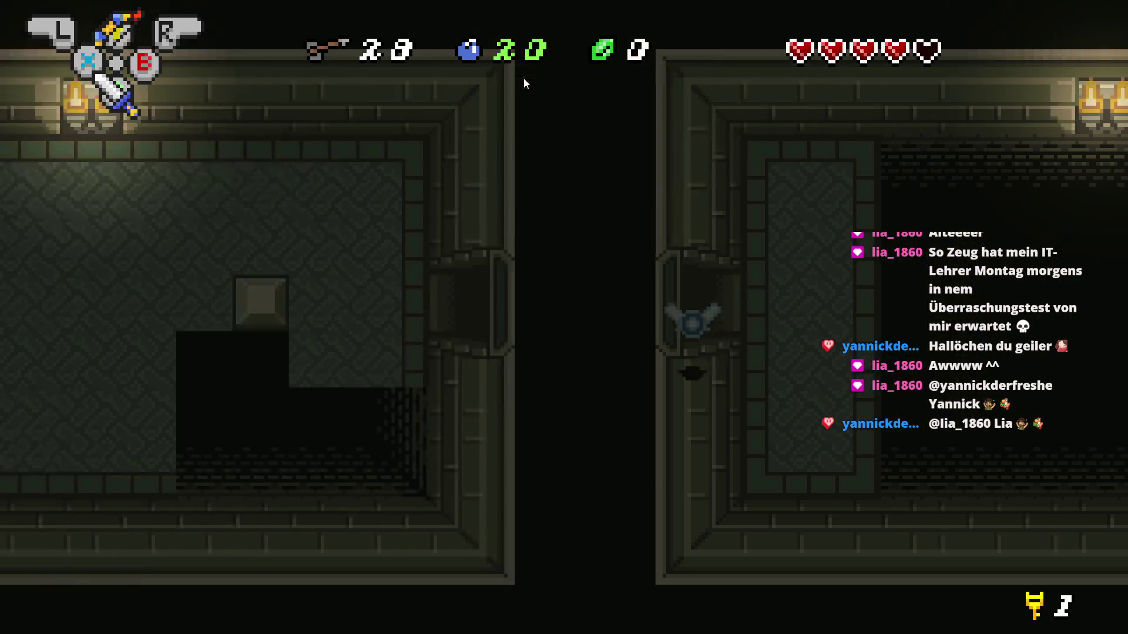
key("Up")
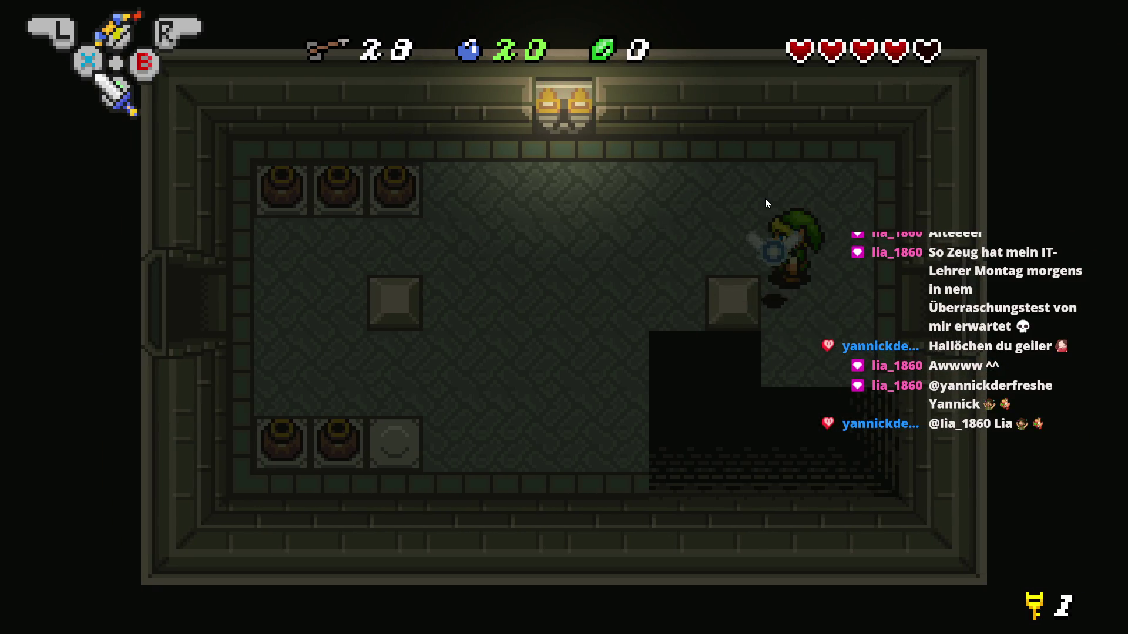
key("alt+Tab")
key("ctrl+s")
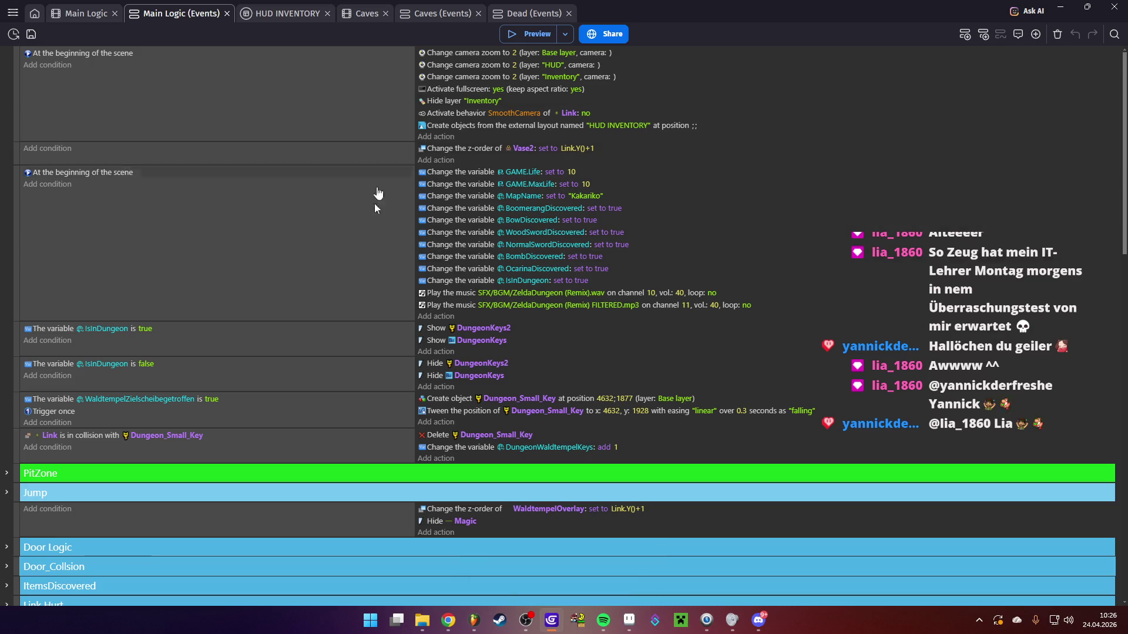
Scroll through the Main Logic event sheet, then switch to the Main Logic scene editor
scroll(423, 135, "down", 3)
scroll(581, 357, "down", 10)
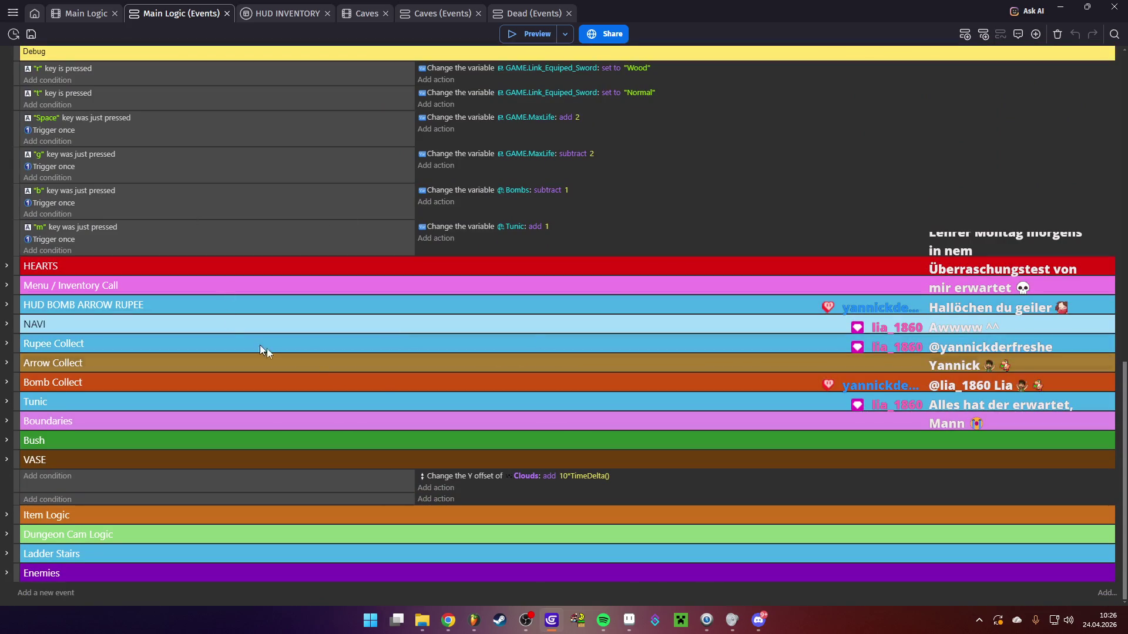
scroll(379, 378, "up", 10)
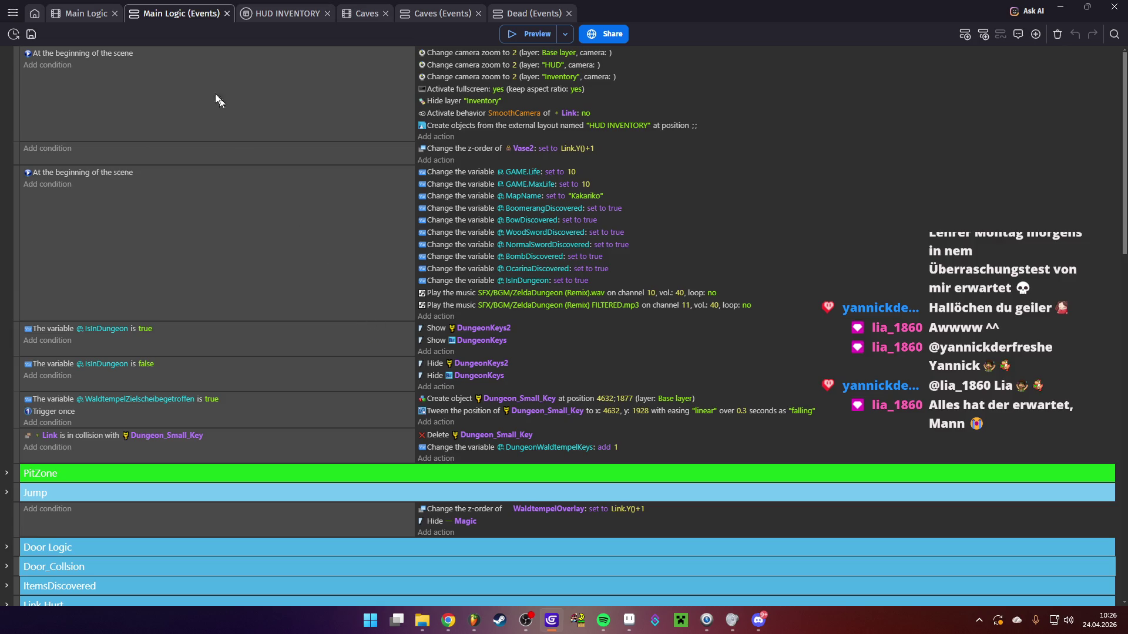
left_click(86, 14)
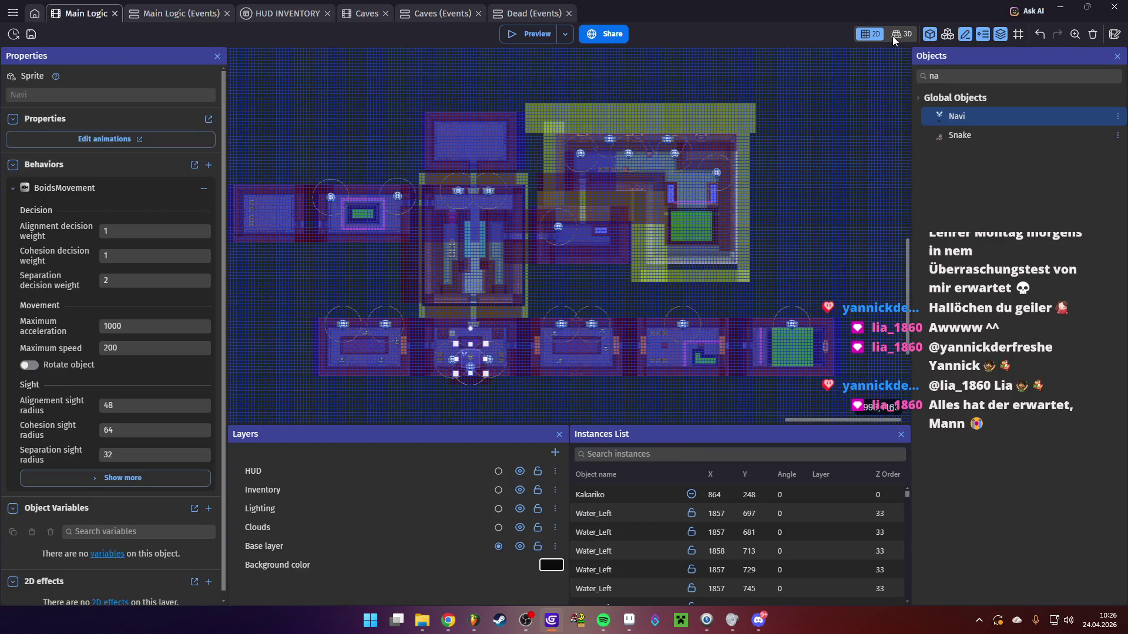
left_click(900, 34)
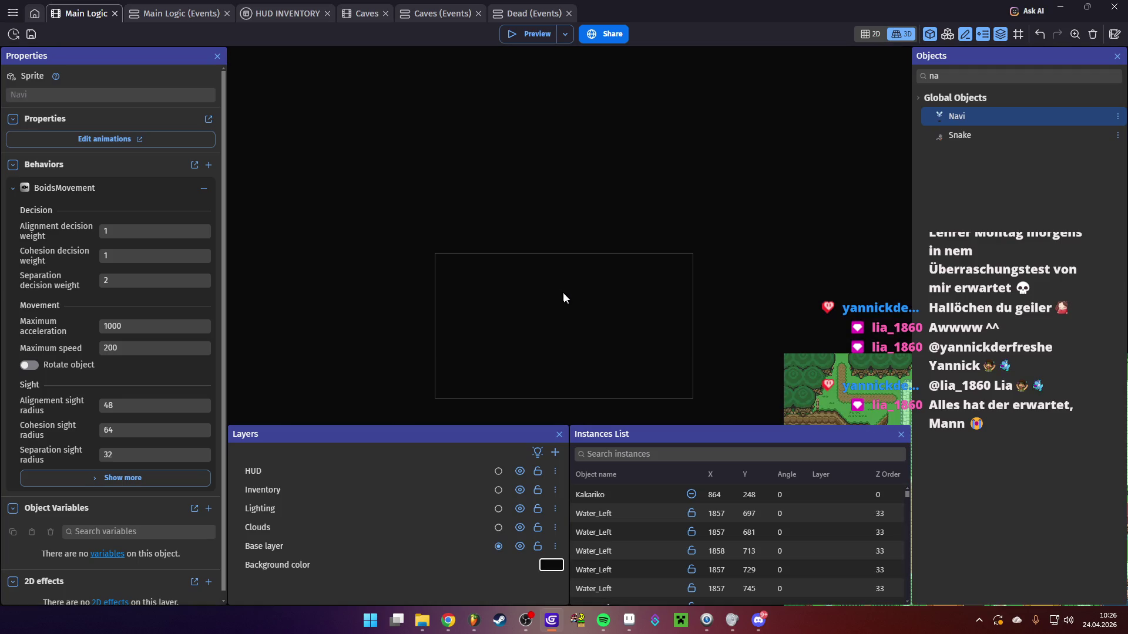
left_click_drag(563, 297, 399, 126)
left_click_drag(419, 267, 317, 325)
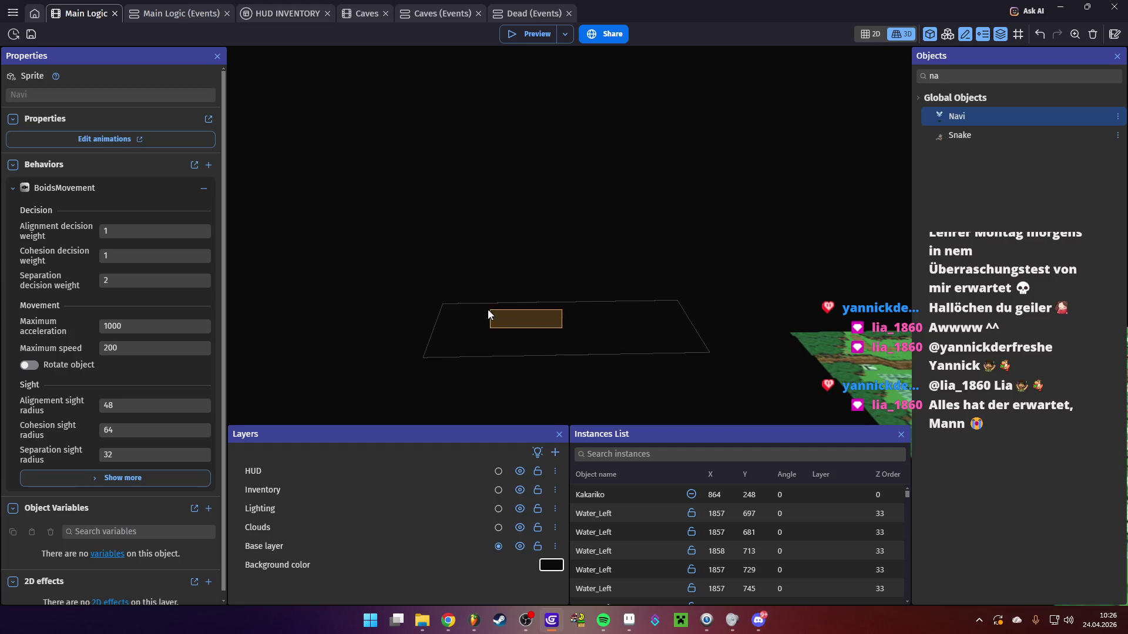
left_click(647, 345)
mouse_move(722, 351)
left_mouse_down()
mouse_move(810, 354)
mouse_move(615, 348)
mouse_move(650, 322)
mouse_move(691, 329)
mouse_move(690, 411)
mouse_move(690, 382)
mouse_move(811, 376)
mouse_move(698, 306)
left_mouse_up()
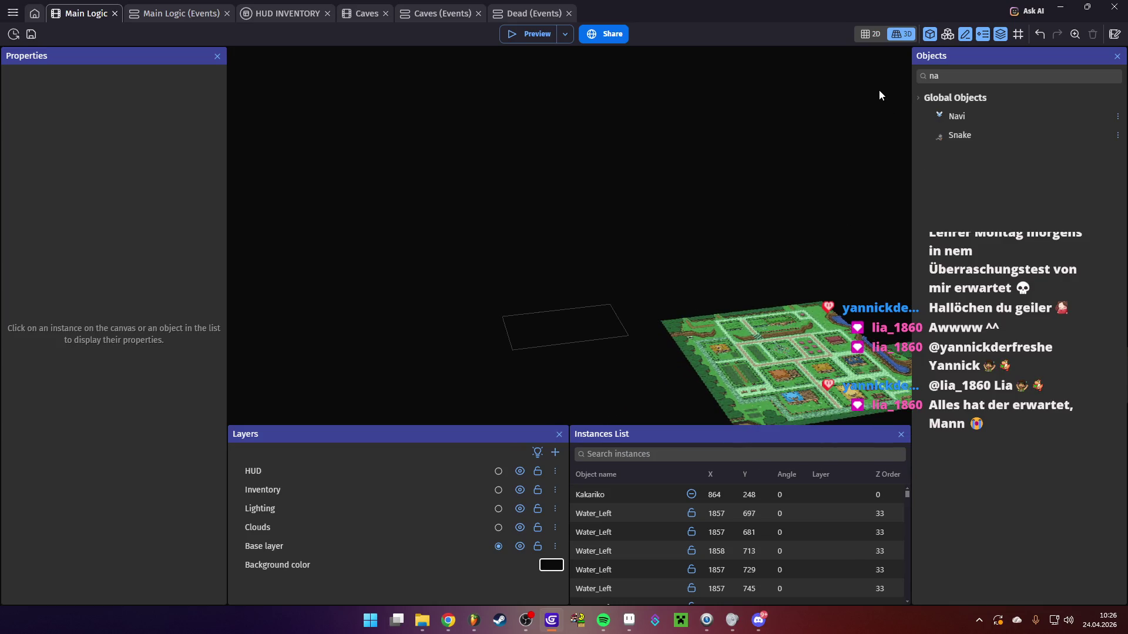
left_click(872, 34)
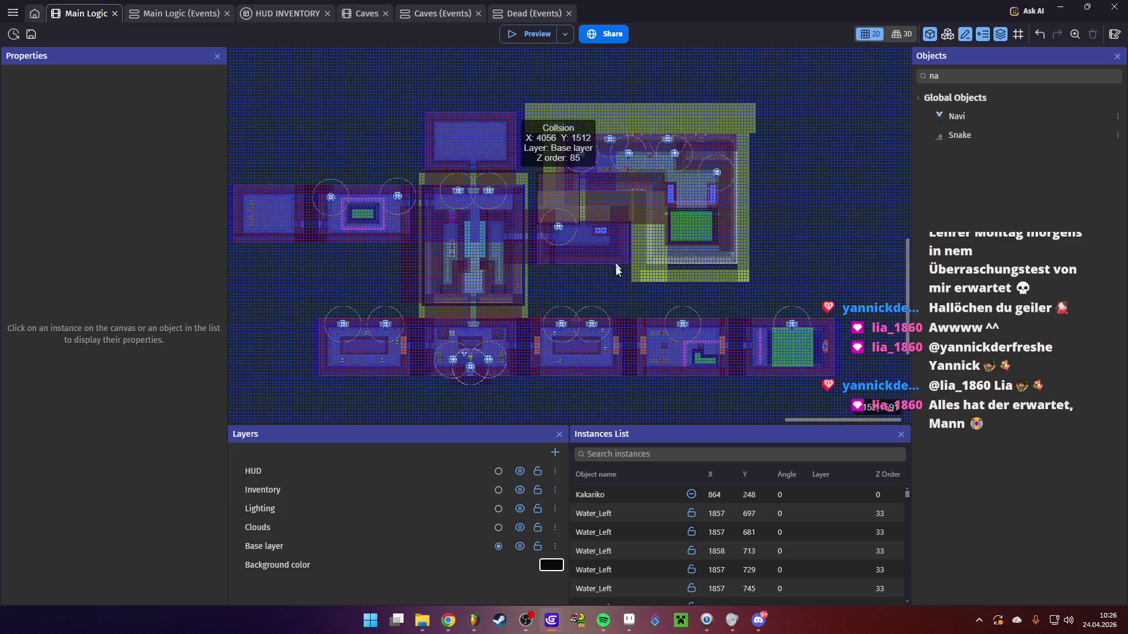
scroll(378, 269, "down", 5)
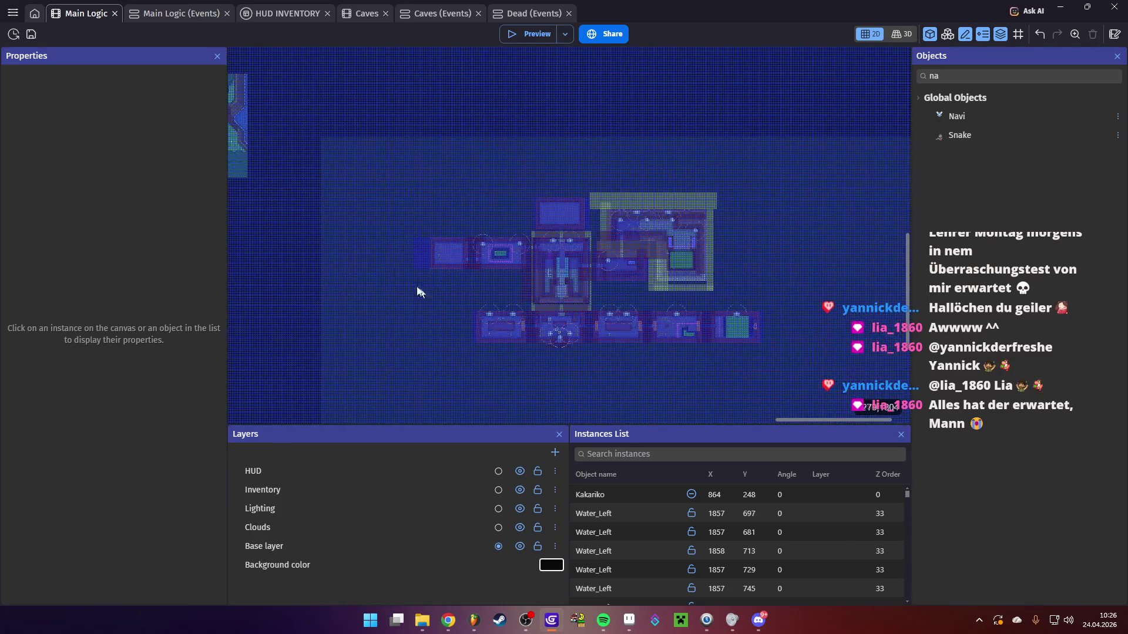
scroll(301, 227, "up", 4)
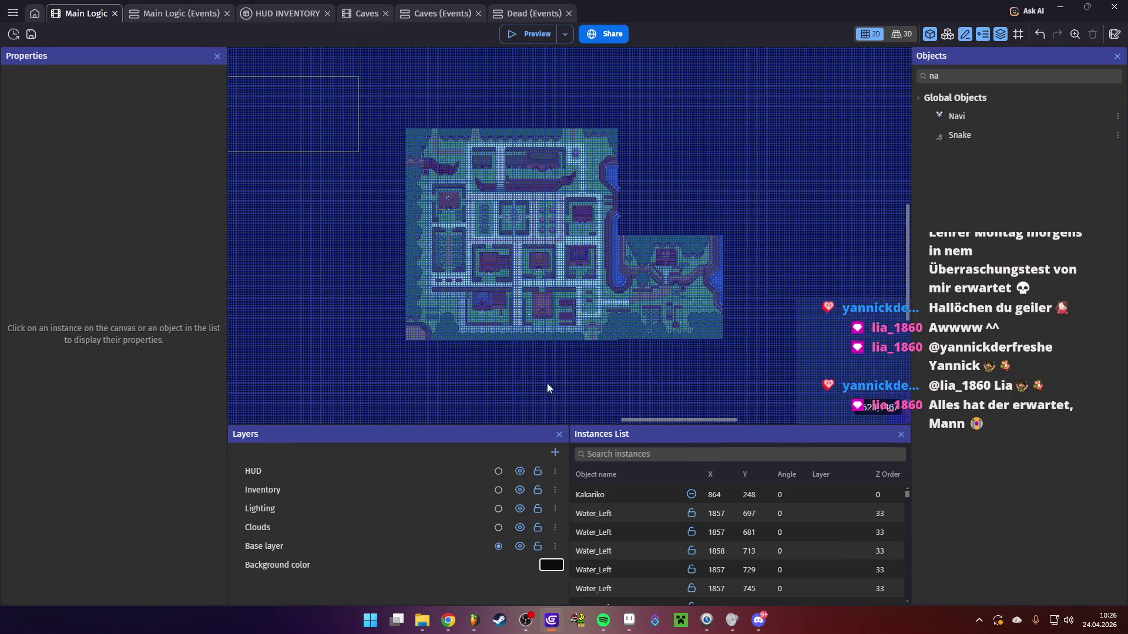
left_click_drag(455, 301, 375, 232)
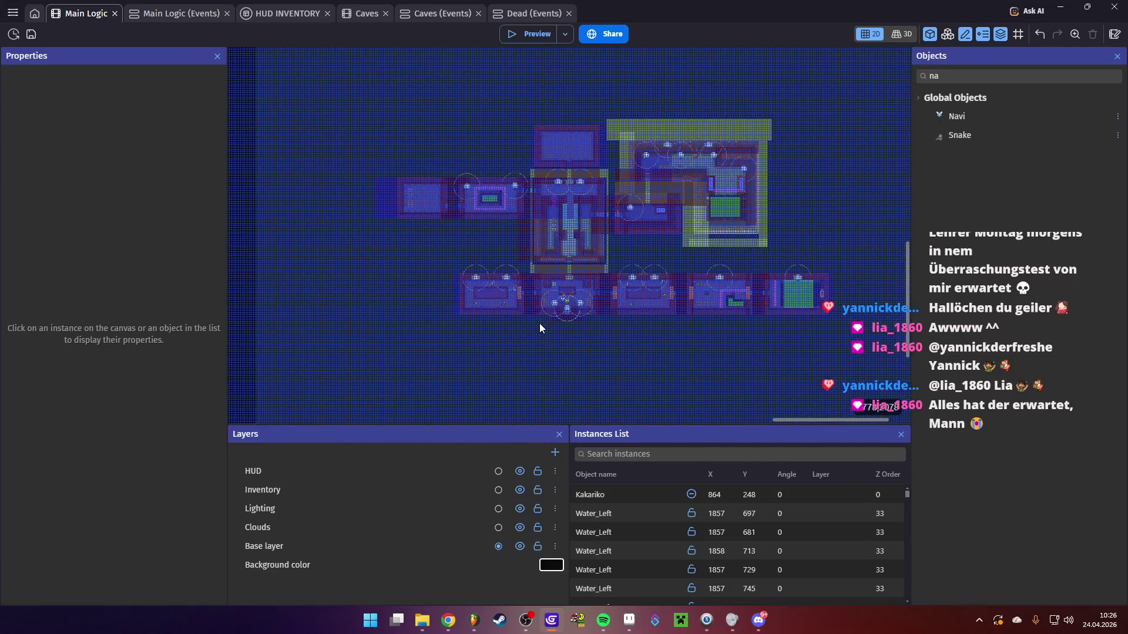
left_click_drag(488, 358, 483, 376)
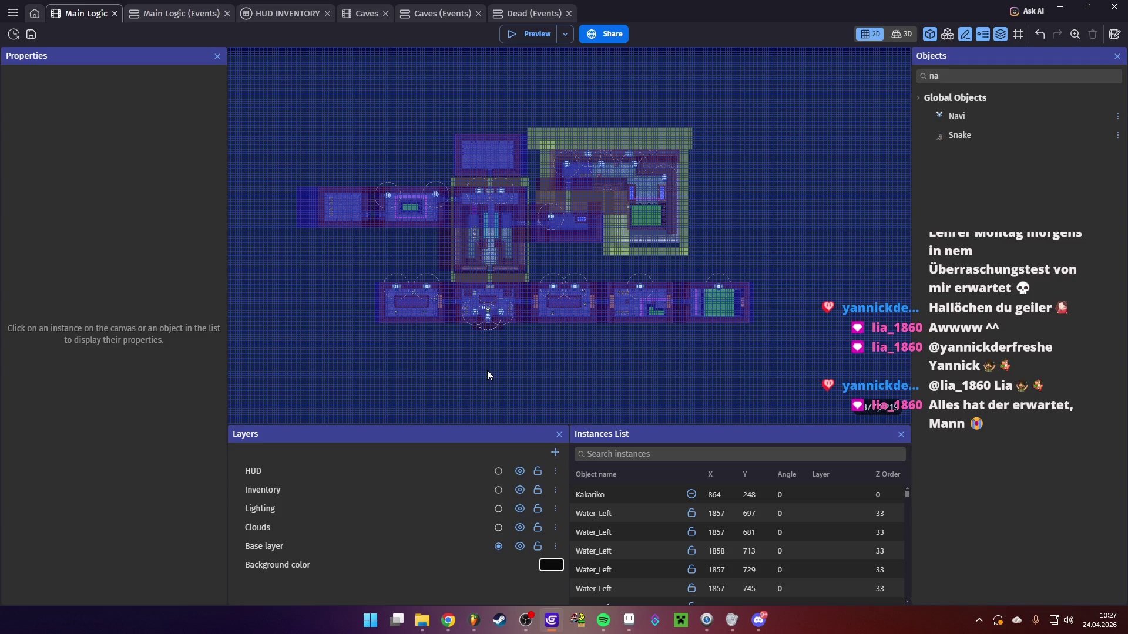
scroll(629, 267, "up", 2)
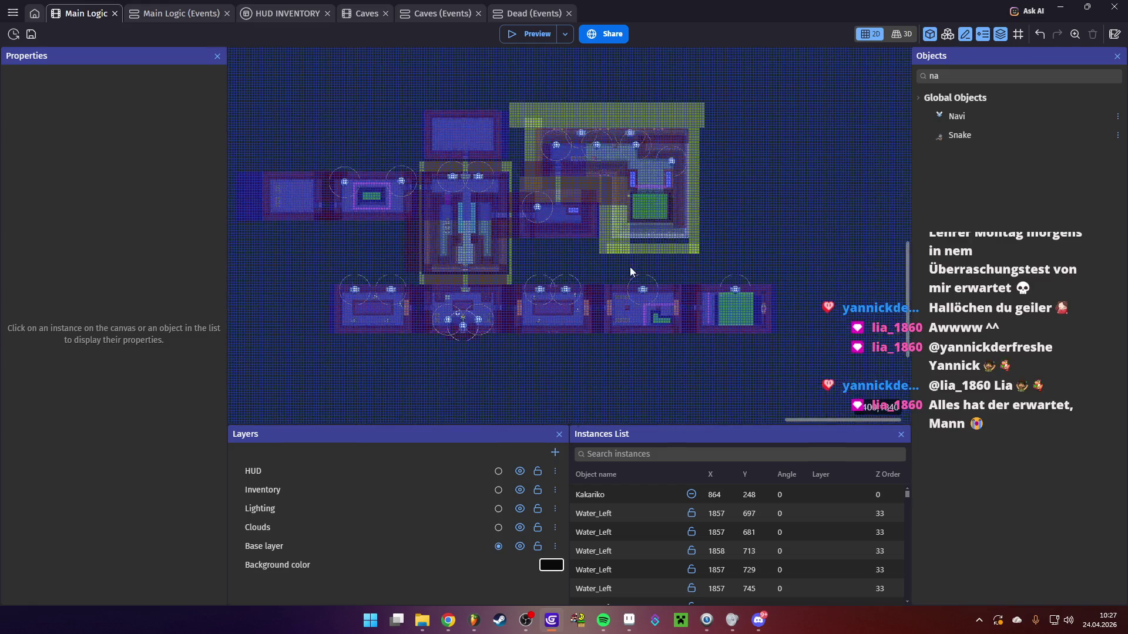
left_click_drag(330, 268, 349, 282)
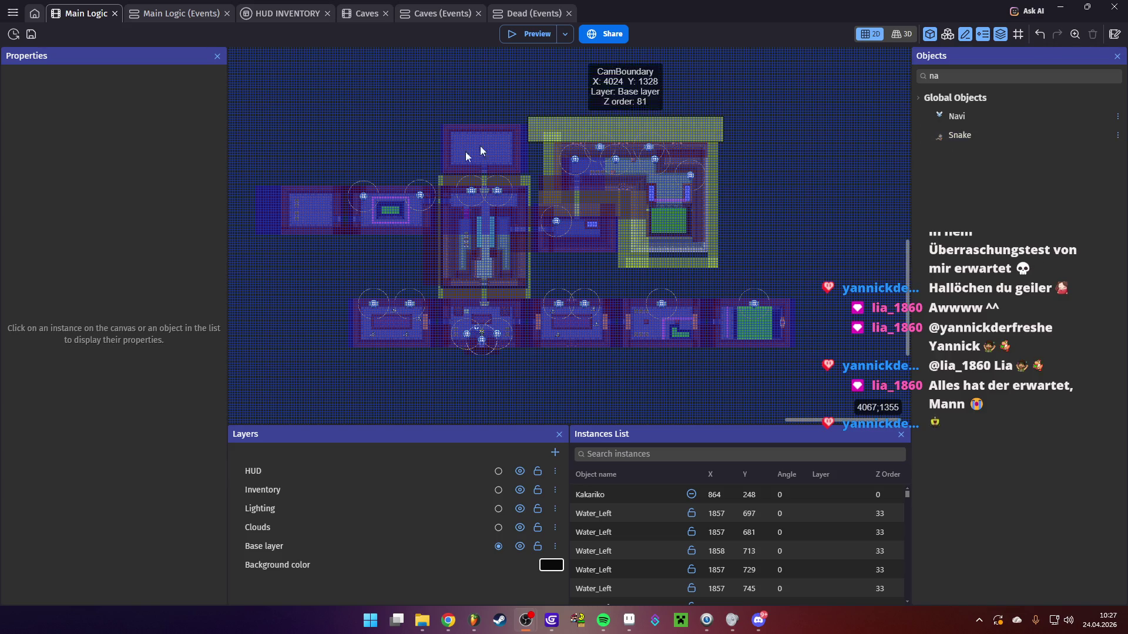
scroll(556, 237, "up", 1)
Close the temple_green, Door_Bottom and Waldtempel sprites in Aseprite, discarding Waldtempel's changes
left_click(629, 619)
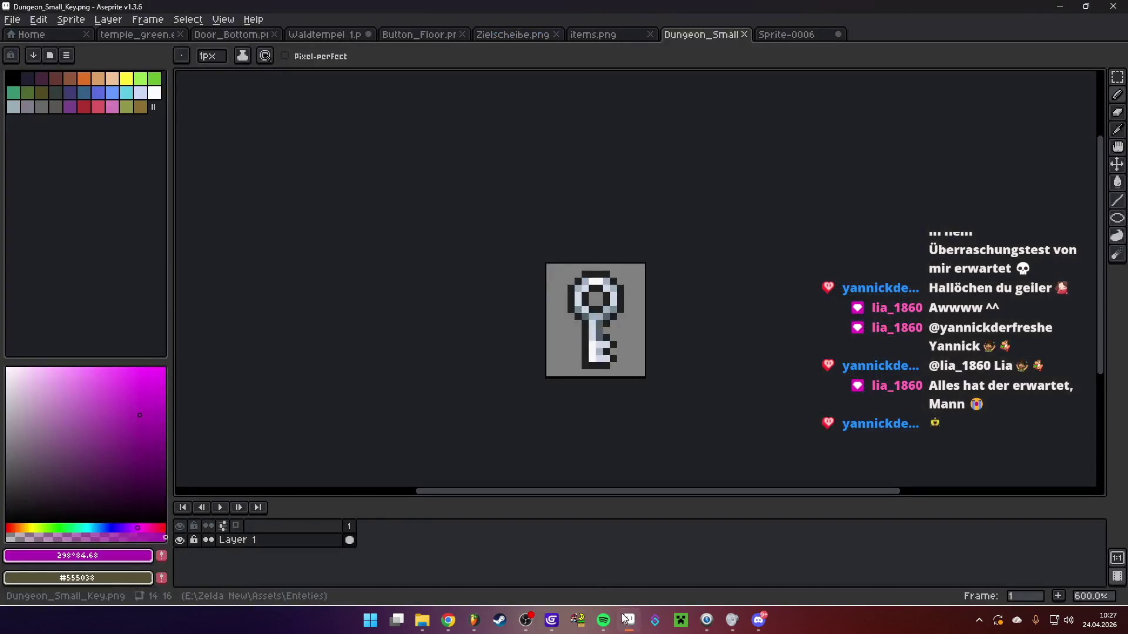
left_click(184, 37)
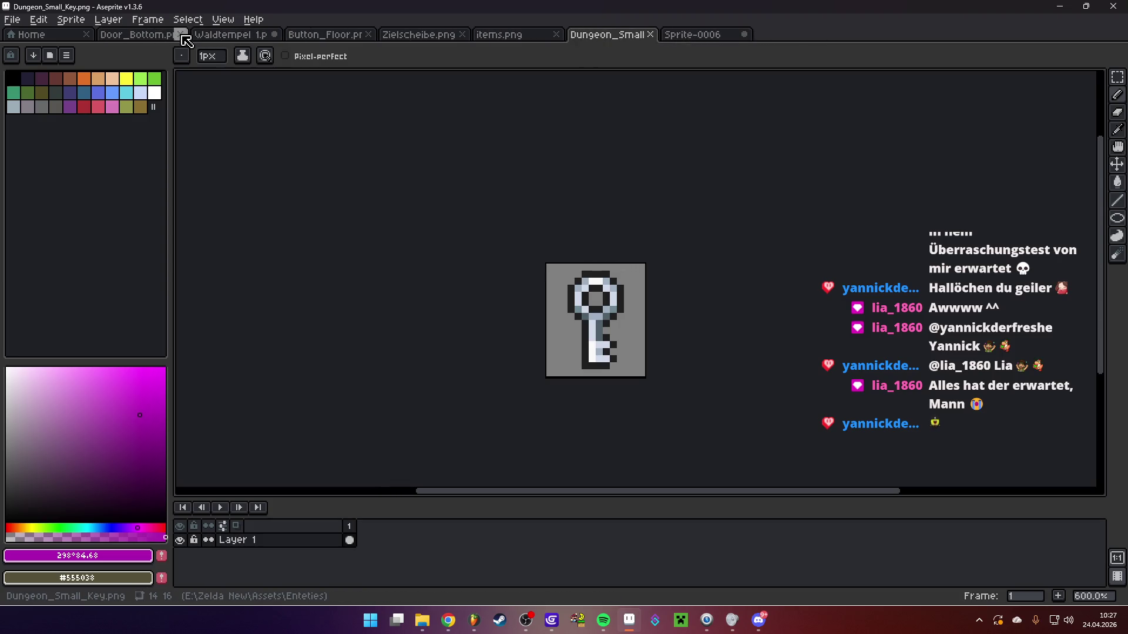
left_click(183, 37)
left_click(183, 36)
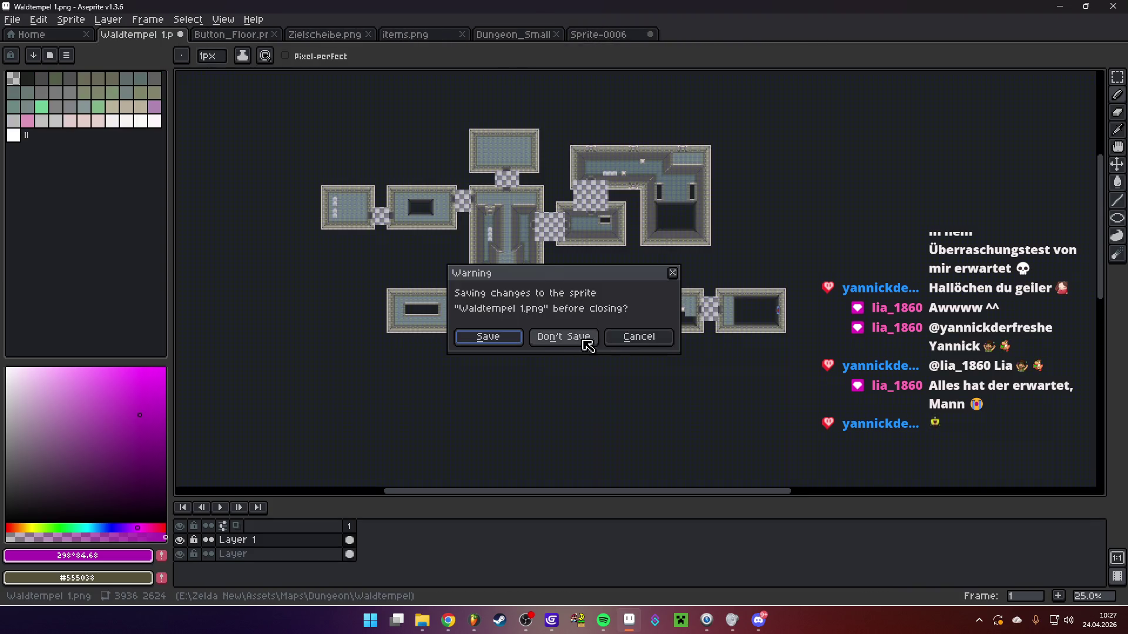
left_click(582, 339)
Close Button_Floor, Zielscheibe.png, items.png, Dungeon_Small_Key and Sprite-0006 without saving
left_click(182, 35)
left_click(182, 36)
left_click(183, 36)
left_click(183, 36)
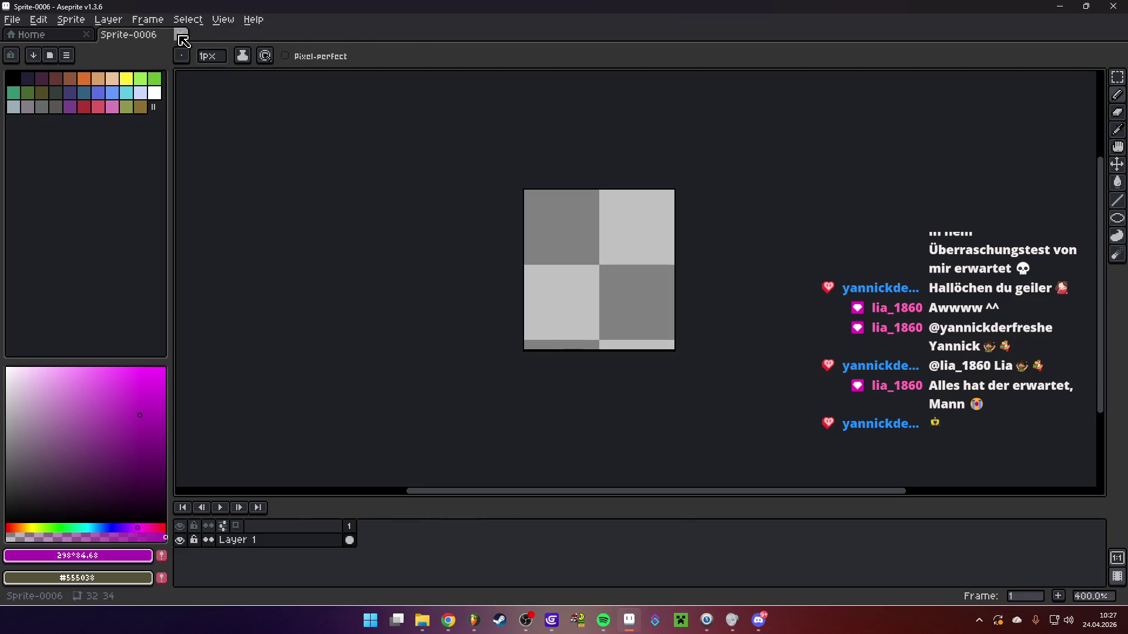
left_click(183, 39)
left_click(561, 339)
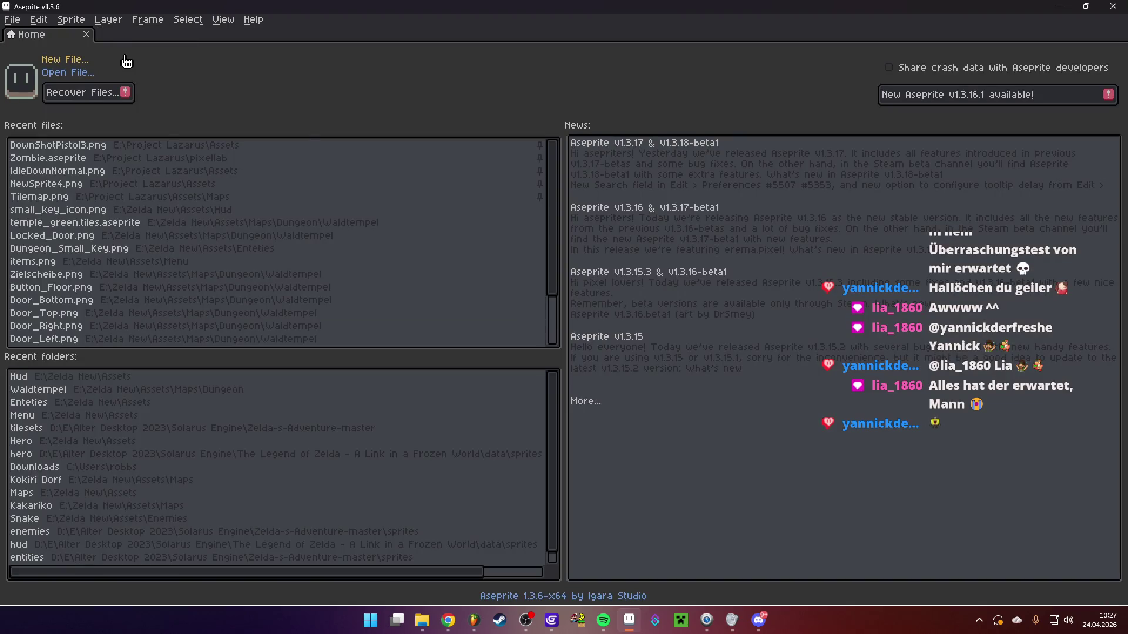
Browse Aseprite's recent files list without opening anything, then return to GDevelop
left_click(12, 19)
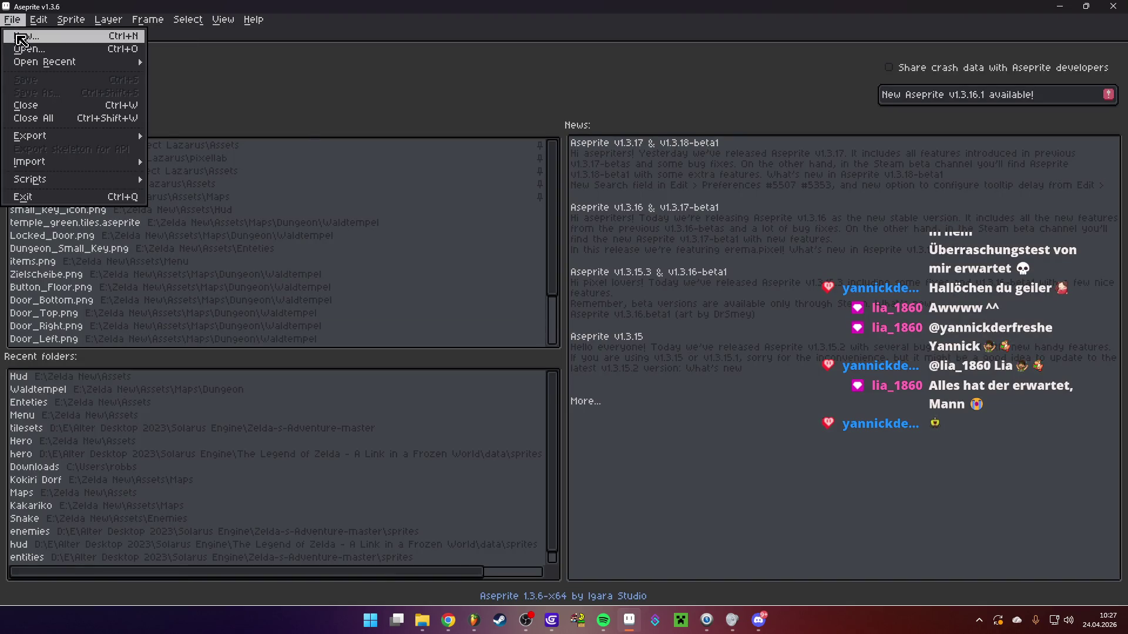
left_click(299, 66)
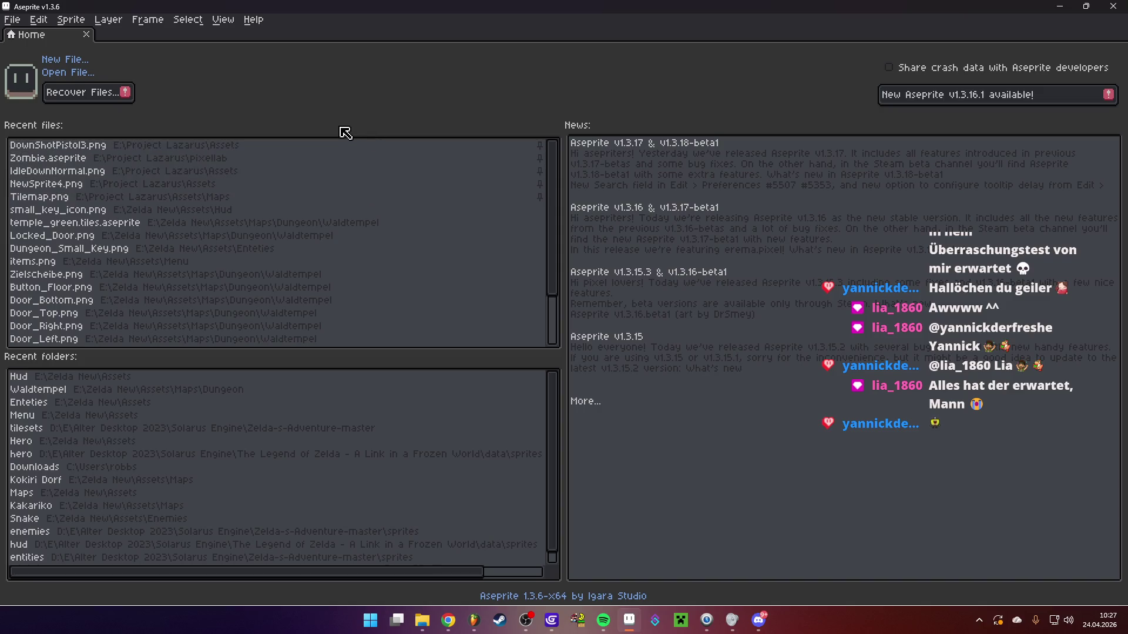
left_click(12, 19)
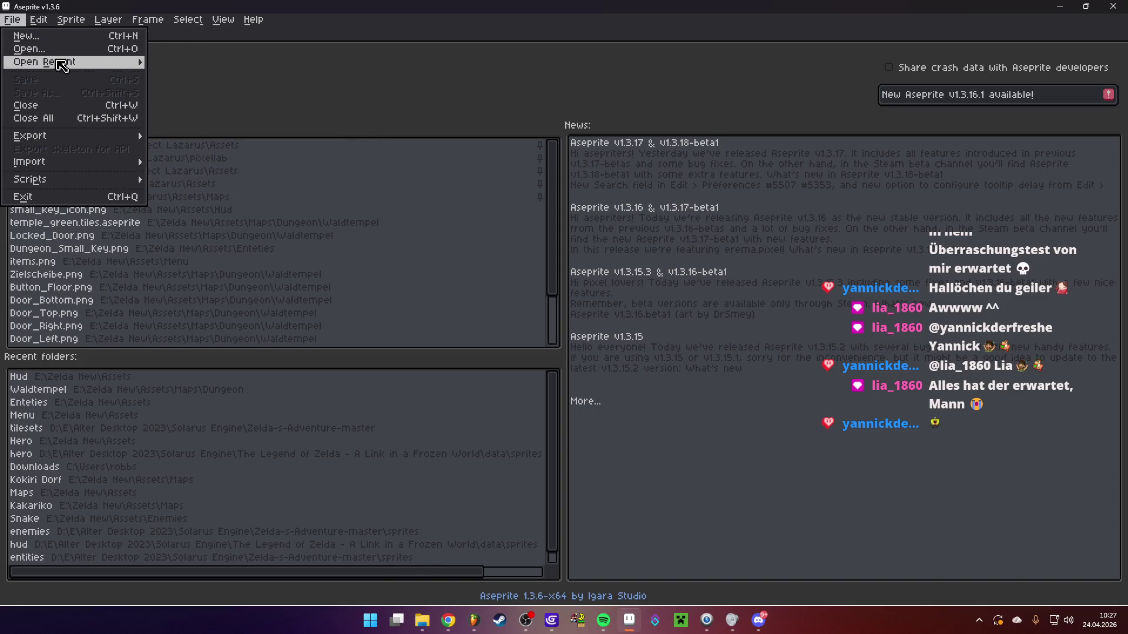
mouse_move(62, 67)
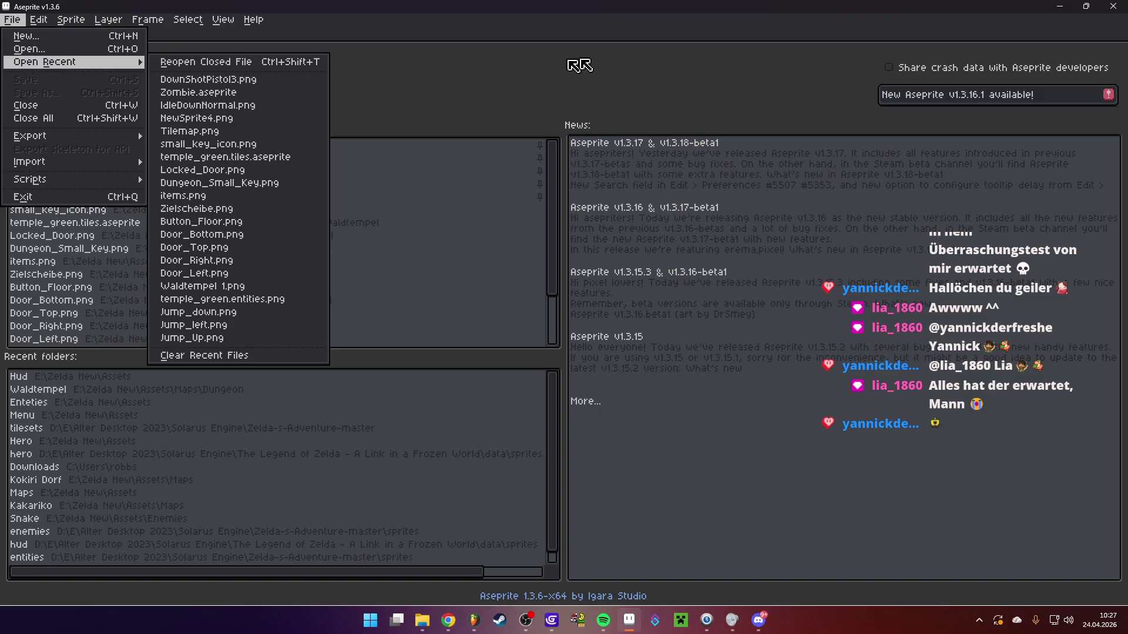
key("Escape")
key("alt+Tab")
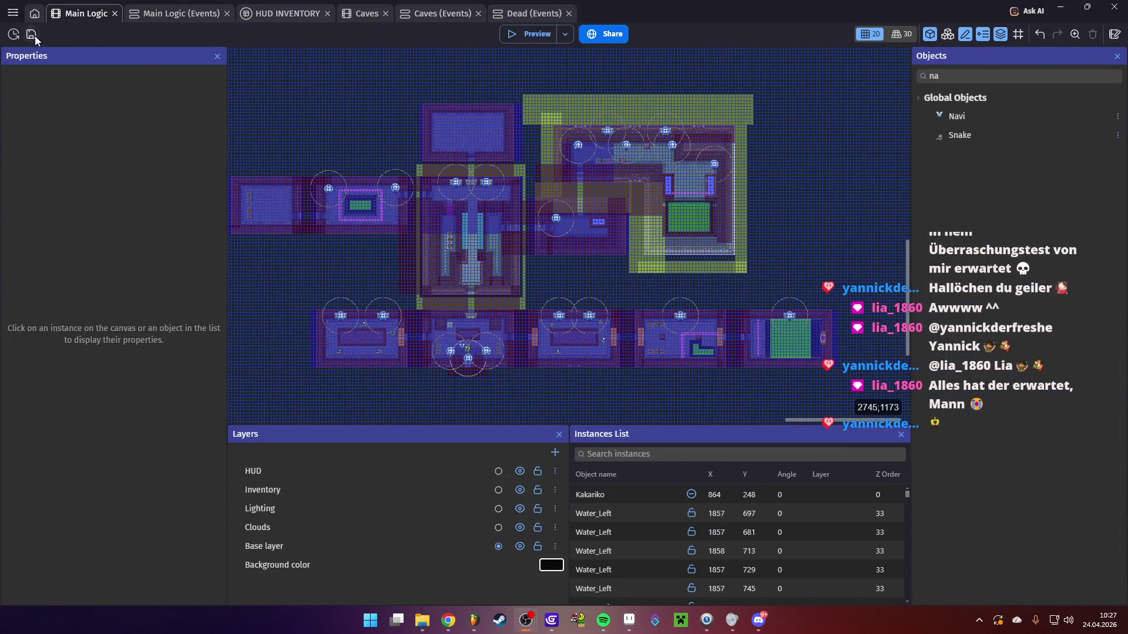
Save the Zelda project, open Project Lazarus.json from recent files and launch its preview
key("ctrl+s")
left_click(7, 19)
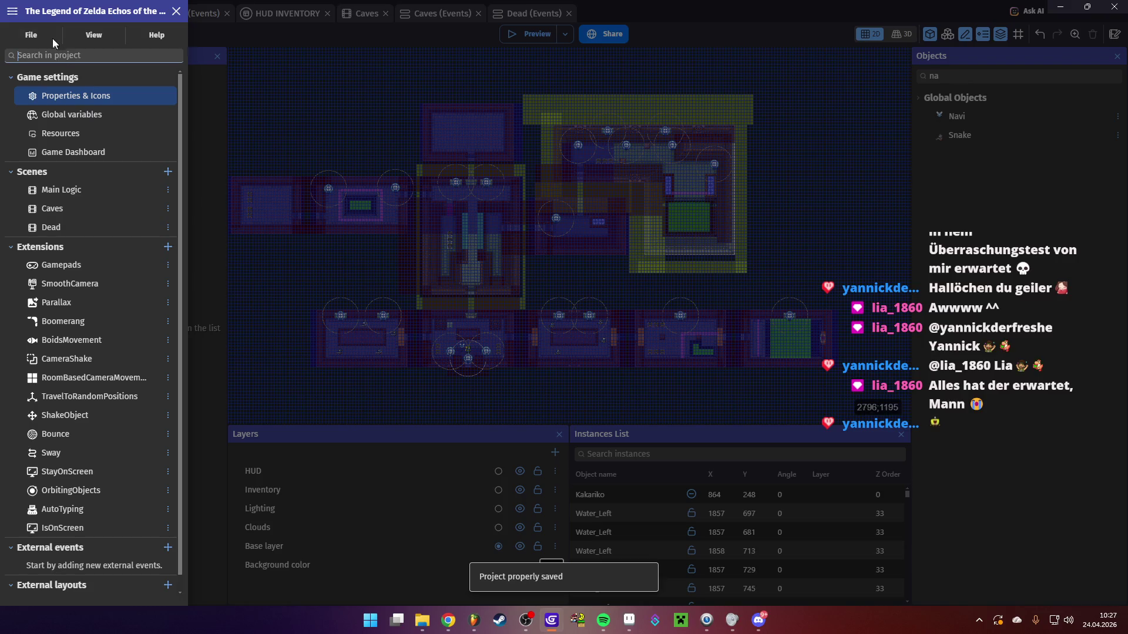
left_click(43, 34)
mouse_move(117, 98)
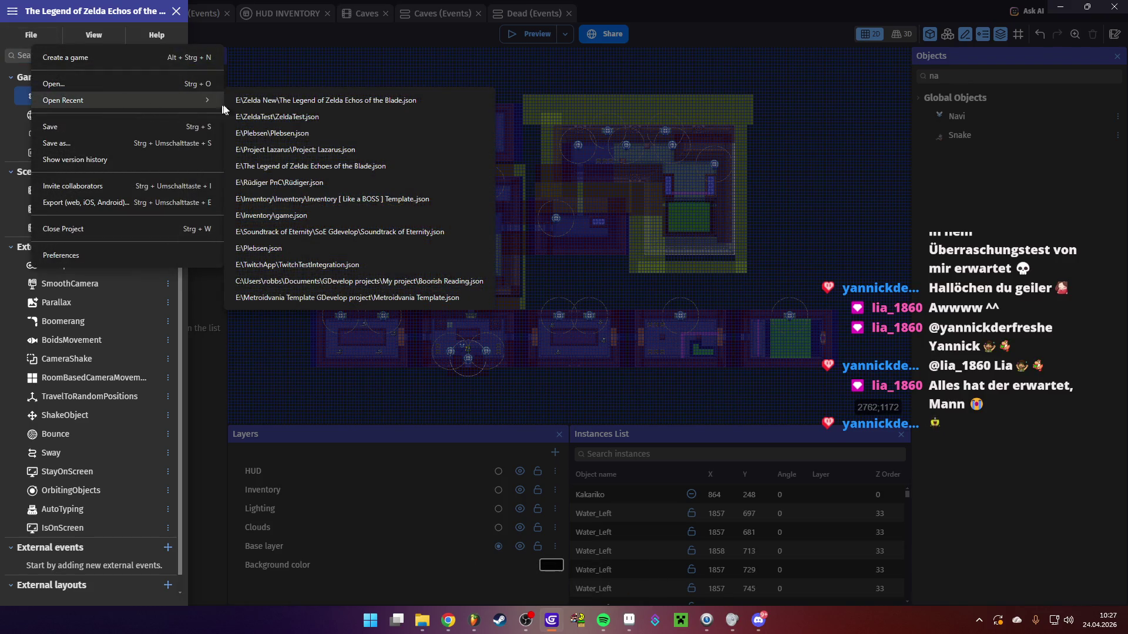
left_click(341, 154)
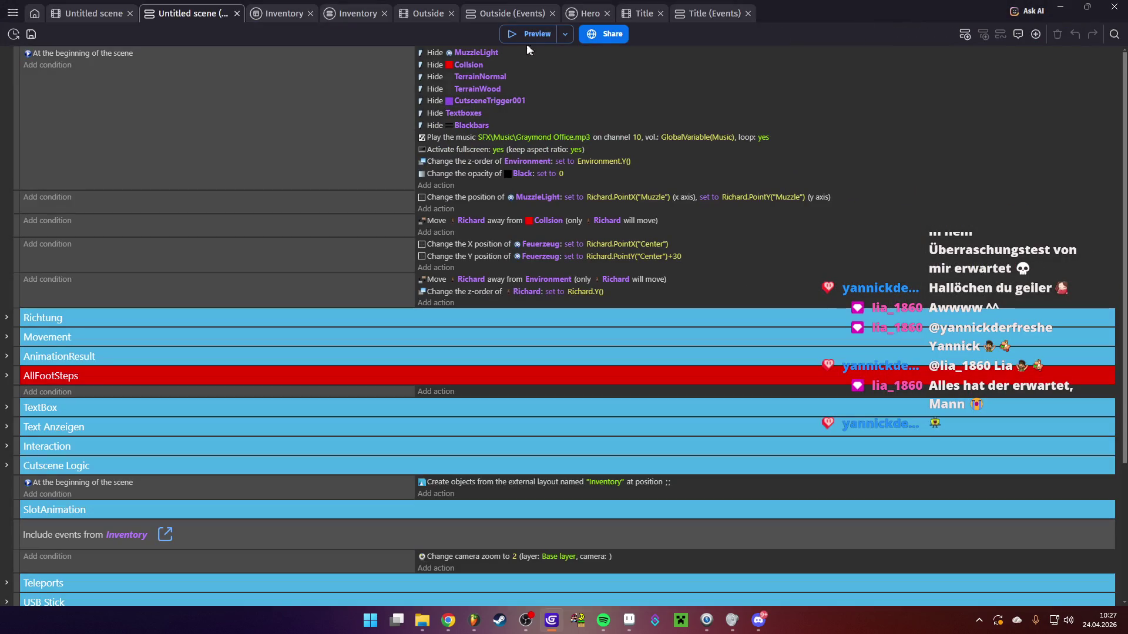
left_click(512, 36)
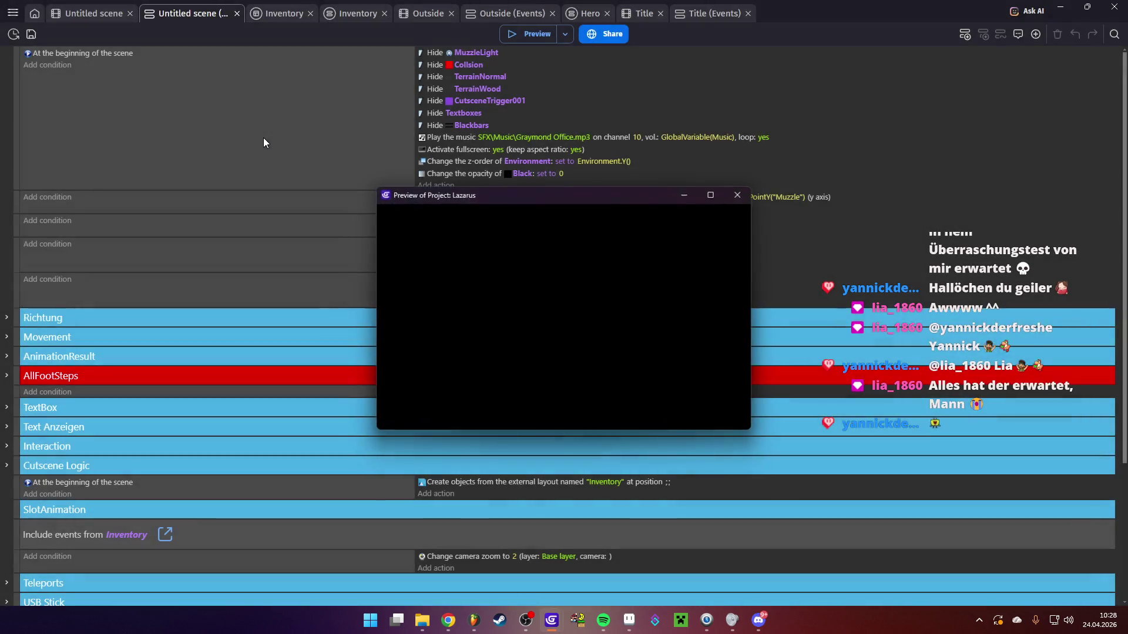
Walk right across the room and hallway, then enter the dim office toward the computer desk
key("Right")
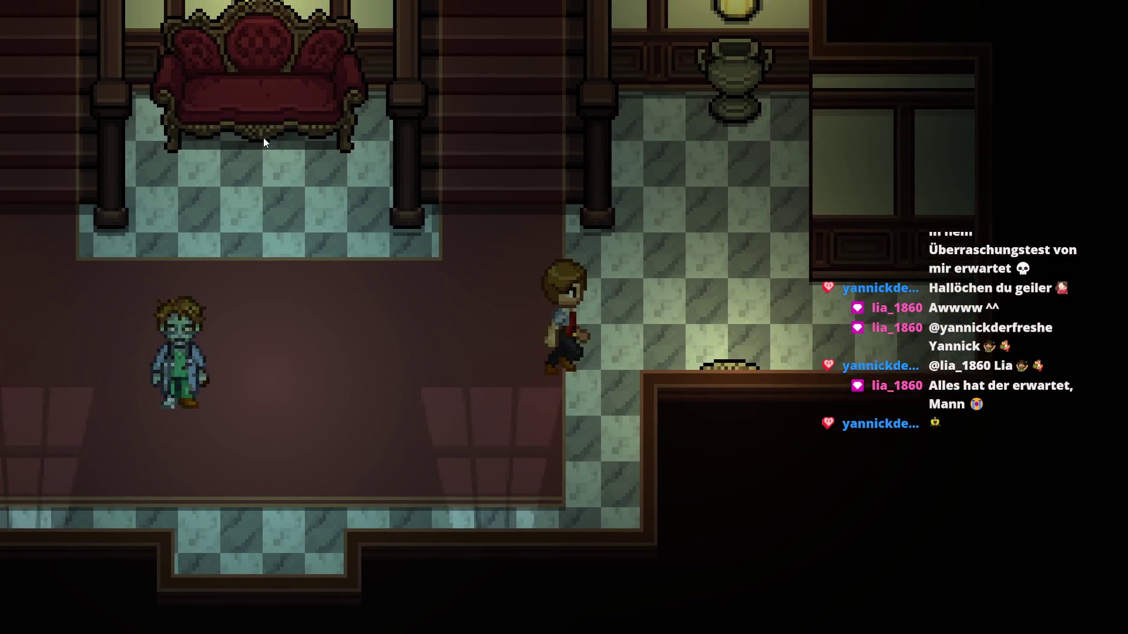
key("Right")
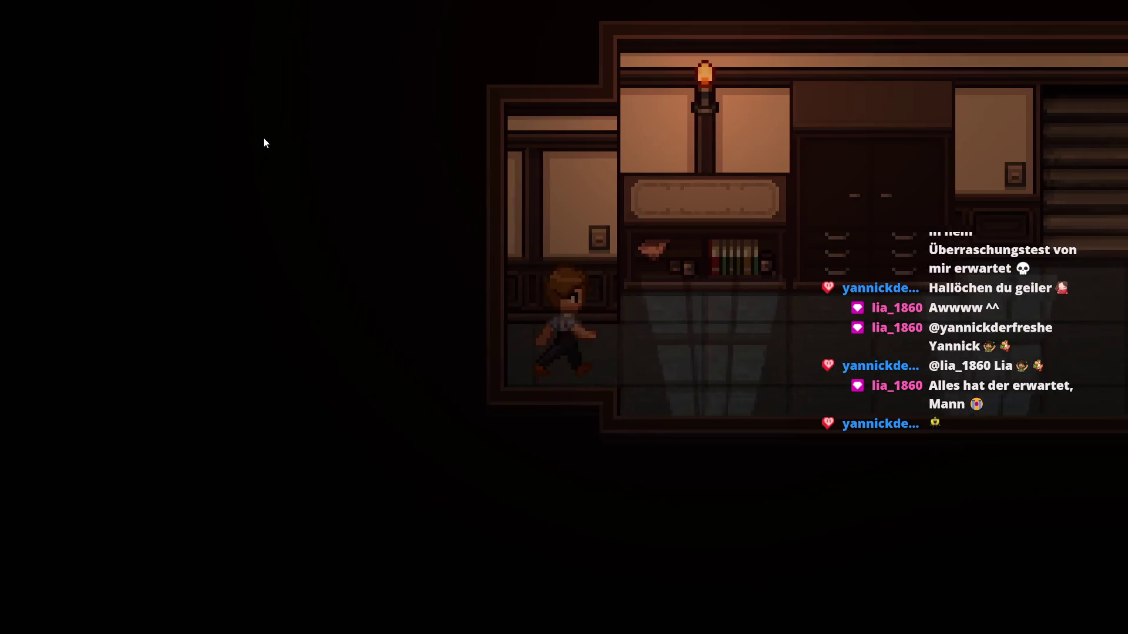
key("Right")
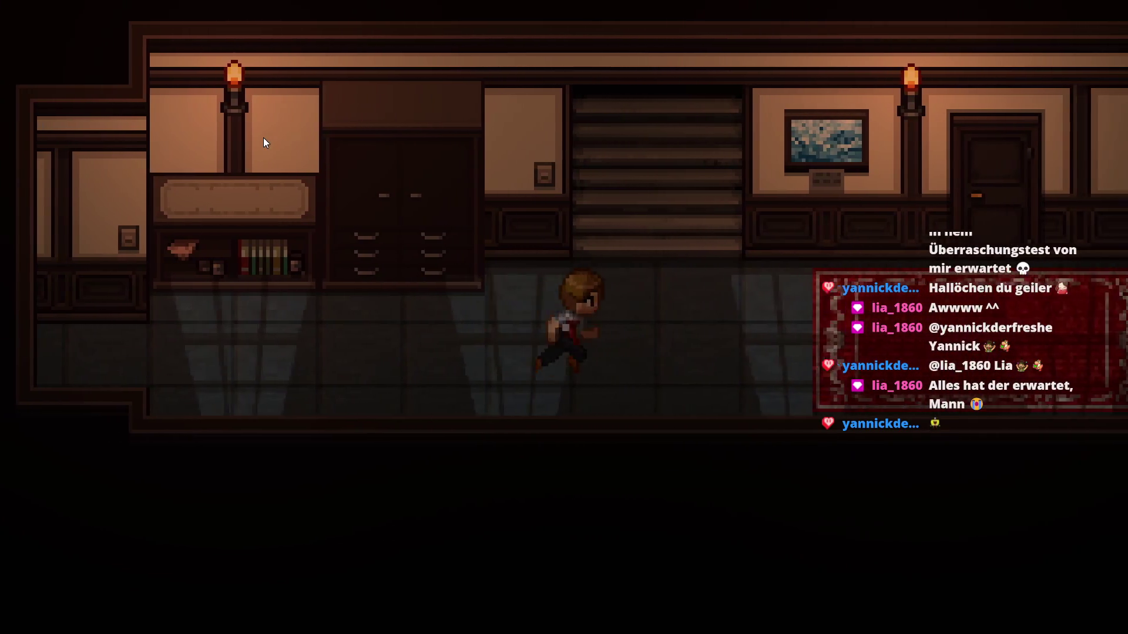
key("Up")
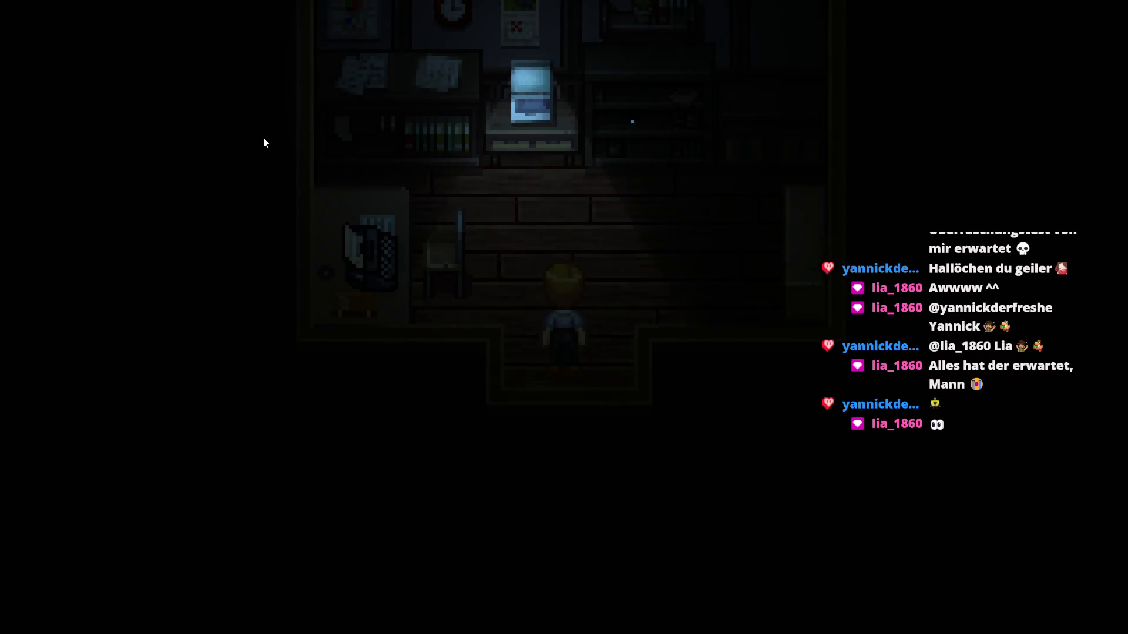
key("Up")
key("Left")
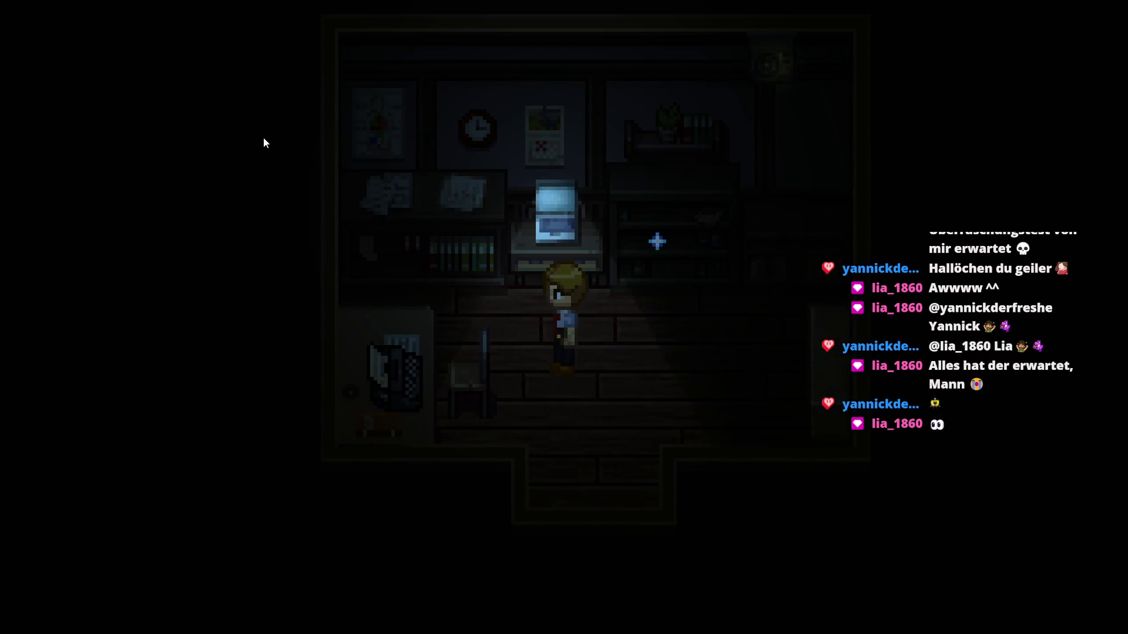
Open the in-game inventory and equip the Glock18 as the weapon
key("Escape")
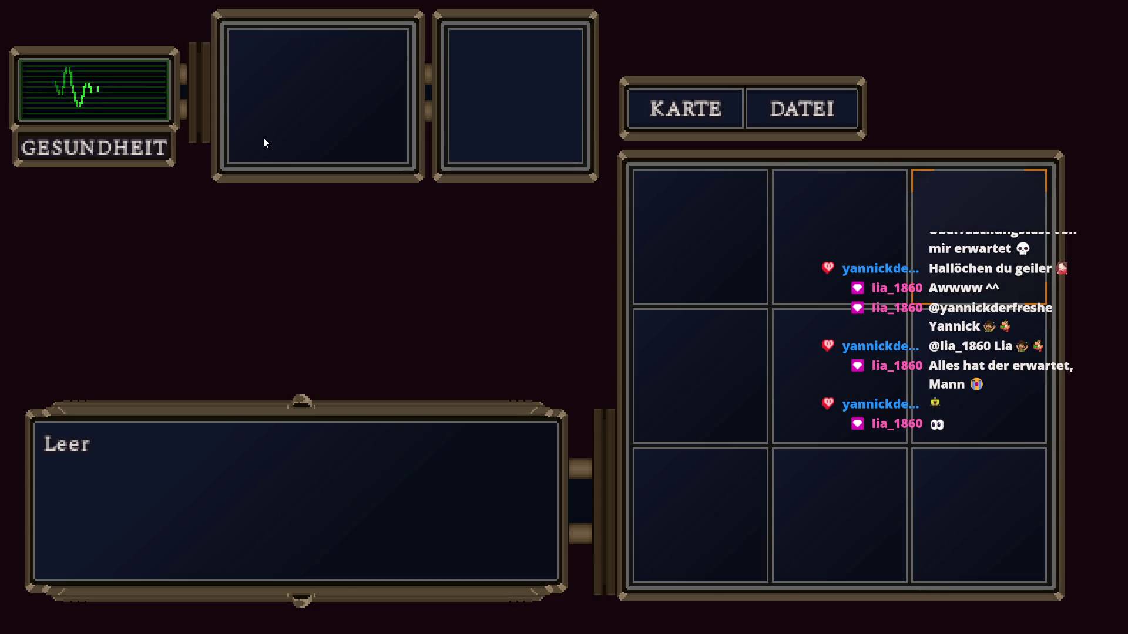
key("Escape")
key("Escape")
key("Return")
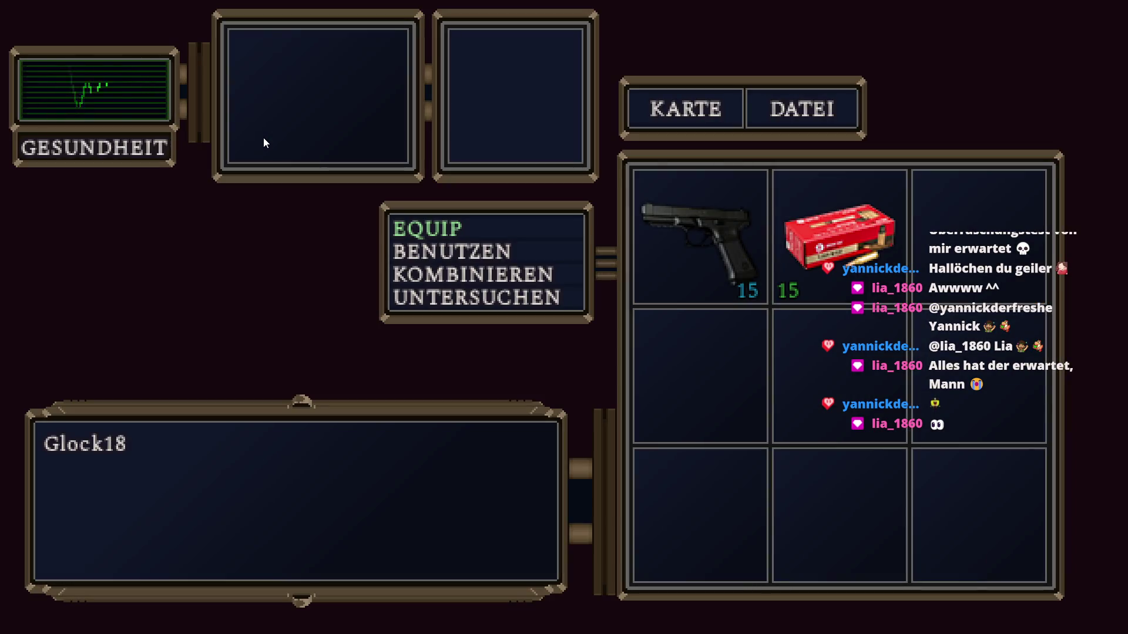
key("Return")
key("Escape")
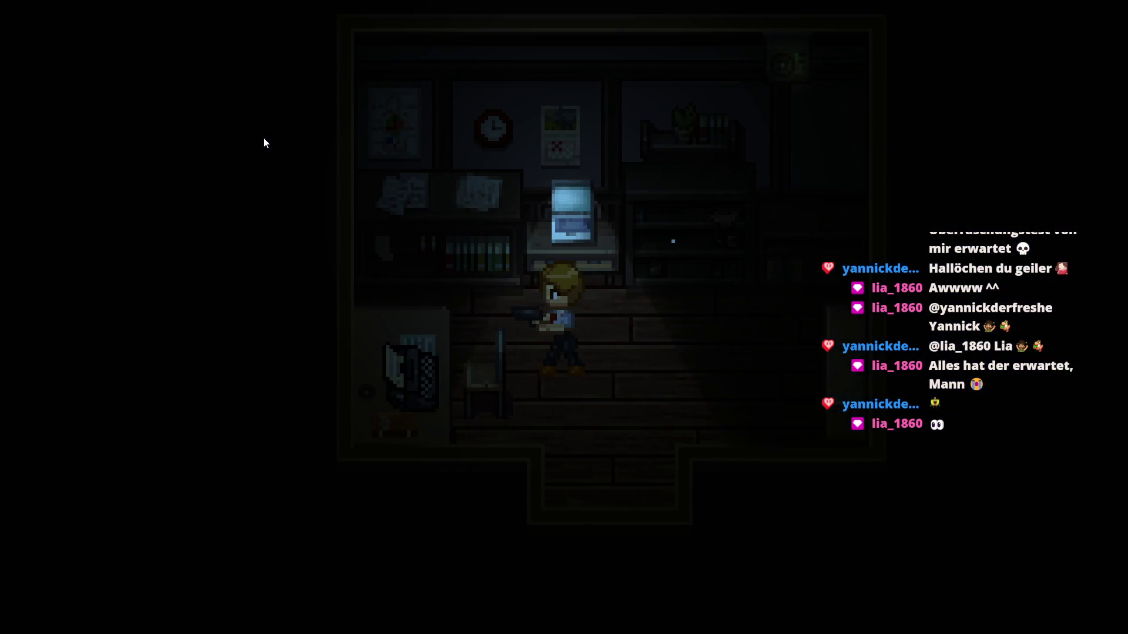
Leave the office, walk left along the hallway, and climb the staircase to the green room
key("Right")
key("Down")
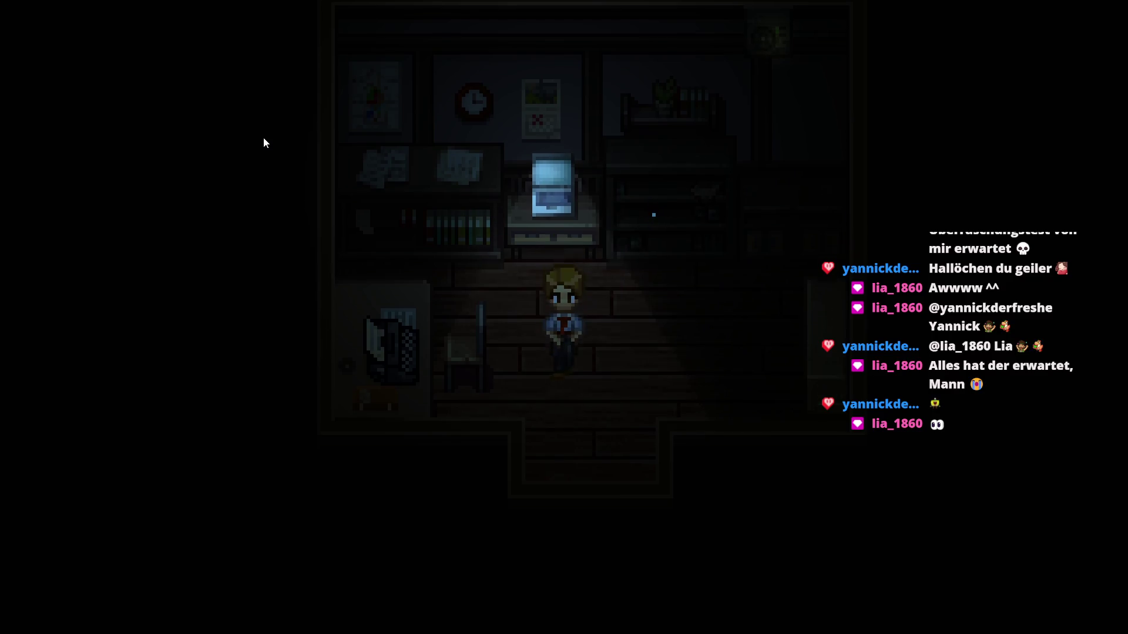
key("Down")
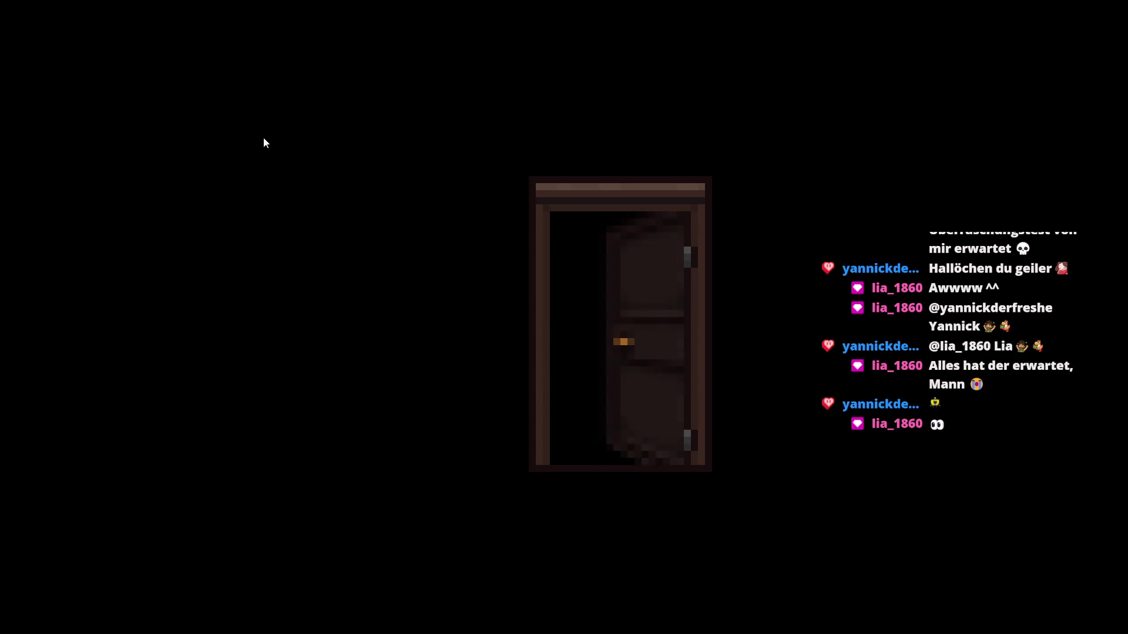
key("Left")
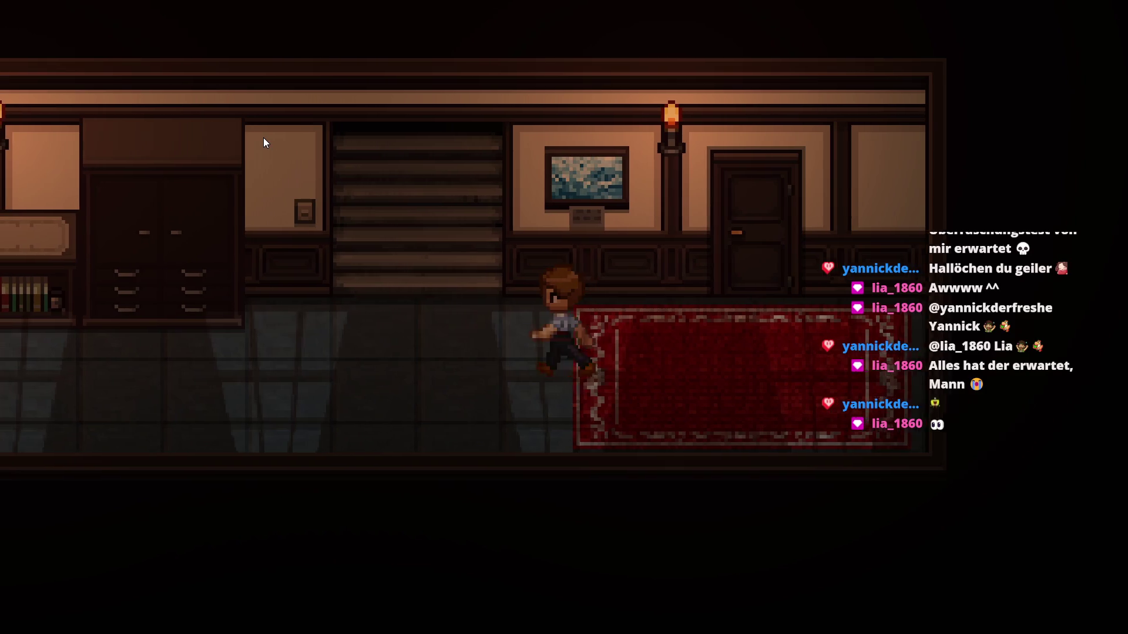
key("Up")
Walk through the dark tiled room to the double door and try it, getting 'Verschlossen…'
key("Right")
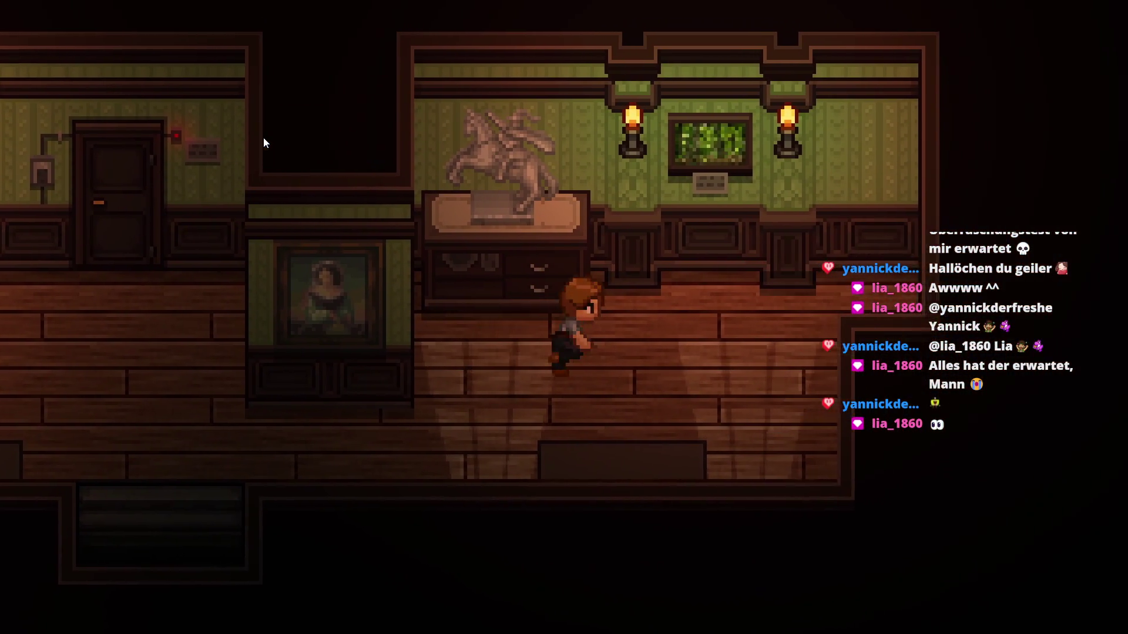
key("Right")
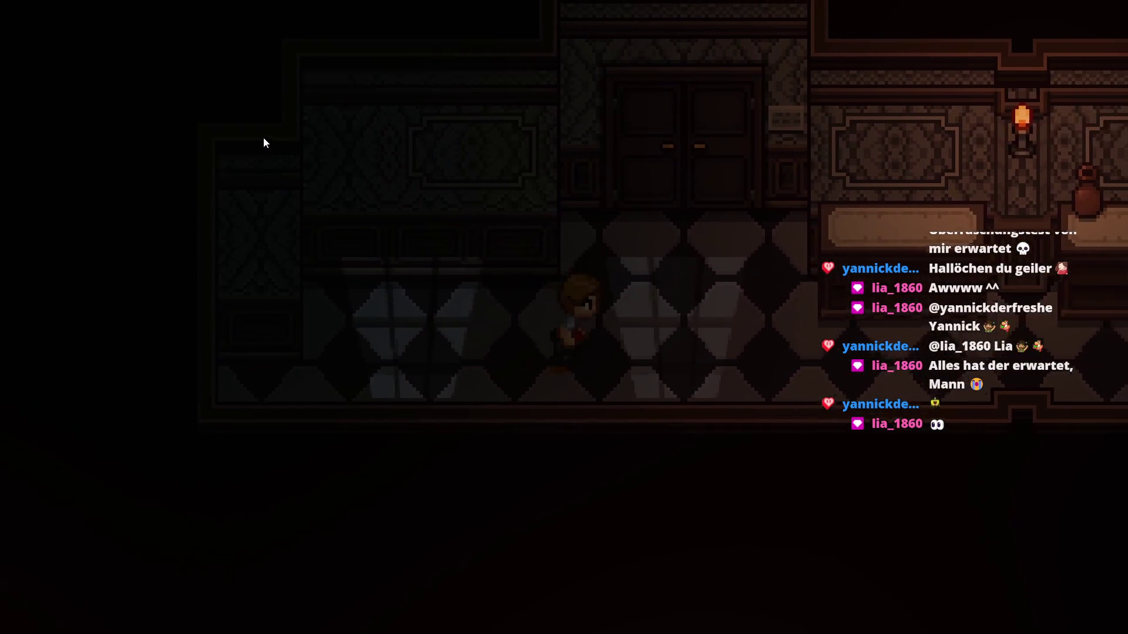
key("Up")
key("Return")
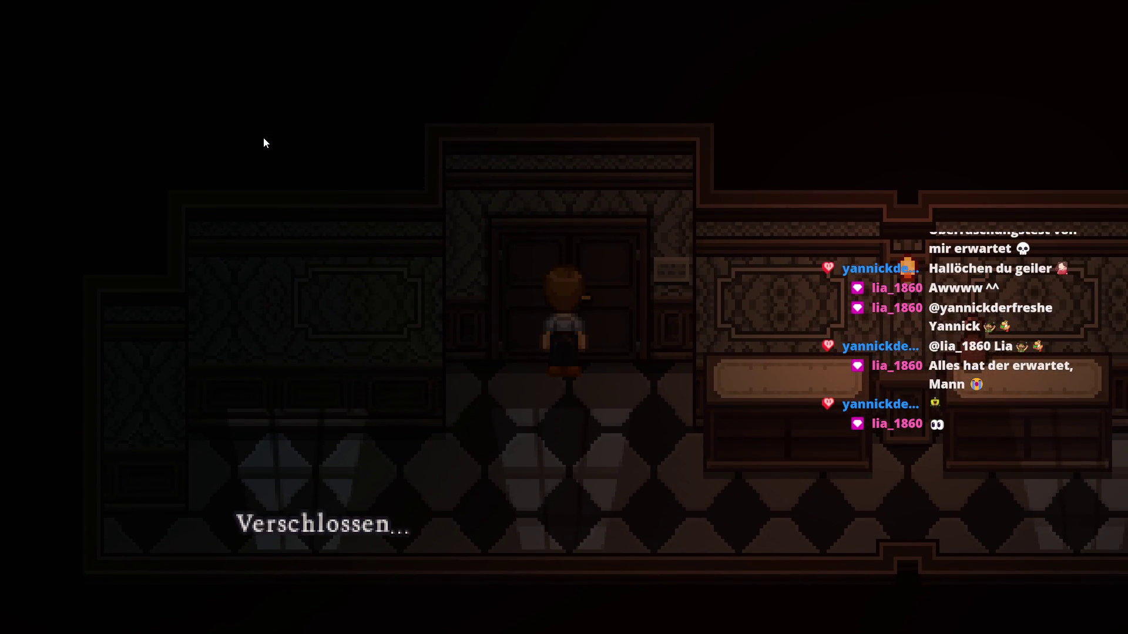
key("Down")
Walk right along the hallway, inspect the wall picture, and dismiss its description
key("Right")
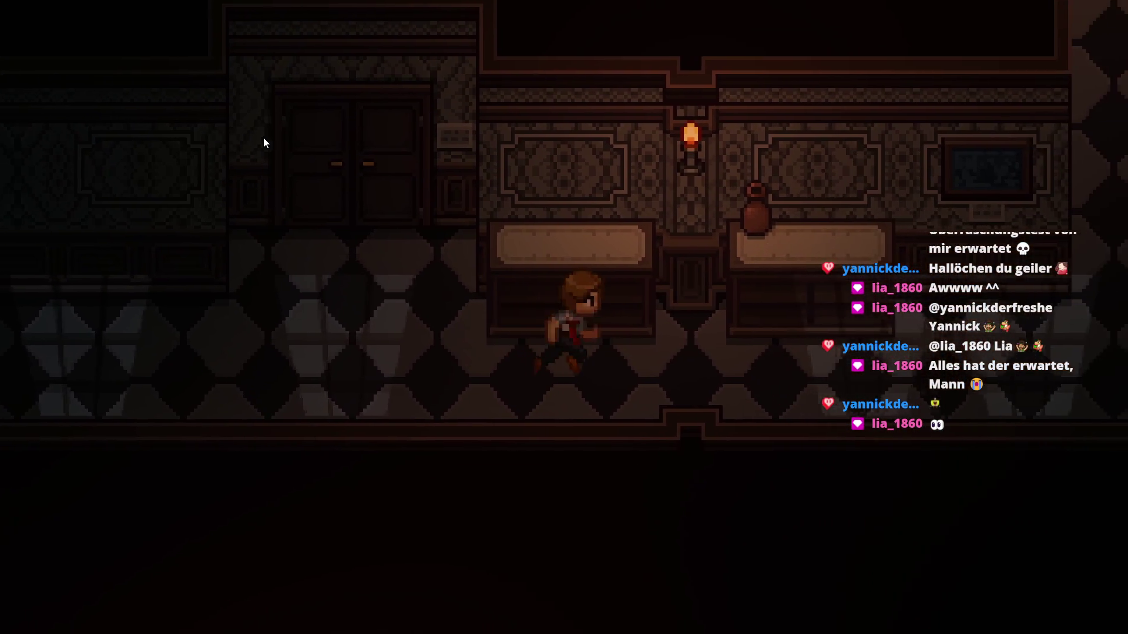
key("Right")
key("Up")
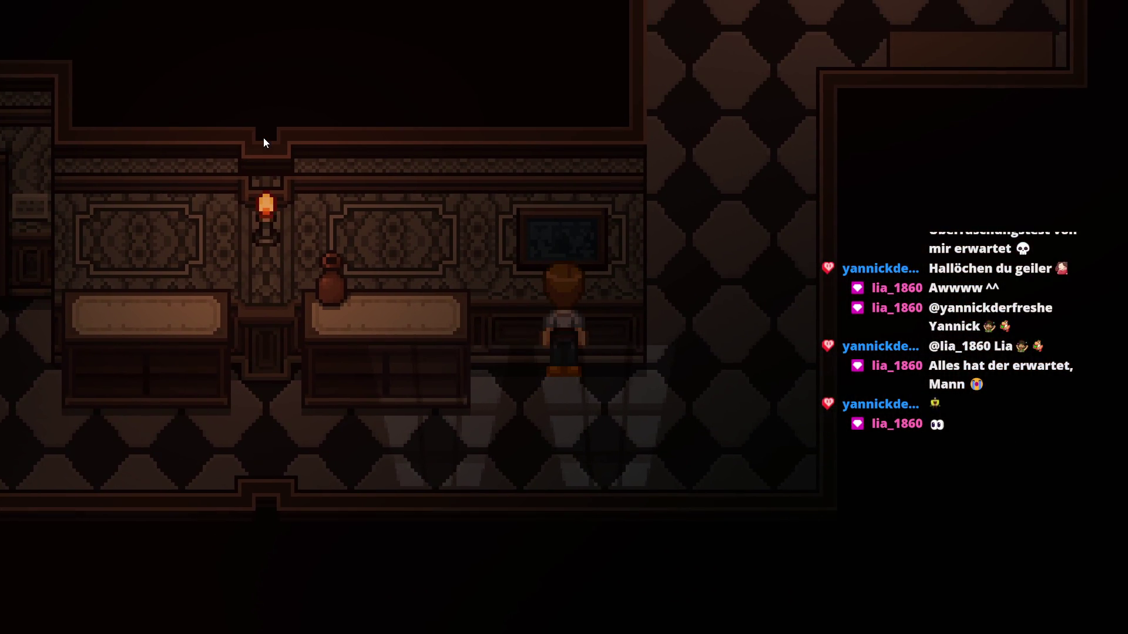
key("Return")
key("Return")
key("Down")
key("Right")
key("Up")
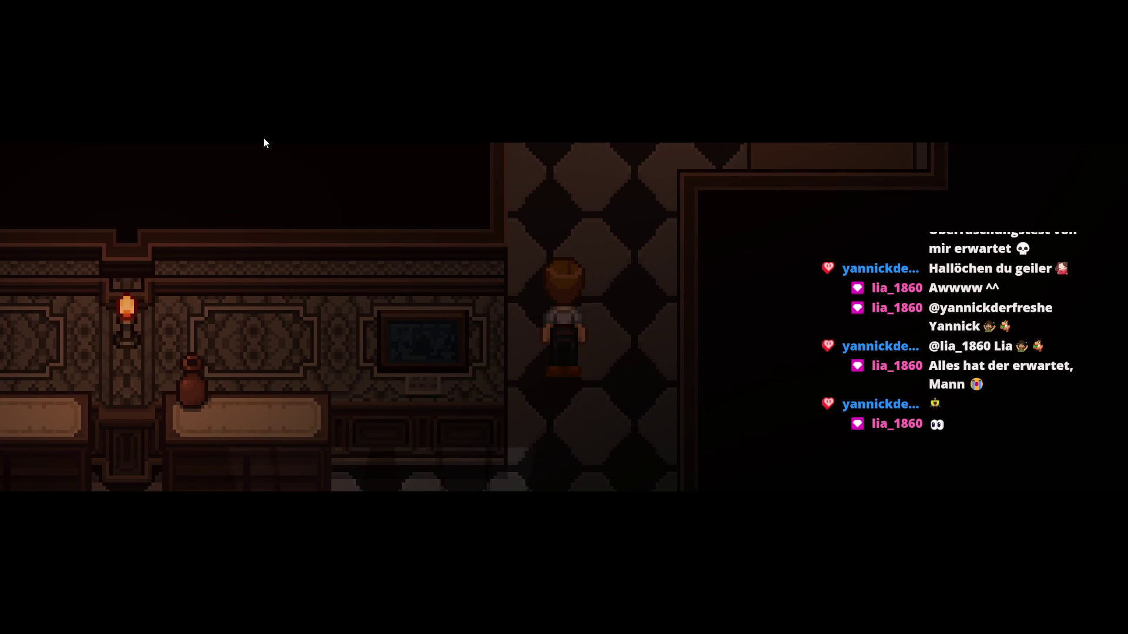
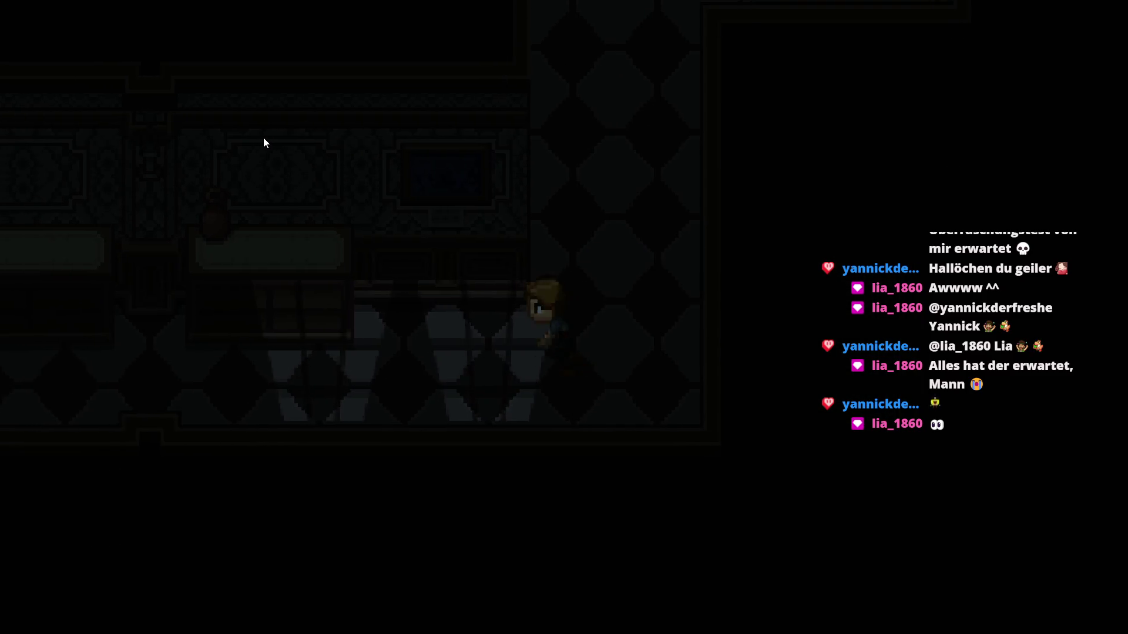
Equip the Glock18 as the active weapon from the in-game inventory
key("Escape")
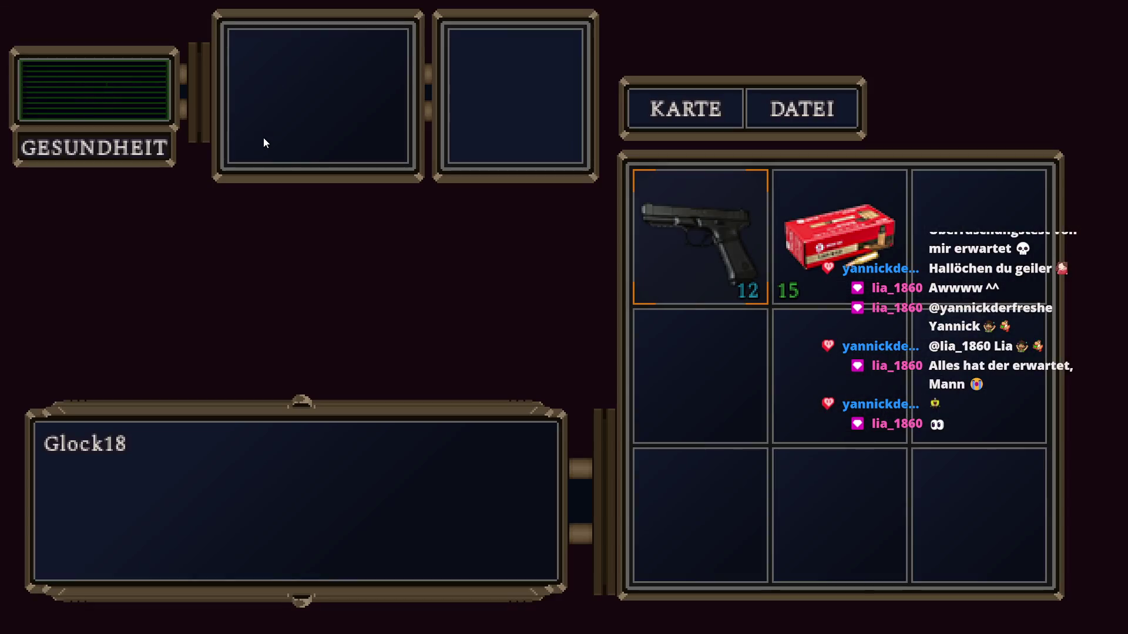
key("Right")
key("Left")
key("Escape")
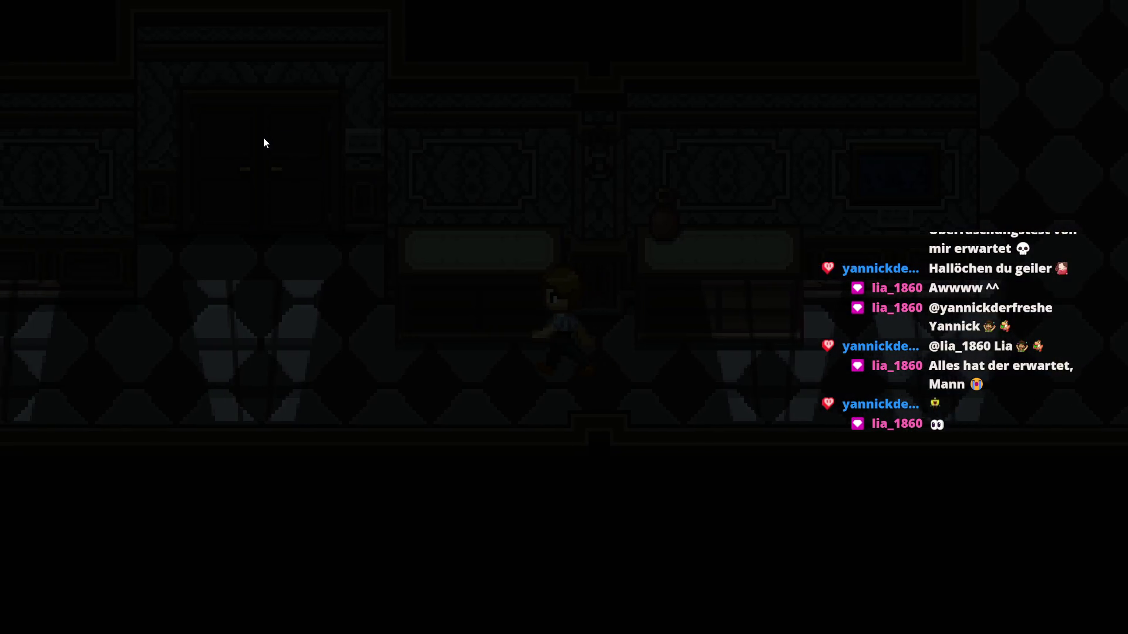
key("Escape")
key("Return")
key("Return")
key("Escape")
key("Escape")
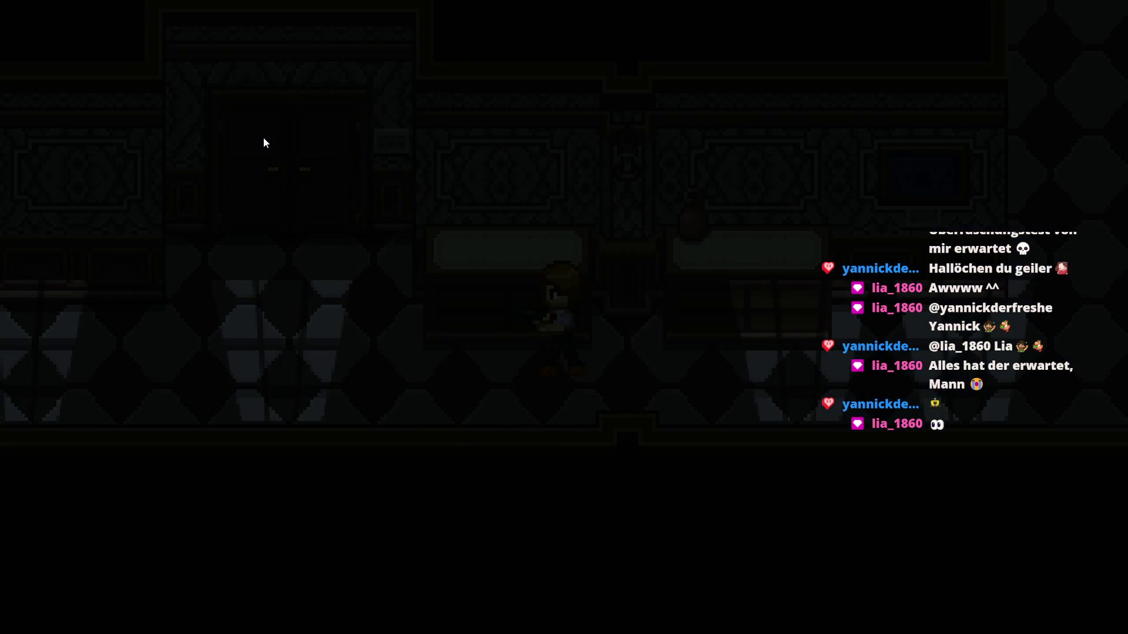
Walk to the door keypad and submit a first code attempt
key("Left")
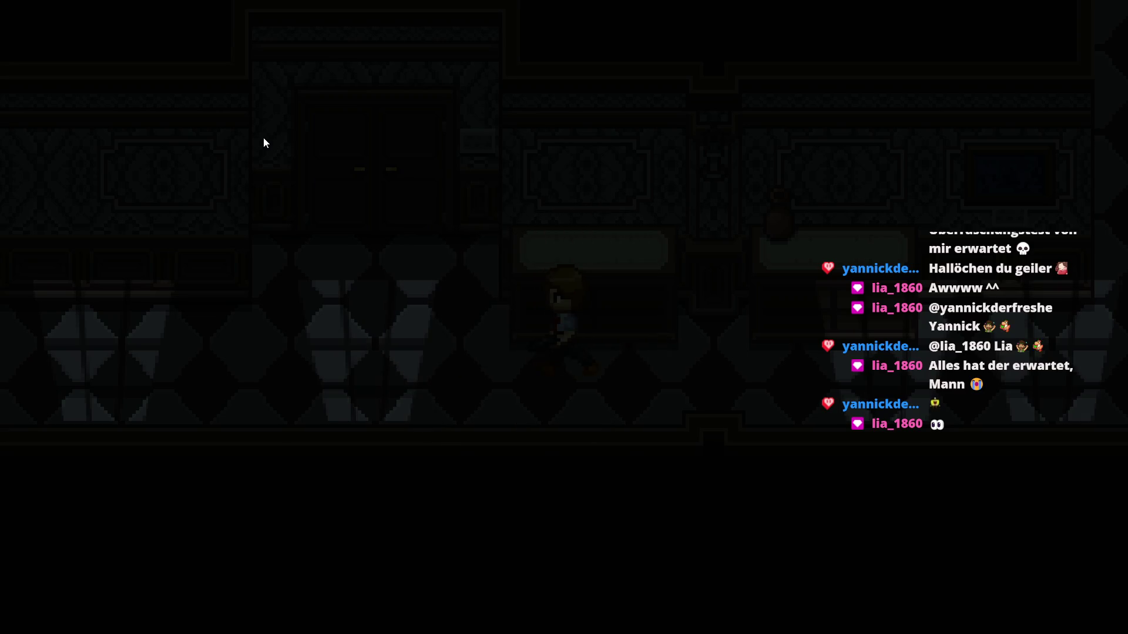
key("Left")
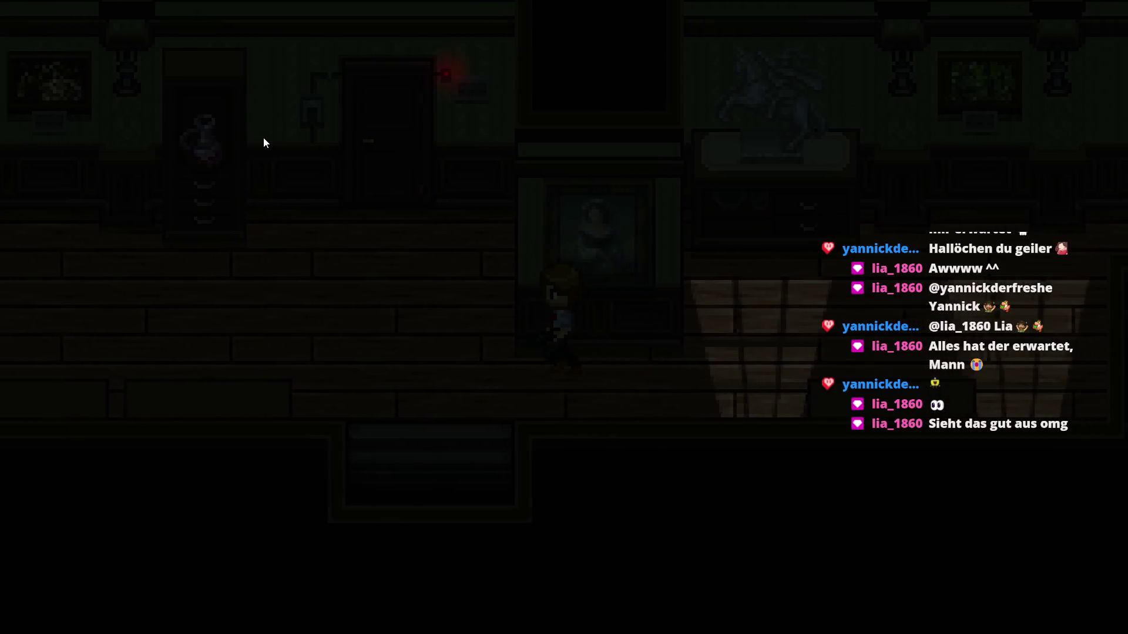
key("Left")
key("Up")
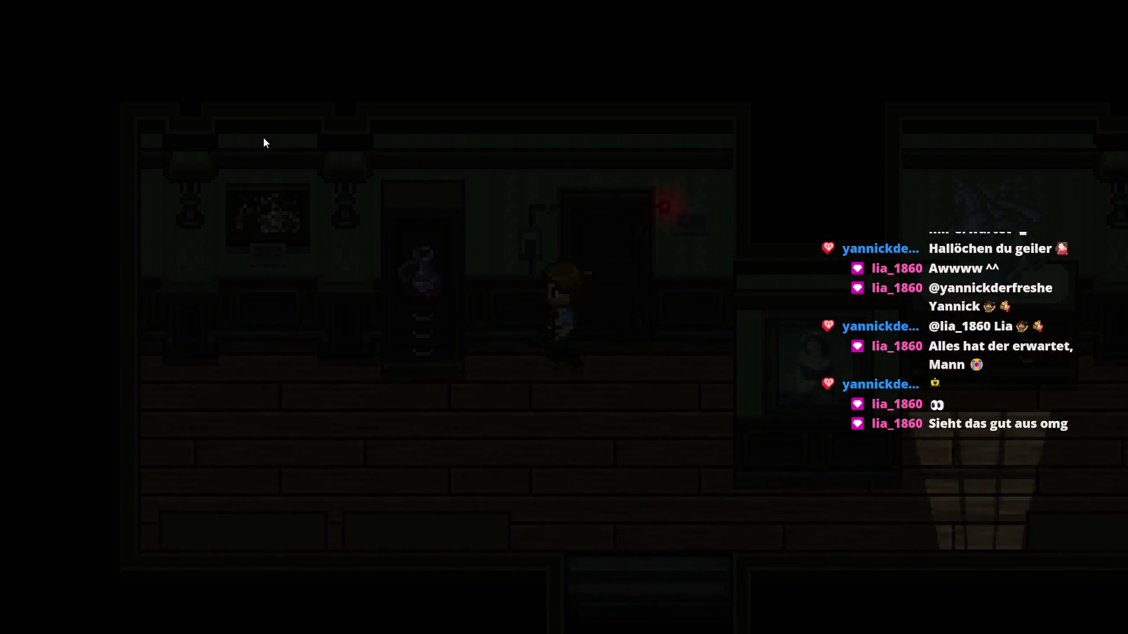
key("Return")
key("Right")
key("Down")
key("Down")
key("Right")
key("Left")
key("Left")
key("Up")
key("Up")
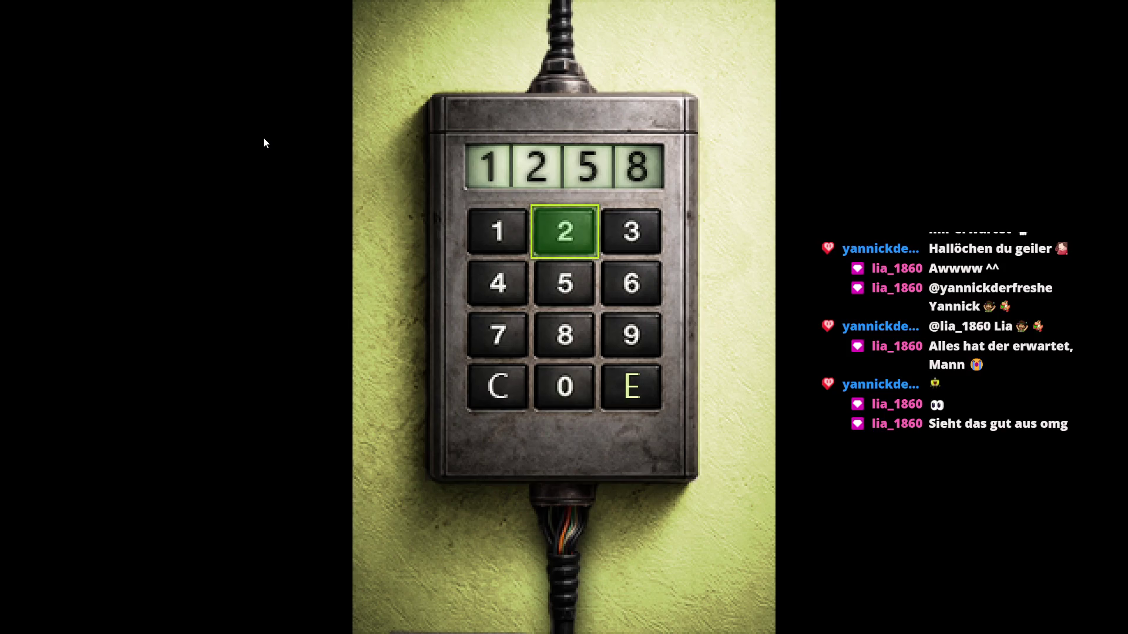
key("Down")
key("Down")
key("Return")
Re-enter 1998 on the door keypad to unlock it, then close the preview
key("Right")
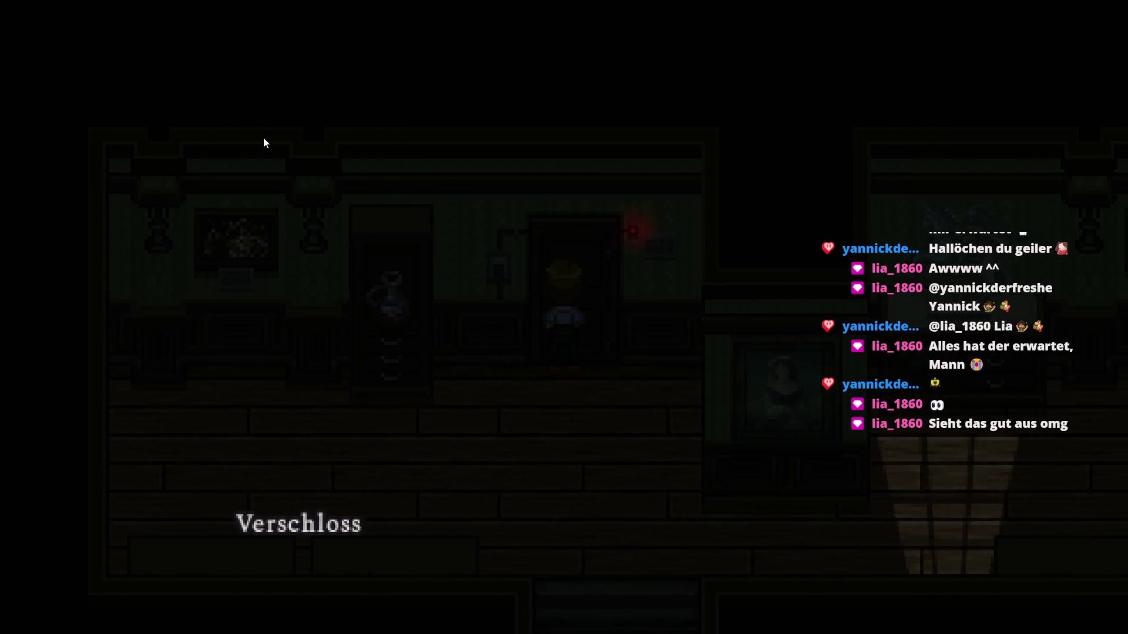
key("Left")
key("Return")
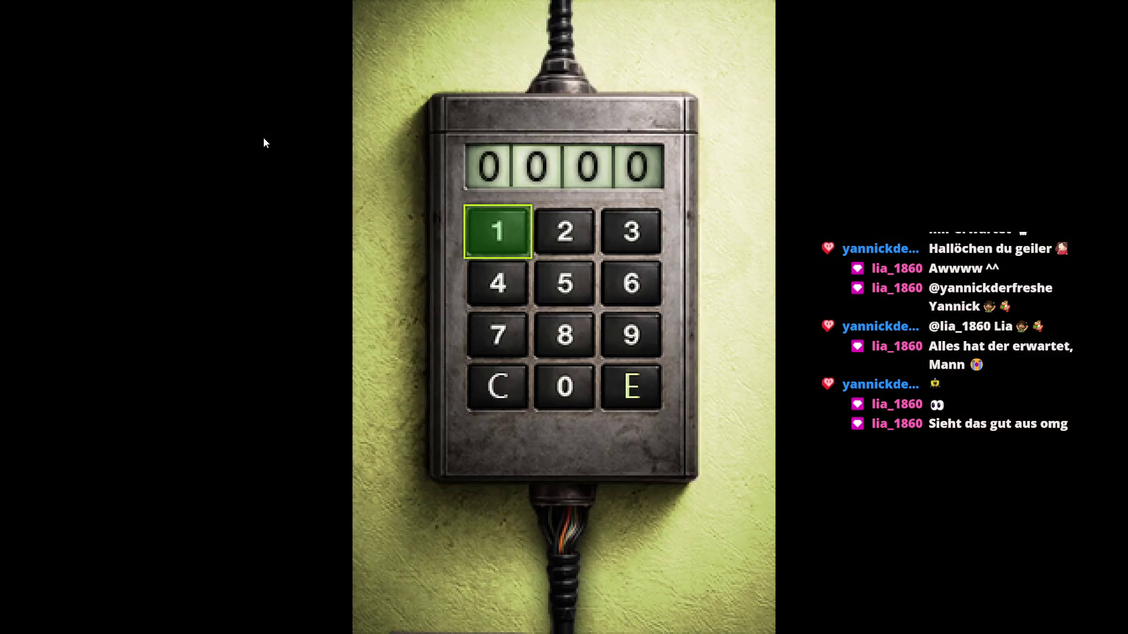
key("Return")
key("Right")
key("Right")
key("Down")
key("Down")
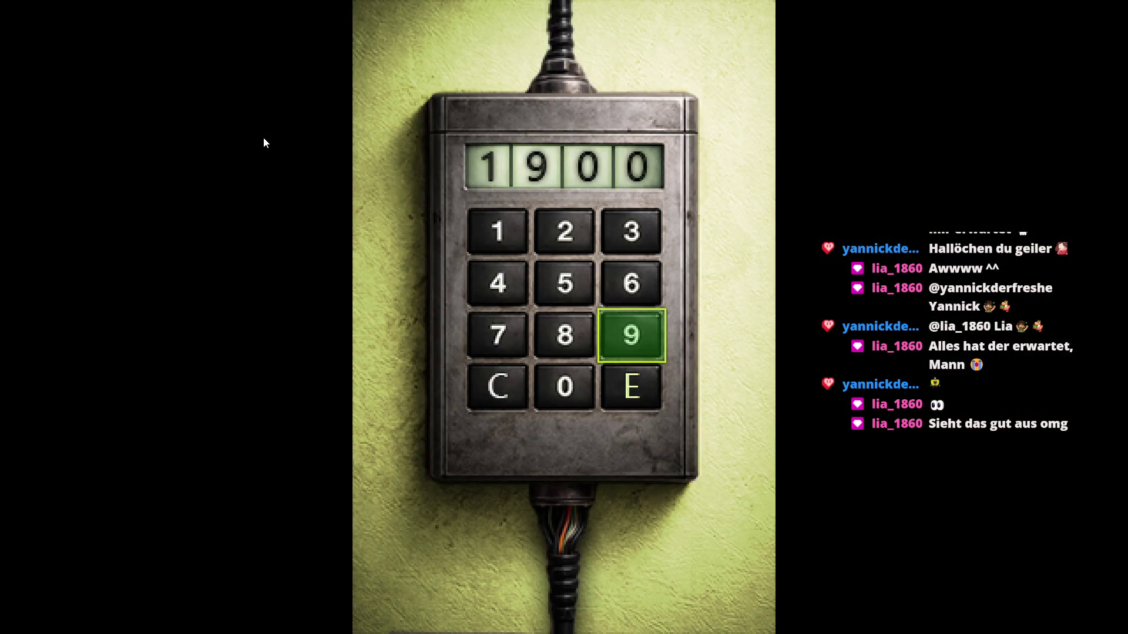
key("Return")
key("Left")
key("Return")
key("Down")
key("Right")
key("Return")
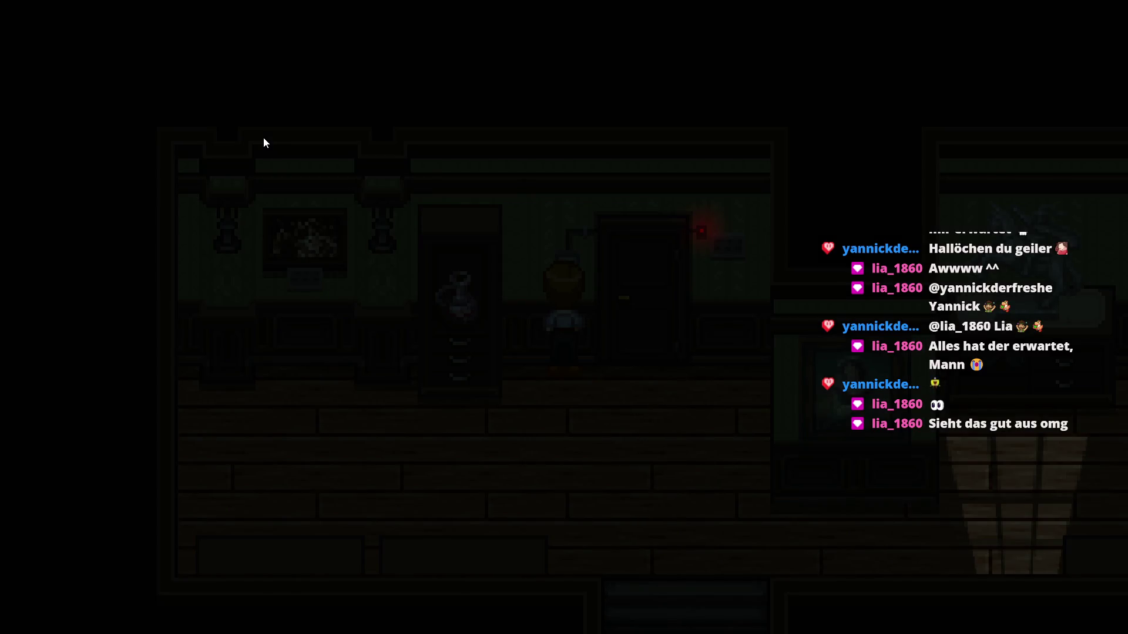
key("Down")
key("Right")
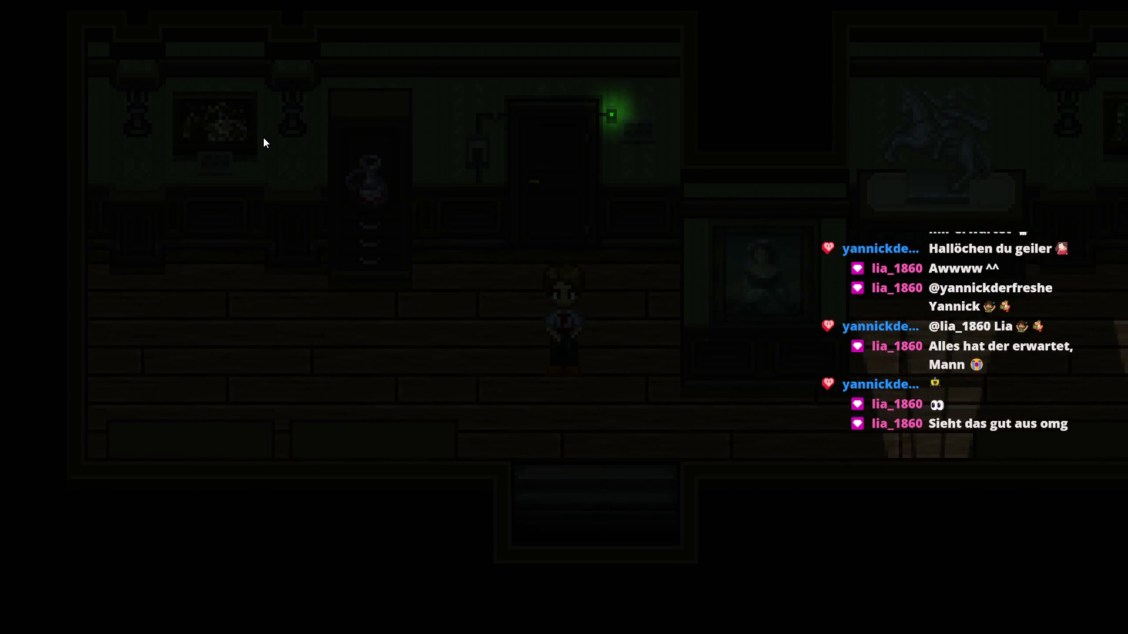
key("alt+F4")
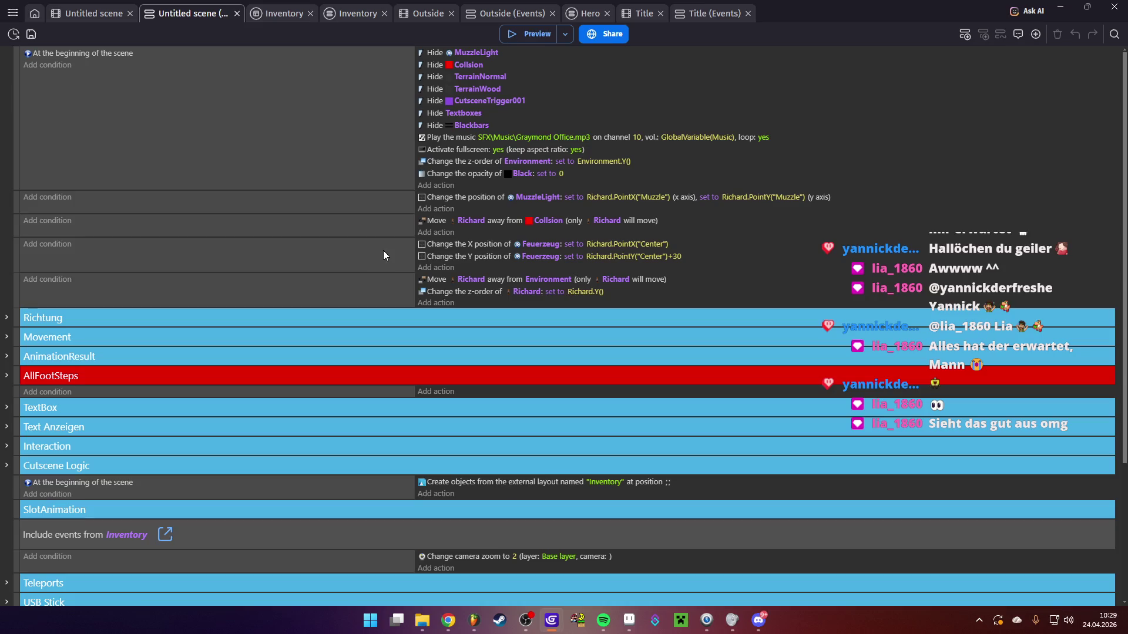
In the Untitled scene, drag Richard's start instance up into the study room and preview
left_click(94, 13)
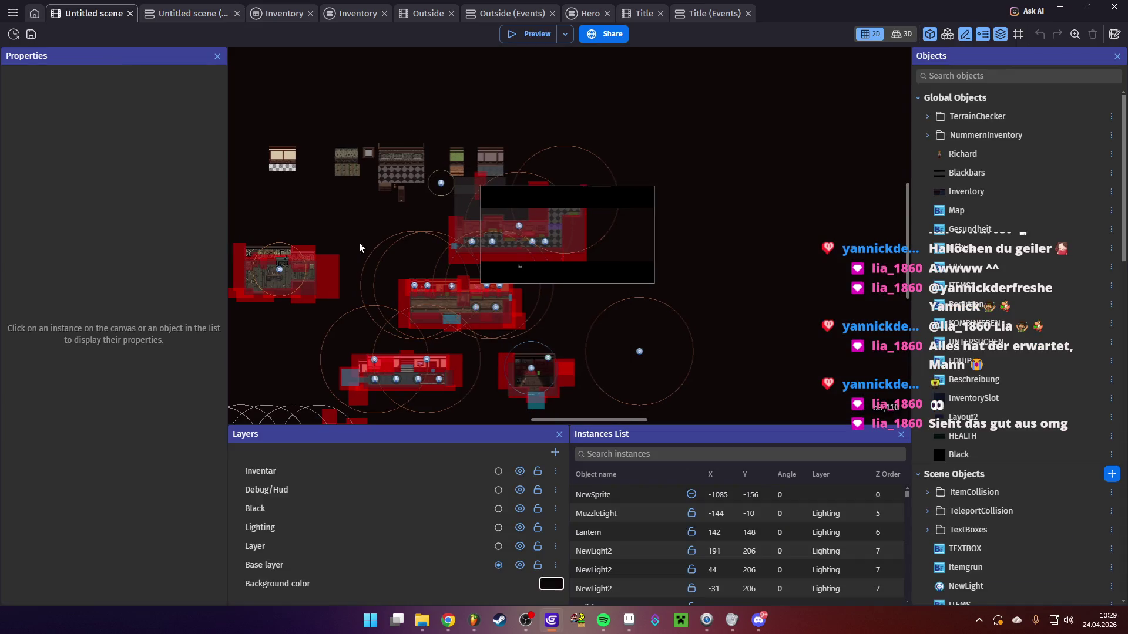
scroll(507, 211, "down", 4)
scroll(471, 176, "left", 4)
scroll(672, 255, "up", 3)
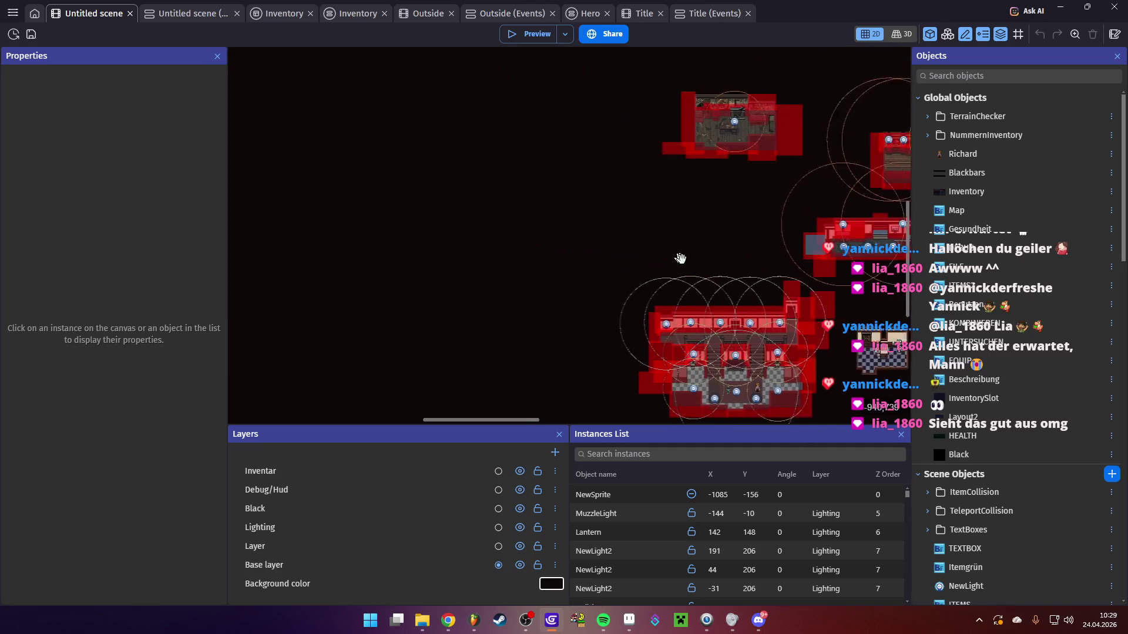
scroll(484, 323, "left", 2)
left_click_drag(530, 398, 510, 170)
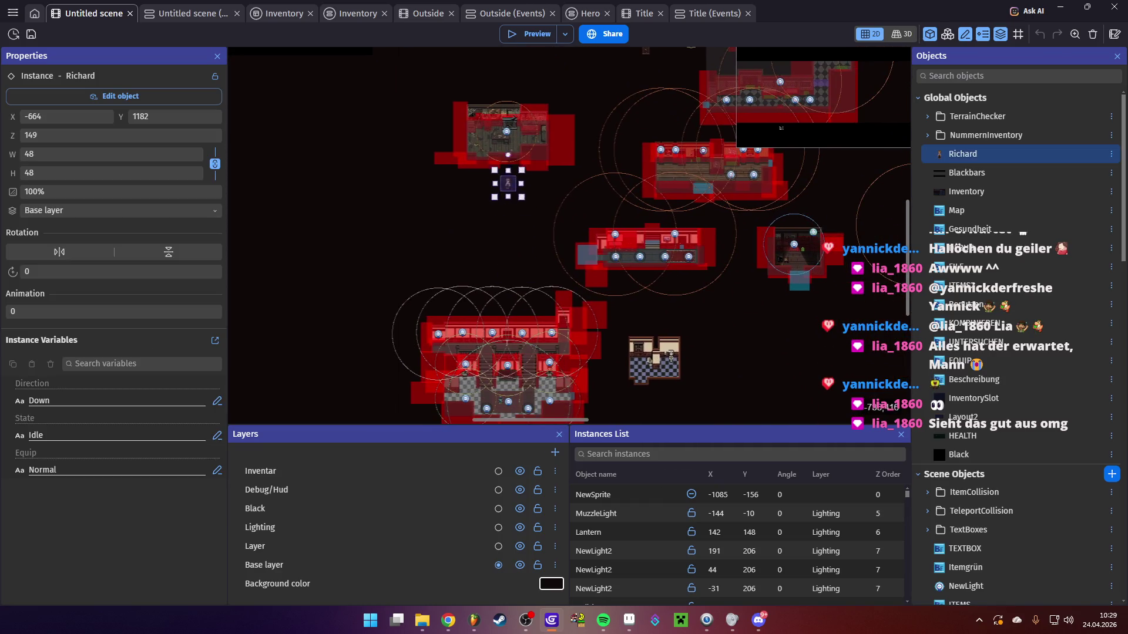
left_click(531, 33)
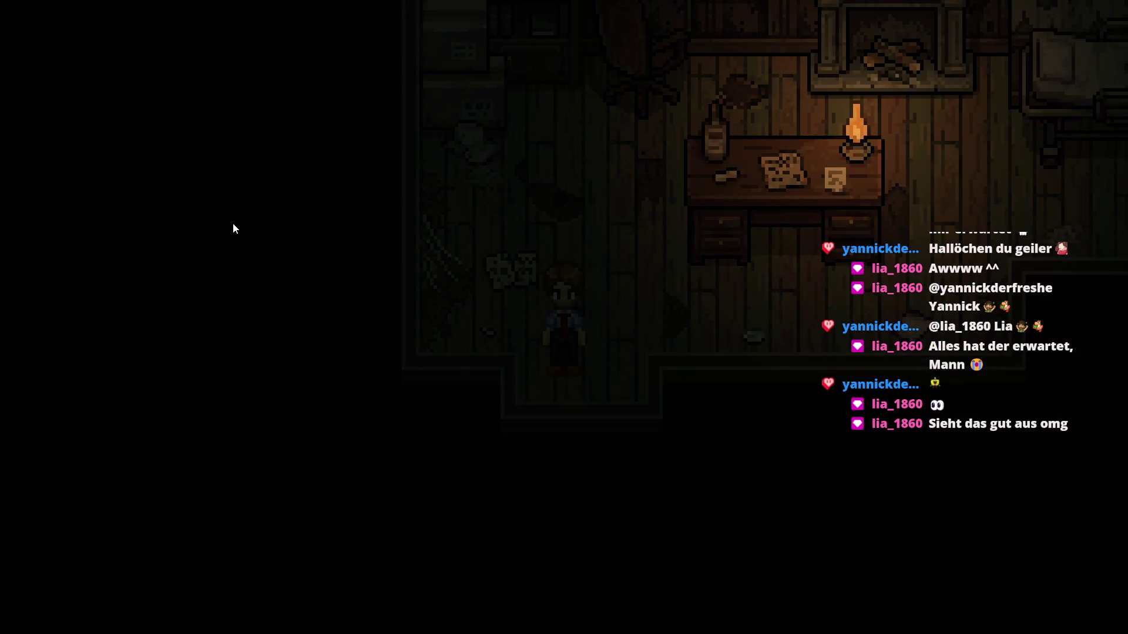
Walk the character past the desk and fireplace into the adjoining room
key("Right")
key("Up")
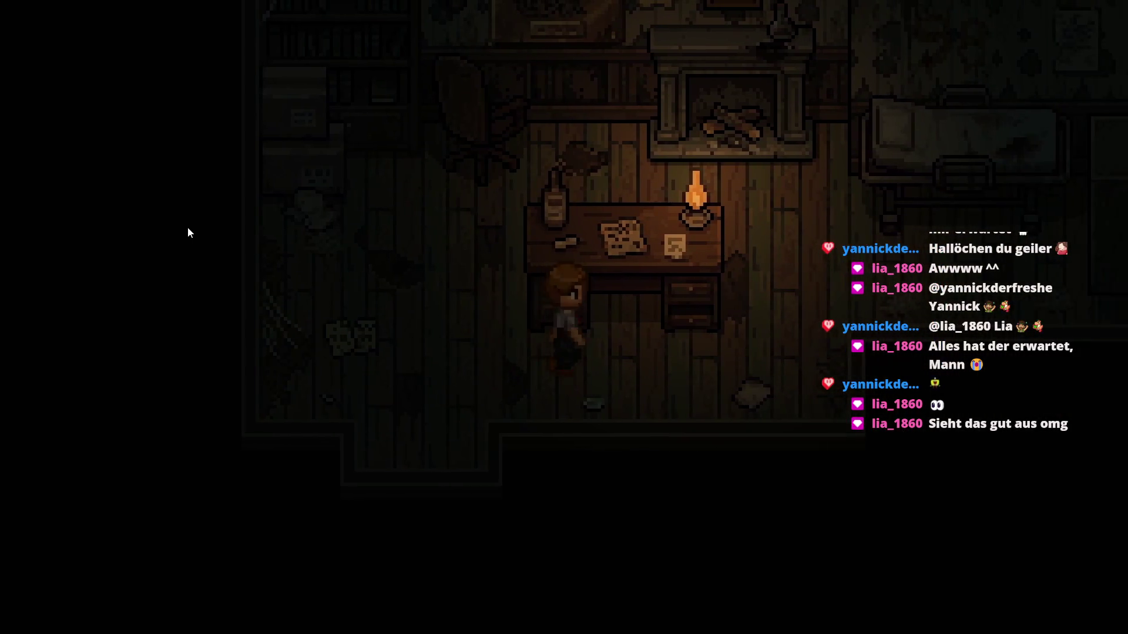
key("Right")
key("Up")
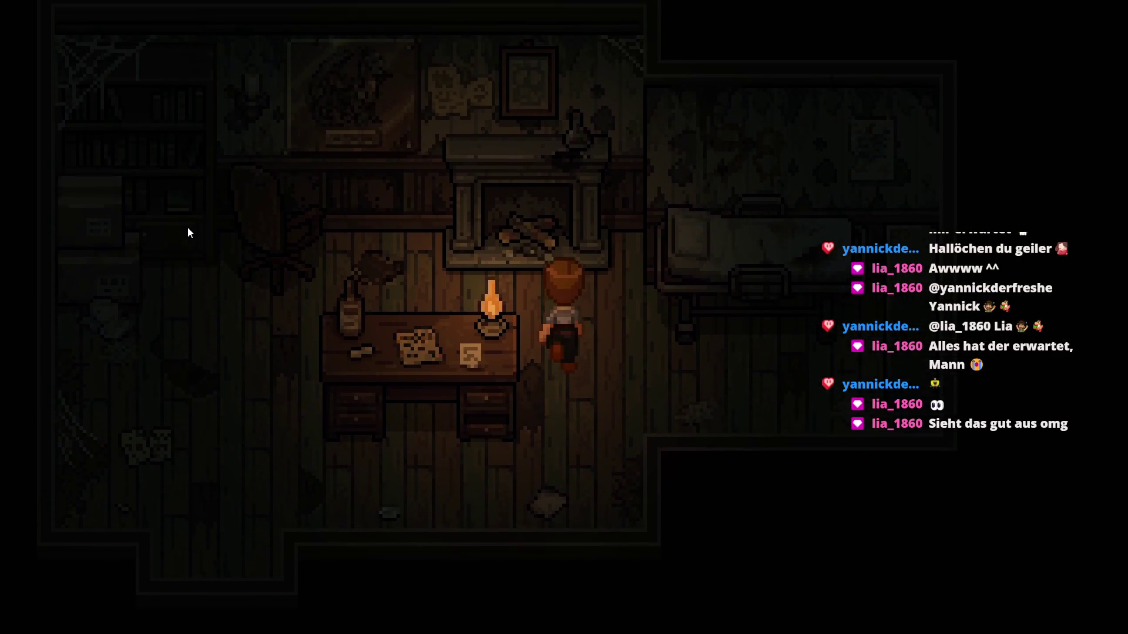
key("Right")
key("Down")
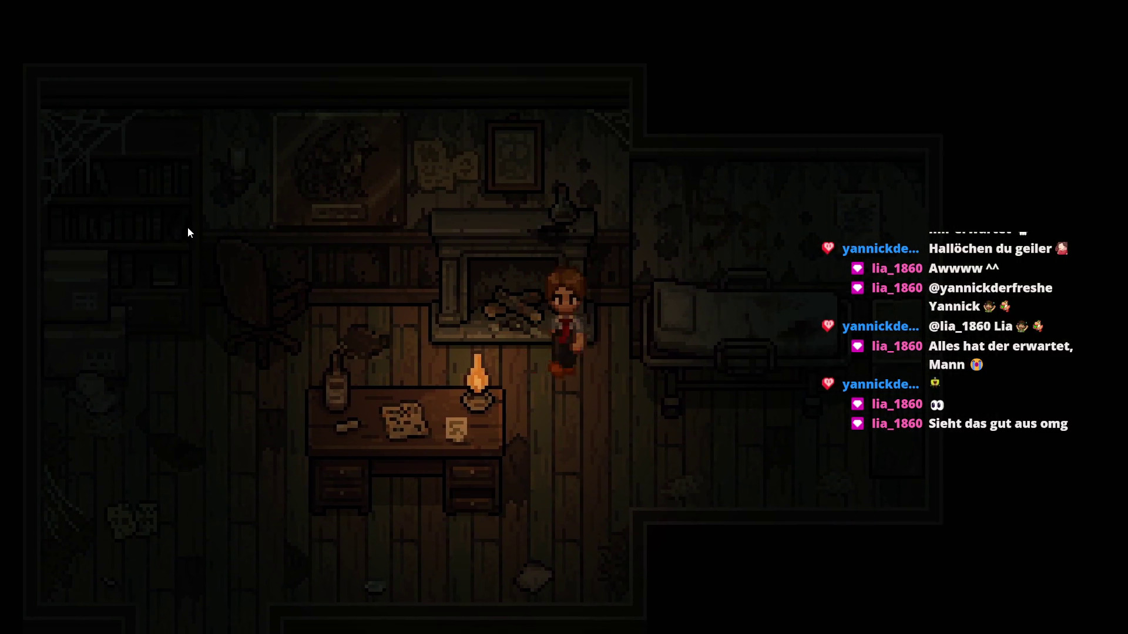
key("Right")
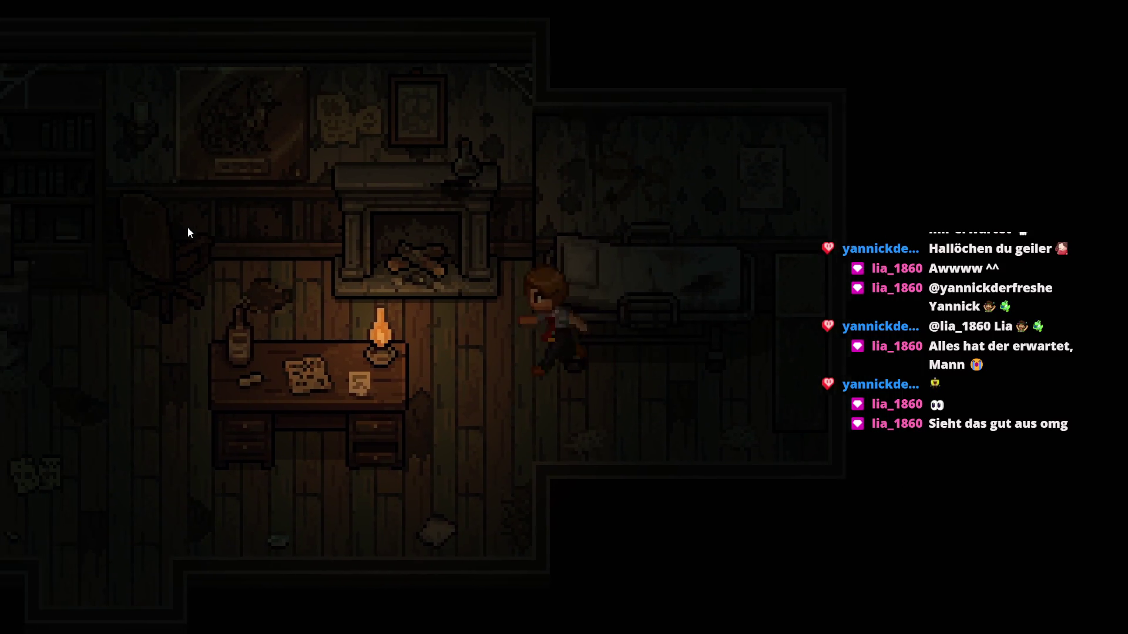
Walk back through the study by the fireplace and desk, then close the preview
key("Left")
key("Up")
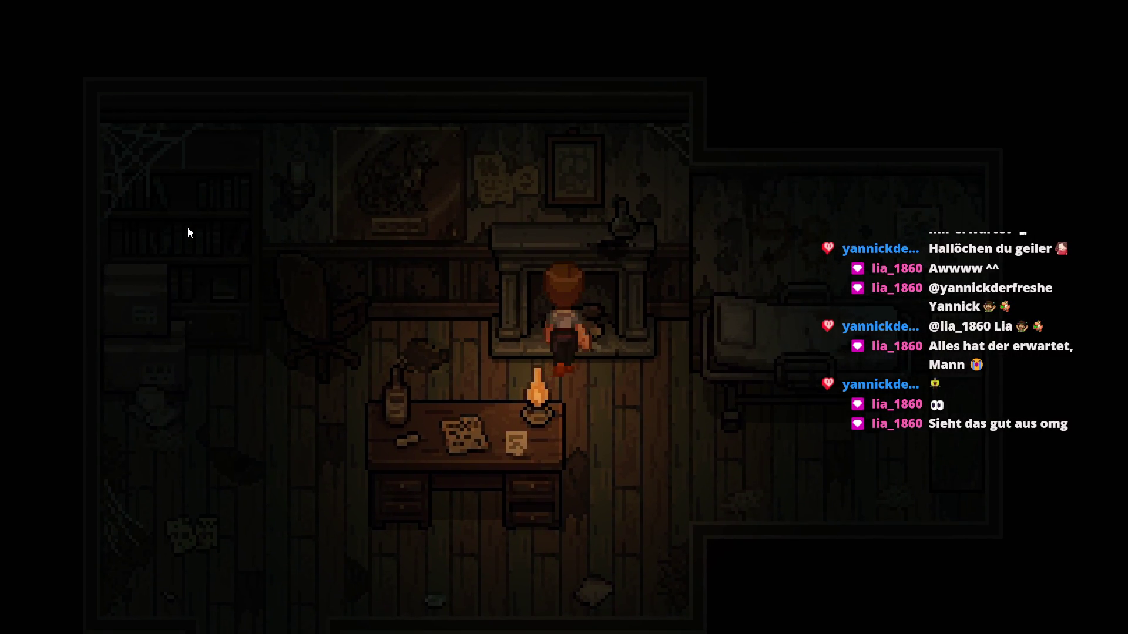
key("Left")
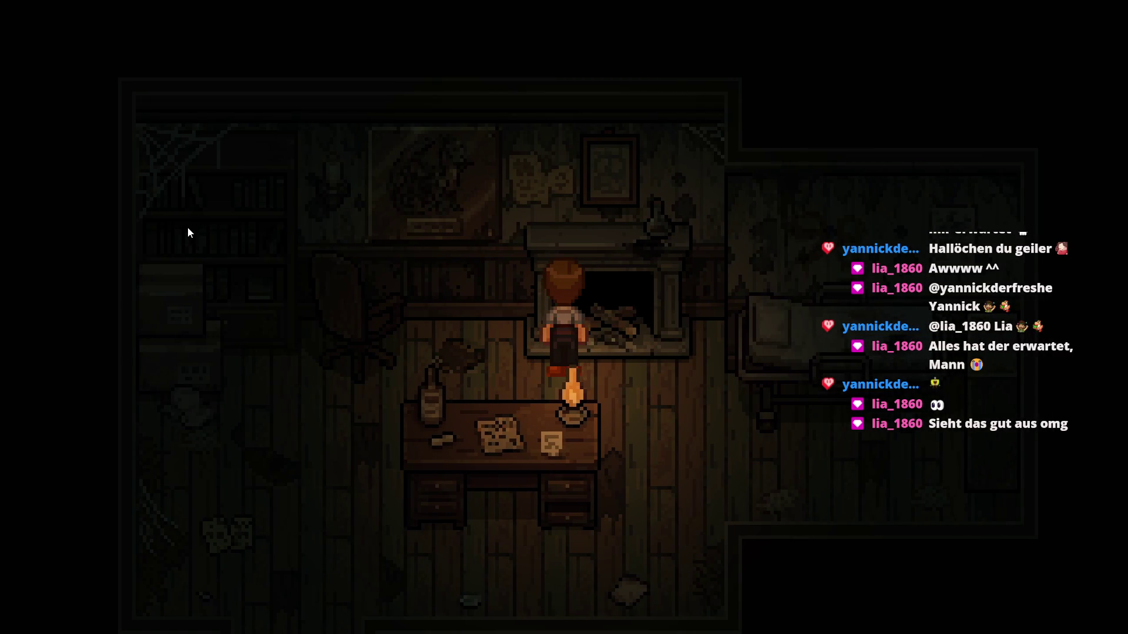
key("Right")
key("Down")
key("Left")
key("alt+F4")
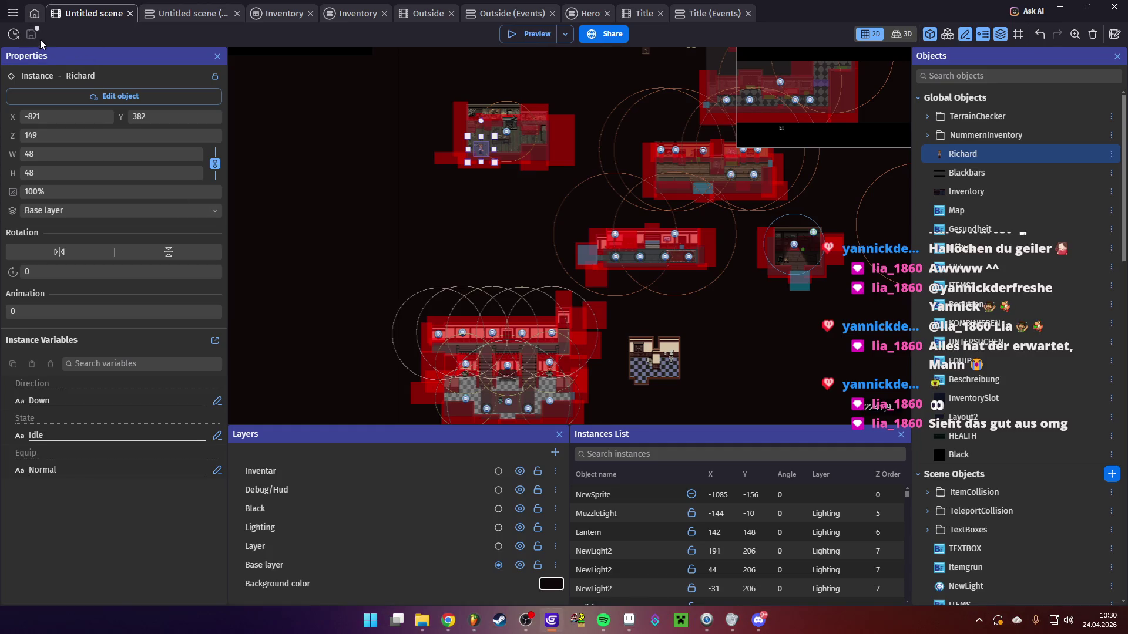
Open the dungeon project from the project manager's recent projects list
left_click(12, 13)
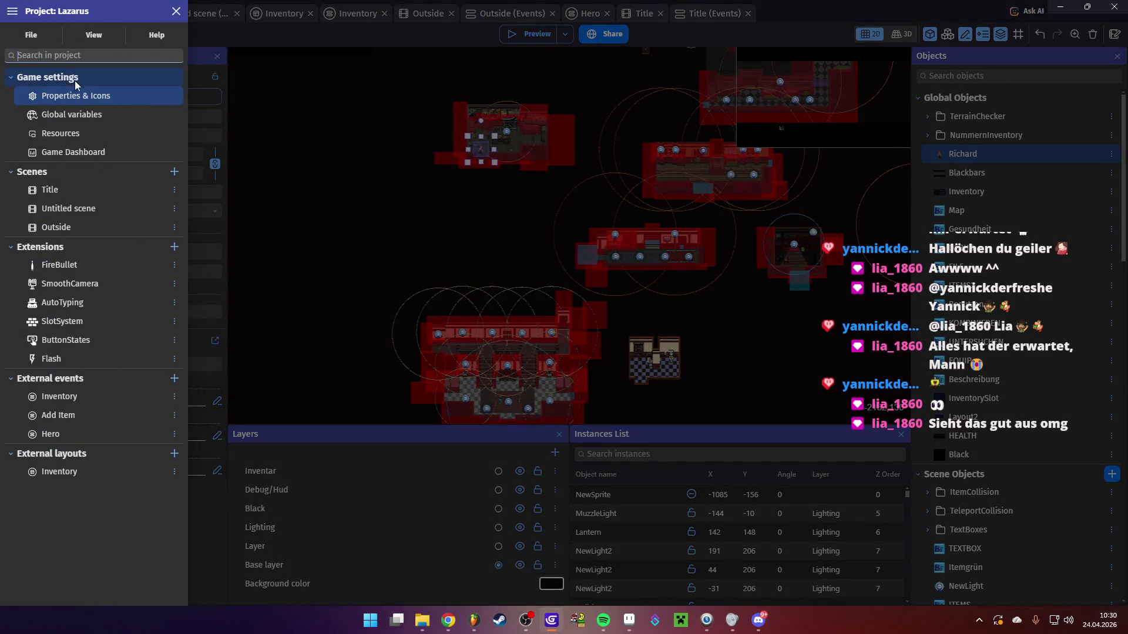
left_click(31, 35)
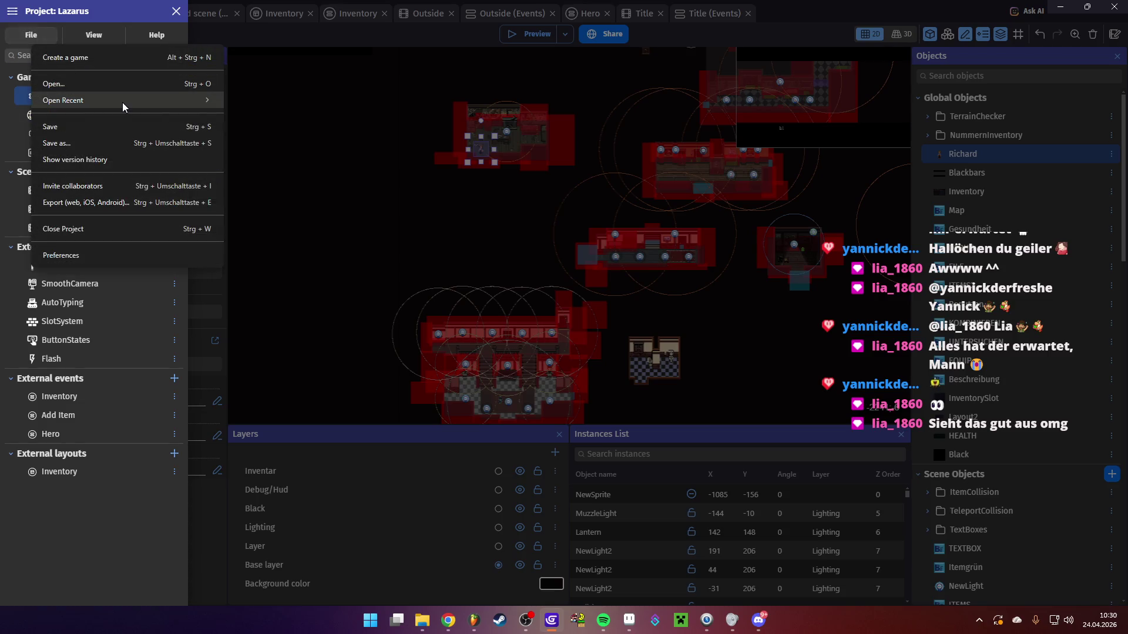
mouse_move(143, 108)
left_click(364, 118)
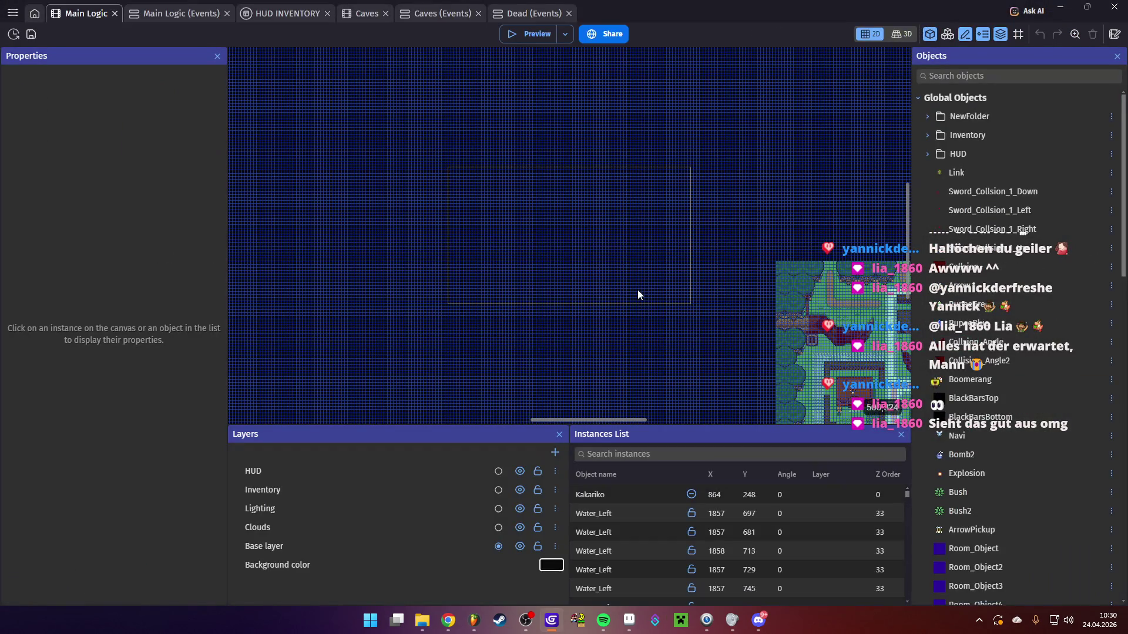
Drag the Floor_Button tile to the pool basin's top edge and playtest with F5
scroll(647, 275, "down", 3)
scroll(647, 274, "right", 5)
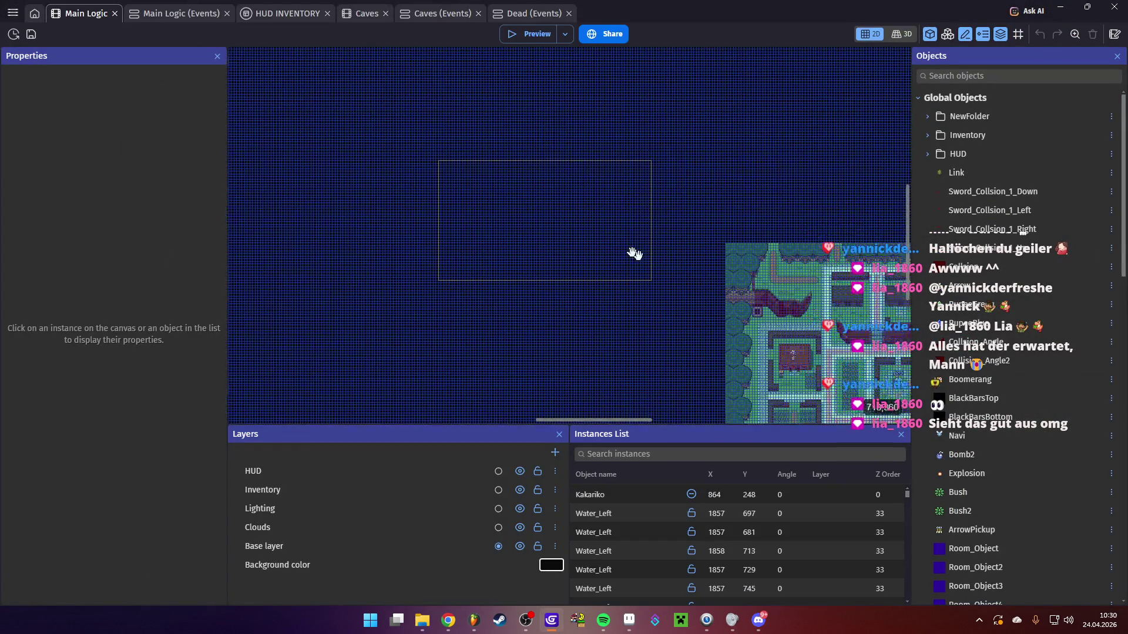
scroll(572, 226, "down", 5)
scroll(573, 226, "right", 10)
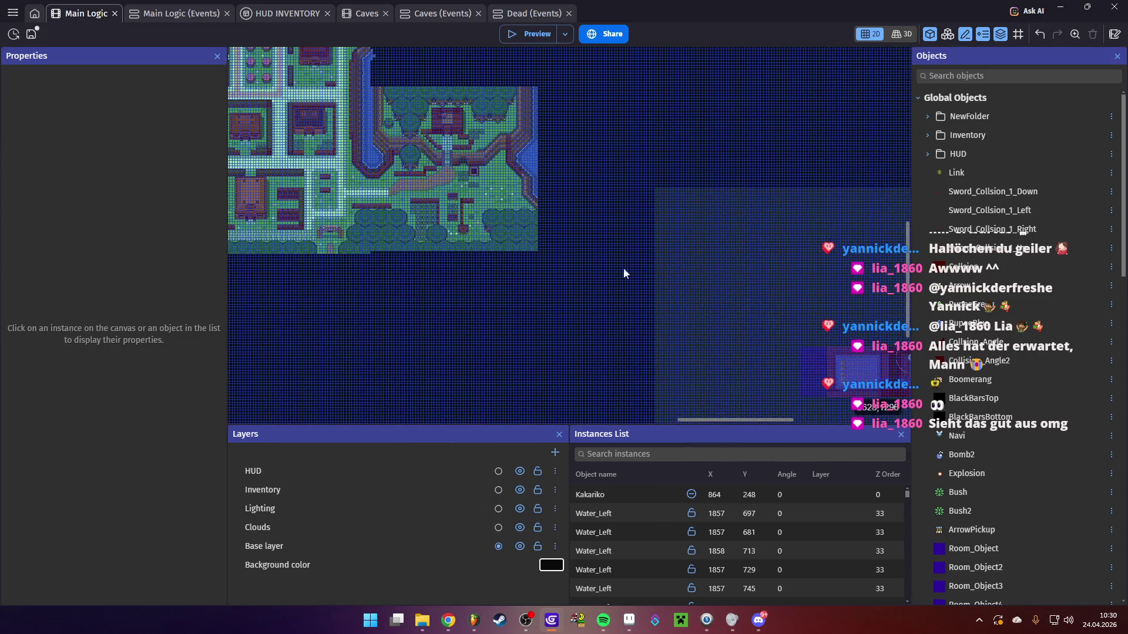
scroll(593, 254, "down", 2)
scroll(593, 254, "right", 8)
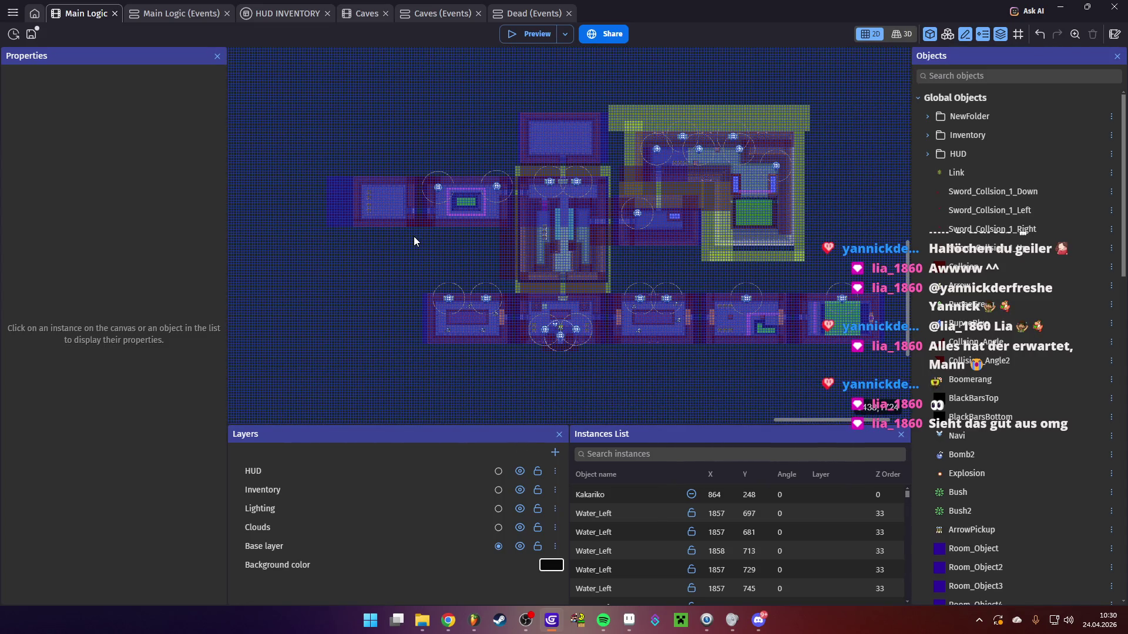
scroll(414, 236, "up", 5)
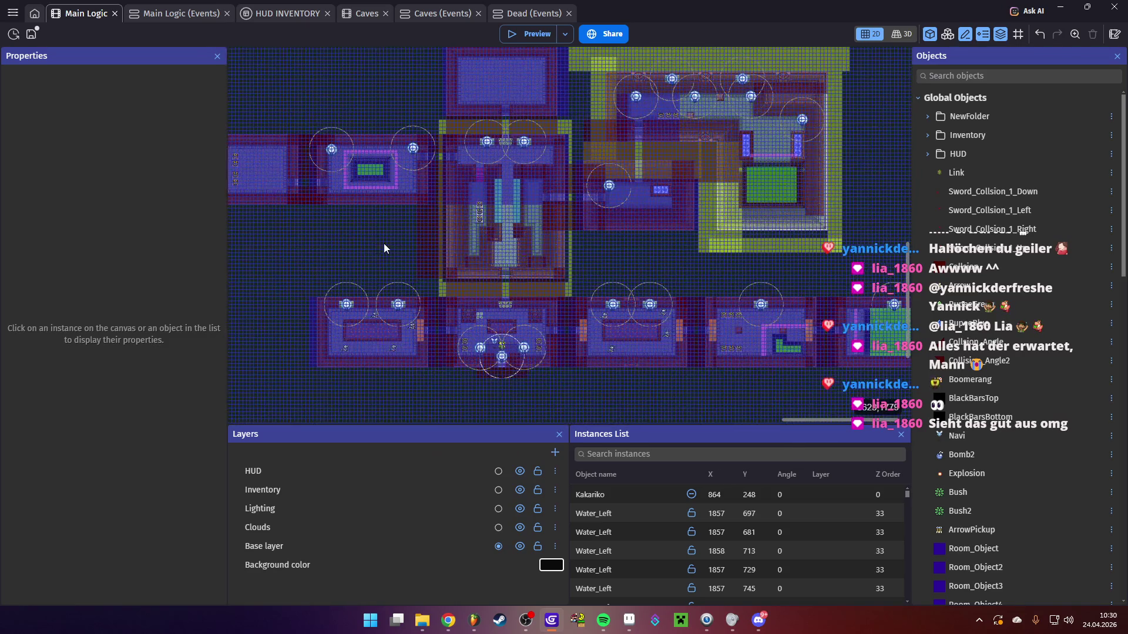
scroll(383, 248, "up", 10)
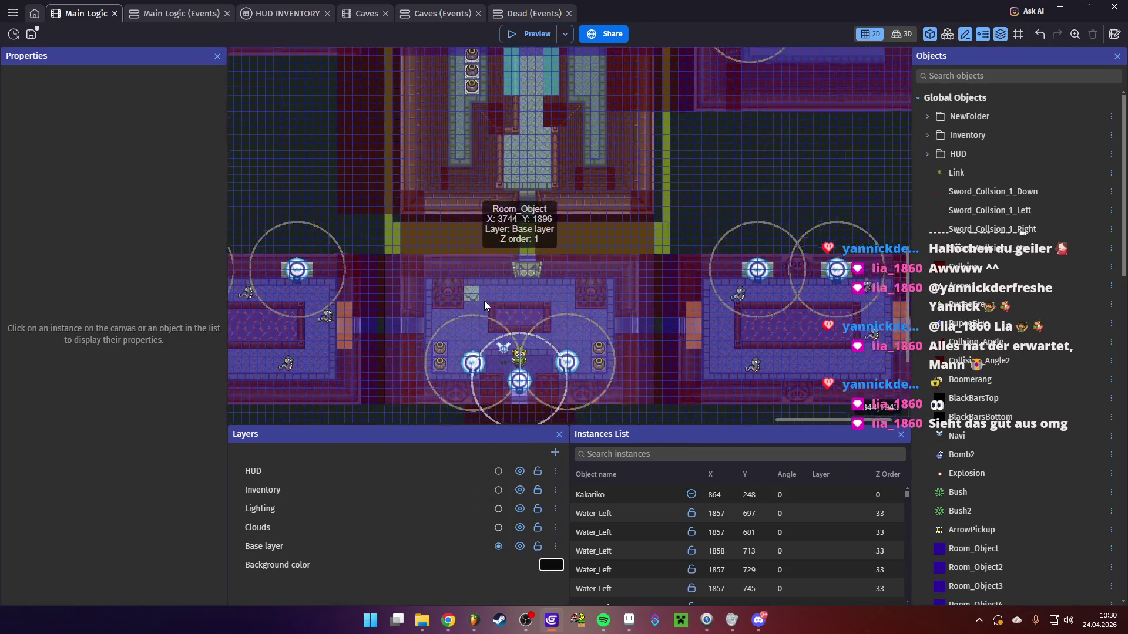
scroll(484, 300, "up", 7)
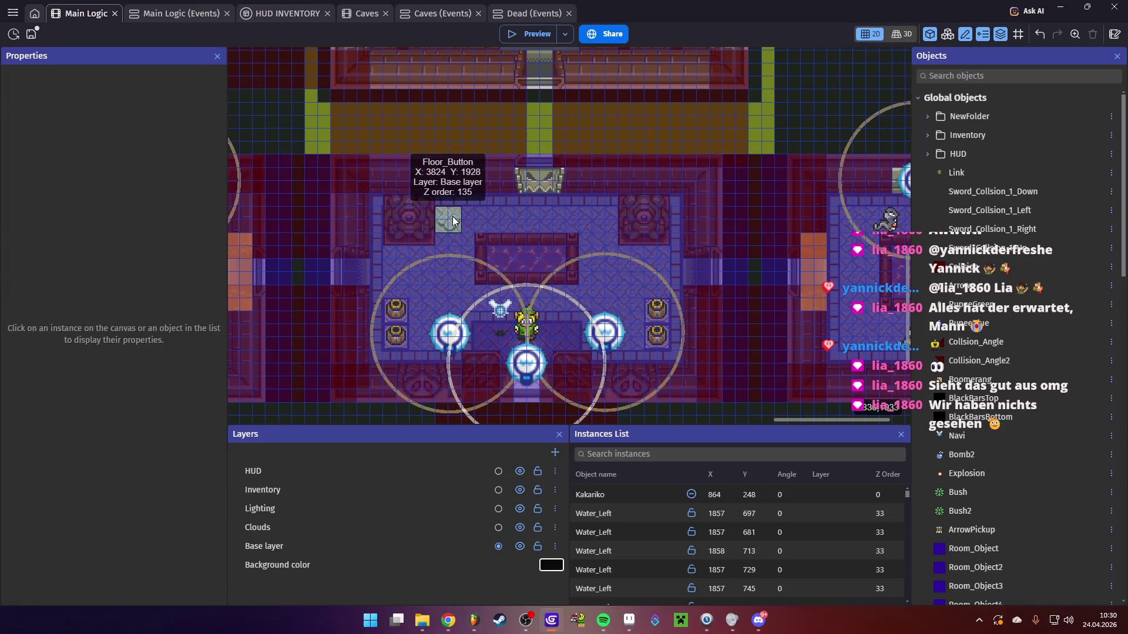
left_click(453, 221)
mouse_move(462, 223)
left_mouse_down()
mouse_move(602, 259)
mouse_move(448, 279)
mouse_move(556, 239)
left_mouse_up()
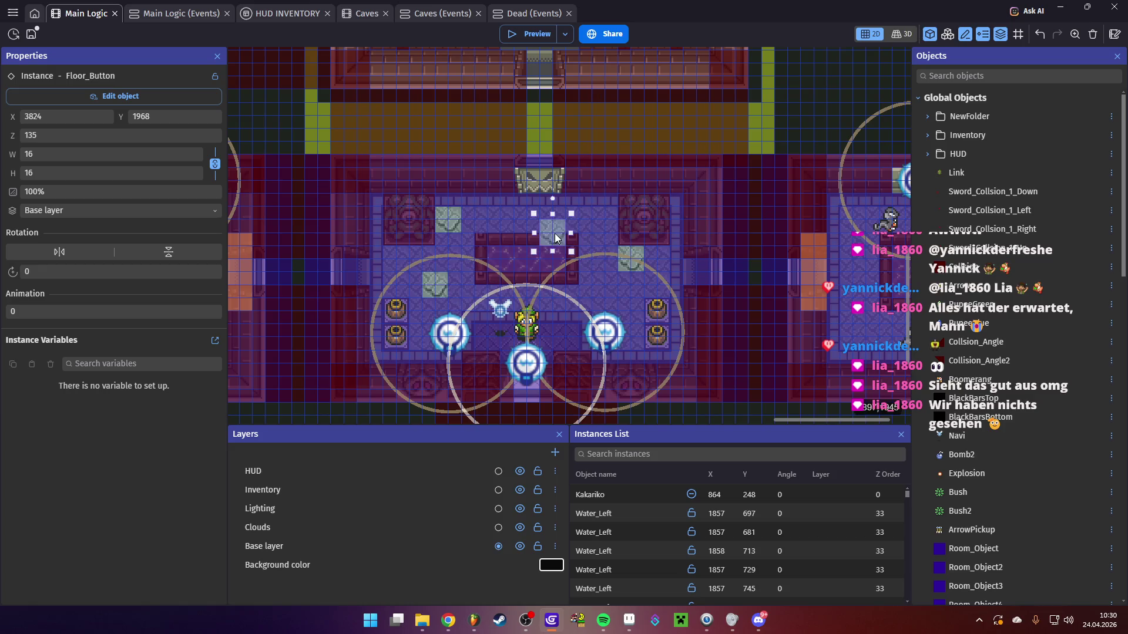
key("F5")
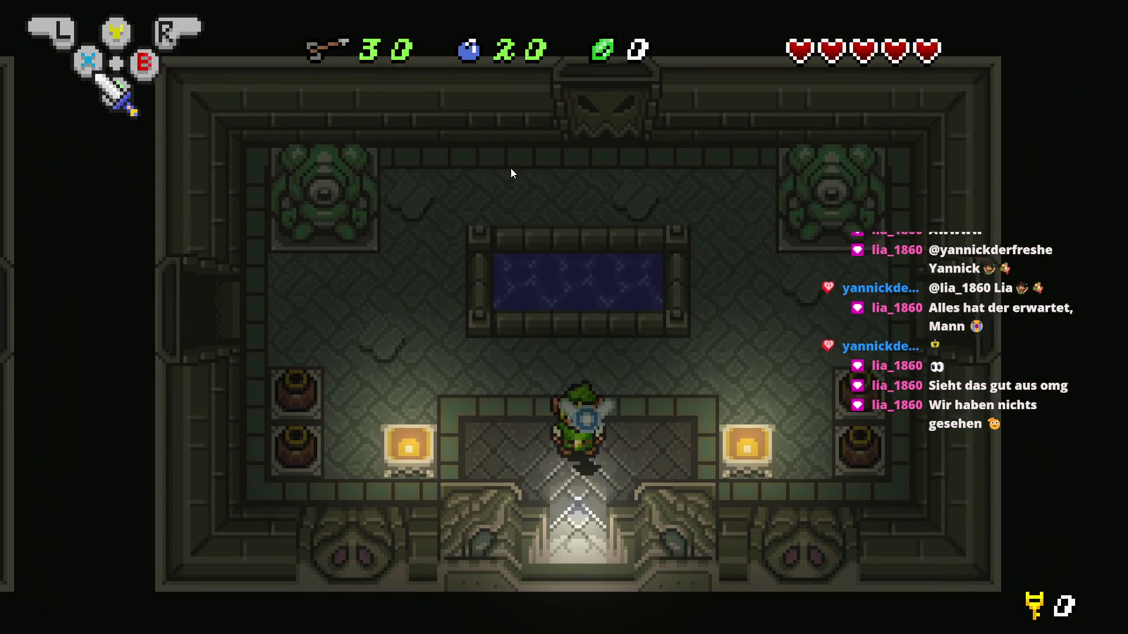
key("Up")
key("Left")
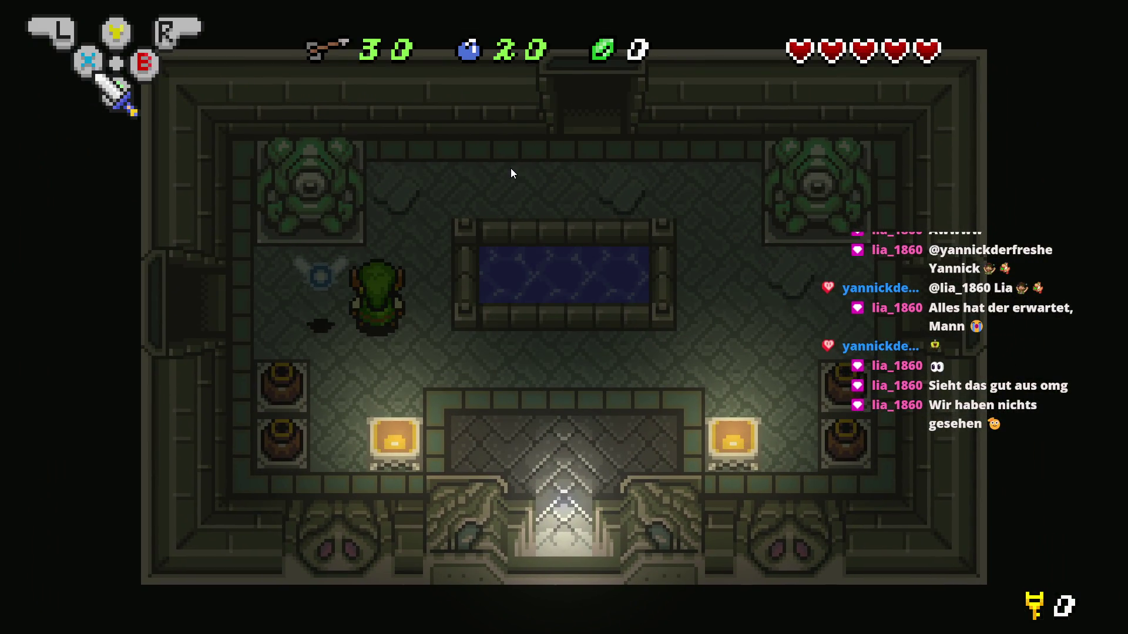
key("Up")
key("Right")
key("Right")
key("Down")
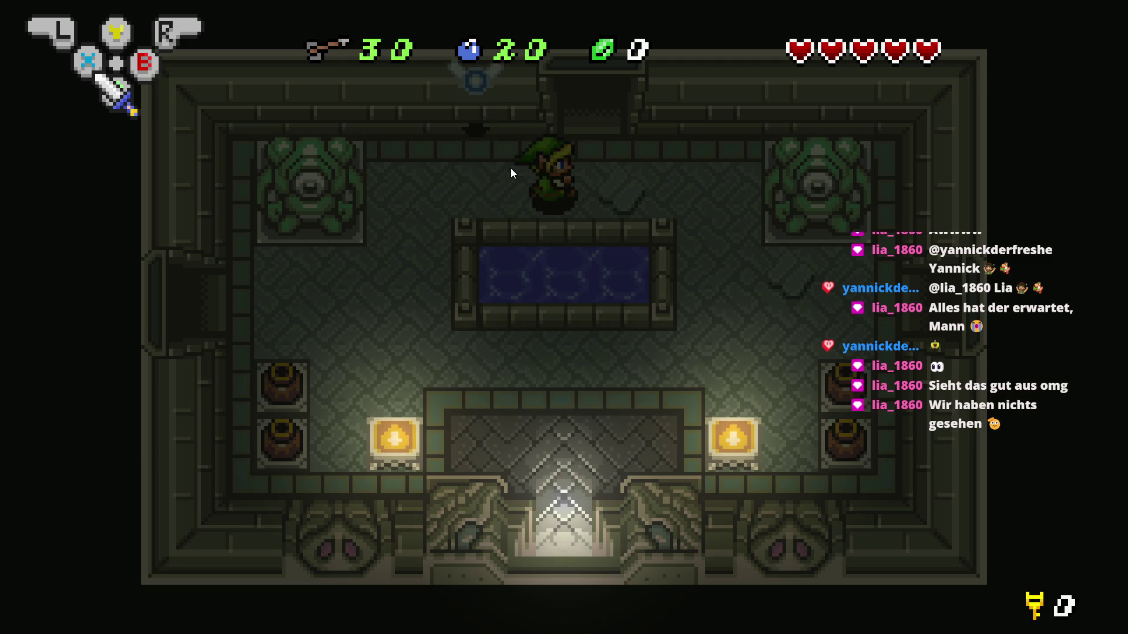
key("Left")
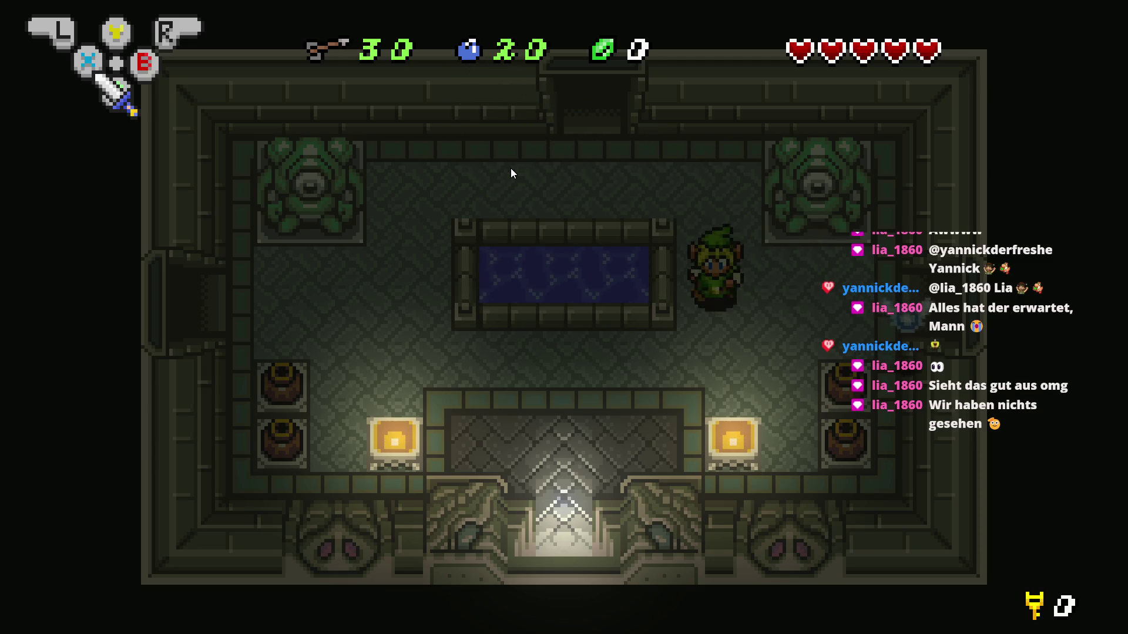
key("alt+F4")
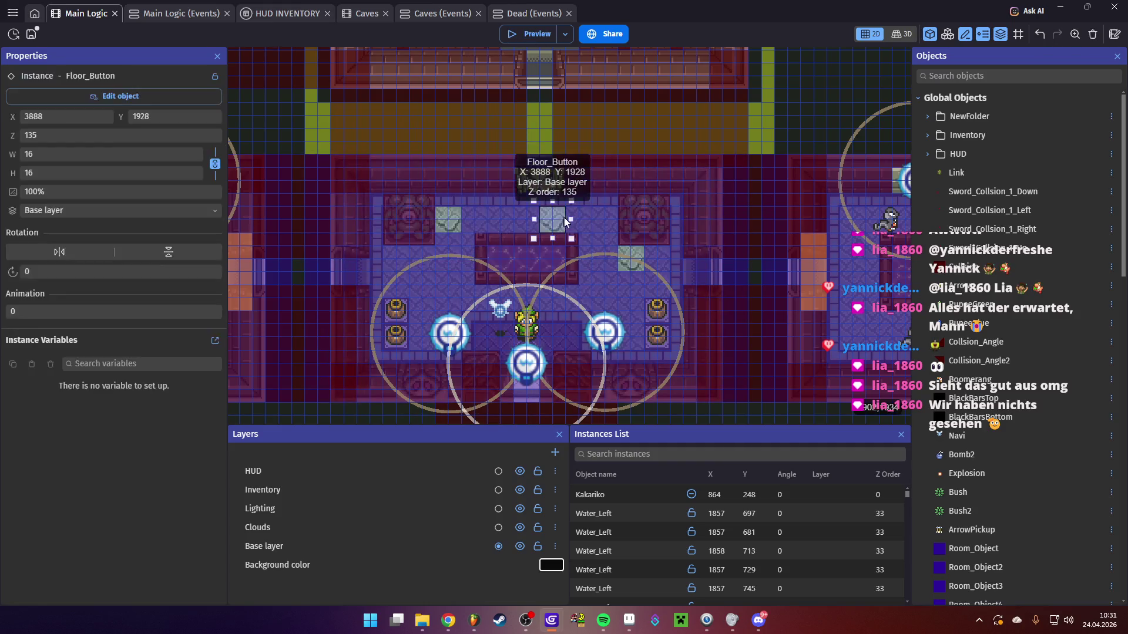
Change the Fackel torch light's colour to blue and apply it
mouse_move(426, 236)
left_mouse_down()
mouse_move(659, 225)
mouse_move(521, 239)
mouse_move(536, 293)
mouse_move(712, 276)
mouse_move(376, 209)
mouse_move(470, 253)
mouse_move(540, 323)
mouse_move(423, 257)
mouse_move(598, 153)
mouse_move(585, 179)
mouse_move(461, 265)
left_mouse_up()
double_click(460, 266)
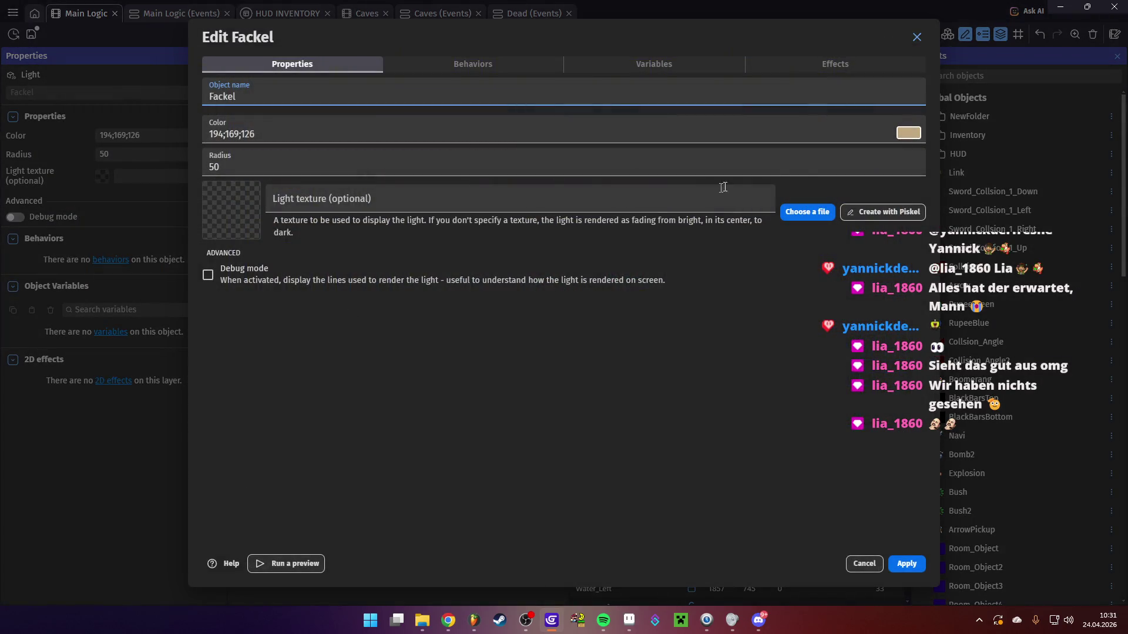
left_click(908, 133)
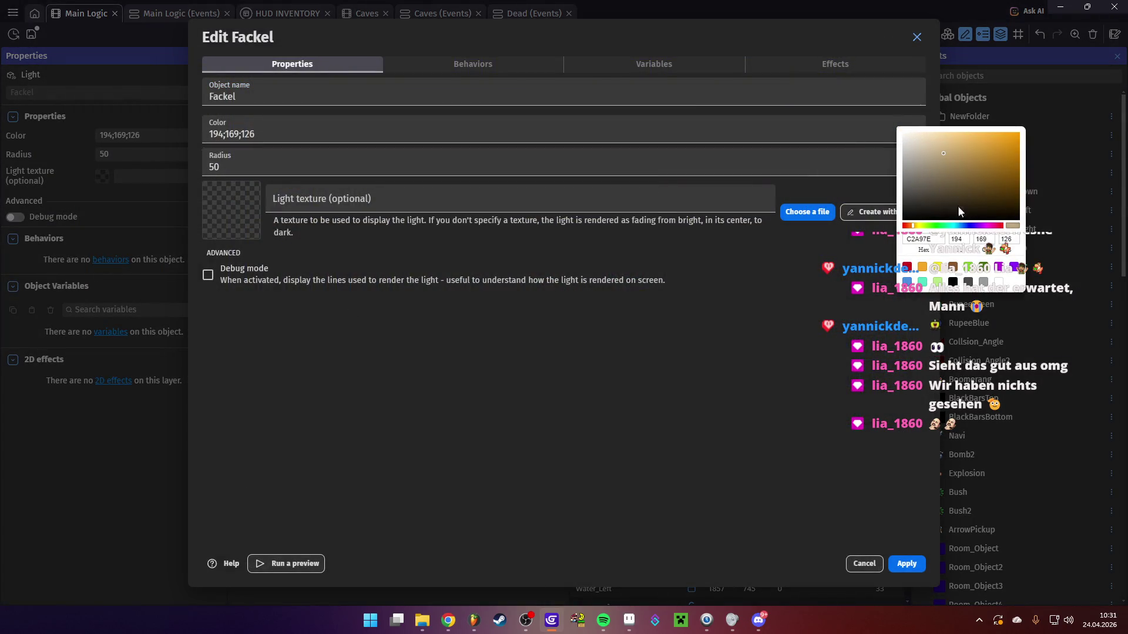
left_click(1001, 156)
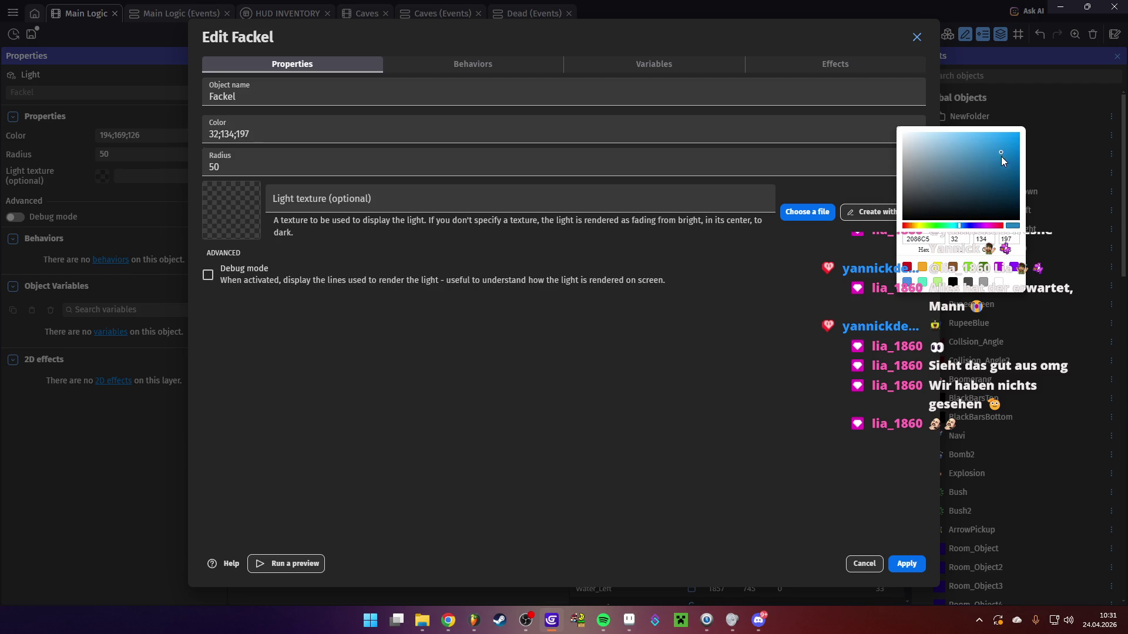
left_click(813, 378)
left_click(907, 564)
Playtest the blue light by walking Link around the pool room and next room
left_click(518, 33)
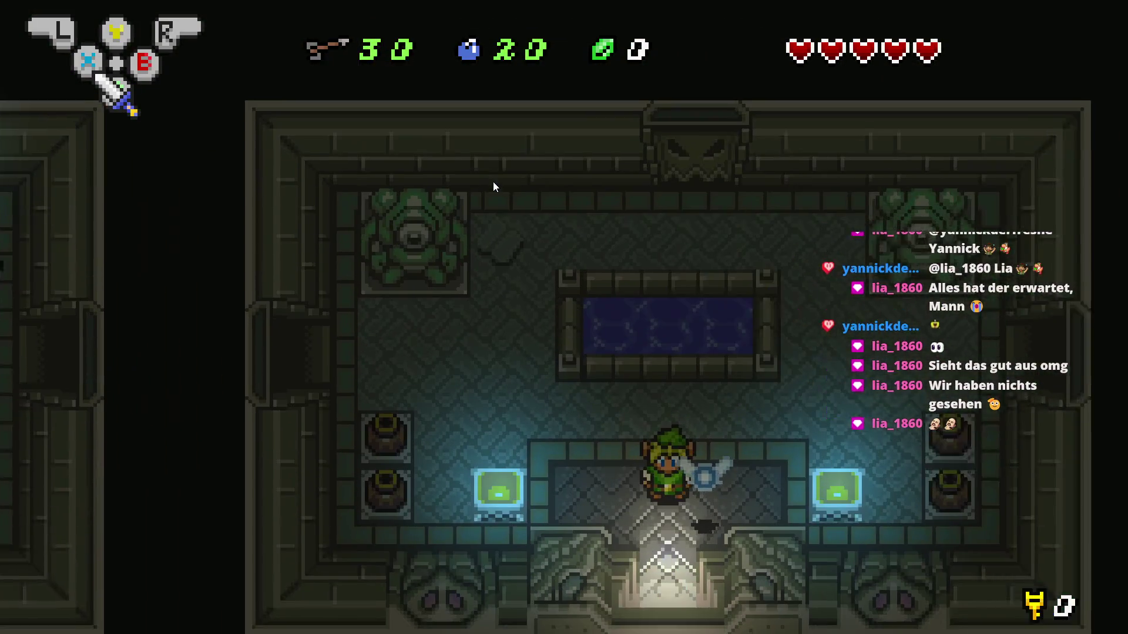
key("Up")
key("Left")
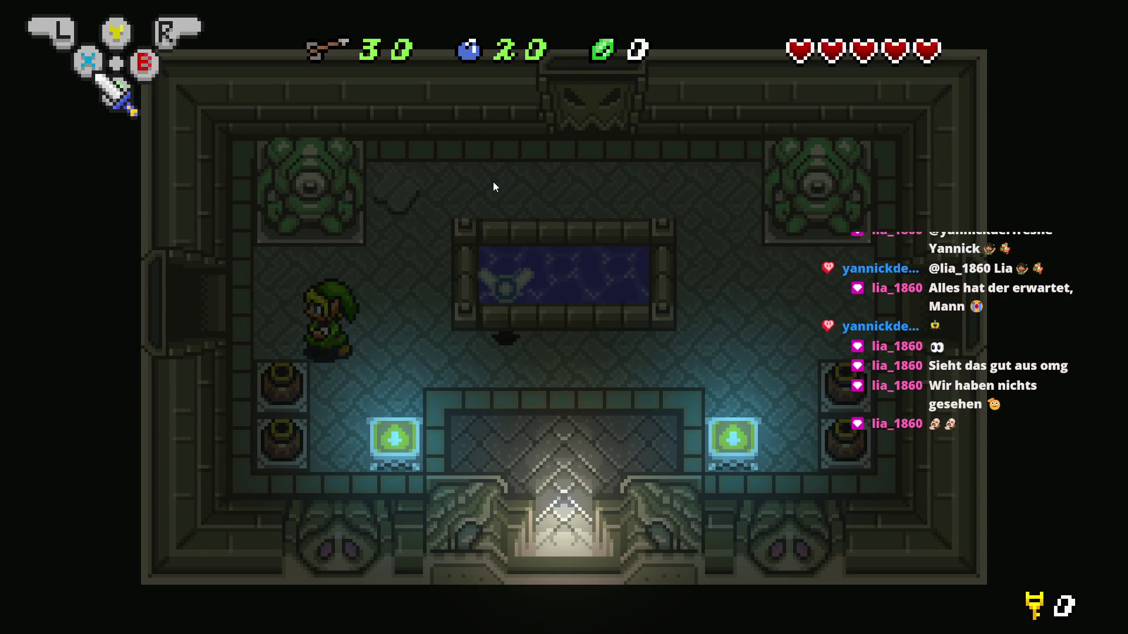
key("Left")
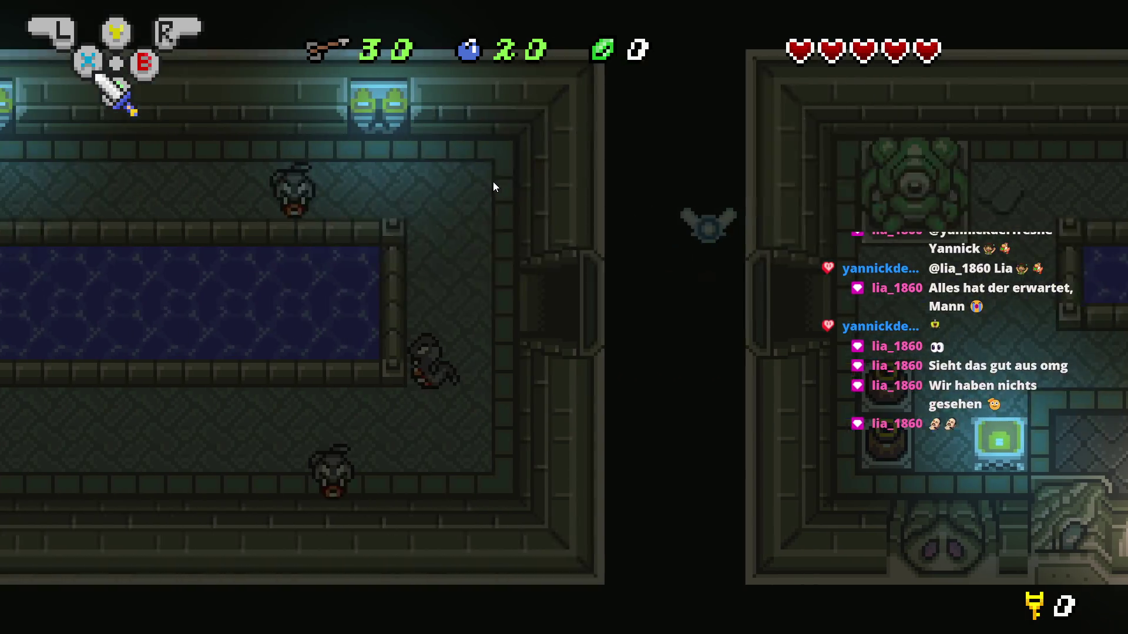
key("Right")
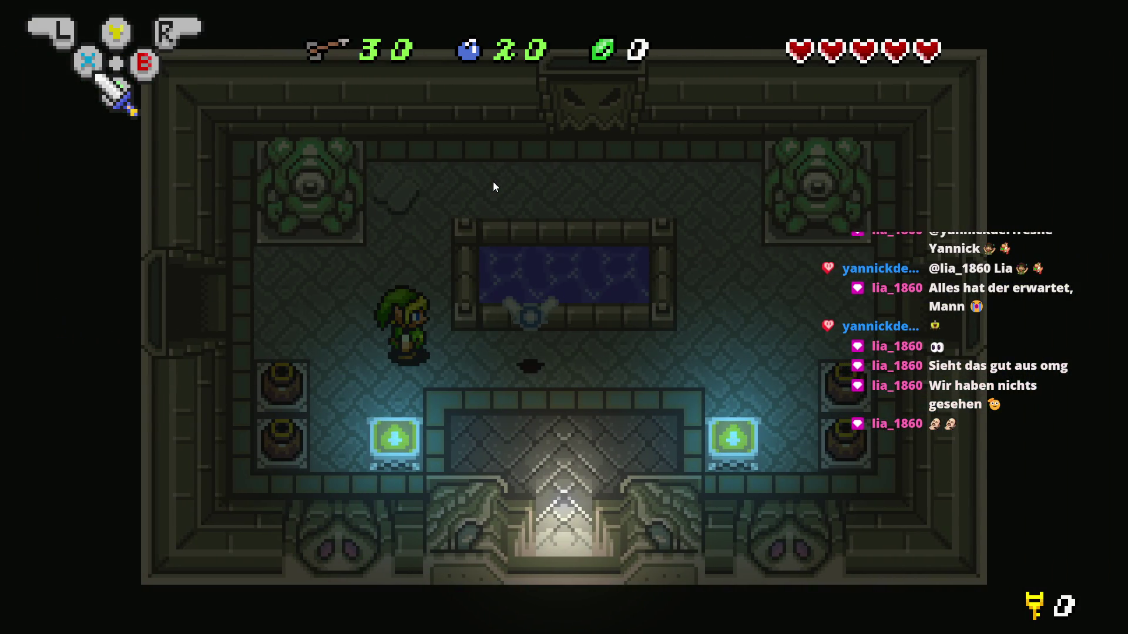
key("alt+F4")
Shift the Fackel light's colour to yellow, apply it and start a playtest
double_click(475, 260)
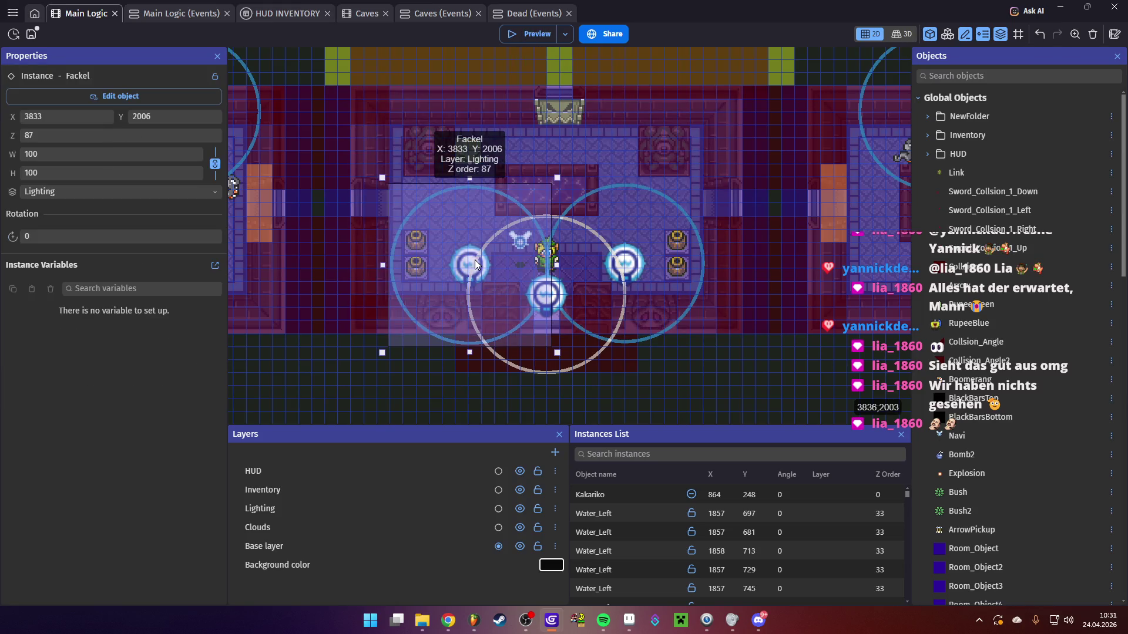
left_click(908, 133)
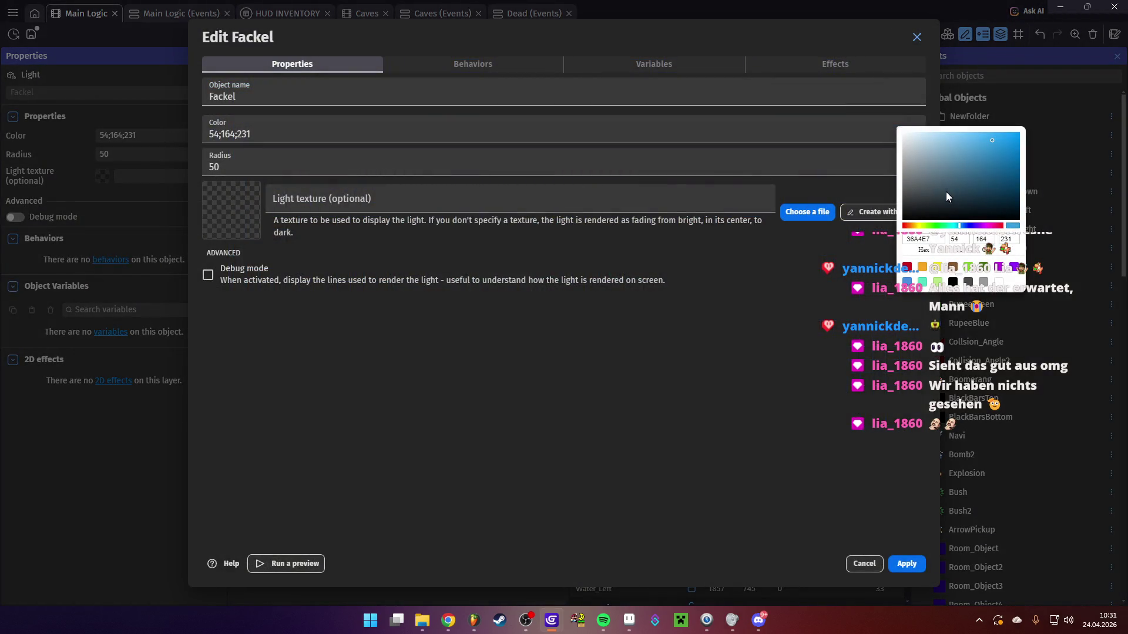
left_click_drag(924, 227, 917, 227)
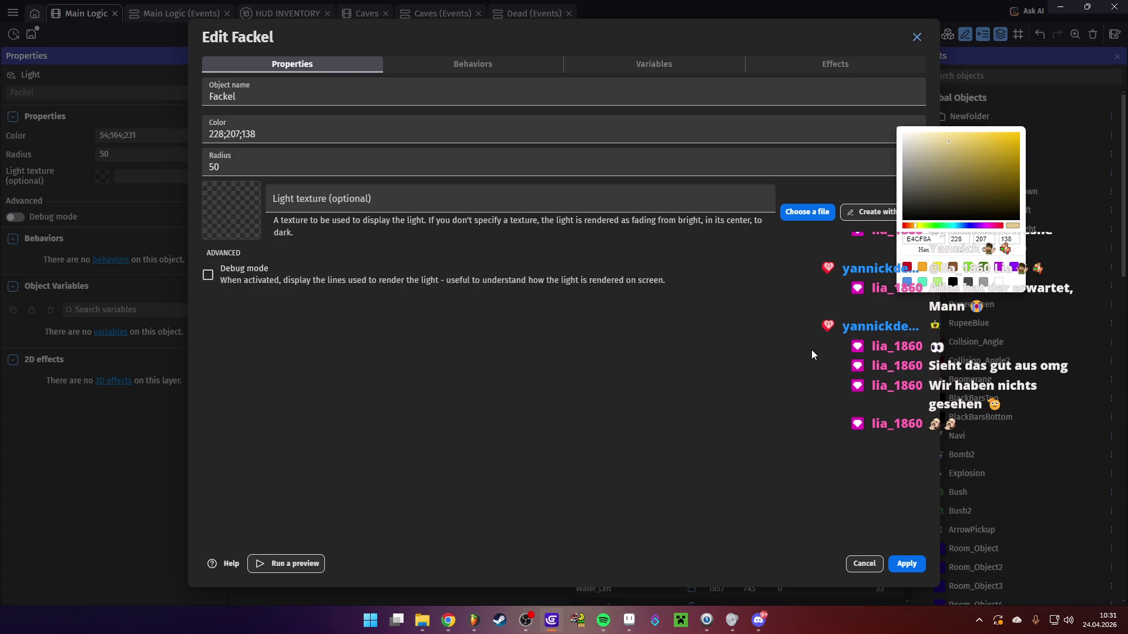
left_click(846, 434)
left_click(916, 564)
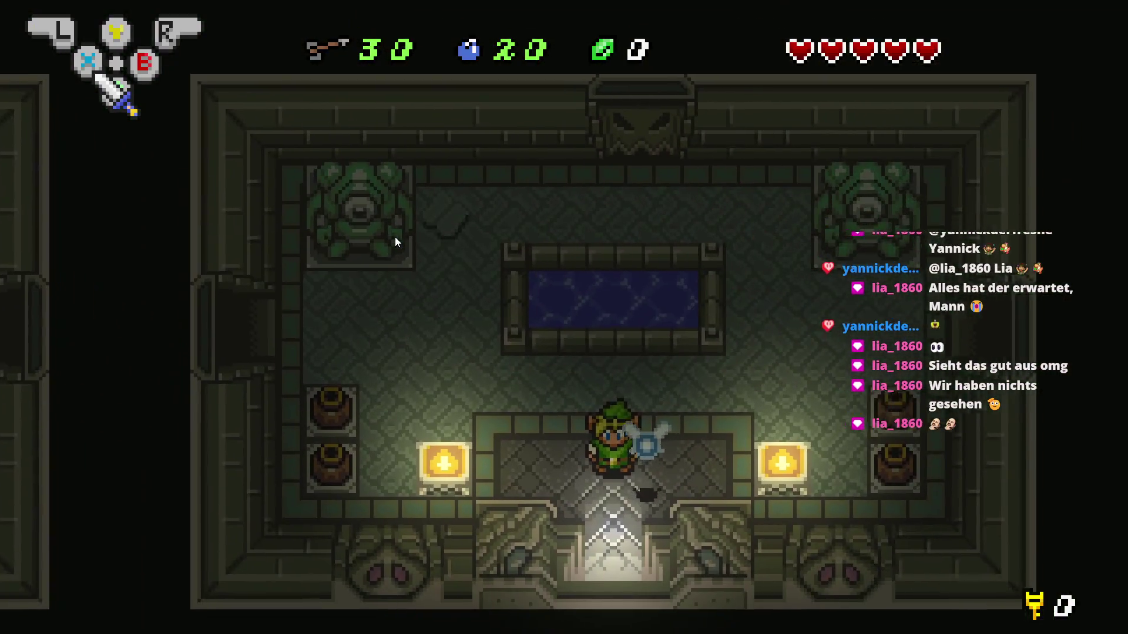
Walk Link through the east doorway to check the yellow light, then end the playtest
key("Right")
key("Up")
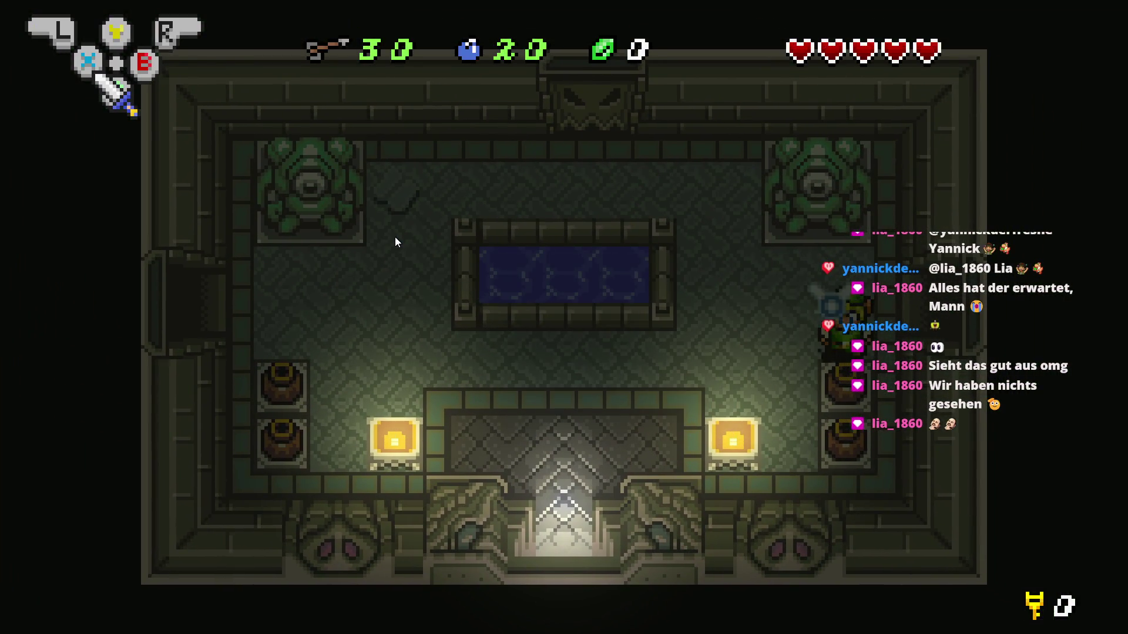
key("Right")
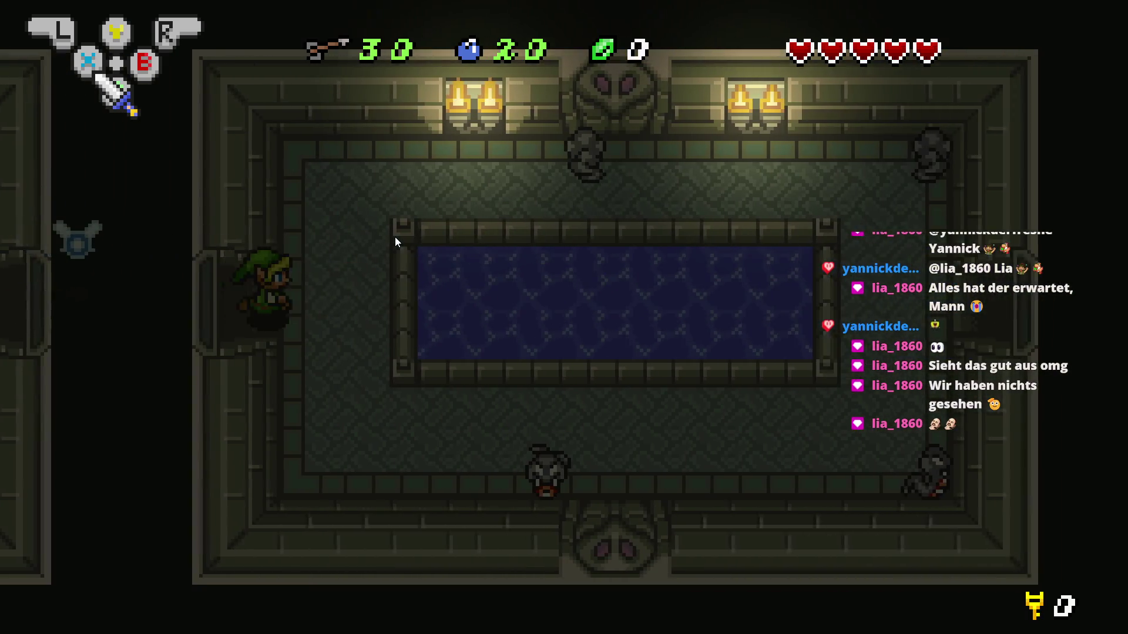
key("Down")
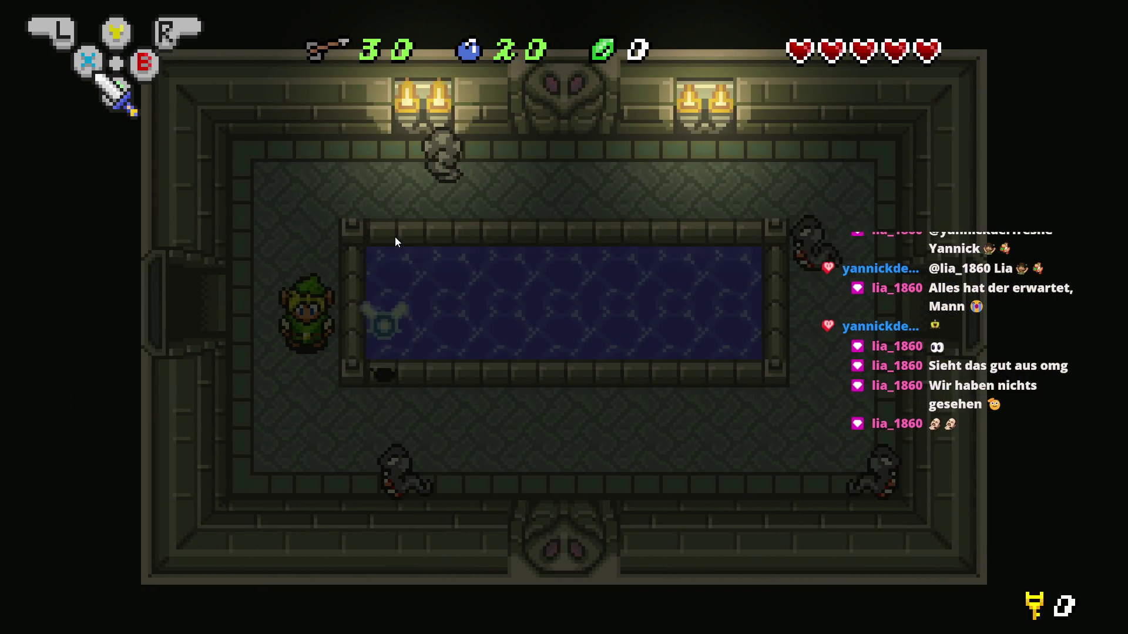
key("Right")
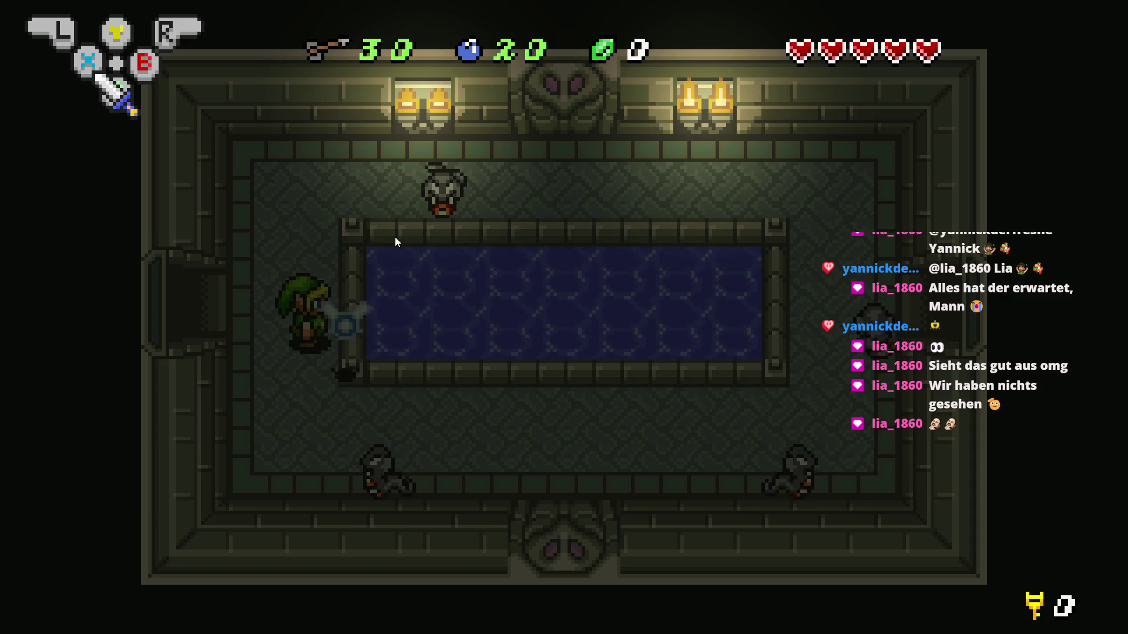
key("alt+F4")
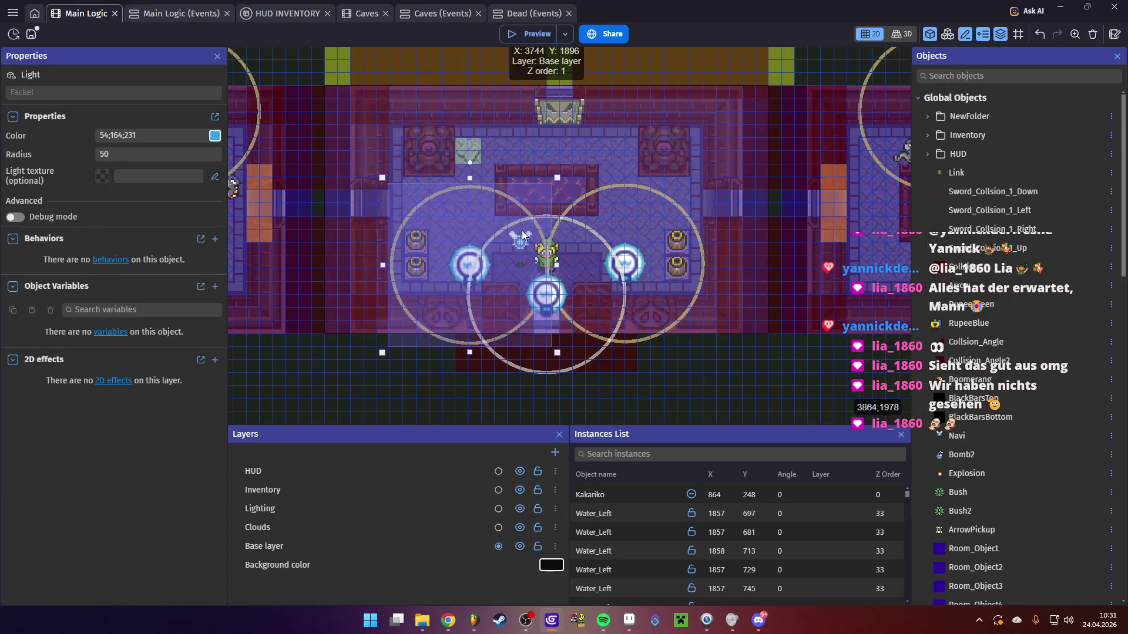
left_click(522, 240)
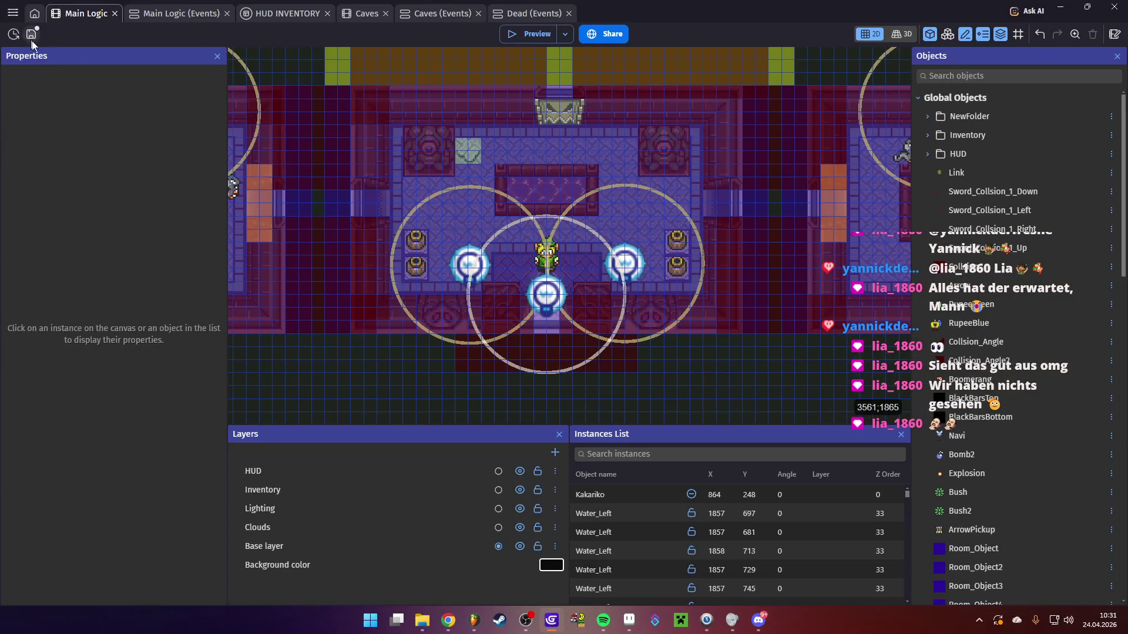
Preview the Navi fairy object's four-frame animation and close it
double_click(957, 435)
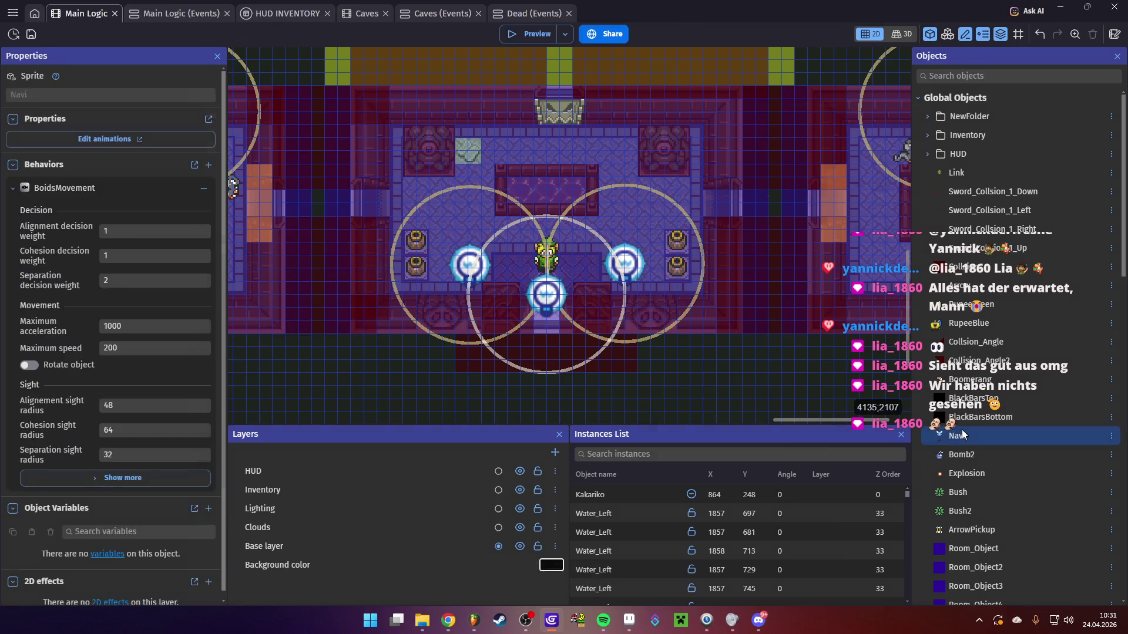
left_click(757, 198)
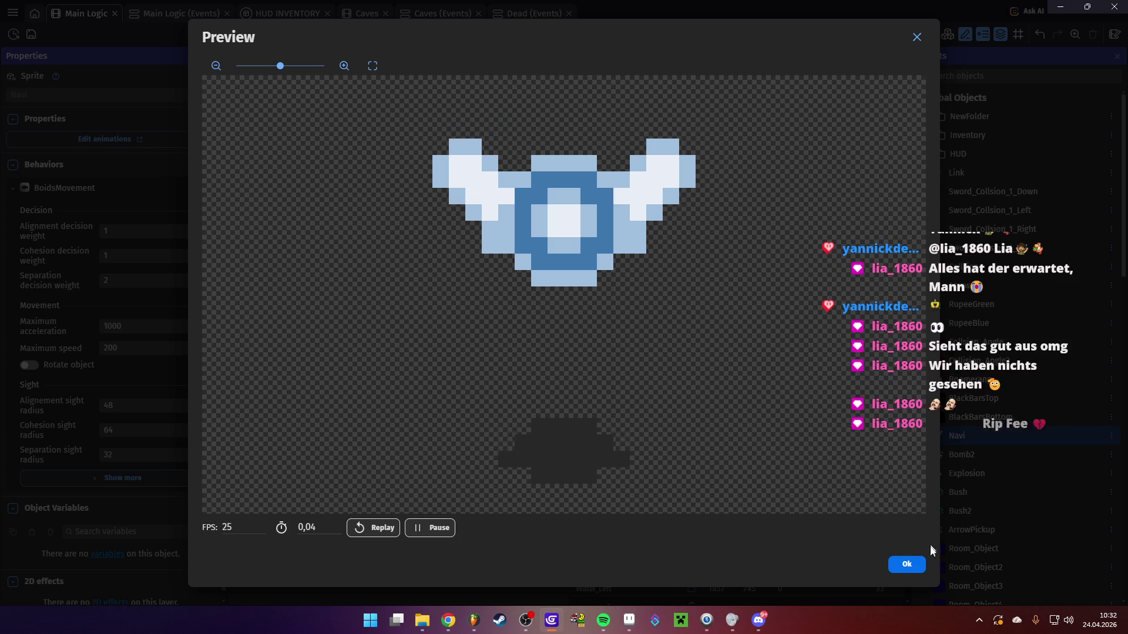
left_click(904, 567)
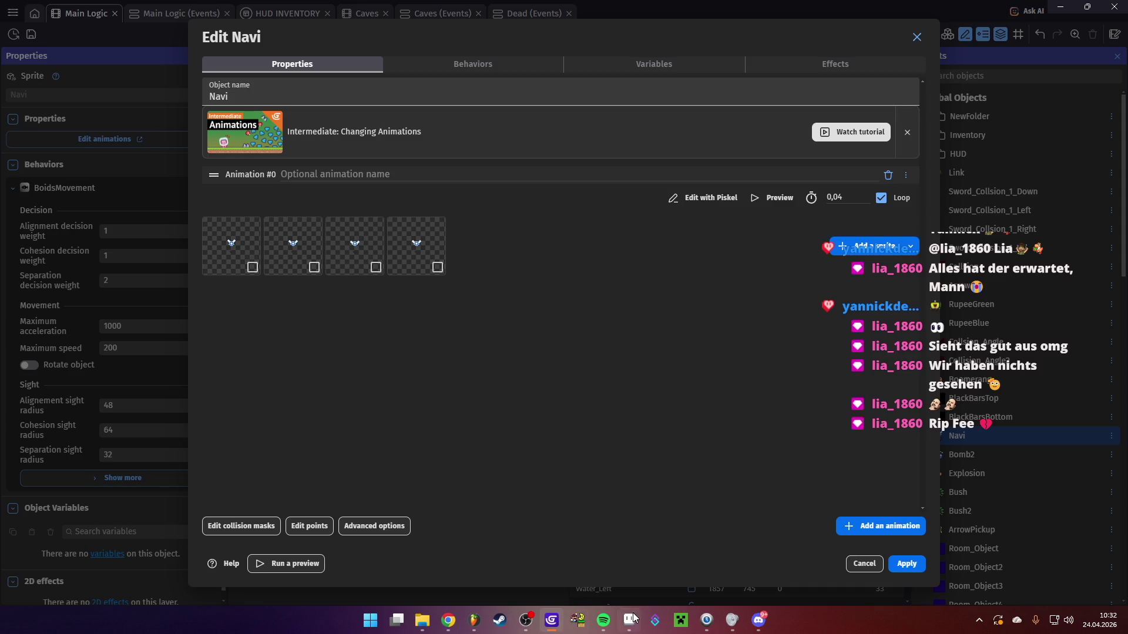
Switch to Aseprite and choose File > Open
left_click(631, 619)
left_click(12, 20)
left_click(28, 49)
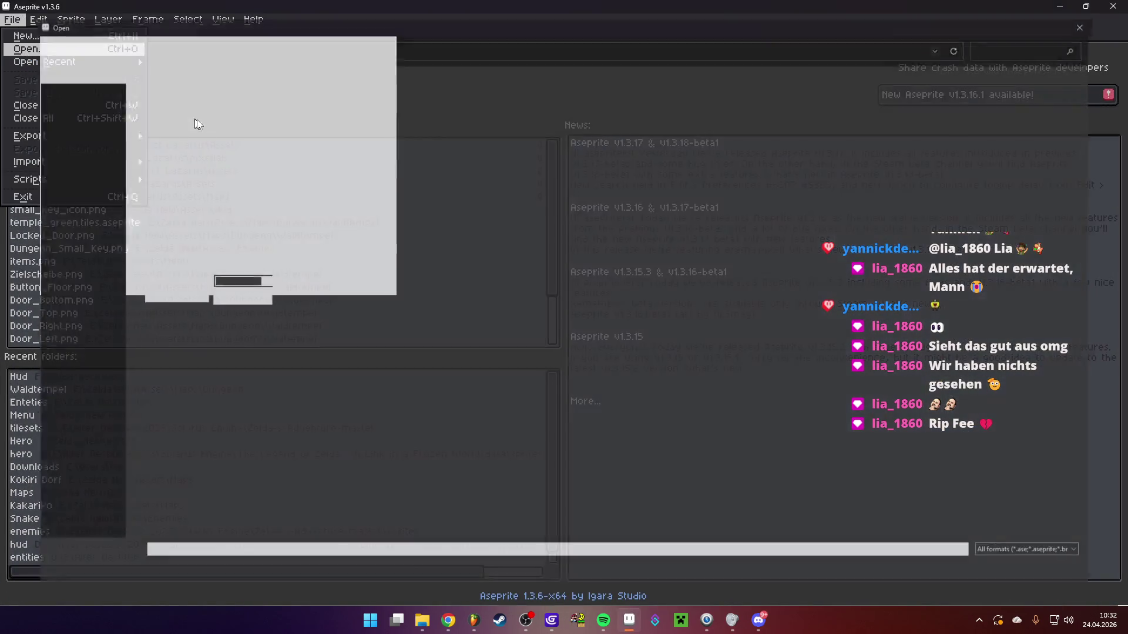
Browse the Assets subfolders and open the Navi folder
left_click(252, 35)
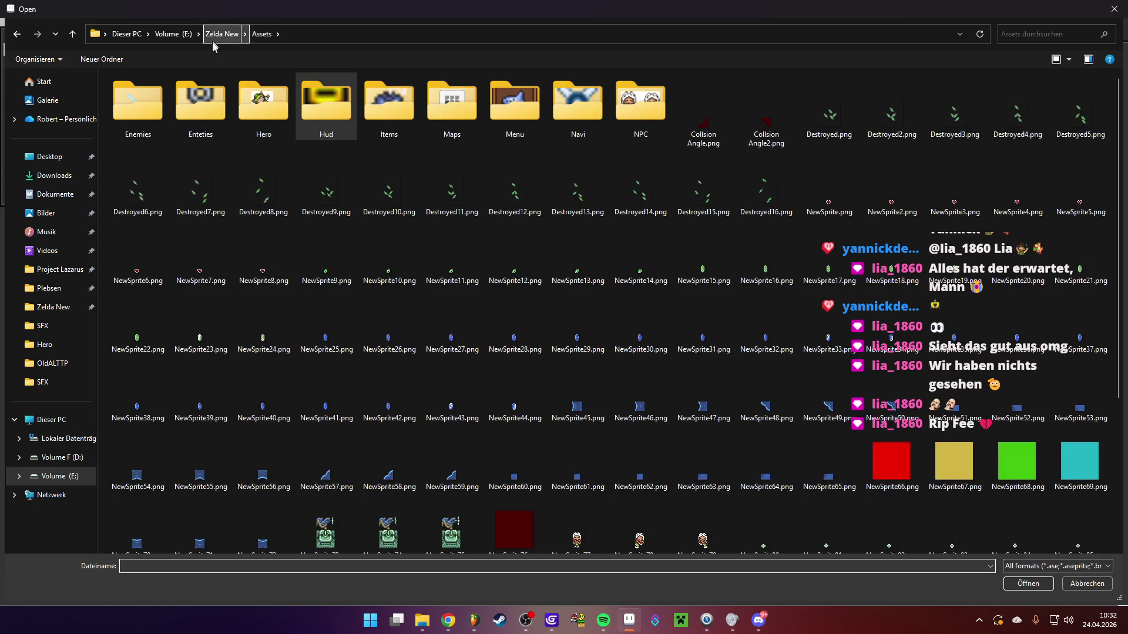
double_click(215, 114)
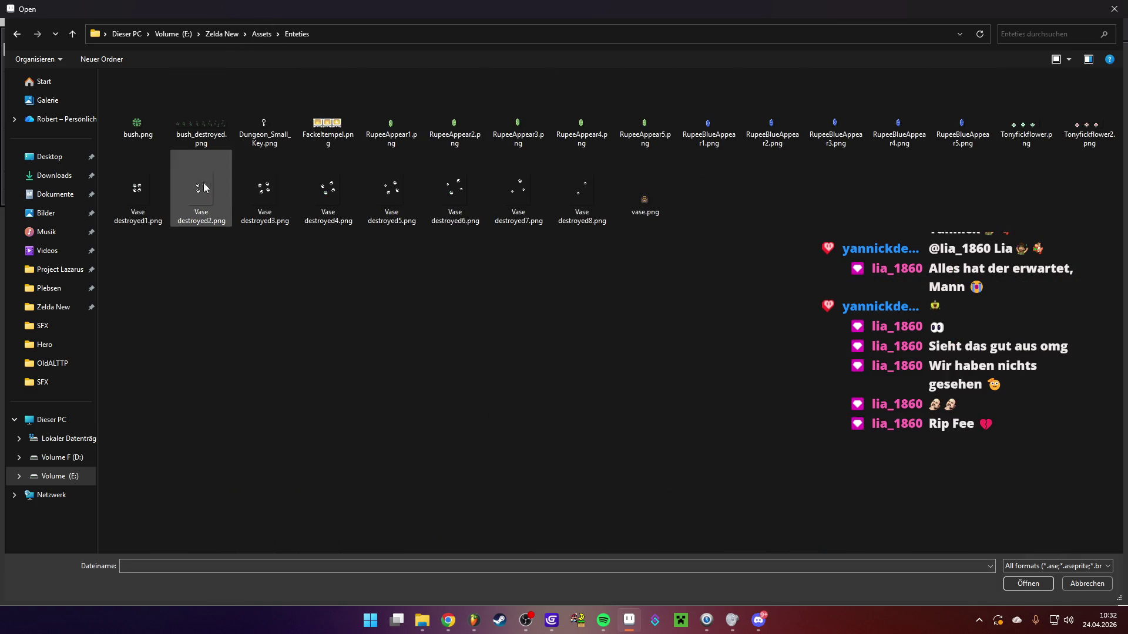
left_click(262, 34)
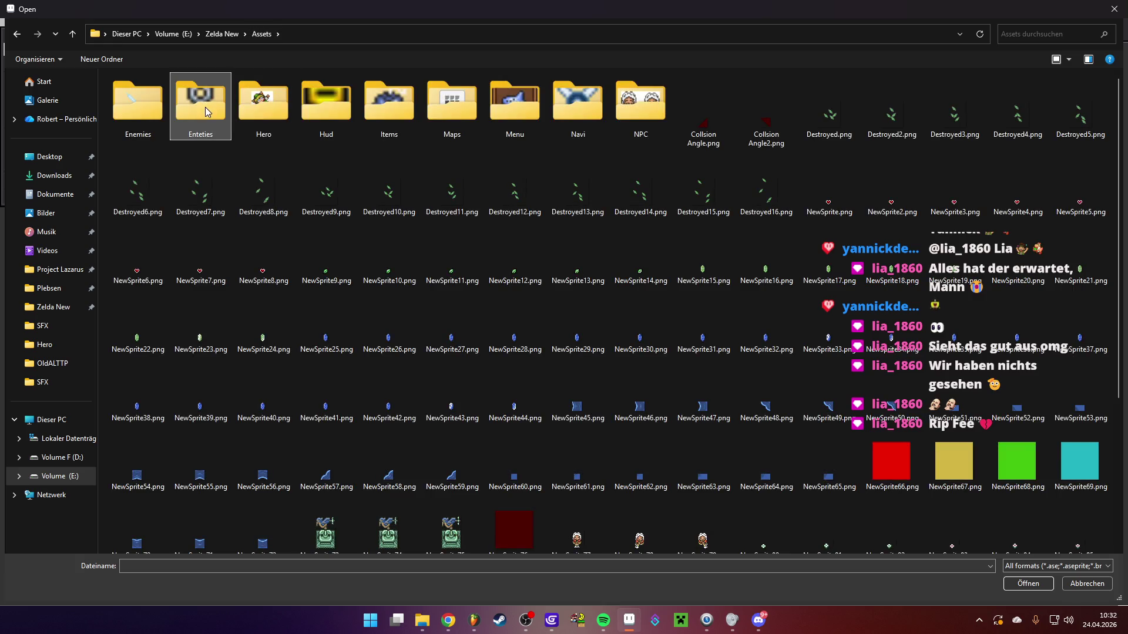
double_click(136, 103)
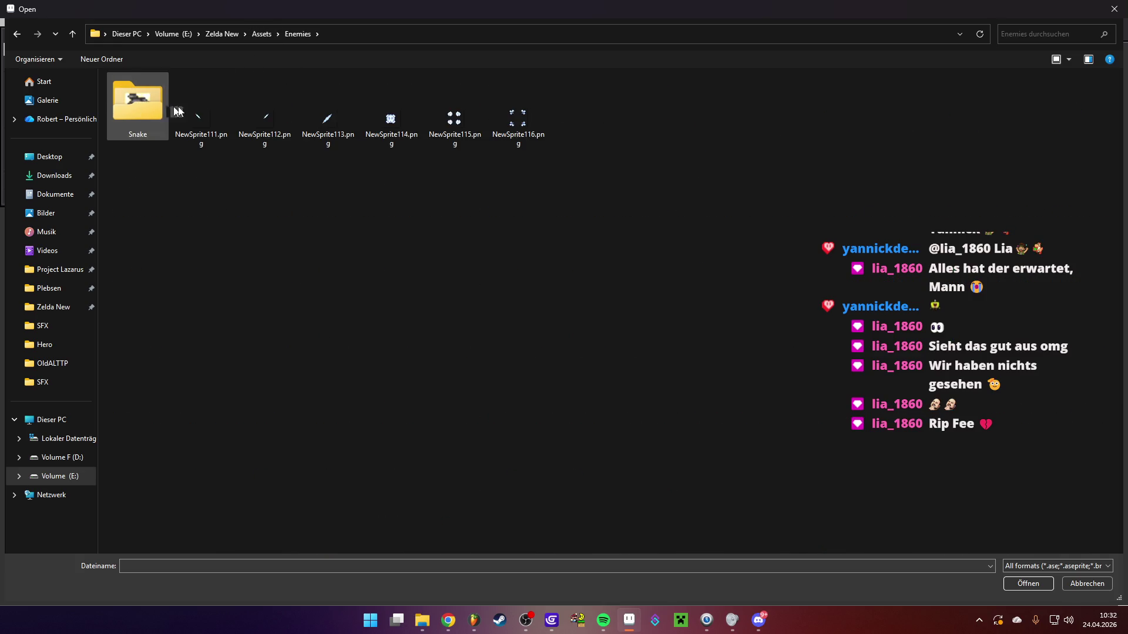
left_click(263, 34)
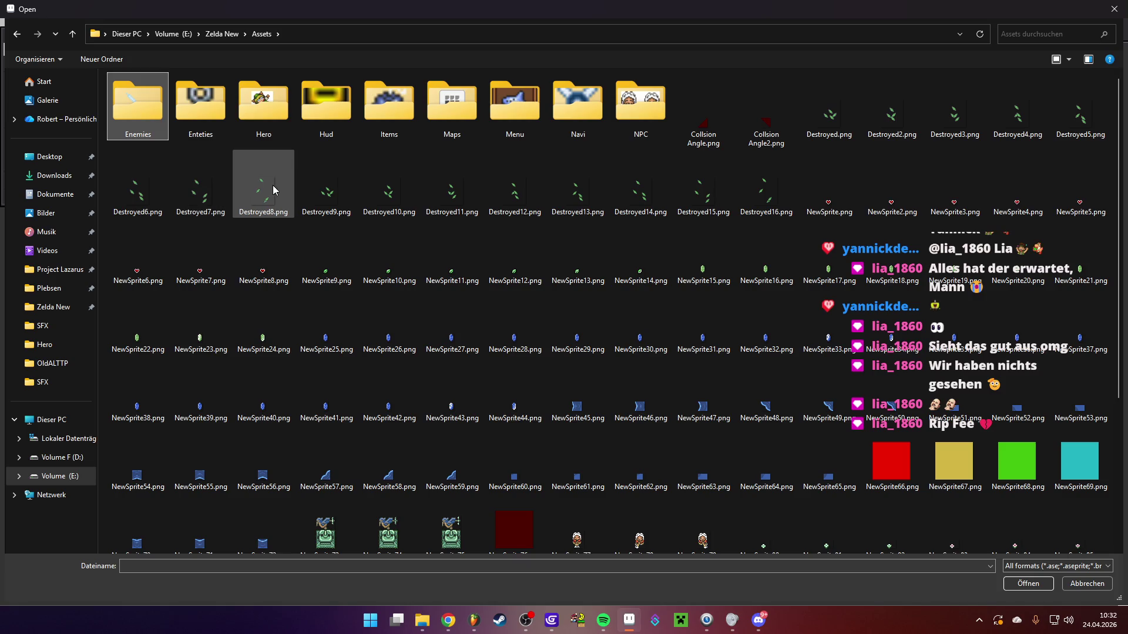
key("Right")
key("Right")
key("Right")
scroll(331, 279, "down", 2)
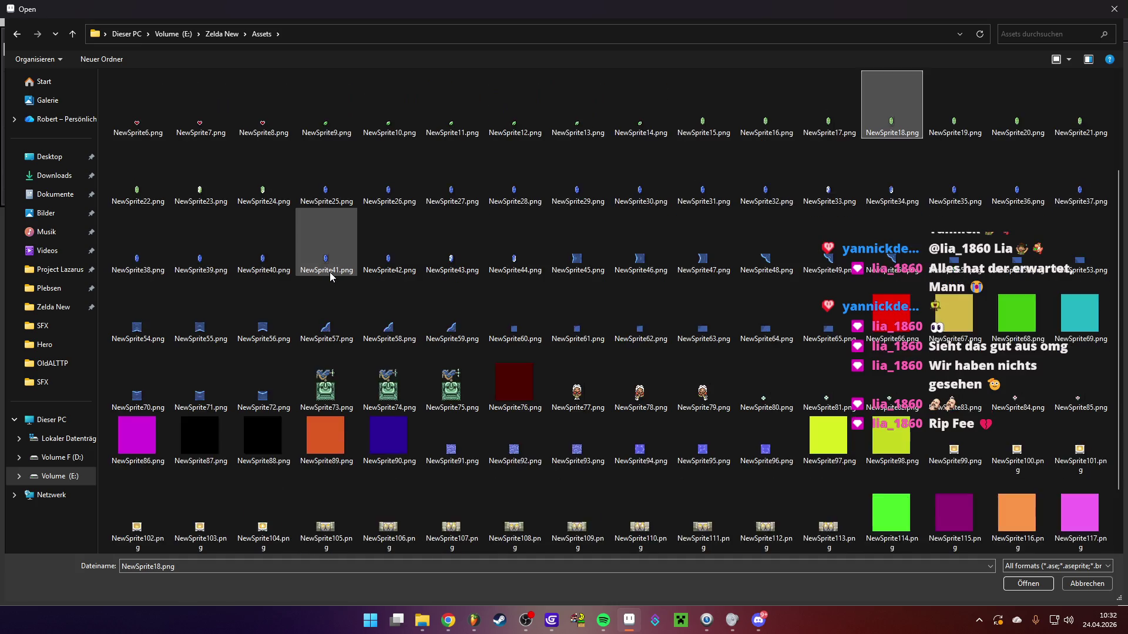
scroll(331, 279, "down", 2)
scroll(330, 277, "up", 3)
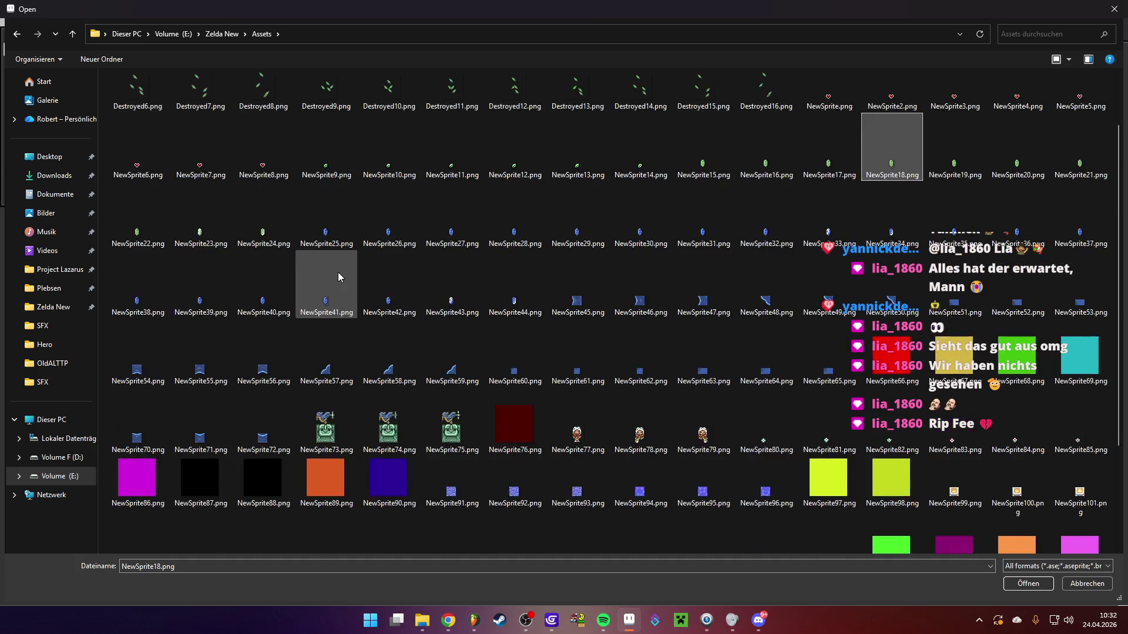
double_click(558, 115)
Select Navi1–Navi3.png and open them together as one animation
left_click_drag(393, 189, 120, 114)
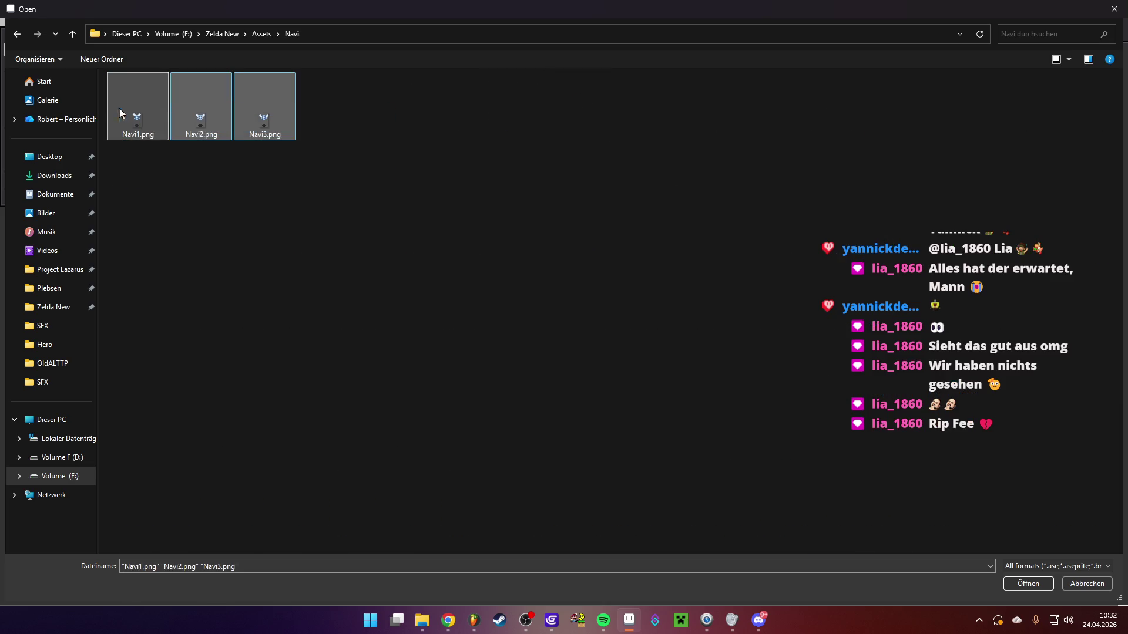
left_click(1037, 586)
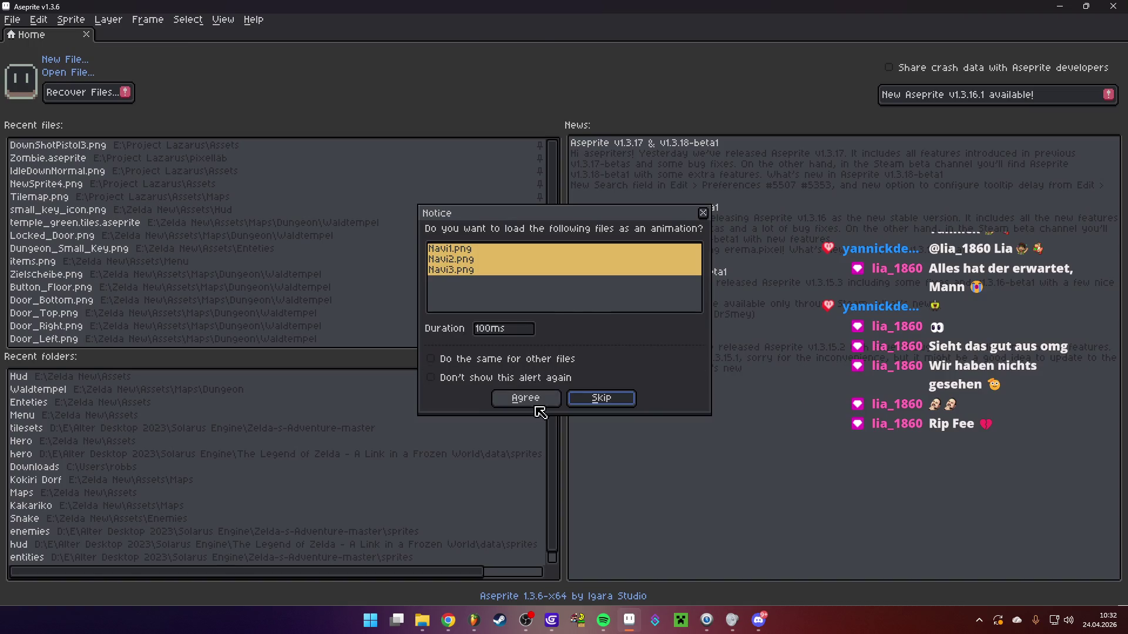
left_click(536, 405)
scroll(639, 302, "up", 5)
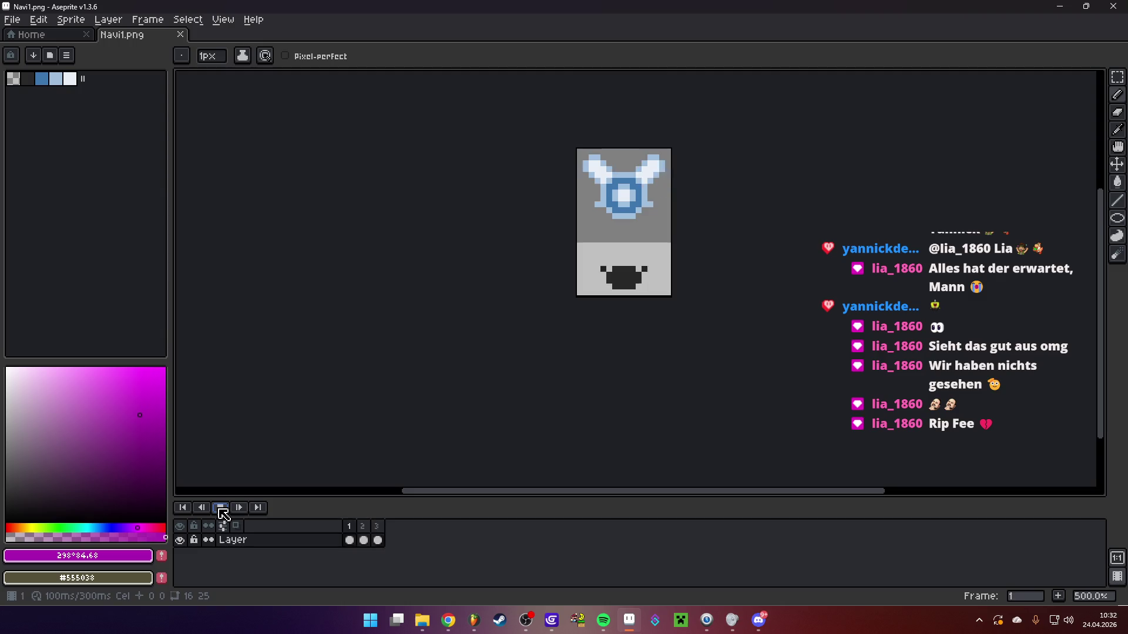
Stop the wing animation and go to frame 3 of the fairy sprite
scroll(634, 194, "up", 5)
scroll(632, 197, "down", 1)
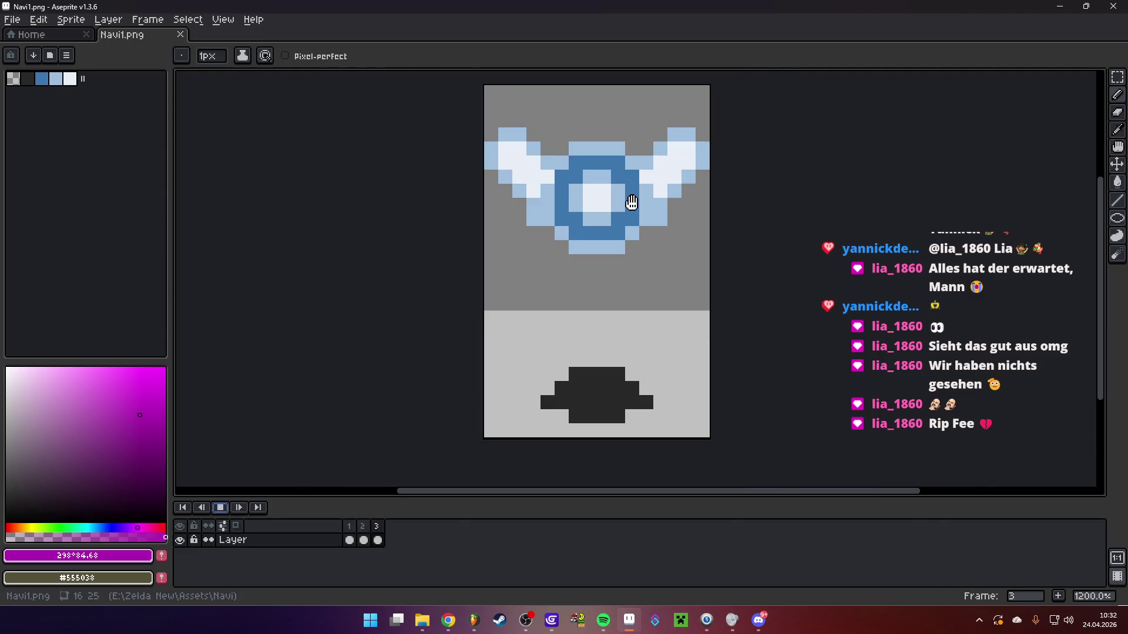
left_click_drag(638, 240, 656, 269)
scroll(621, 259, "up", 1)
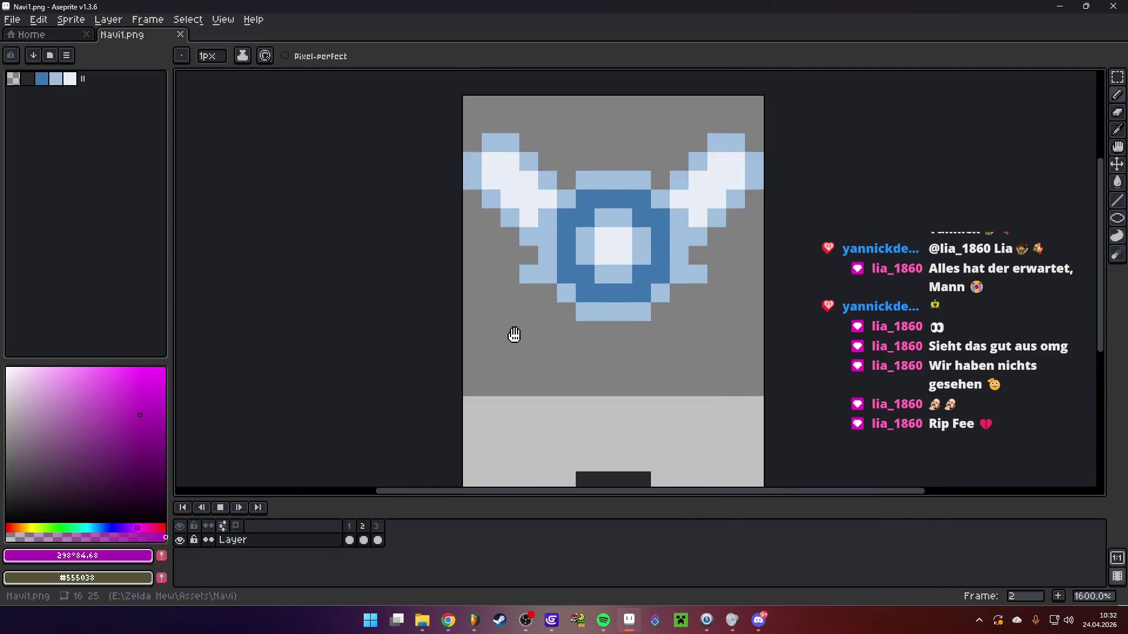
left_click(350, 542)
left_click(378, 541)
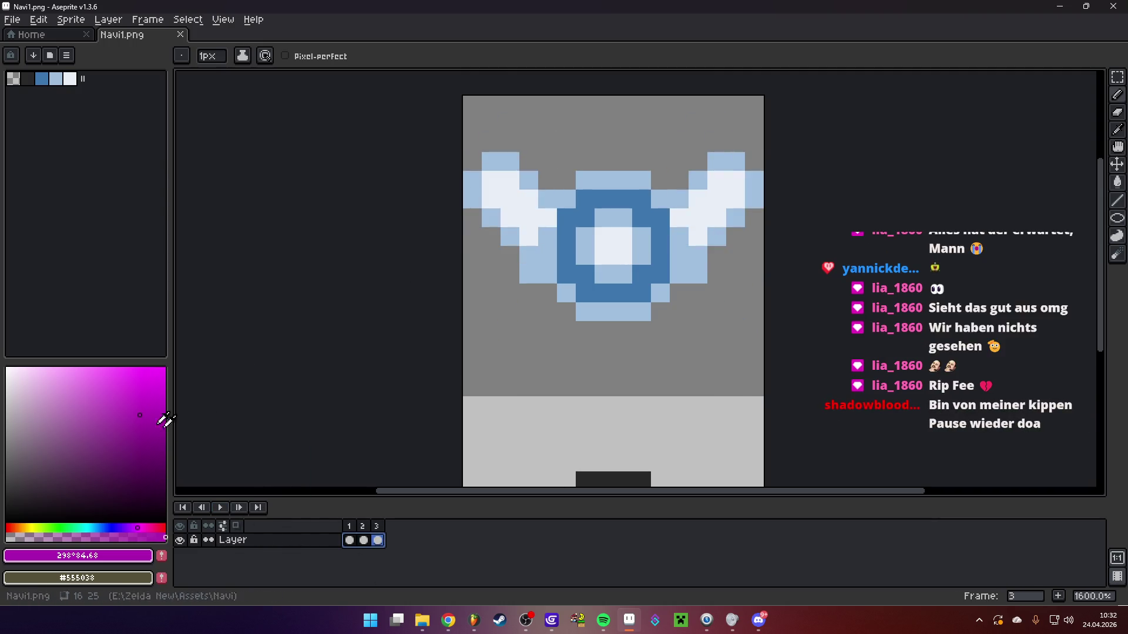
Paint the left eye white with purple and magenta edge pixels
left_click(10, 522)
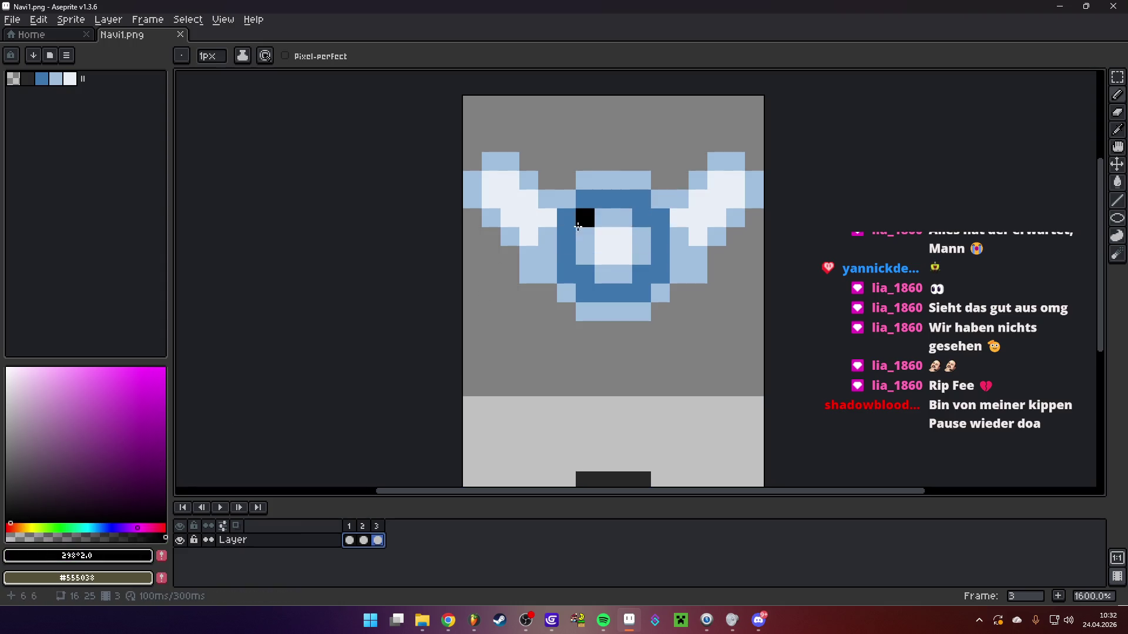
left_click_drag(74, 486, 6, 394)
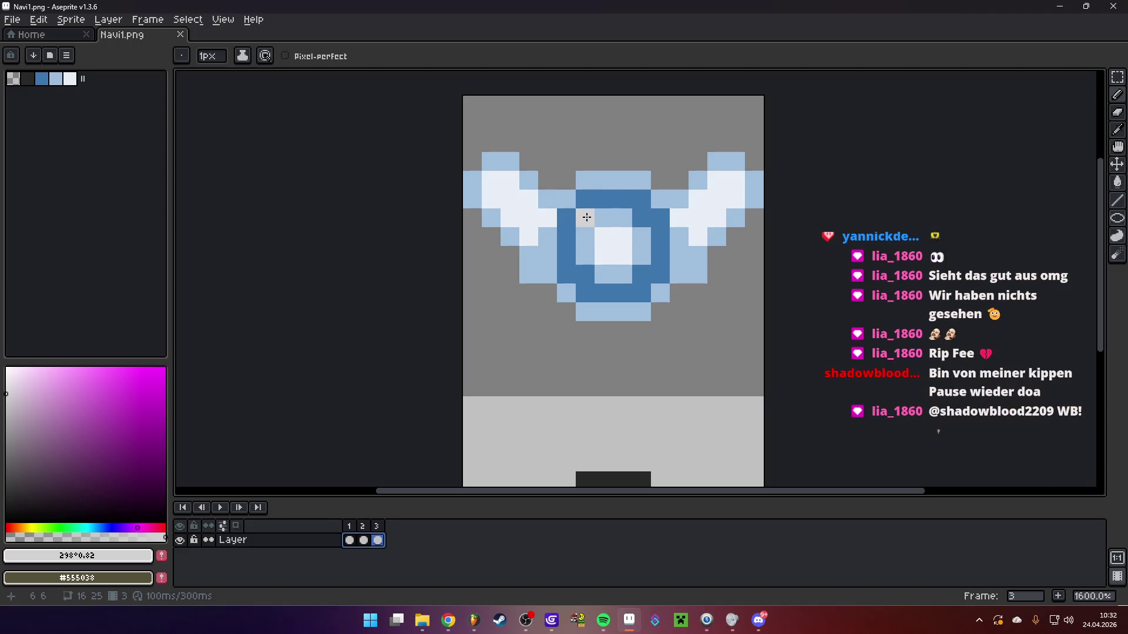
left_click(585, 228)
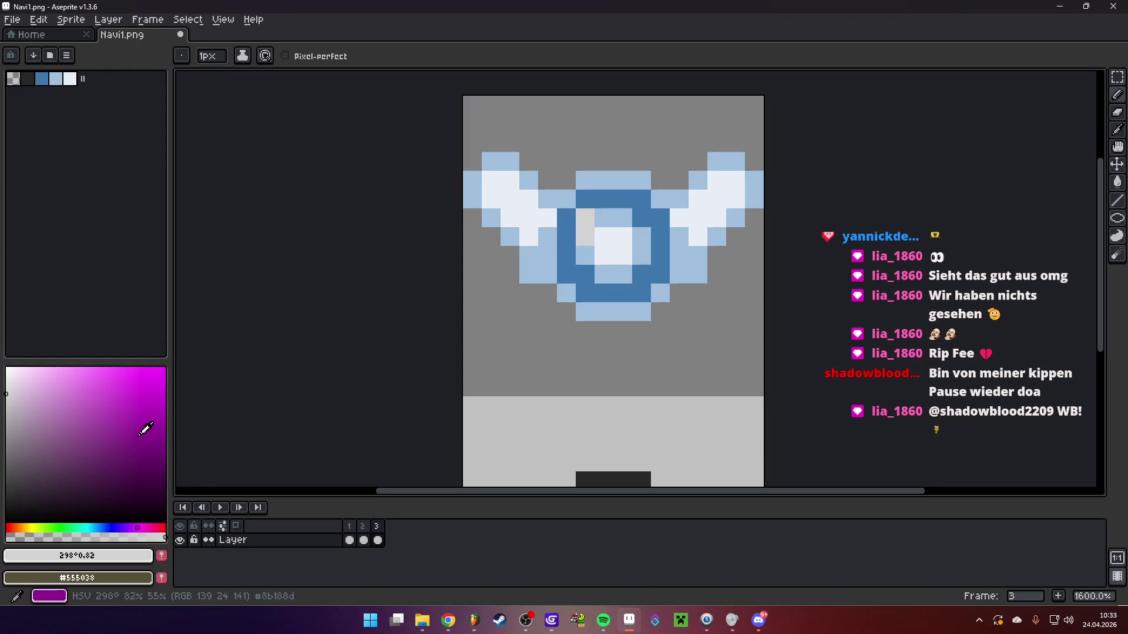
left_click(159, 428)
left_click(564, 264)
left_click(127, 385)
left_click(572, 225)
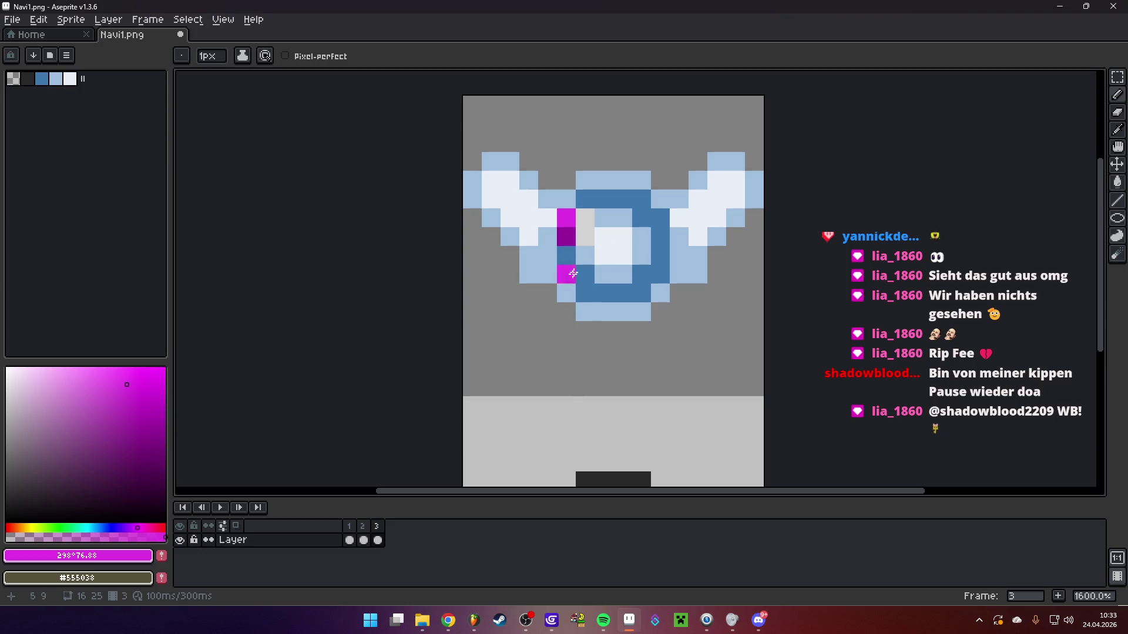
key("ctrl+z")
left_click(585, 235, "alt")
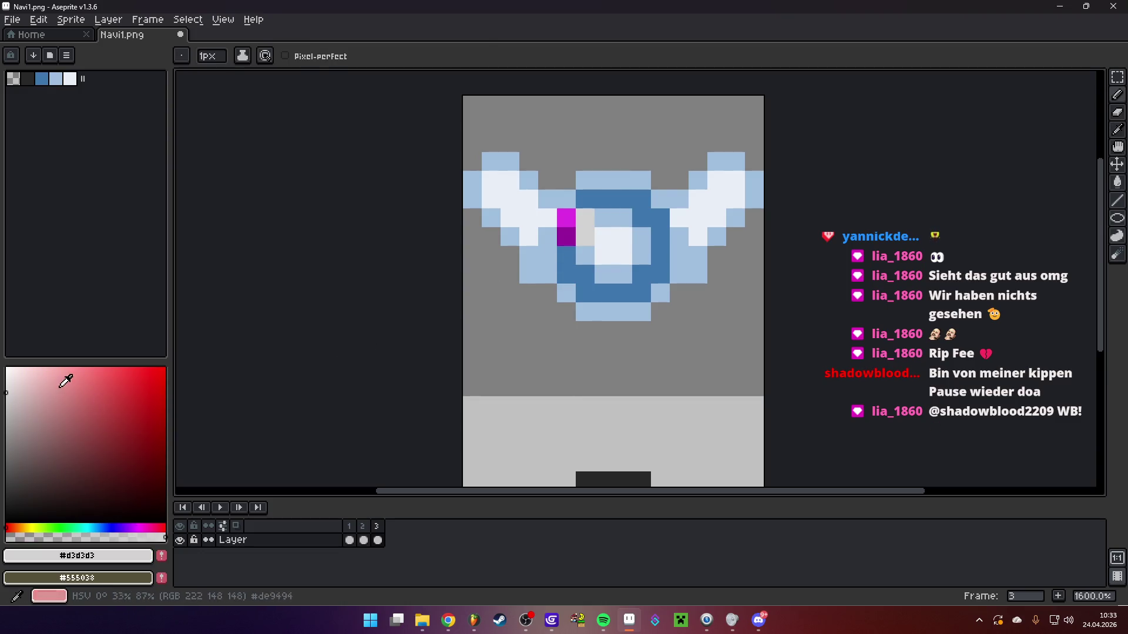
left_click(6, 369)
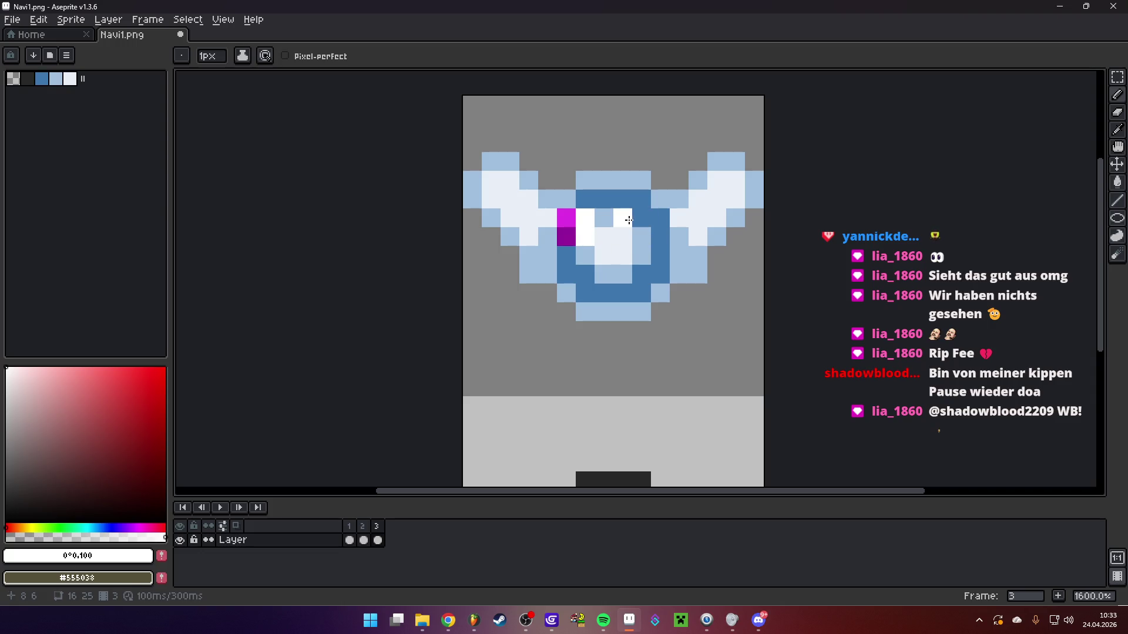
Copy the magenta and purple onto the right eye and add black brows above both eyes
left_click(566, 218, "alt")
left_click(660, 219)
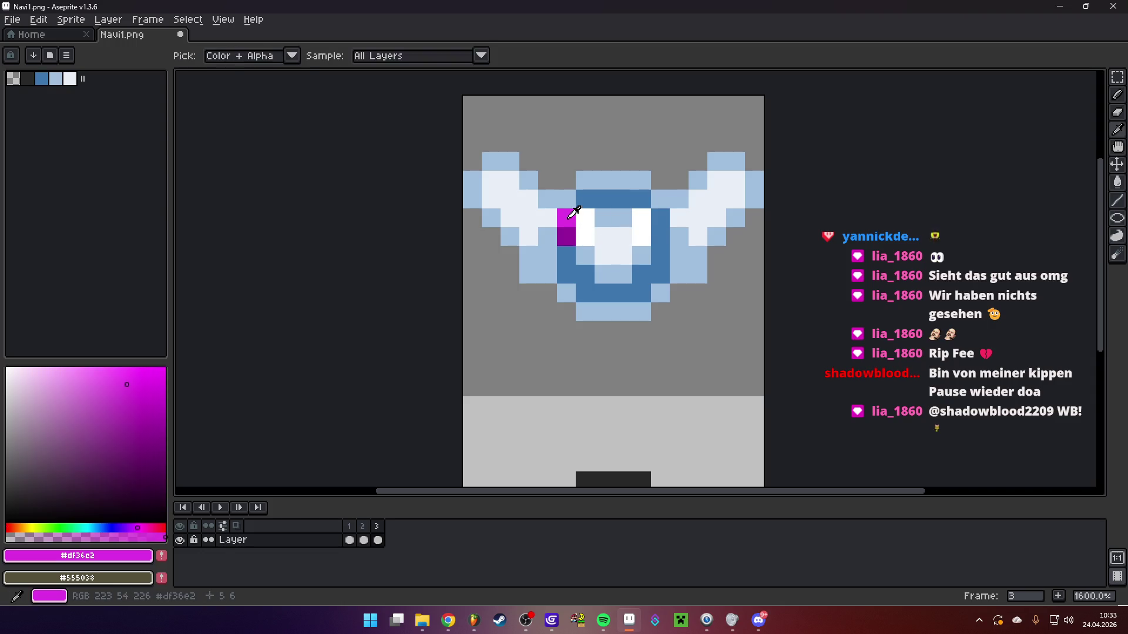
left_click(567, 236, "alt")
left_click(660, 236)
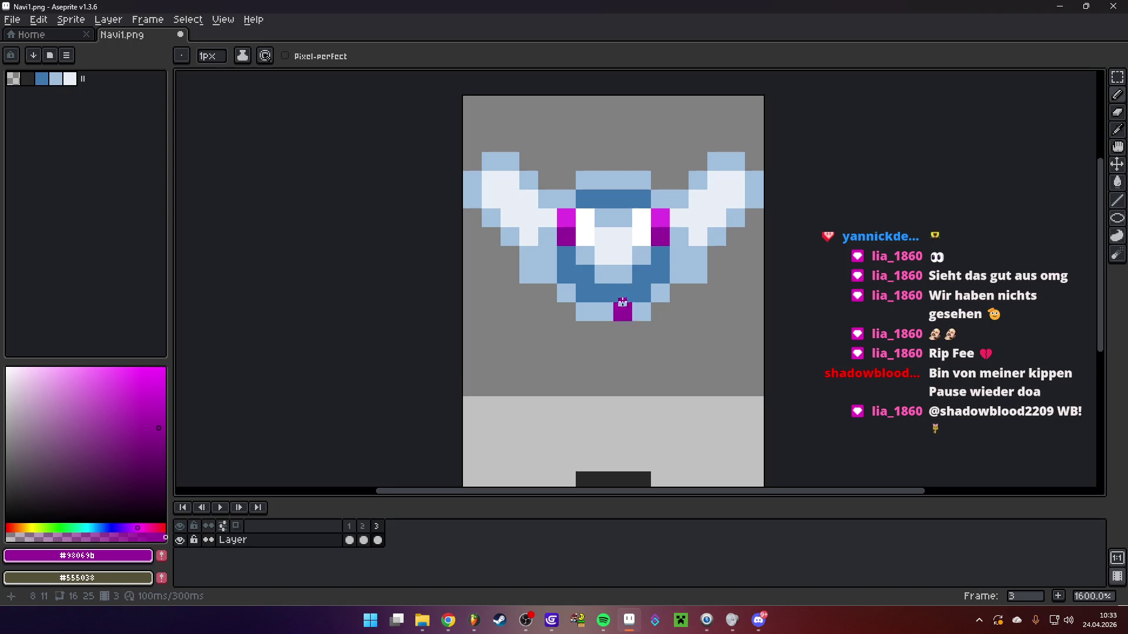
left_click(43, 501)
left_click(7, 522)
left_click(544, 232)
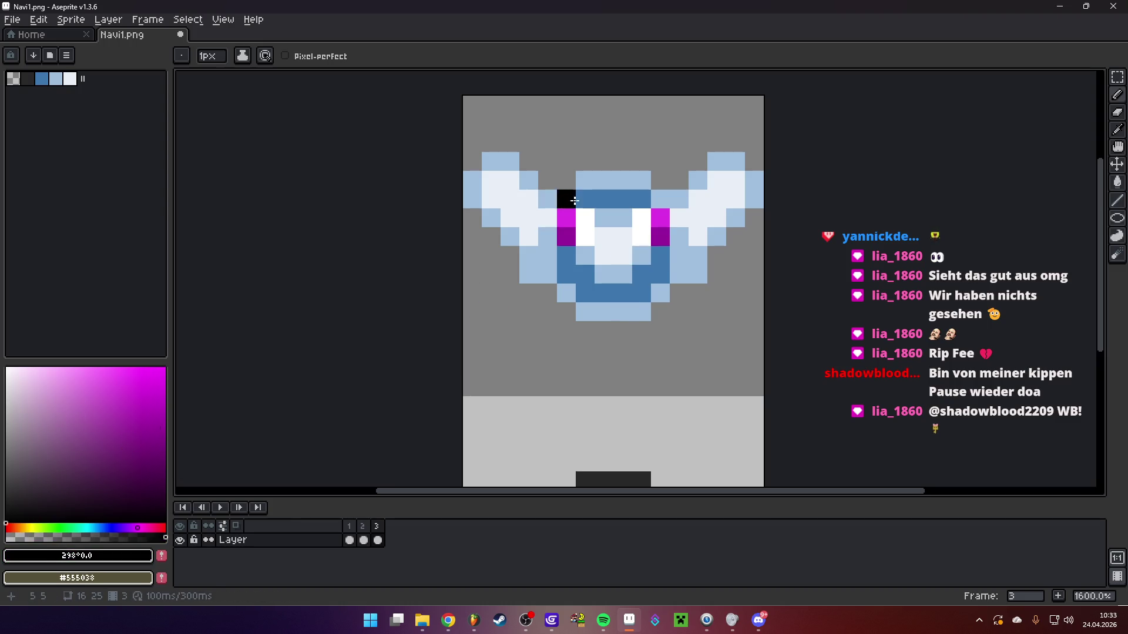
Compare frames 1 and 2 against frame 3
scroll(621, 282, "down", 3)
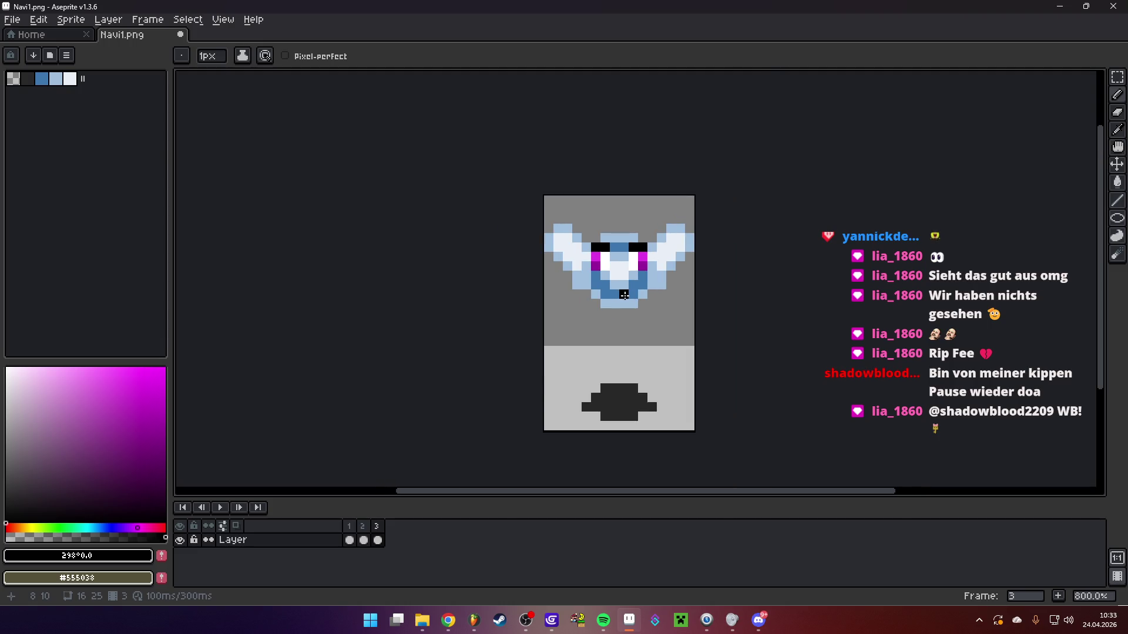
left_click(349, 539)
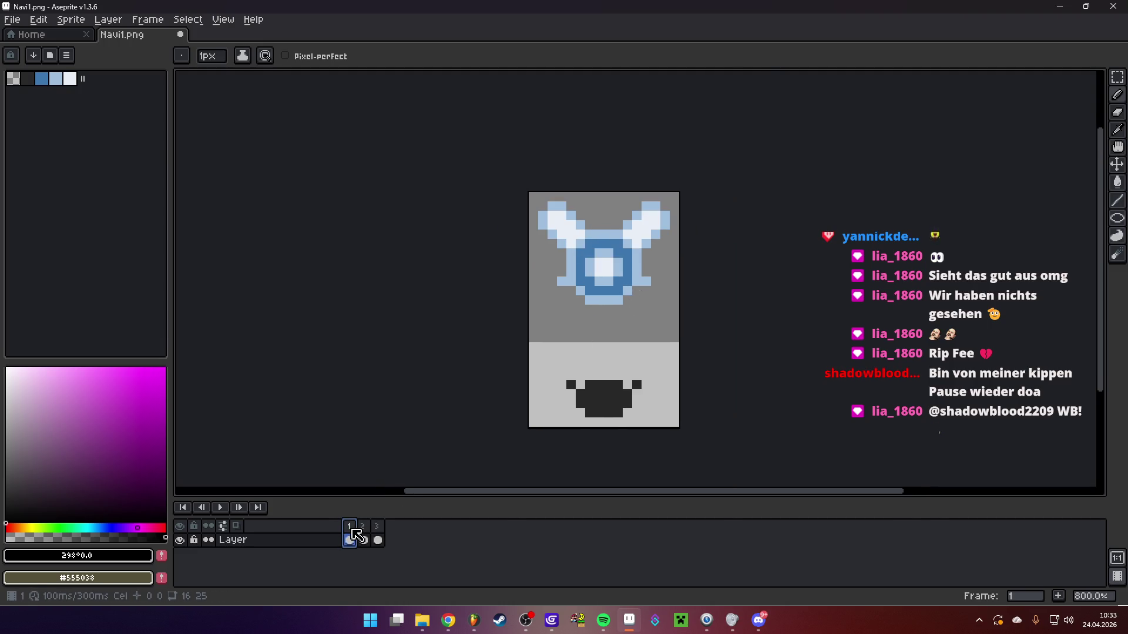
left_click(363, 538)
left_click(378, 538)
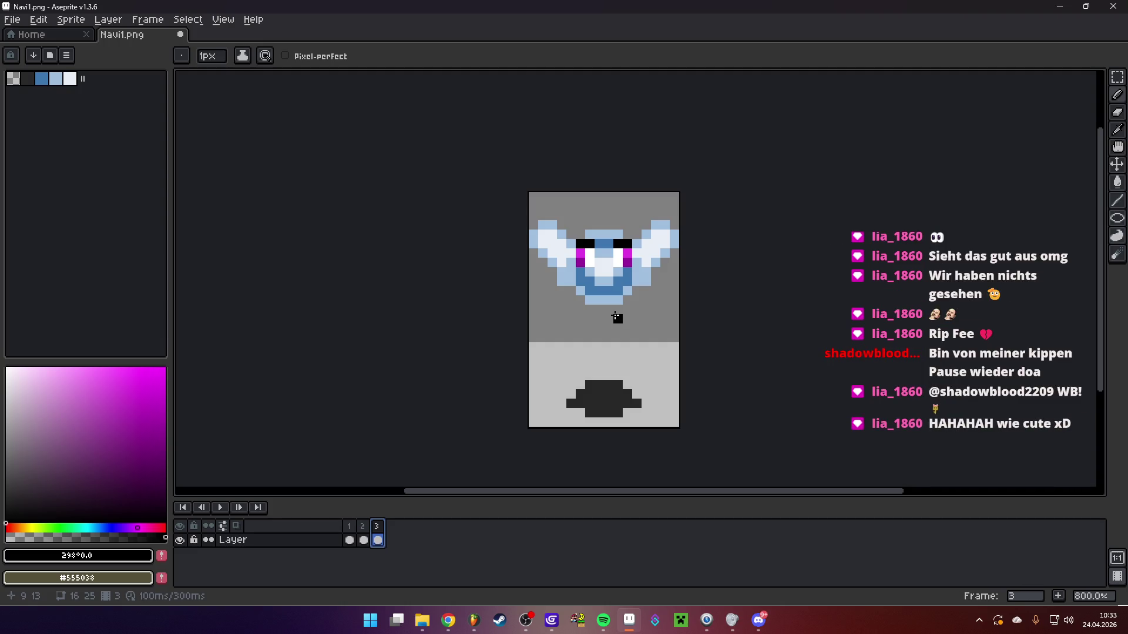
Draw a black mouth with an extra black chin pixel on the fairy
scroll(654, 260, "up", 4)
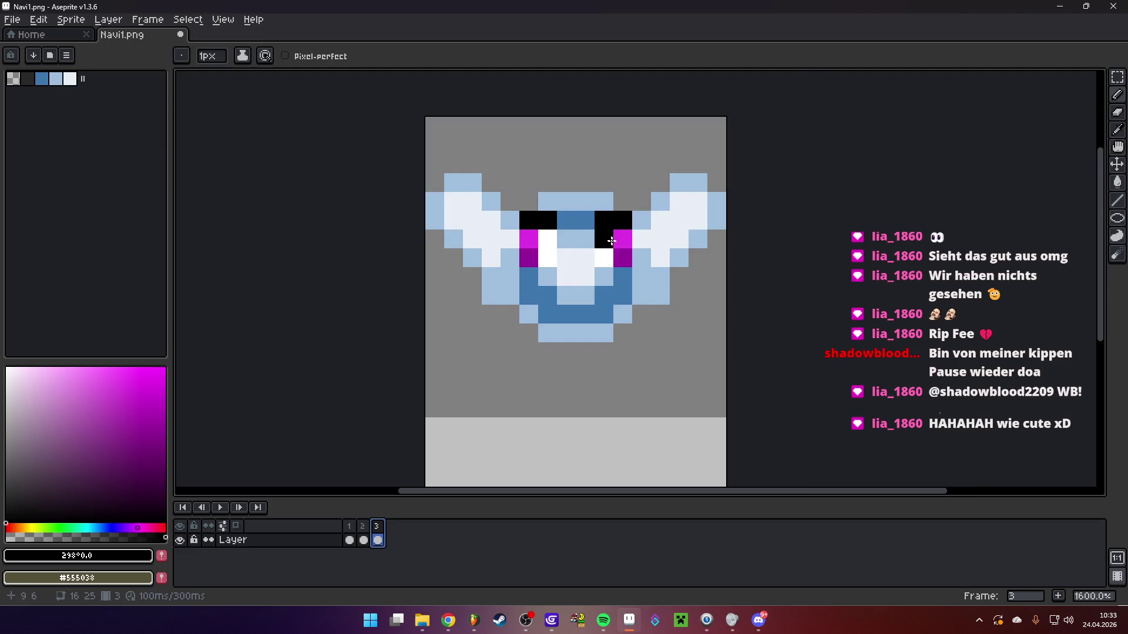
mouse_move(560, 351)
left_mouse_down()
mouse_move(605, 355)
mouse_move(616, 327)
mouse_move(632, 335)
left_mouse_up()
left_click(531, 329)
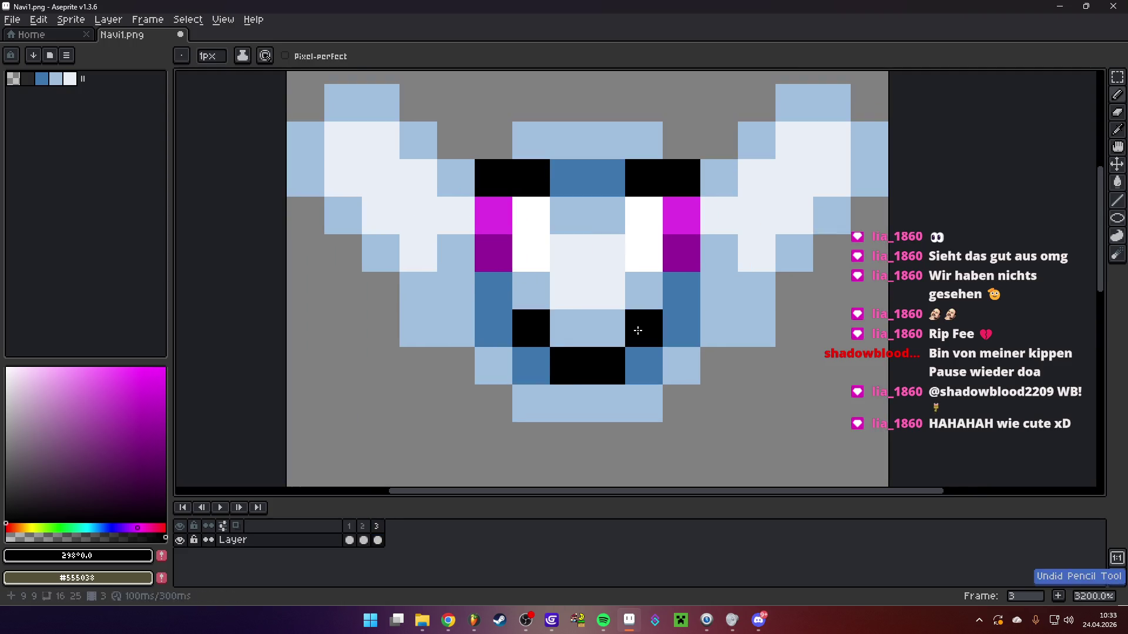
scroll(658, 337, "down", 7)
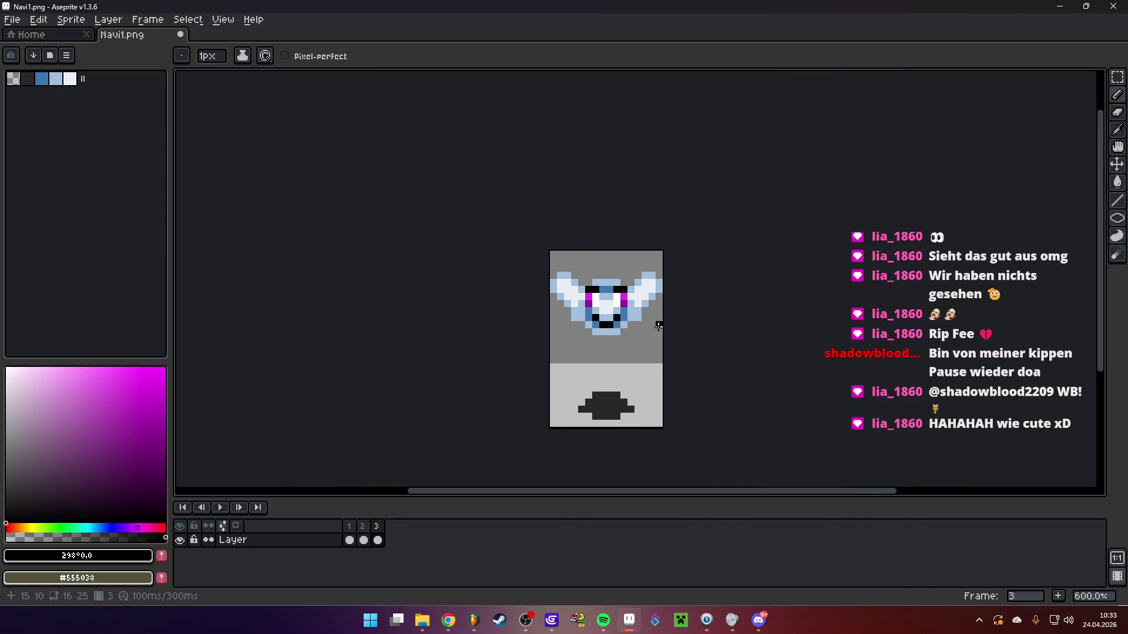
scroll(659, 320, "up", 3)
scroll(641, 349, "up", 1)
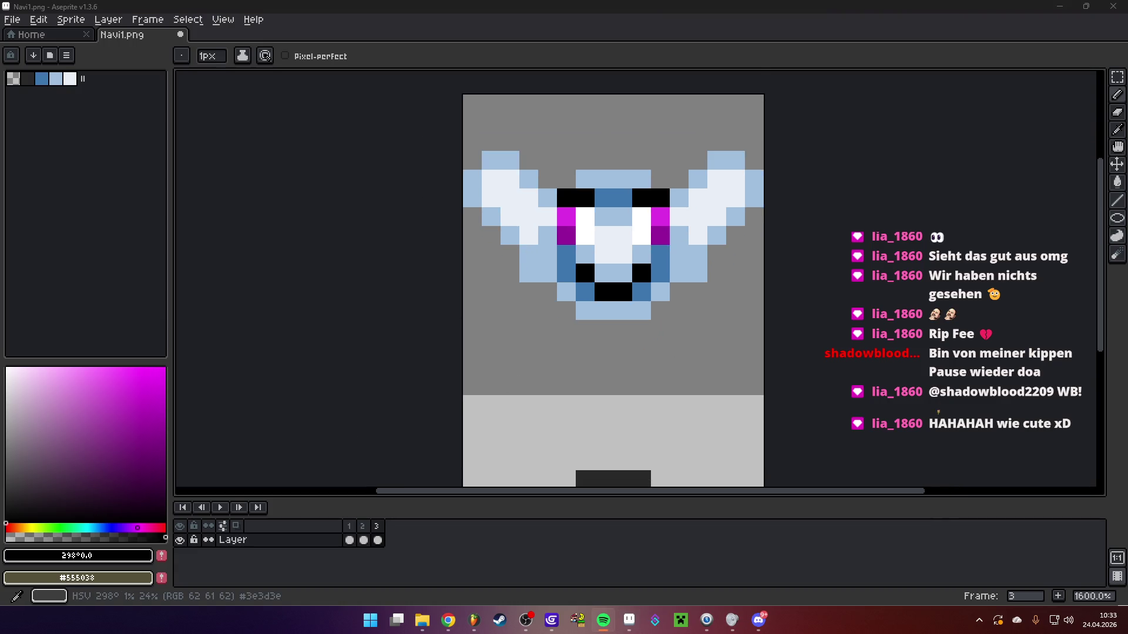
scroll(678, 345, "down", 1)
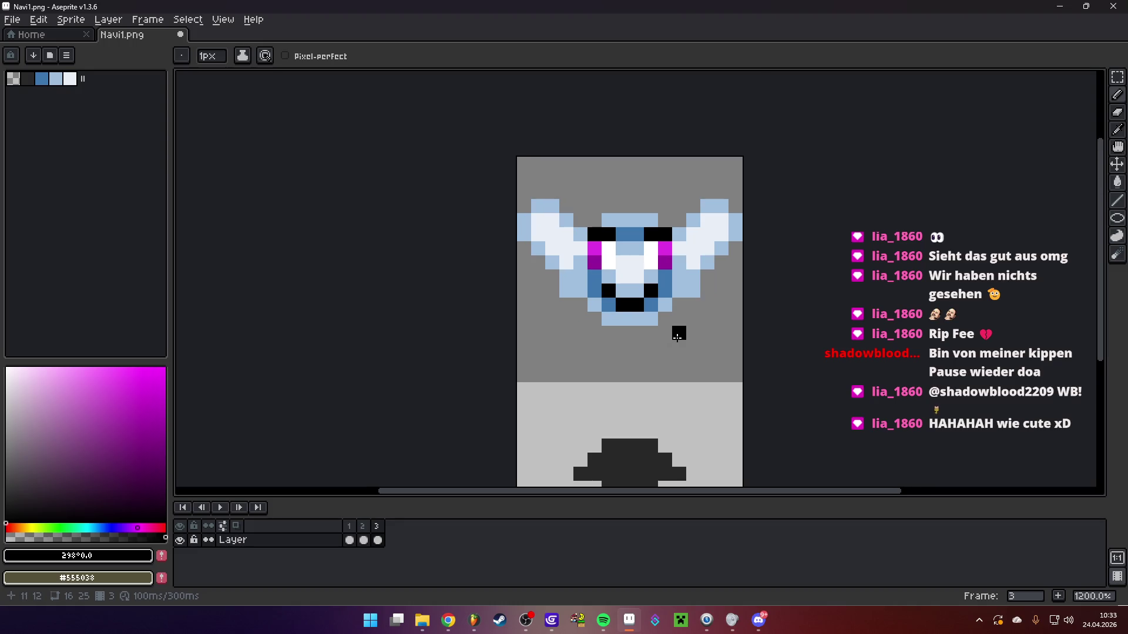
scroll(678, 334, "down", 3)
scroll(650, 347, "up", 4)
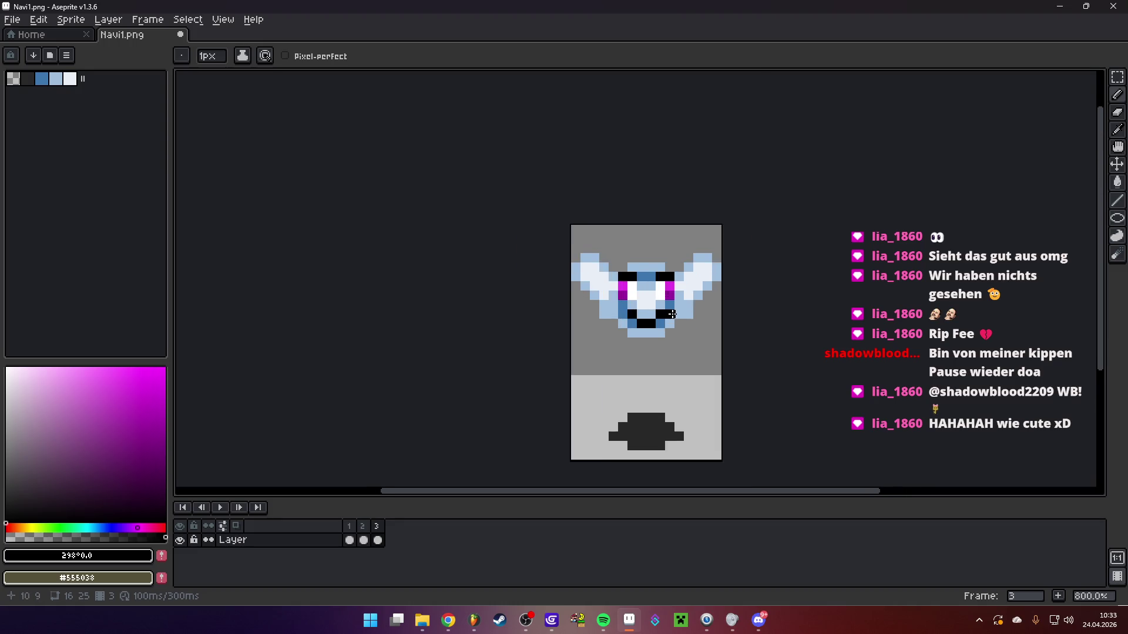
scroll(643, 317, "up", 2)
left_click(592, 397)
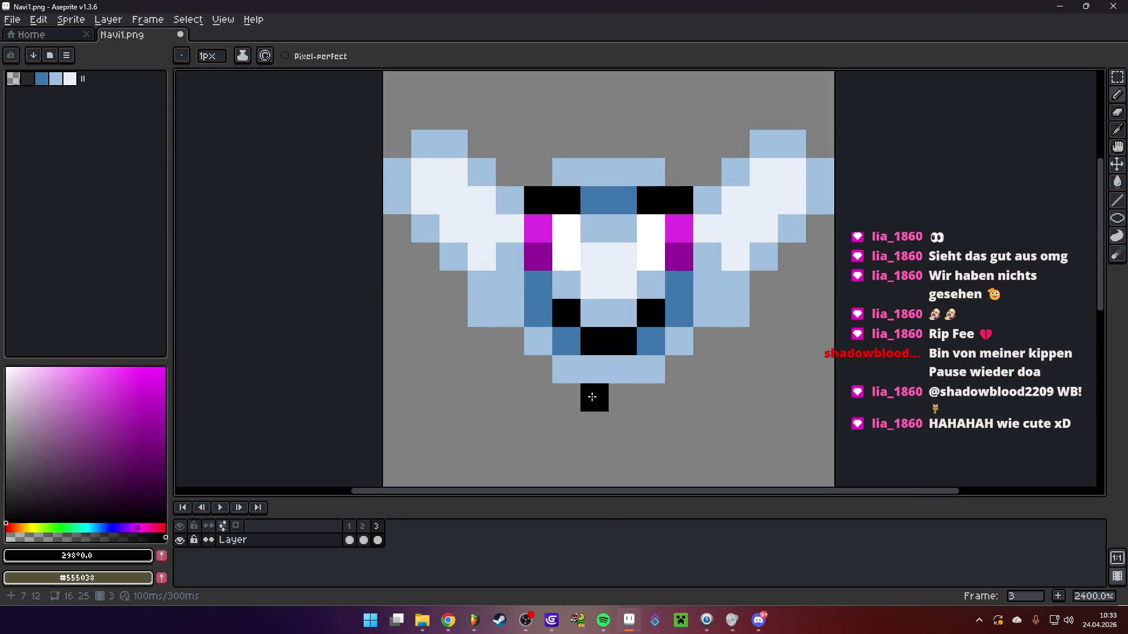
left_click(594, 370)
scroll(597, 381, "down", 3)
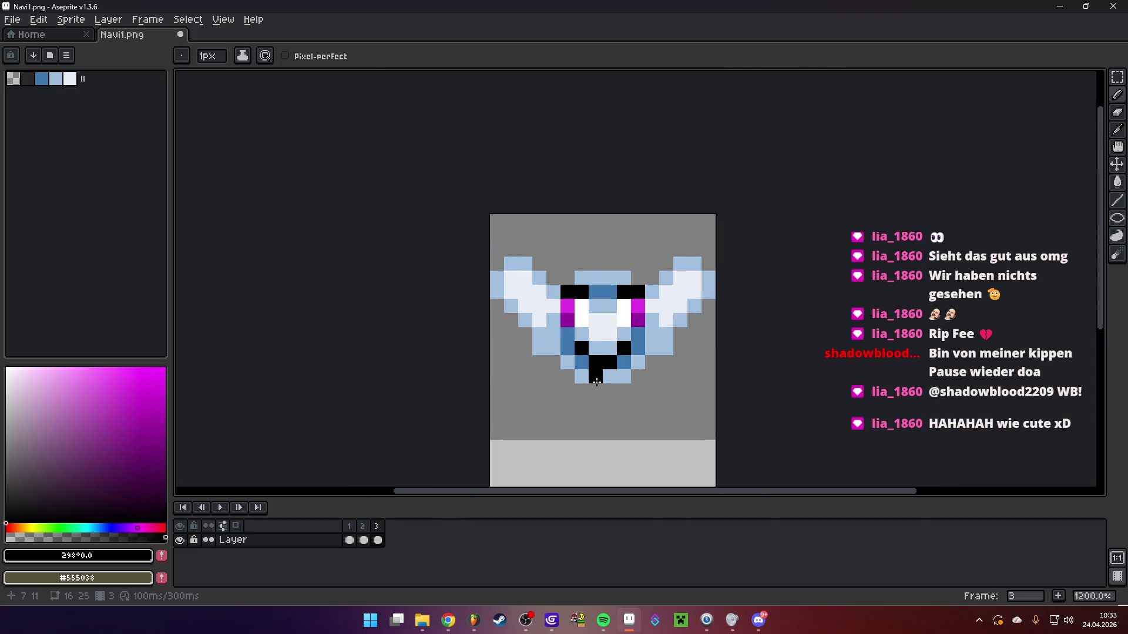
scroll(614, 384, "up", 1)
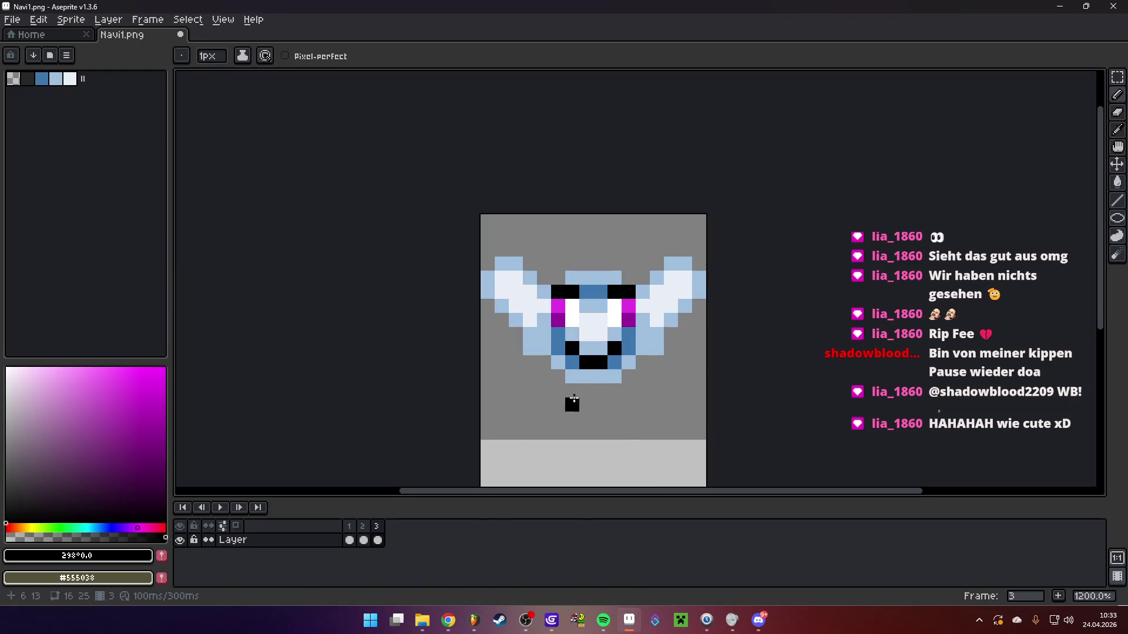
Recheck another frame, return to frame 3, and choose the rectangular marquee
left_click(365, 532)
left_click(380, 528)
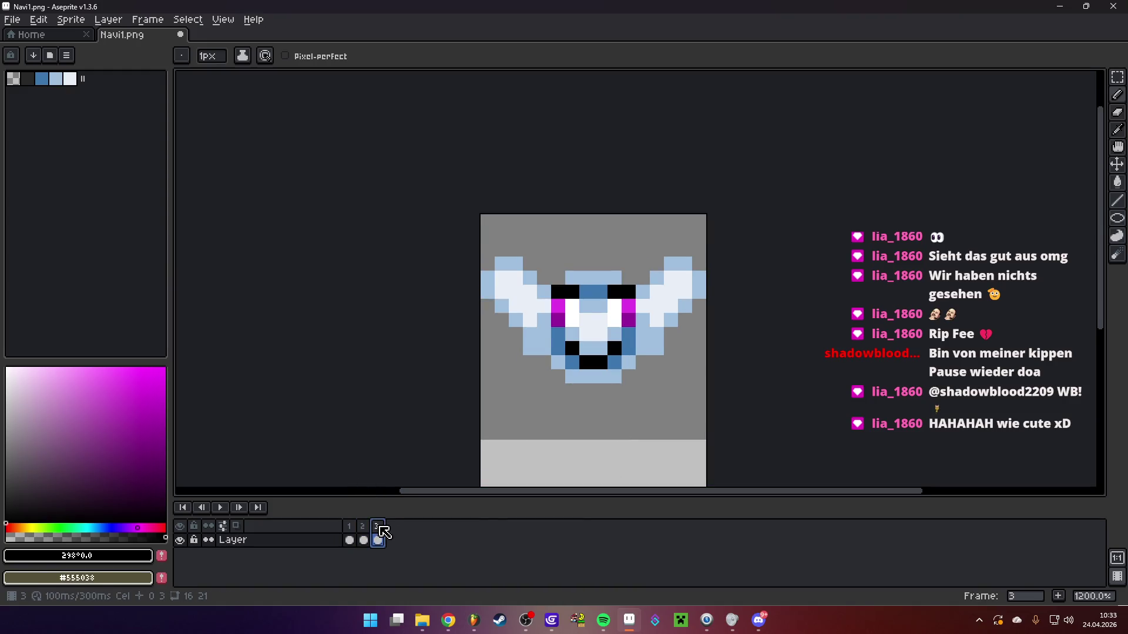
left_click(1117, 77)
left_click_drag(549, 284, 639, 372)
left_click(364, 528)
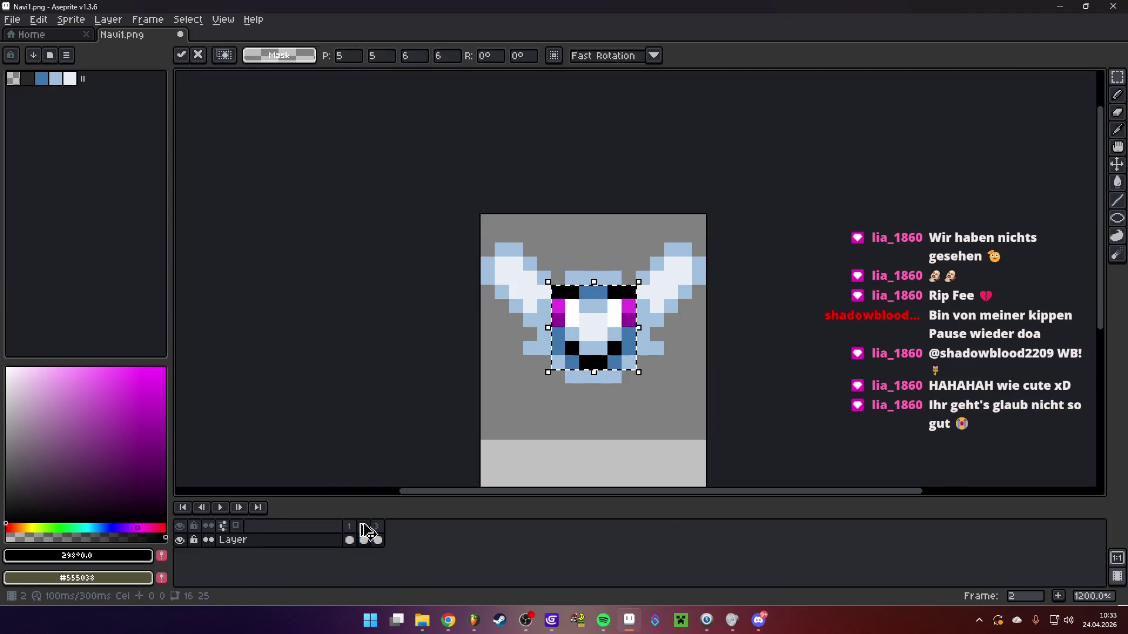
left_click(349, 540)
left_click(219, 509)
scroll(614, 388, "down", 4)
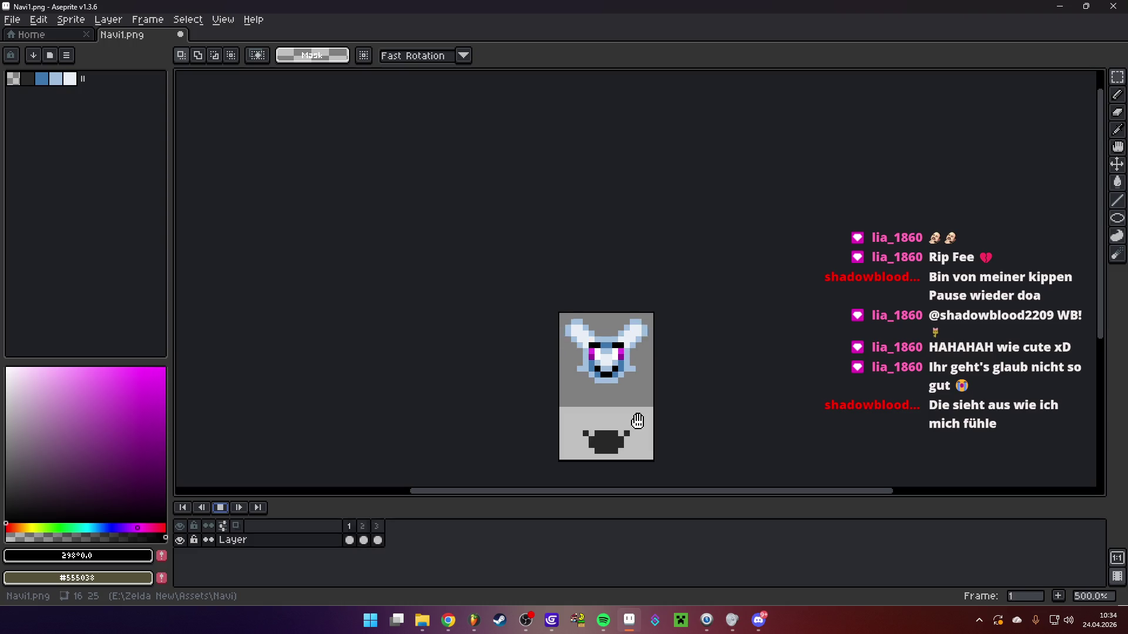
scroll(620, 387, "up", 5)
mouse_move(606, 378)
left_mouse_down()
mouse_move(626, 314)
mouse_move(620, 385)
left_mouse_up()
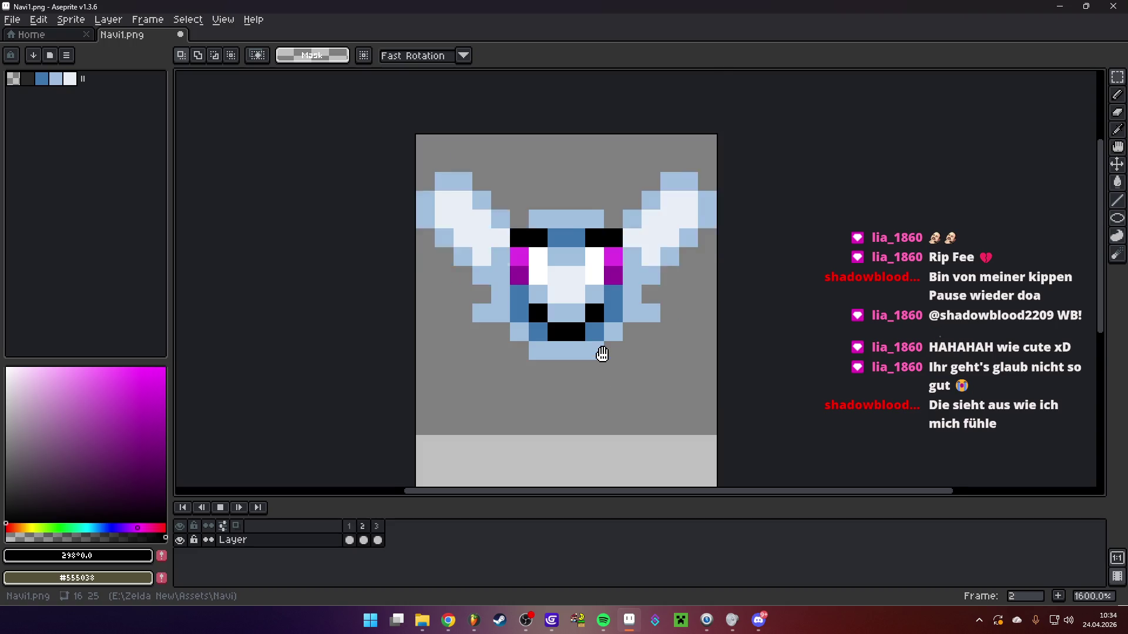
scroll(599, 350, "down", 2)
scroll(588, 333, "up", 2)
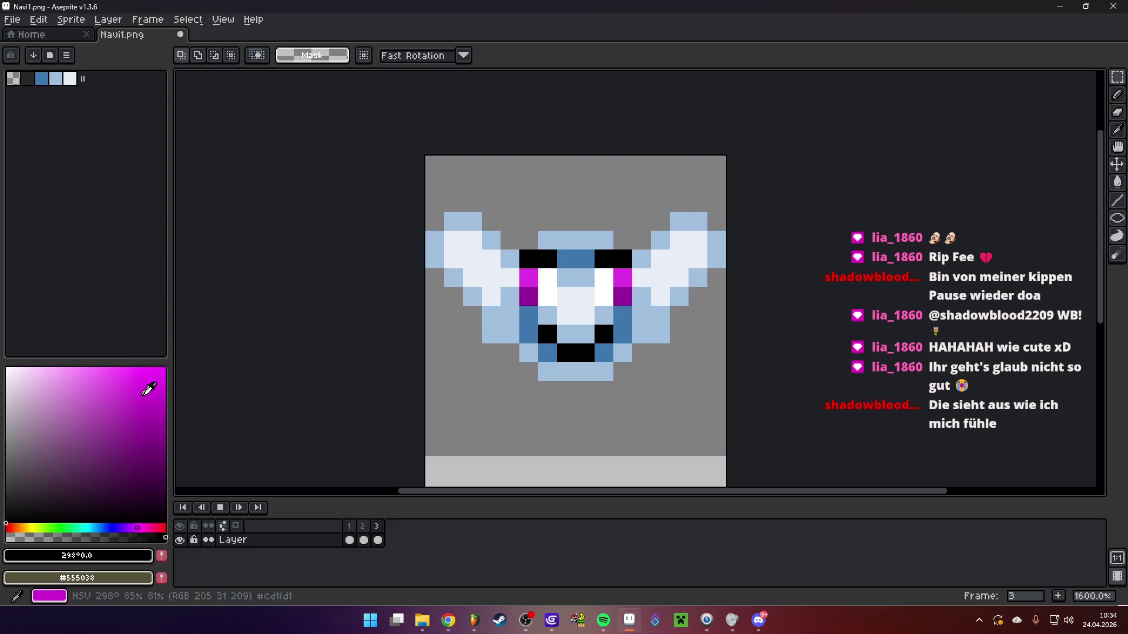
left_click(220, 507)
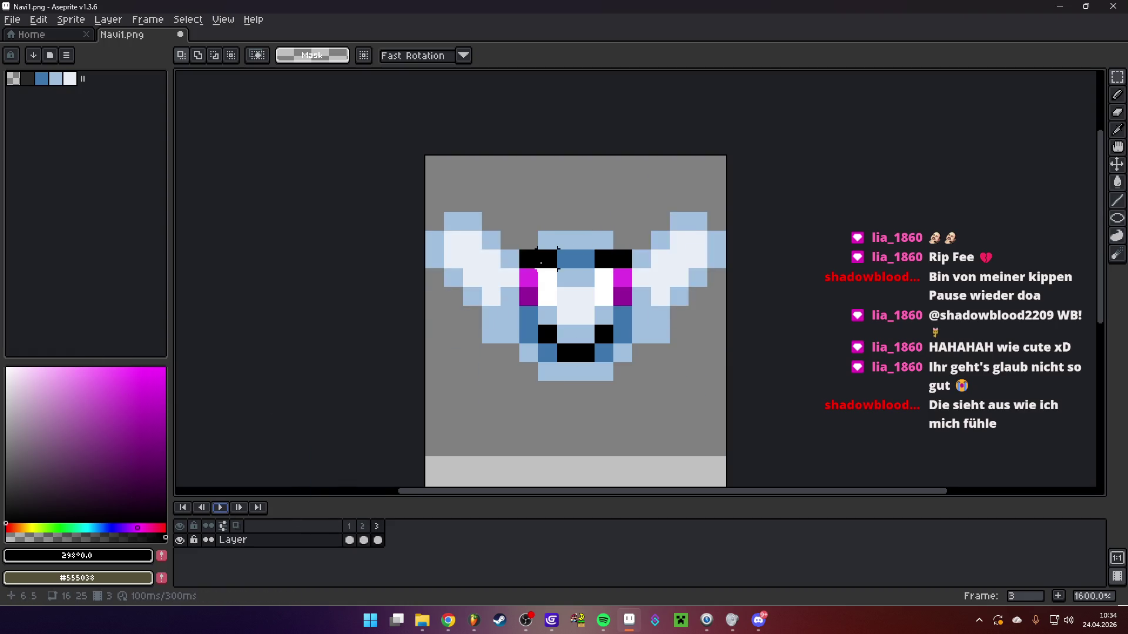
Repaint the left eye's inner pixels magenta and dark purple with the Pencil
key("b")
scroll(540, 264, "up", 1)
left_click(541, 290, "alt")
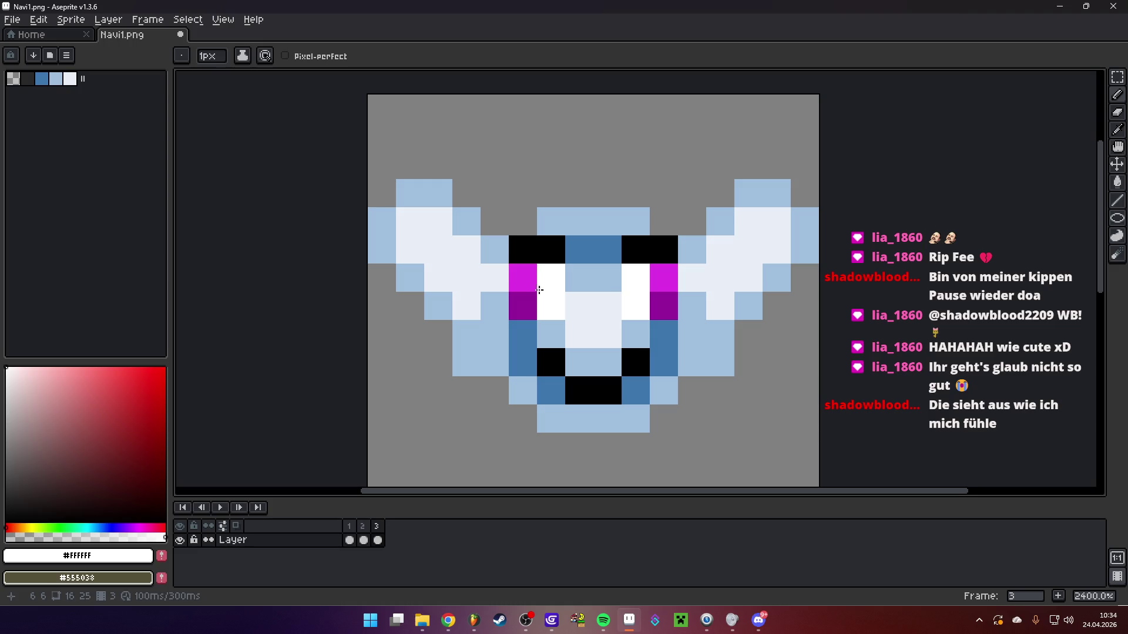
left_click(664, 278, "alt")
left_click(551, 278)
left_click(664, 306, "alt")
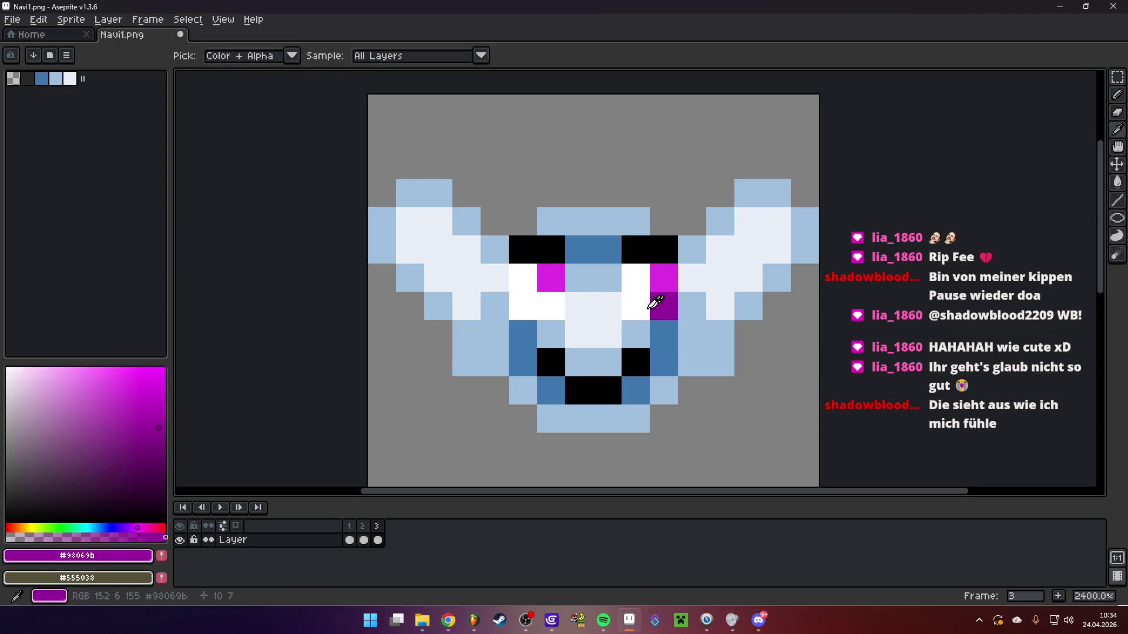
left_click(551, 306)
left_click(631, 307)
Mirror the right eye: magenta and purple on the inner side, white outer column
left_click(651, 269, "alt")
left_click(668, 302, "alt")
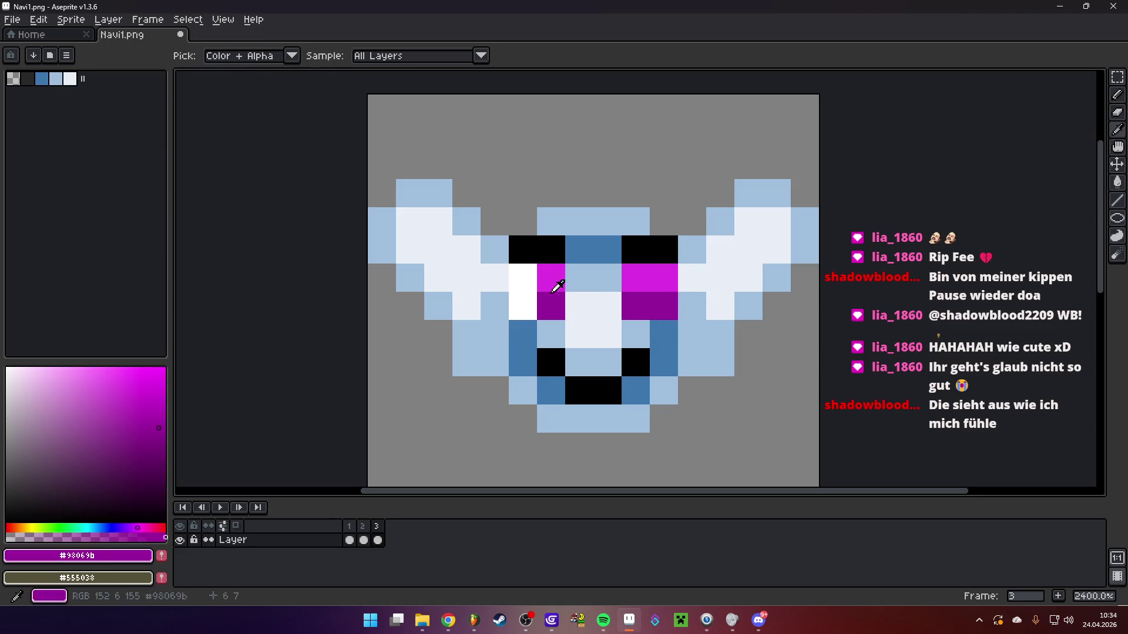
left_click(646, 283, "alt")
left_click(664, 278, "alt")
left_click(636, 278)
left_click(593, 320, "alt")
left_click_drag(663, 278, 664, 307)
scroll(665, 307, "down", 2)
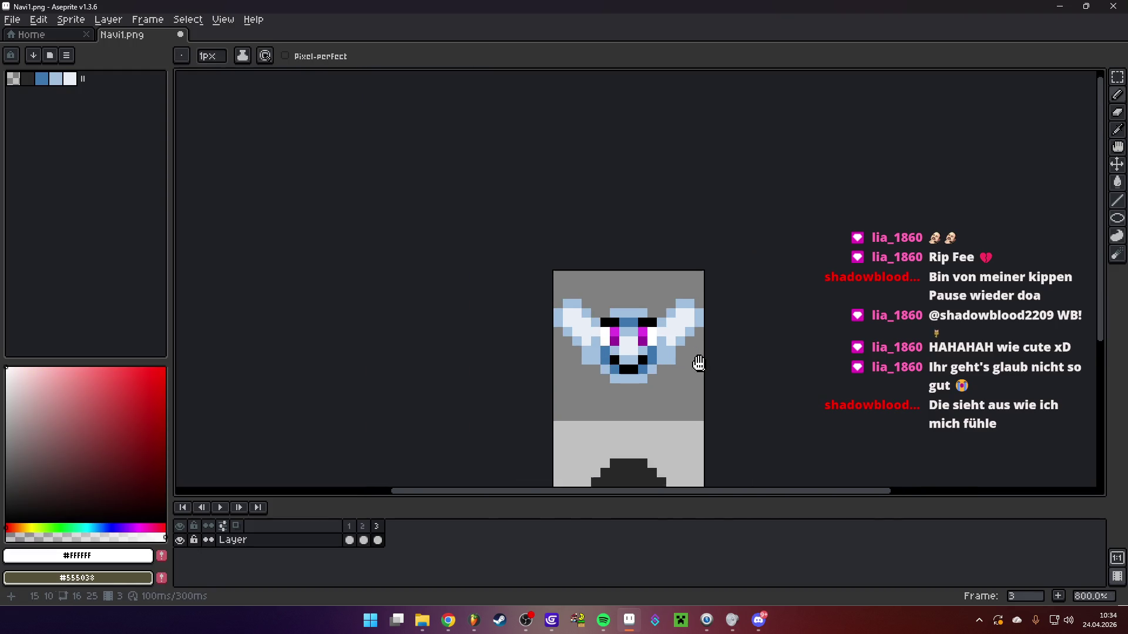
scroll(606, 323, "up", 1)
Select the 6x6 face area, compare with an earlier frame, deselect and play the animation
left_click(1121, 85)
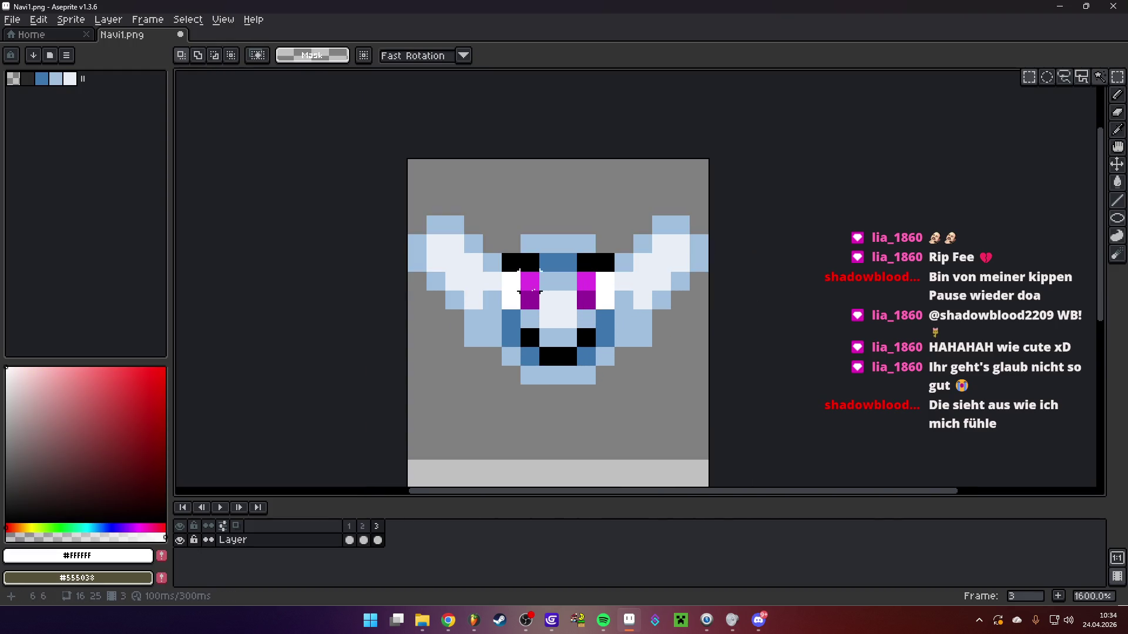
left_click_drag(502, 255, 606, 359)
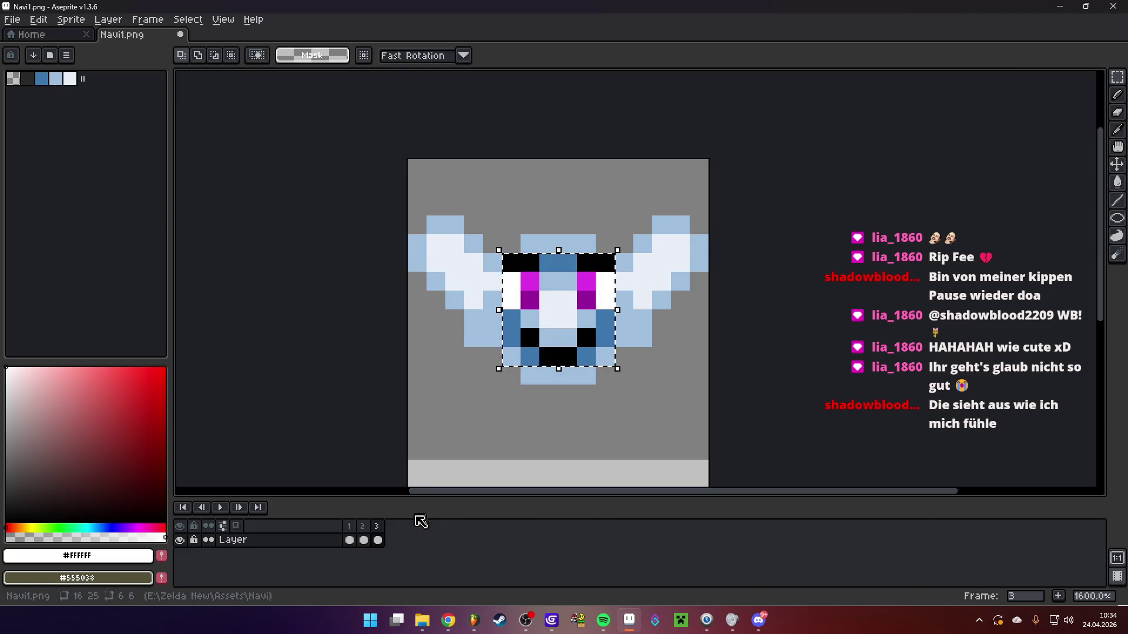
key("comma")
key("comma")
left_click(607, 358)
key("ctrl+d")
left_click(221, 508)
scroll(628, 399, "down", 1)
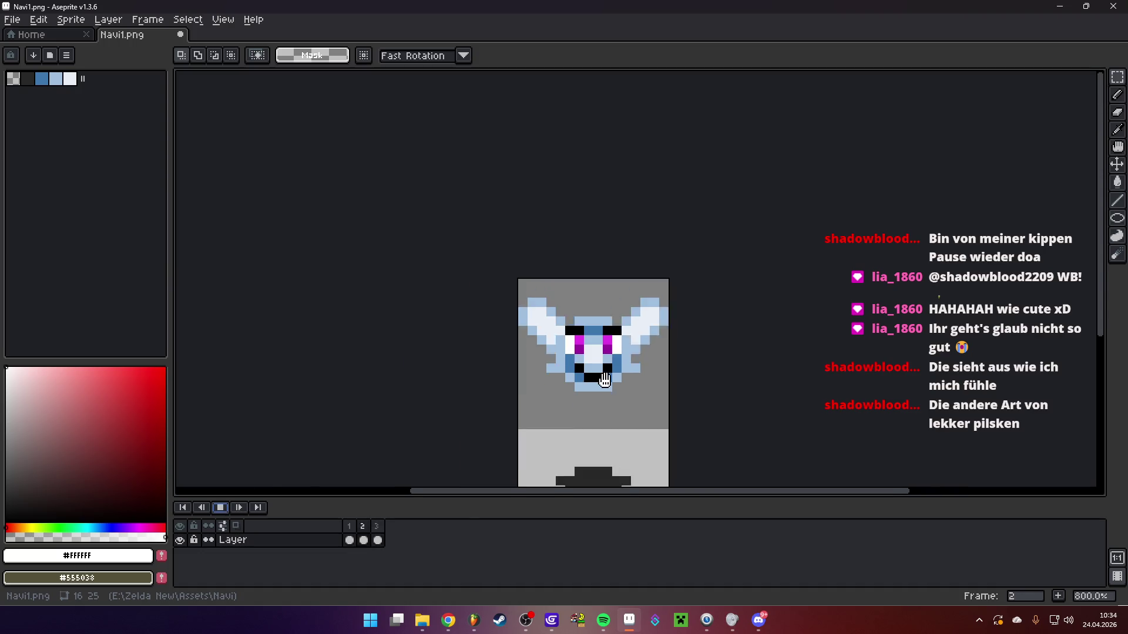
scroll(628, 399, "up", 2)
Paint frame 2's pupils medium blue with a darker blue lower pixel
left_click(221, 508)
left_click_drag(98, 522, 102, 527)
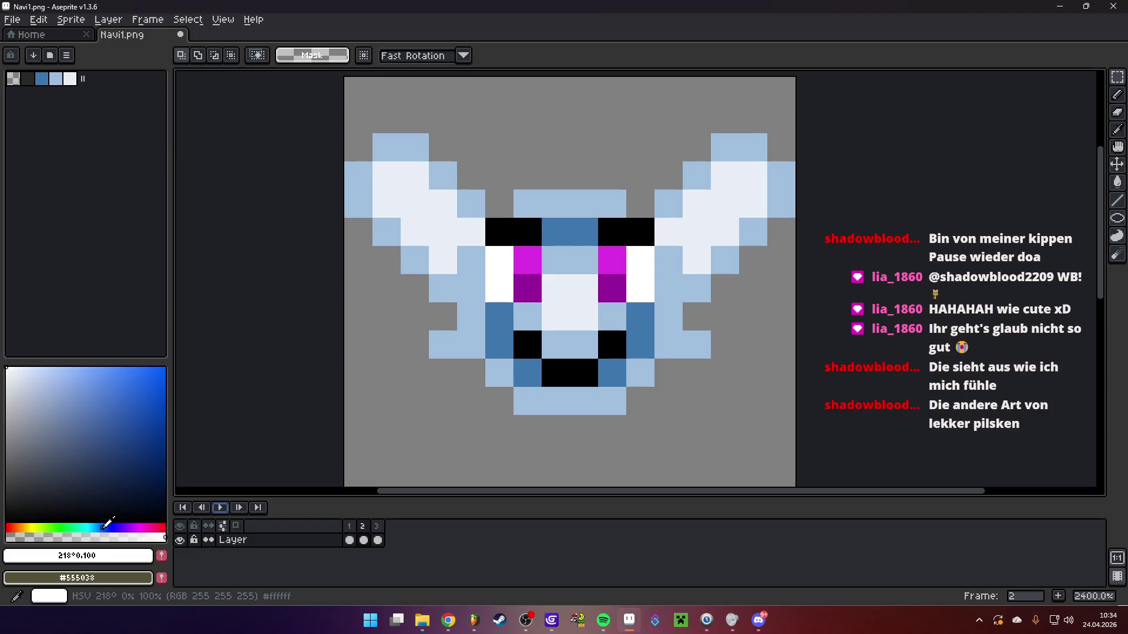
left_click(143, 406)
key("b")
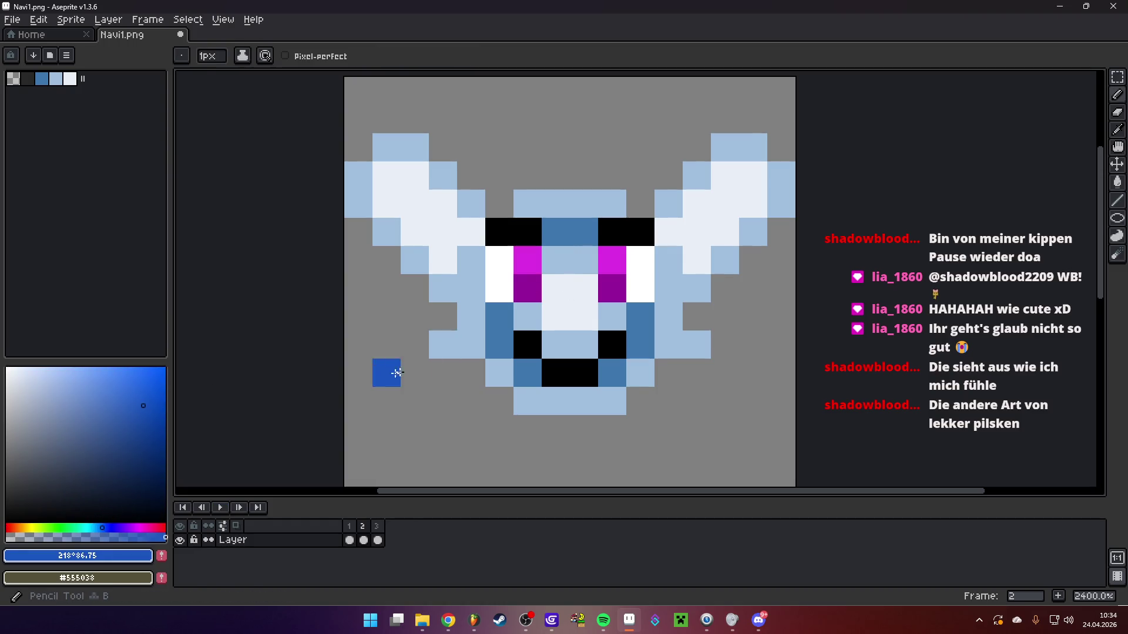
left_click(526, 265)
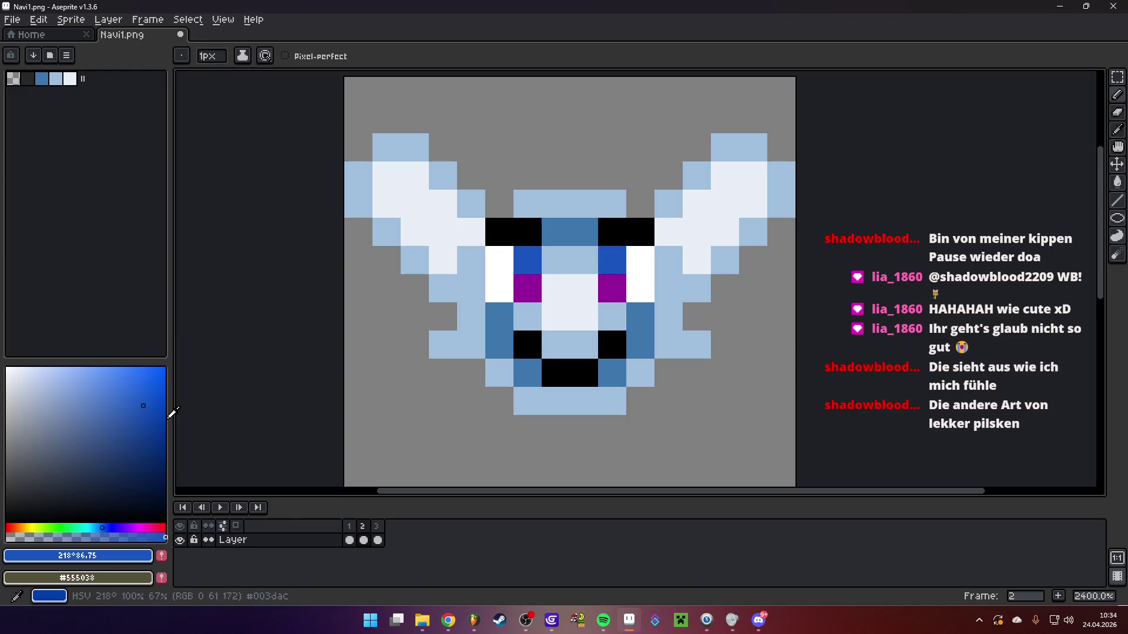
left_click(157, 420)
left_click(497, 336)
scroll(640, 371, "down", 5)
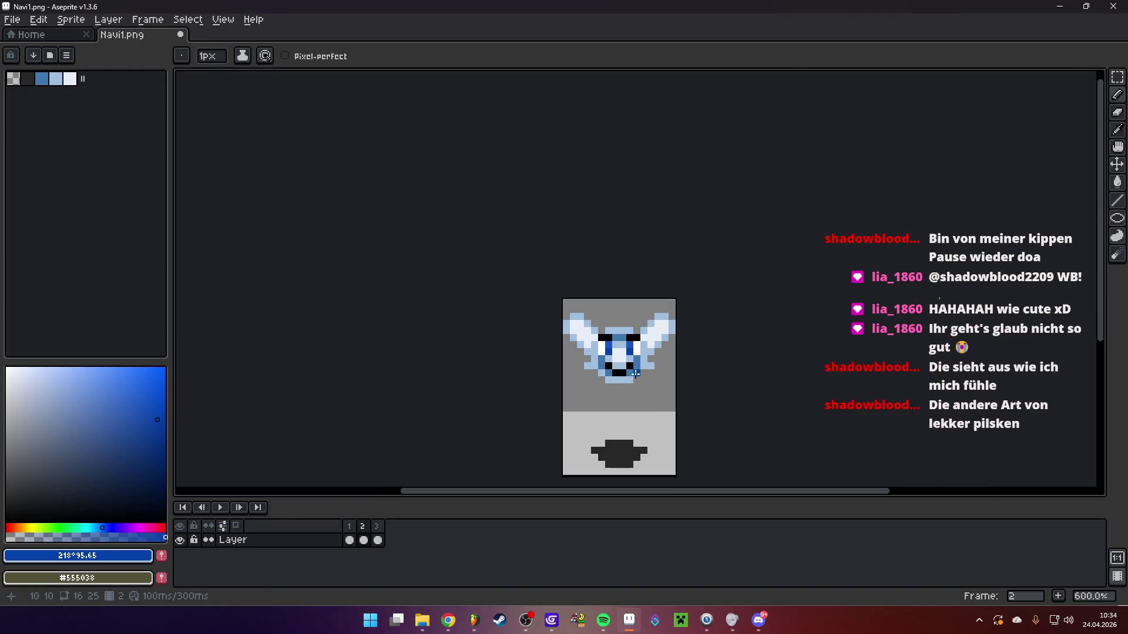
Preview the blue eyes by comparing frames 1 and 2 and playing the animation
left_click(220, 508)
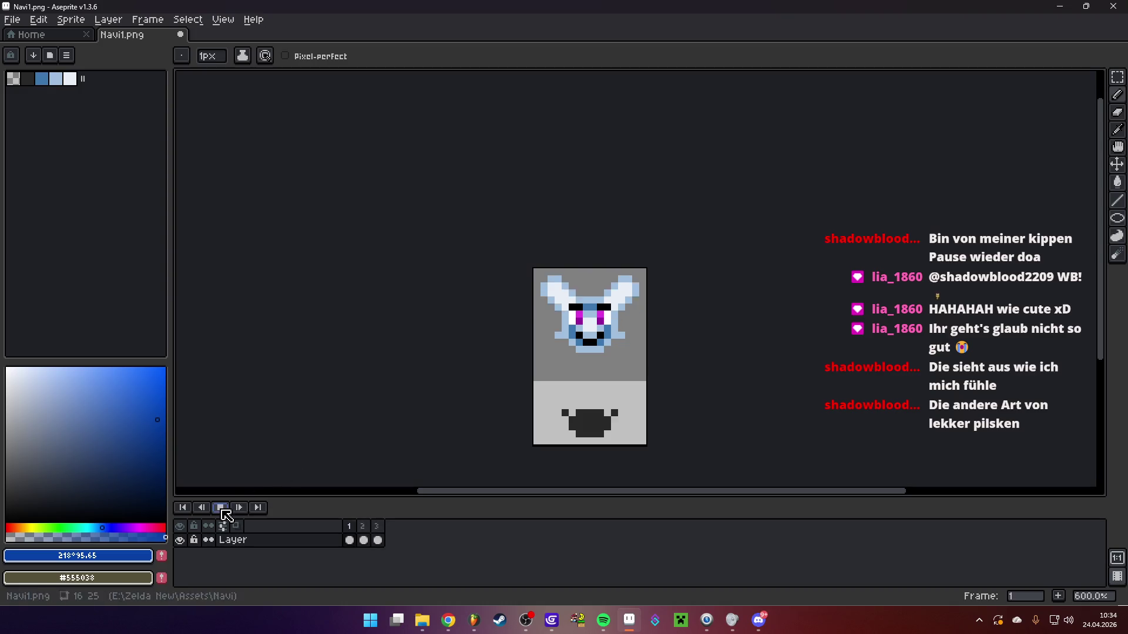
scroll(577, 323, "up", 3)
scroll(577, 323, "up", 2)
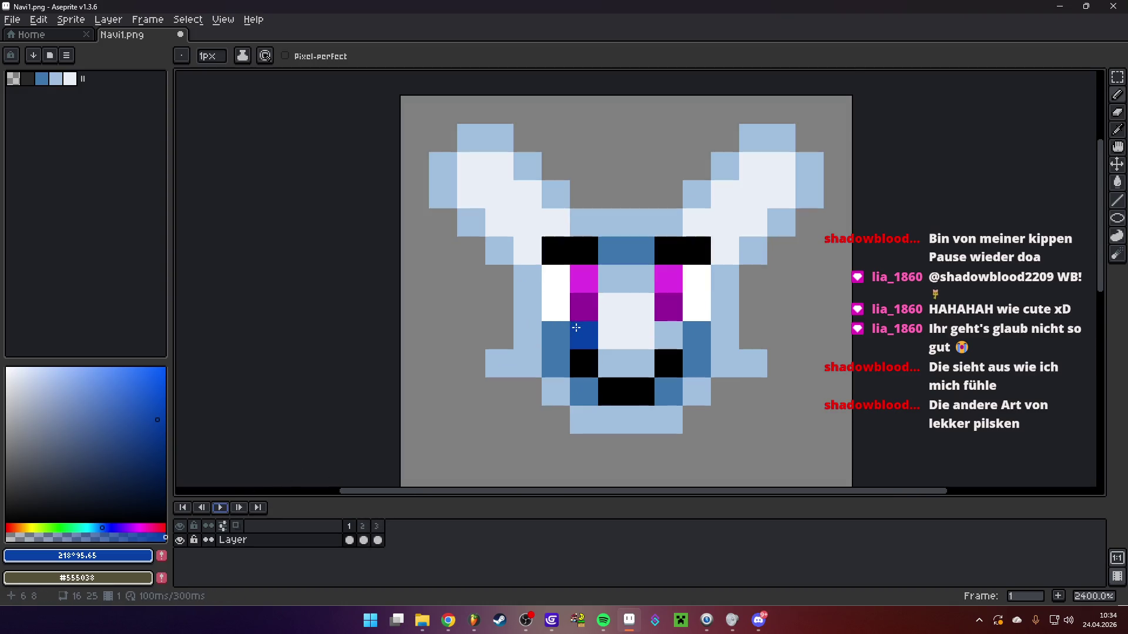
left_click(363, 539)
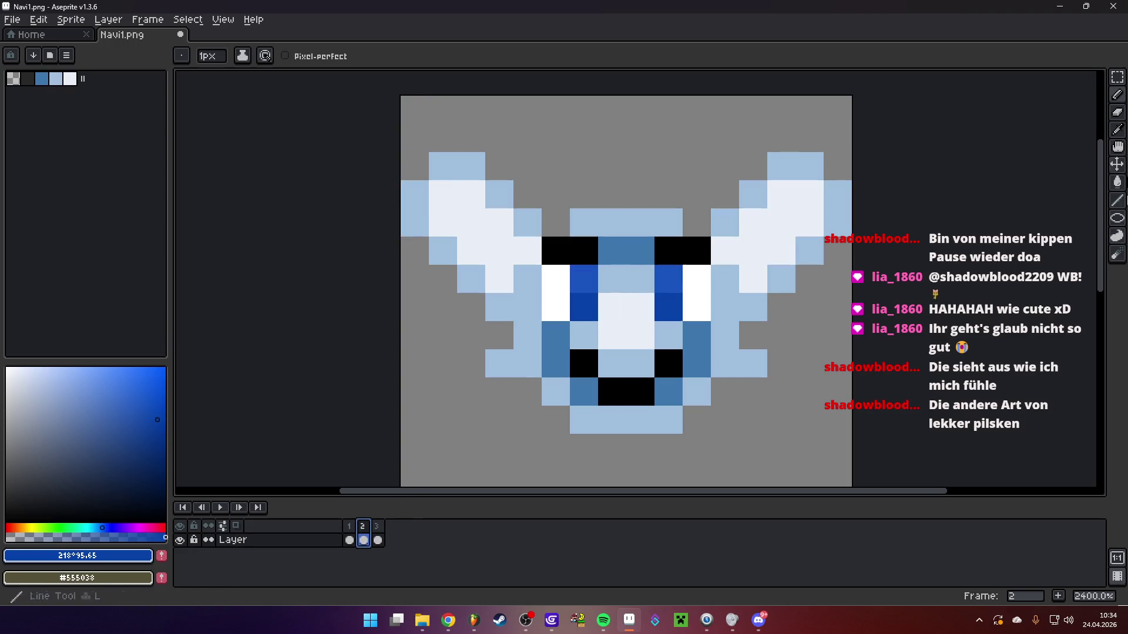
left_click(1118, 77)
left_click_drag(555, 251, 697, 391)
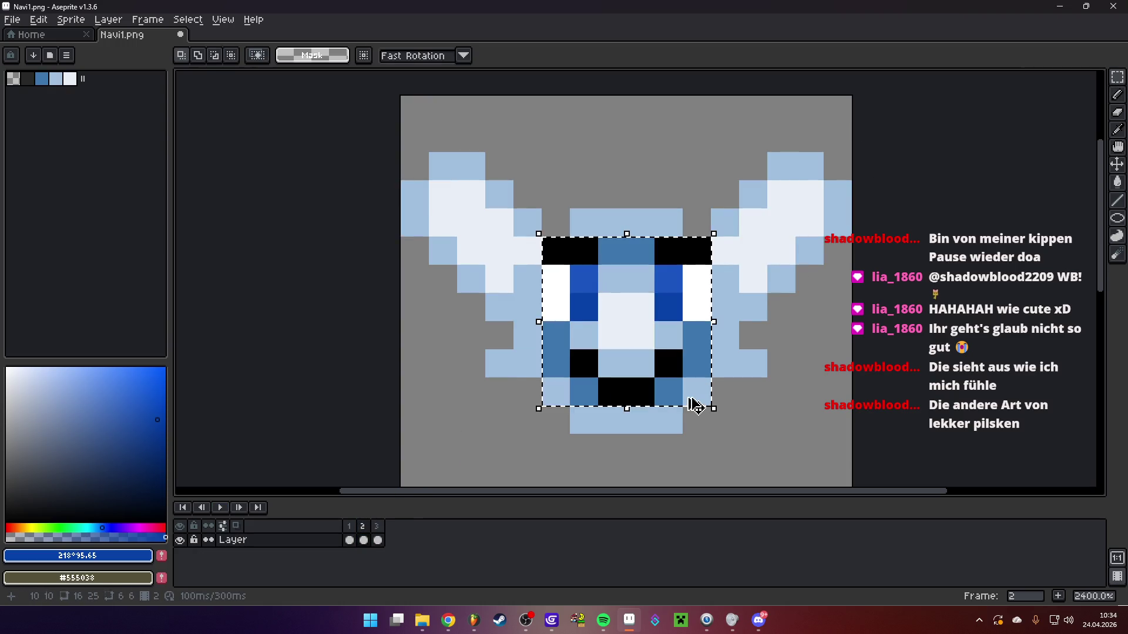
left_click(349, 540)
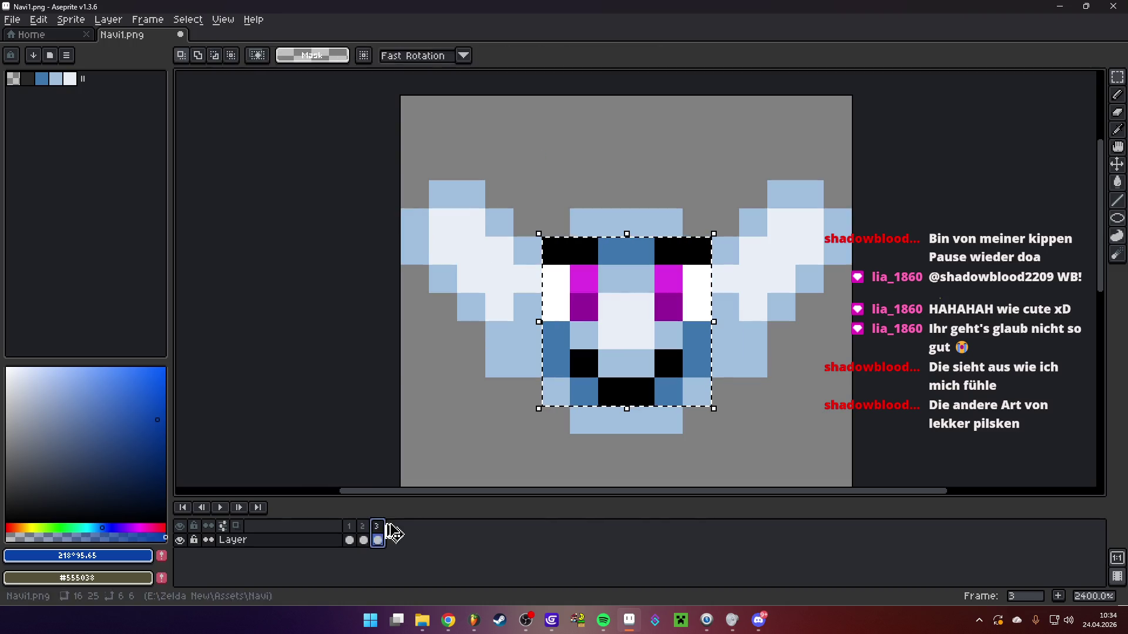
left_click(221, 508)
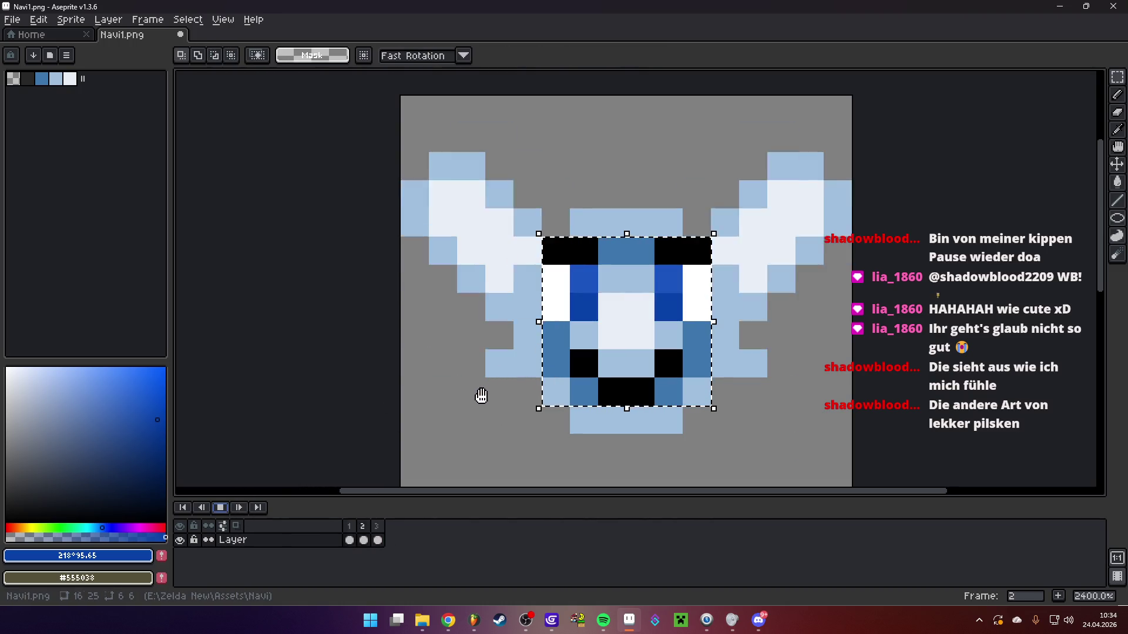
scroll(623, 387, "down", 6)
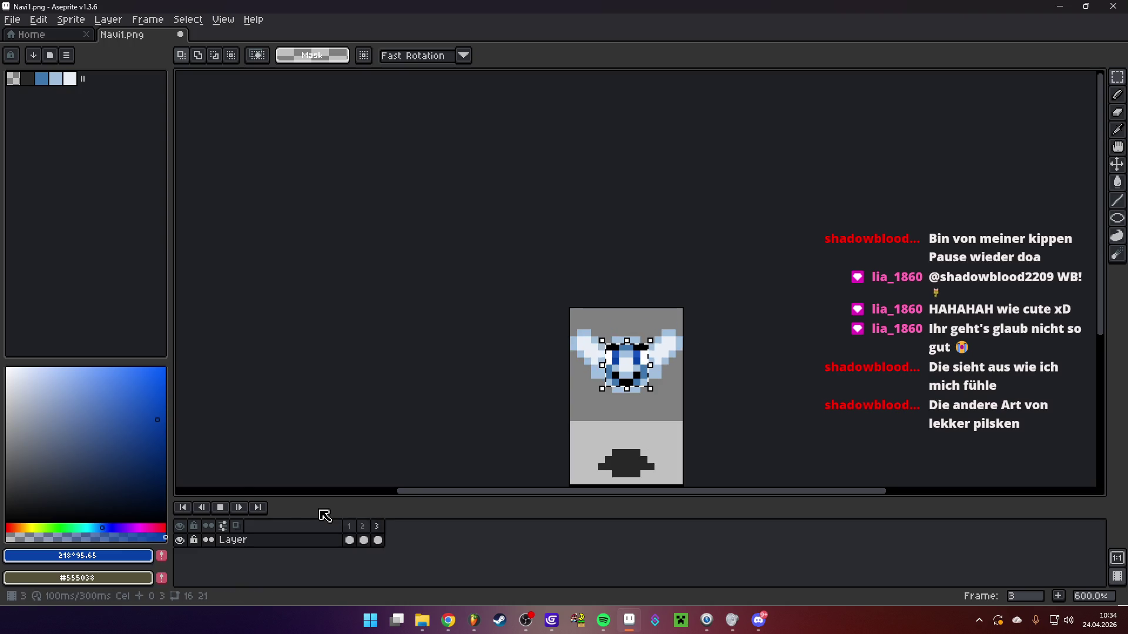
left_click(221, 508)
key("ctrl+d")
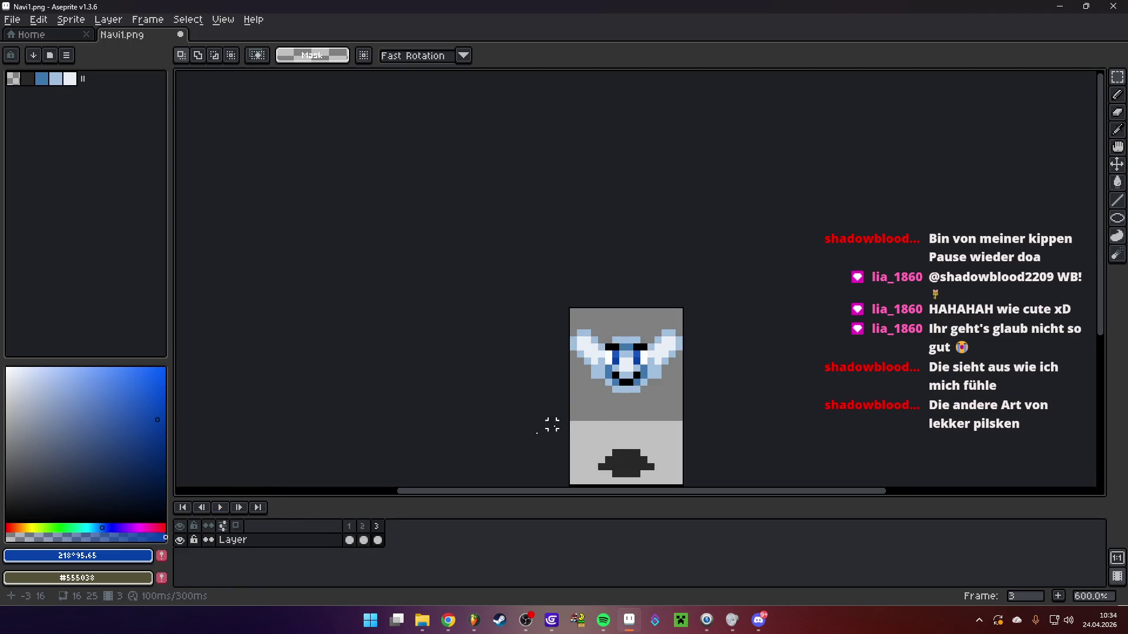
left_click(222, 509)
Stop playback on frame 1 and zoom in on the fairy's face with the Pencil
scroll(660, 391, "up", 3)
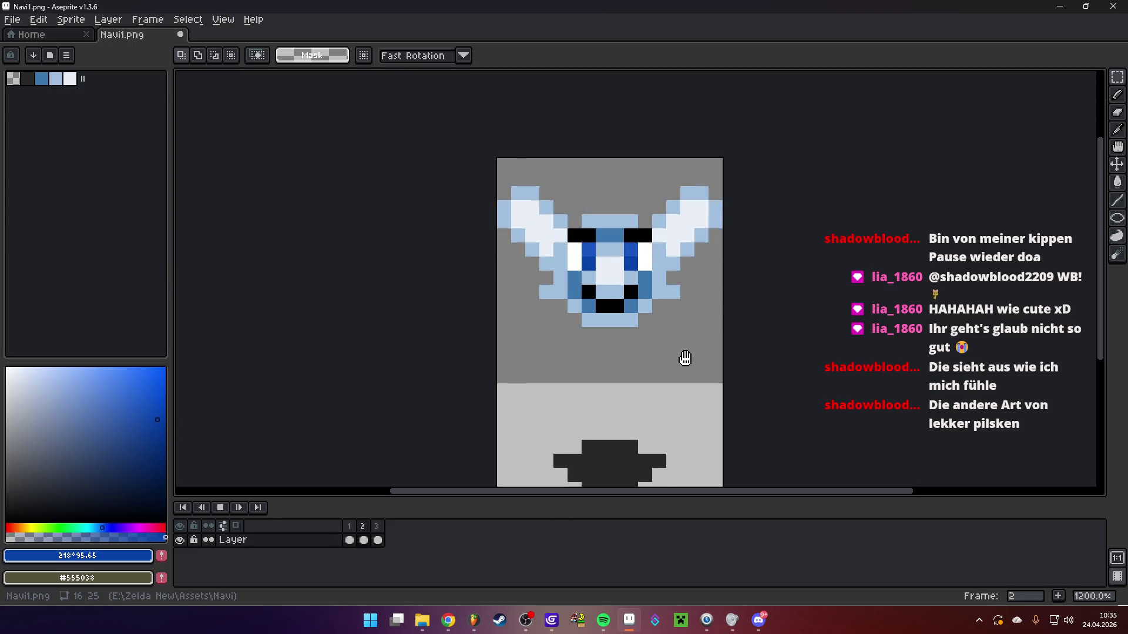
scroll(685, 359, "down", 4)
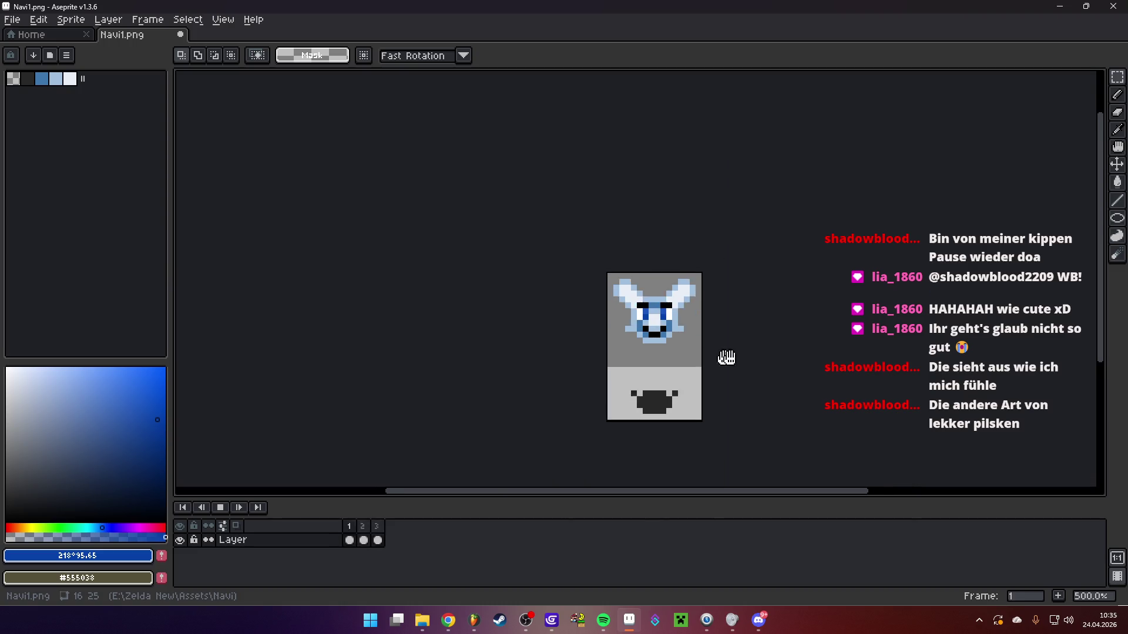
scroll(628, 325, "down", 2)
scroll(628, 325, "up", 1)
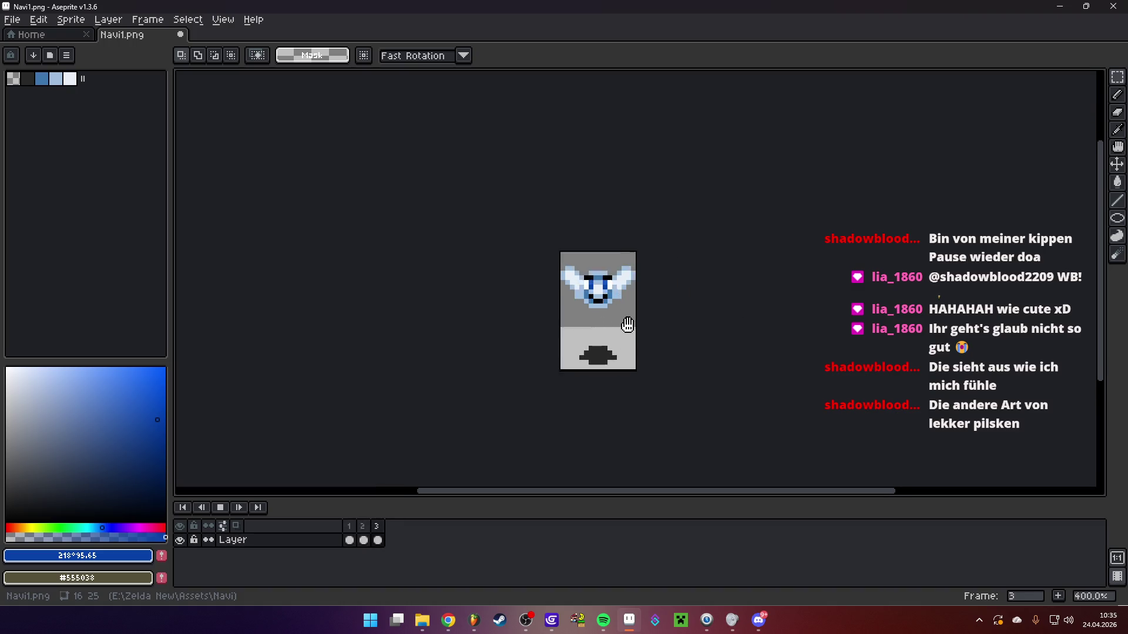
scroll(599, 292, "up", 6)
key("b")
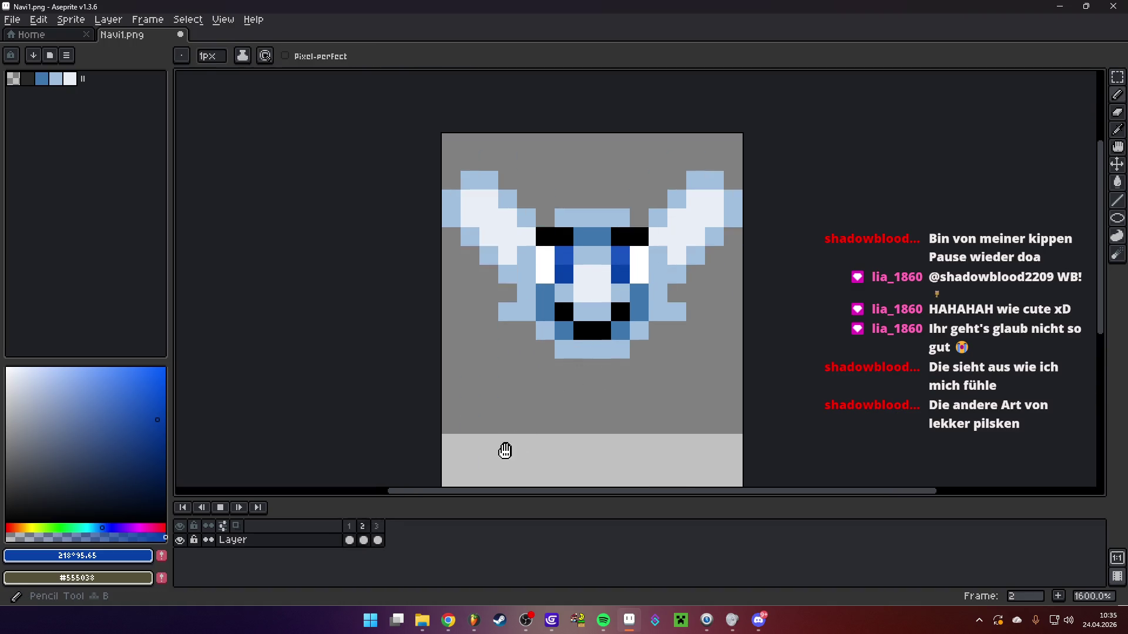
left_click(221, 508)
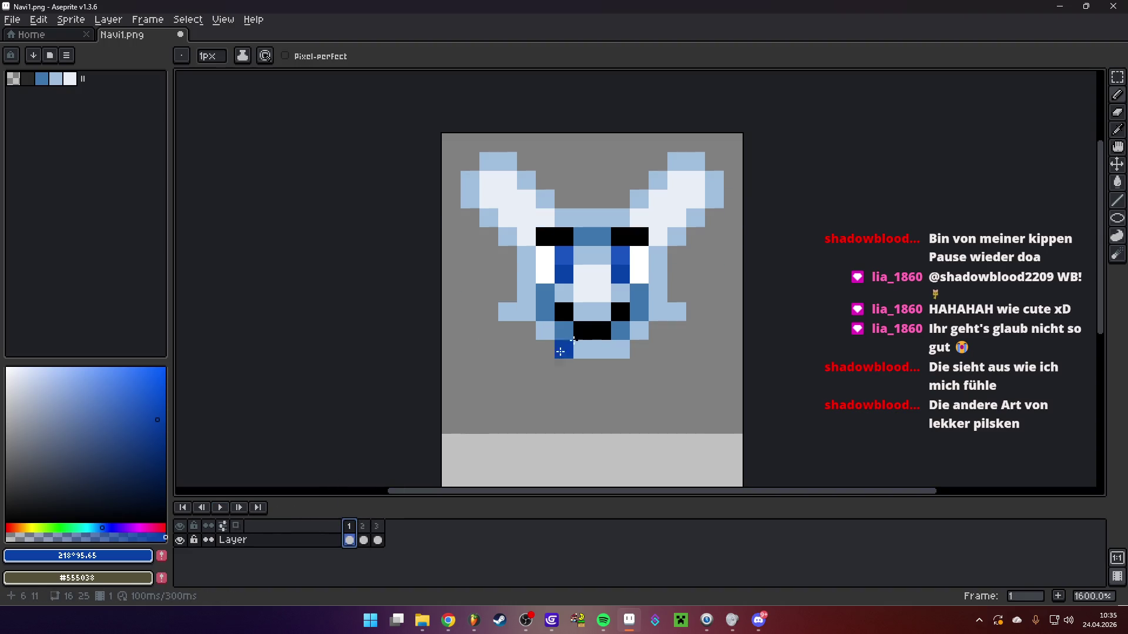
scroll(600, 297, "up", 1)
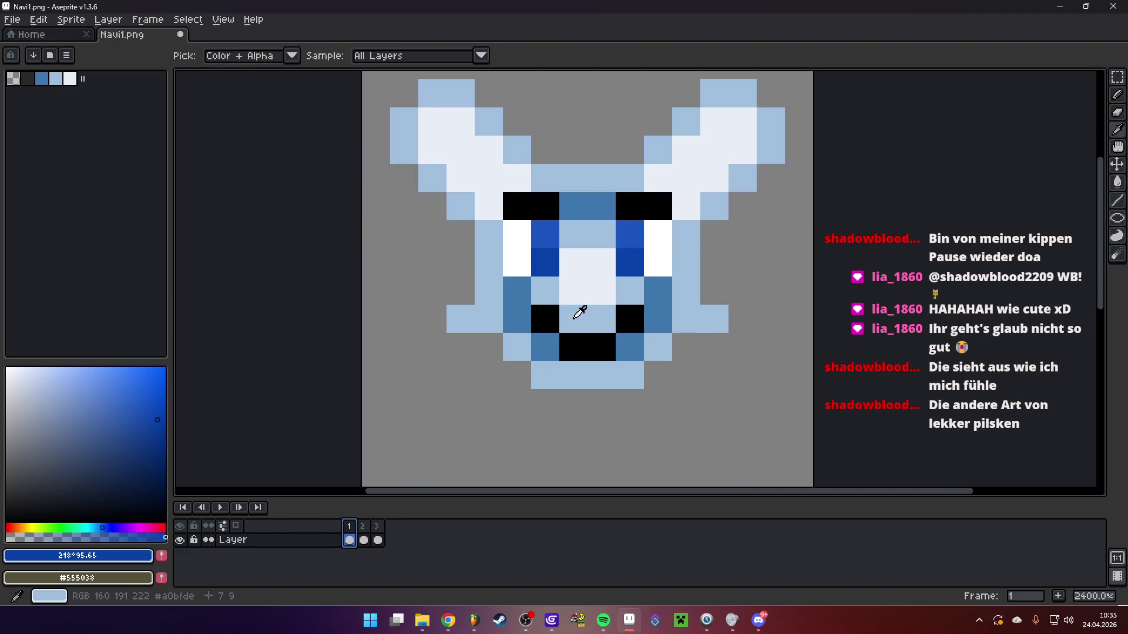
Try light blue and black mouth pixels, then undo the last strokes
left_click(576, 312, "alt")
left_click(550, 316)
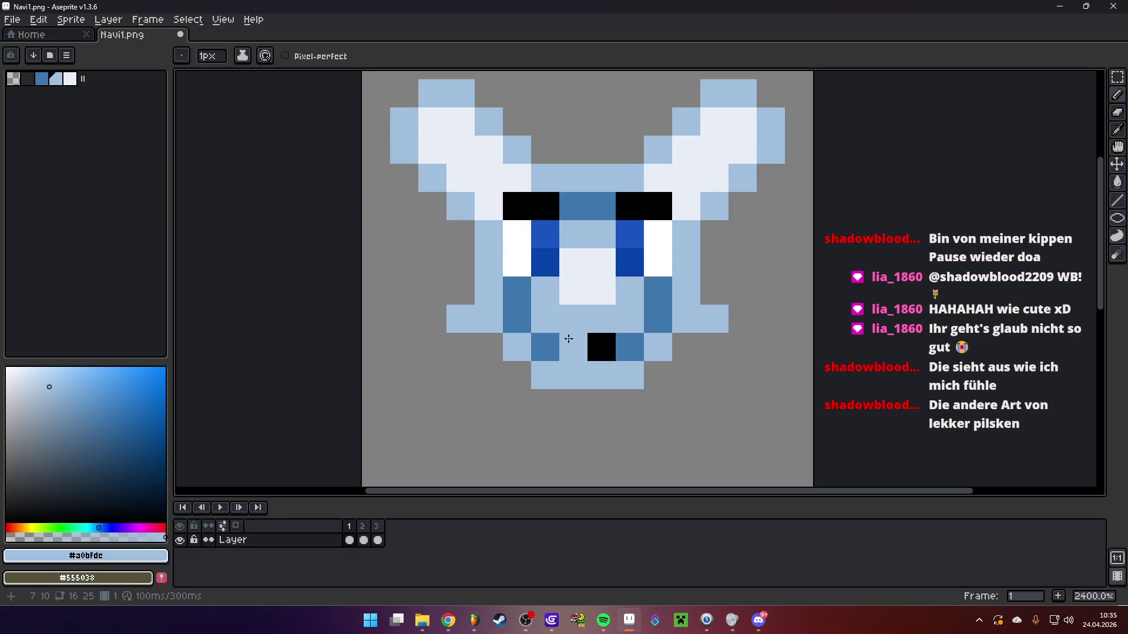
left_click(570, 342, "alt")
left_click(546, 368)
left_click(629, 375)
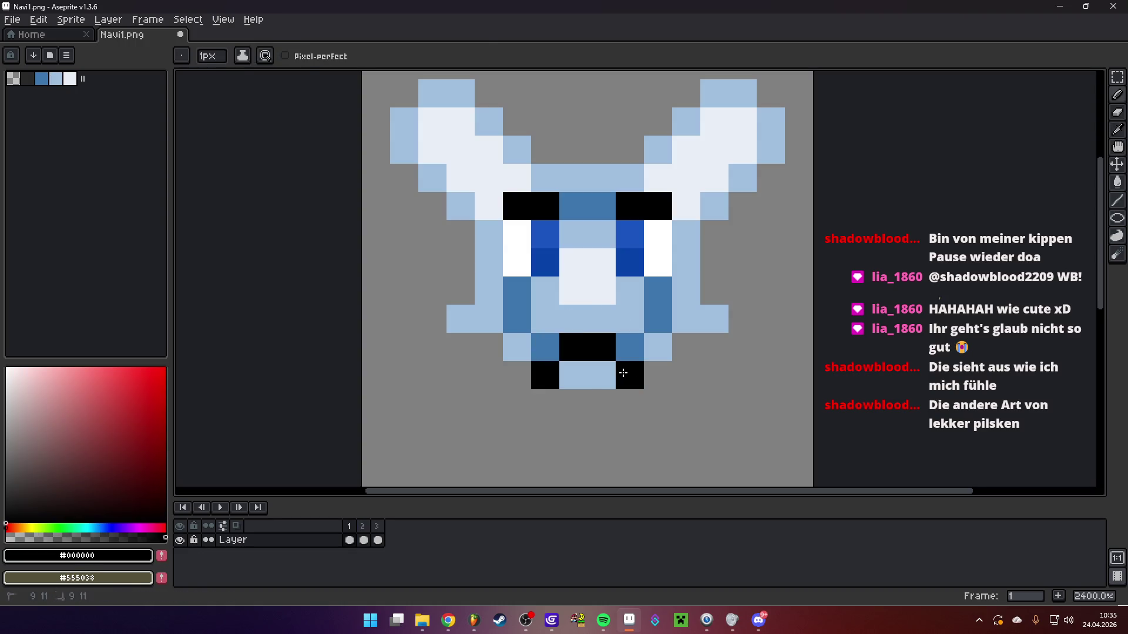
scroll(676, 403, "down", 2)
scroll(655, 393, "up", 2)
scroll(655, 394, "up", 2)
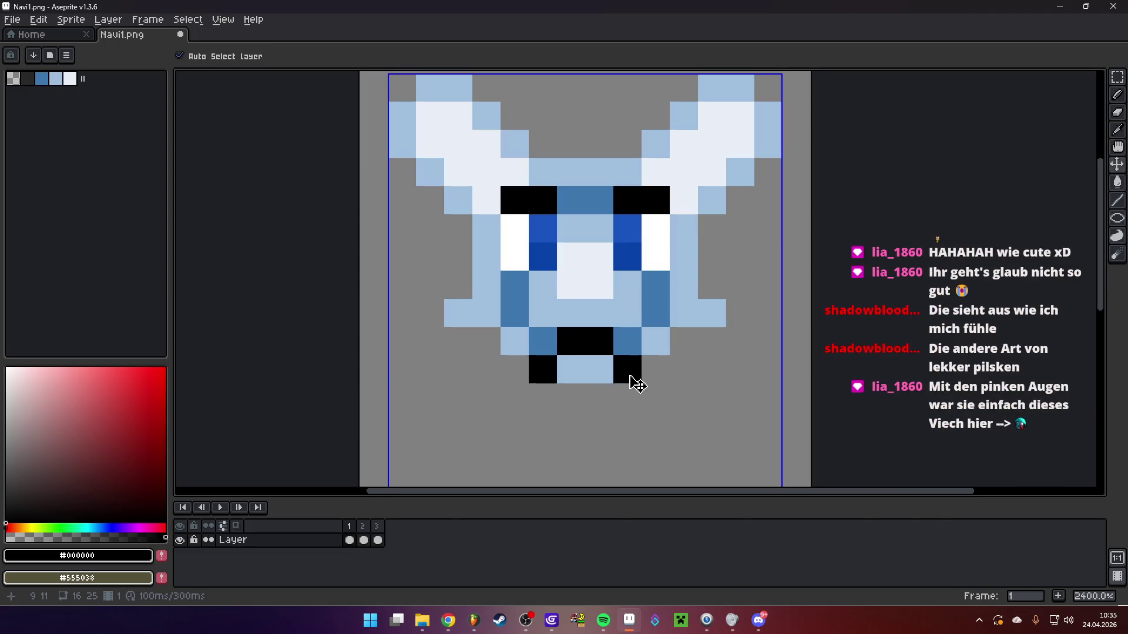
key("ctrl+z")
key("ctrl+z")
key("ctrl+z")
Repaint the mouth row medium blue with black and light blue accent pixels
left_click(541, 340, "alt")
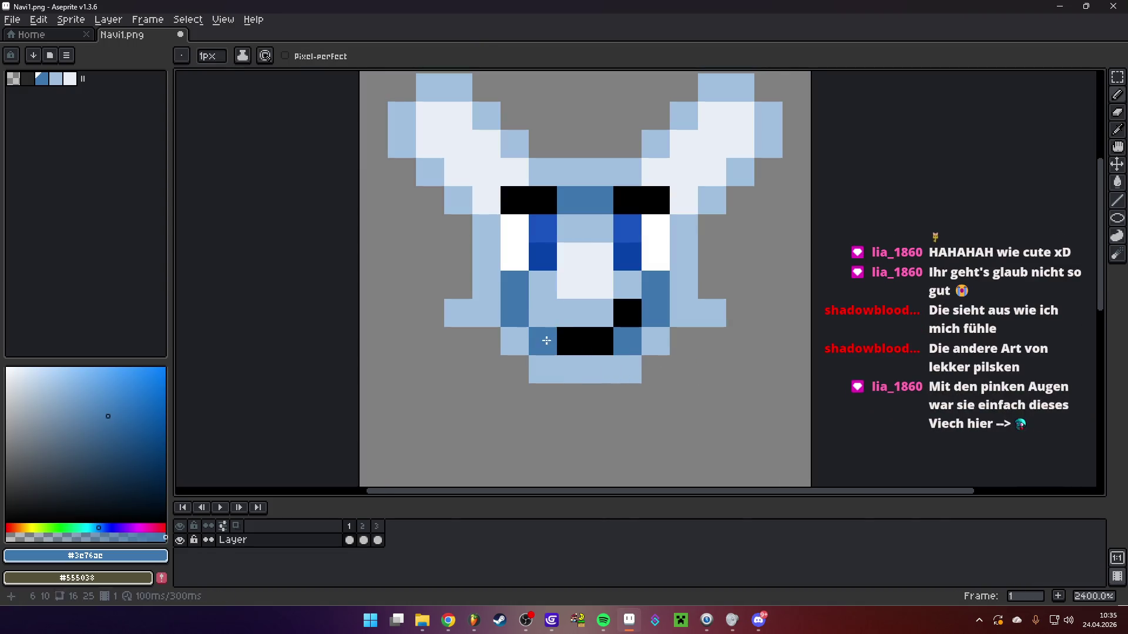
left_click_drag(542, 340, 609, 340)
left_click(628, 313, "alt")
left_click(571, 318)
left_click(599, 313)
left_click(541, 337)
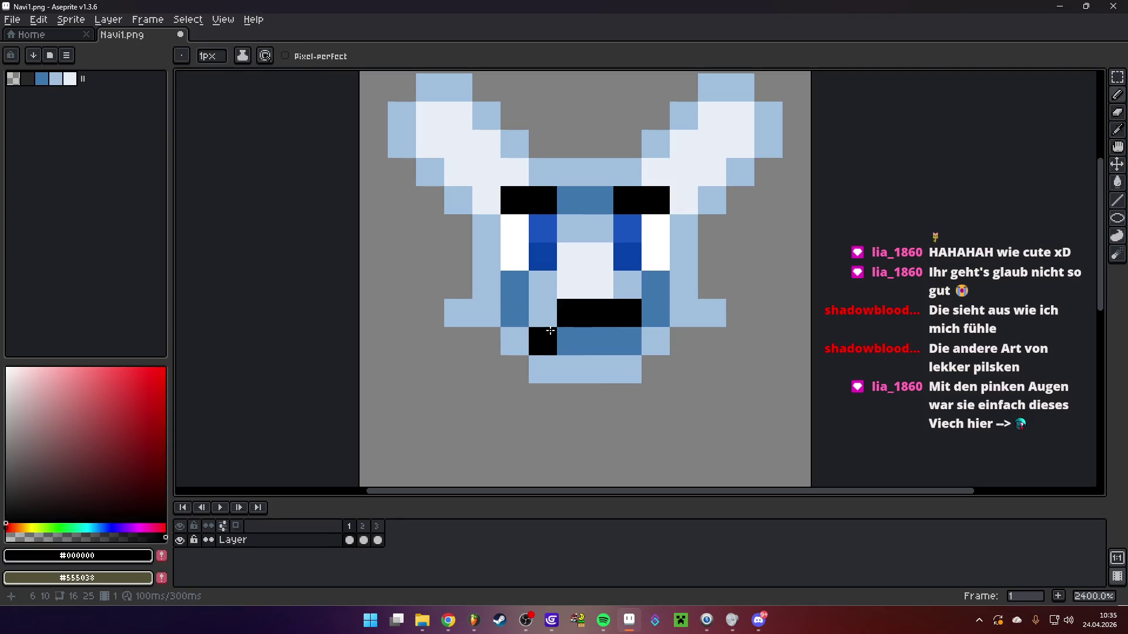
left_click(627, 338)
left_click(632, 284, "alt")
left_click(627, 313)
scroll(667, 329, "down", 4)
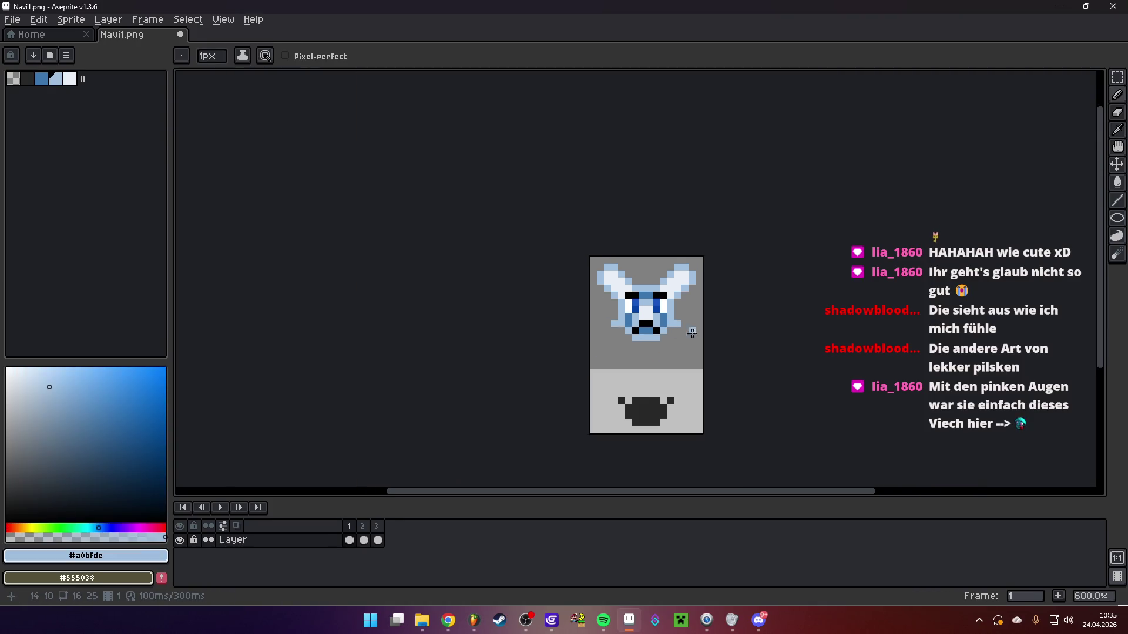
scroll(489, 407, "up", 3)
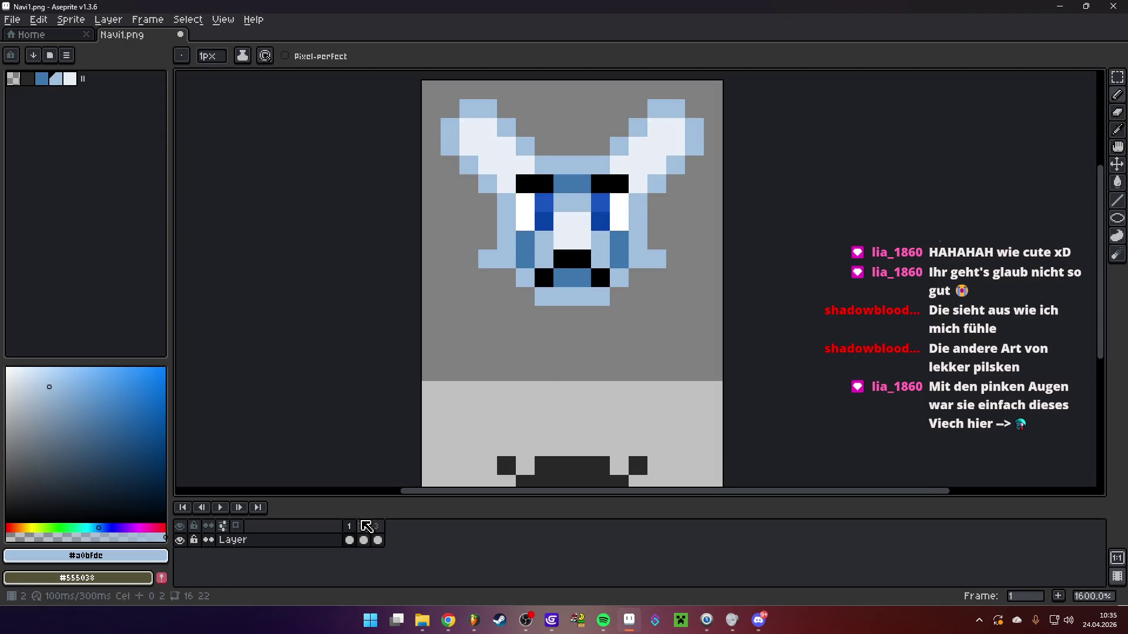
Select the face, check frames 2 and 3, then play the three-frame wing animation
key("m")
mouse_move(516, 175)
left_mouse_down()
mouse_move(594, 271)
mouse_move(630, 289)
left_mouse_up()
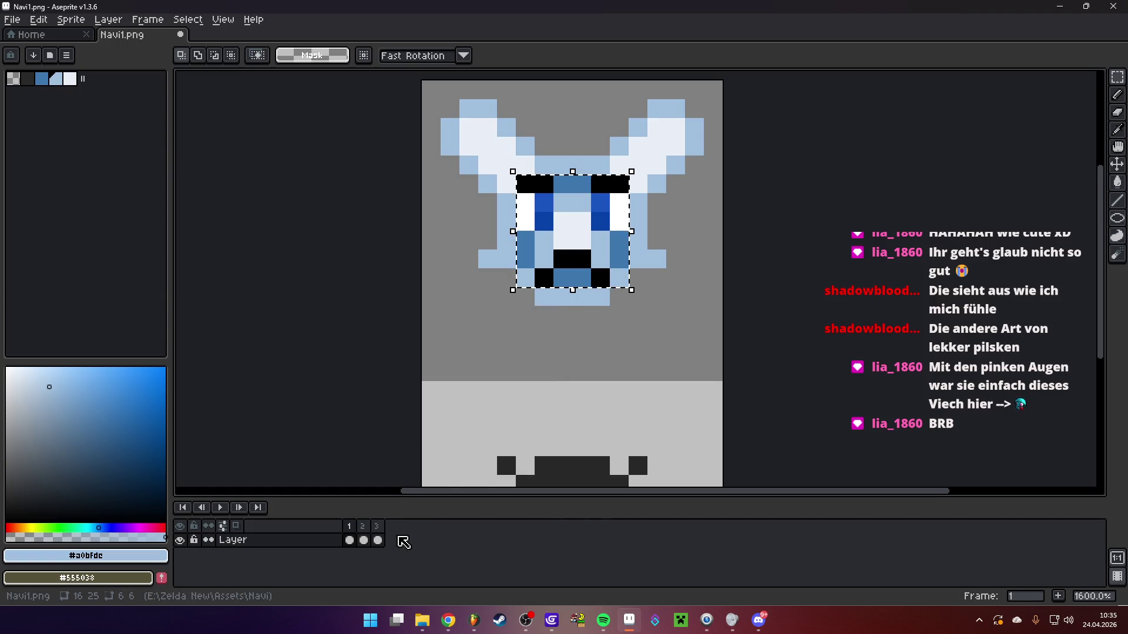
left_click(363, 540)
left_click(378, 540)
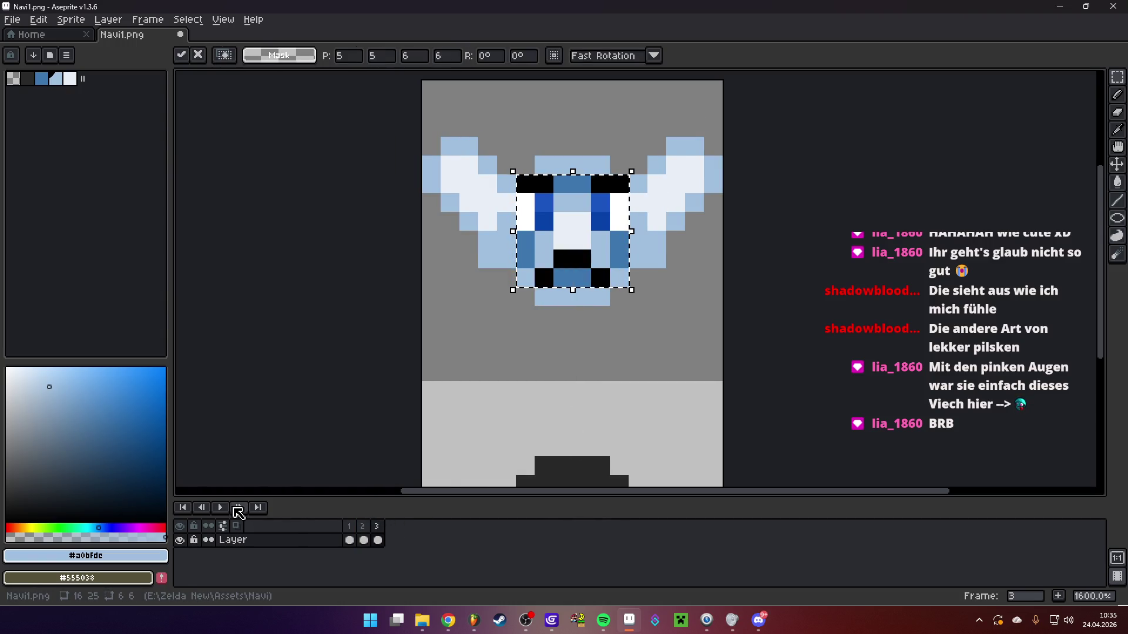
left_click(564, 387)
left_click(220, 507)
scroll(649, 302, "down", 1)
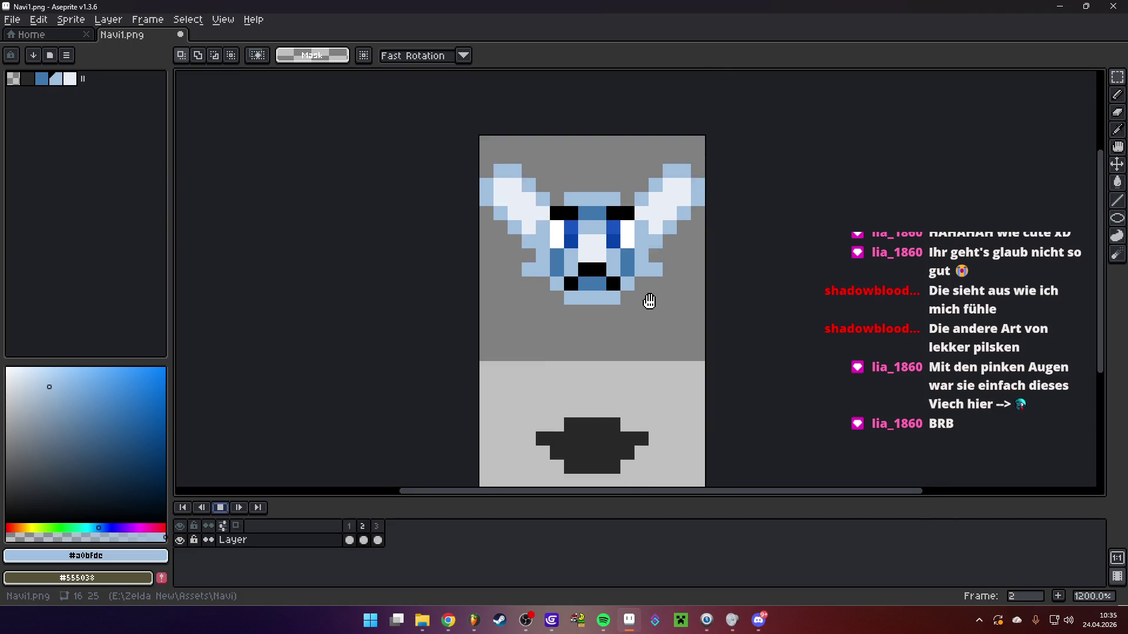
scroll(649, 301, "down", 3)
scroll(605, 347, "down", 2)
scroll(606, 347, "up", 2)
scroll(604, 347, "up", 1)
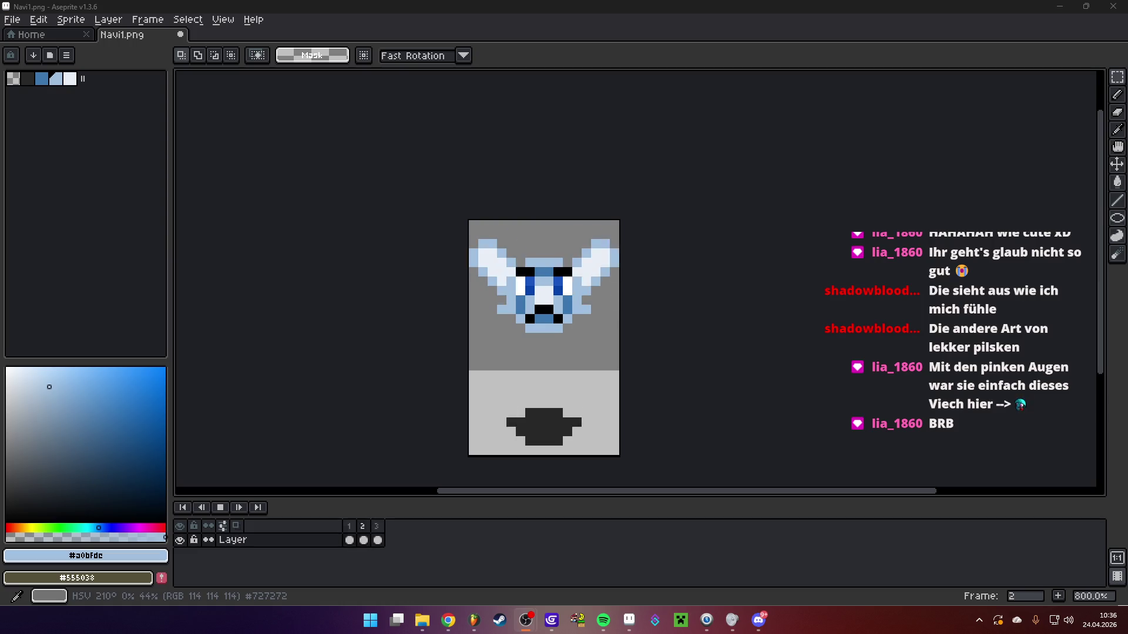
scroll(527, 303, "up", 2)
scroll(528, 308, "down", 4)
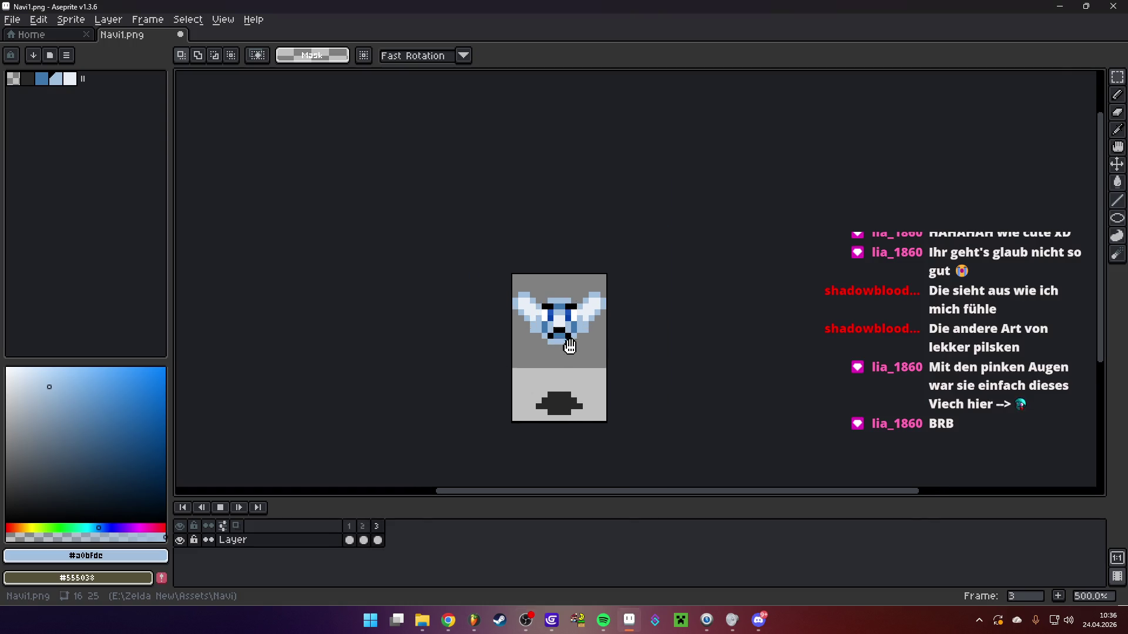
scroll(570, 325, "up", 2)
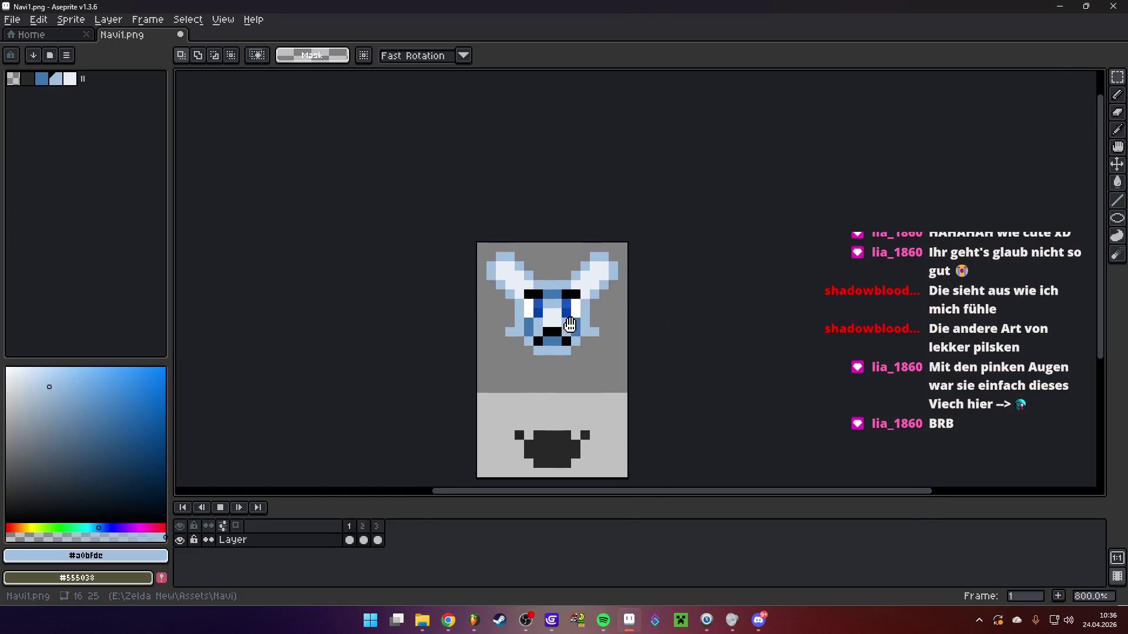
scroll(585, 301, "up", 3)
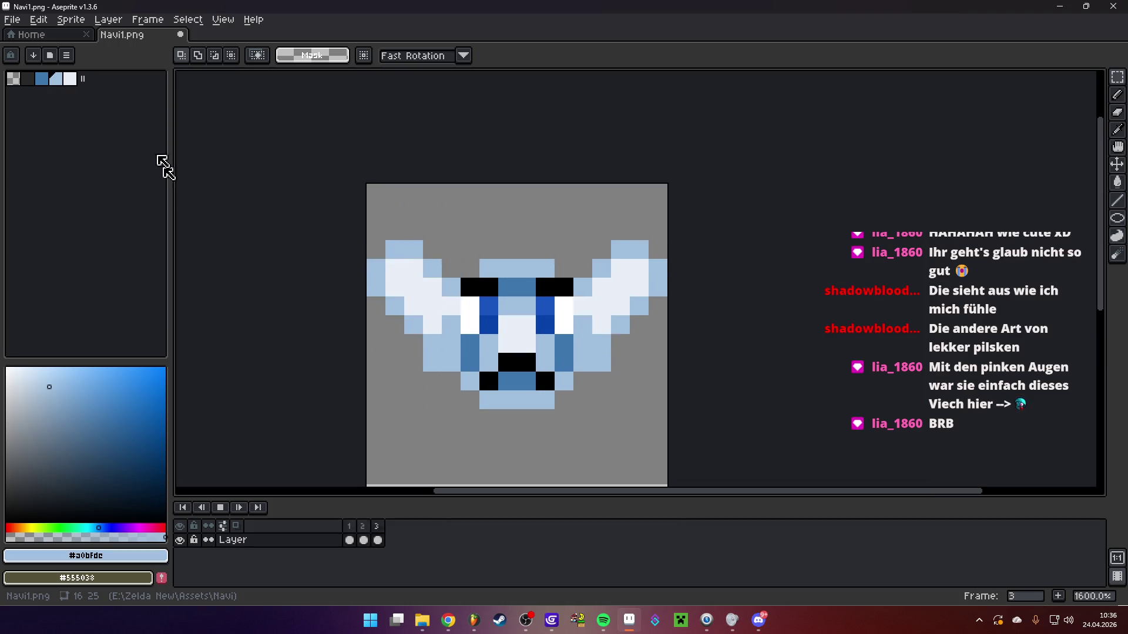
Close Navi1.png discarding its changes, then browse the Assets, NPC and Items folders without opening anything
left_click(181, 34)
left_click(564, 337)
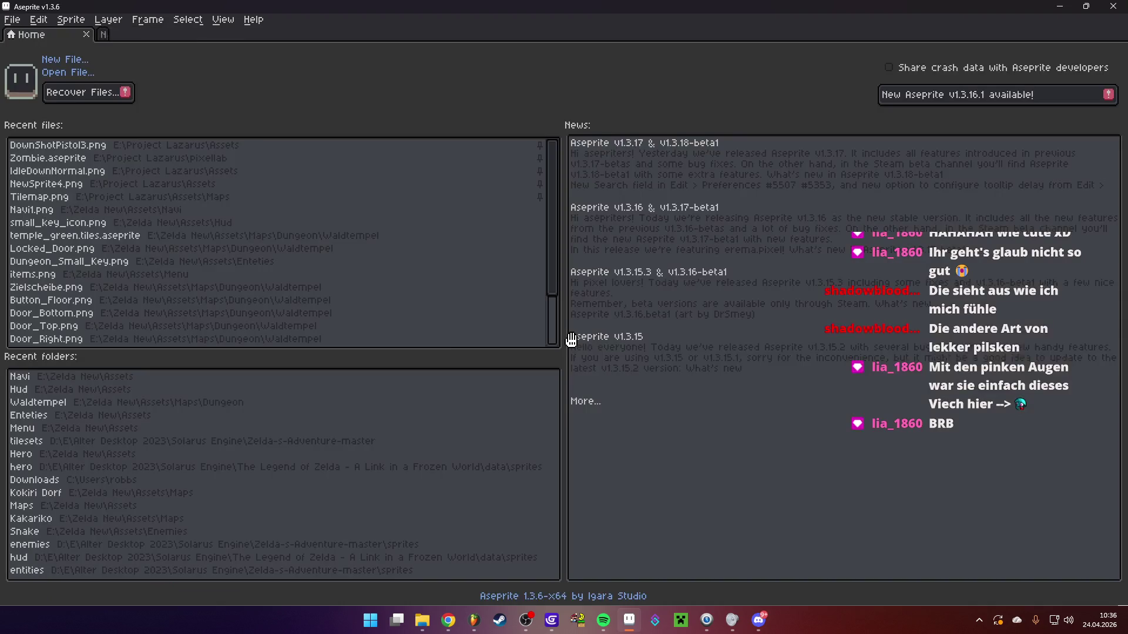
left_click(11, 21)
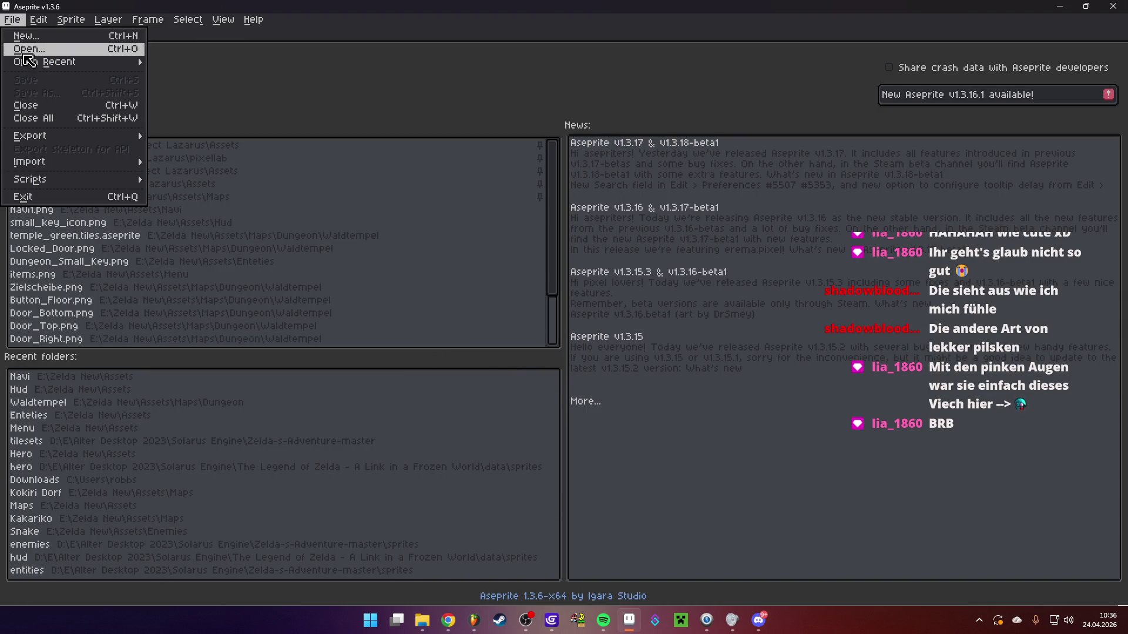
left_click(17, 43)
left_click(265, 34)
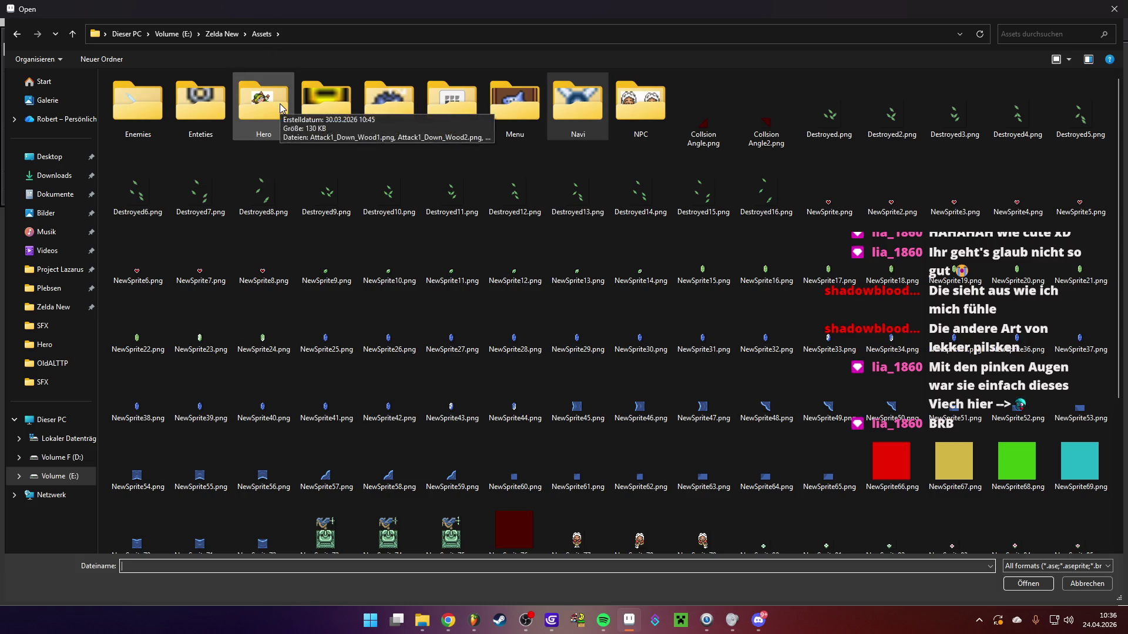
scroll(433, 248, "down", 3)
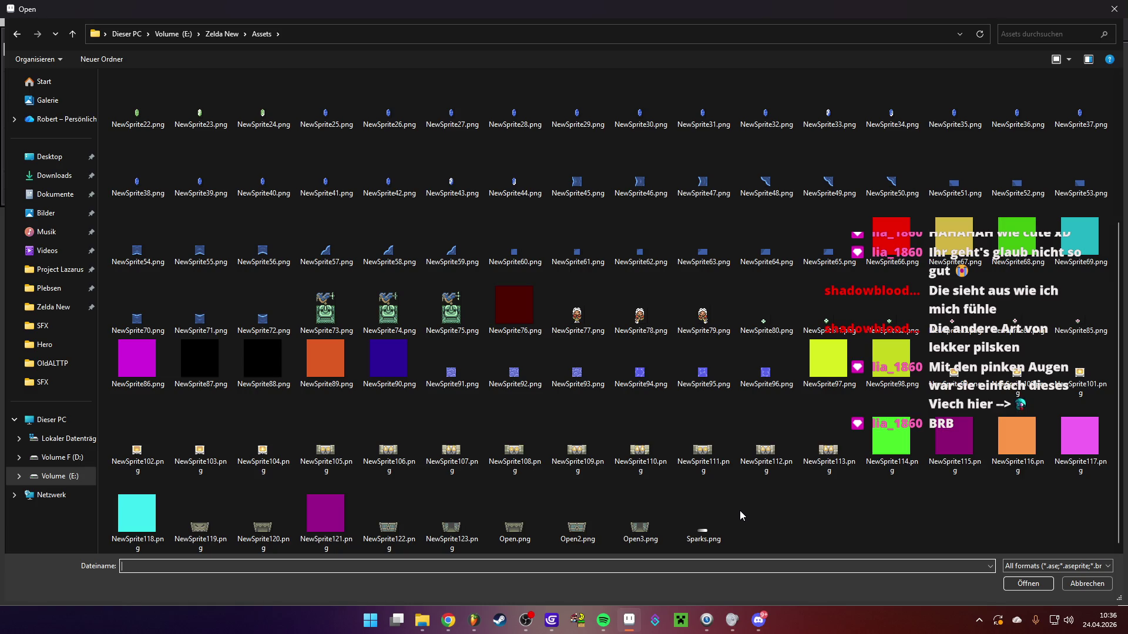
scroll(720, 505, "up", 3)
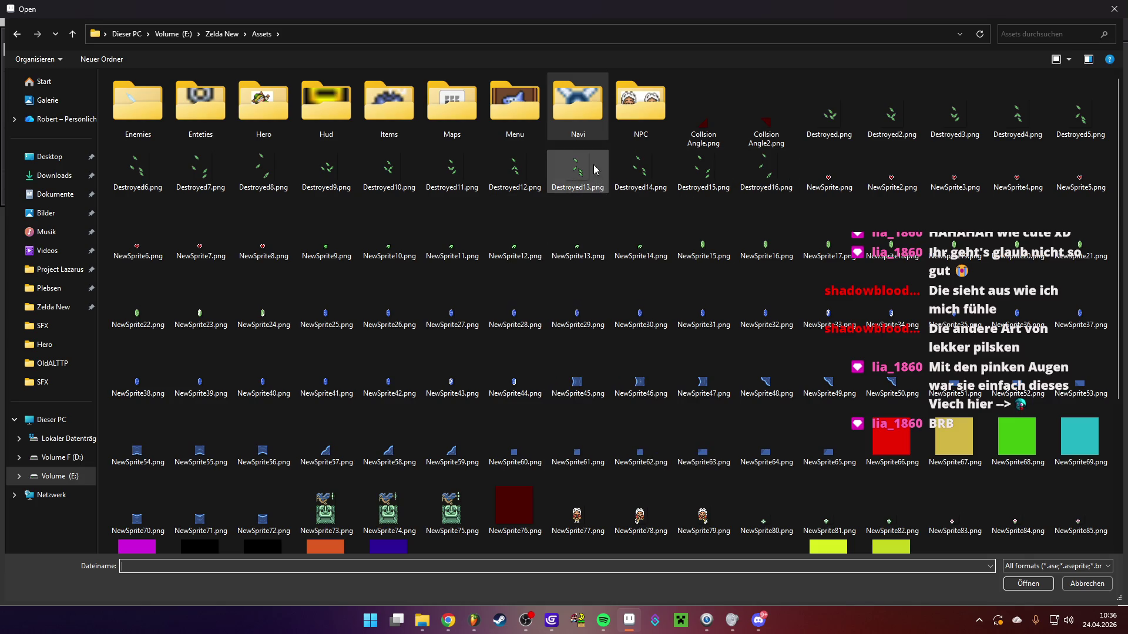
double_click(658, 97)
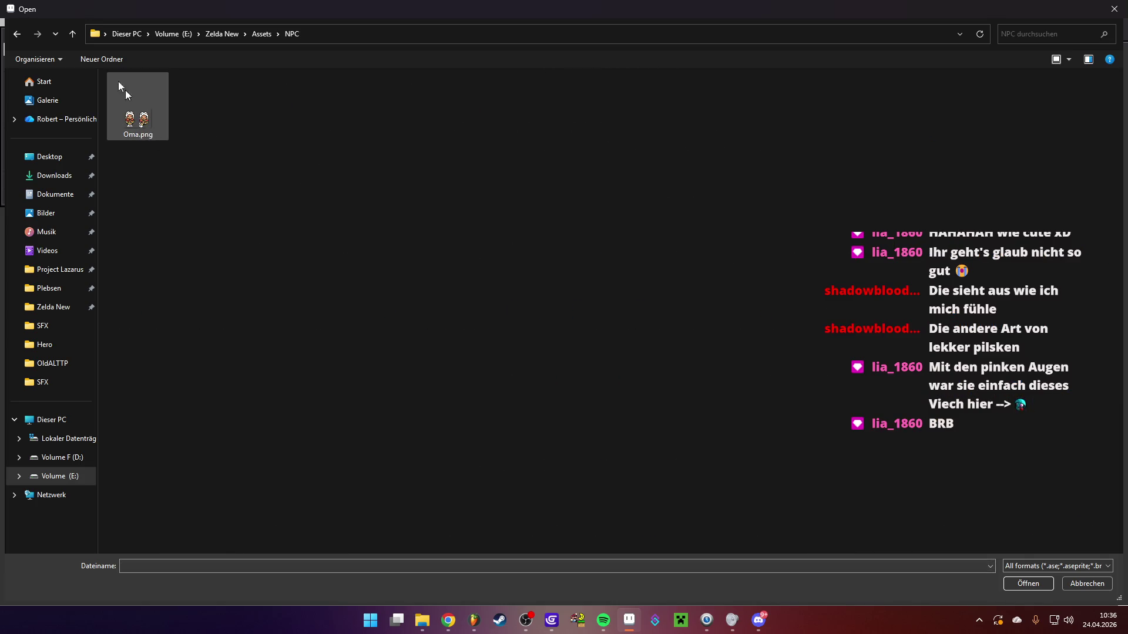
left_click(17, 33)
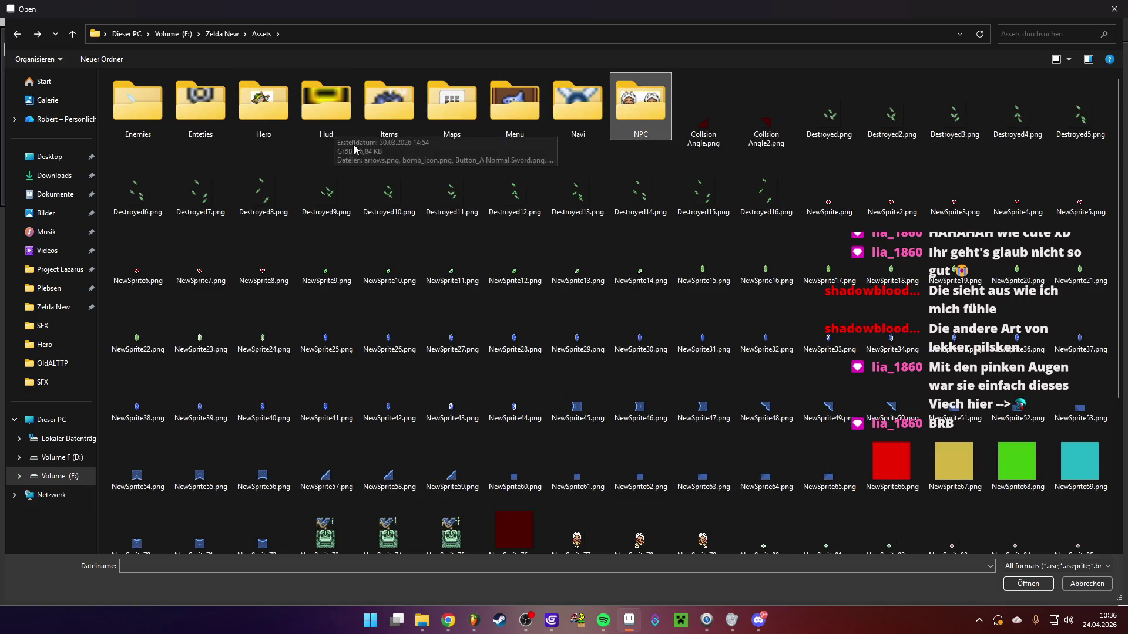
double_click(390, 105)
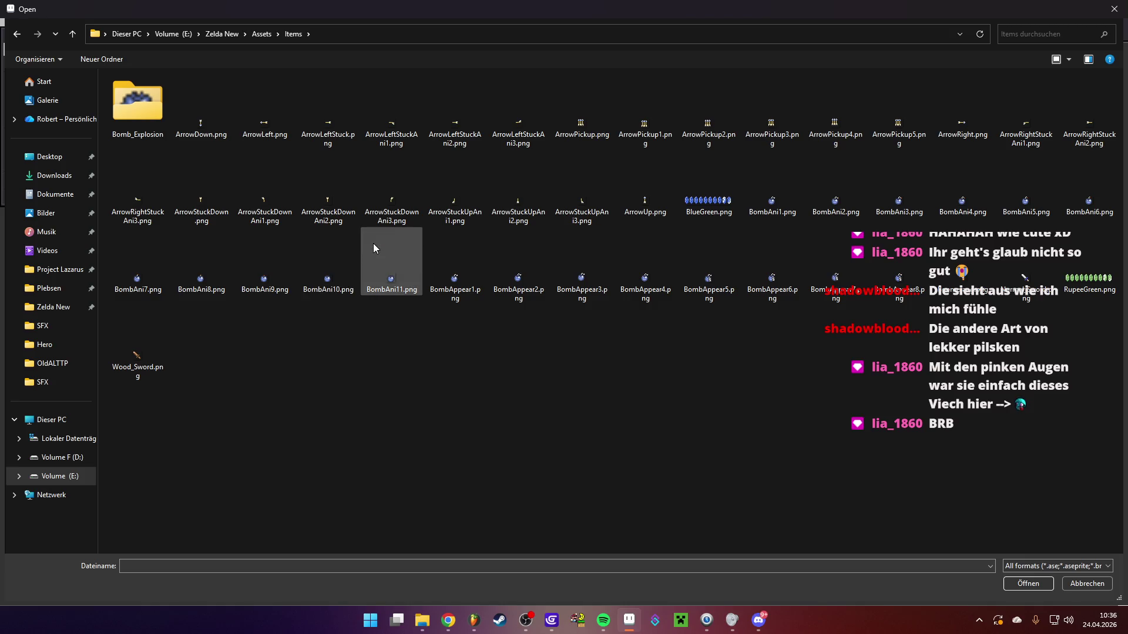
left_click(1083, 584)
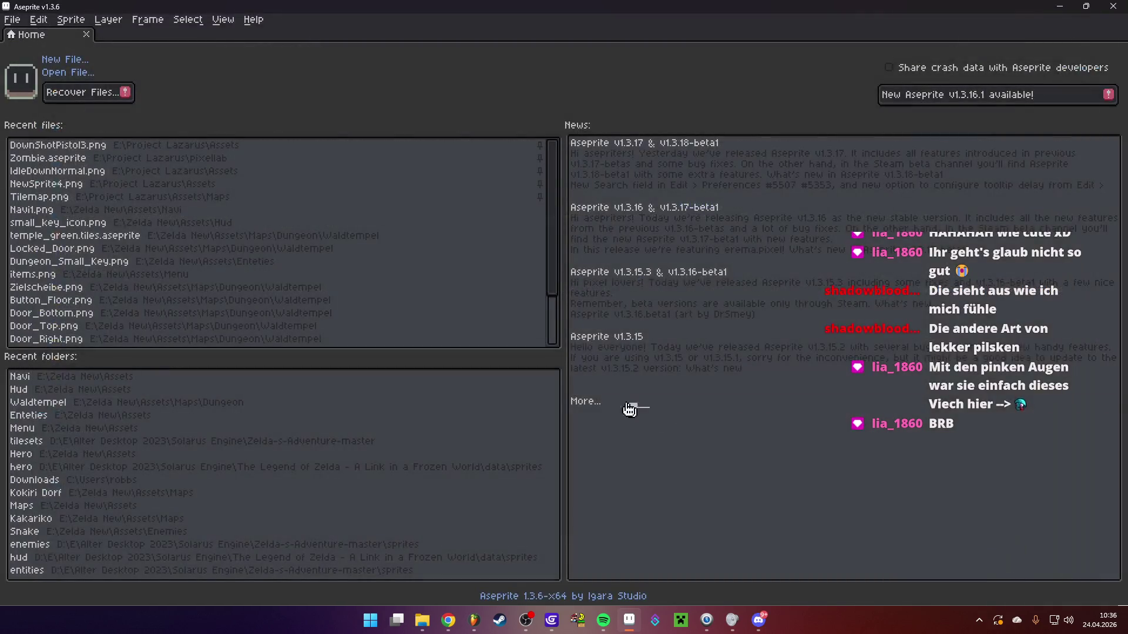
Create a new 6x6 sprite
left_click(26, 23)
left_click(26, 27)
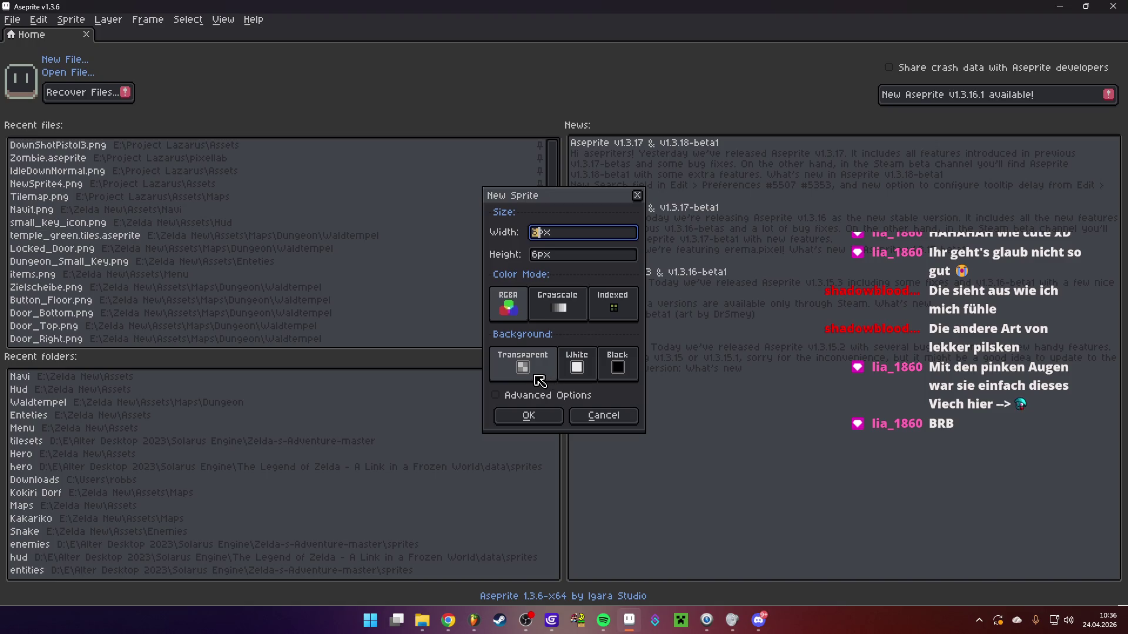
left_click(529, 416)
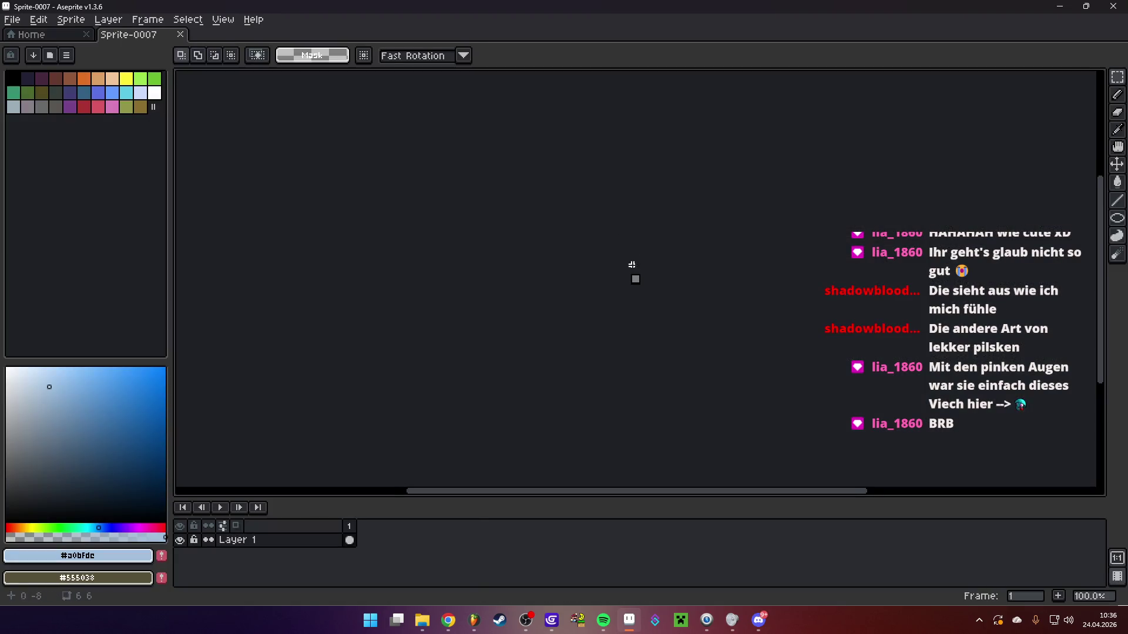
scroll(633, 274, "up", 1)
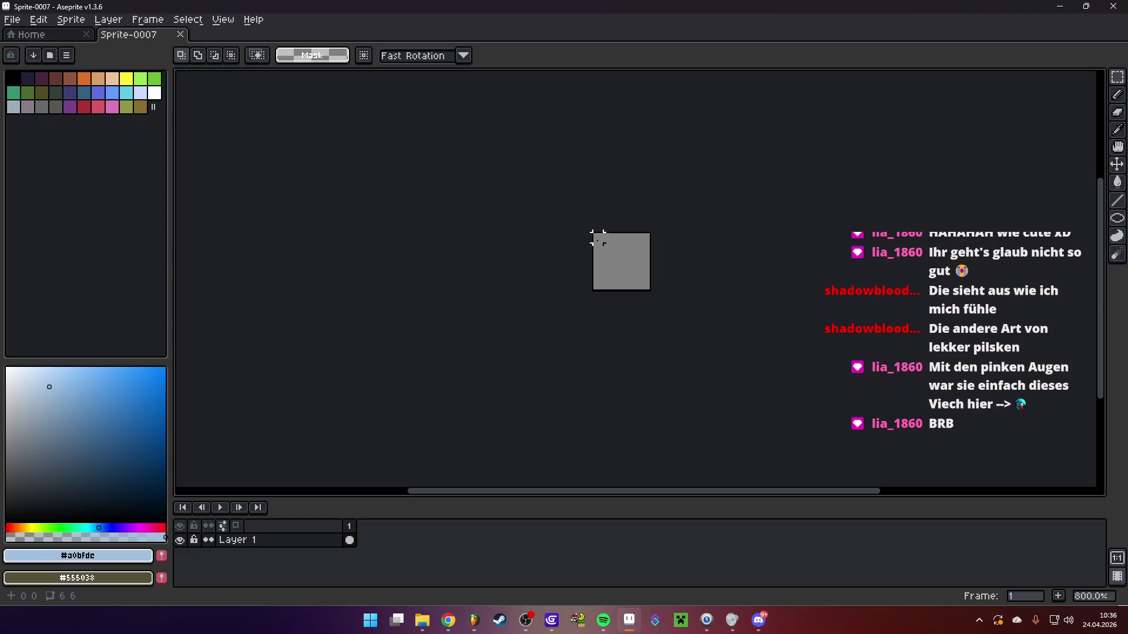
Resize the canvas to 35x23, then shrink it to 16x16 and pick the Pencil tool
key("ctrl+alt+c")
left_click_drag(650, 294, 923, 450)
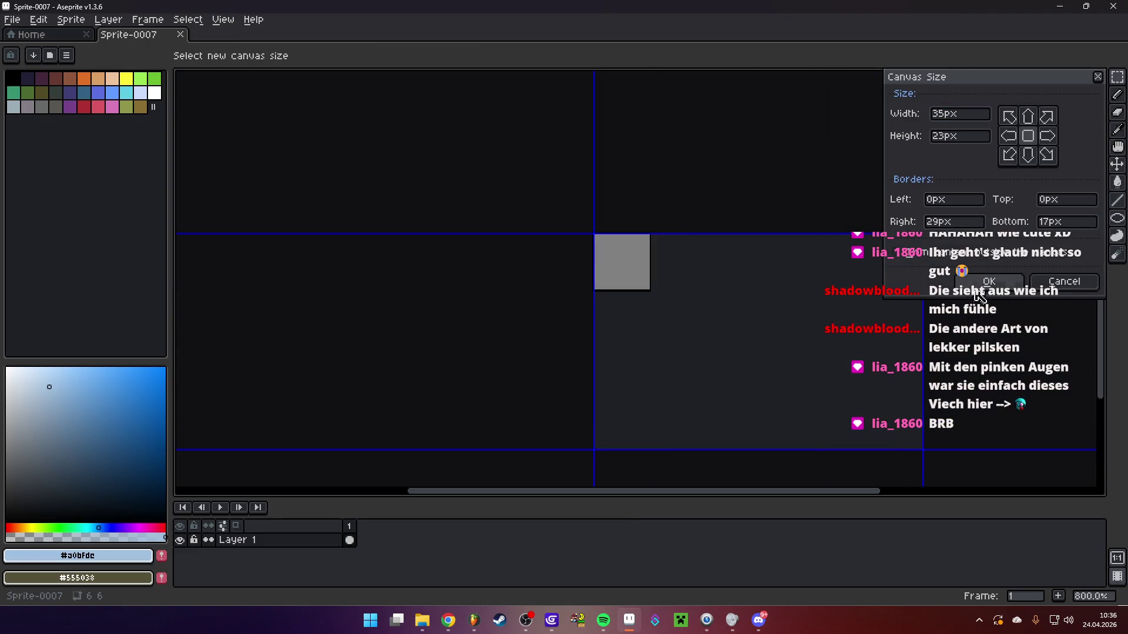
left_click(972, 288)
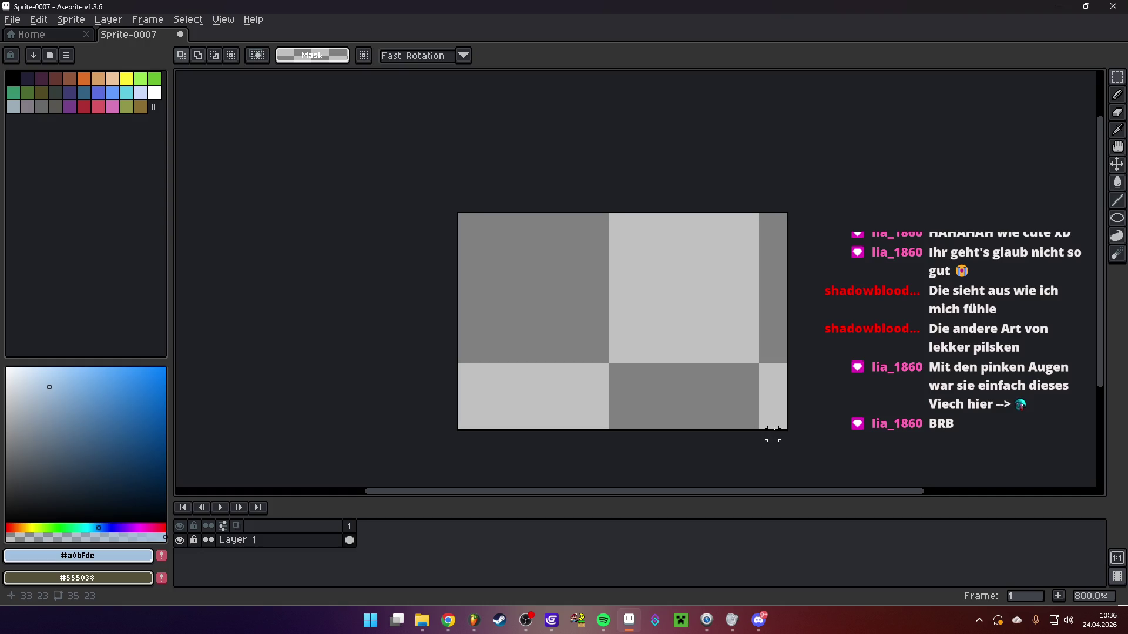
key("ctrl+alt+c")
mouse_move(788, 428)
left_mouse_down()
mouse_move(697, 410)
mouse_move(609, 364)
left_mouse_up()
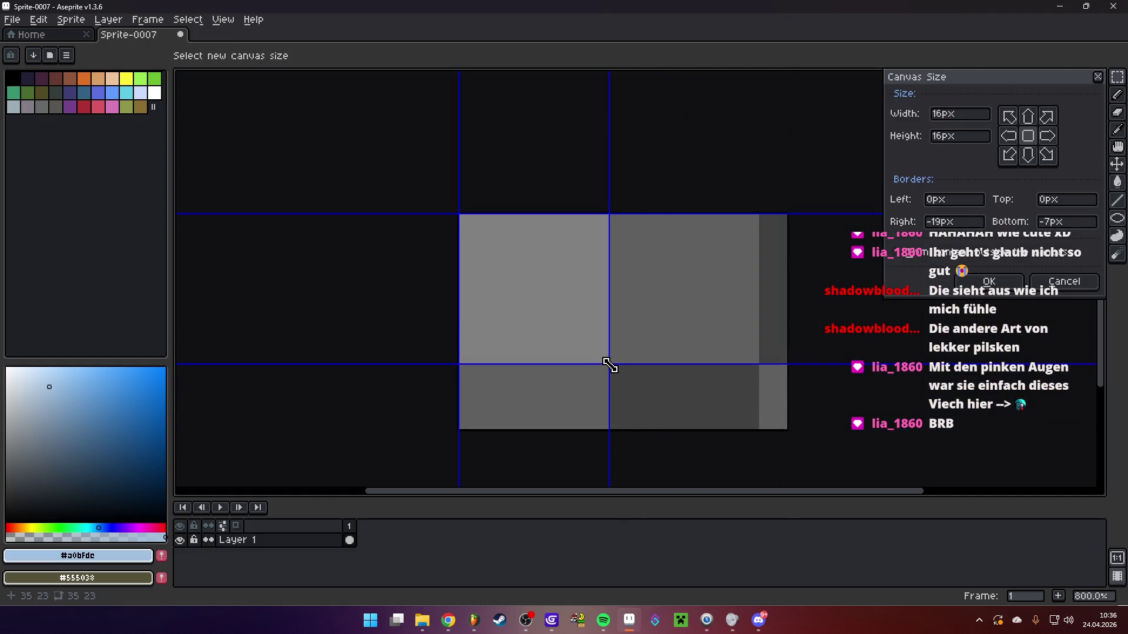
key("Return")
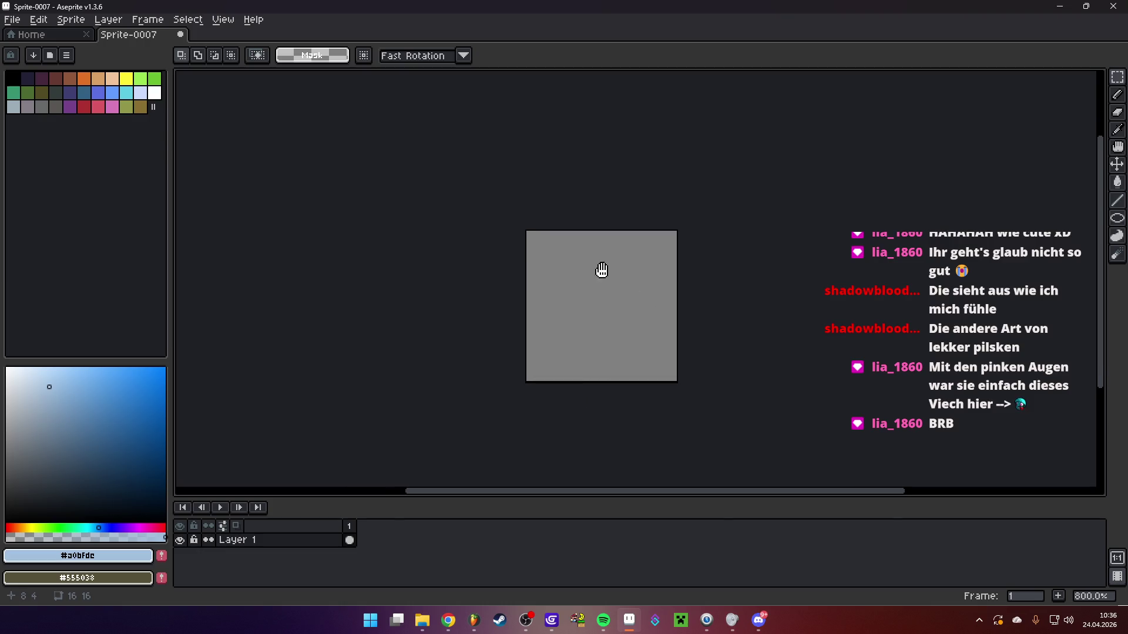
key("b")
scroll(596, 283, "up", 2)
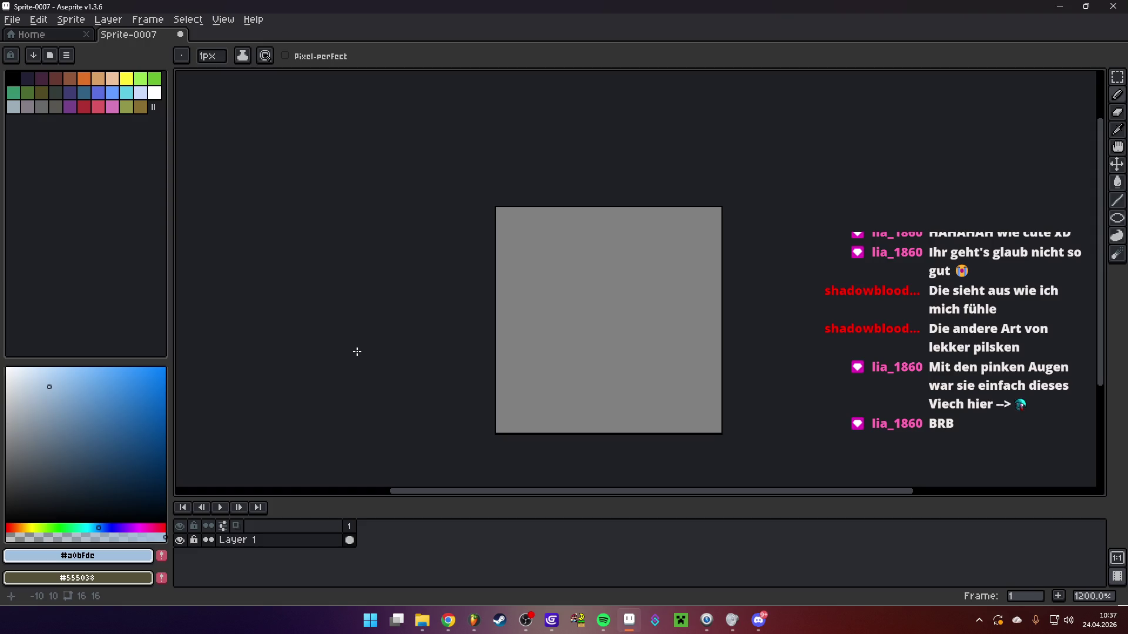
Switch to GDevelop and close the Navi object editor
left_click(549, 620)
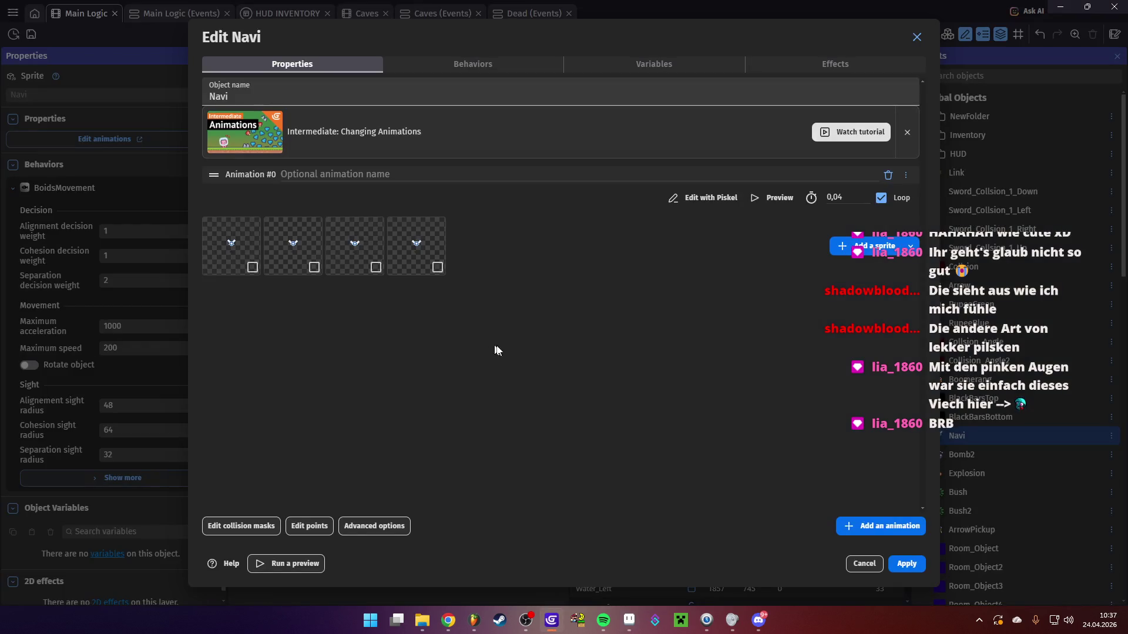
left_click(907, 564)
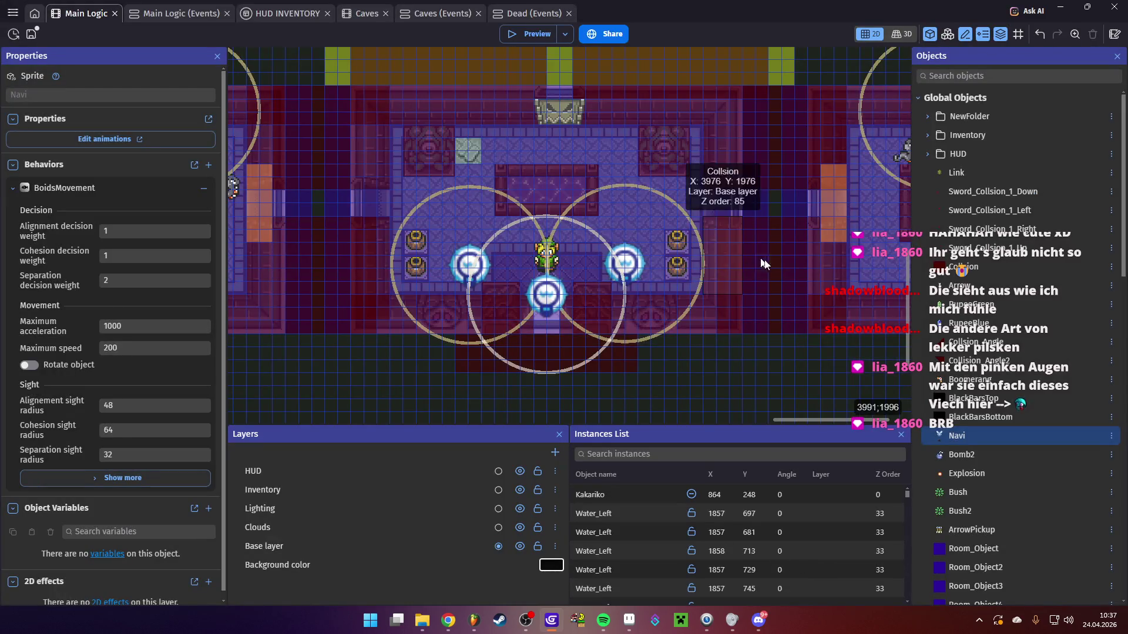
scroll(563, 316, "left", 5)
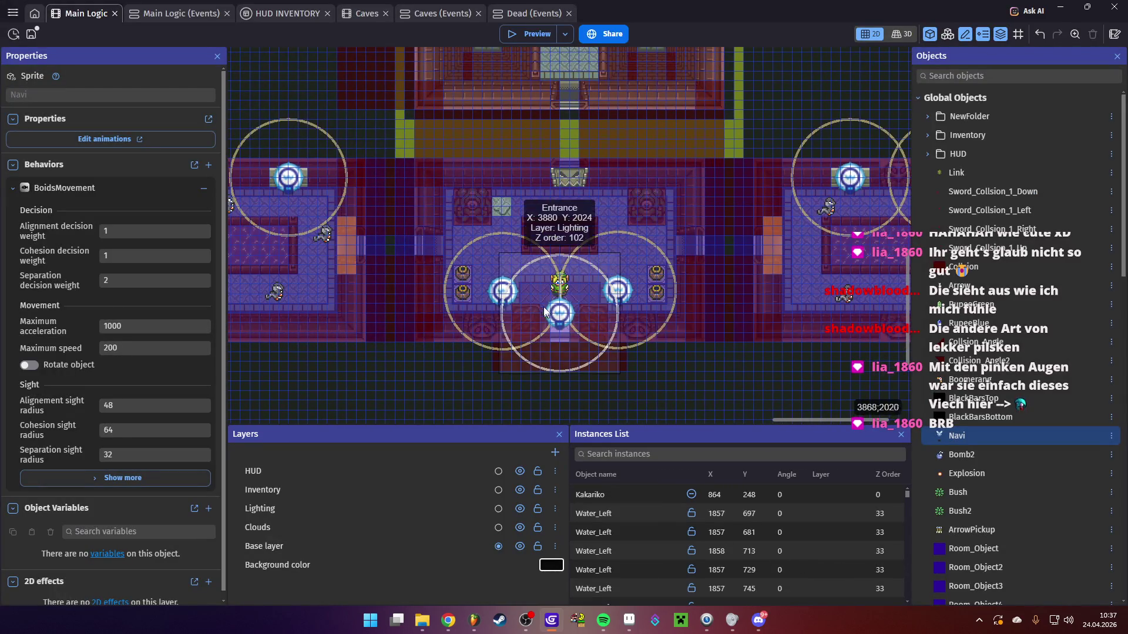
Set the Lighting layer's ambient light colour to 66;70;58 and launch a game preview
double_click(330, 504)
left_click(908, 356)
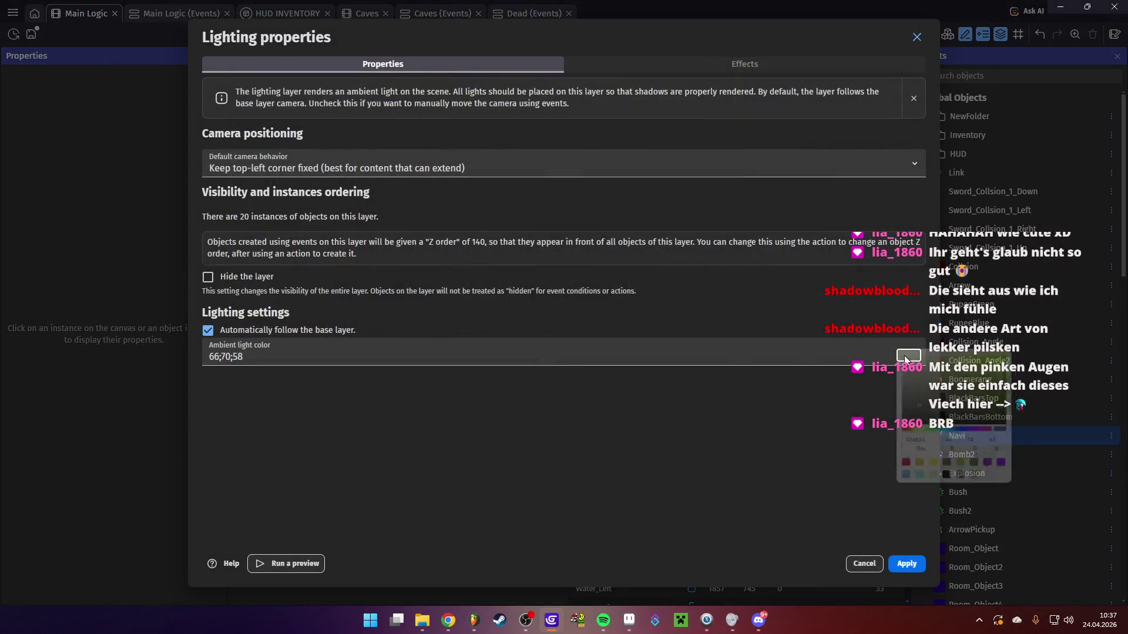
left_click(905, 567)
left_click(904, 566)
left_click(517, 30)
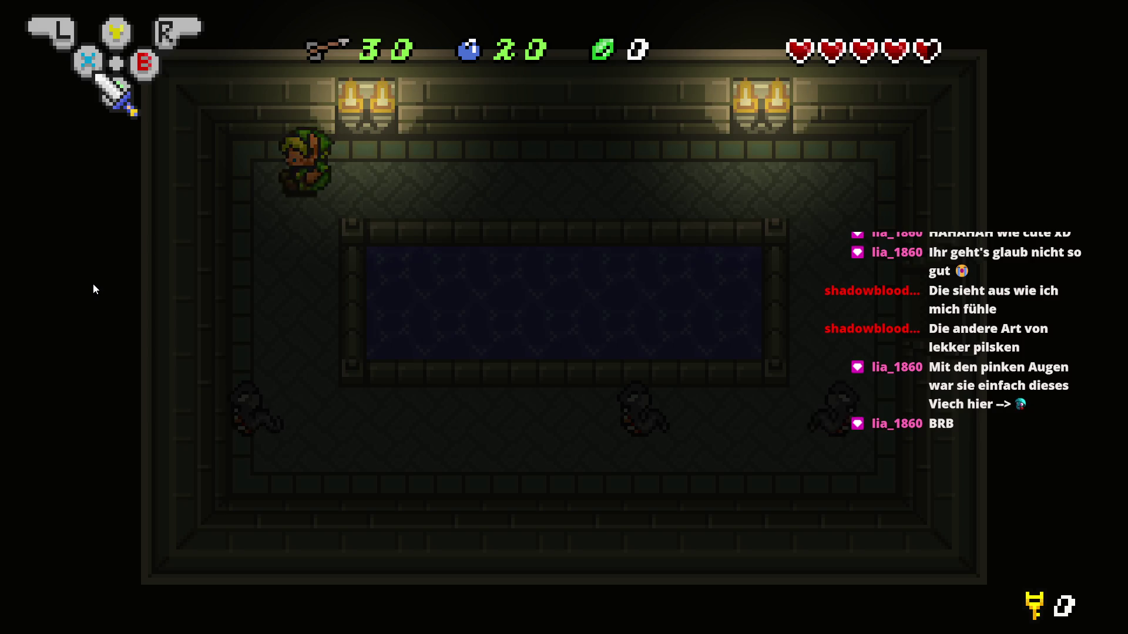
Playtest the dungeon, swapping the Y-button item from the inventory
key("Return")
key("Return")
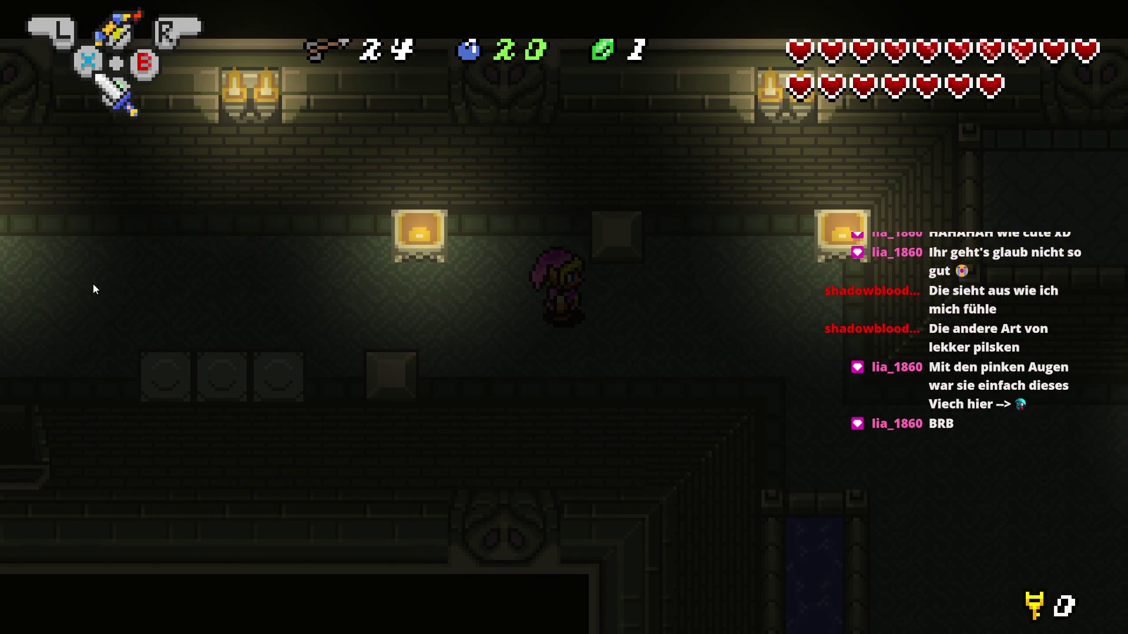
Close the running game preview to return to the Main Logic scene editor
key("alt+F4")
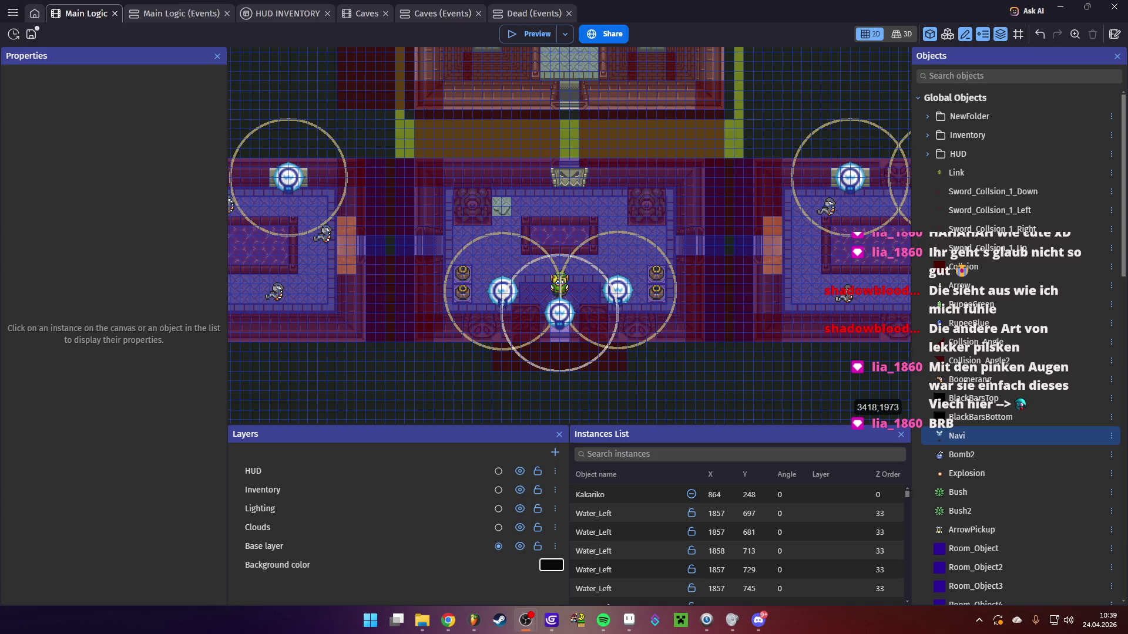
Save the GDevelop project
left_click(31, 33)
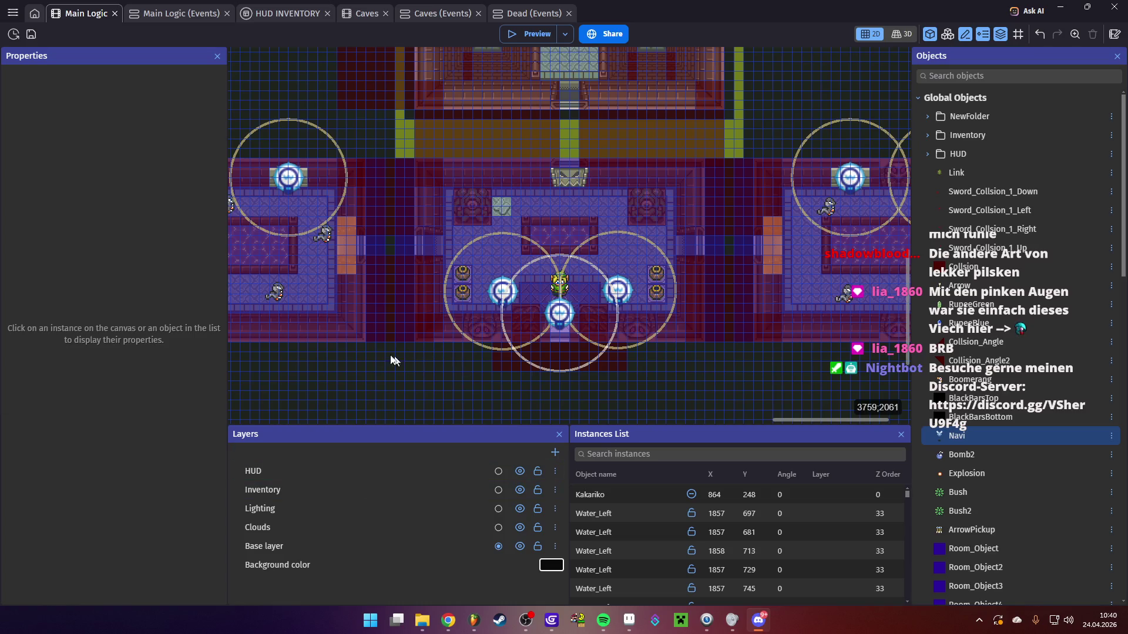
scroll(632, 246, "down", 5)
scroll(715, 293, "right", 5)
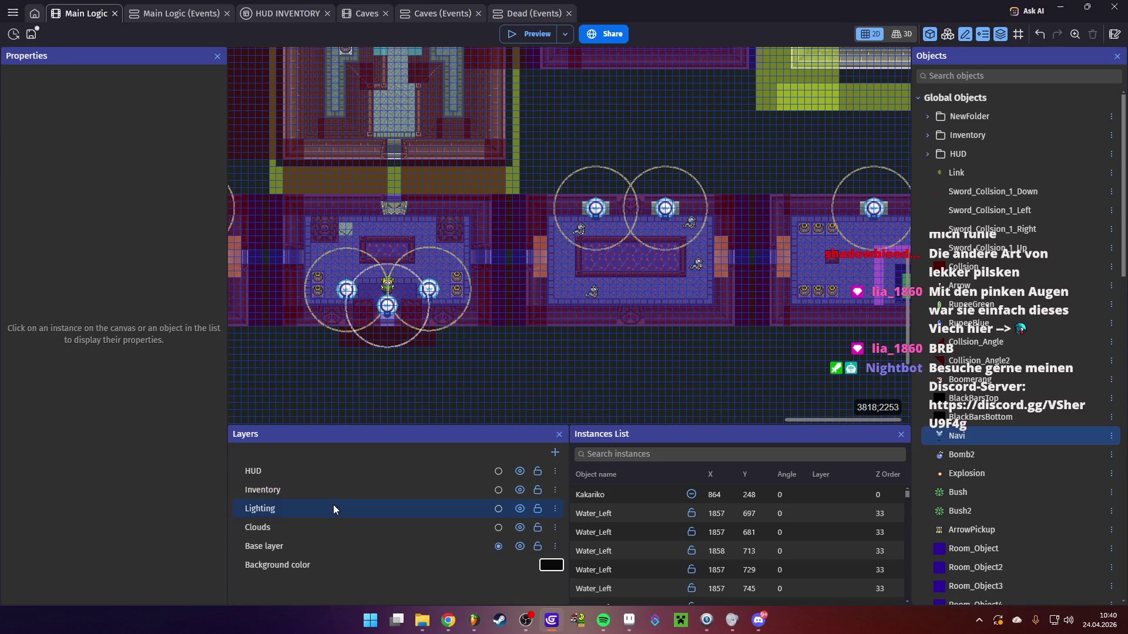
Lighten the Lighting layer's ambient light to 63;66;54 and check it in a quick preview
double_click(333, 508)
left_click(915, 356)
left_click_drag(921, 420, 922, 421)
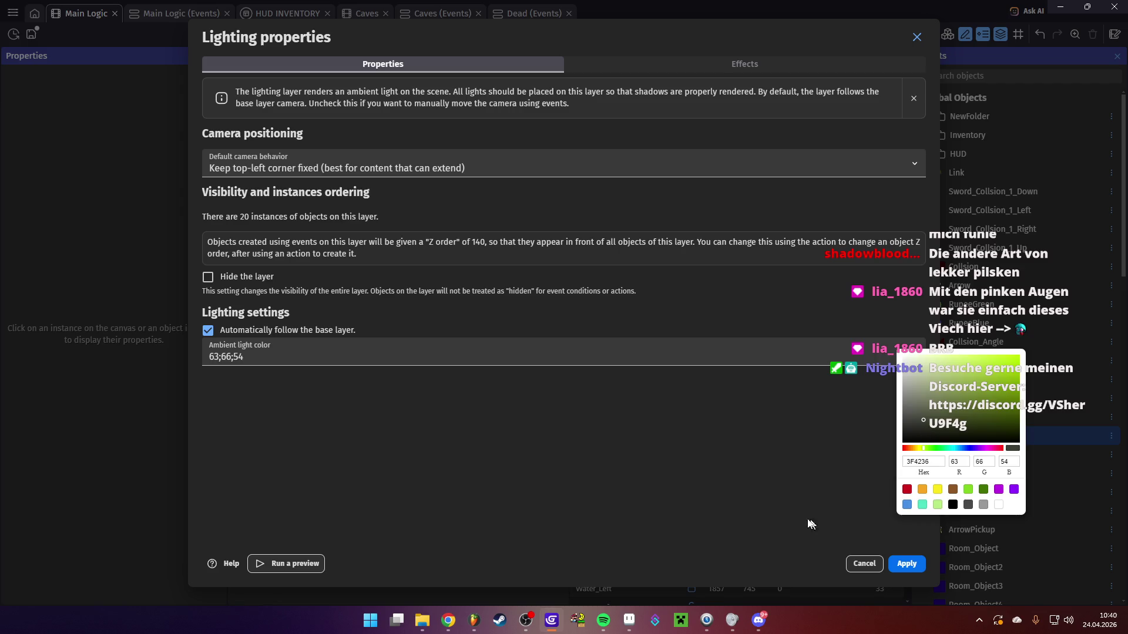
left_click(826, 524)
left_click(906, 564)
left_click(529, 34)
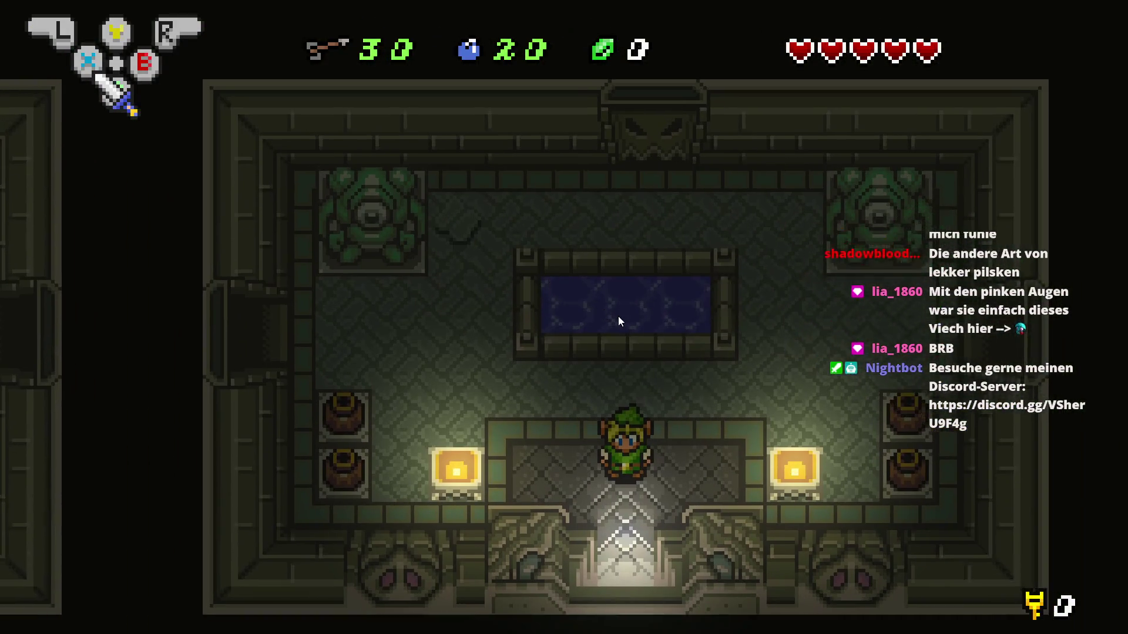
key("alt+F4")
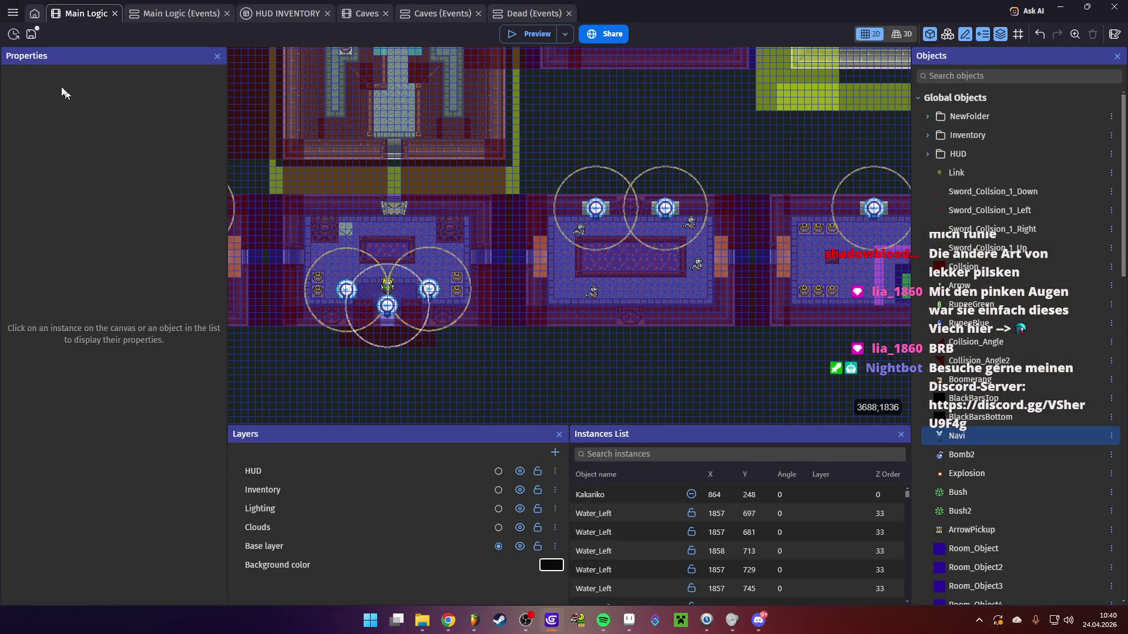
Save the project with the 63;66;54 lighting, then look over the Objects list and dungeon rooms
left_click(34, 41)
scroll(1033, 297, "down", 5)
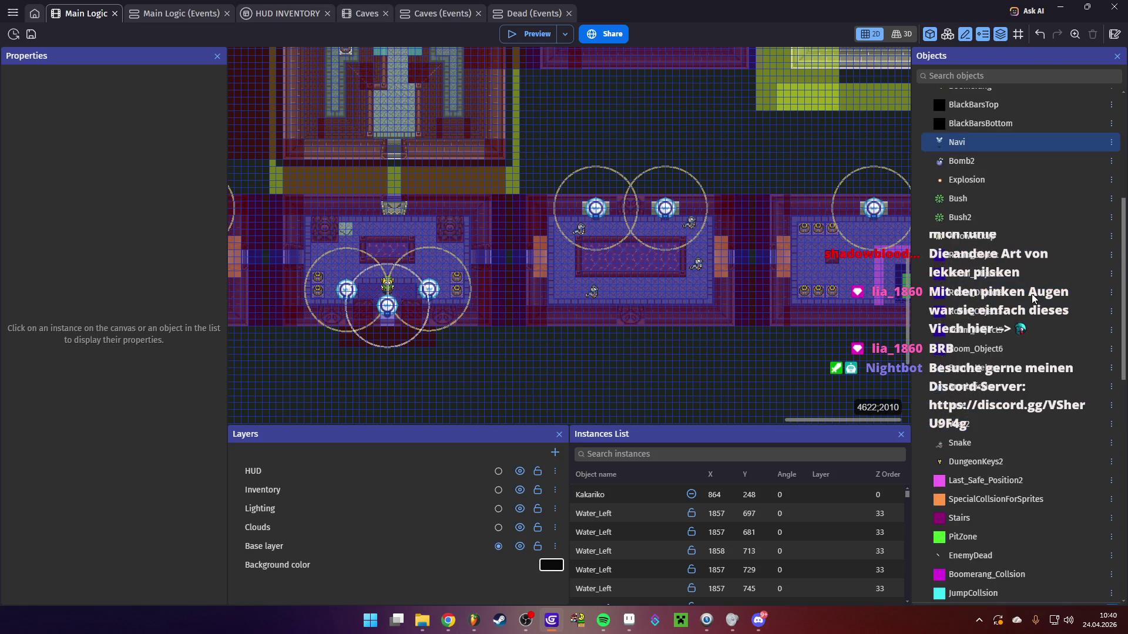
scroll(1033, 298, "down", 10)
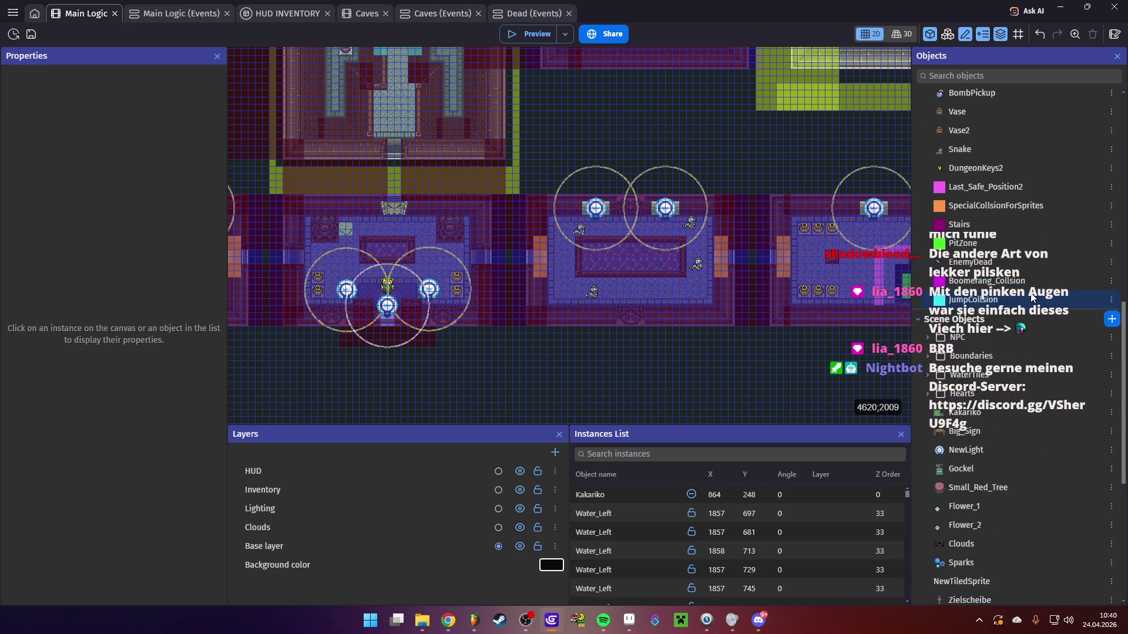
scroll(1033, 298, "down", 2)
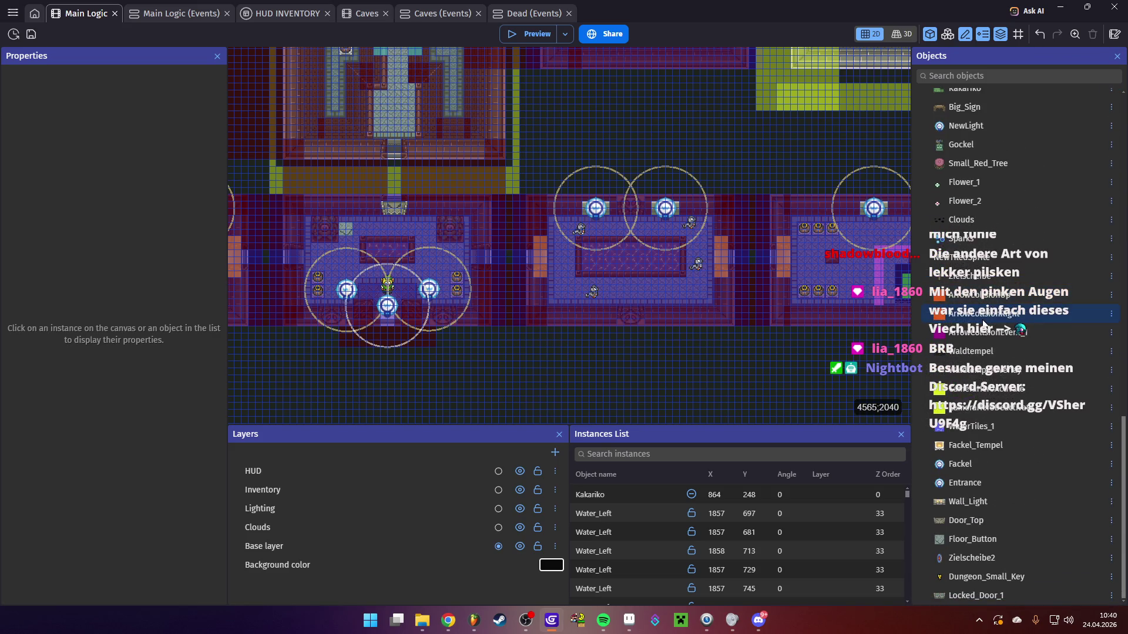
mouse_move(782, 359)
left_mouse_down()
mouse_move(537, 342)
mouse_move(483, 360)
mouse_move(725, 385)
mouse_move(707, 310)
left_mouse_up()
scroll(707, 309, "up", 2)
scroll(707, 309, "left", 2)
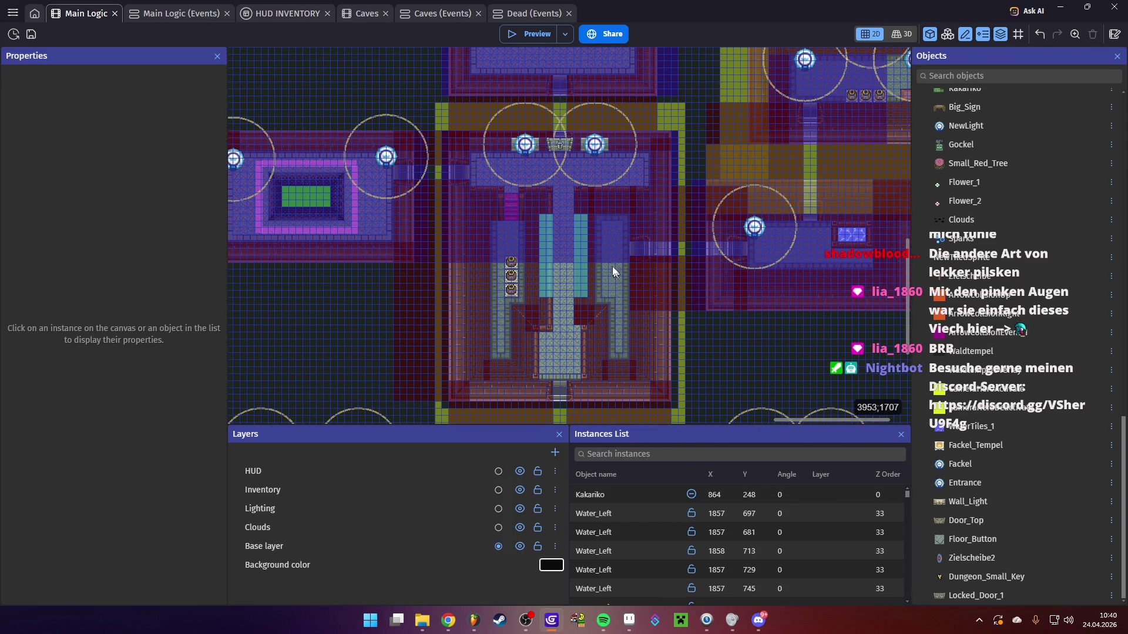
Delete the JumpCollision instance from the middle room and save the project
scroll(615, 271, "up", 1)
scroll(611, 255, "up", 1)
left_click(562, 271)
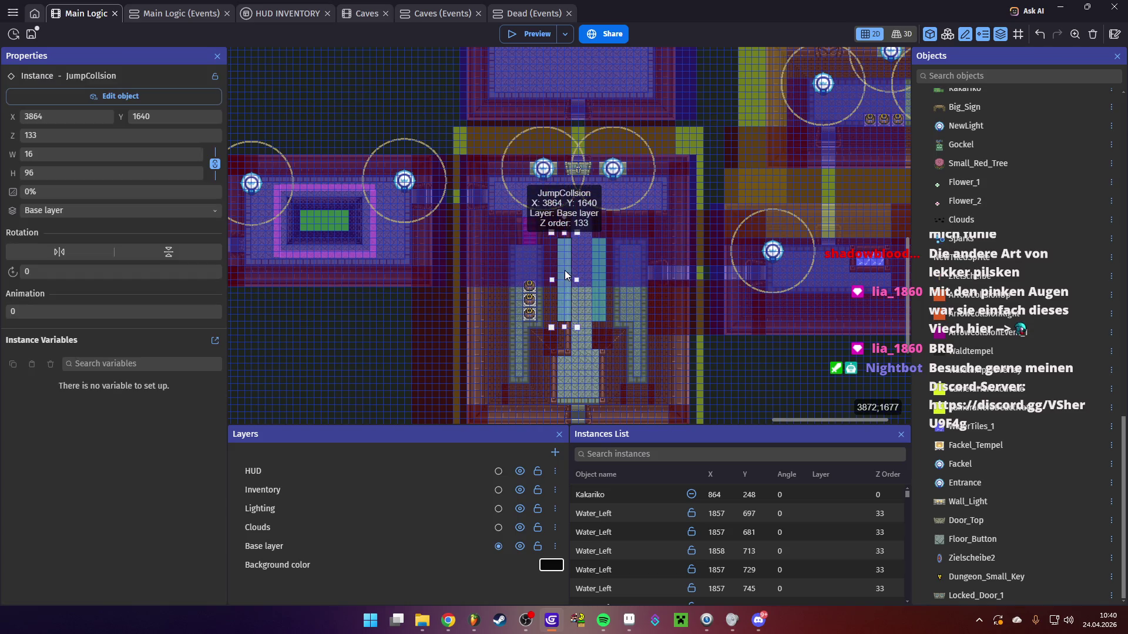
key("Delete")
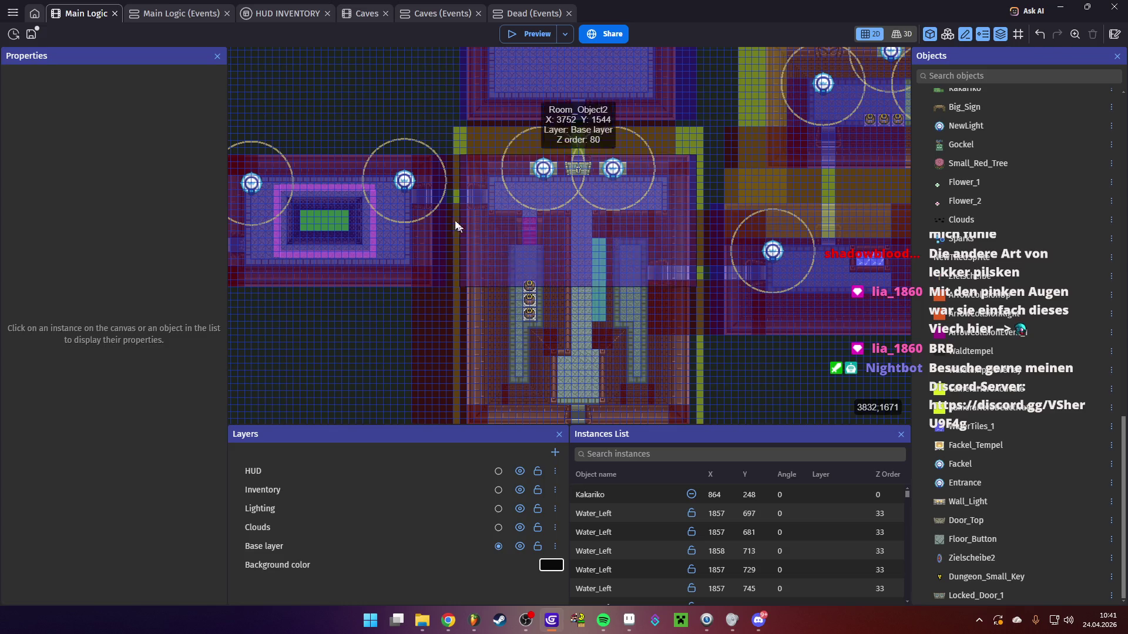
left_click(31, 35)
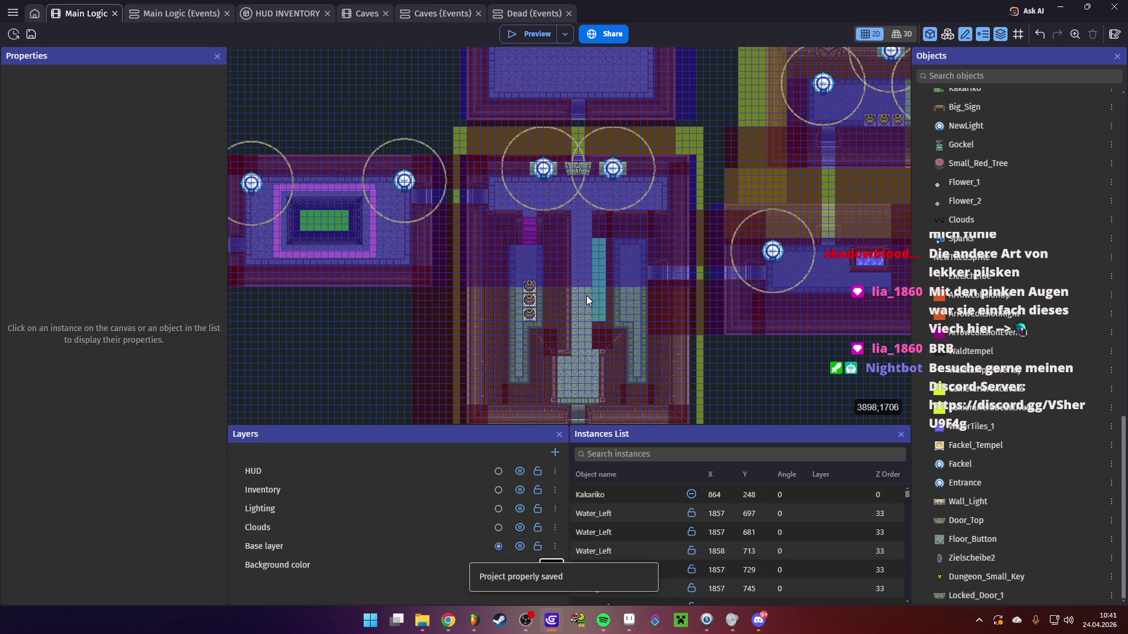
scroll(466, 300, "left", 10)
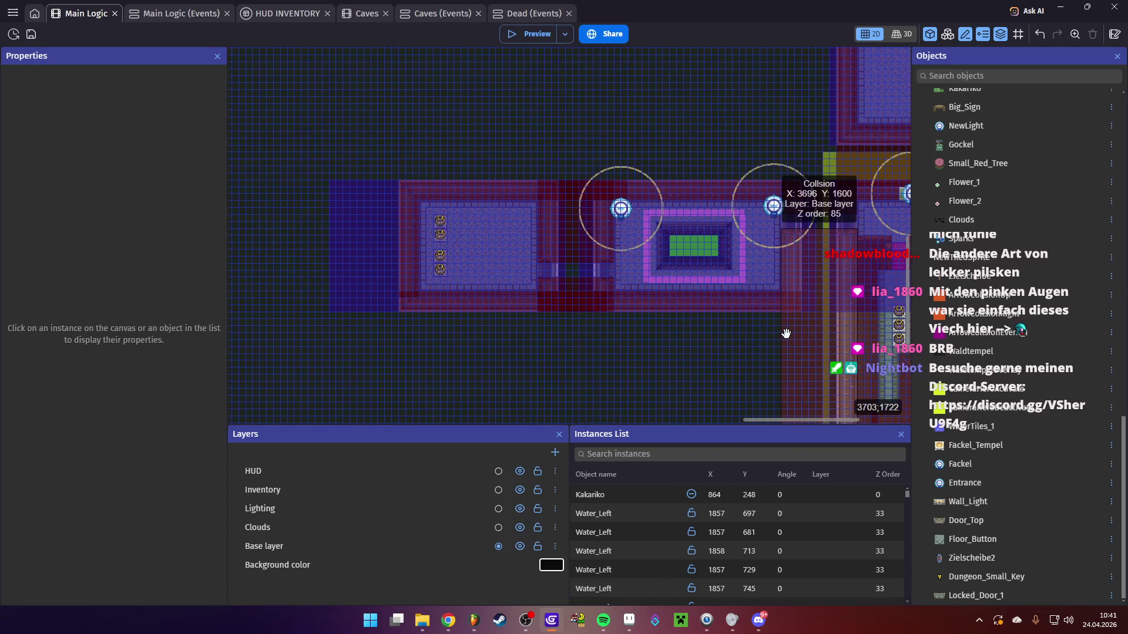
scroll(789, 332, "right", 8)
left_click_drag(573, 317, 576, 358)
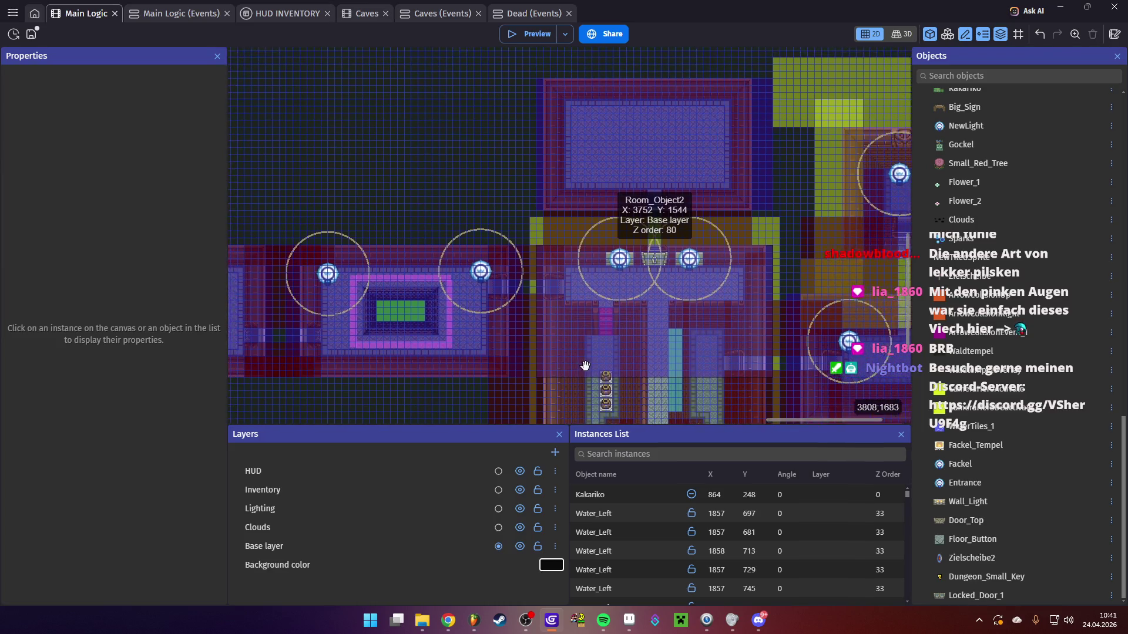
scroll(574, 341, "left", 3)
scroll(573, 323, "up", 1)
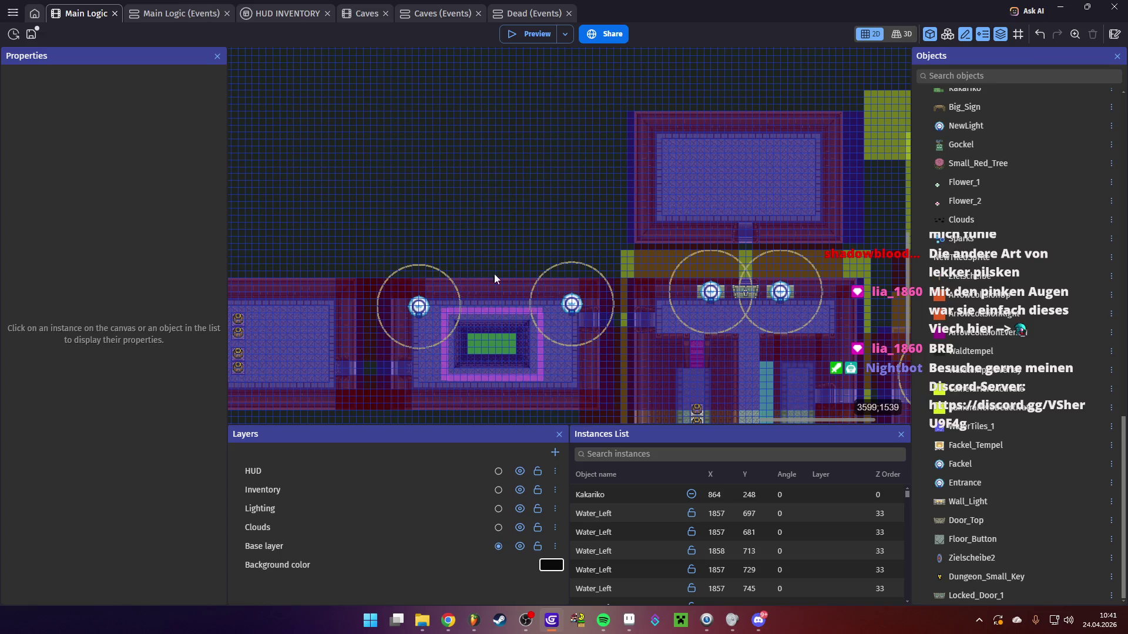
In Aseprite, open Waldtempel 1.png from Zelda New\Assets\Maps\Dungeon\Waldtempel
left_click(629, 620)
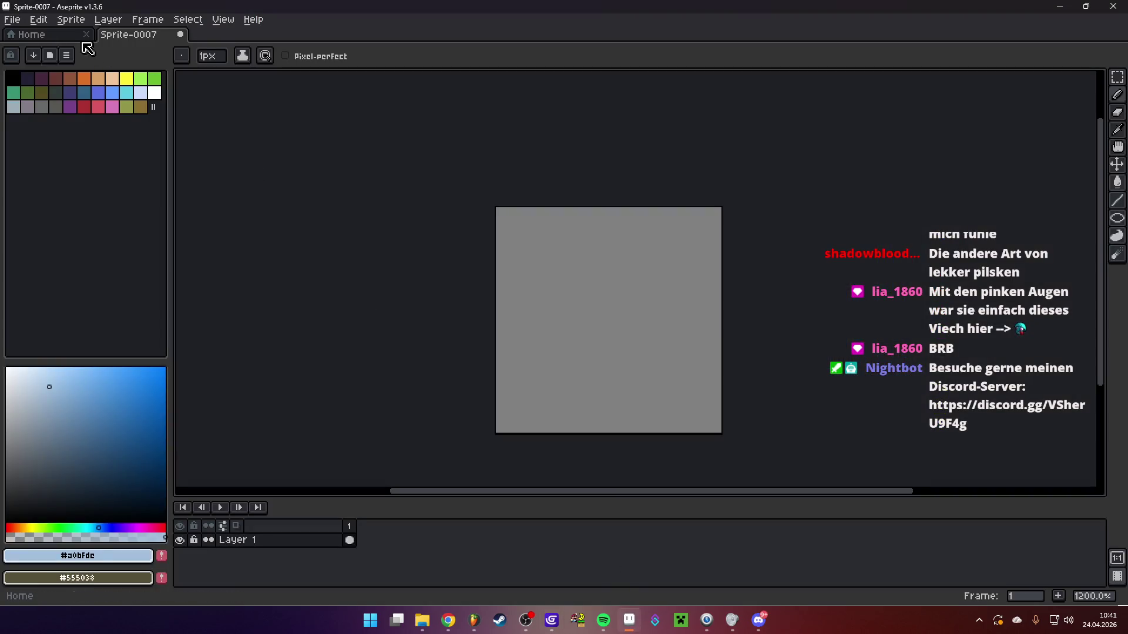
left_click(22, 20)
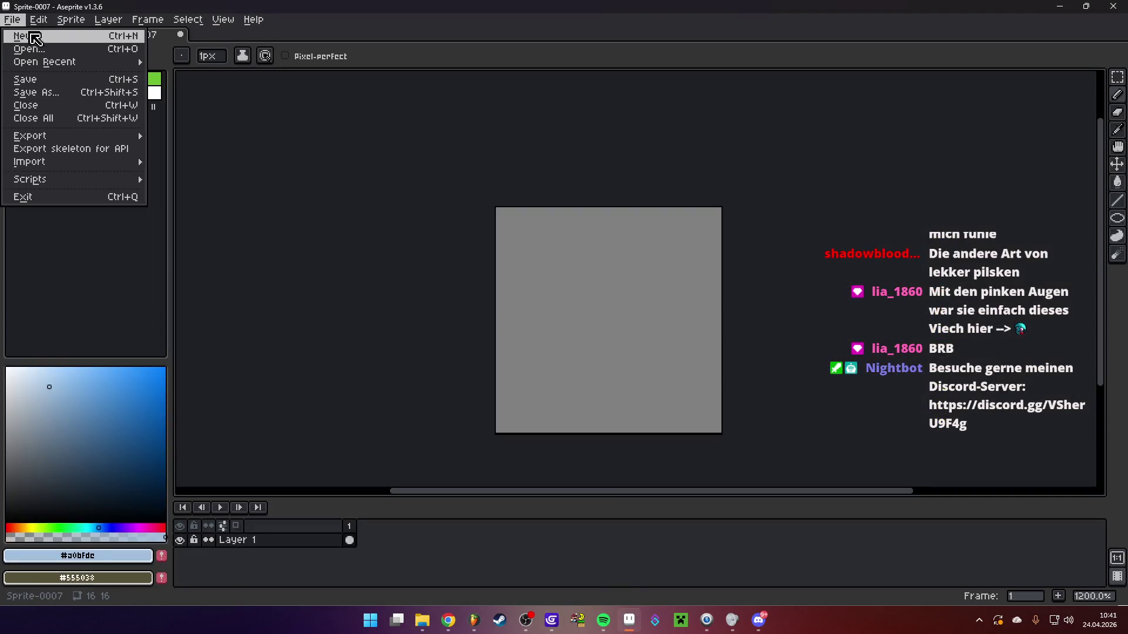
left_click(38, 48)
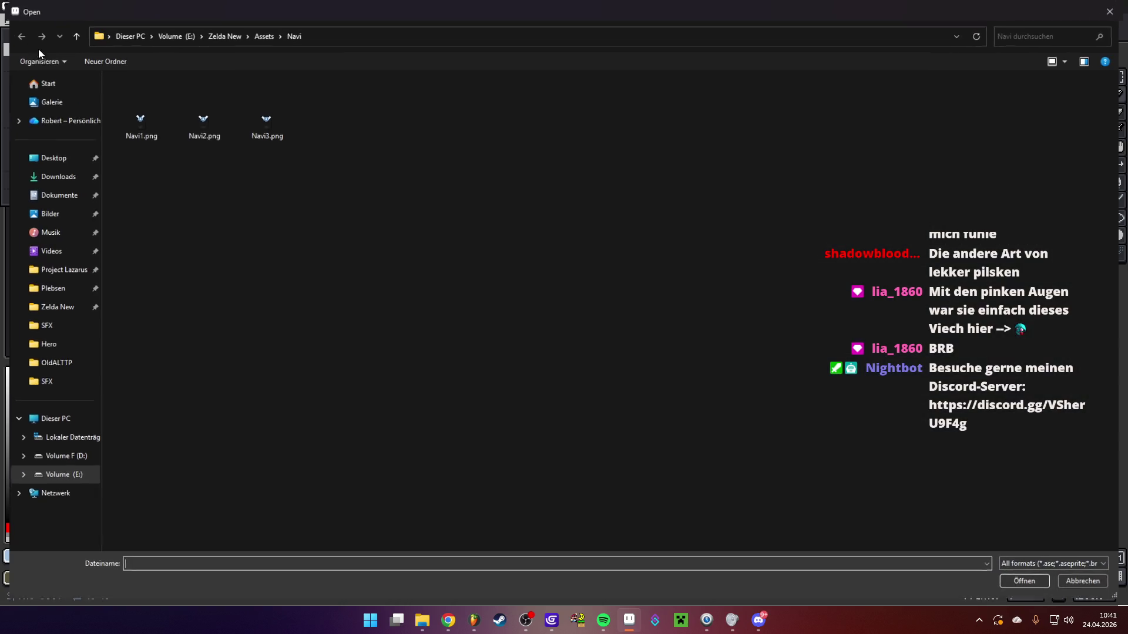
left_click(228, 36)
double_click(181, 94)
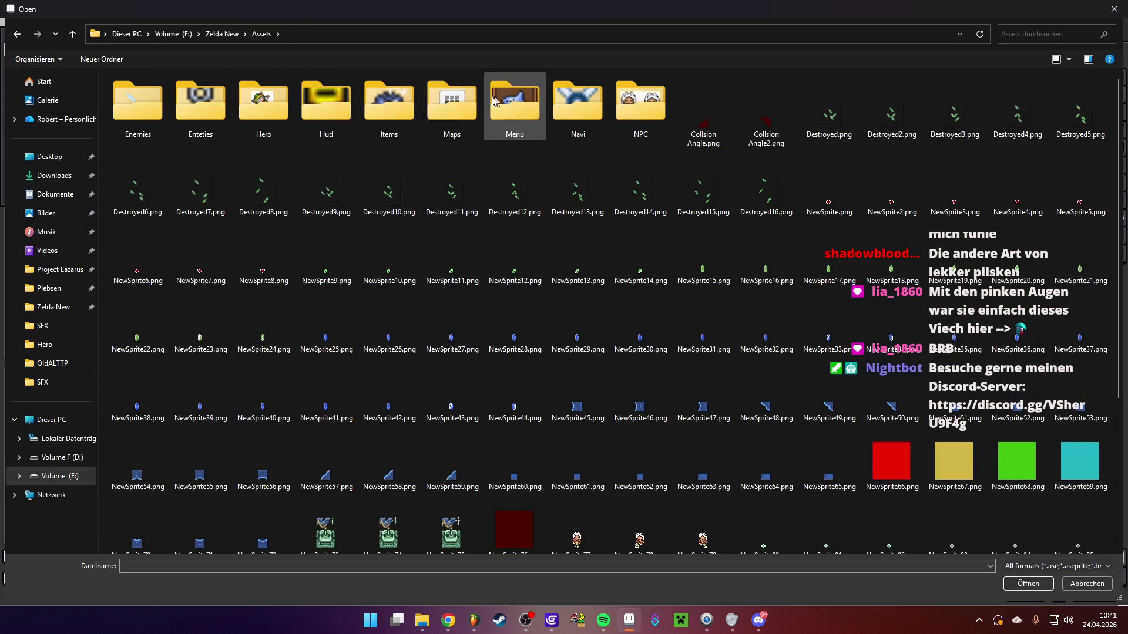
double_click(501, 98)
double_click(207, 95)
double_click(206, 94)
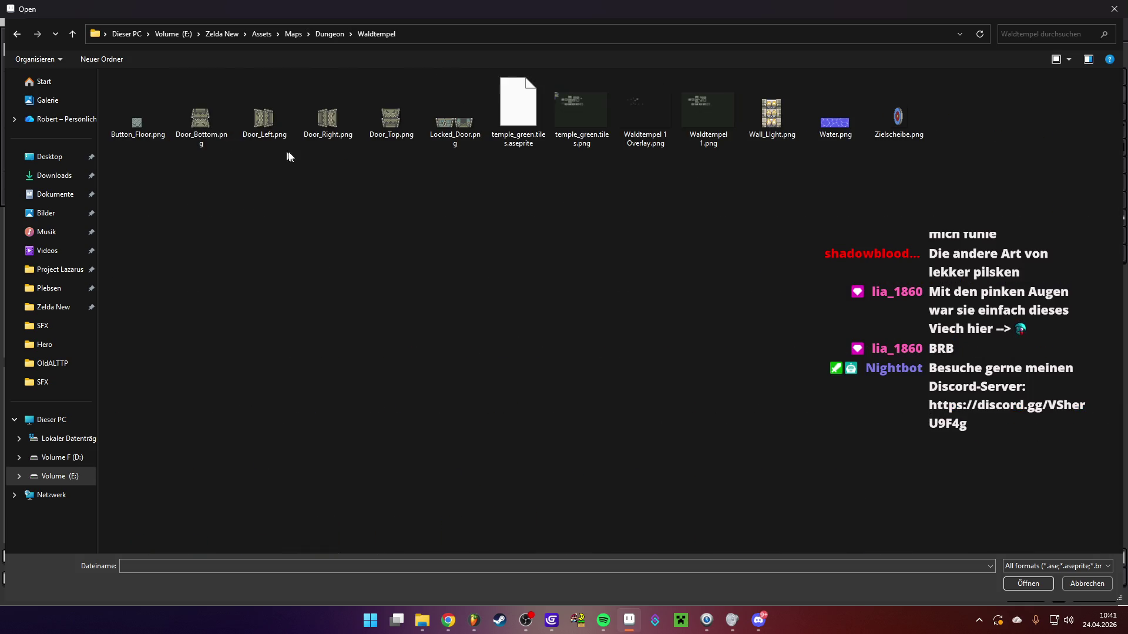
double_click(707, 115)
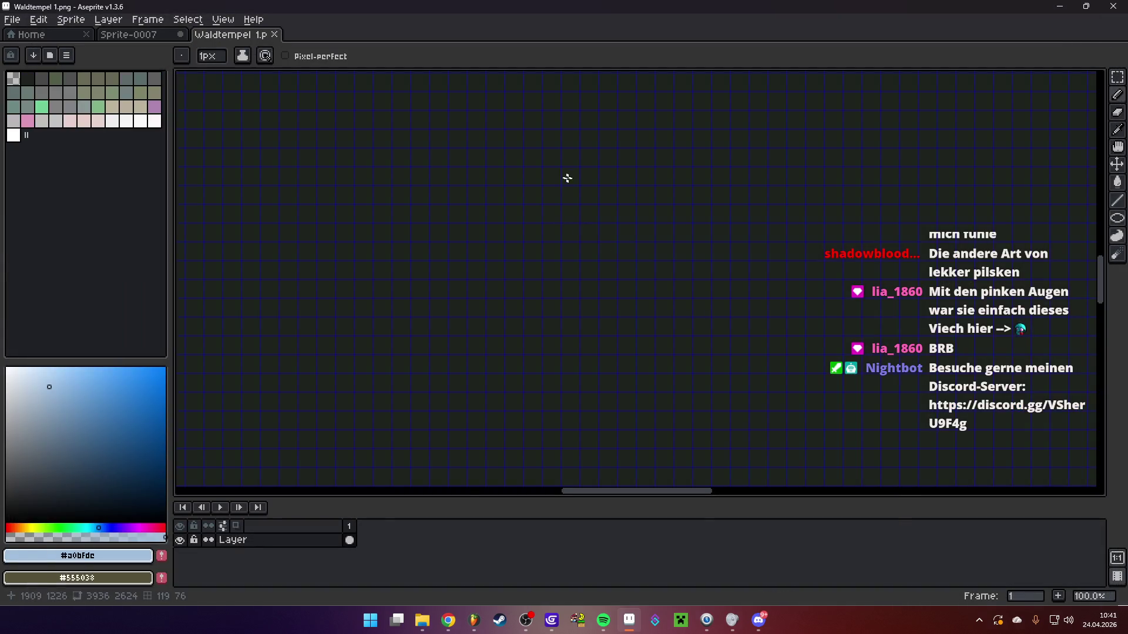
Pan around the Waldtempel 1 map to view more rooms and pick the Rectangular Marquee tool
scroll(524, 276, "up", 6)
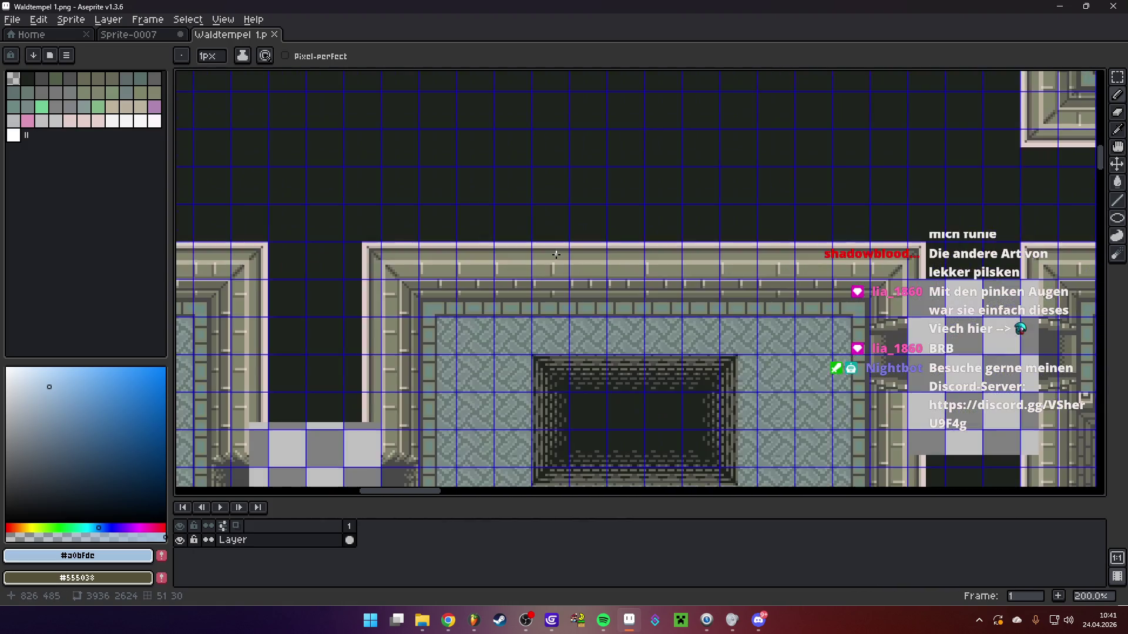
scroll(556, 255, "down", 1)
left_click_drag(555, 254, 531, 302)
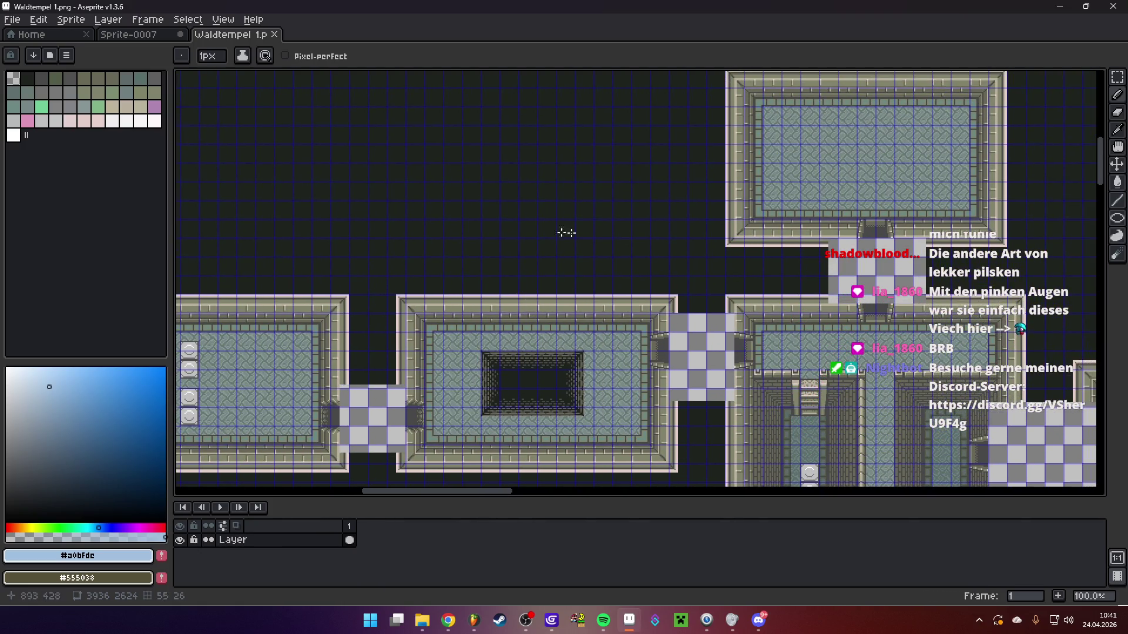
mouse_move(535, 177)
left_mouse_down()
mouse_move(486, 189)
mouse_move(501, 196)
mouse_move(534, 126)
mouse_move(523, 107)
mouse_move(521, 156)
mouse_move(419, 139)
mouse_move(416, 158)
left_mouse_up()
scroll(522, 107, "down", 1)
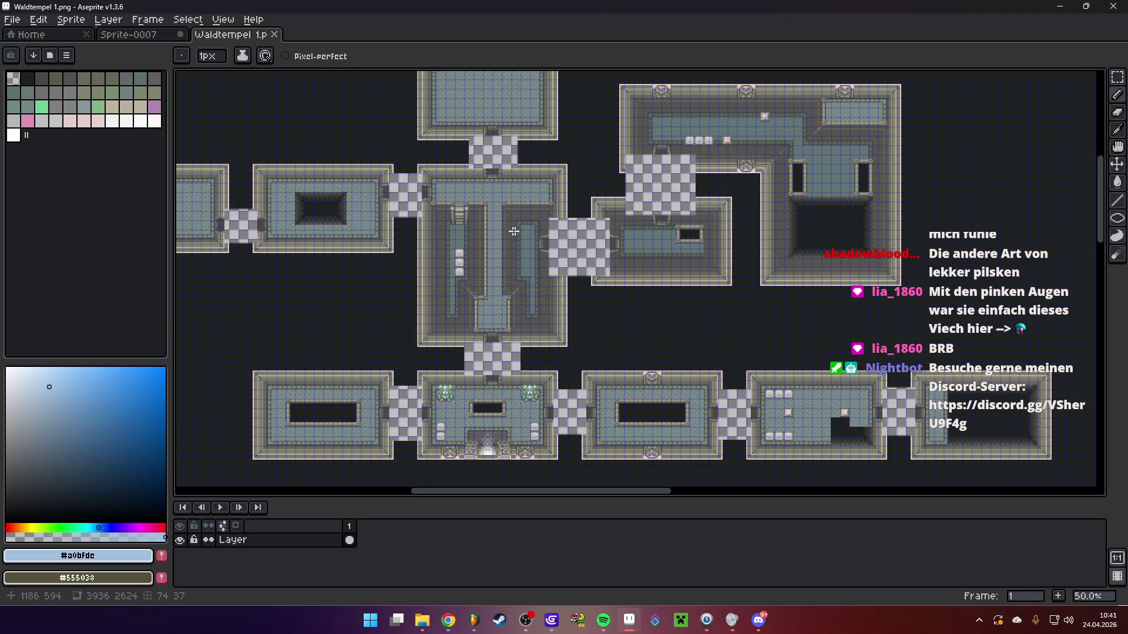
scroll(321, 238, "up", 1)
mouse_move(321, 239)
left_mouse_down()
mouse_move(605, 296)
mouse_move(606, 343)
mouse_move(567, 377)
left_mouse_up()
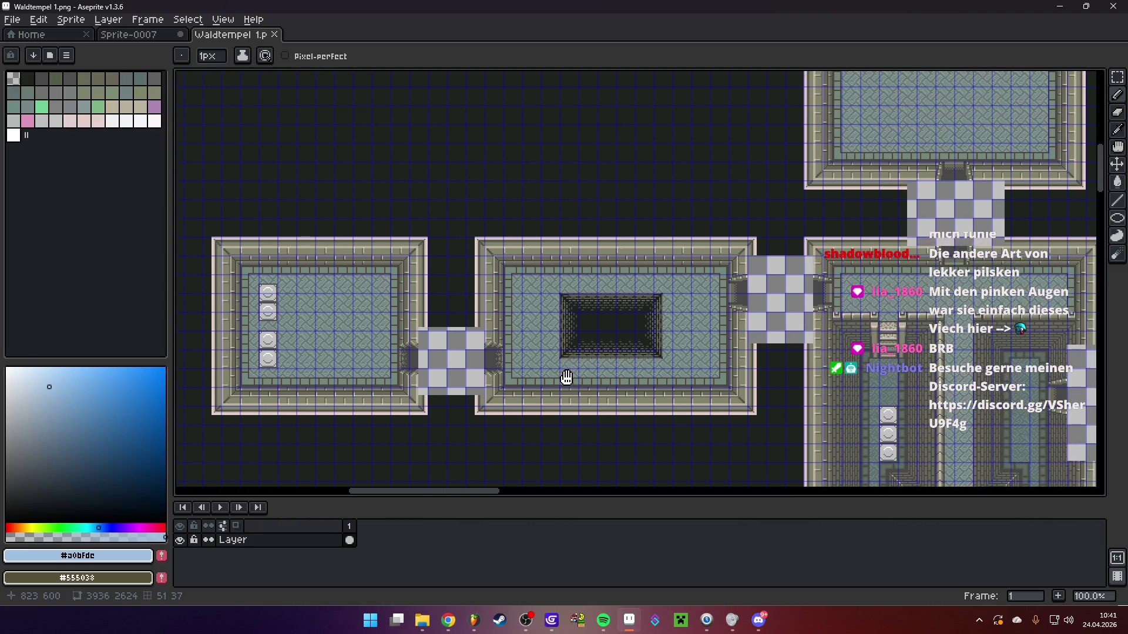
key("m")
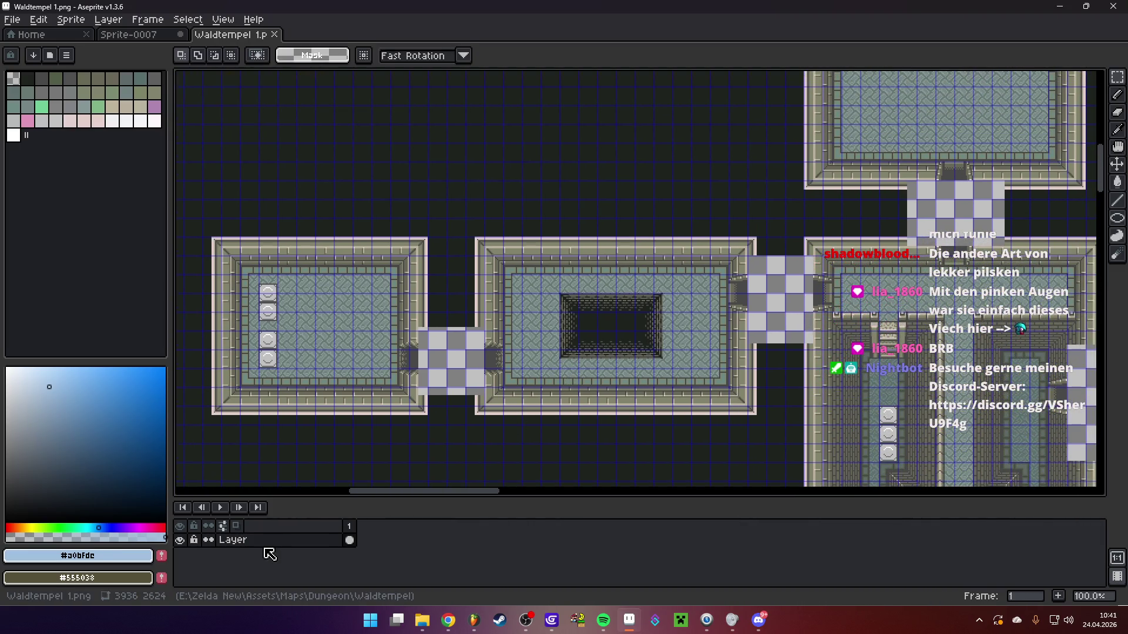
Convert the layer into a tilemap with an 8x8 tile grid
key("space+n")
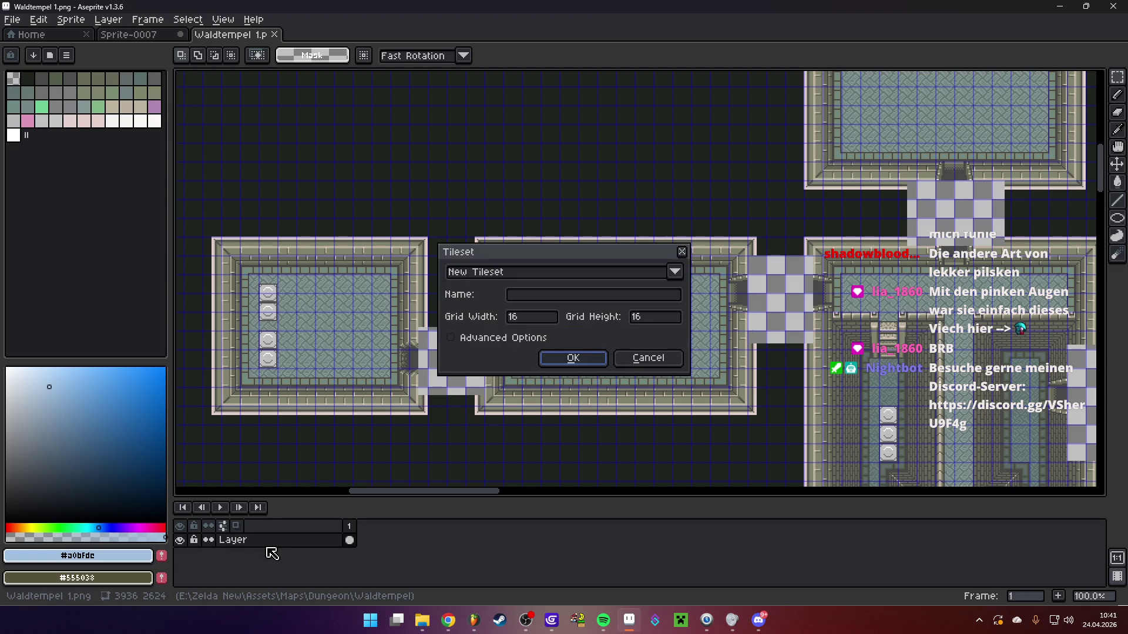
double_click(517, 317)
type("8")
key("Tab")
type("8")
left_click(573, 358)
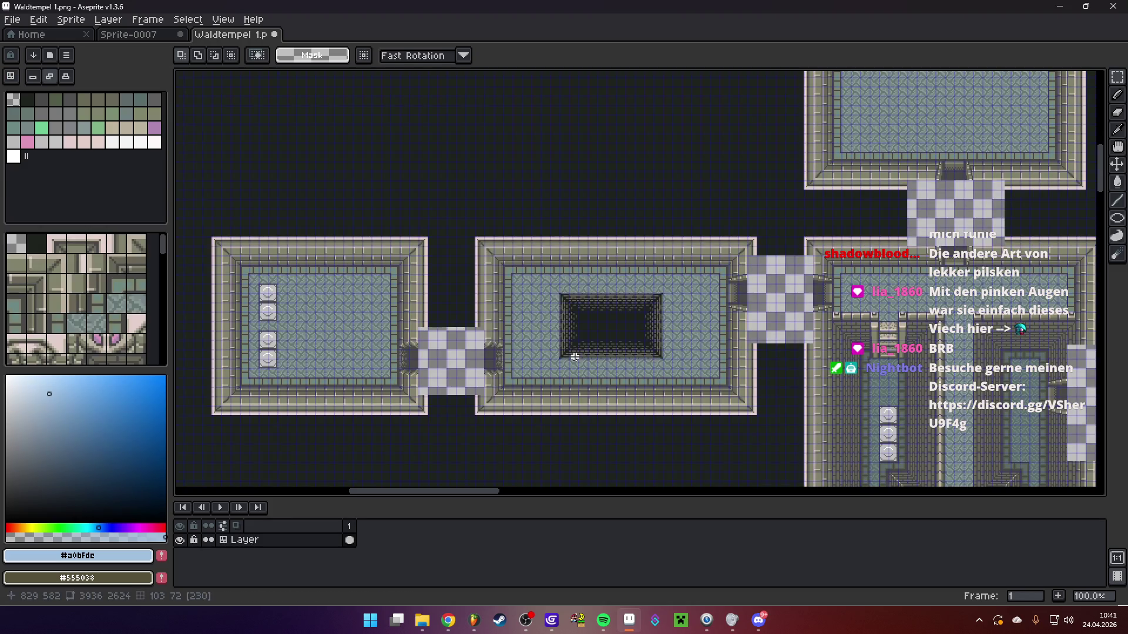
scroll(793, 341, "down", 3)
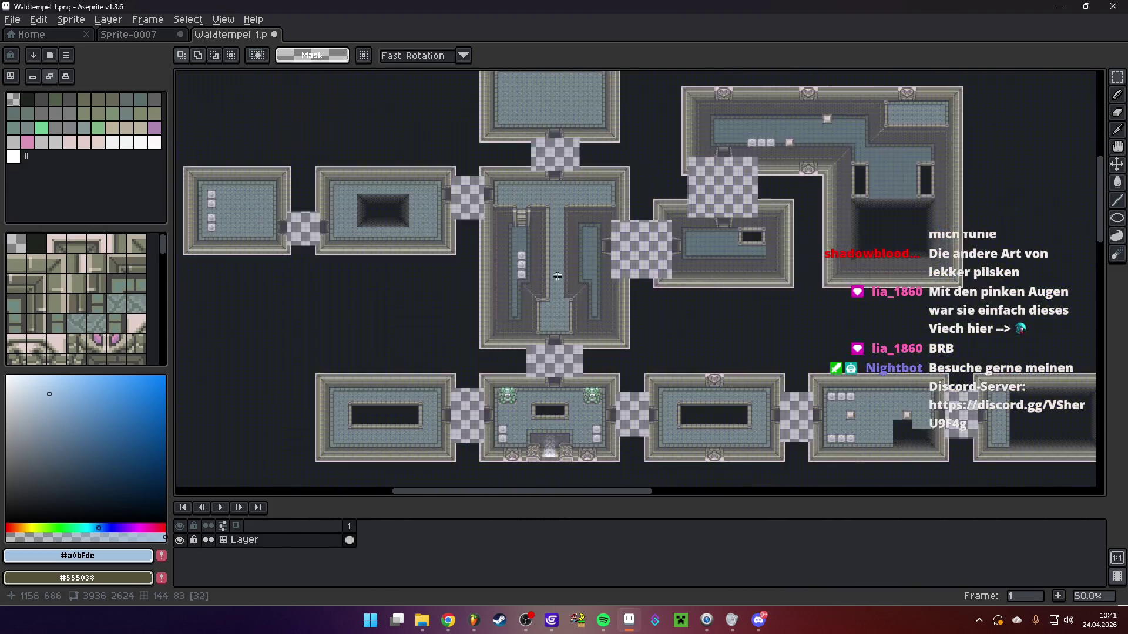
scroll(501, 269, "up", 3)
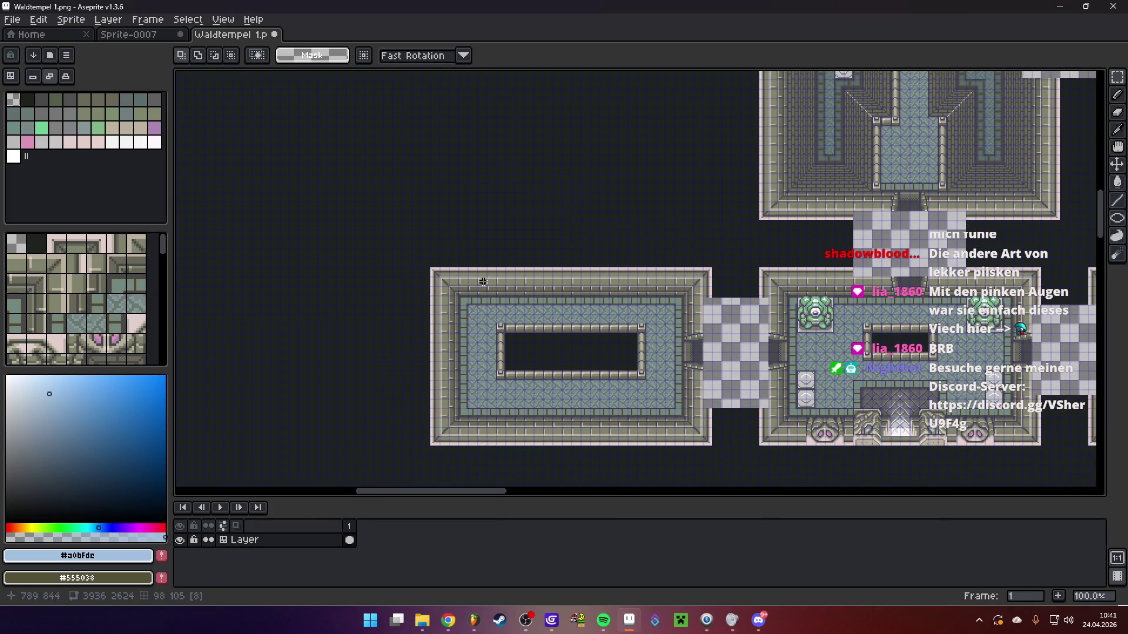
Using the Rectangular Marquee in Tiles mode, select a room's left wall strip
key("m")
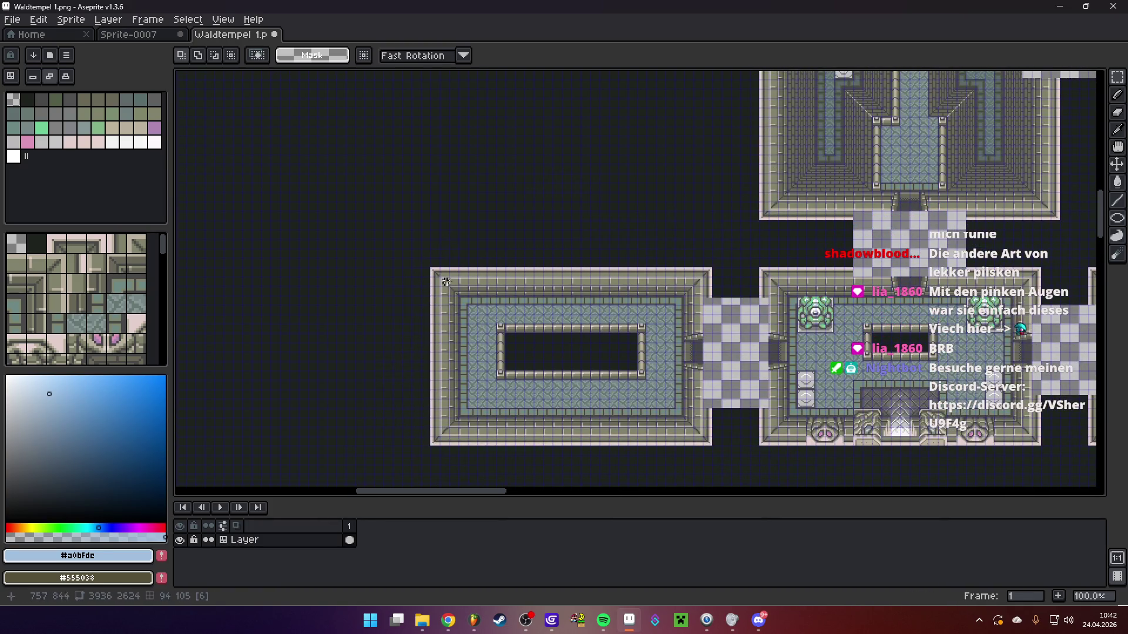
left_click(10, 77)
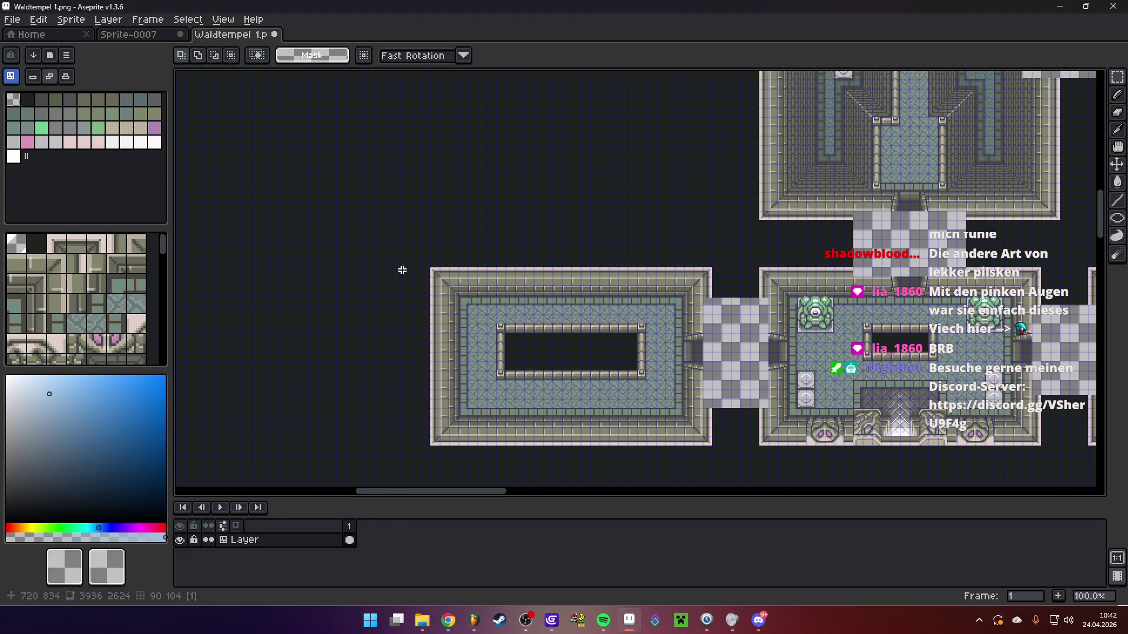
mouse_move(444, 274)
left_mouse_down()
mouse_move(506, 437)
mouse_move(464, 291)
mouse_move(439, 277)
mouse_move(495, 444)
left_mouse_up()
Paste a copy of the wall strip and move it above the rooms
scroll(553, 293, "down", 2)
scroll(516, 317, "up", 2)
key("ctrl+v")
mouse_move(509, 355)
left_mouse_down()
mouse_move(713, 203)
mouse_move(670, 235)
mouse_move(504, 234)
left_mouse_up()
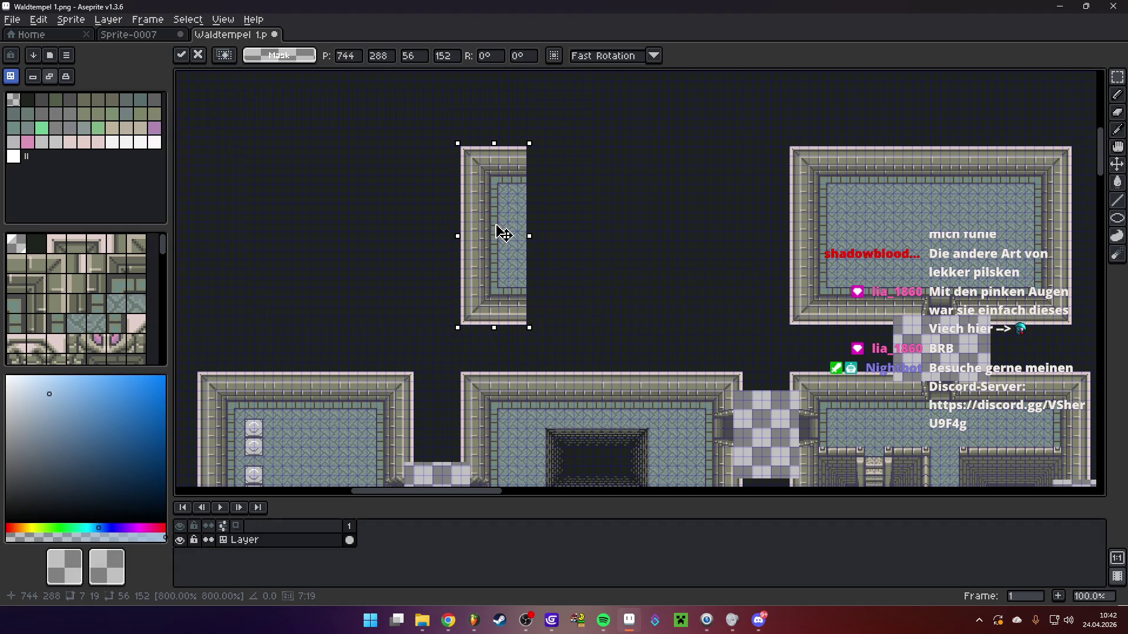
scroll(527, 196, "down", 4)
scroll(527, 197, "right", 6)
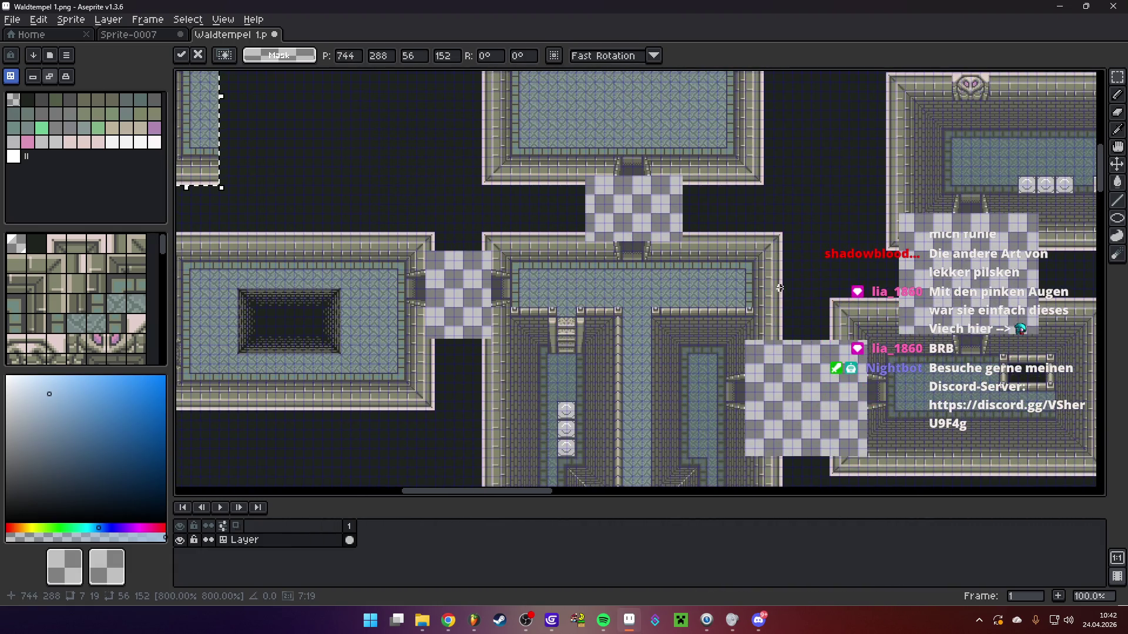
Move the top room's right wall leftward to frame the new room
left_click_drag(751, 269, 784, 320)
scroll(481, 341, "up", 3)
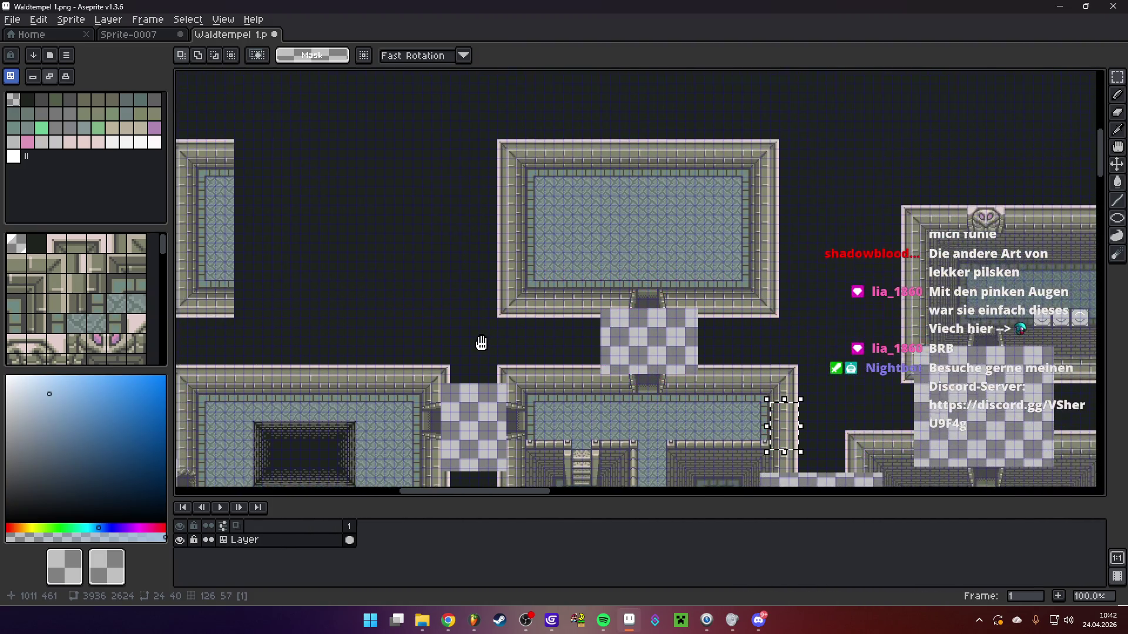
left_click_drag(752, 147, 788, 309)
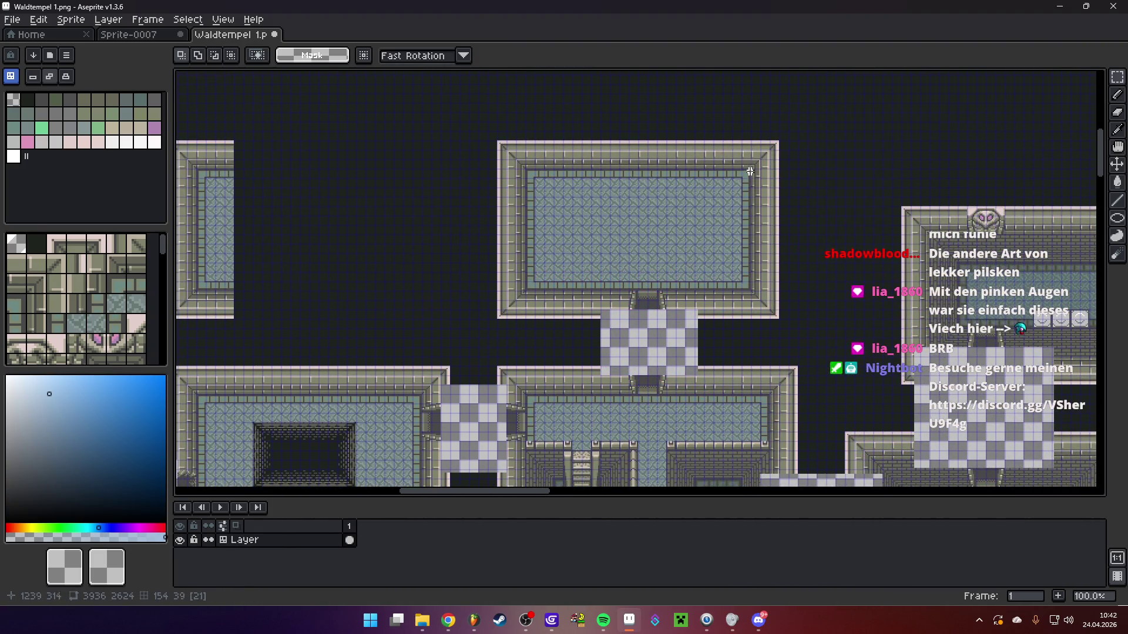
mouse_move(743, 142)
left_mouse_down()
mouse_move(780, 317)
mouse_move(437, 274)
left_mouse_up()
key("Return")
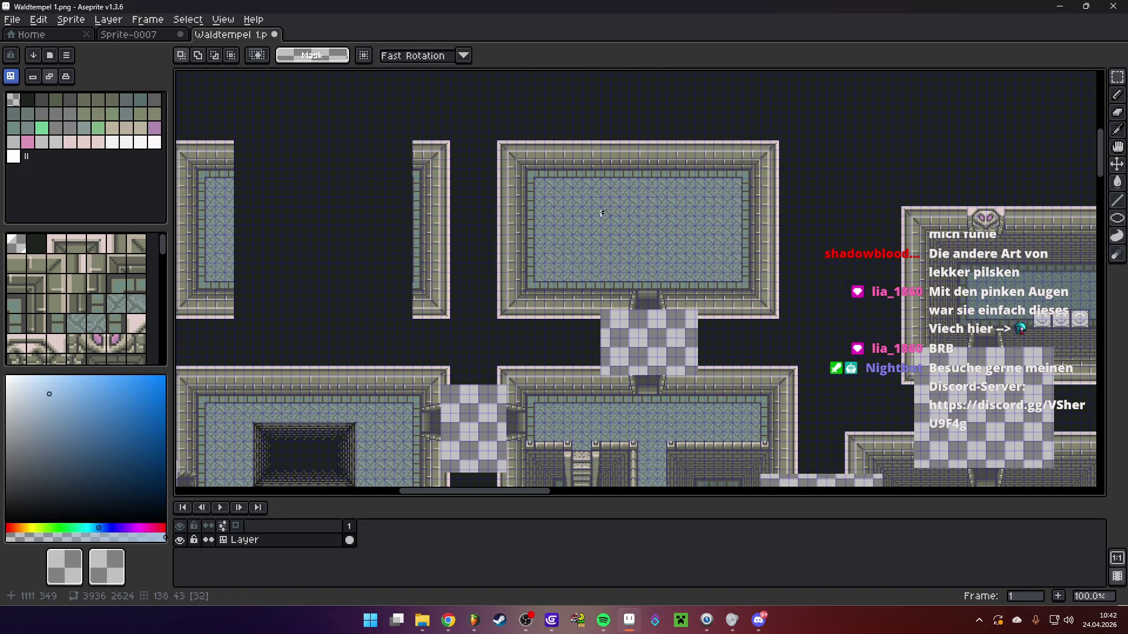
Extend the top wall across the new room and copy in a first floor patch
mouse_move(533, 141)
left_mouse_down()
mouse_move(744, 179)
mouse_move(358, 164)
left_mouse_up()
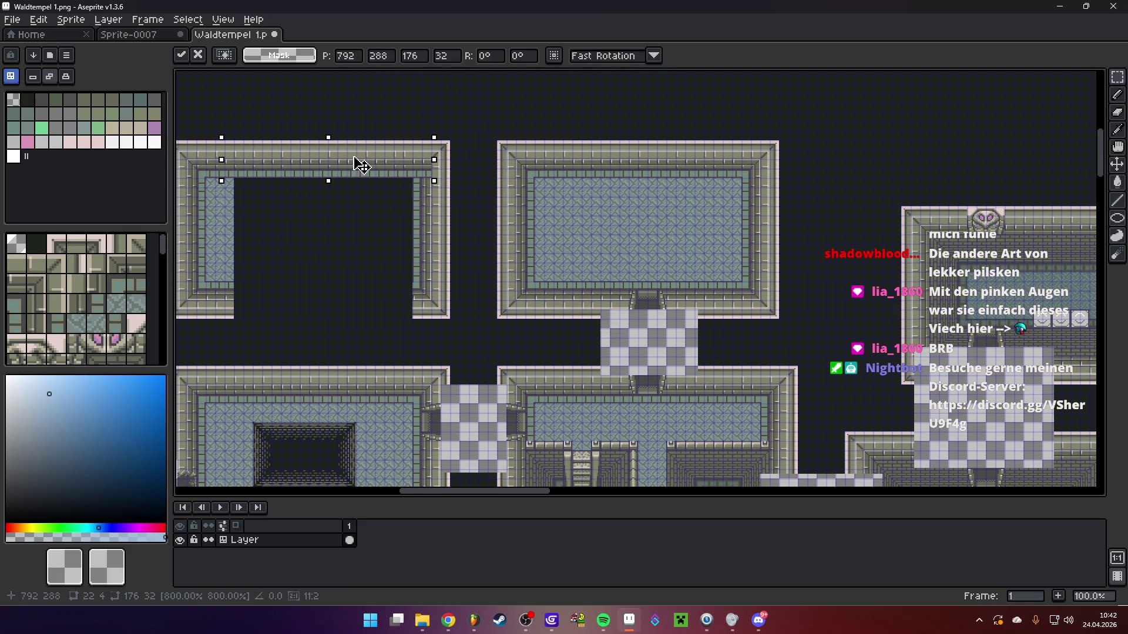
key("Return")
left_click_drag(511, 222, 664, 232)
mouse_move(706, 198)
left_mouse_down()
mouse_move(782, 256)
mouse_move(428, 219)
mouse_move(786, 255)
mouse_move(434, 270)
left_mouse_up()
key("Return")
key("Return")
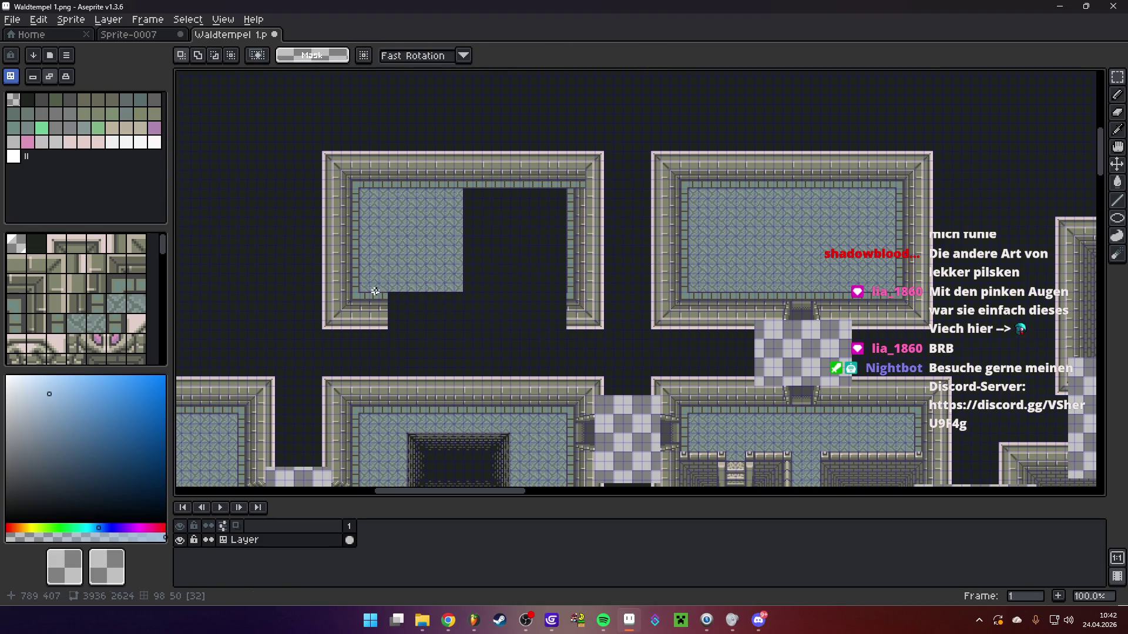
Stretch a wall strip along the underside of the new room's floor
left_click_drag(369, 291, 566, 302)
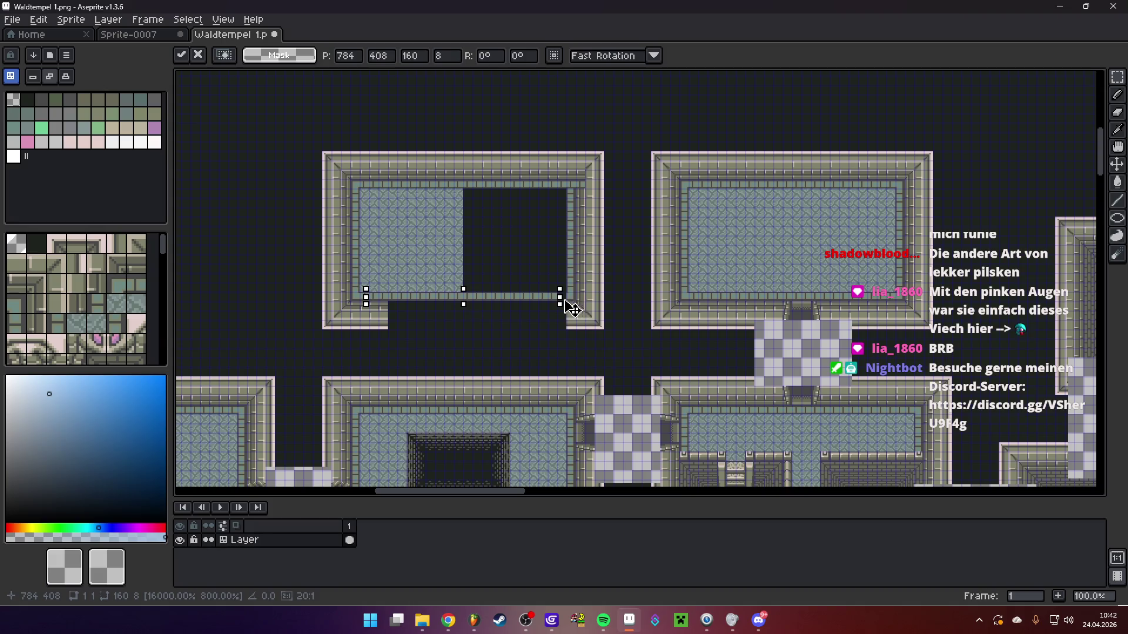
key("Return")
left_click(543, 304)
scroll(543, 305, "up", 3)
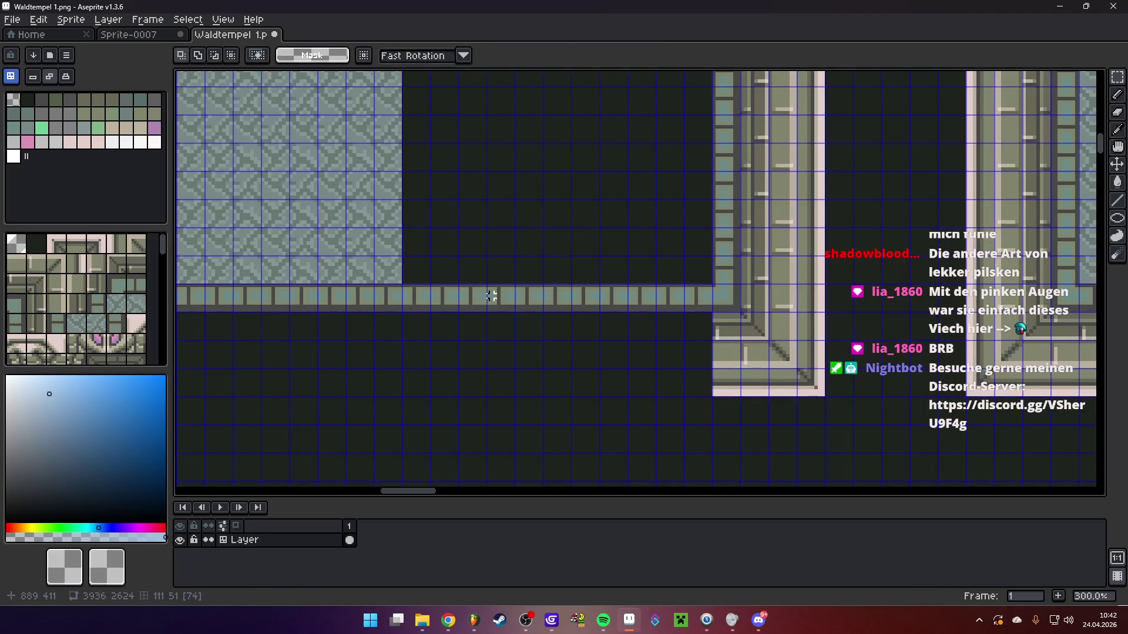
scroll(529, 234, "down", 2)
Fill the dark floor gap and copy a room corner onto the new room's corner
mouse_move(286, 210)
left_mouse_down()
mouse_move(442, 386)
mouse_move(493, 420)
left_mouse_up()
left_click_drag(453, 365, 637, 352)
left_click(787, 355)
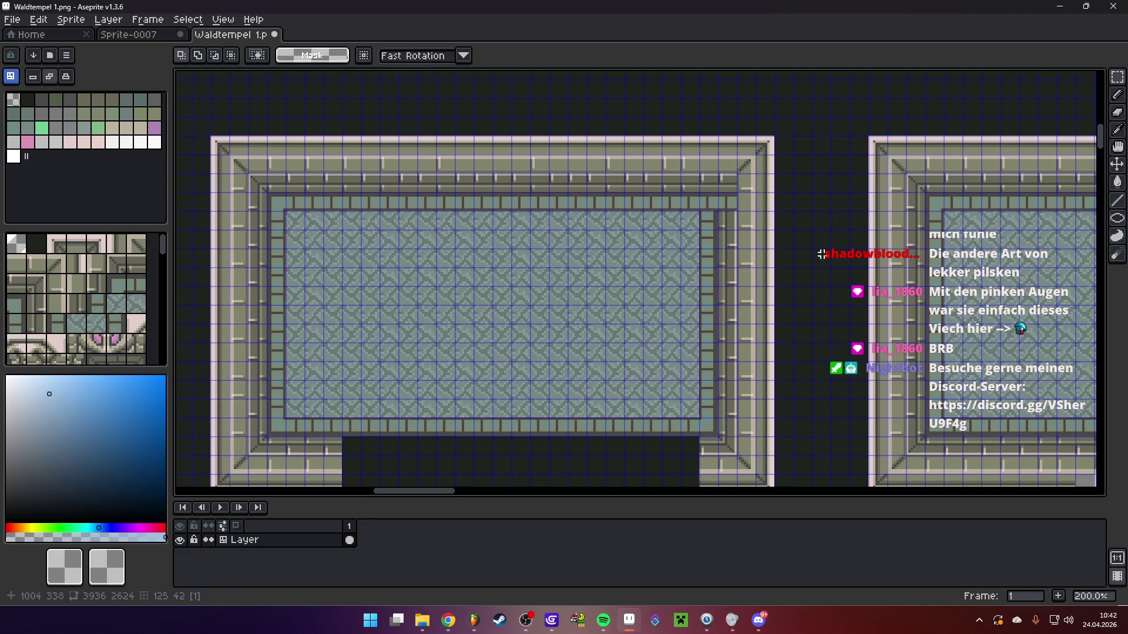
scroll(727, 229, "right", 8)
mouse_move(917, 191)
left_mouse_down()
mouse_move(961, 254)
mouse_move(286, 235)
left_mouse_up()
Close the gap in the new room's bottom border
scroll(898, 263, "down", 3)
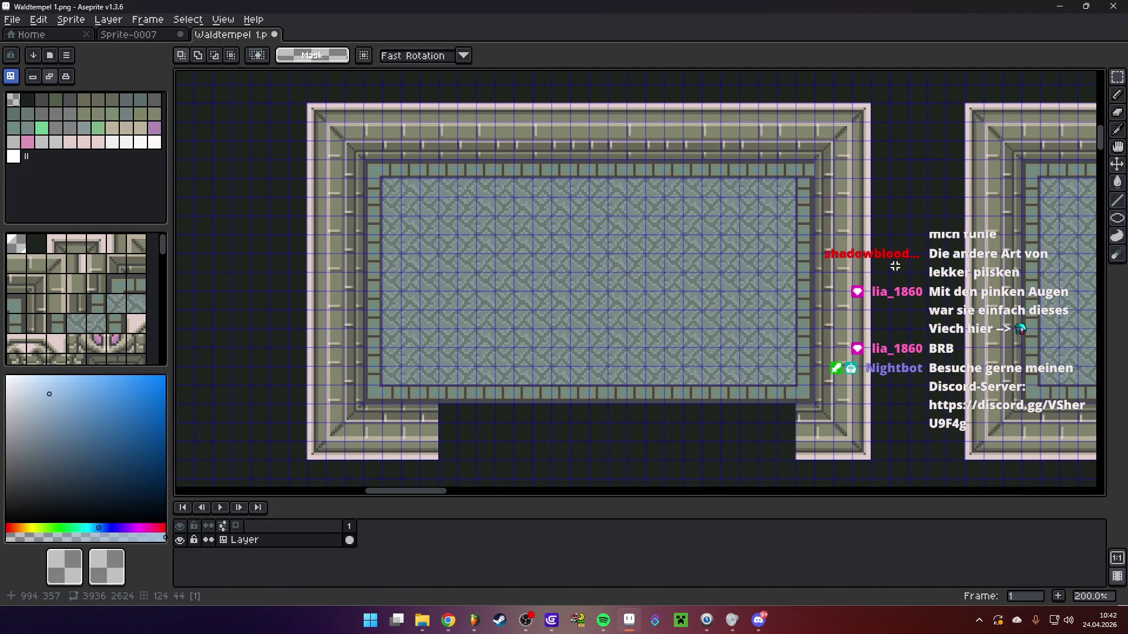
scroll(730, 284, "down", 2)
left_click_drag(380, 388, 381, 389)
mouse_move(322, 347)
left_mouse_down()
mouse_move(396, 397)
mouse_move(769, 384)
left_mouse_up()
left_click(719, 423)
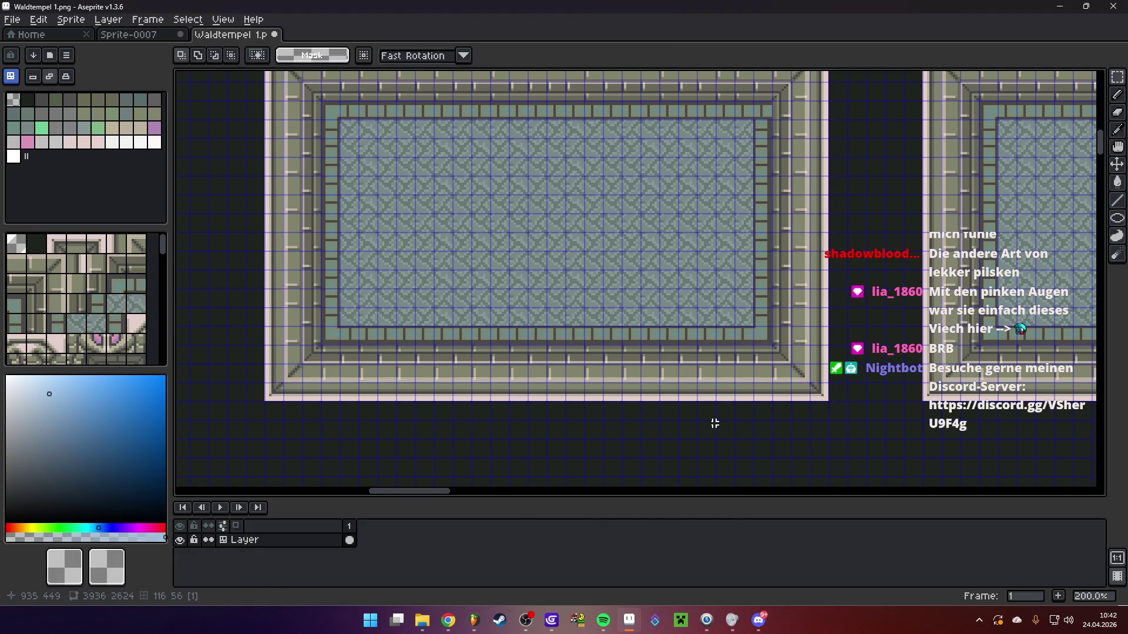
scroll(719, 423, "down", 3)
scroll(728, 411, "up", 1)
Pan around the map to review the rebuilt rooms and the lower row of rooms
mouse_move(621, 345)
left_mouse_down()
mouse_move(717, 334)
mouse_move(561, 147)
left_mouse_up()
mouse_move(675, 322)
left_mouse_down()
mouse_move(618, 371)
mouse_move(589, 220)
left_mouse_up()
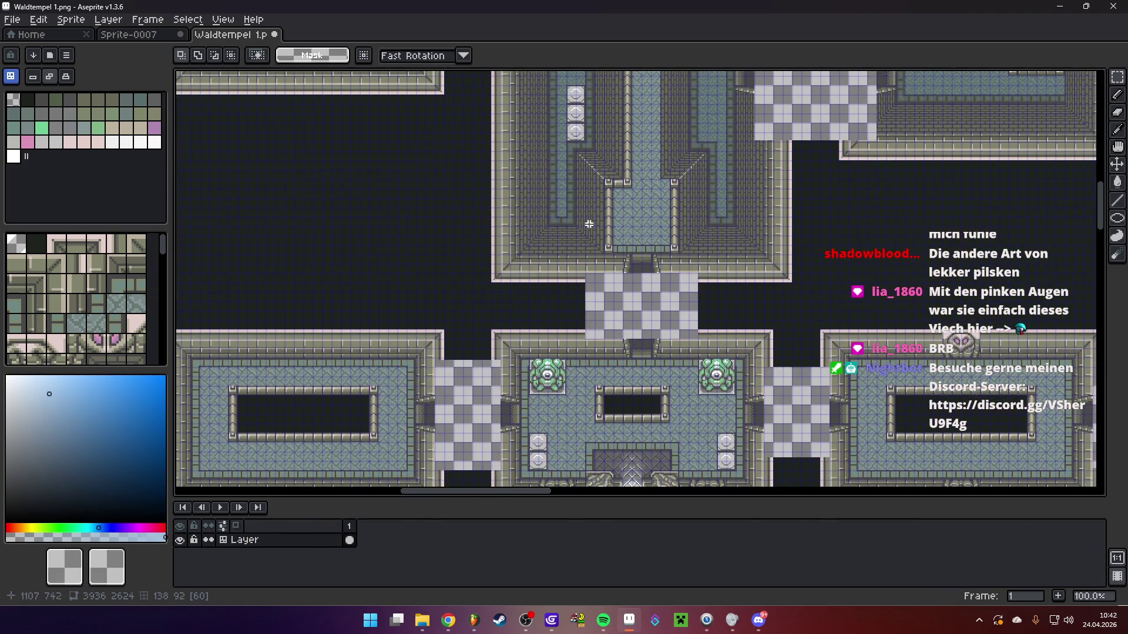
scroll(620, 277, "up", 2)
scroll(620, 277, "down", 1)
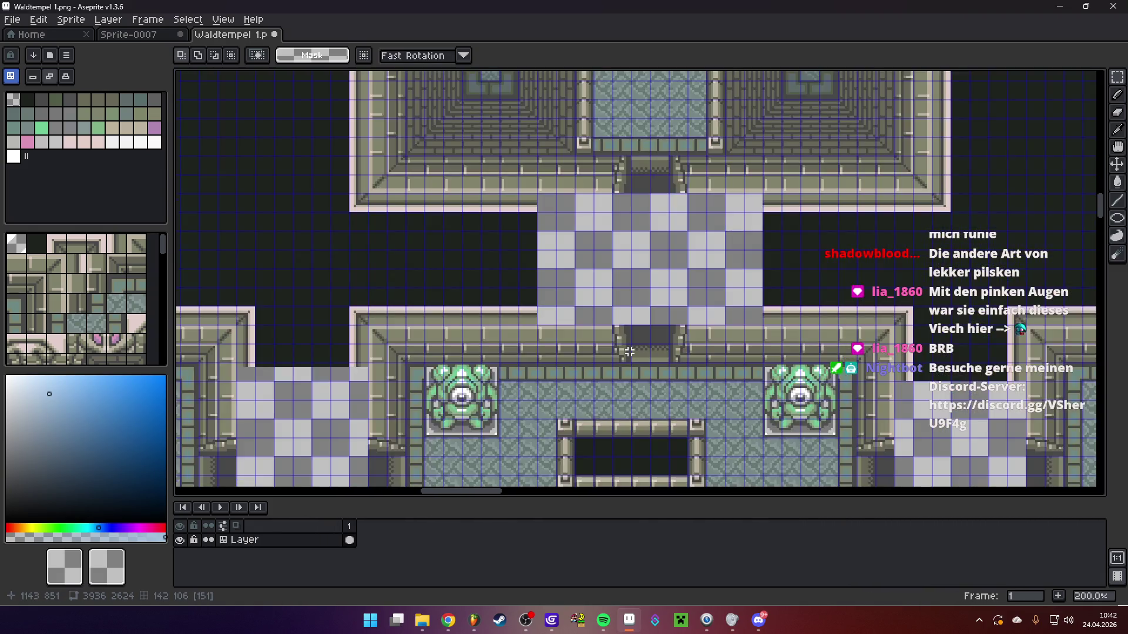
scroll(620, 277, "down", 1)
left_click_drag(619, 353, 620, 106)
scroll(919, 321, "down", 3)
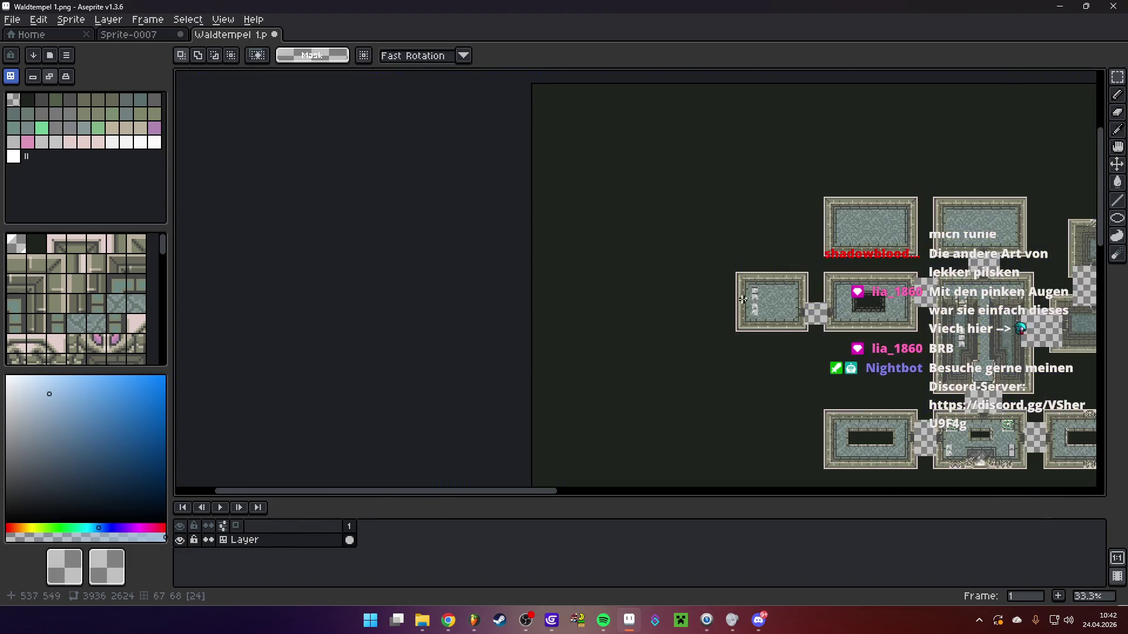
scroll(919, 321, "up", 2)
left_click_drag(919, 321, 863, 290)
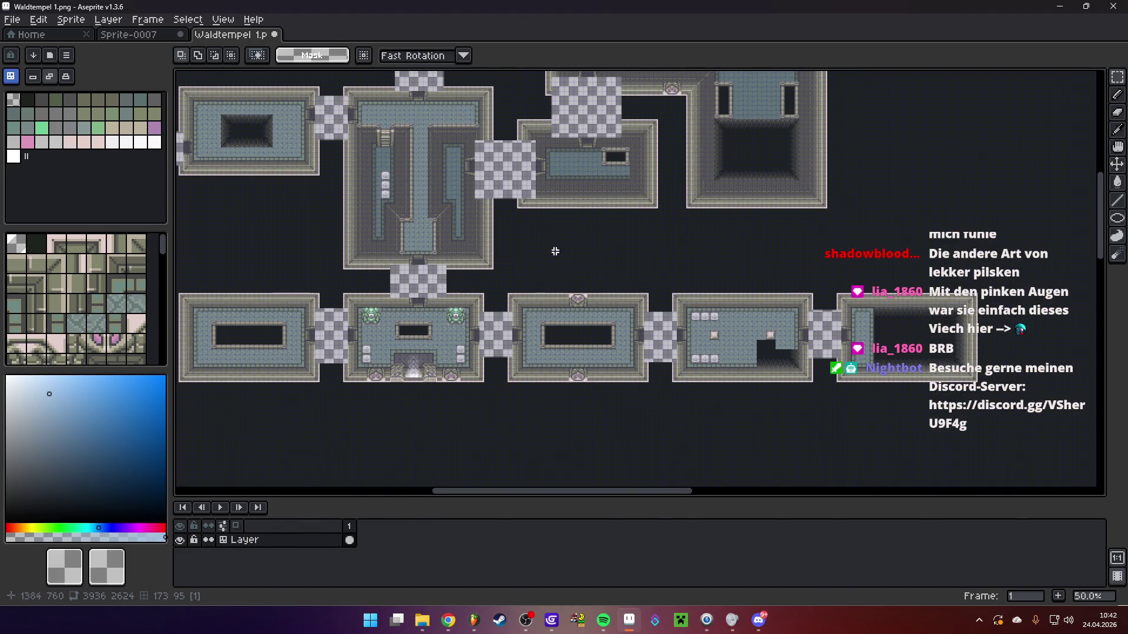
scroll(557, 251, "up", 5)
scroll(700, 270, "up", 1)
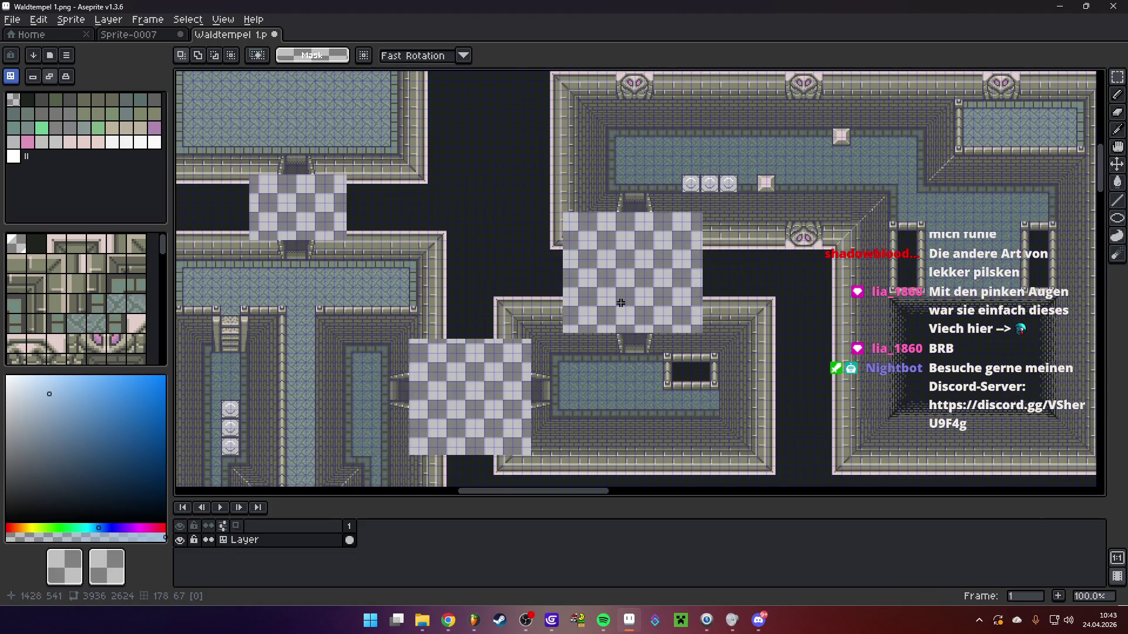
scroll(598, 301, "up", 1)
scroll(599, 301, "left", 10)
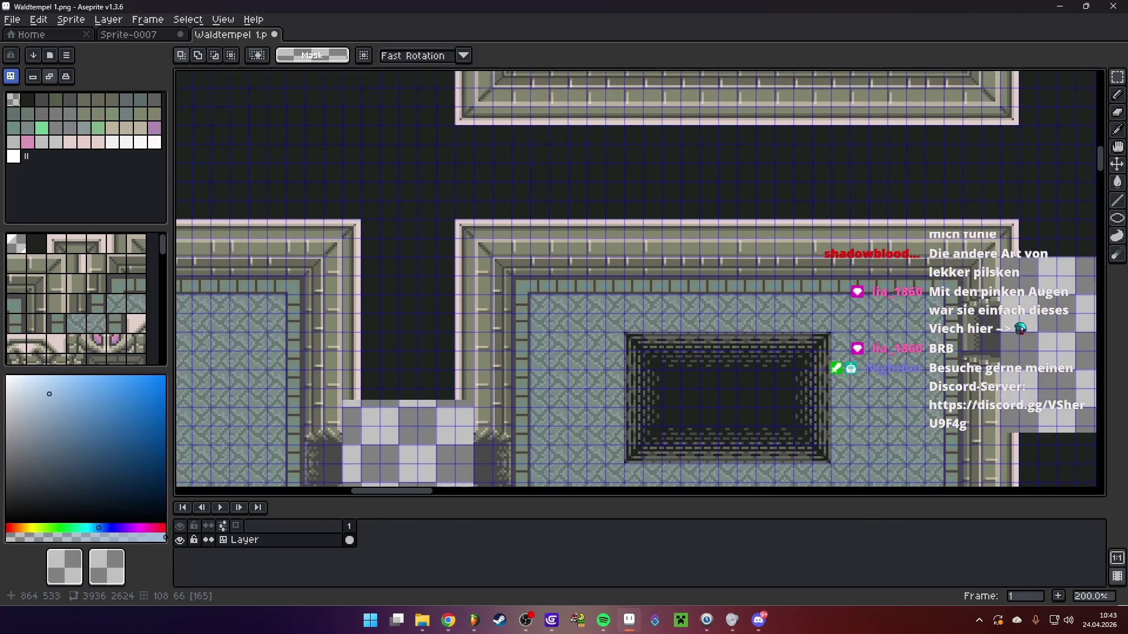
scroll(600, 302, "down", 1)
scroll(403, 304, "right", 5)
scroll(705, 279, "up", 1)
Copy a wall section and paste it further left into place
left_click_drag(717, 292, 765, 309)
key("ctrl+c")
scroll(460, 201, "left", 6)
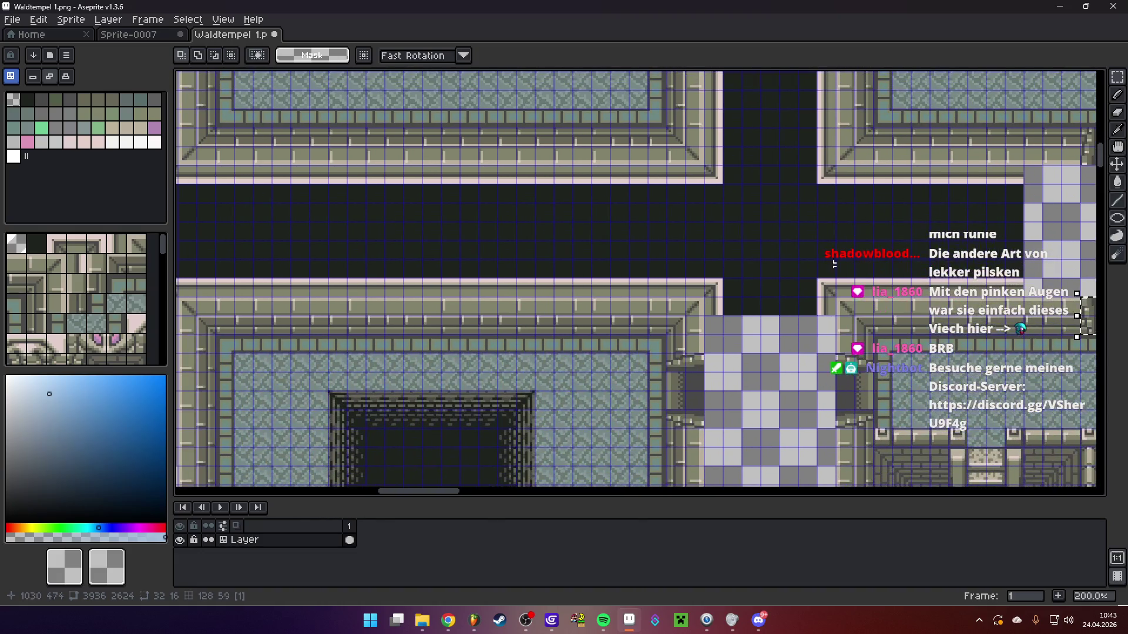
key("ctrl+v")
left_click_drag(665, 329, 446, 327)
key("Return")
scroll(559, 355, "down", 2)
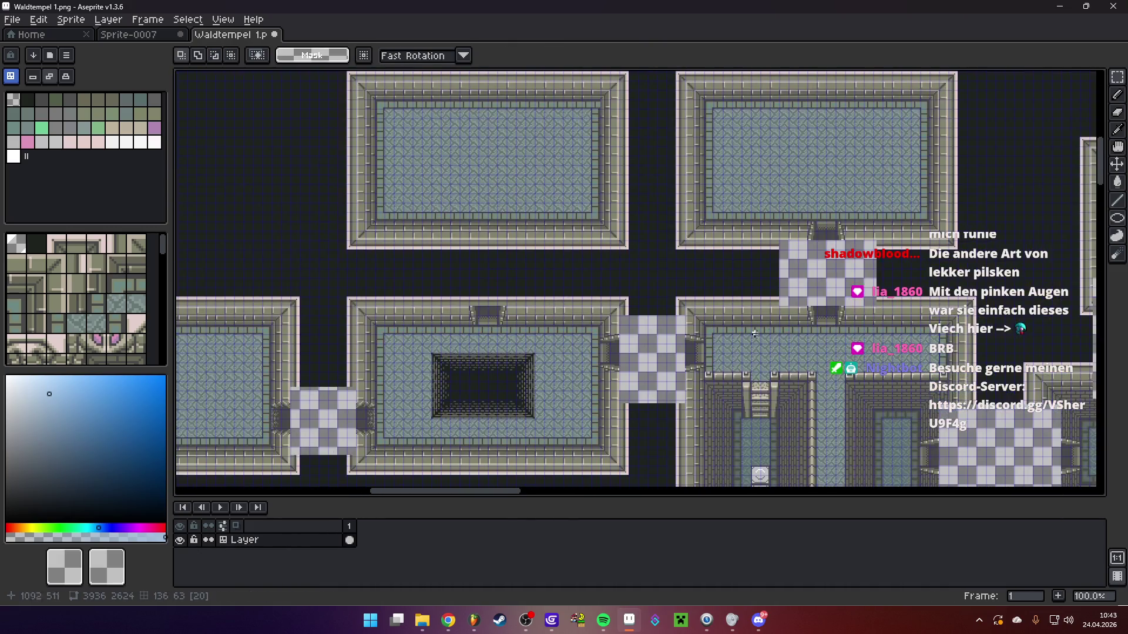
scroll(852, 235, "up", 2)
Copy the top-right room's doorway and paste a duplicate of it
mouse_move(615, 247)
left_mouse_down()
mouse_move(729, 307)
mouse_move(572, 262)
left_mouse_up()
key("ctrl+c")
scroll(527, 383, "down", 1)
scroll(567, 277, "up", 1)
key("ctrl+v")
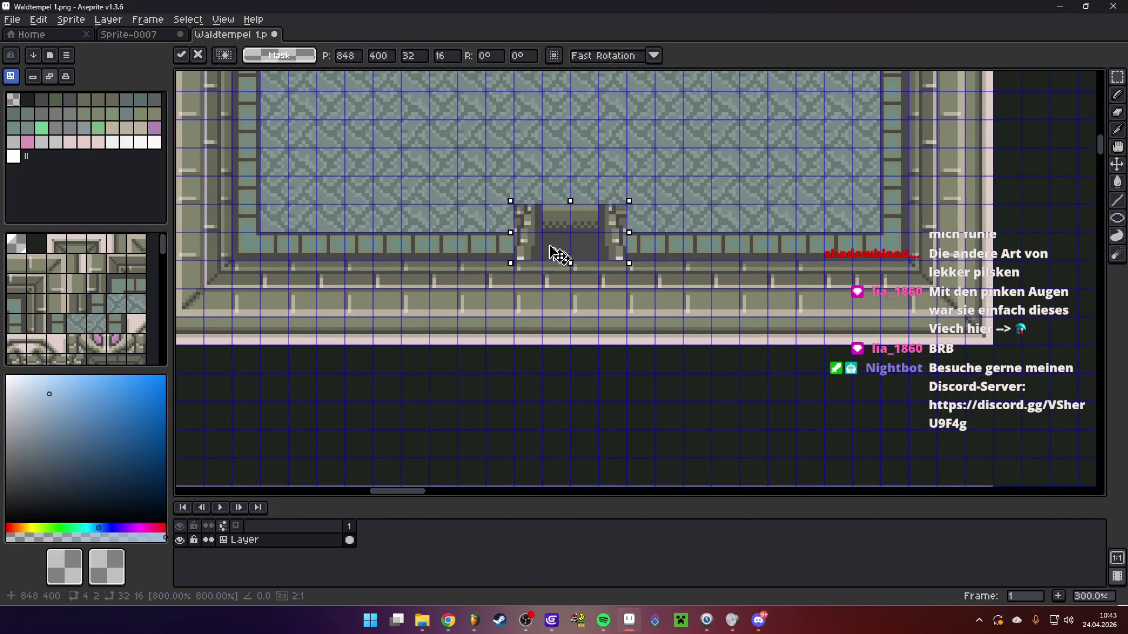
left_click_drag(591, 411, 650, 303)
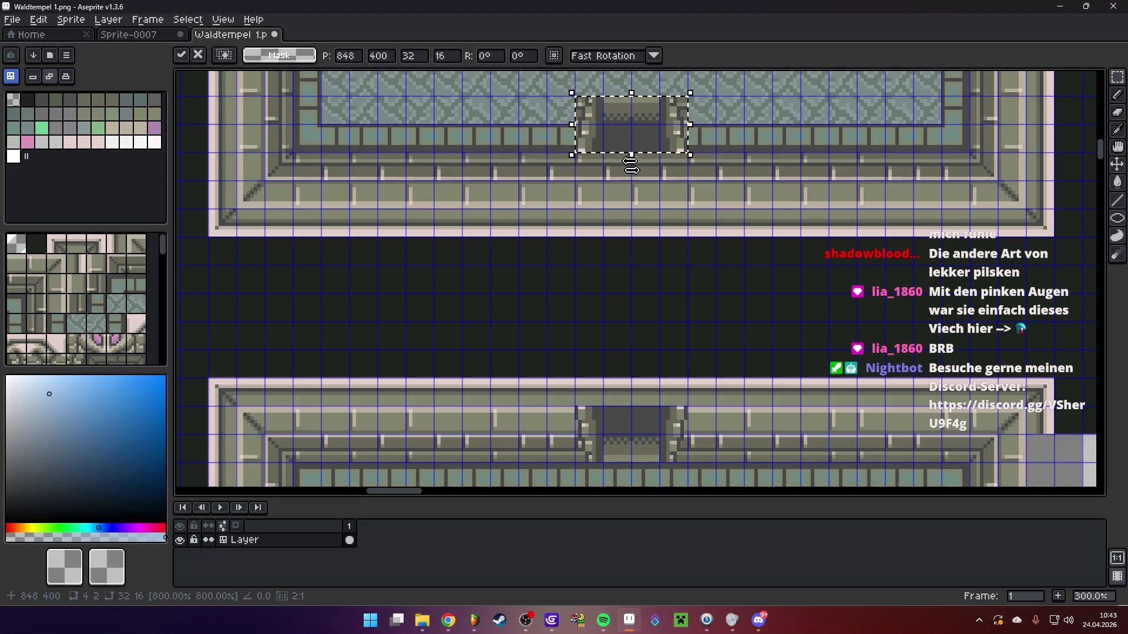
key("Return")
scroll(675, 329, "down", 3)
scroll(713, 314, "up", 1)
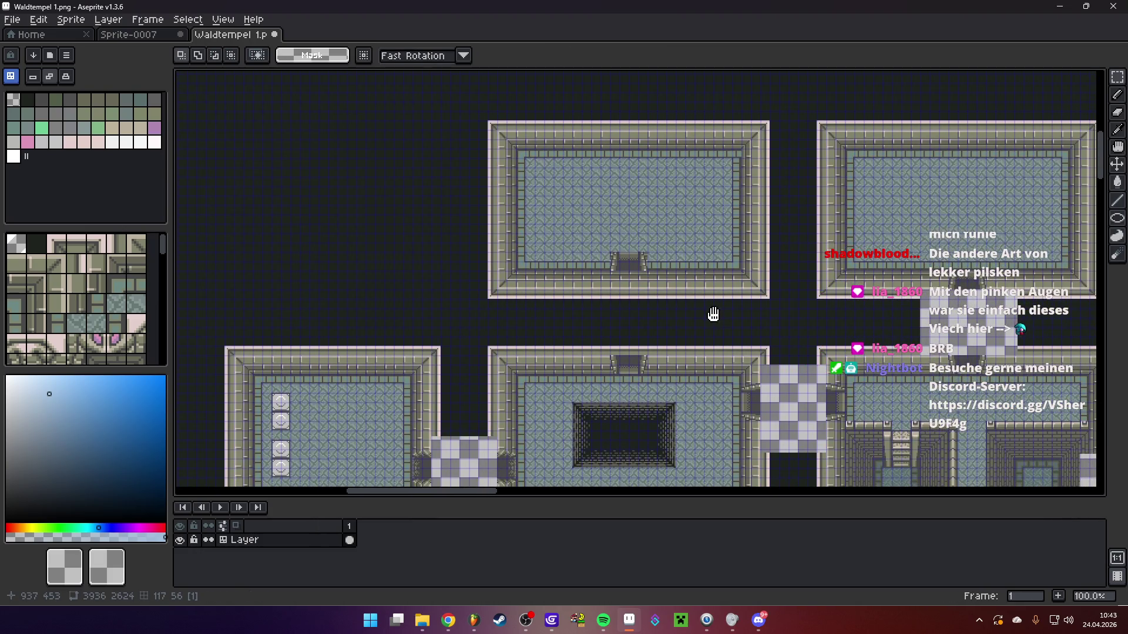
Place a doorway in the top room's bottom wall
key("ctrl+z")
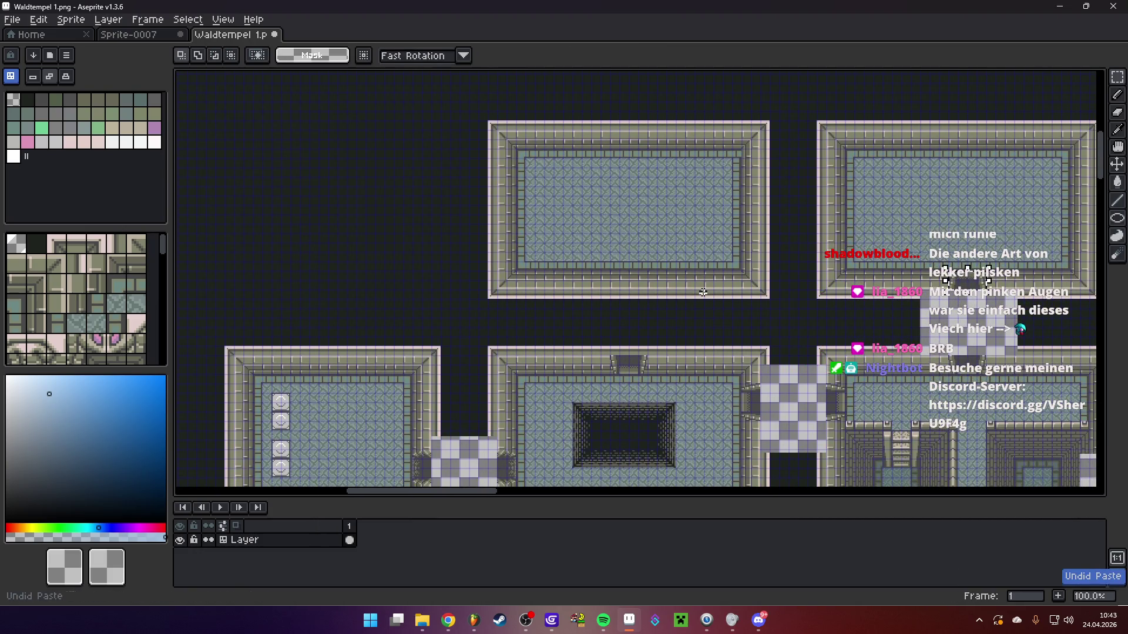
key("ctrl+v")
mouse_move(969, 288)
left_mouse_down()
mouse_move(618, 287)
mouse_move(631, 287)
left_mouse_up()
key("Return")
scroll(630, 289, "up", 3)
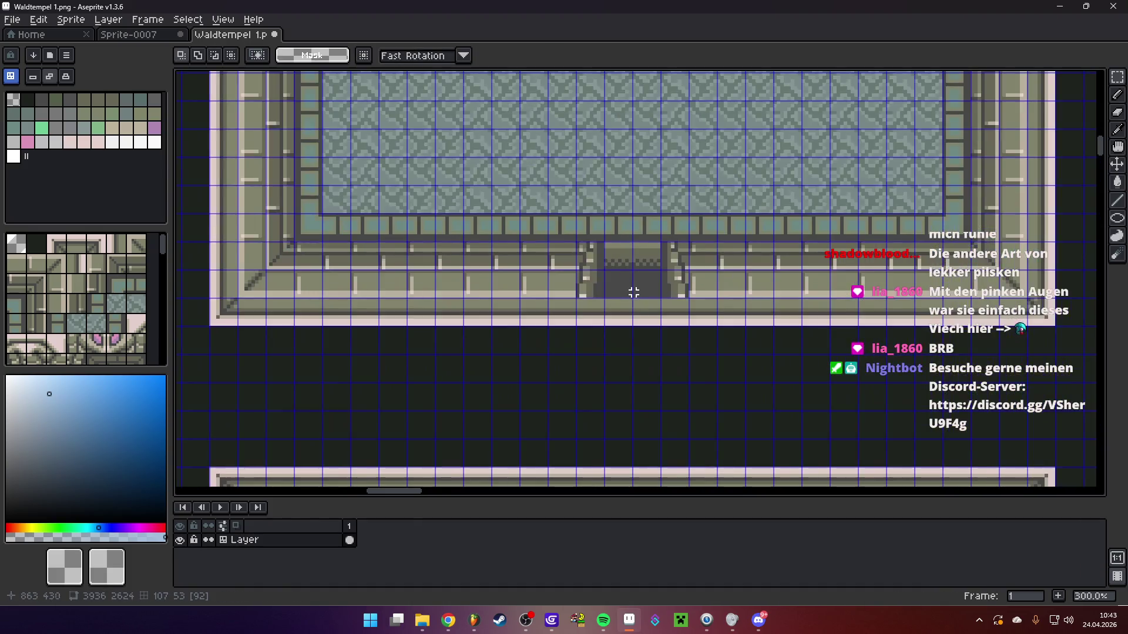
scroll(668, 335, "down", 2)
scroll(604, 298, "up", 1)
scroll(497, 337, "down", 1)
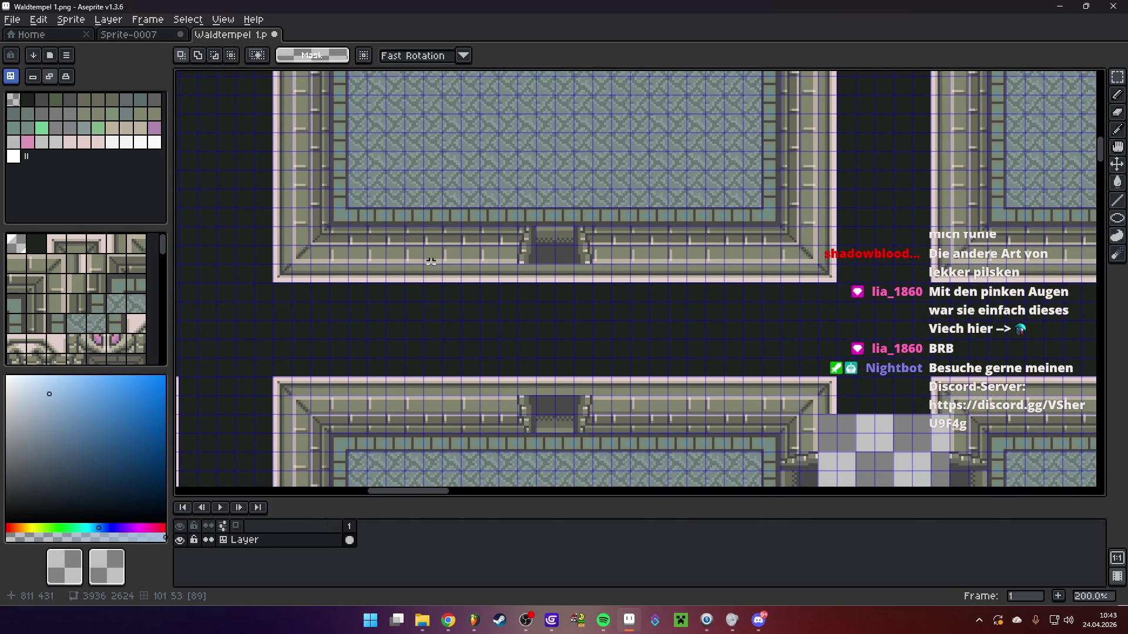
scroll(631, 314, "down", 2)
left_click_drag(630, 314, 618, 323)
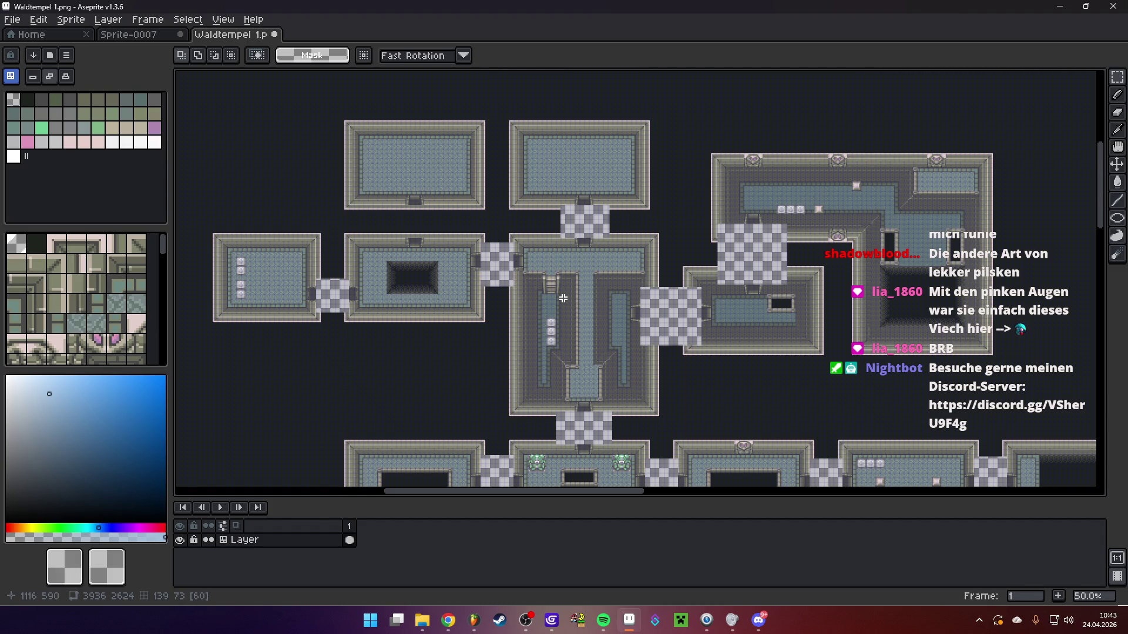
left_click(12, 19)
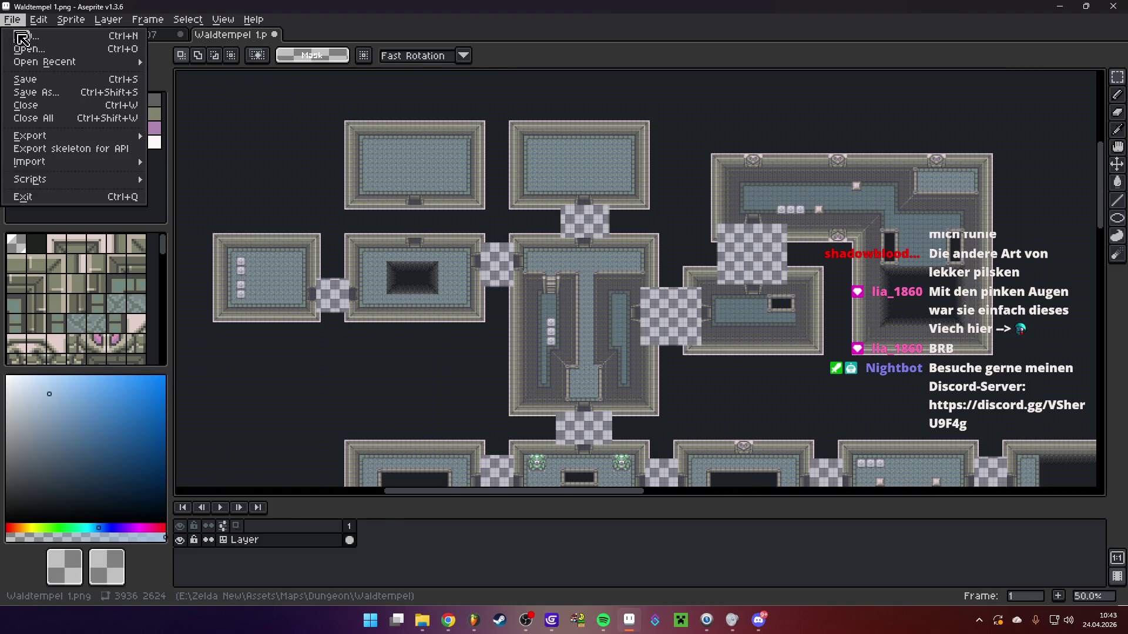
Open Waldtempel 1 Overlay.png and compare its door pieces with the dungeon map
left_click(28, 49)
double_click(648, 109)
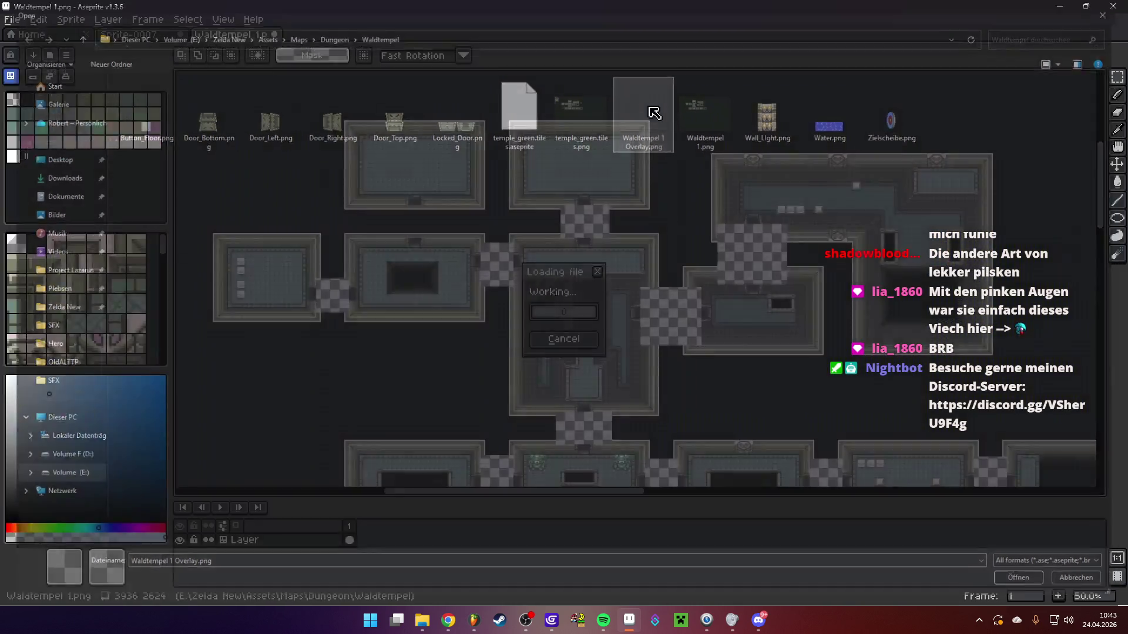
scroll(582, 184, "down", 5)
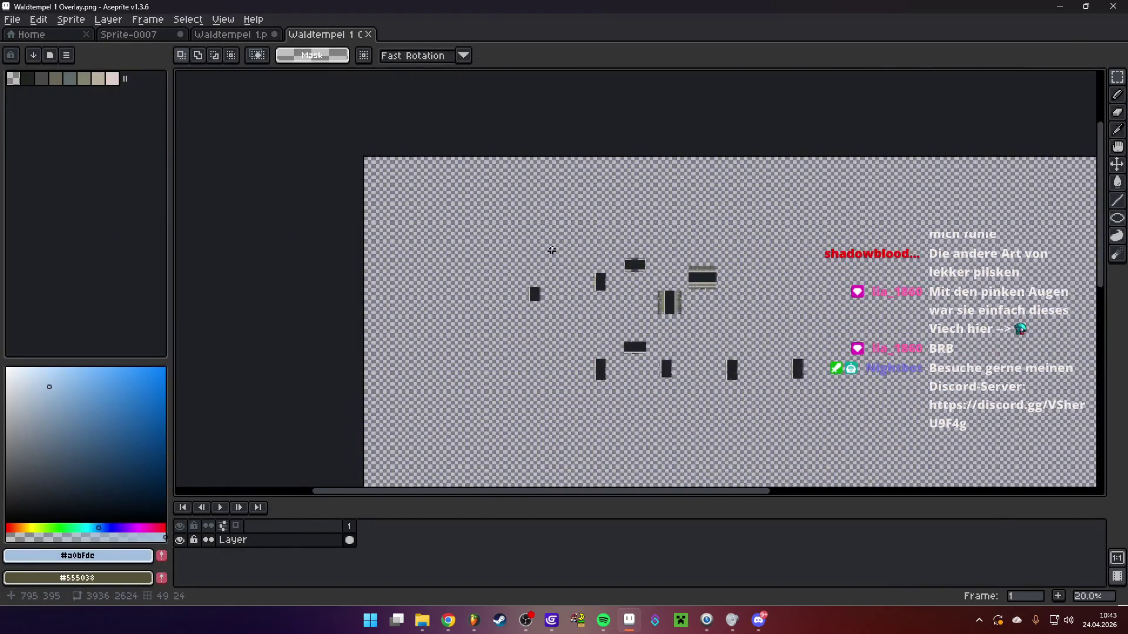
scroll(549, 249, "up", 5)
scroll(634, 291, "down", 1)
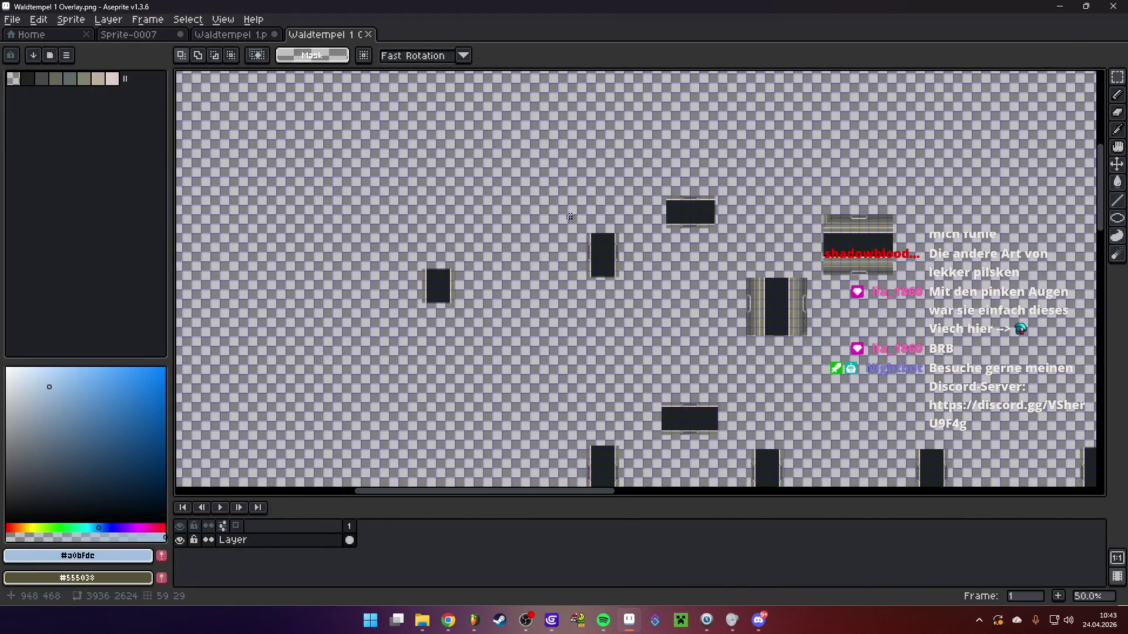
mouse_move(675, 306)
left_mouse_down()
mouse_move(629, 297)
mouse_move(693, 335)
left_mouse_up()
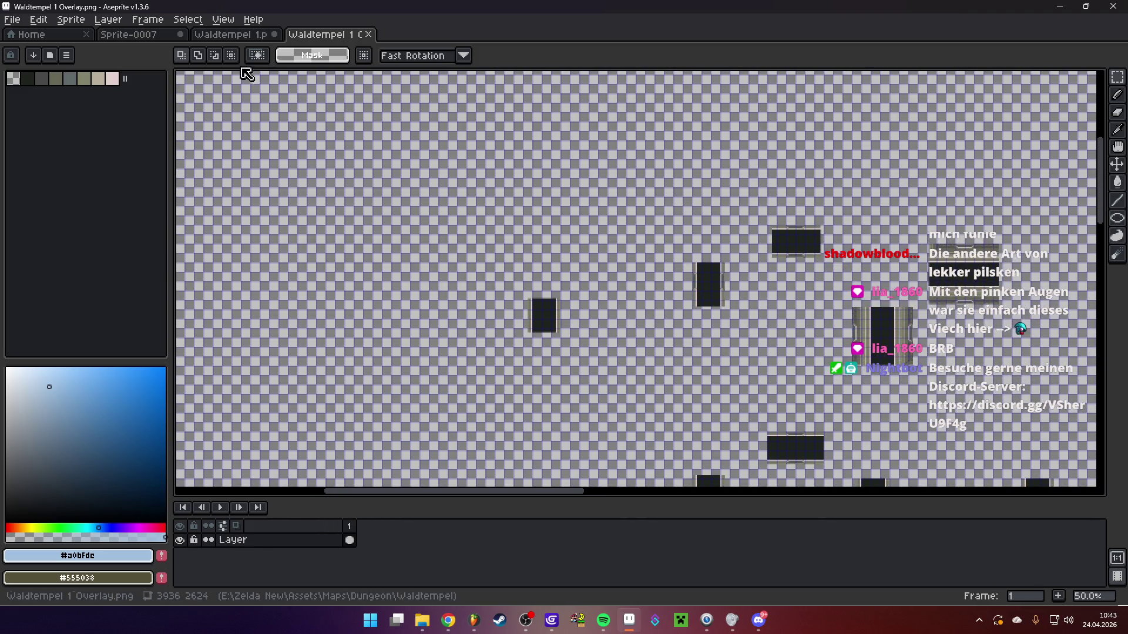
left_click(232, 40)
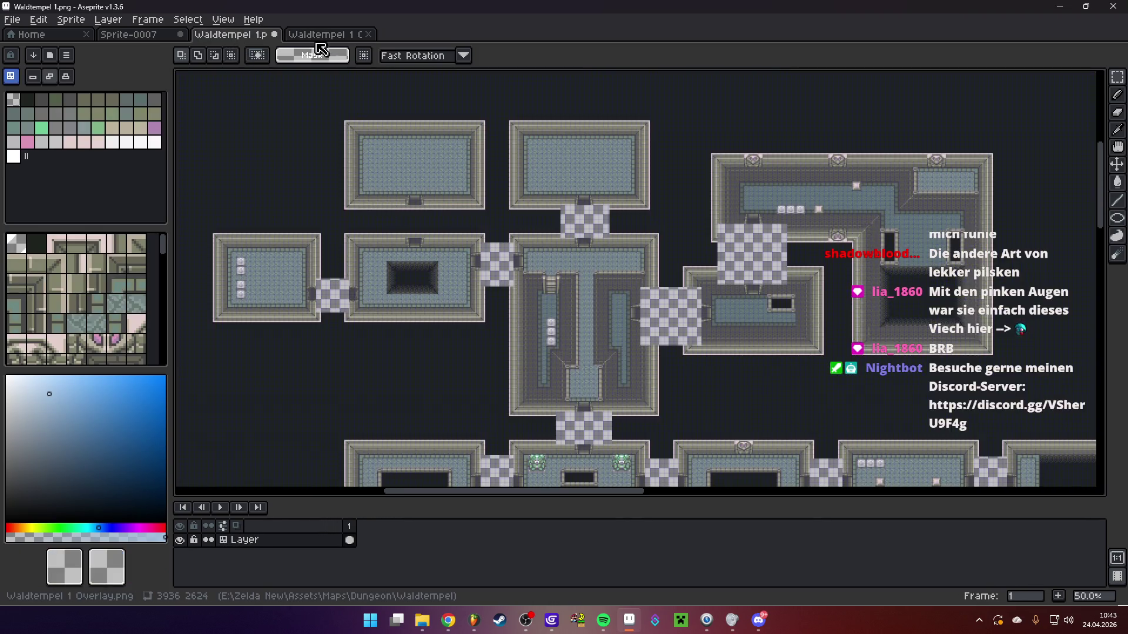
left_click(317, 37)
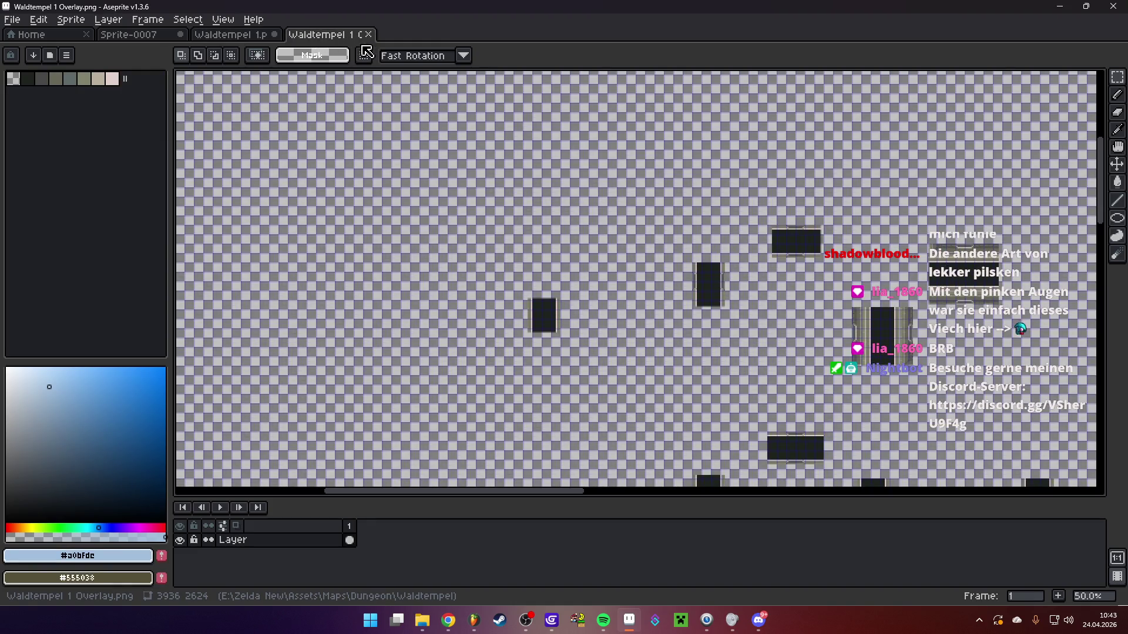
scroll(395, 156, "down", 4)
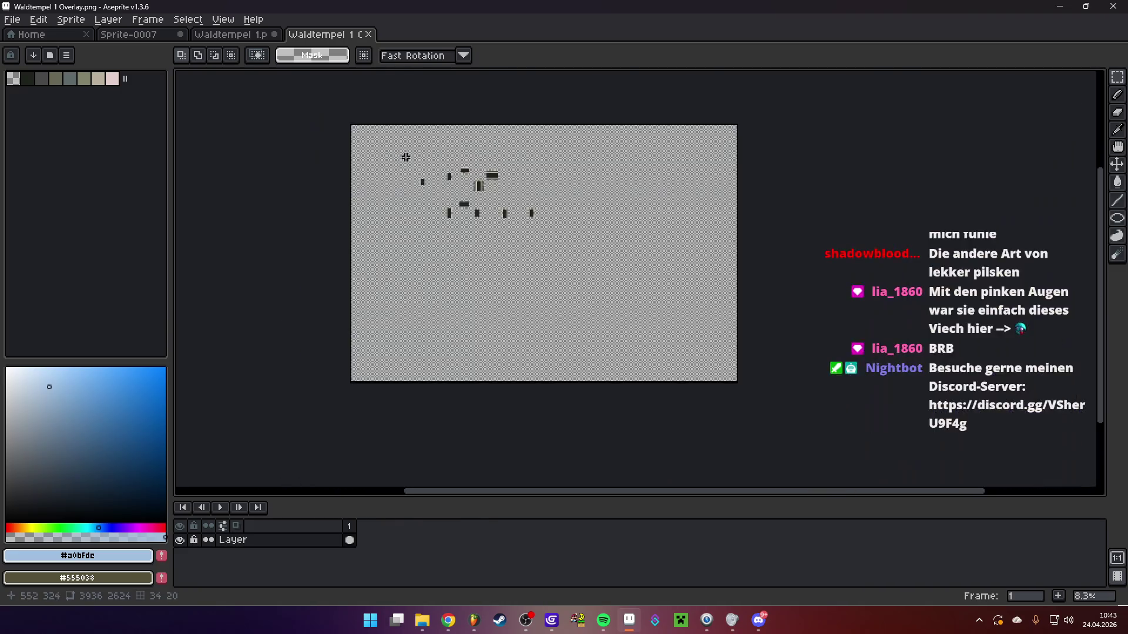
scroll(413, 164, "up", 1)
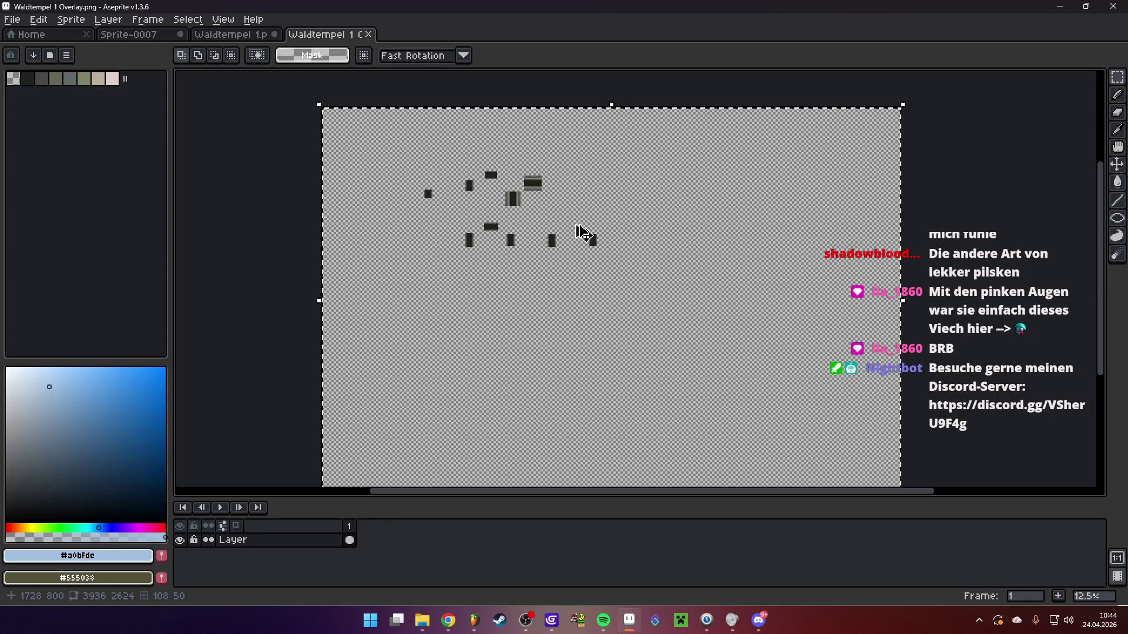
left_click(225, 37)
Add a new Layer 1 to the map and paste the door overlay into it
right_click(277, 540)
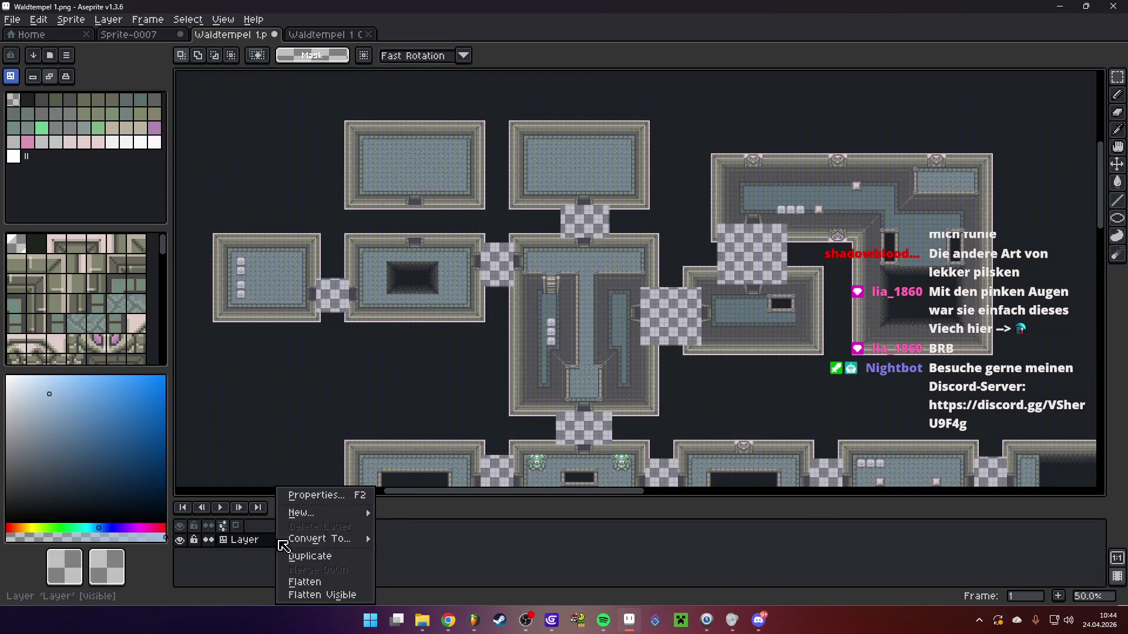
mouse_move(341, 514)
left_click(405, 514)
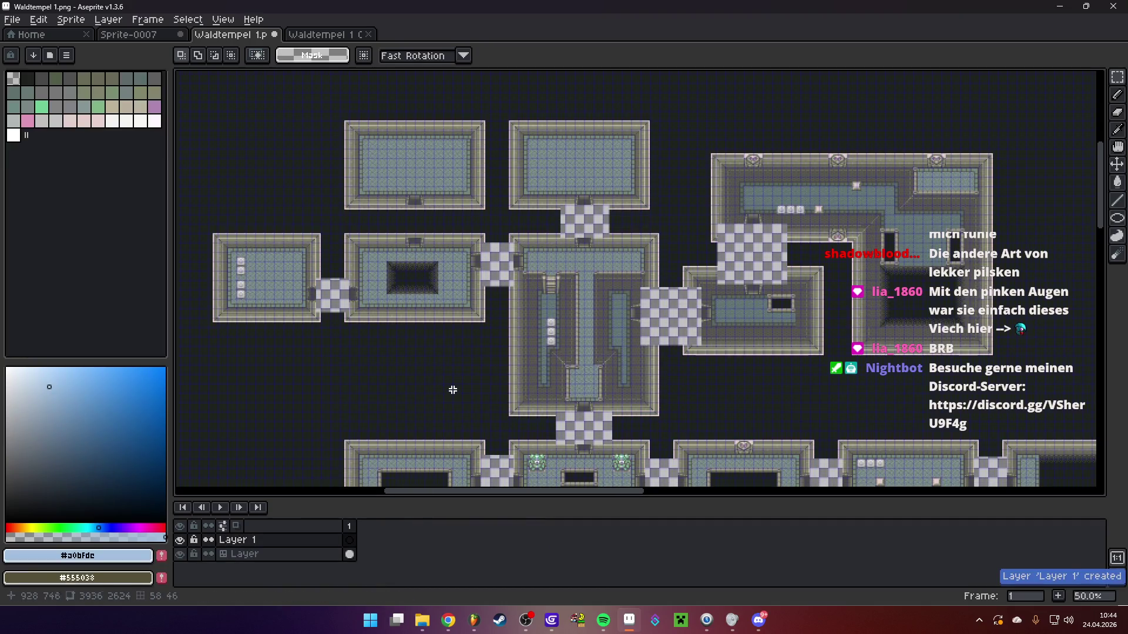
key("ctrl+v")
scroll(465, 235, "up", 1)
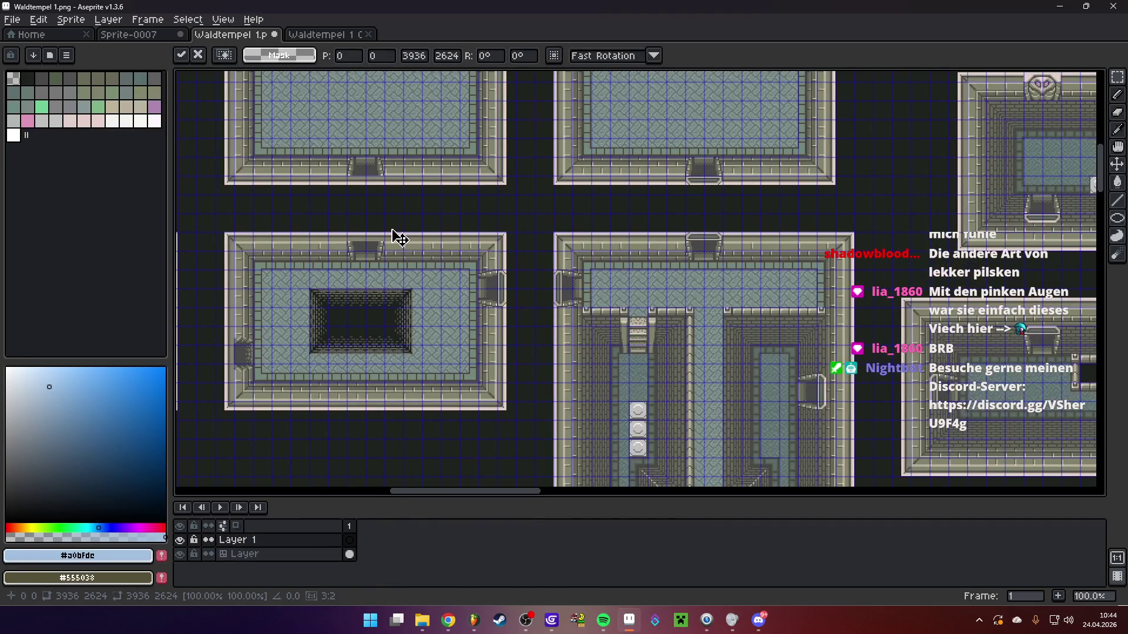
key("Return")
Toggle Layer 1's visibility to compare, leaving it hidden
left_click(181, 540)
left_click(181, 541)
left_click(181, 541)
left_click(182, 542)
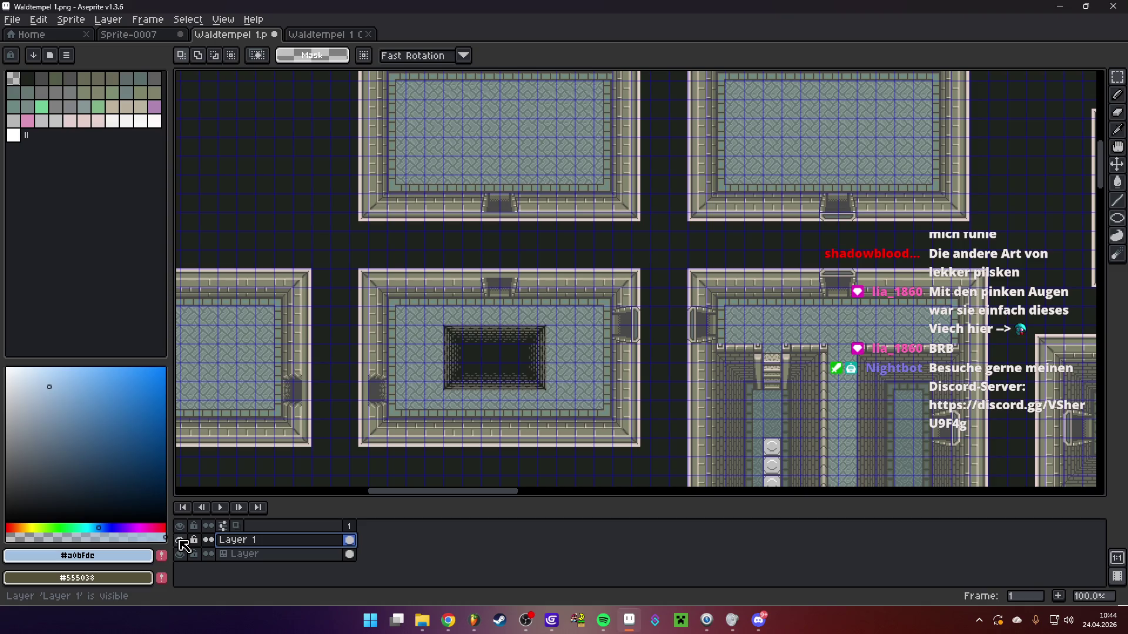
left_click(180, 541)
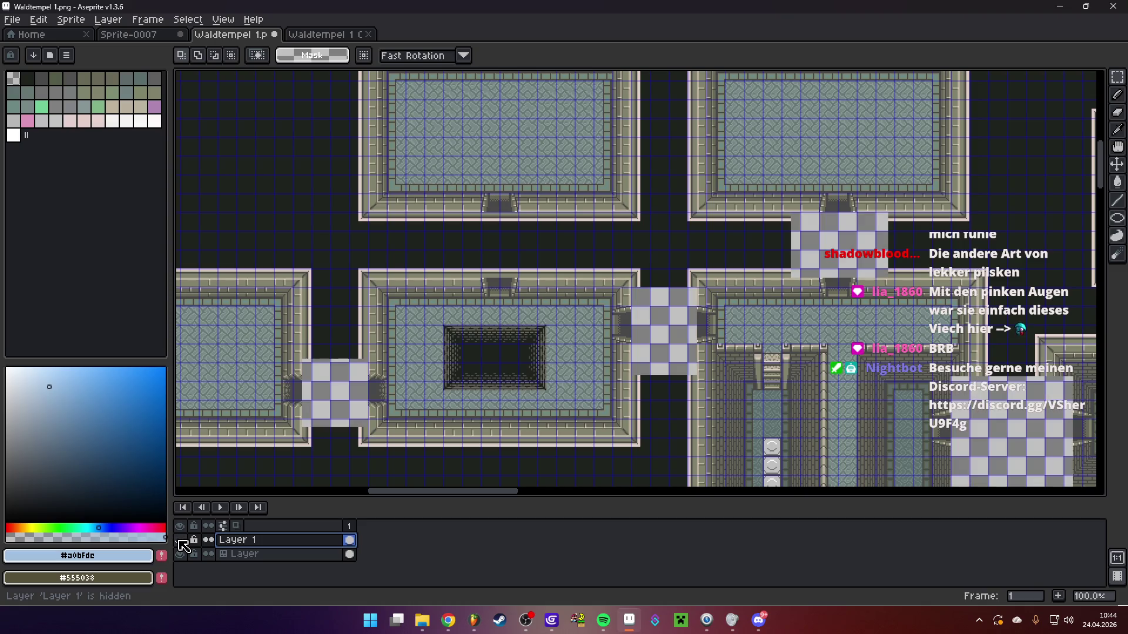
Select the original map layer and revert it to a regular pixel layer
left_click(254, 559)
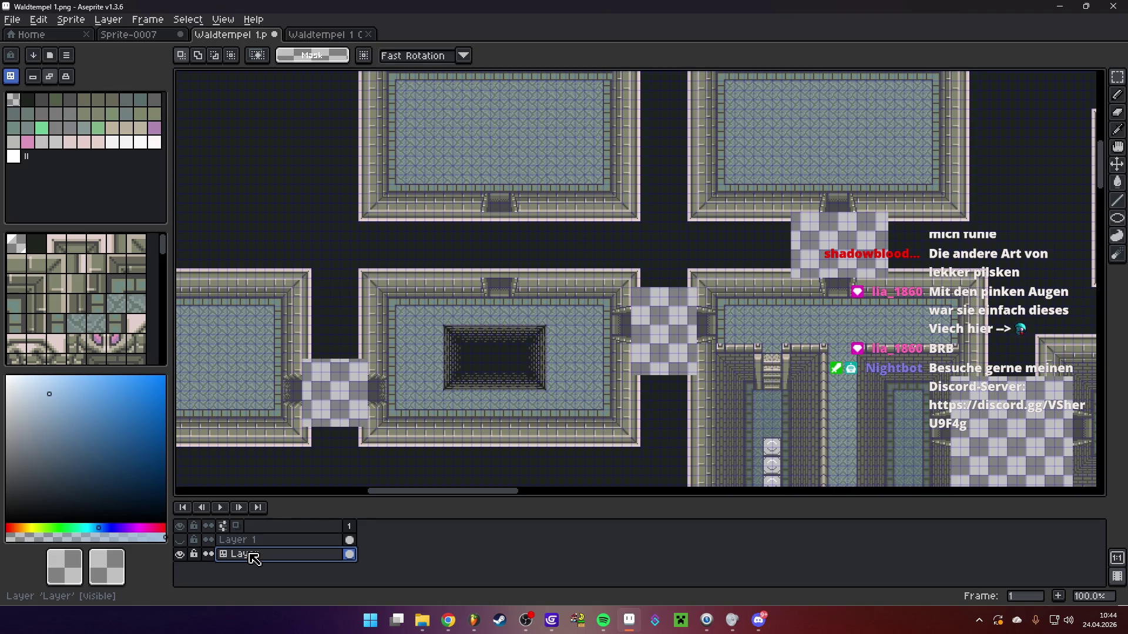
key("ctrl+z")
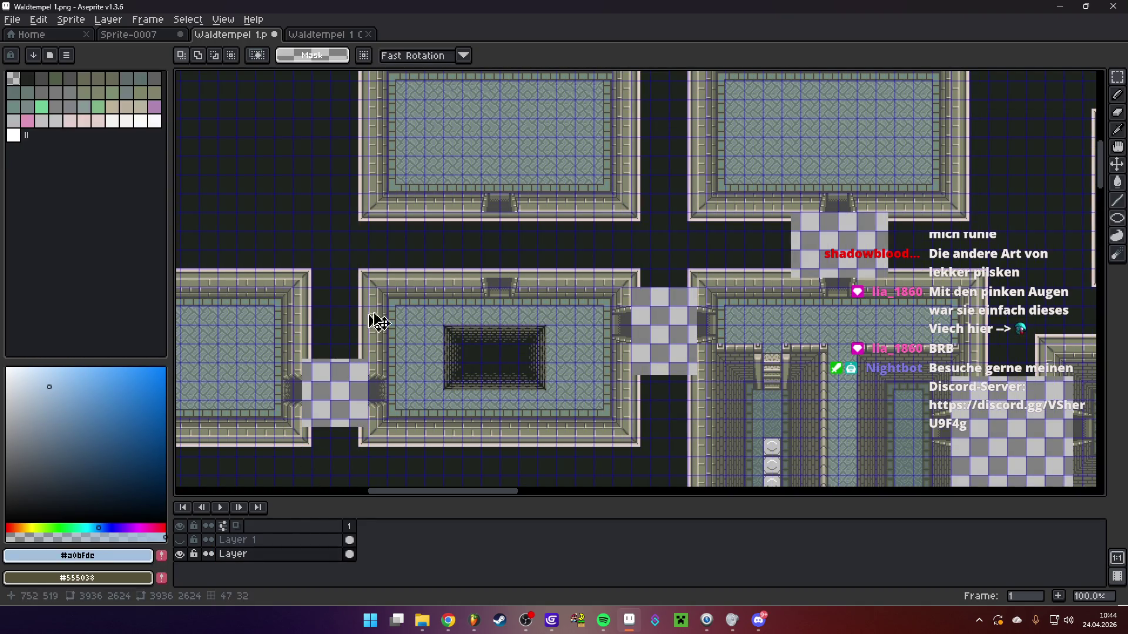
scroll(449, 272, "up", 1)
With the Rectangular Marquee, select the wall strip between the top room and pit room and delete it
left_click(252, 555)
mouse_move(1116, 84)
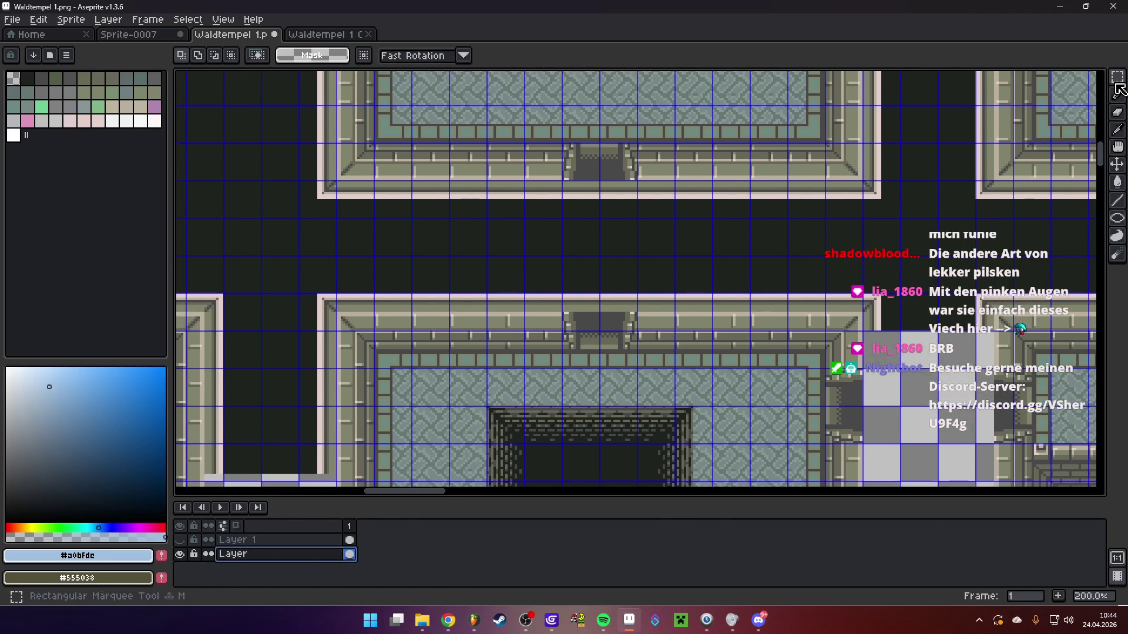
scroll(543, 185, "up", 1)
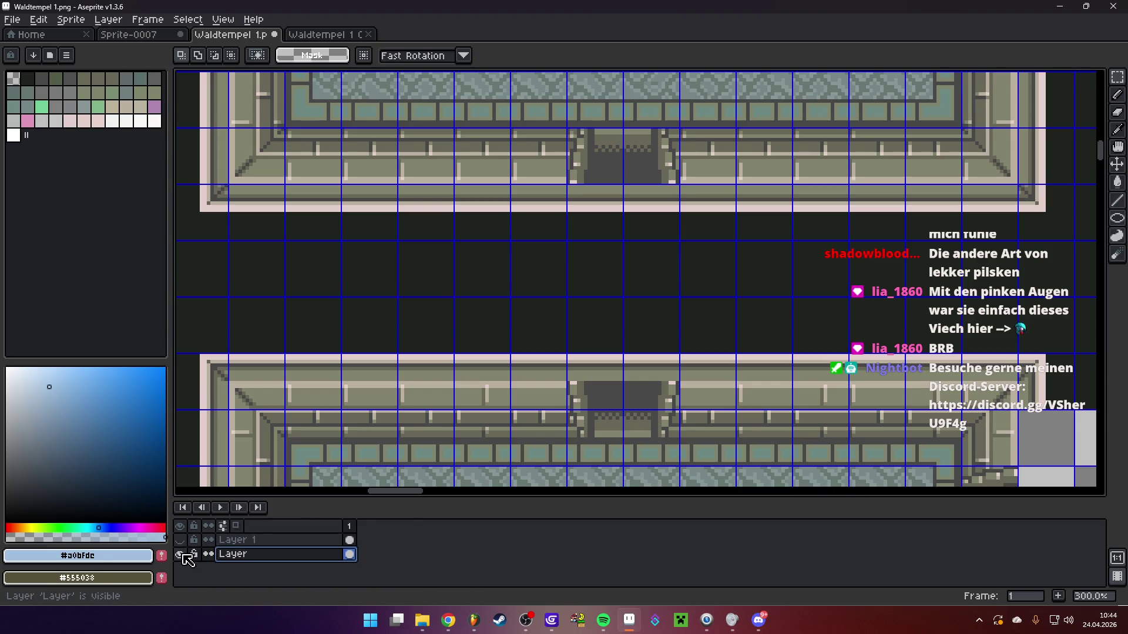
scroll(531, 351, "down", 4)
scroll(531, 351, "up", 2)
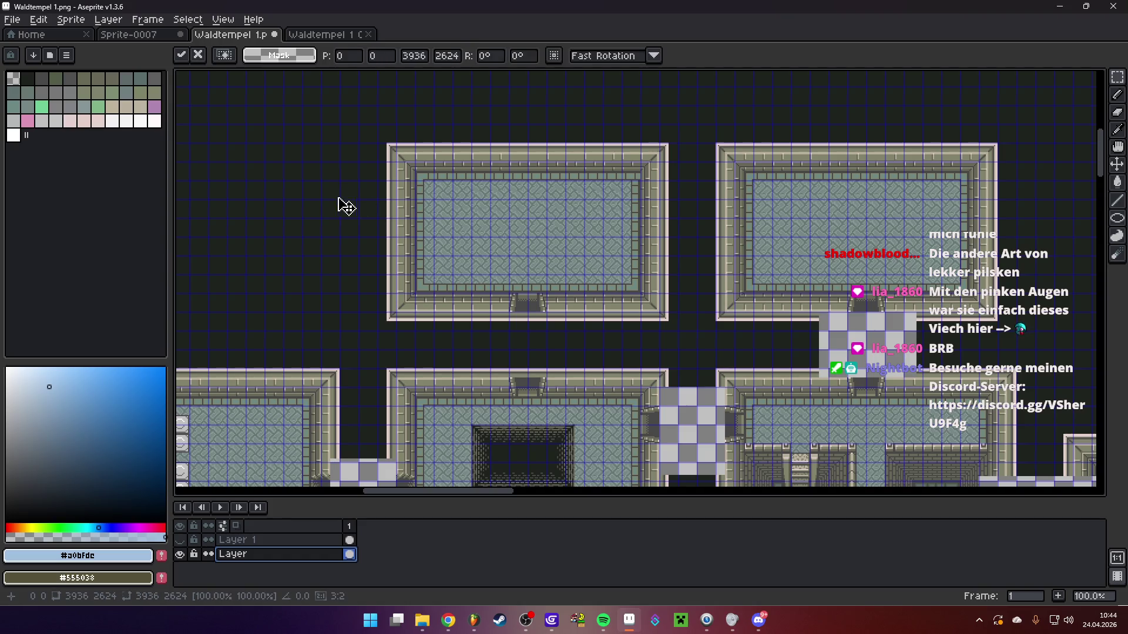
scroll(402, 243, "down", 3)
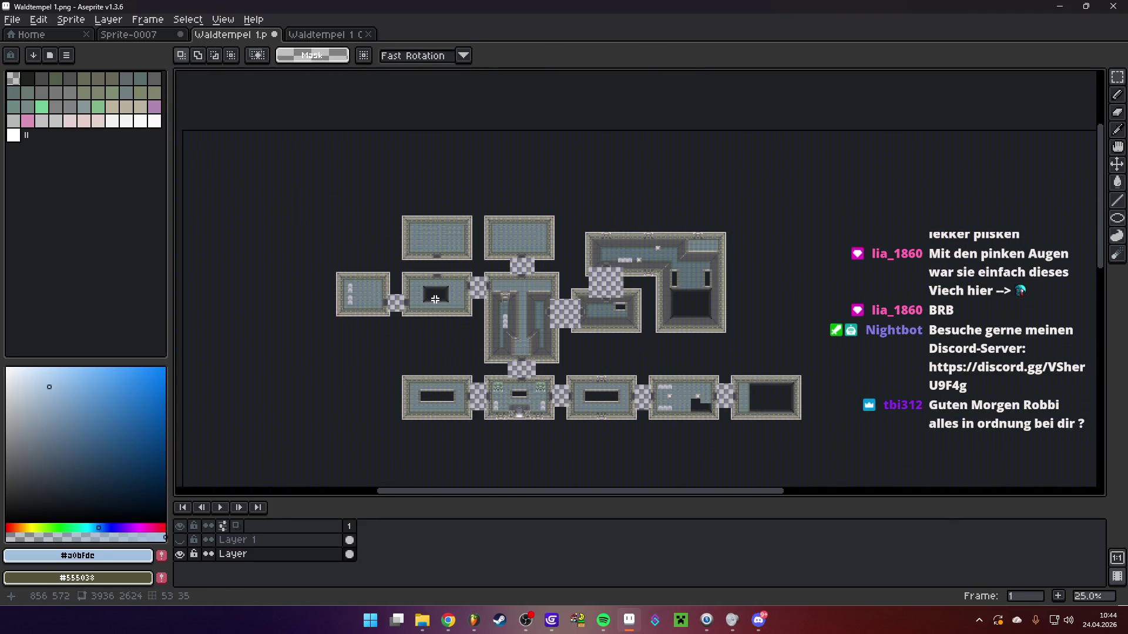
scroll(434, 300, "up", 2)
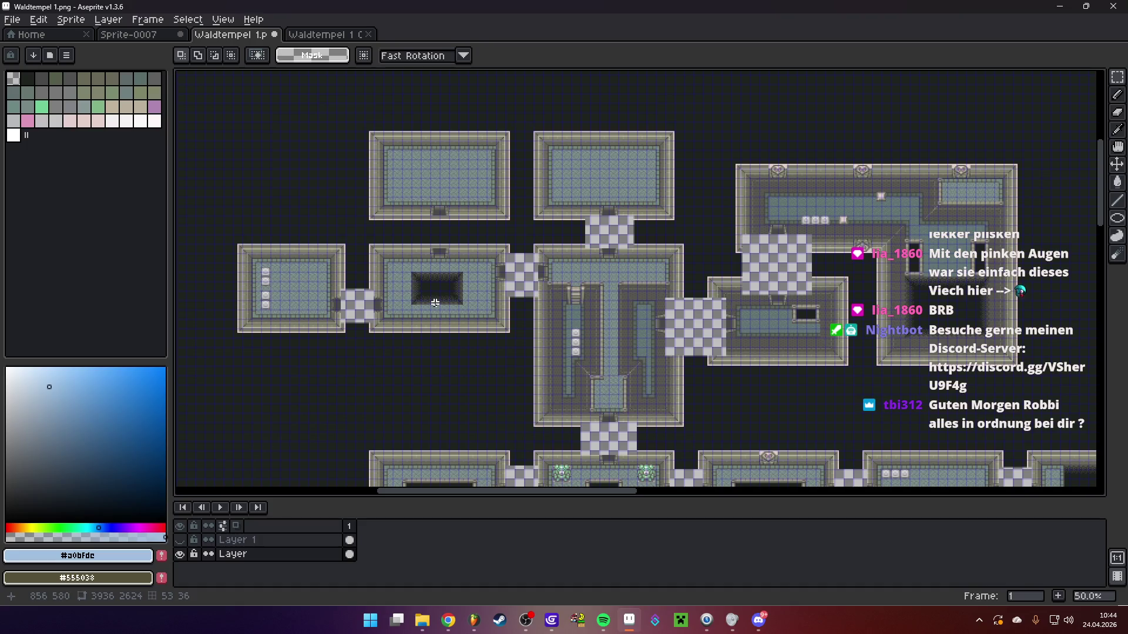
scroll(493, 325, "up", 4)
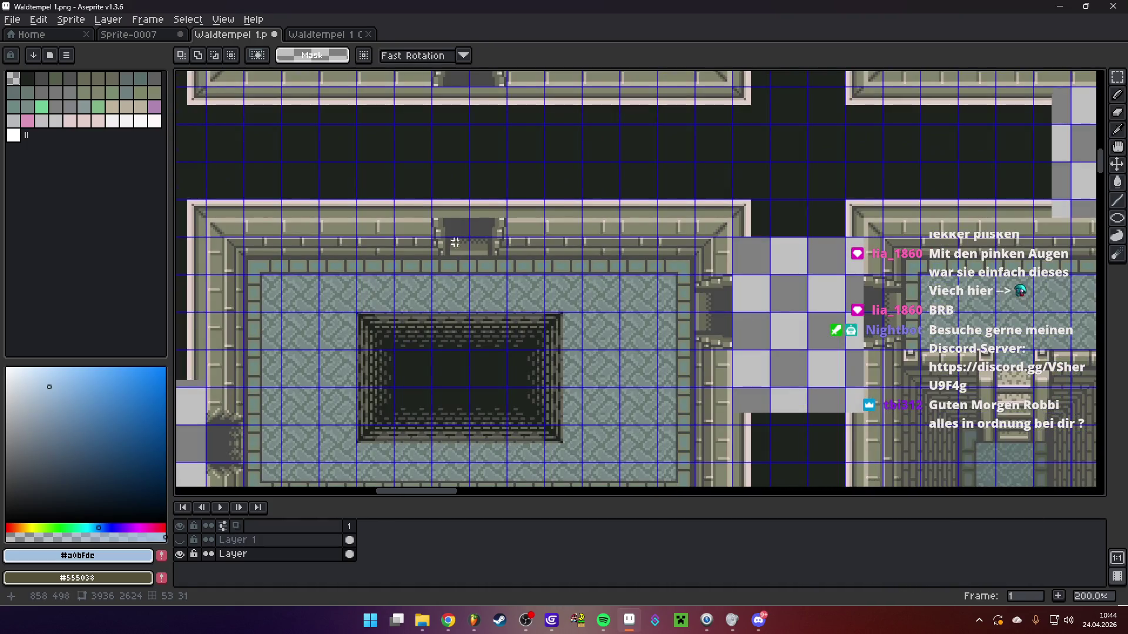
left_click_drag(455, 242, 543, 311)
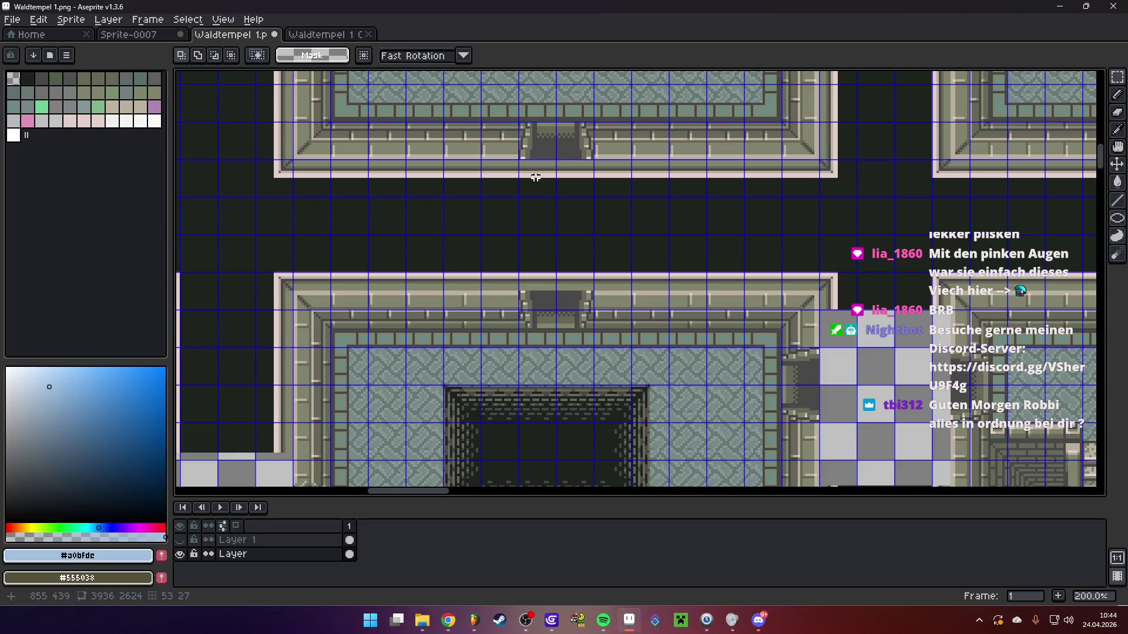
scroll(506, 167, "up", 1)
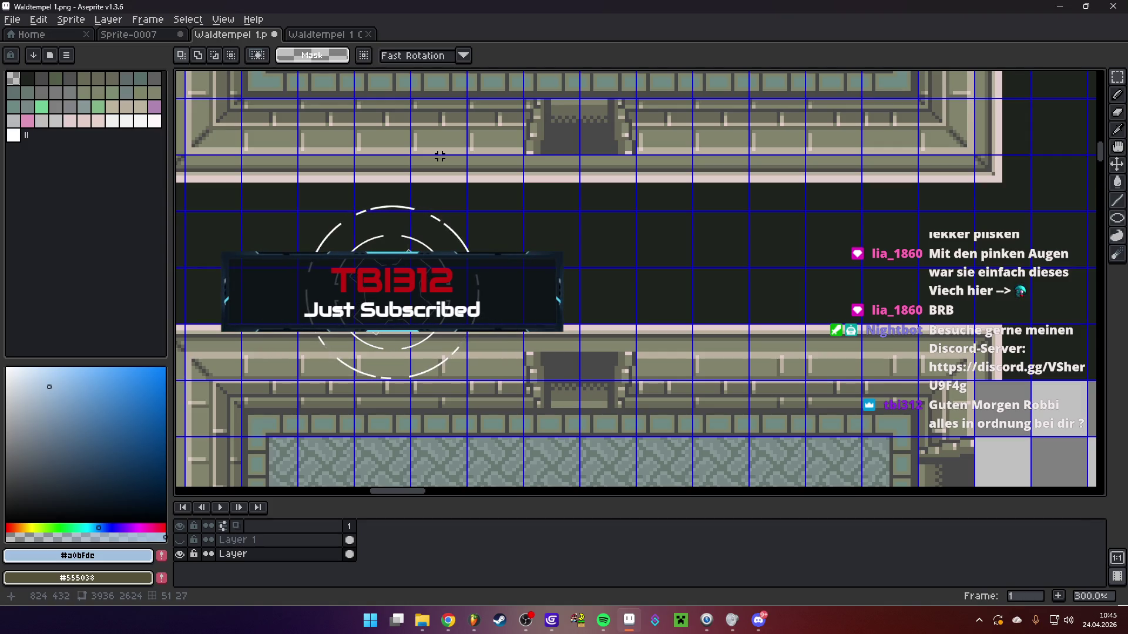
mouse_move(440, 156)
left_mouse_down()
mouse_move(745, 336)
mouse_move(750, 353)
left_mouse_up()
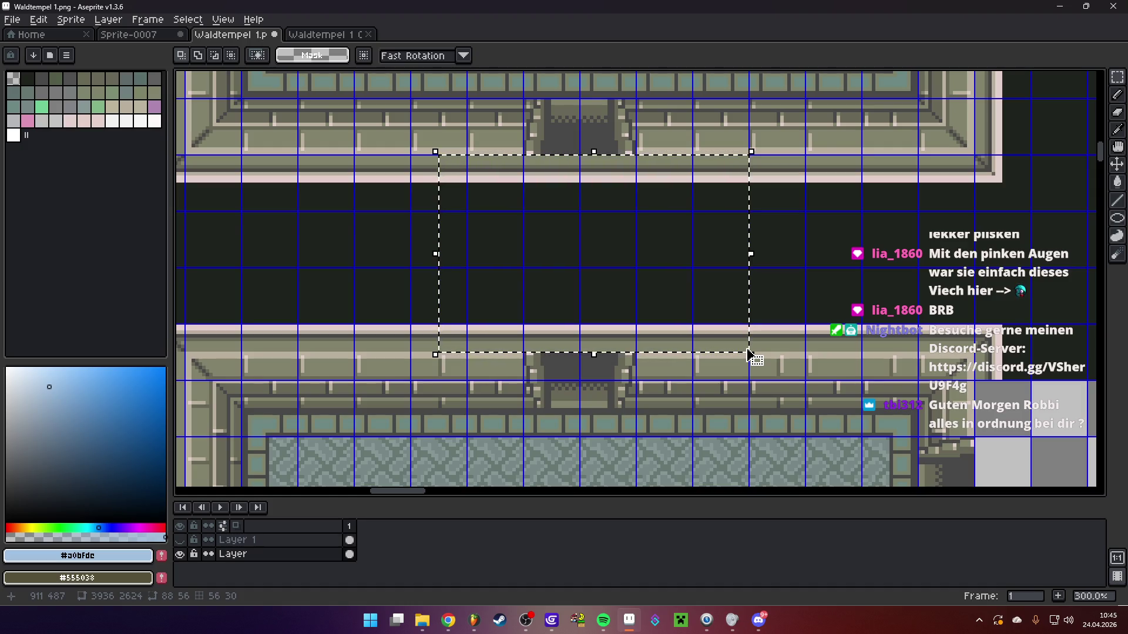
key("Delete")
scroll(708, 332, "down", 1)
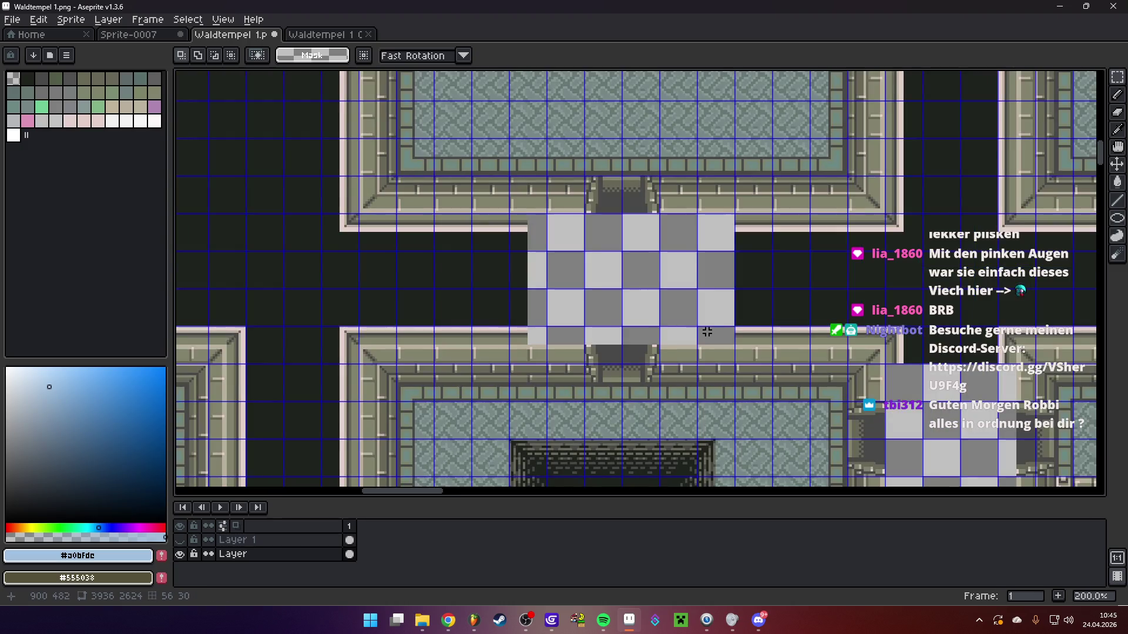